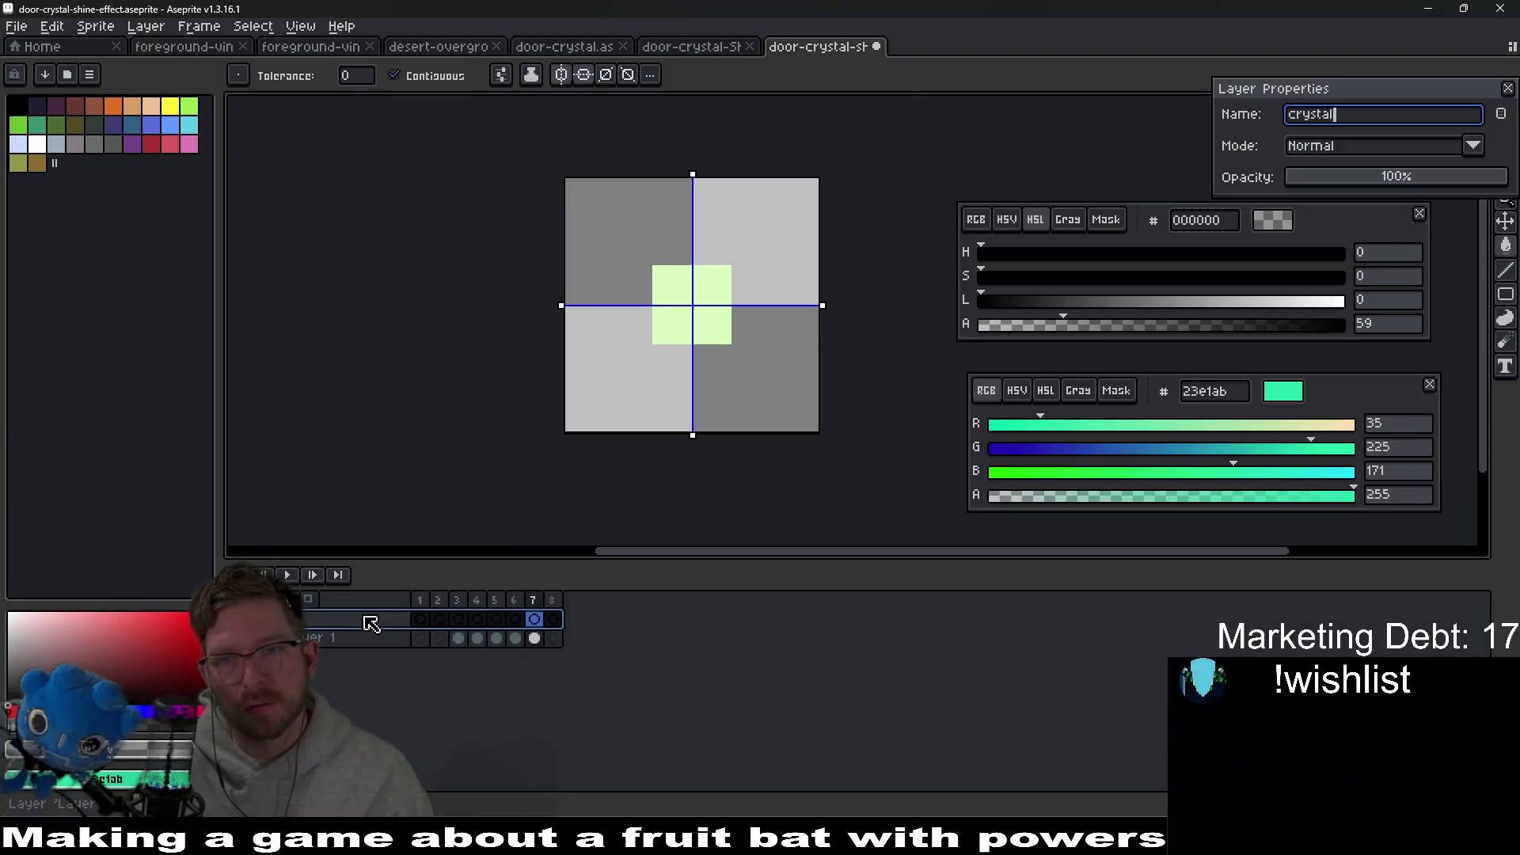
# Step: Name the shine-effect file's two layers crystal and shine
pyautogui.press('Return')
pyautogui.doubleClick(368, 640)
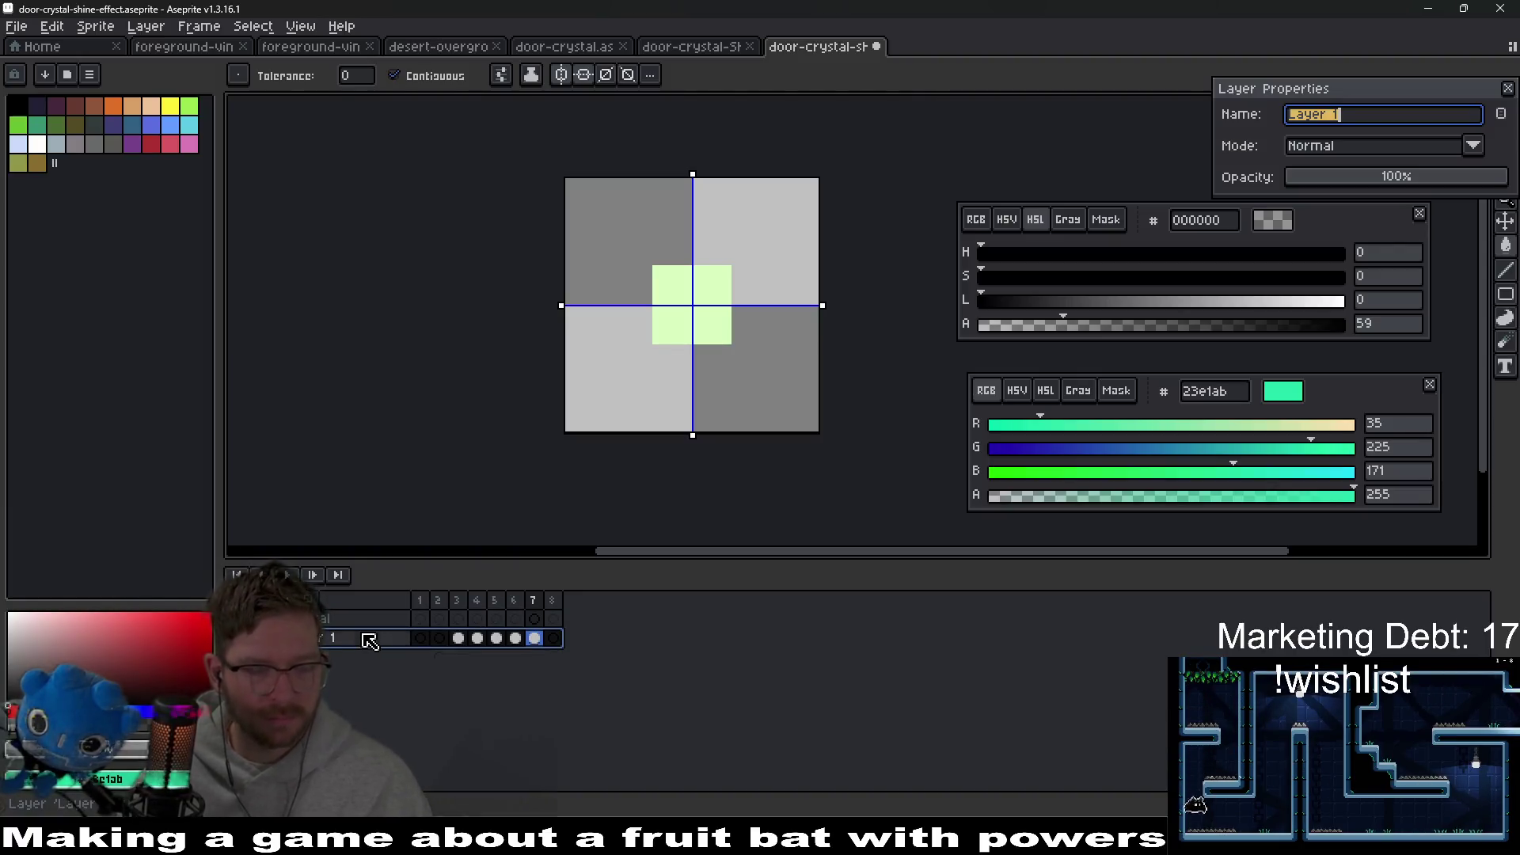
pyautogui.write('hine')
pyautogui.press('Return')
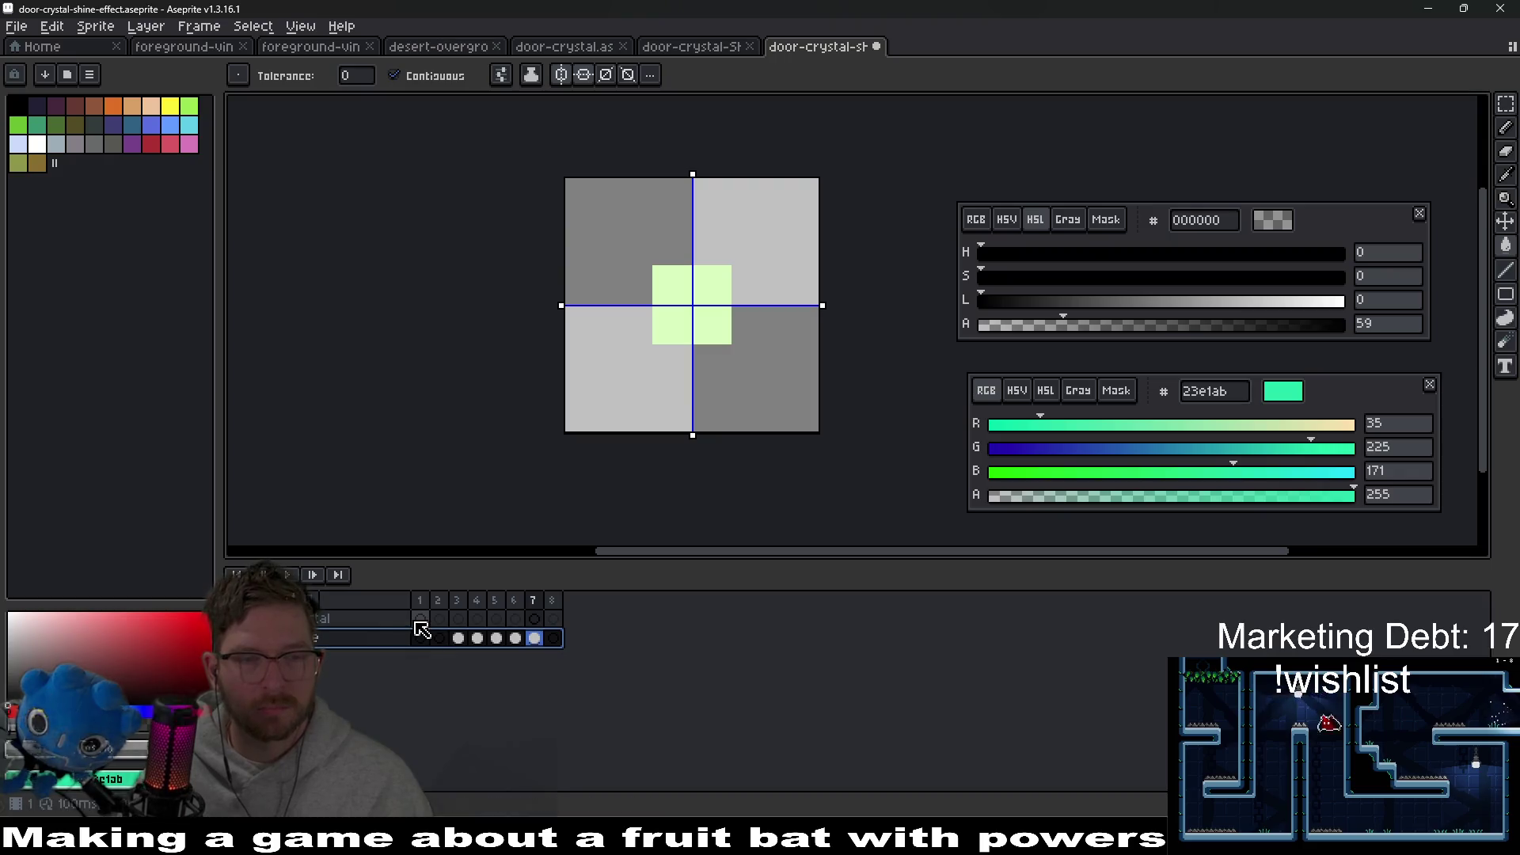
# Step: Select frame 1, then bring up the door-crystal-Sheet sprite sheet and zoom in
pyautogui.click(421, 630)
pyautogui.click(689, 46)
pyautogui.scroll(4, 736, 320)
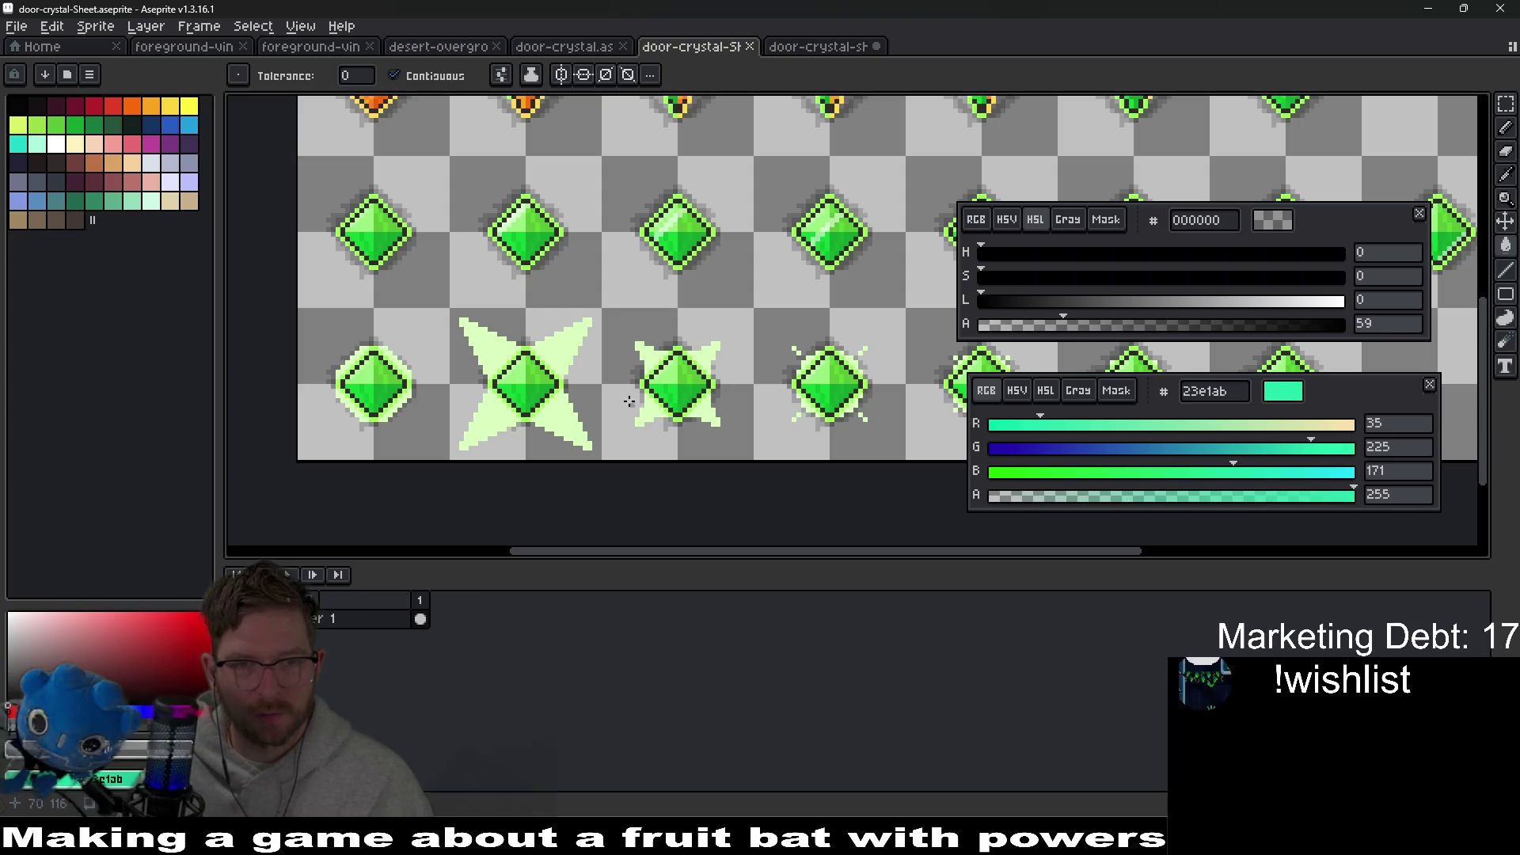
# Step: Close the sprite sheet and paste the orange crystal from door-crystal into frame 1 of the crystal layer
pyautogui.moveTo(485, 295); pyautogui.dragTo(638, 368)
pyautogui.press('m')
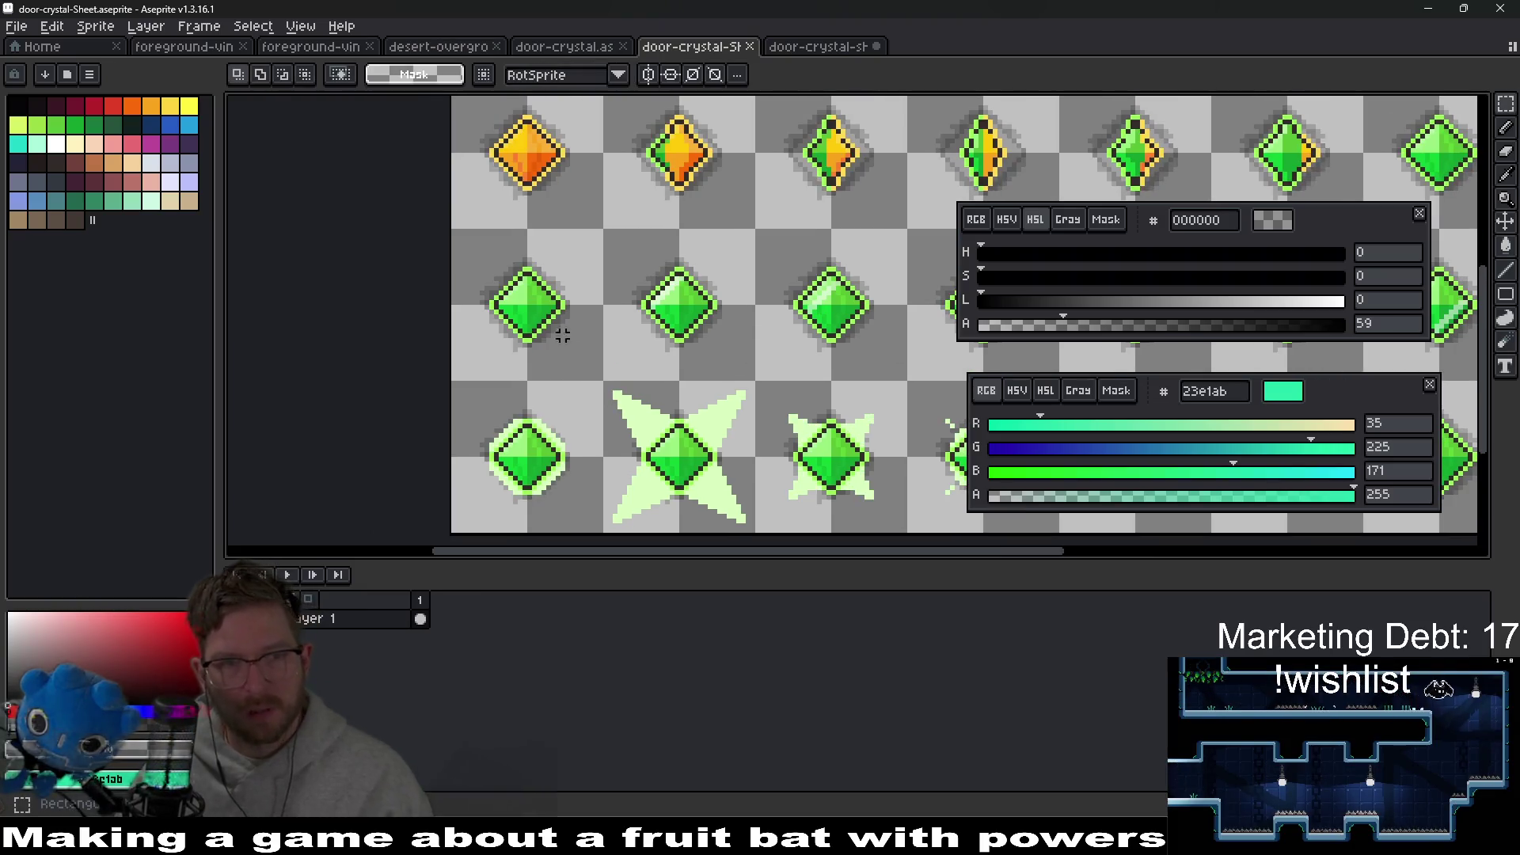
pyautogui.middleClick(689, 48)
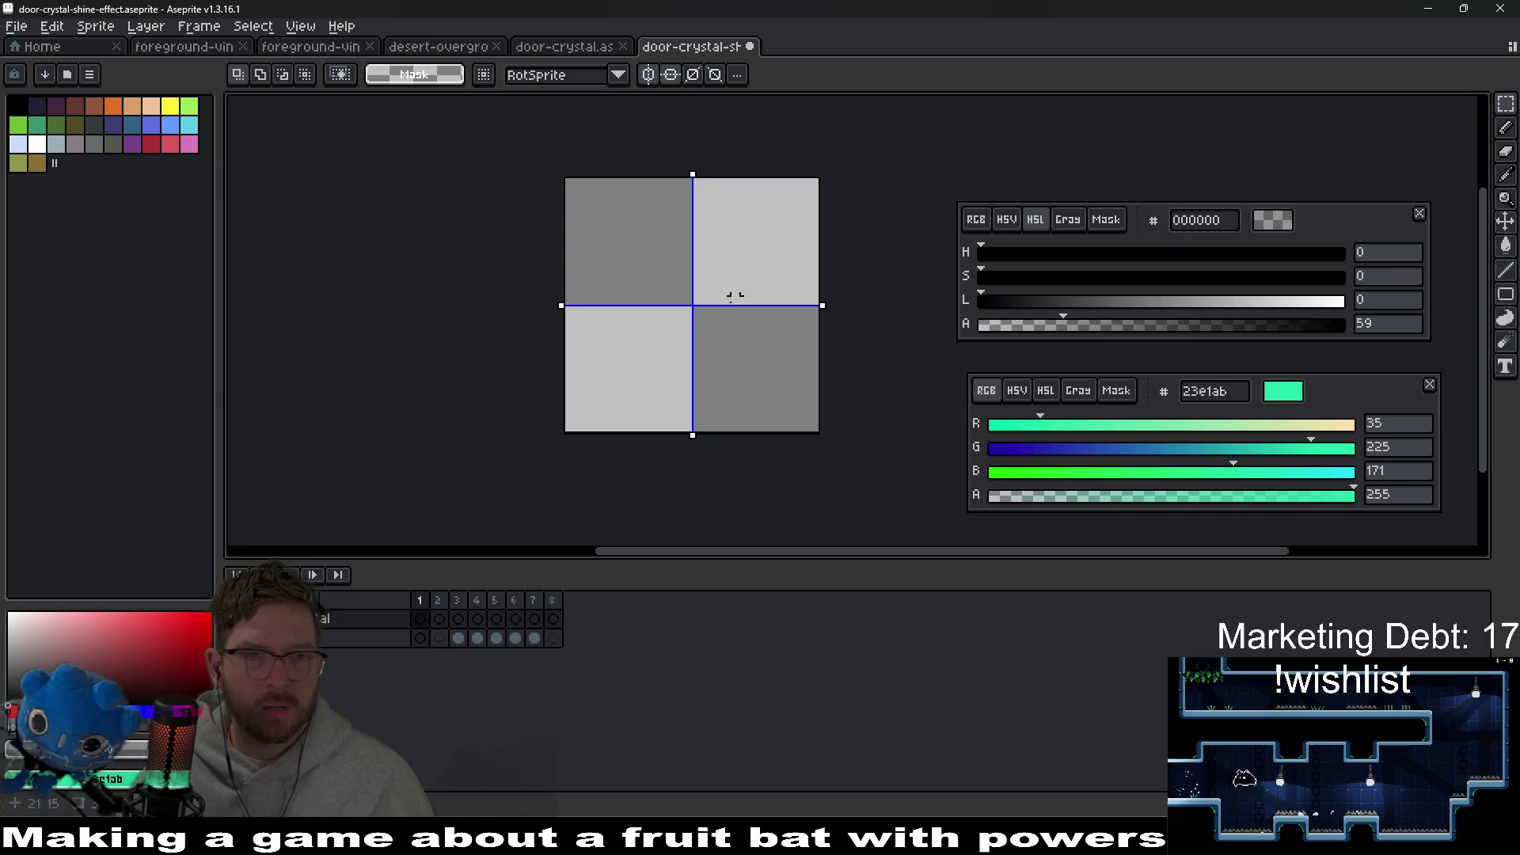
pyautogui.hotkey('ctrl', 'shift', 'Tab')
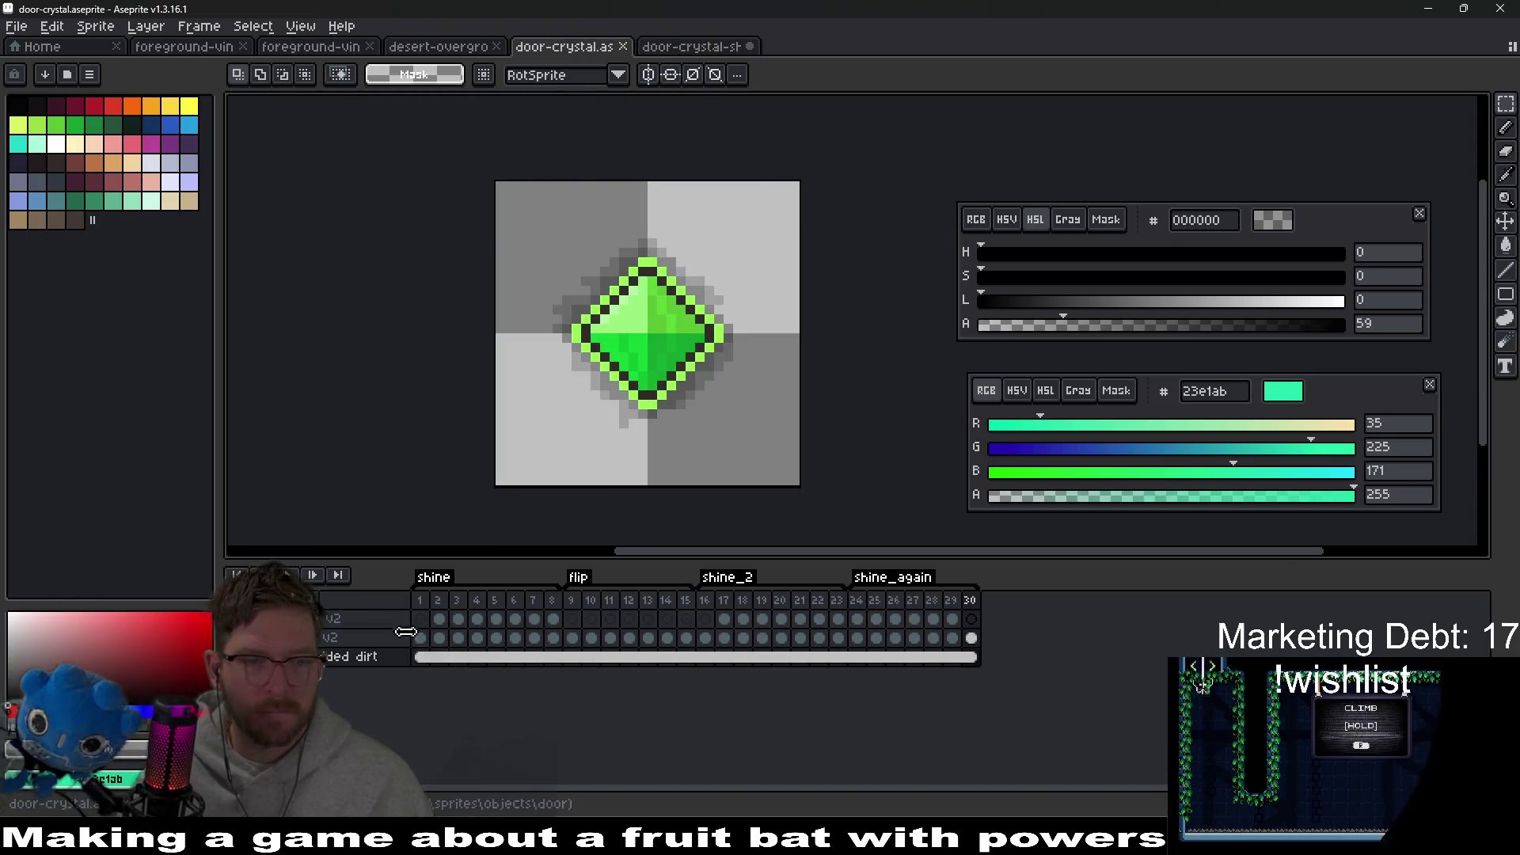
pyautogui.click(419, 638)
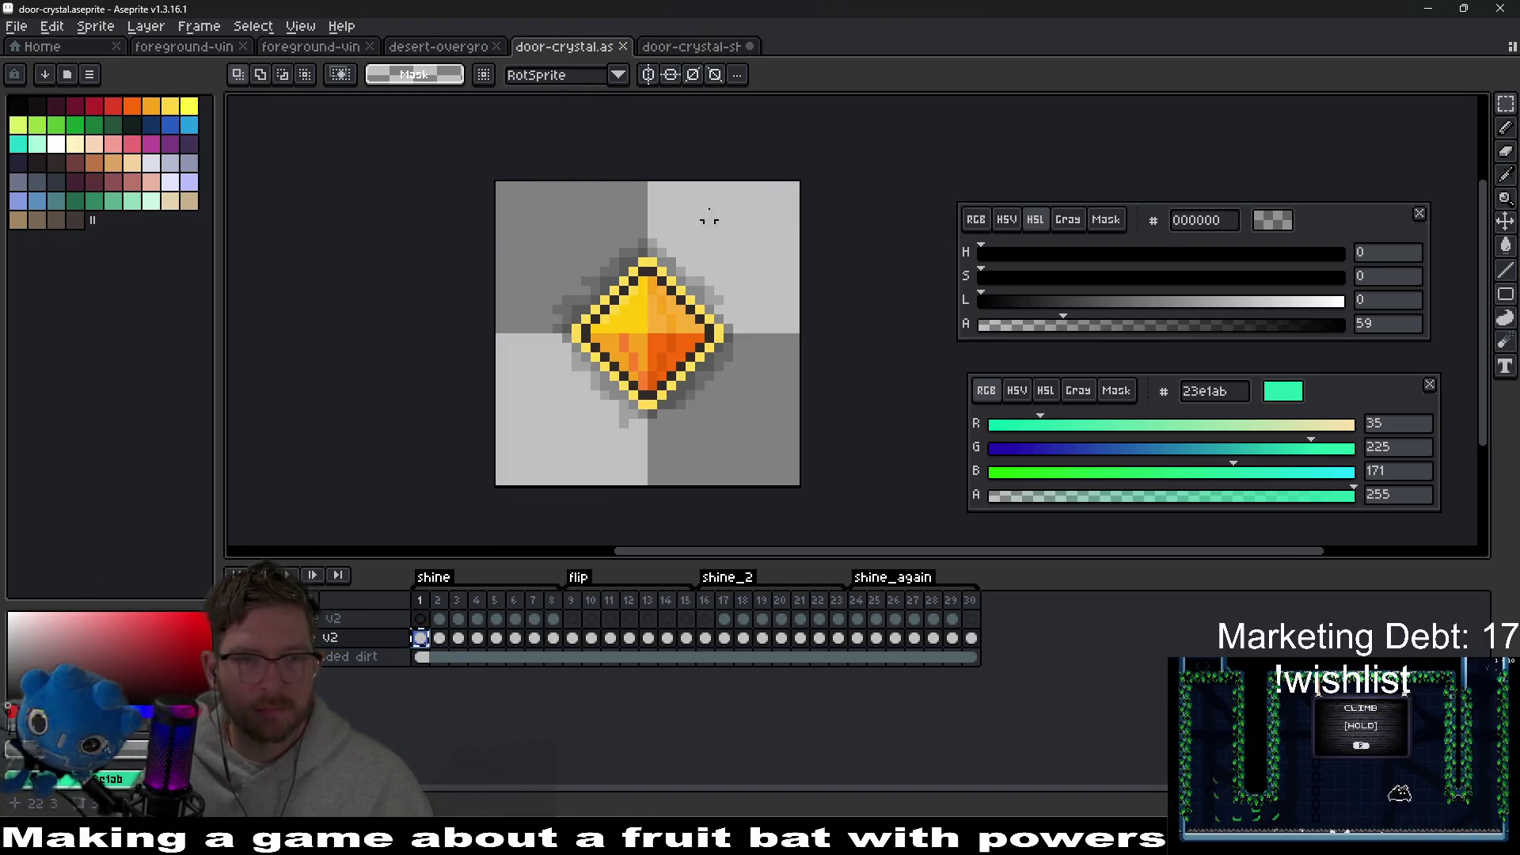
pyautogui.hotkey('ctrl', 'Tab')
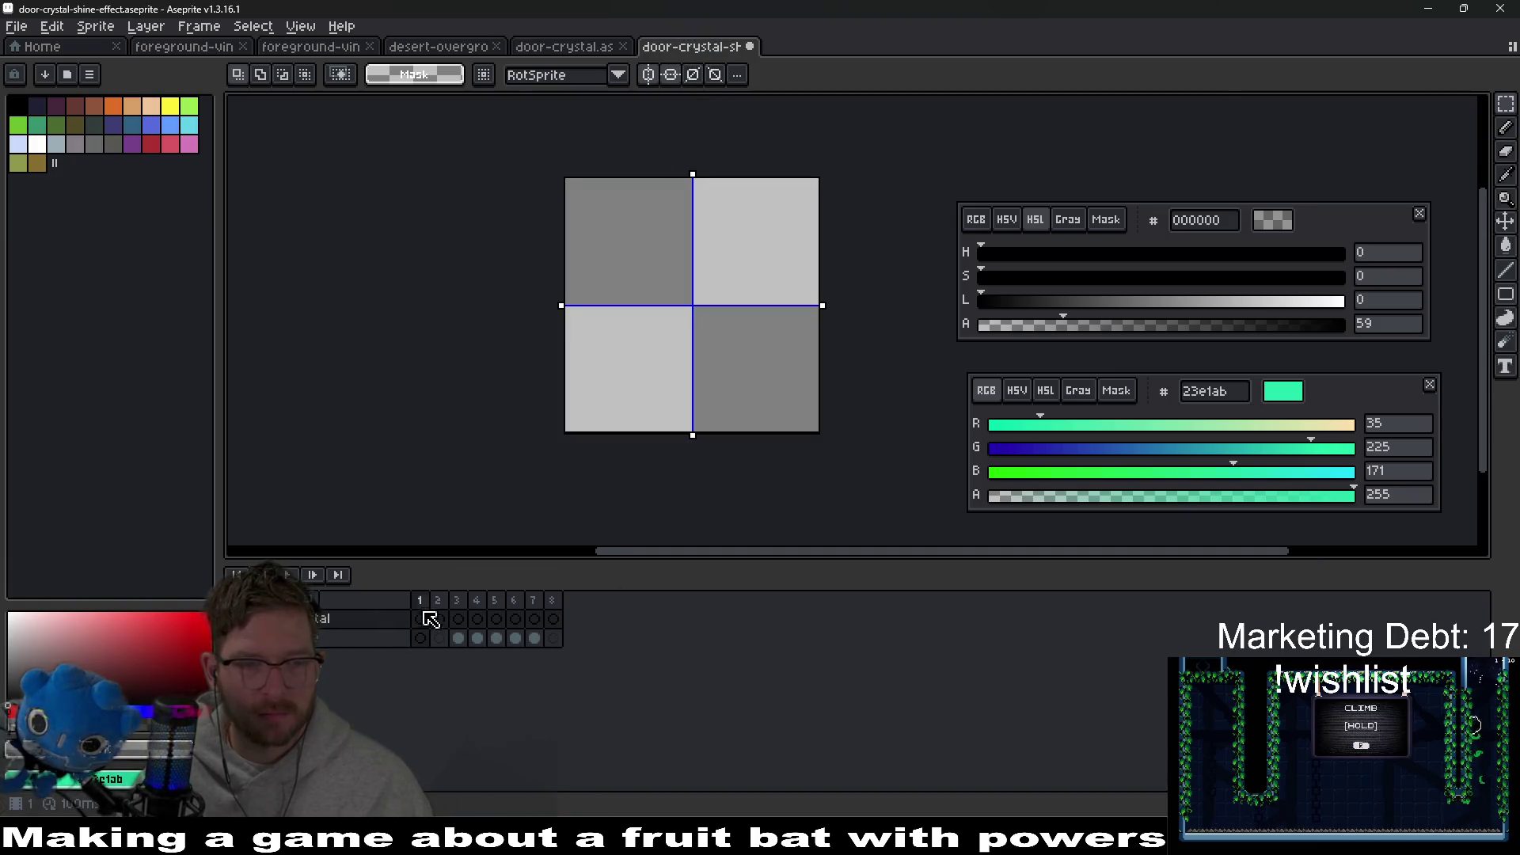
pyautogui.hotkey('ctrl', 'v')
# Step: Link the crystal layer's cels across frames 1–8
pyautogui.moveTo(426, 623); pyautogui.dragTo(553, 621)
pyautogui.rightClick(553, 621)
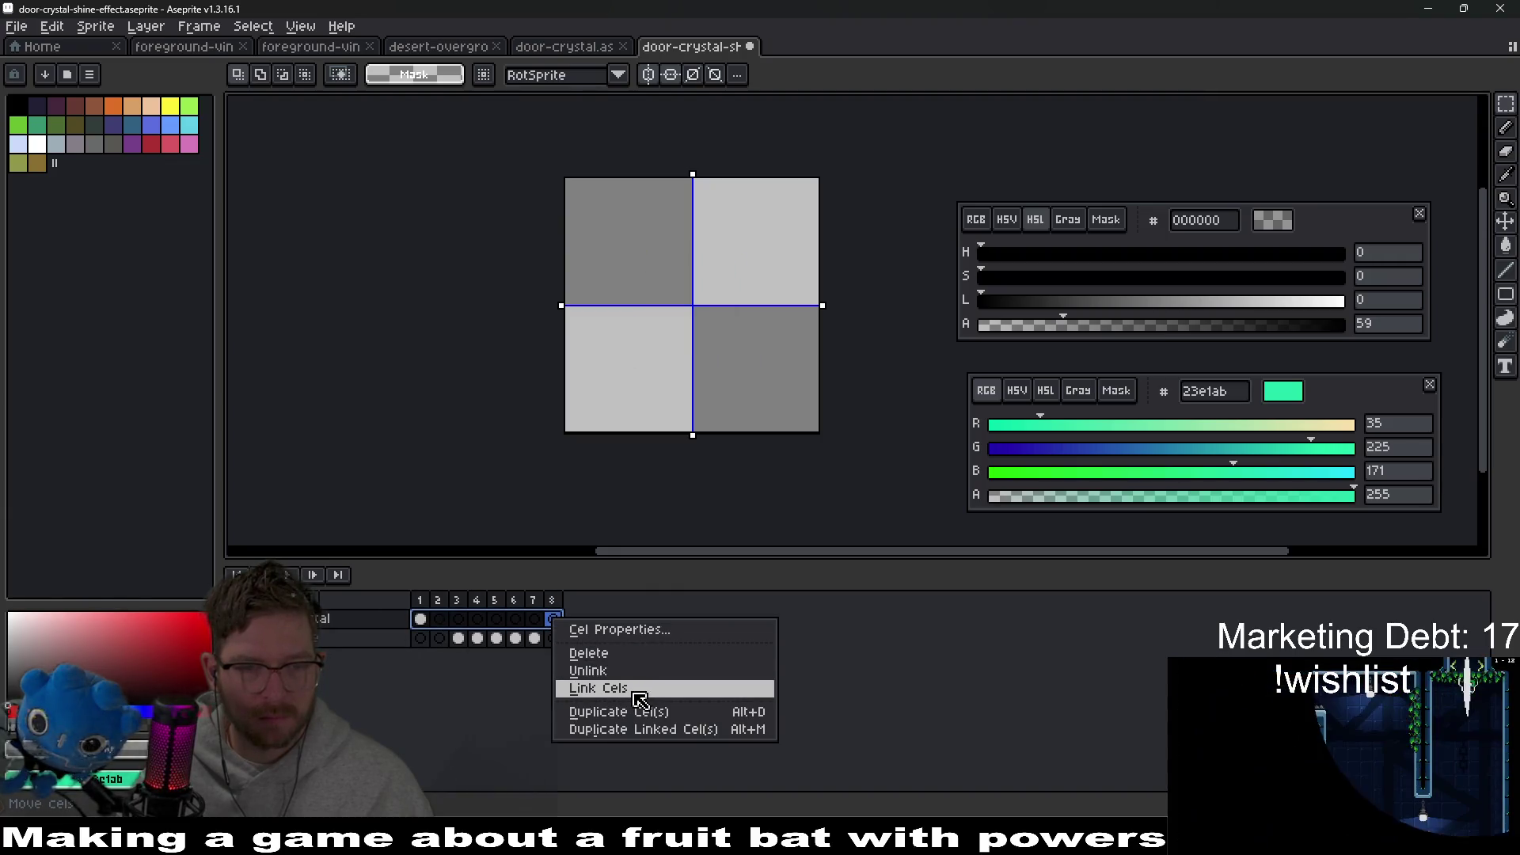
pyautogui.click(637, 694)
# Step: View the green crystal on frame 16 of door-crystal, then return to shine-effect
pyautogui.hotkey('ctrl', 'shift', 'Tab')
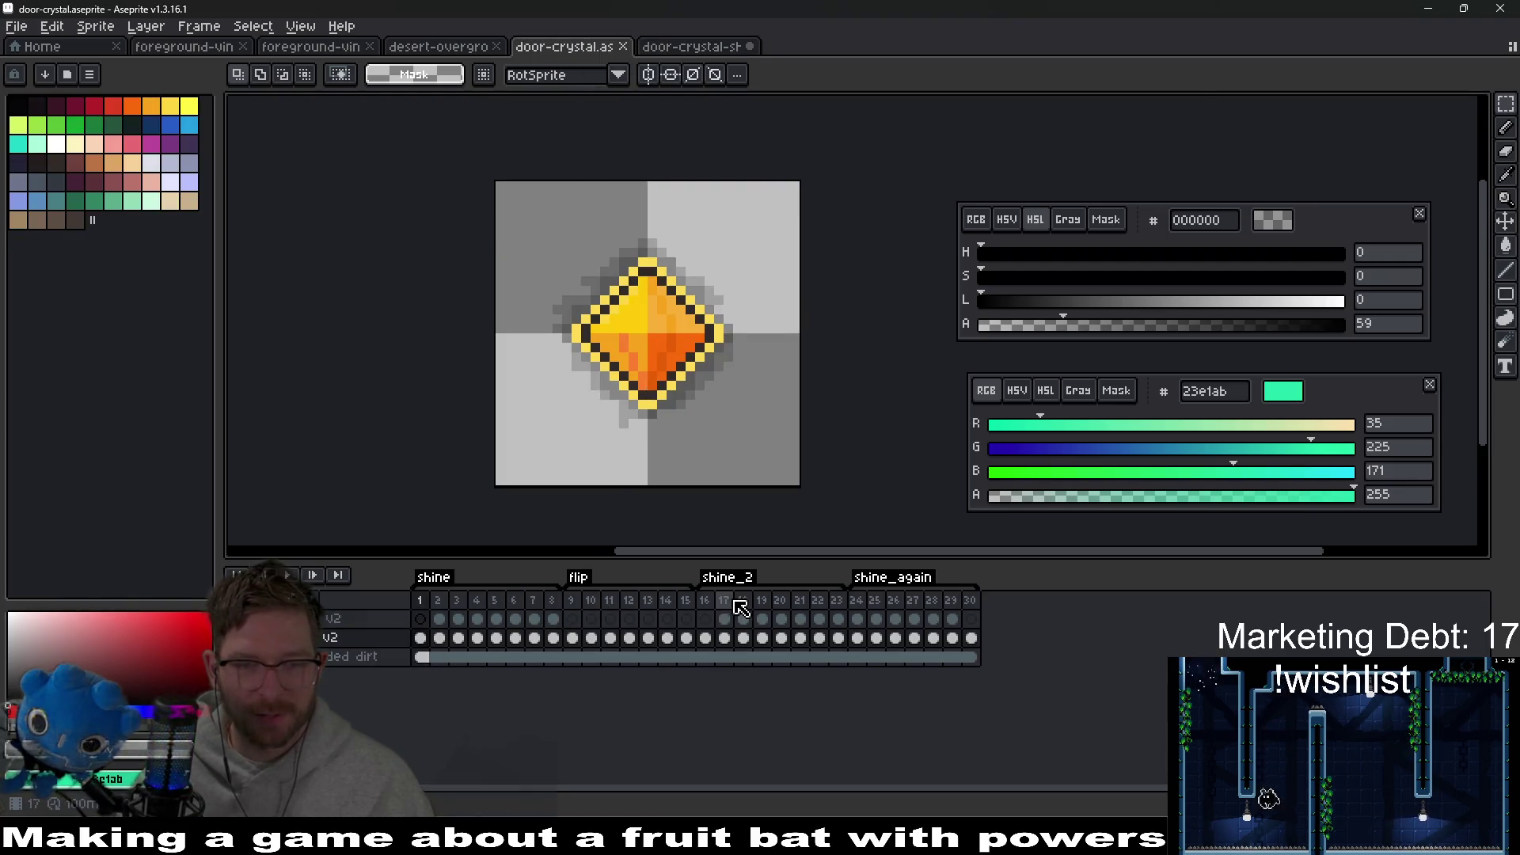
pyautogui.click(707, 637)
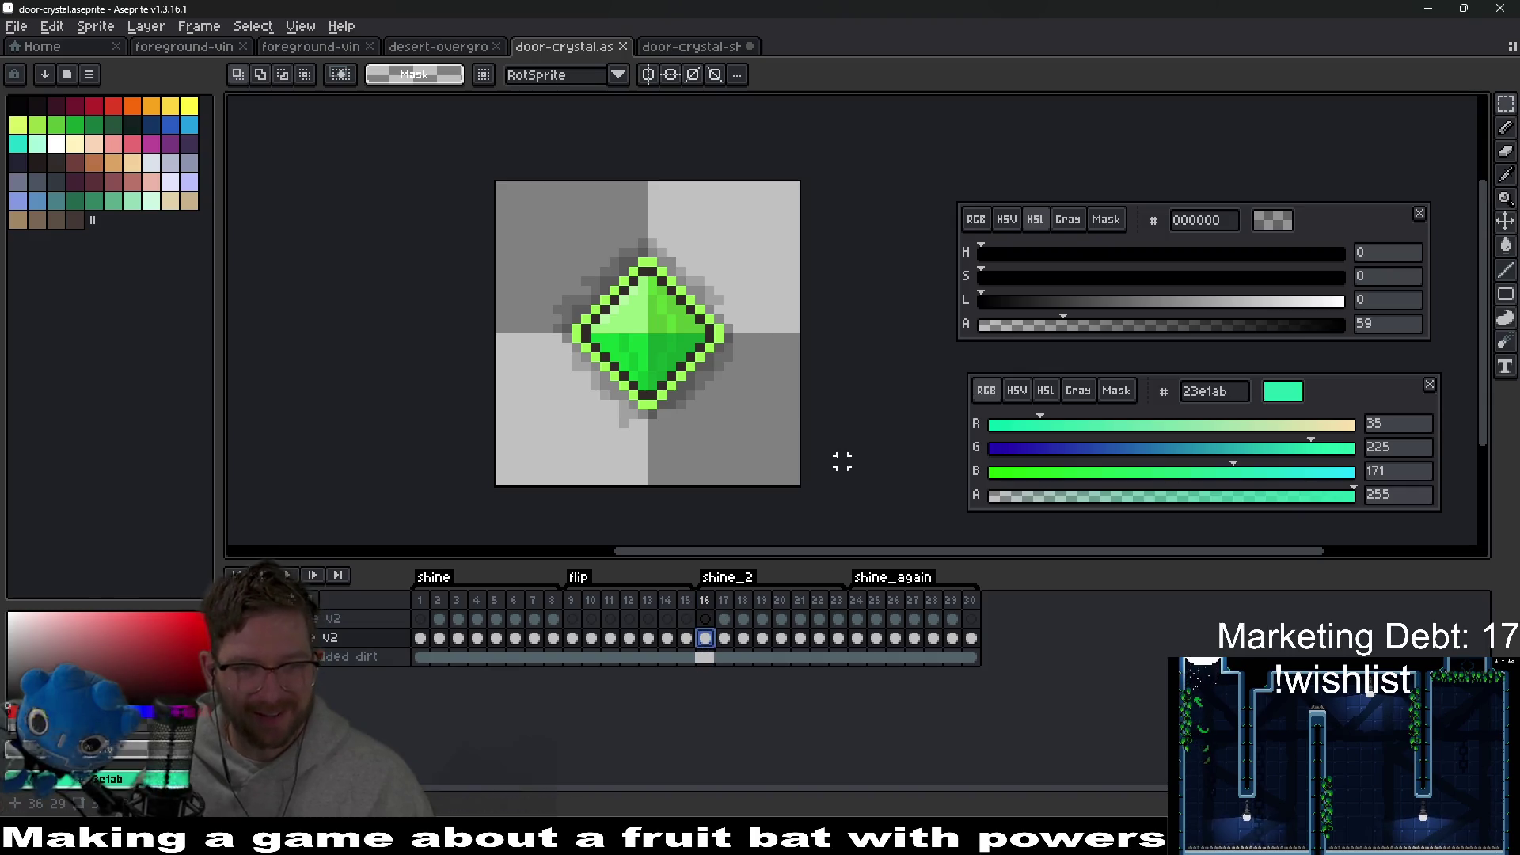
pyautogui.click(690, 46)
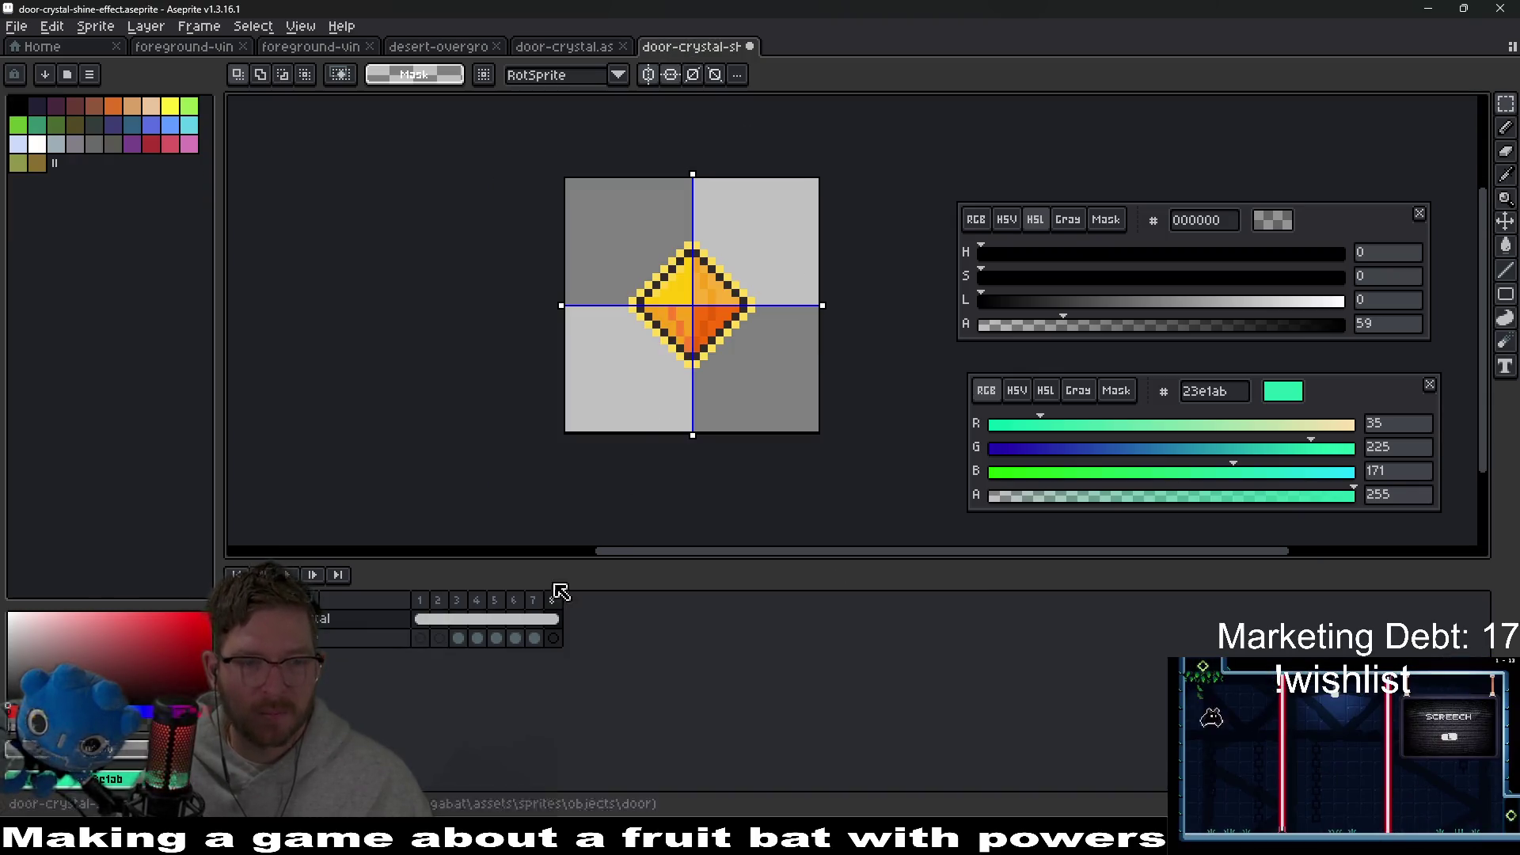
# Step: Link frames 1–8 of the crystal layer into one cel
pyautogui.moveTo(429, 621); pyautogui.dragTo(555, 626)
pyautogui.rightClick(555, 626)
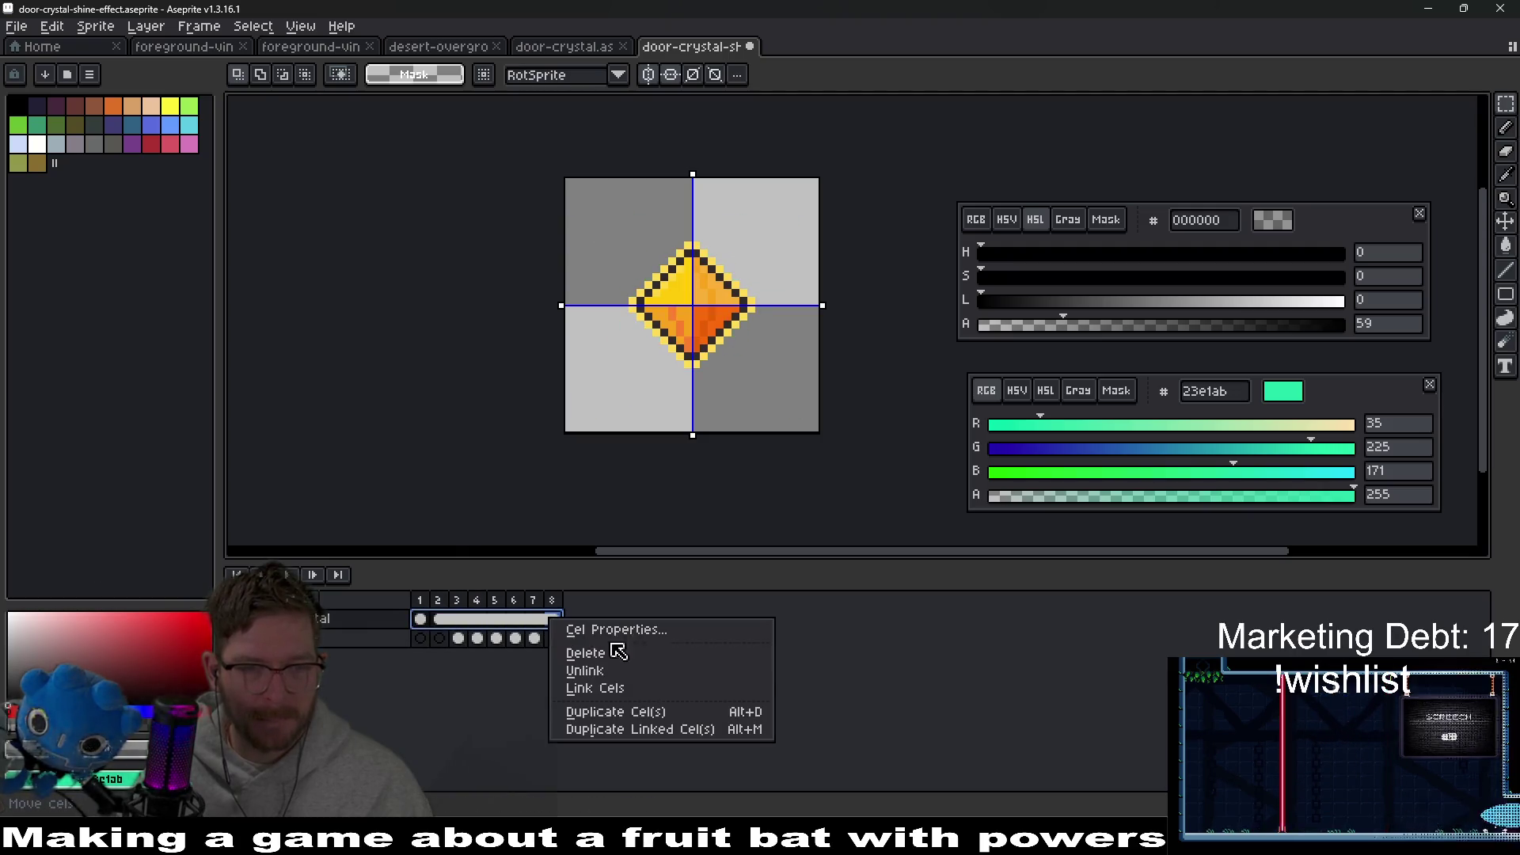
pyautogui.click(604, 689)
# Step: Zoom in, play the shine animation and check frames 1–3
pyautogui.scroll(2, 707, 327)
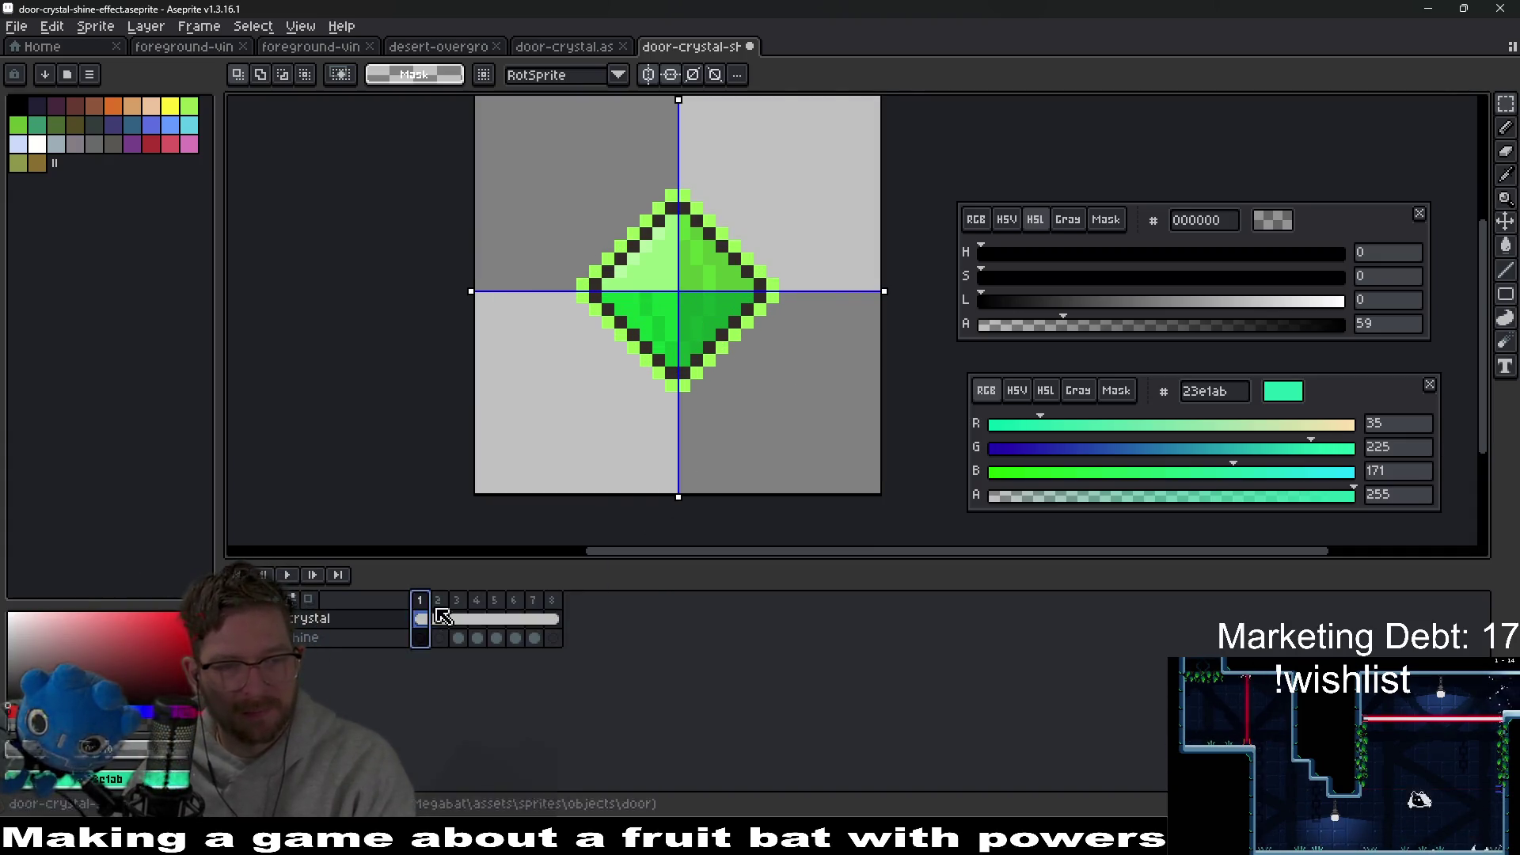
pyautogui.click(458, 618)
pyautogui.press('Return')
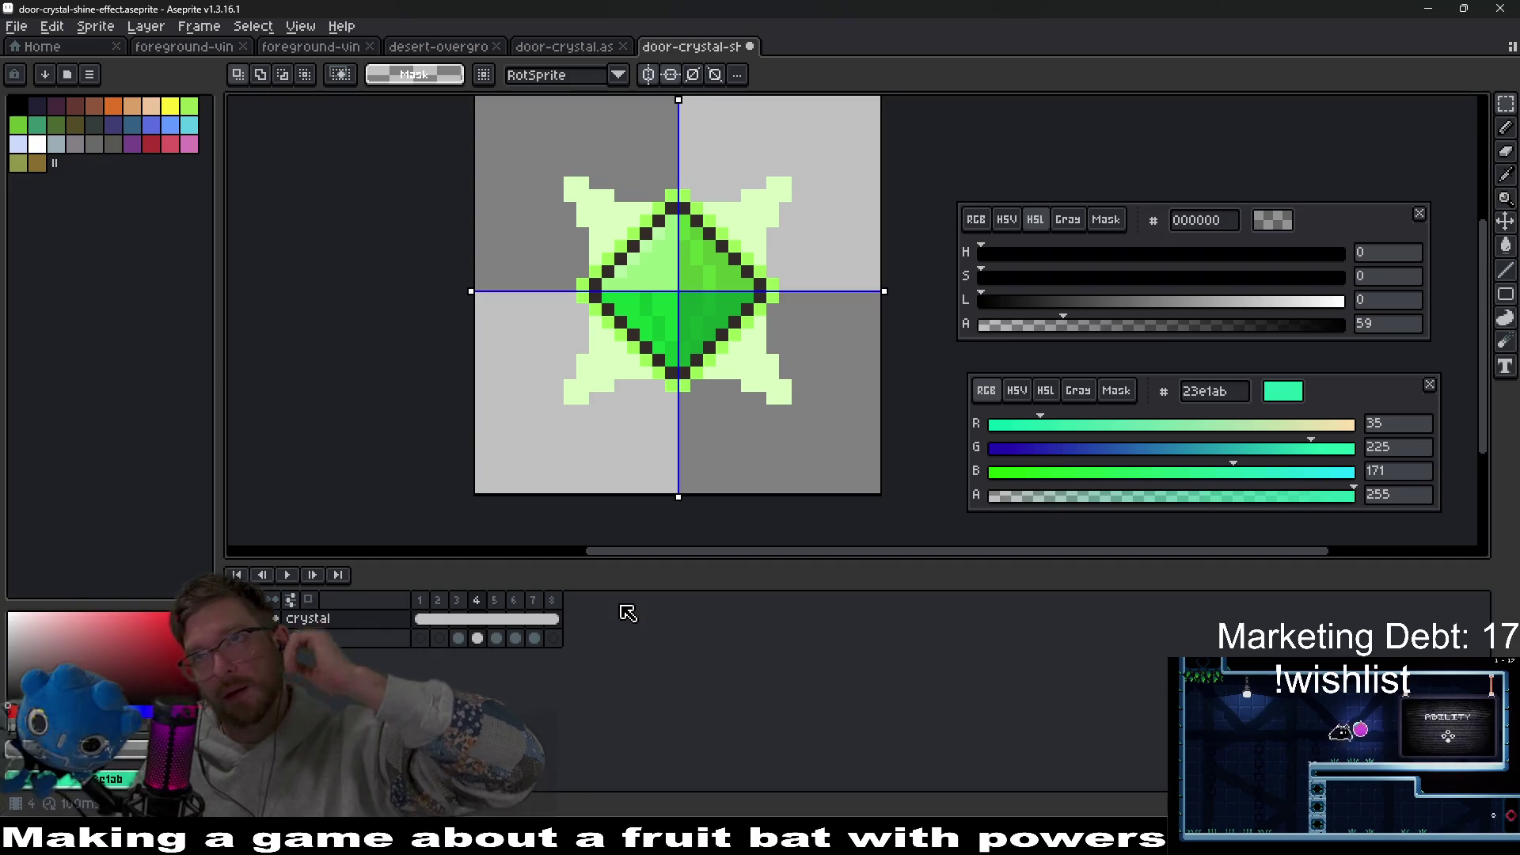
pyautogui.click(435, 600)
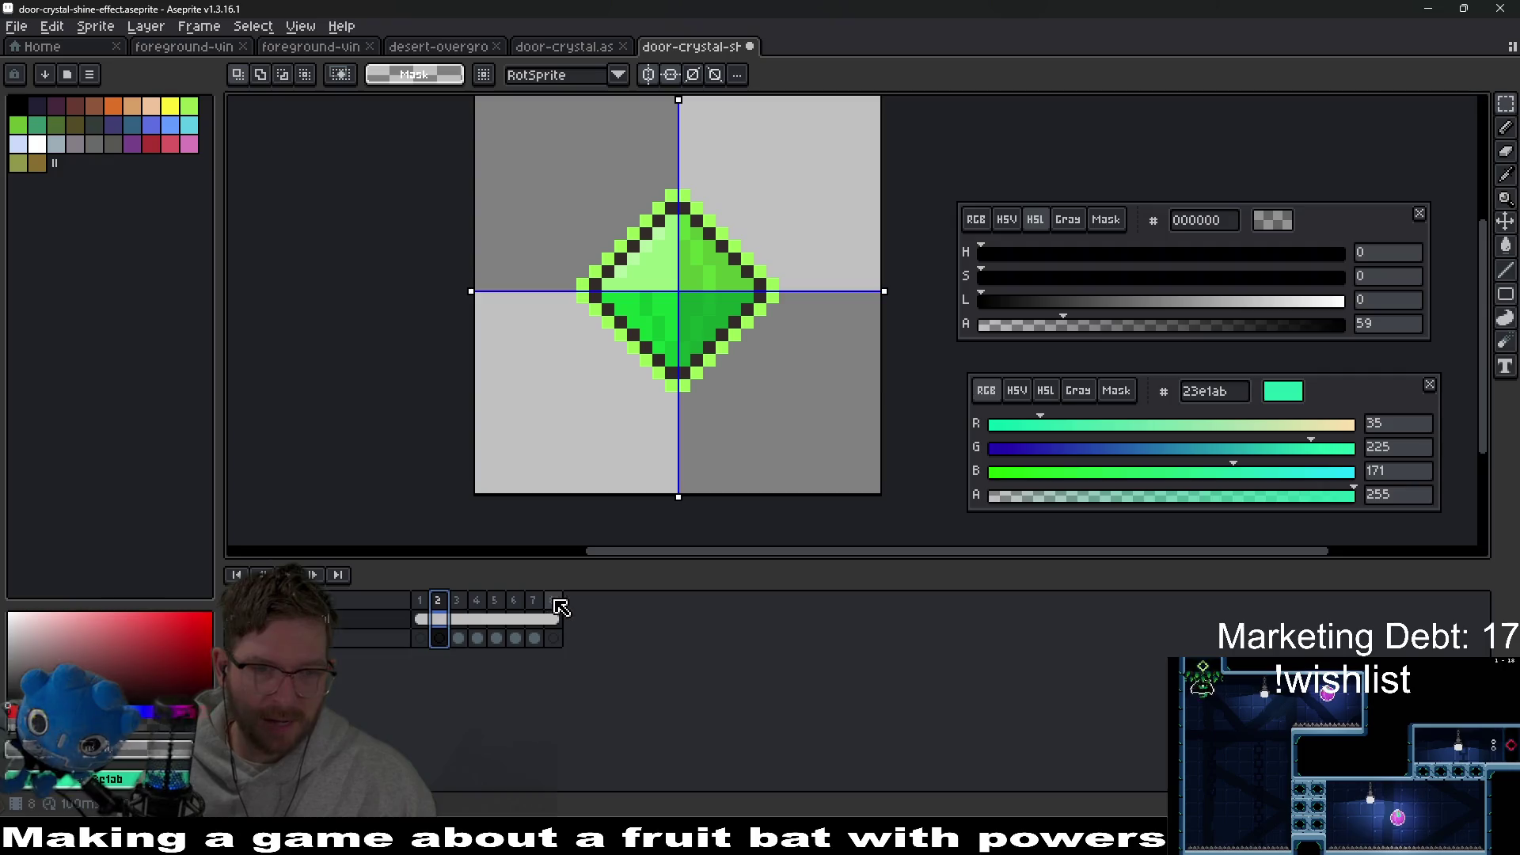
pyautogui.click(428, 604)
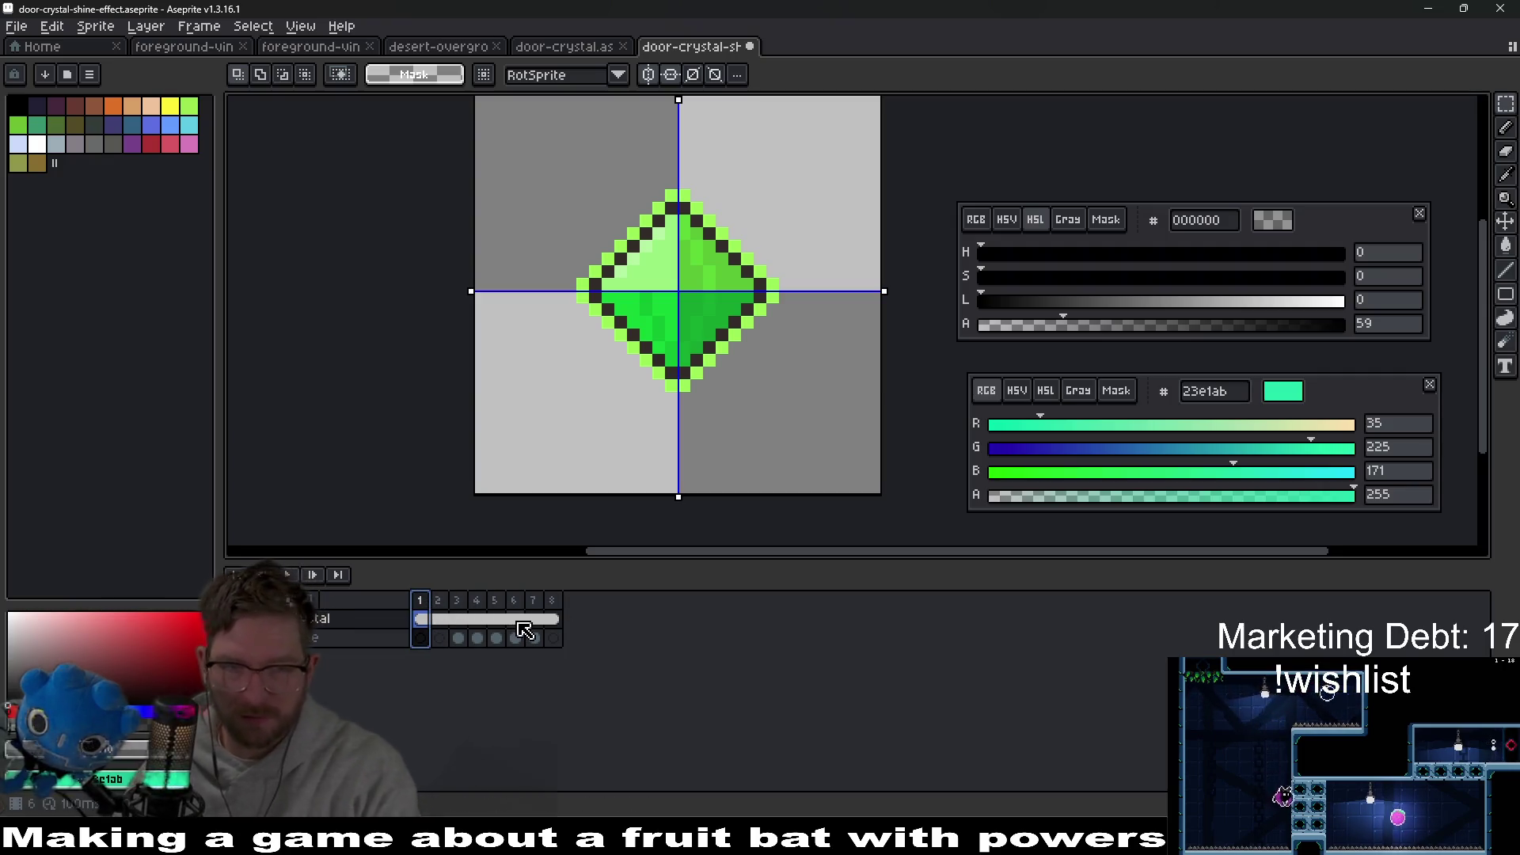
pyautogui.click(443, 638)
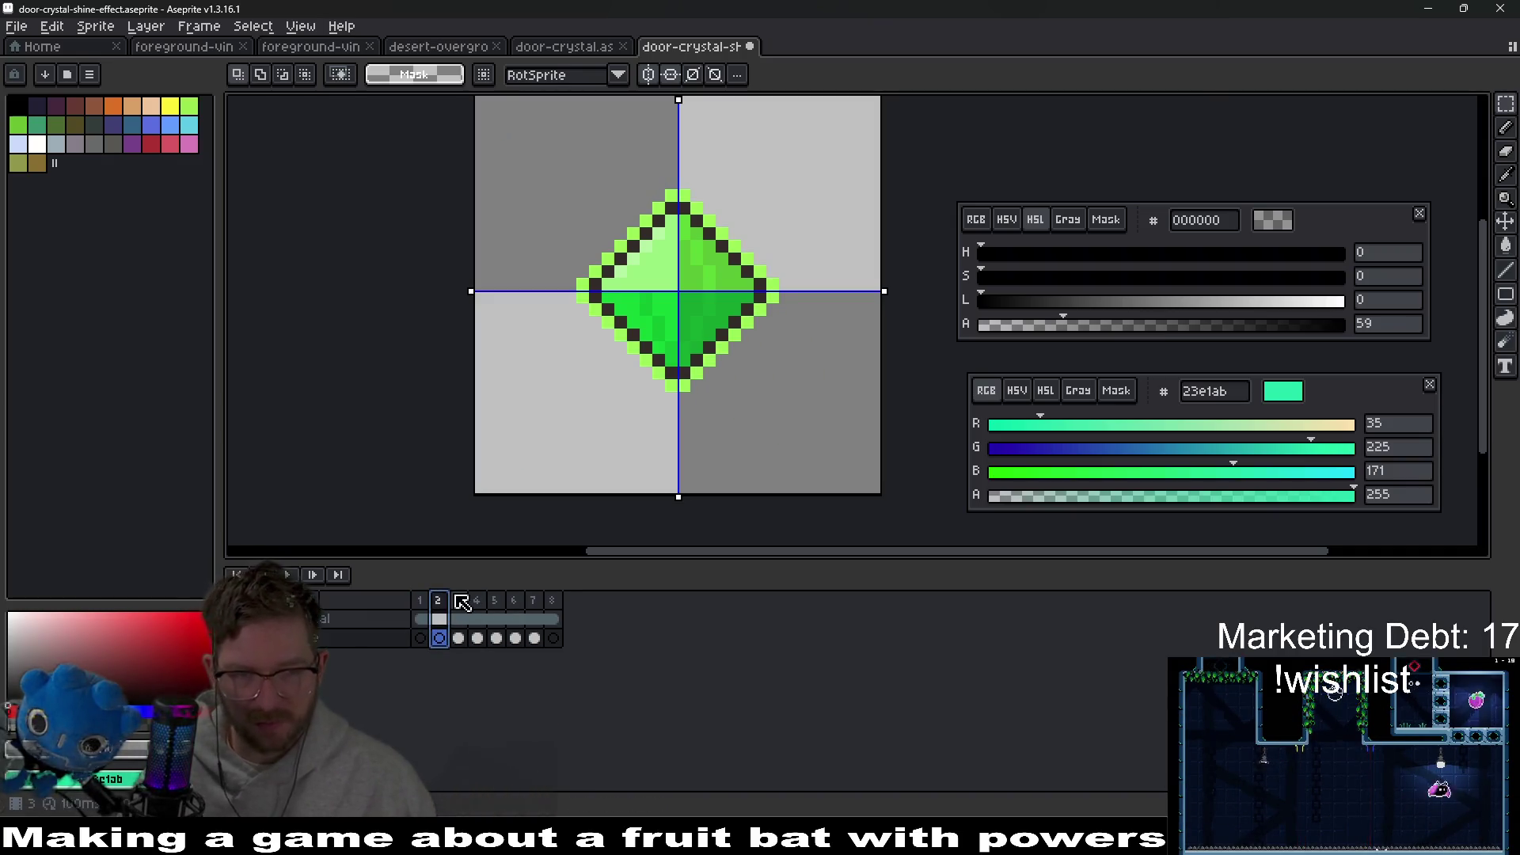
pyautogui.click(459, 602)
pyautogui.scroll(3, 645, 294)
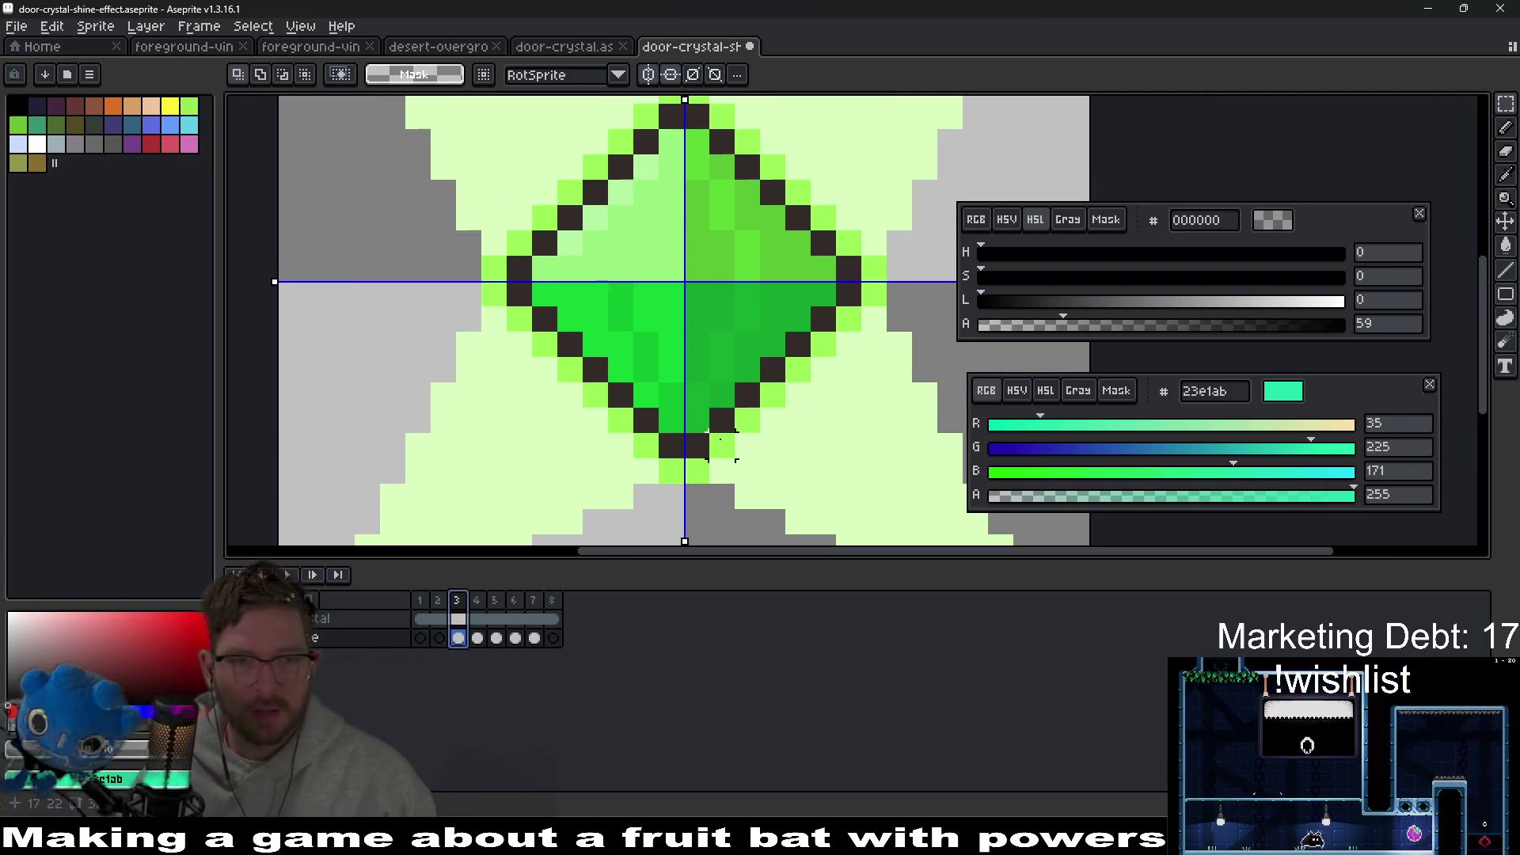
pyautogui.press('b')
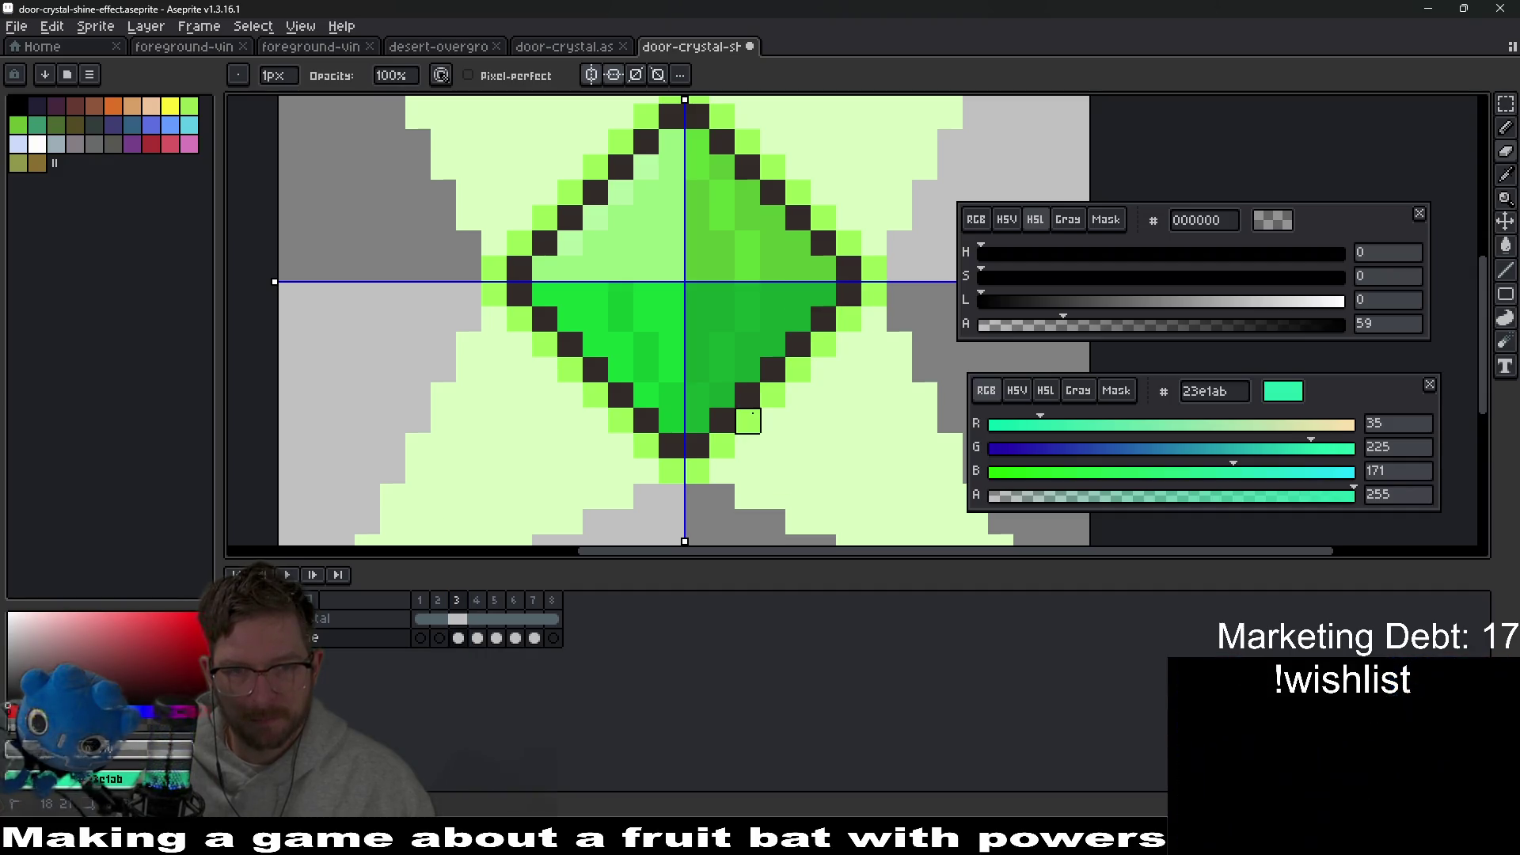
pyautogui.press('m')
pyautogui.moveTo(685, 480)
pyautogui.mouseDown()
pyautogui.moveTo(697, 321)
pyautogui.moveTo(792, 285)
pyautogui.mouseUp()
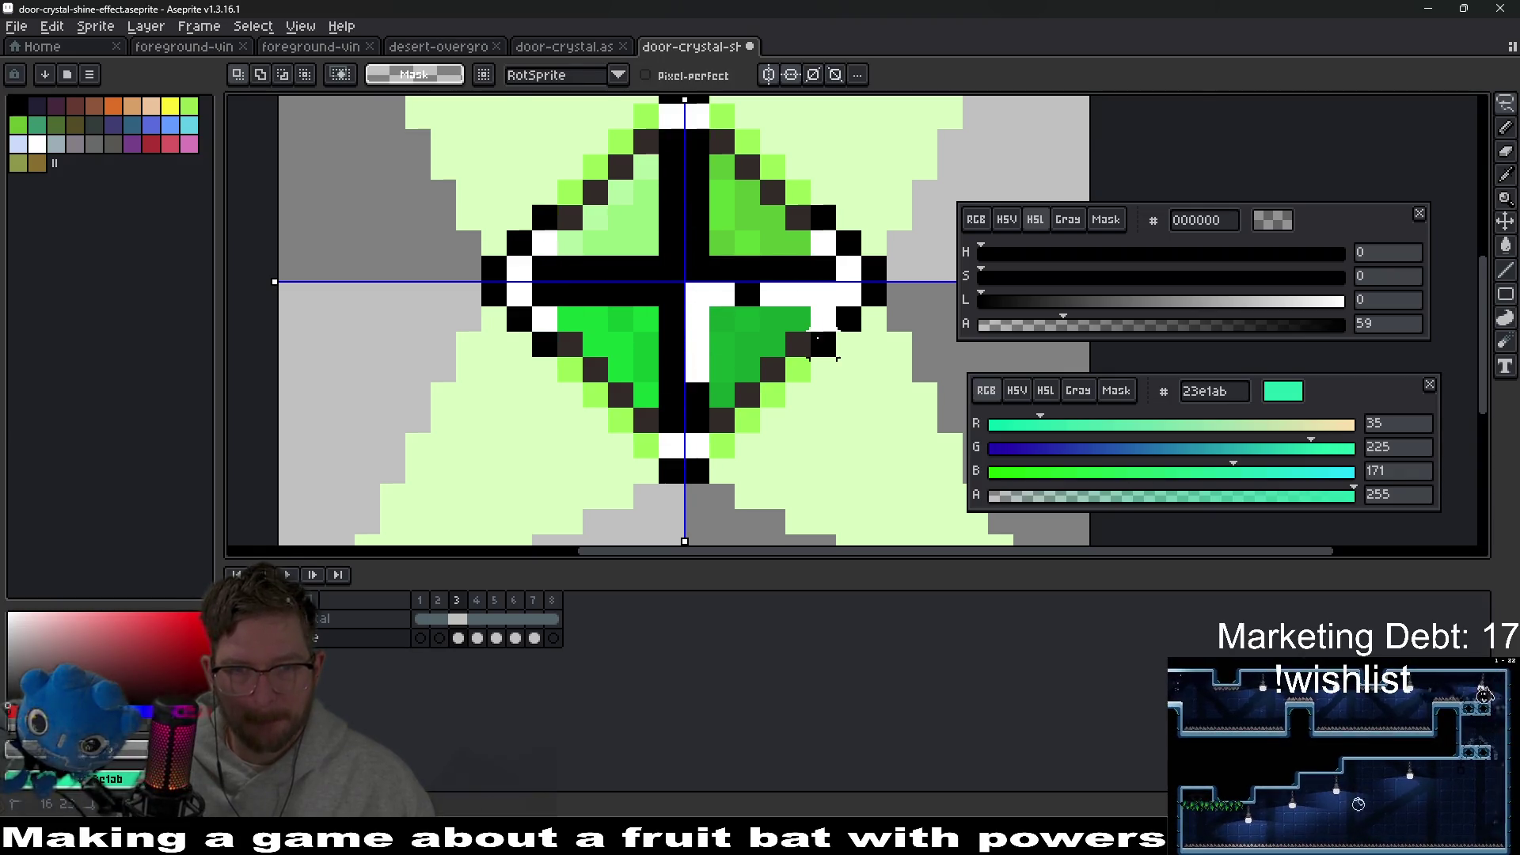
pyautogui.click(799, 349)
pyautogui.click(798, 370)
pyautogui.rightClick(772, 370)
pyautogui.click(772, 396)
pyautogui.rightClick(747, 396)
pyautogui.click(747, 420)
pyautogui.rightClick(723, 420)
pyautogui.click(722, 446)
pyautogui.hotkey('ctrl', 'z')
pyautogui.hotkey('ctrl', 'z')
pyautogui.hotkey('ctrl', 'z')
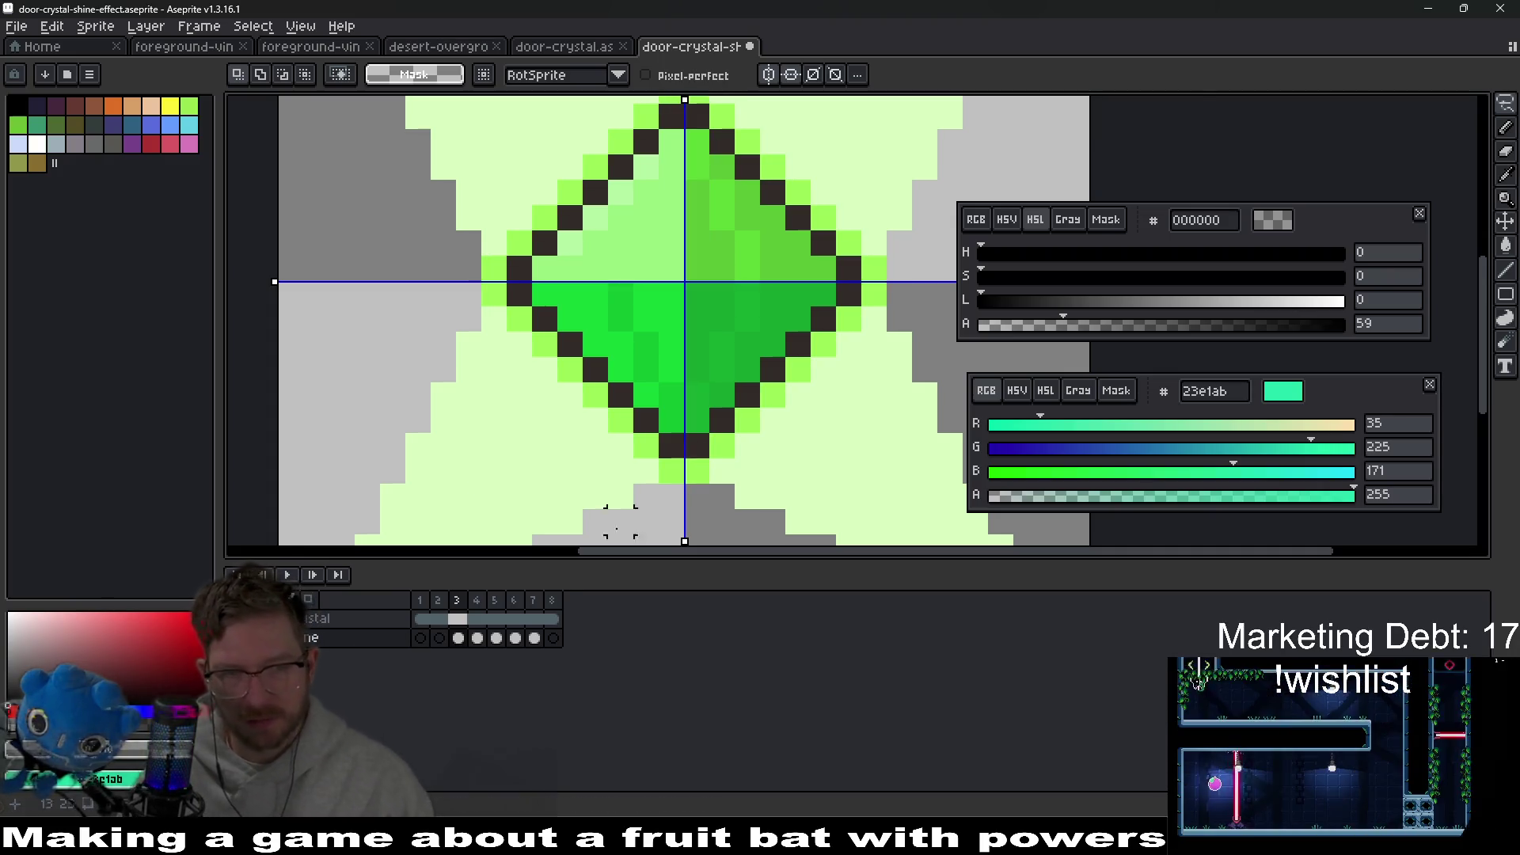
pyautogui.press('.')
pyautogui.click(697, 471)
pyautogui.rightClick(697, 443)
pyautogui.moveTo(697, 396)
pyautogui.mouseDown()
pyautogui.moveTo(705, 293)
pyautogui.moveTo(871, 296)
pyautogui.mouseUp()
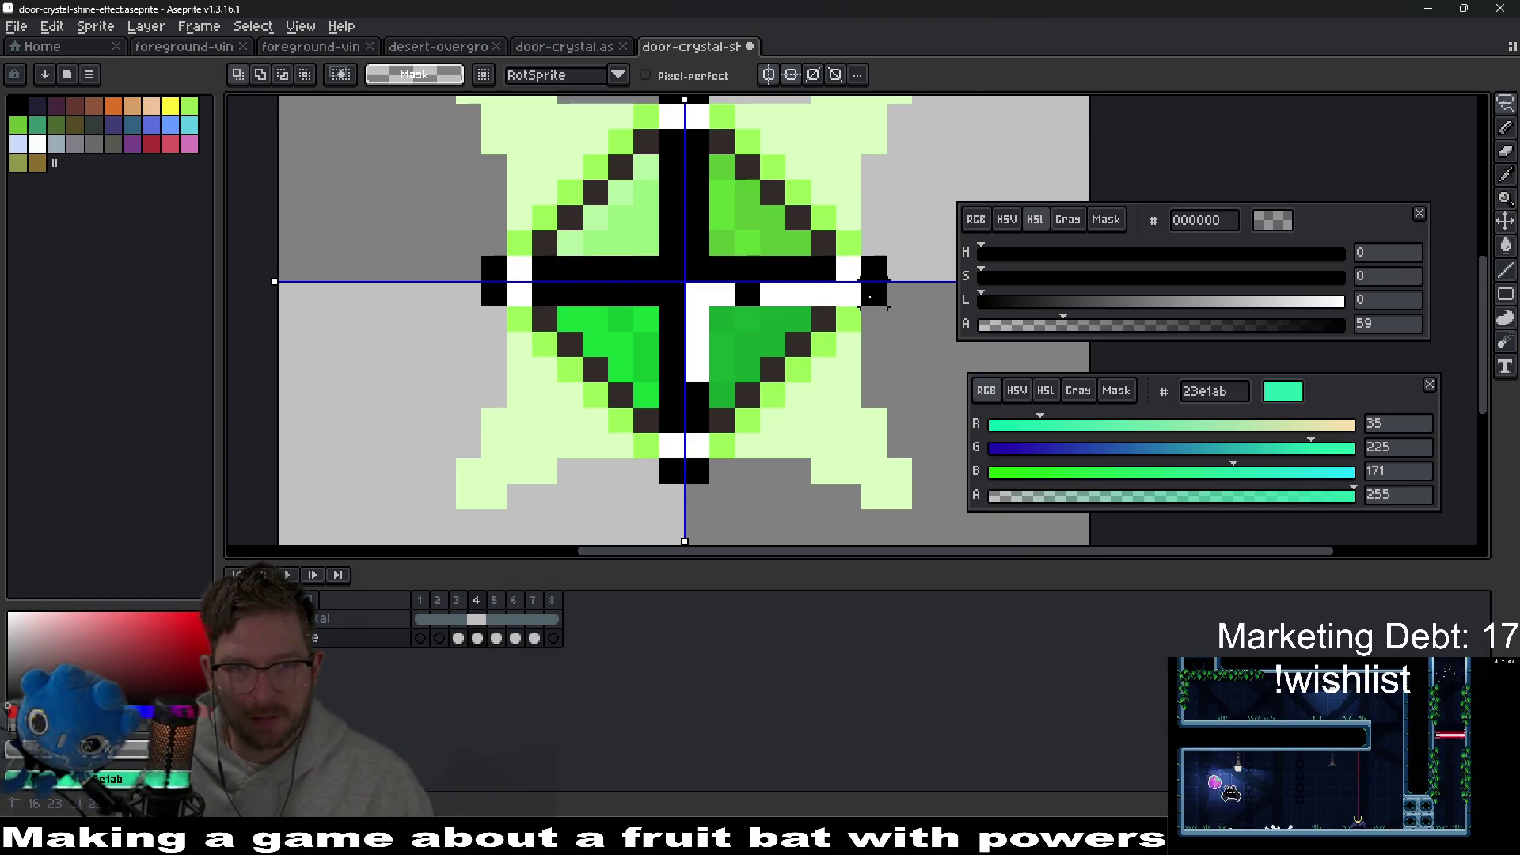
pyautogui.rightClick(798, 344)
pyautogui.rightClick(773, 370)
pyautogui.click(773, 395)
pyautogui.rightClick(747, 395)
pyautogui.click(747, 420)
pyautogui.rightClick(722, 420)
pyautogui.rightClick(719, 445)
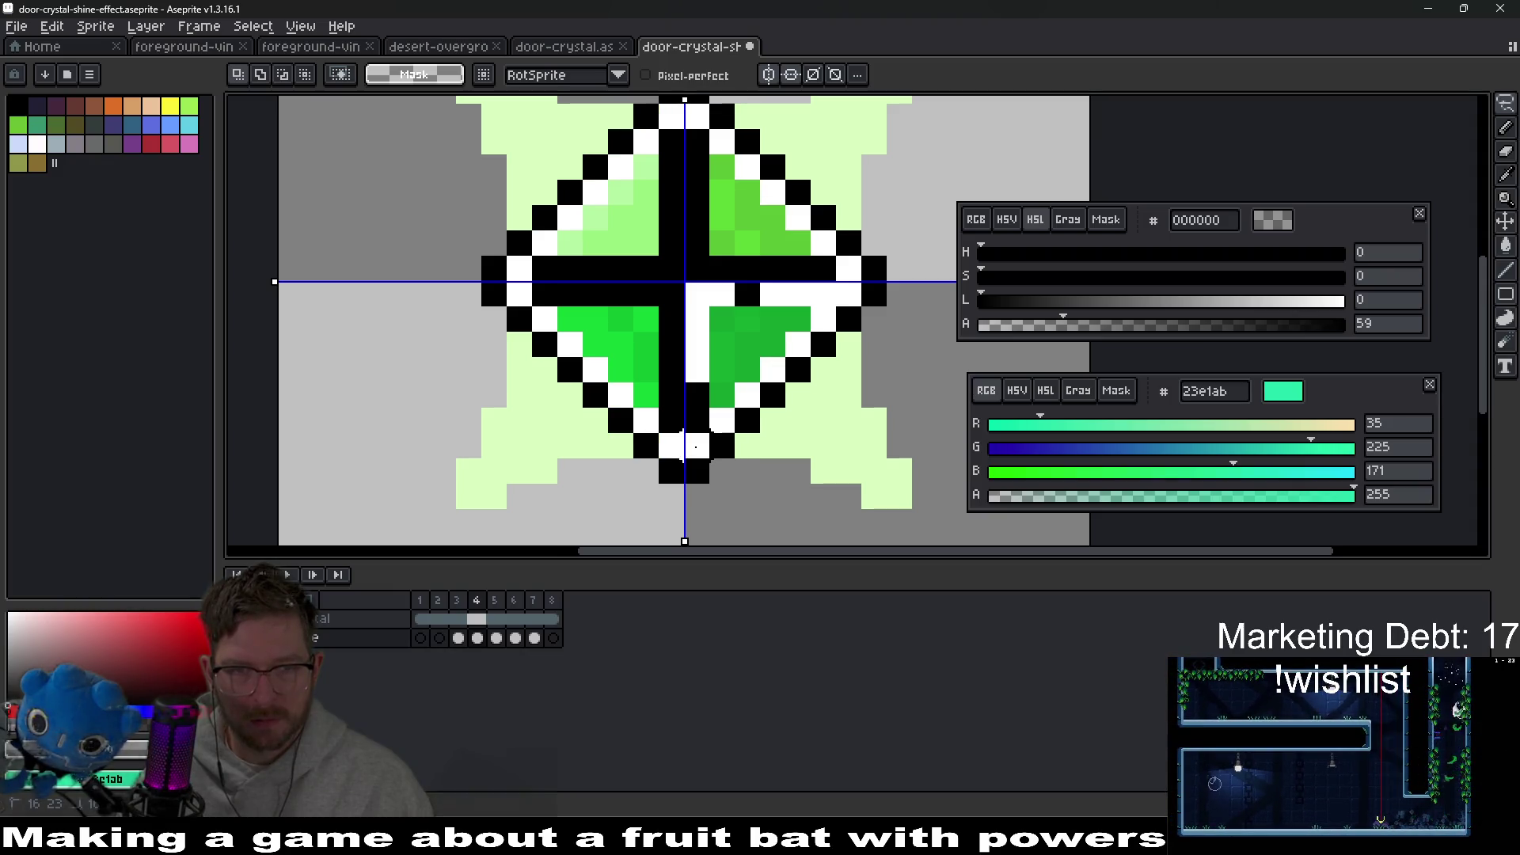
pyautogui.hotkey('ctrl', 'z')
pyautogui.hotkey('ctrl', 'z')
pyautogui.hotkey('ctrl', 'z')
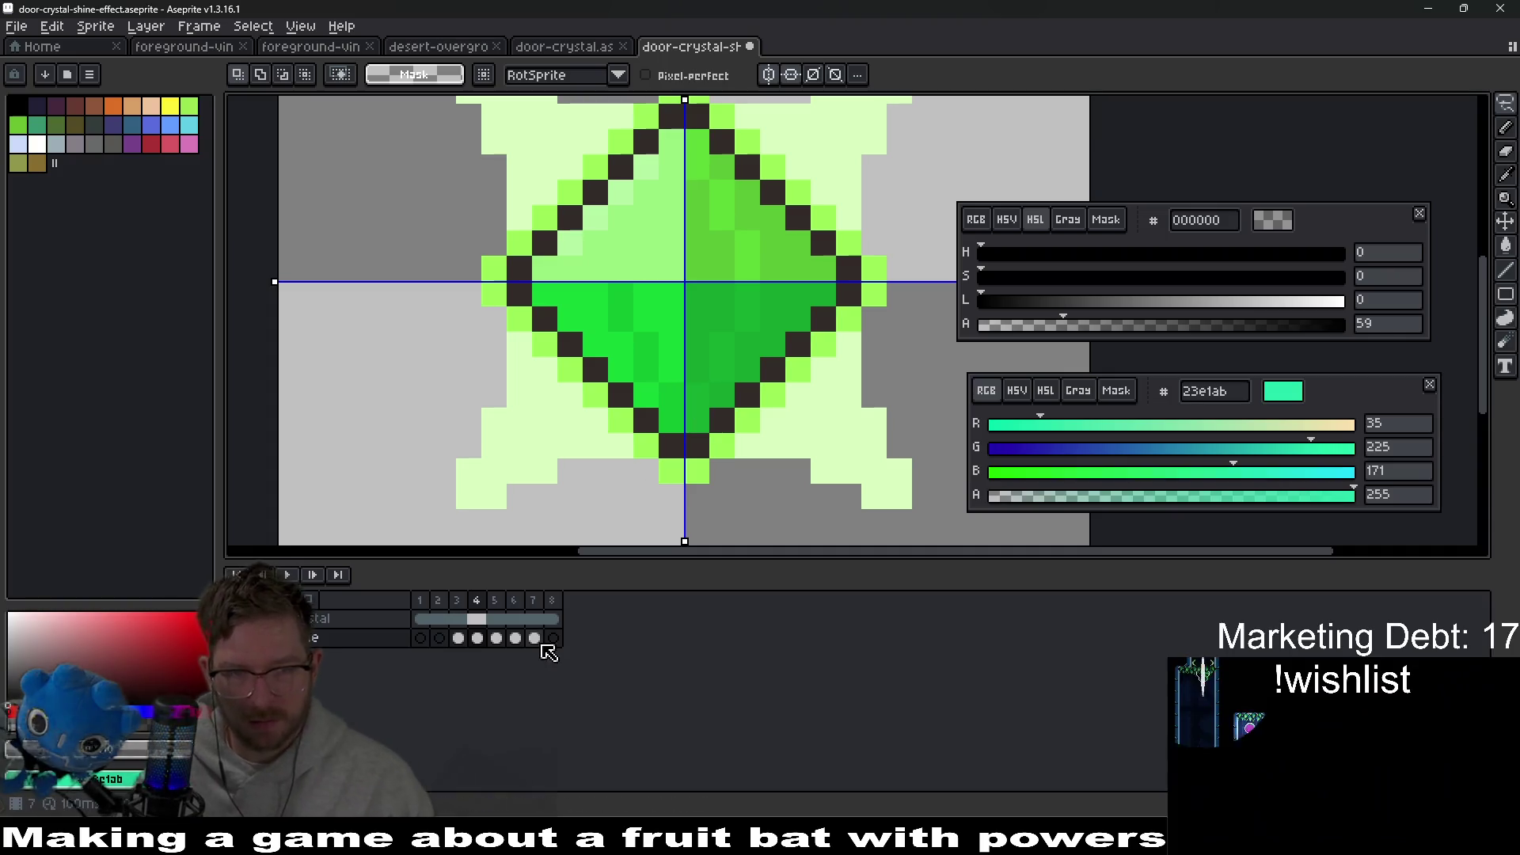
pyautogui.click(497, 639)
# Step: Undo a trial black cross, then paint outline pixels on the crystal's middle and upper diagonal edges
pyautogui.moveTo(695, 470)
pyautogui.mouseDown()
pyautogui.moveTo(713, 285)
pyautogui.moveTo(823, 293)
pyautogui.moveTo(863, 325)
pyautogui.mouseUp()
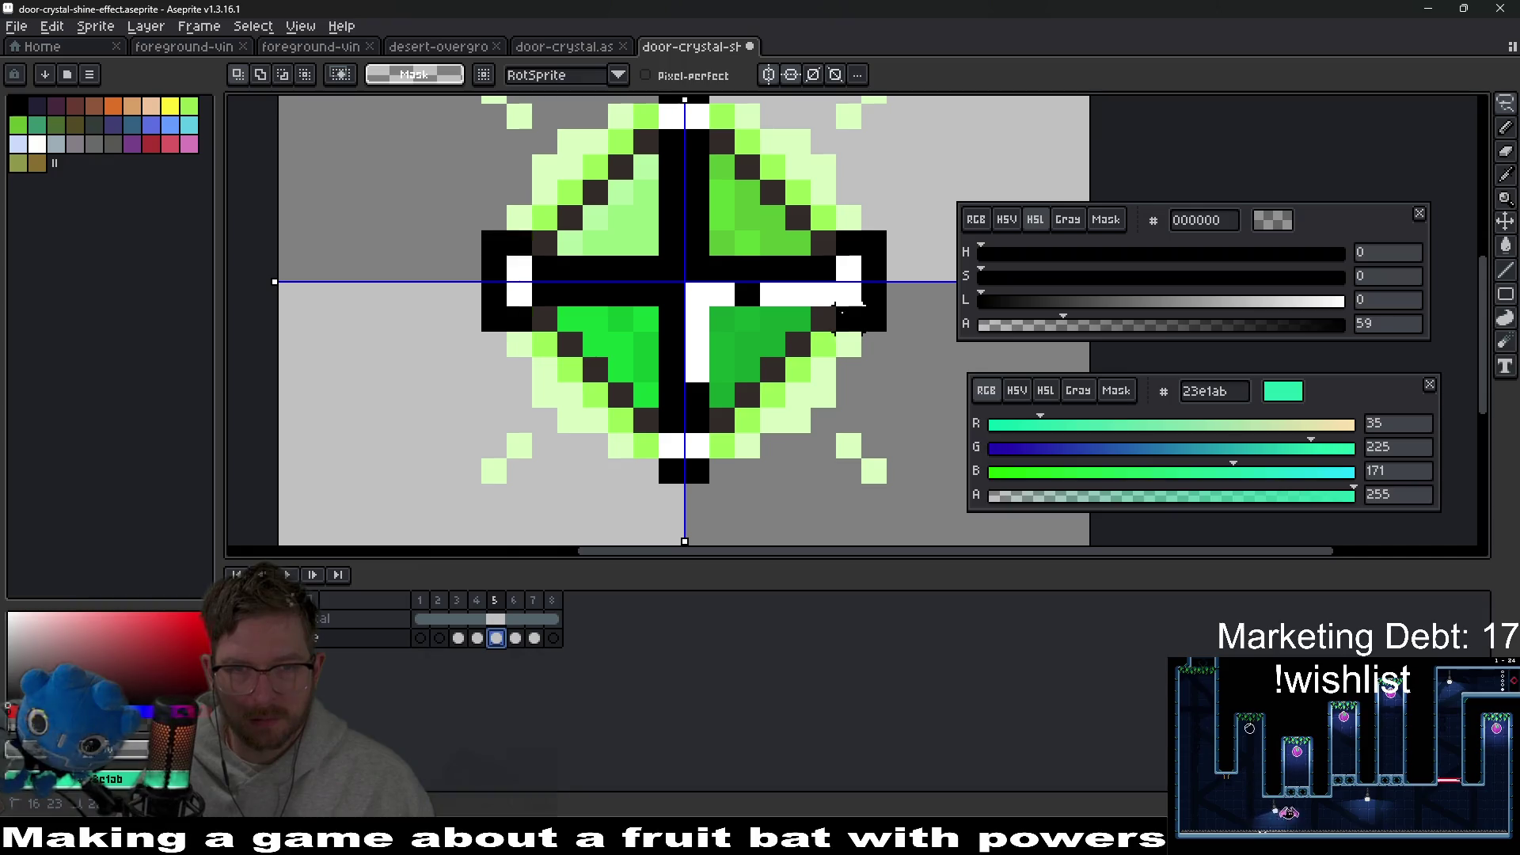
pyautogui.hotkey('ctrl', 'z')
pyautogui.hotkey('ctrl', 'z')
pyautogui.hotkey('ctrl', 'z')
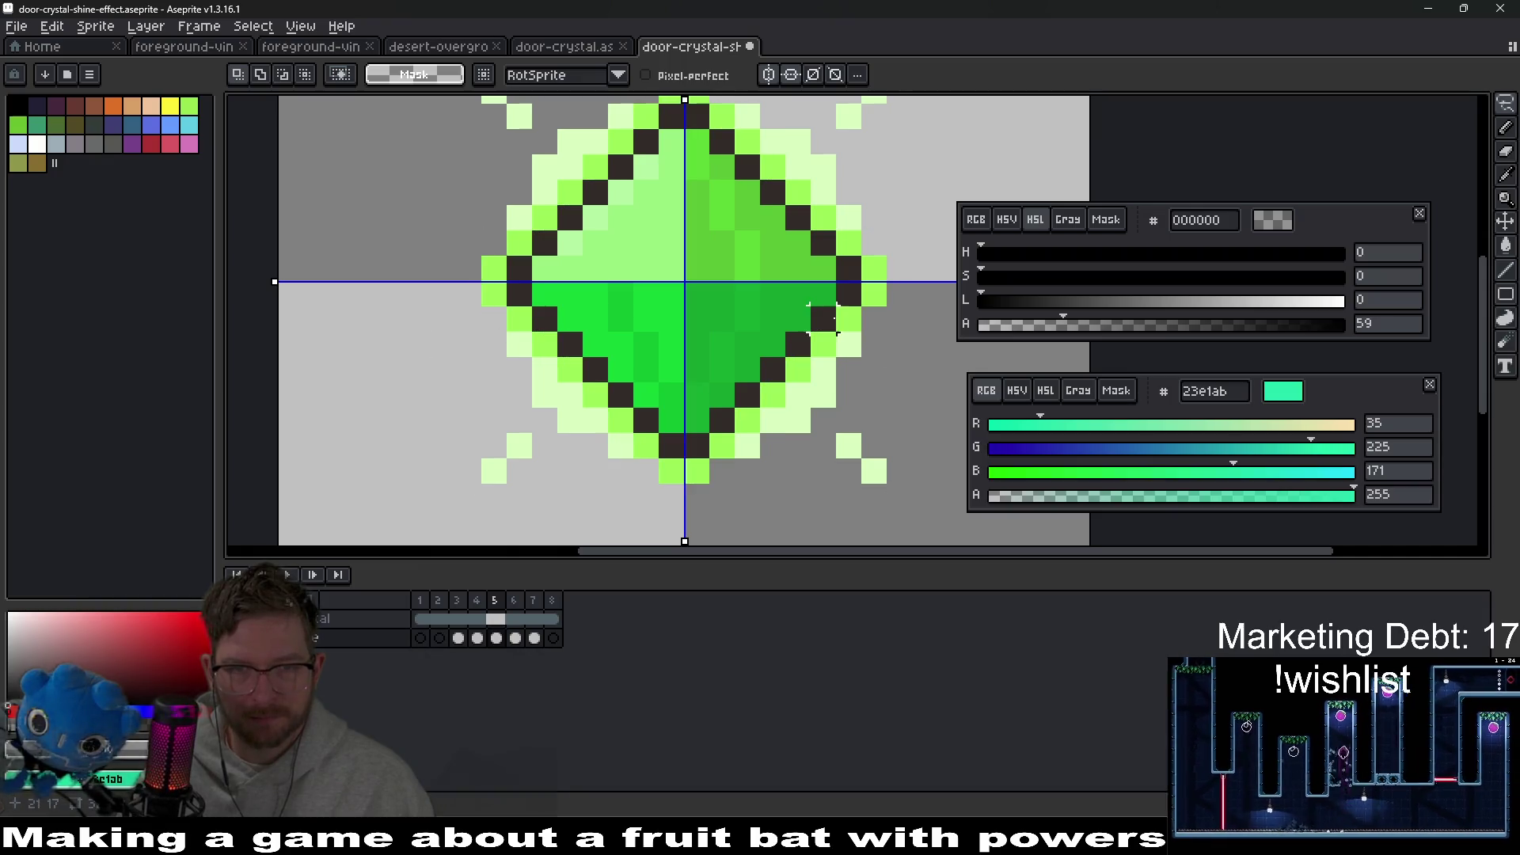
pyautogui.moveTo(874, 269); pyautogui.dragTo(848, 293)
pyautogui.click(849, 318)
pyautogui.click(824, 318)
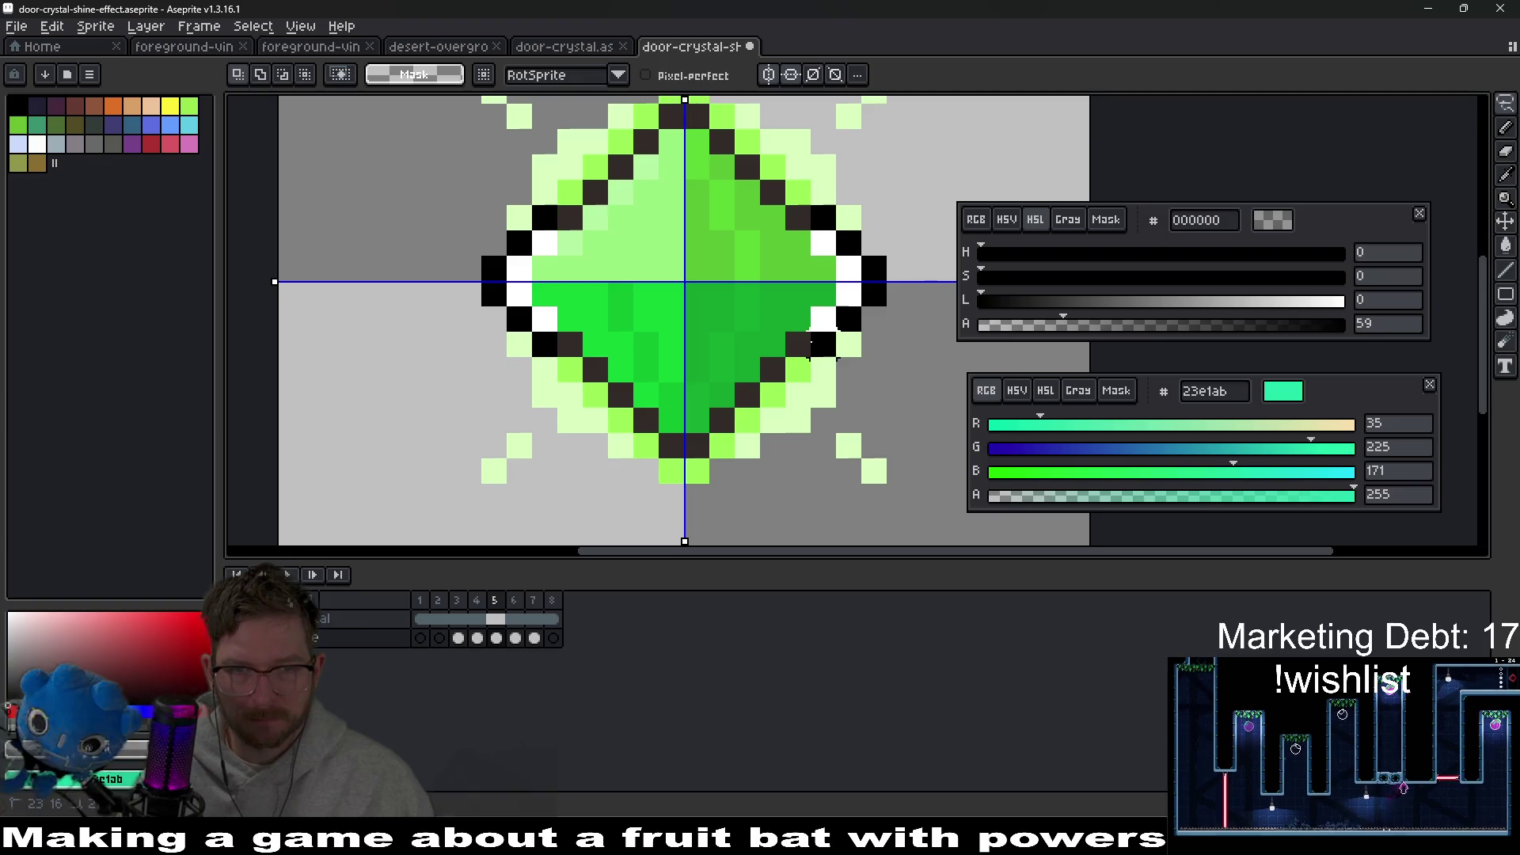
pyautogui.click(799, 370)
pyautogui.click(773, 370)
# Step: Add black and white outline pixels along the lower diagonal and bottom edge
pyautogui.click(773, 396)
pyautogui.click(747, 396)
pyautogui.click(748, 418)
pyautogui.click(722, 418)
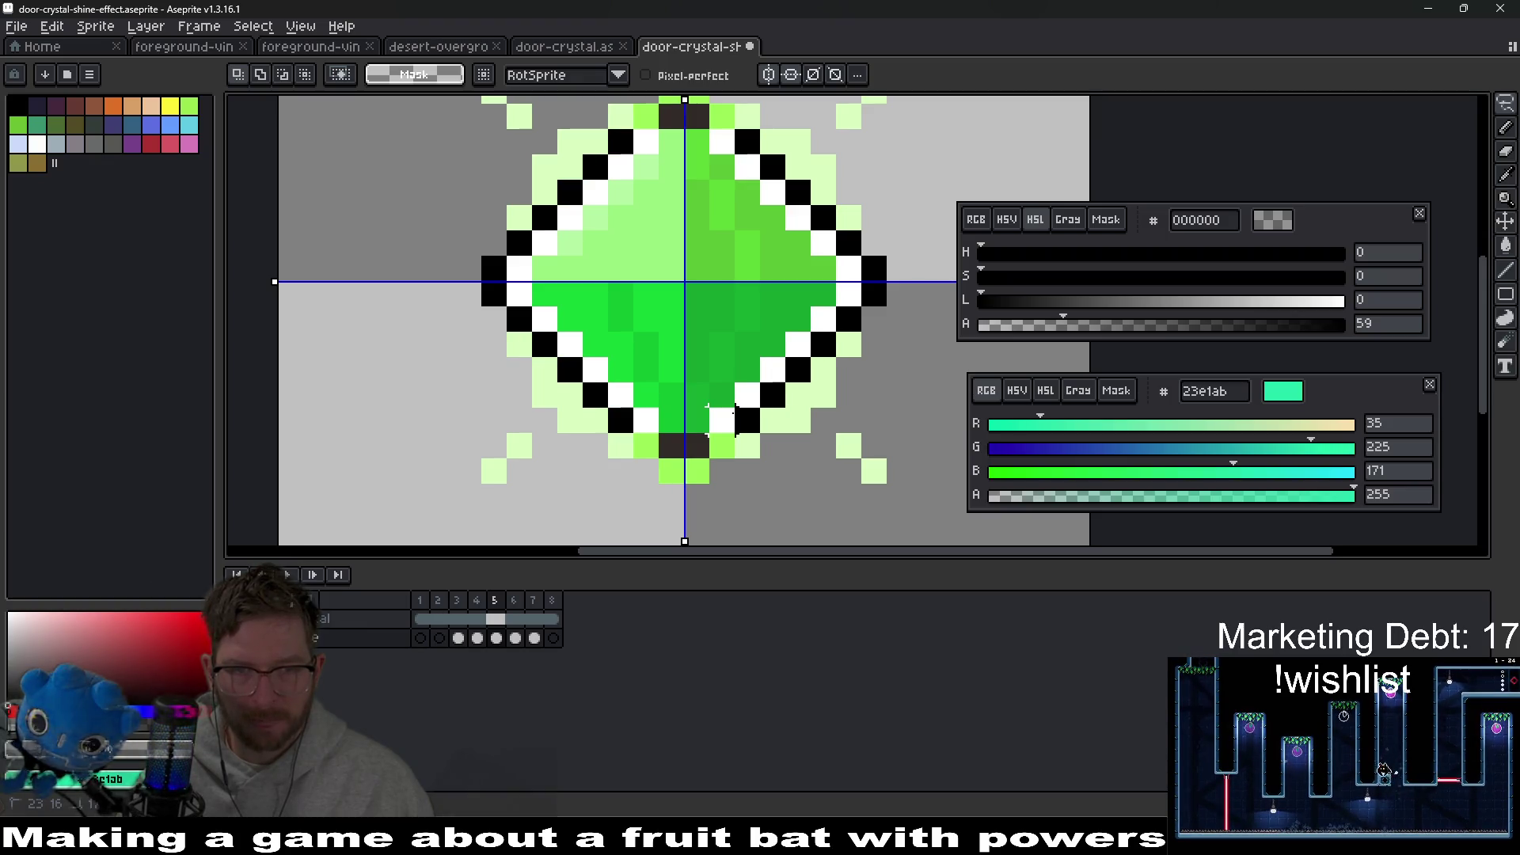
pyautogui.click(696, 420)
pyautogui.click(697, 446)
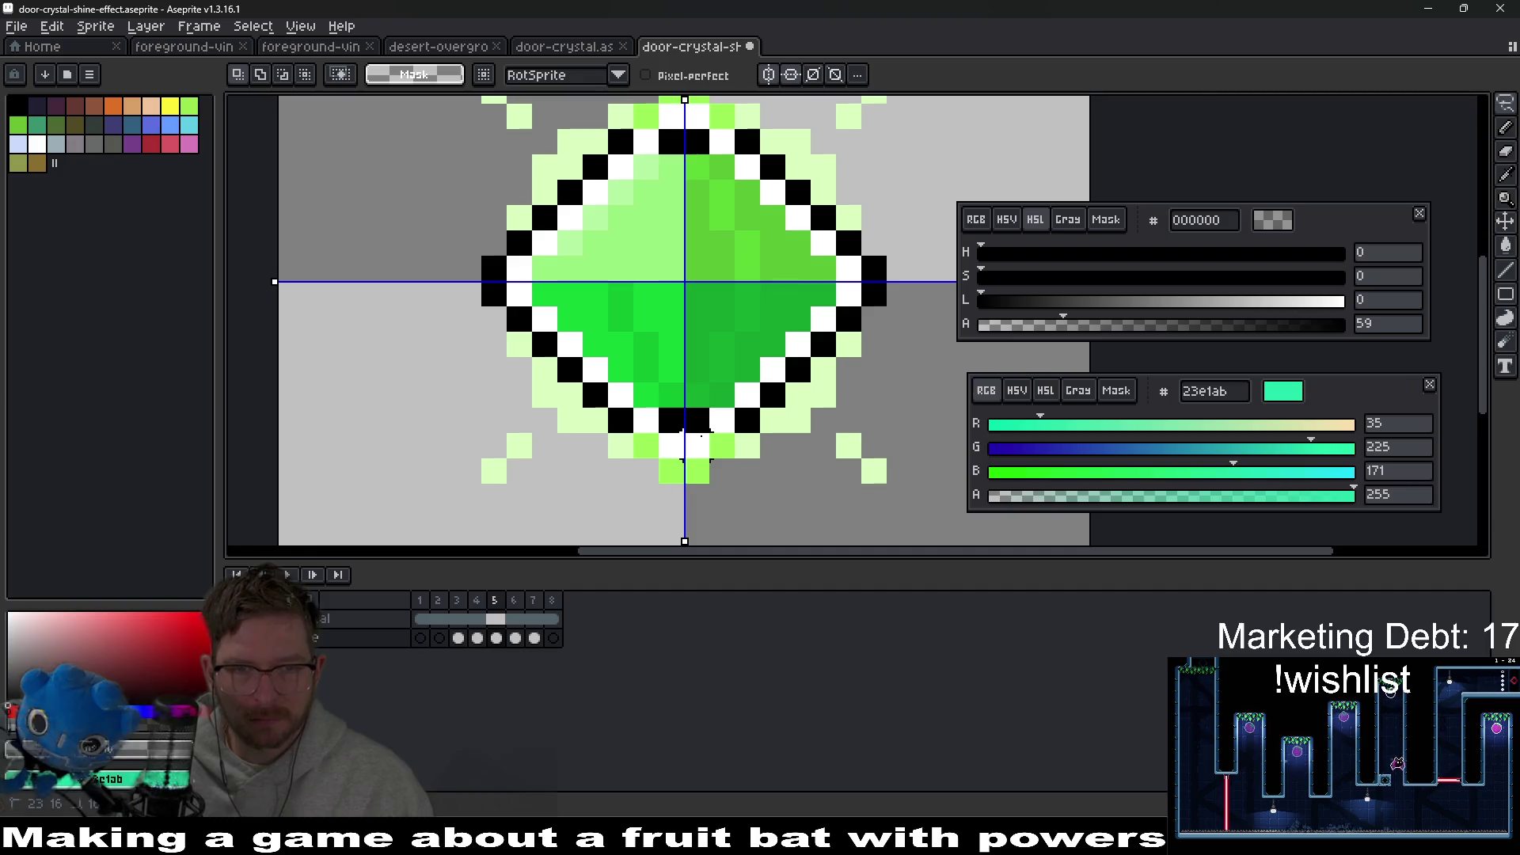
pyautogui.click(722, 445)
# Step: Undo the stray cross stroke, clear the selection and step to frame 6
pyautogui.moveTo(685, 467)
pyautogui.mouseDown()
pyautogui.moveTo(685, 325)
pyautogui.moveTo(764, 281)
pyautogui.moveTo(832, 284)
pyautogui.moveTo(828, 305)
pyautogui.mouseUp()
pyautogui.hotkey('ctrl', 'z')
pyautogui.hotkey('ctrl', 'z')
pyautogui.hotkey('ctrl', 'z')
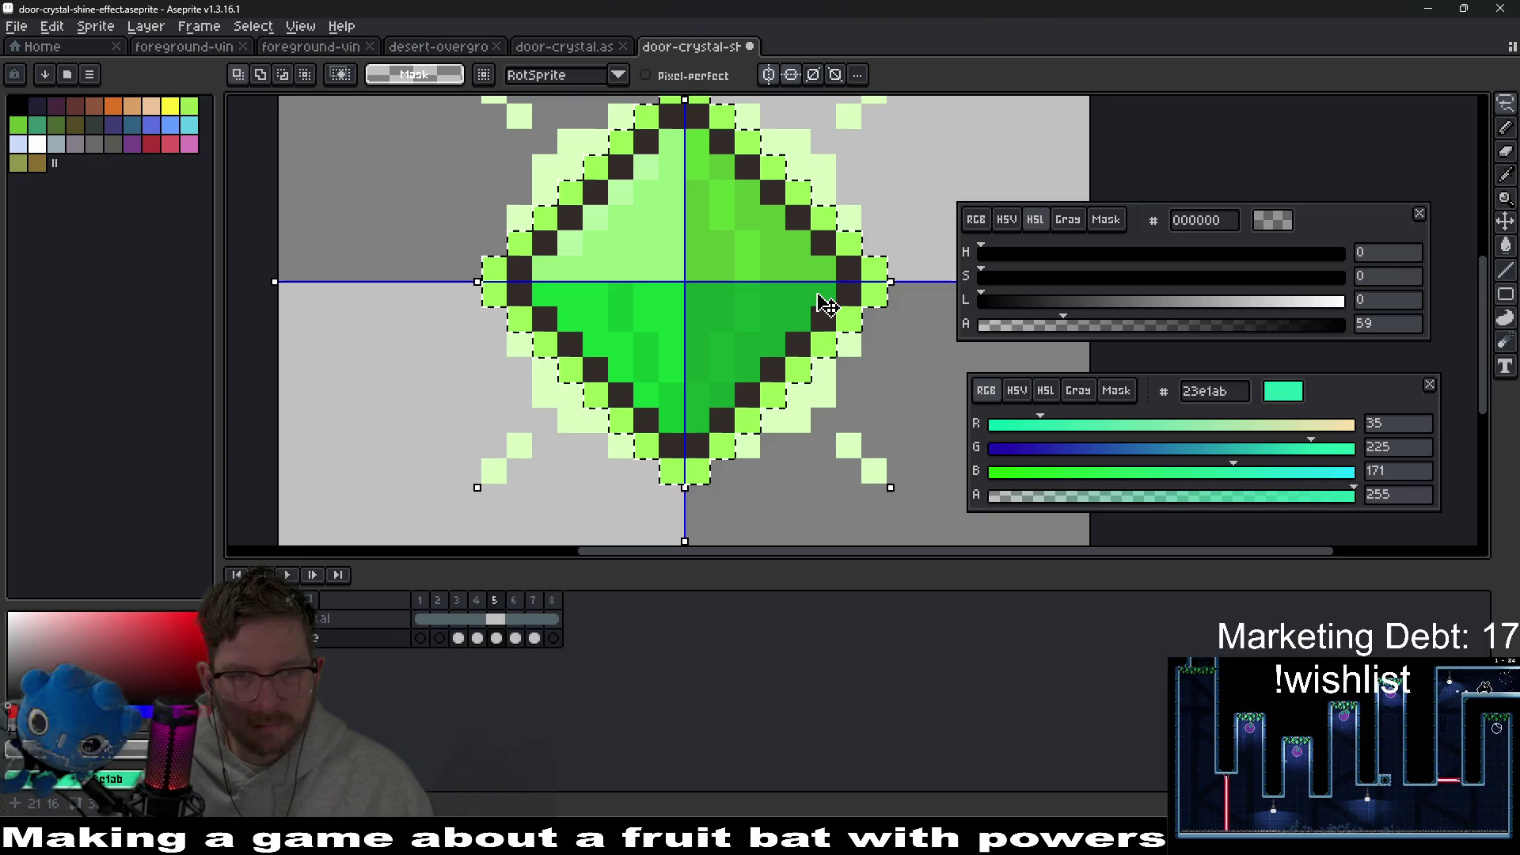
pyautogui.hotkey('ctrl', 'd')
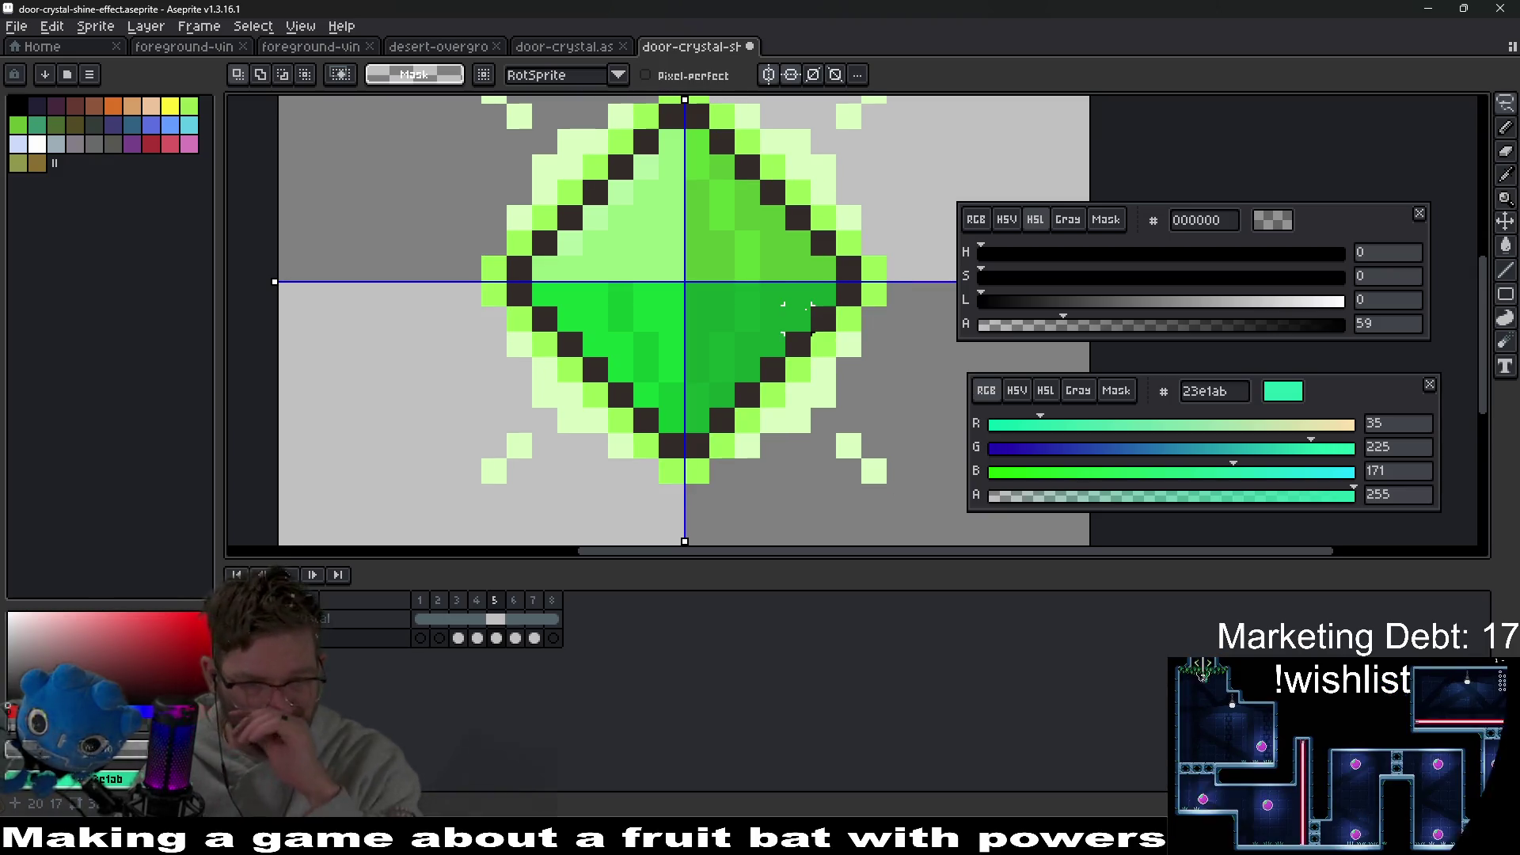
pyautogui.press('.')
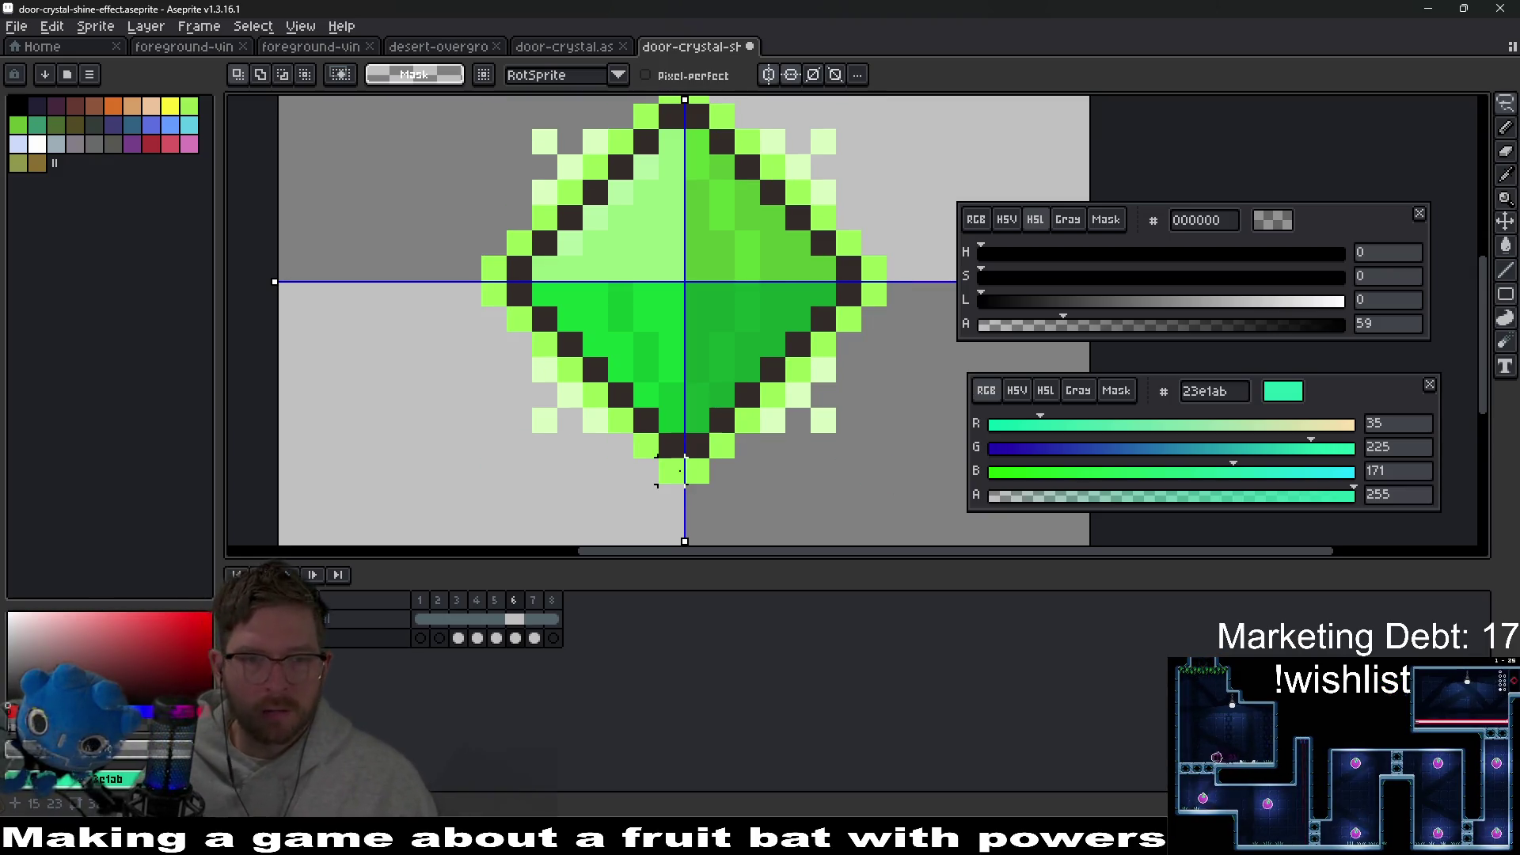
# Step: Paint trial mirrored black-and-white shine strokes through the crystal, then undo them
pyautogui.moveTo(671, 472)
pyautogui.mouseDown()
pyautogui.moveTo(697, 309)
pyautogui.moveTo(747, 293)
pyautogui.moveTo(875, 301)
pyautogui.mouseUp()
pyautogui.click(848, 242)
pyautogui.click(846, 317)
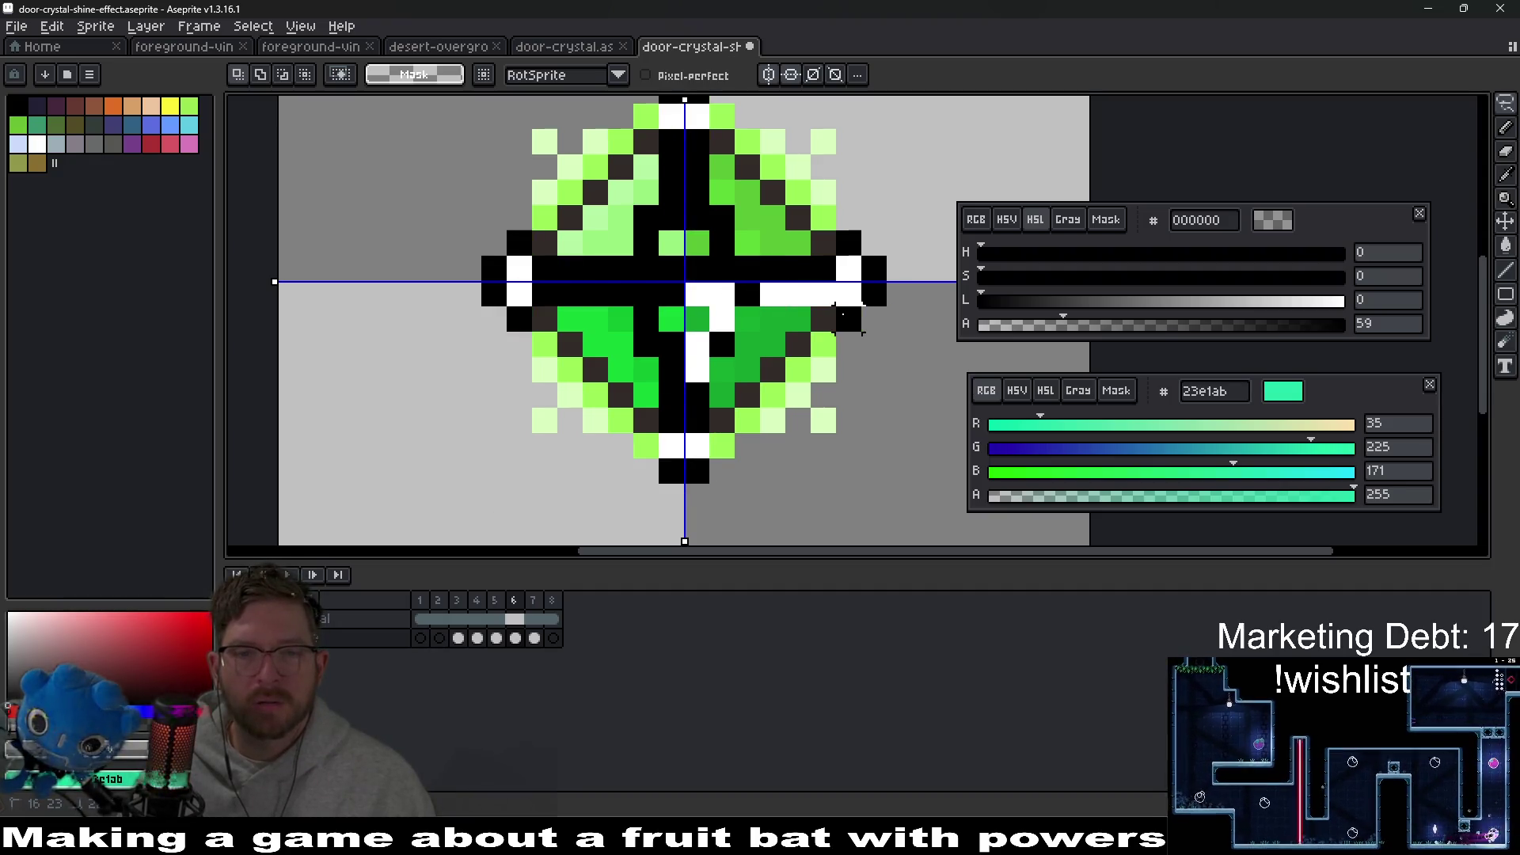
pyautogui.click(824, 320)
pyautogui.click(823, 345)
pyautogui.click(798, 344)
pyautogui.click(799, 370)
pyautogui.click(773, 370)
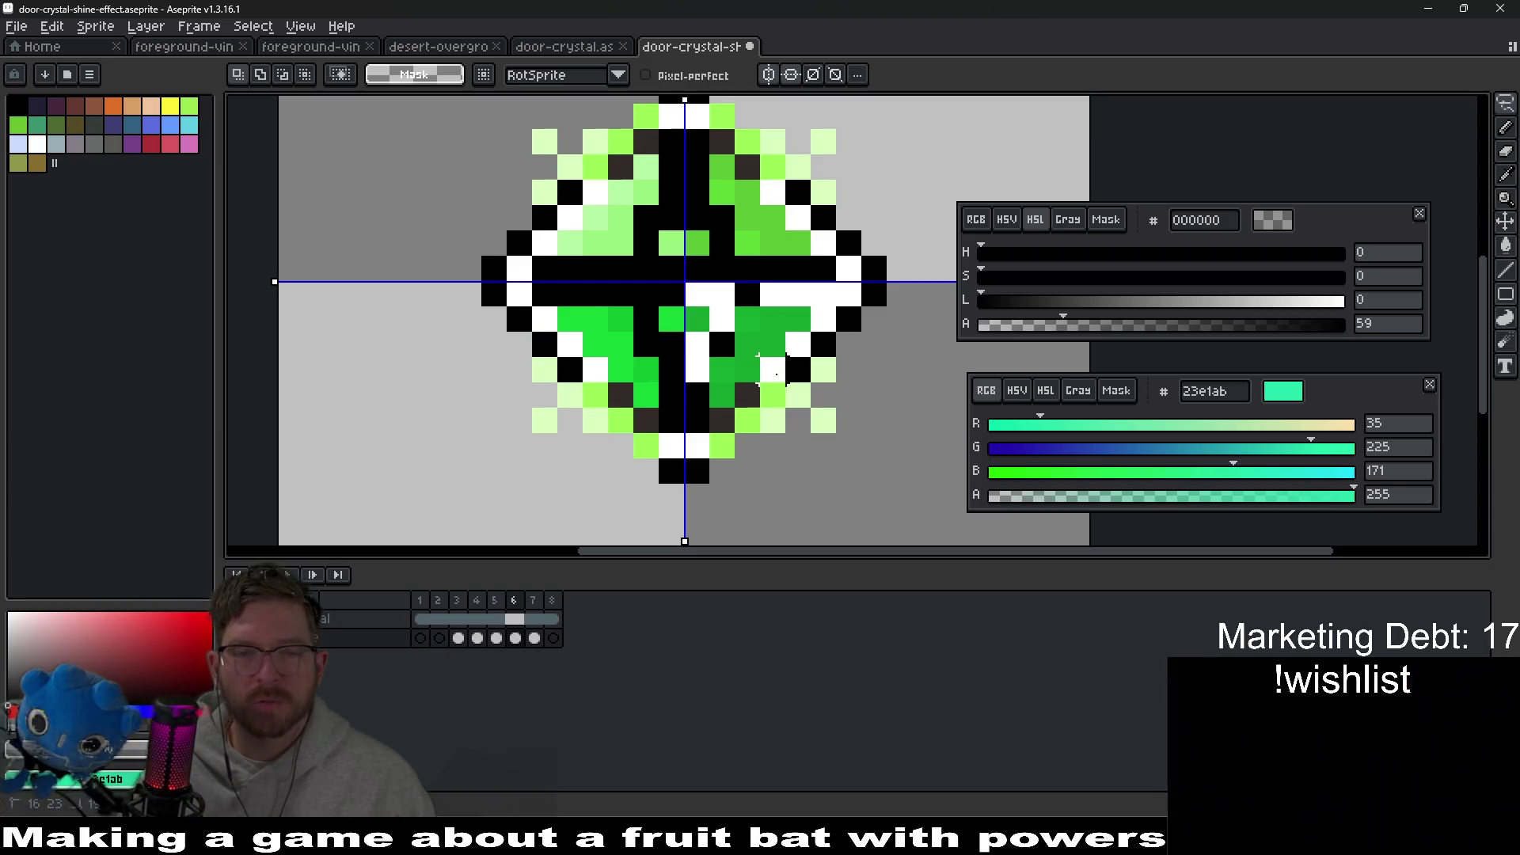
pyautogui.click(773, 395)
pyautogui.click(748, 395)
pyautogui.click(748, 420)
pyautogui.press('Return')
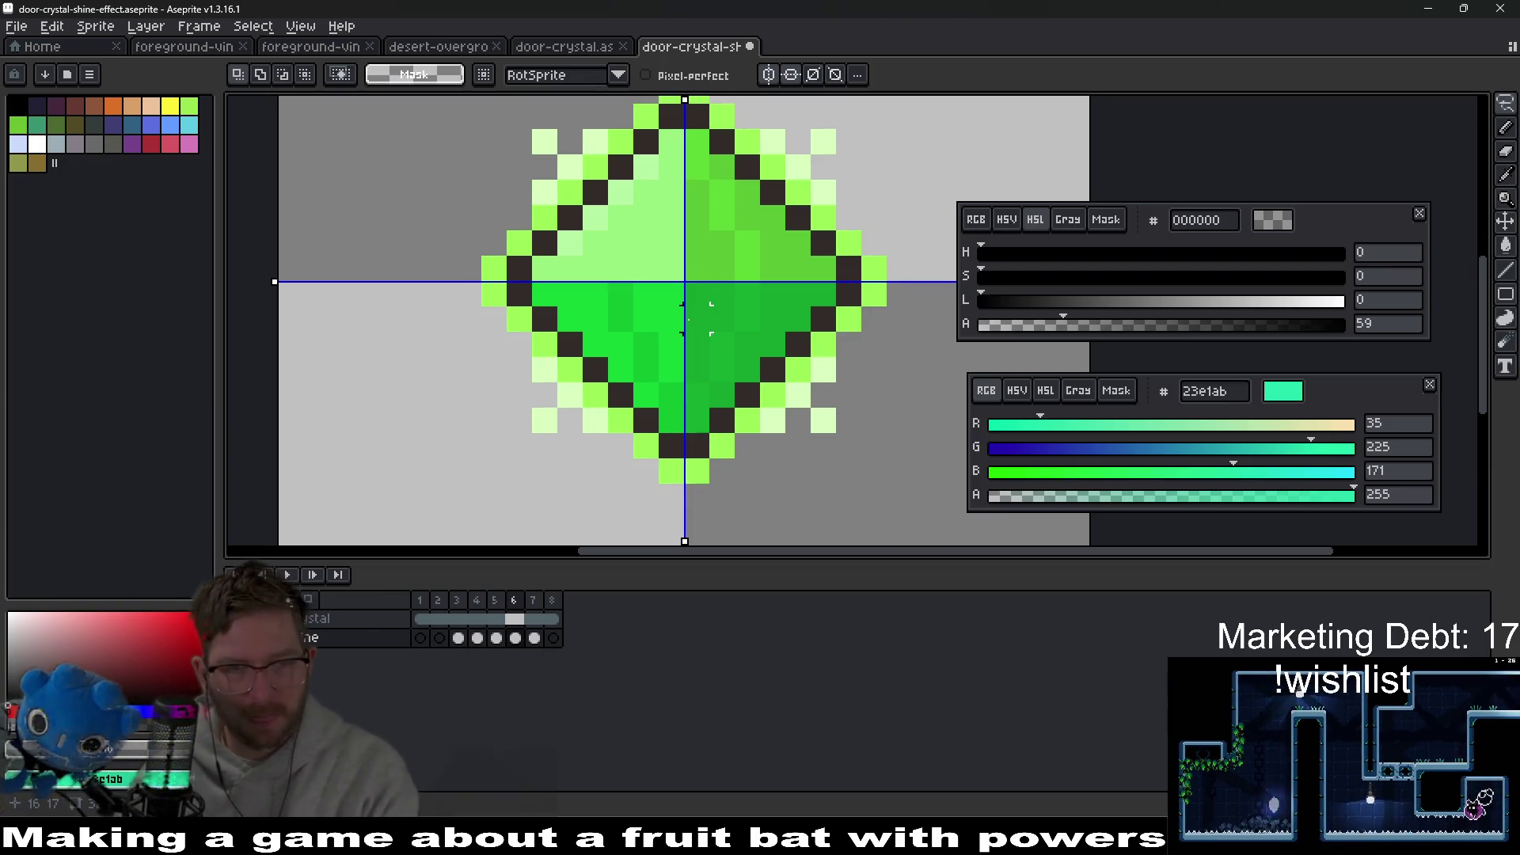
# Step: Try a mirrored shine bar down the crystal's centre, undo it and zoom out
pyautogui.click(711, 381)
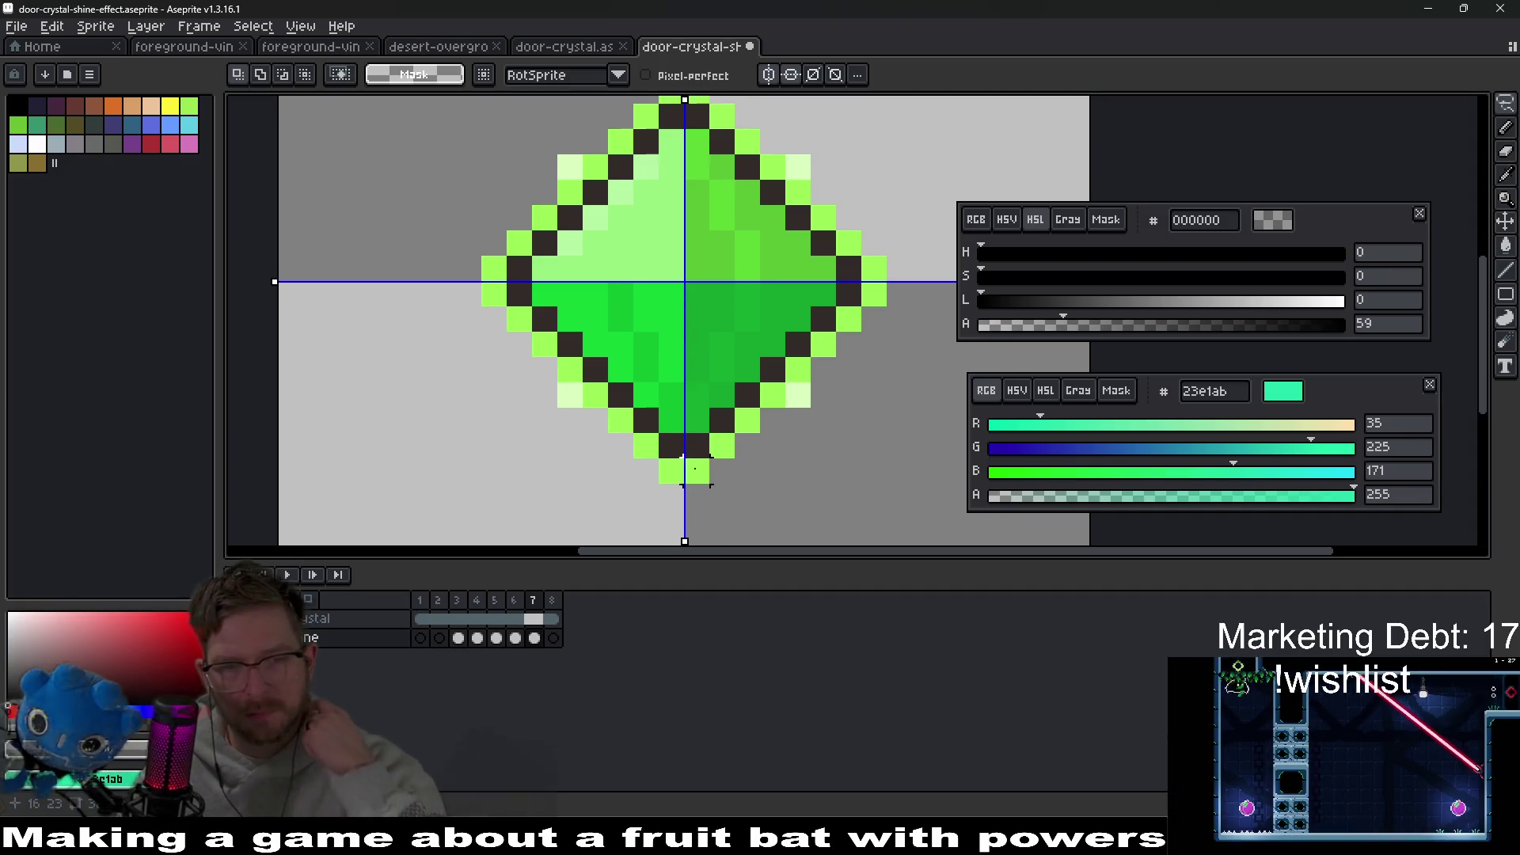
pyautogui.moveTo(689, 285)
pyautogui.mouseDown()
pyautogui.moveTo(872, 285)
pyautogui.moveTo(720, 441)
pyautogui.mouseUp()
pyautogui.hotkey('ctrl', 'z')
pyautogui.hotkey('ctrl', 'z')
pyautogui.hotkey('ctrl', 'z')
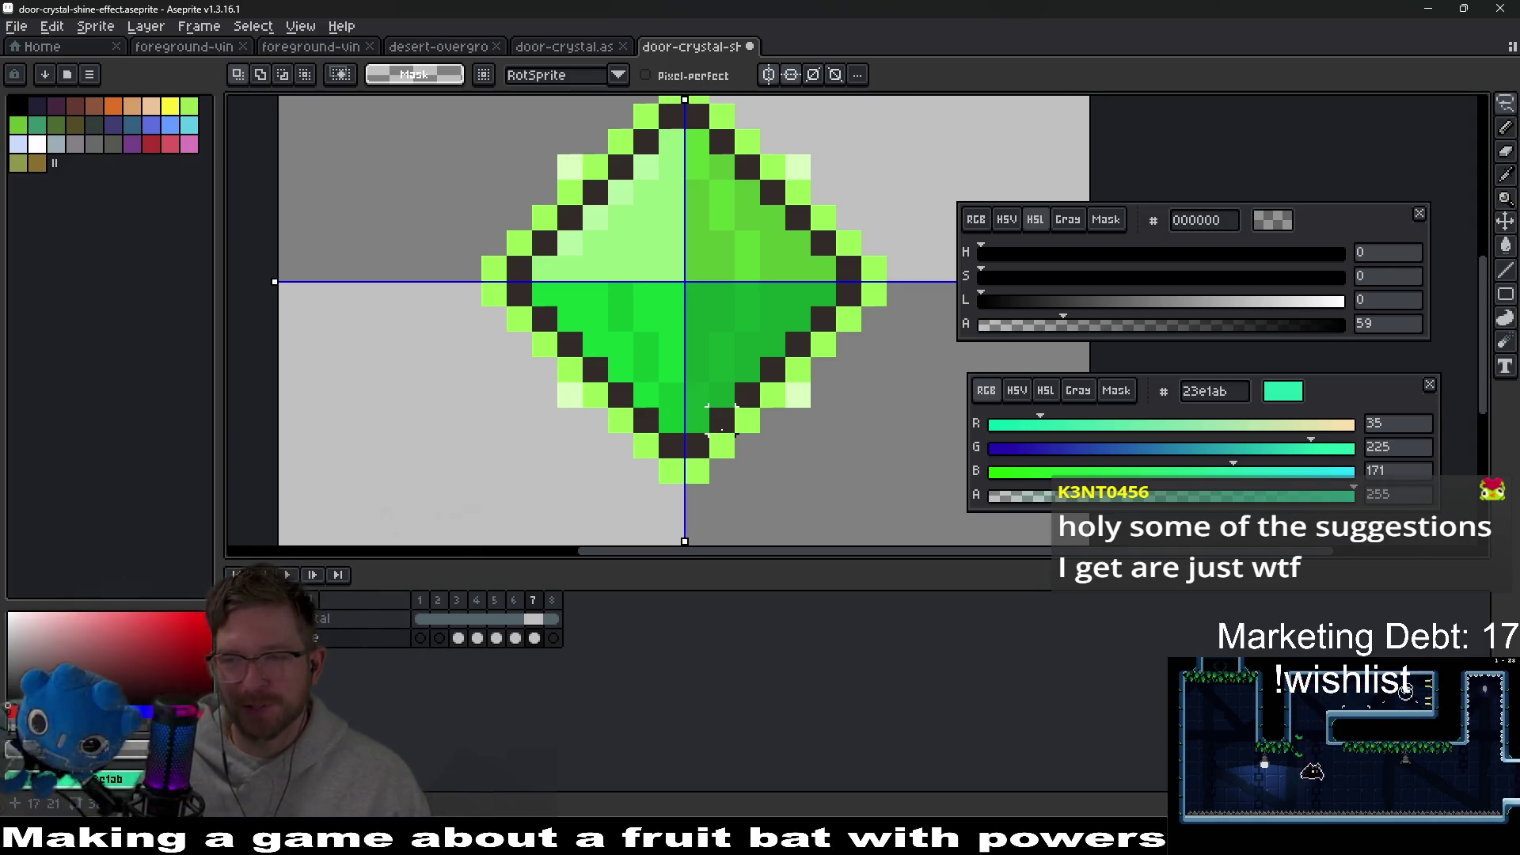
pyautogui.scroll(-3, 816, 431)
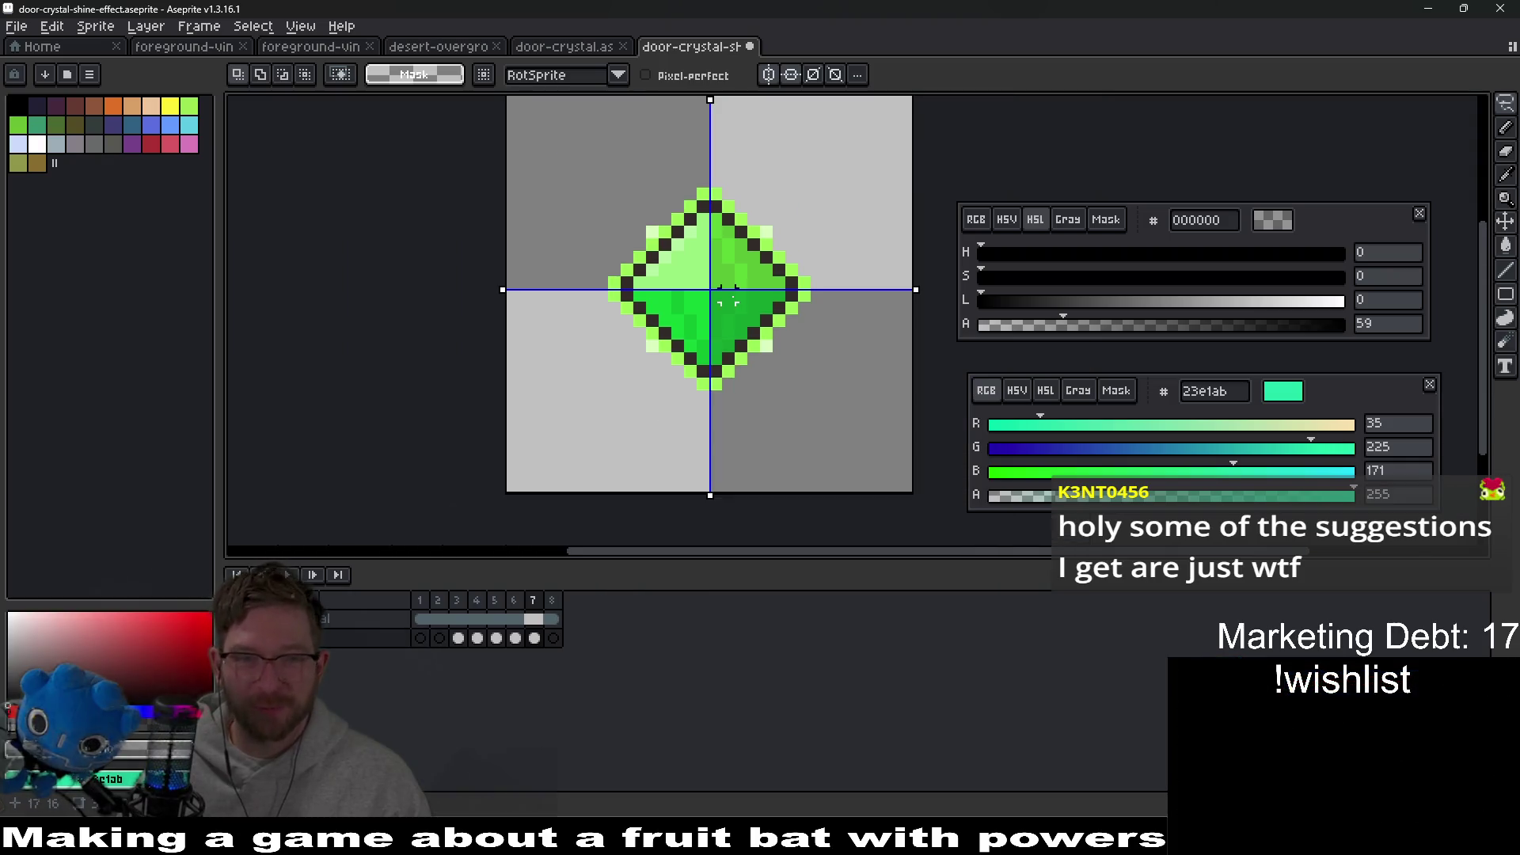
# Step: Toggle the crystal layer to check the shine, play it and delete frame 2
pyautogui.click(238, 619)
pyautogui.click(238, 620)
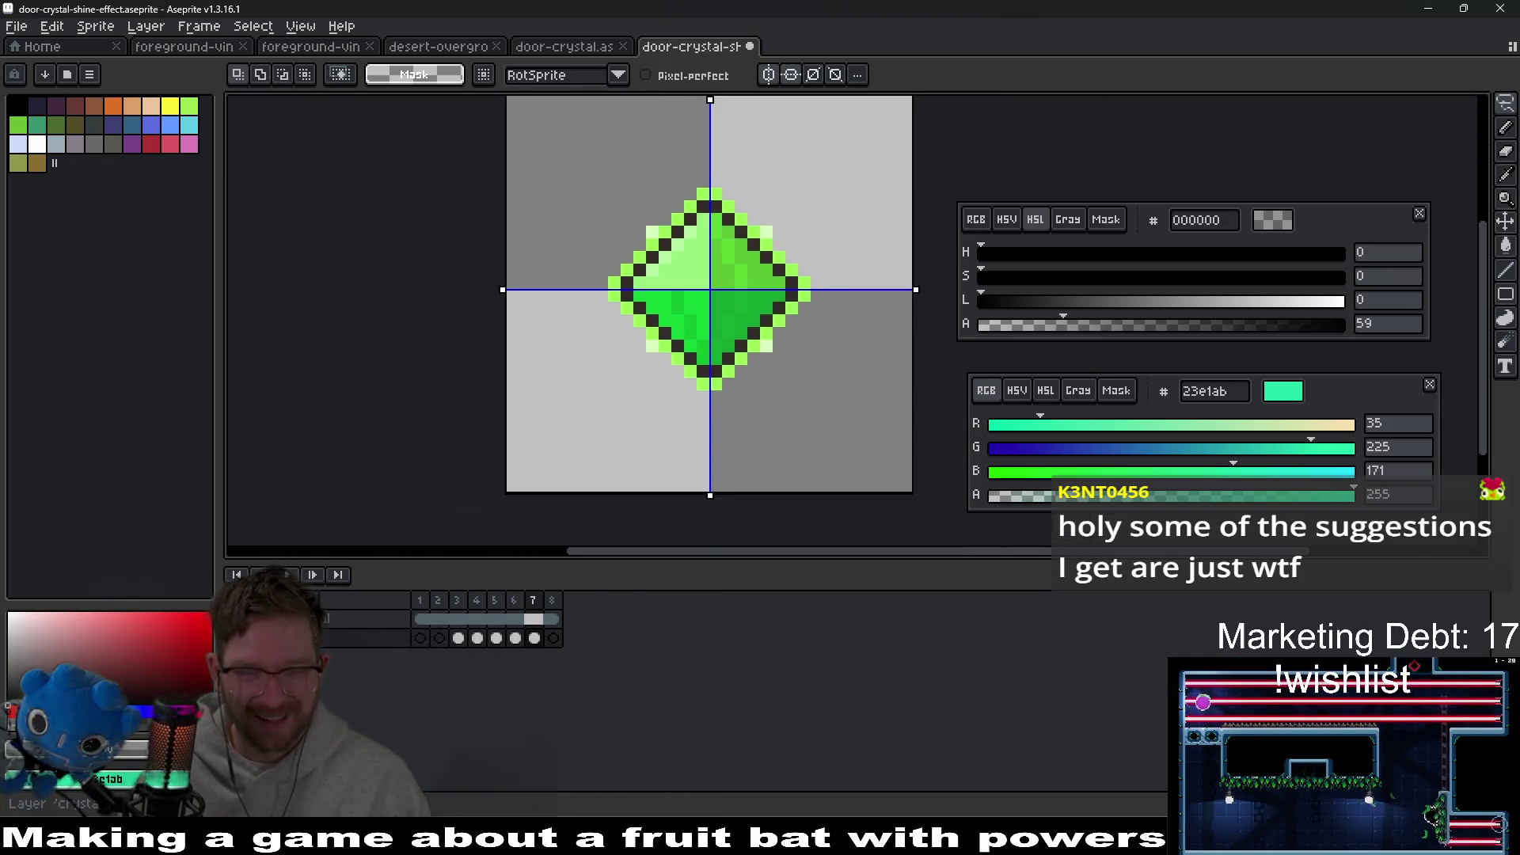
pyautogui.click(289, 575)
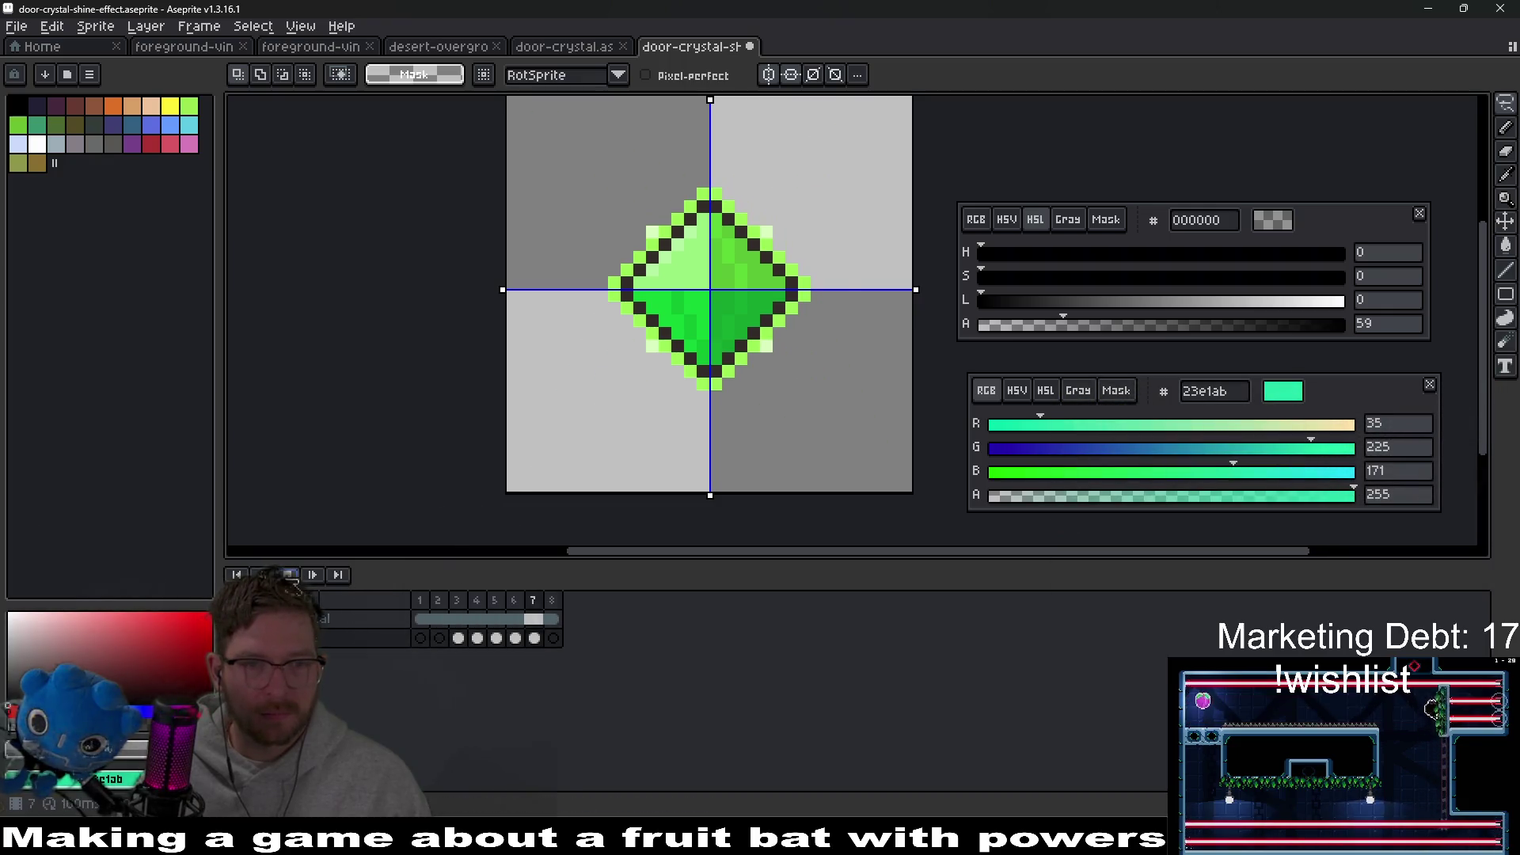
pyautogui.click(439, 602)
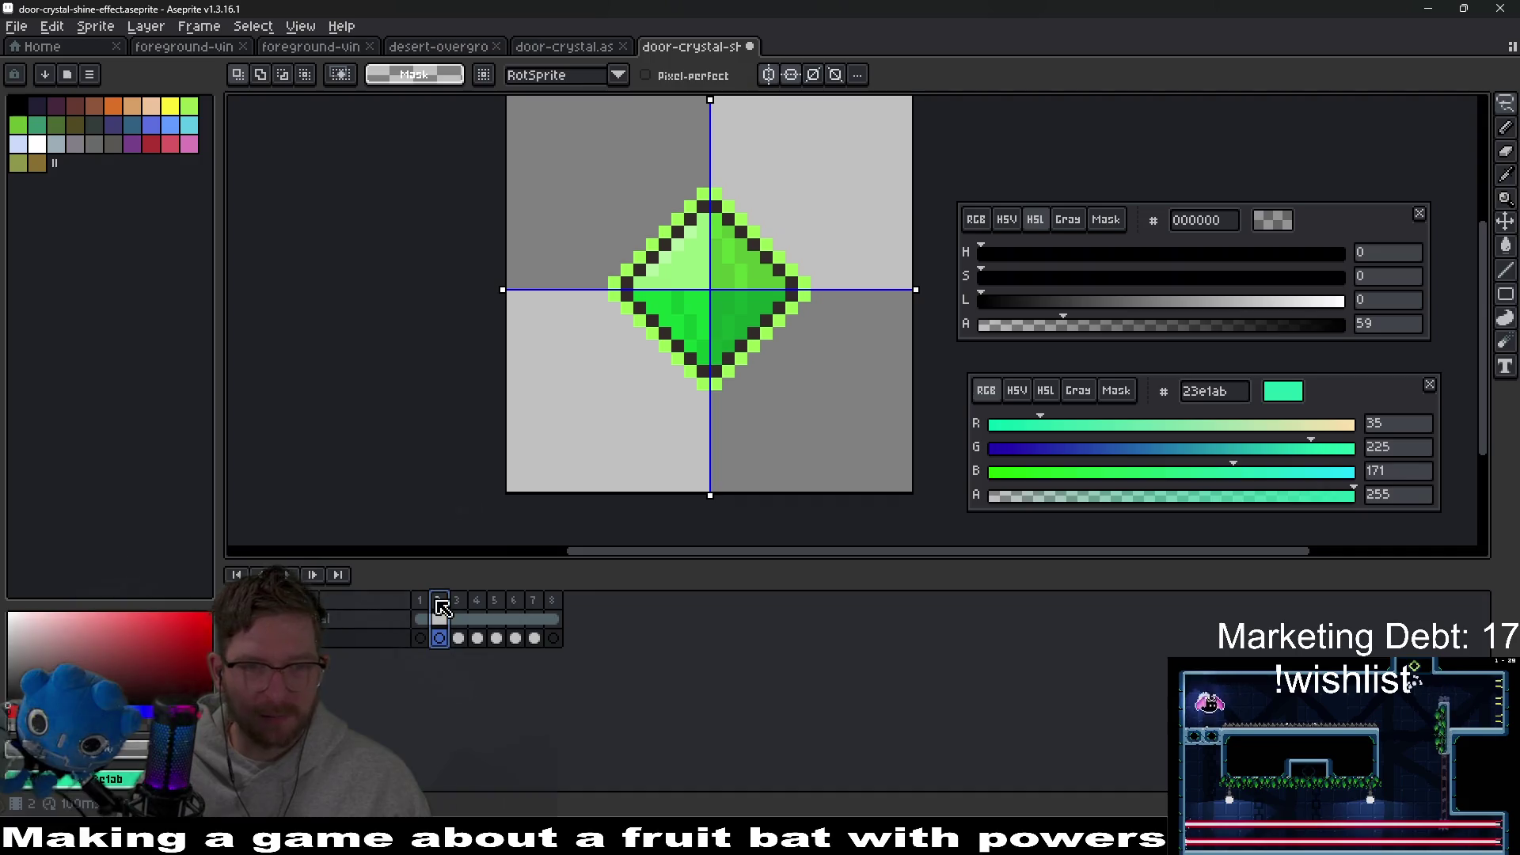
pyautogui.hotkey('alt', 'c')
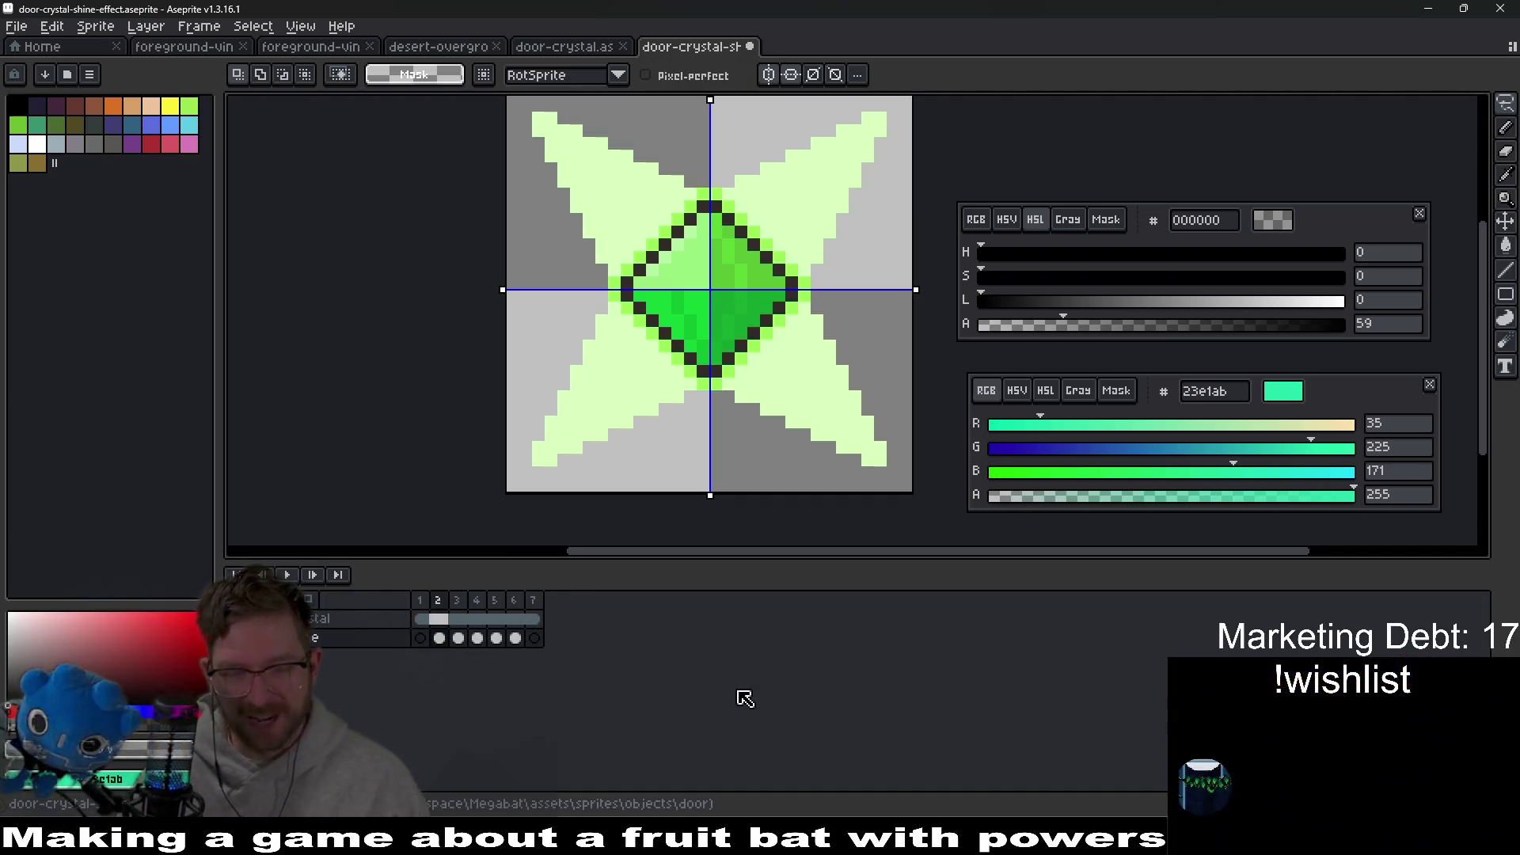
pyautogui.click(422, 603)
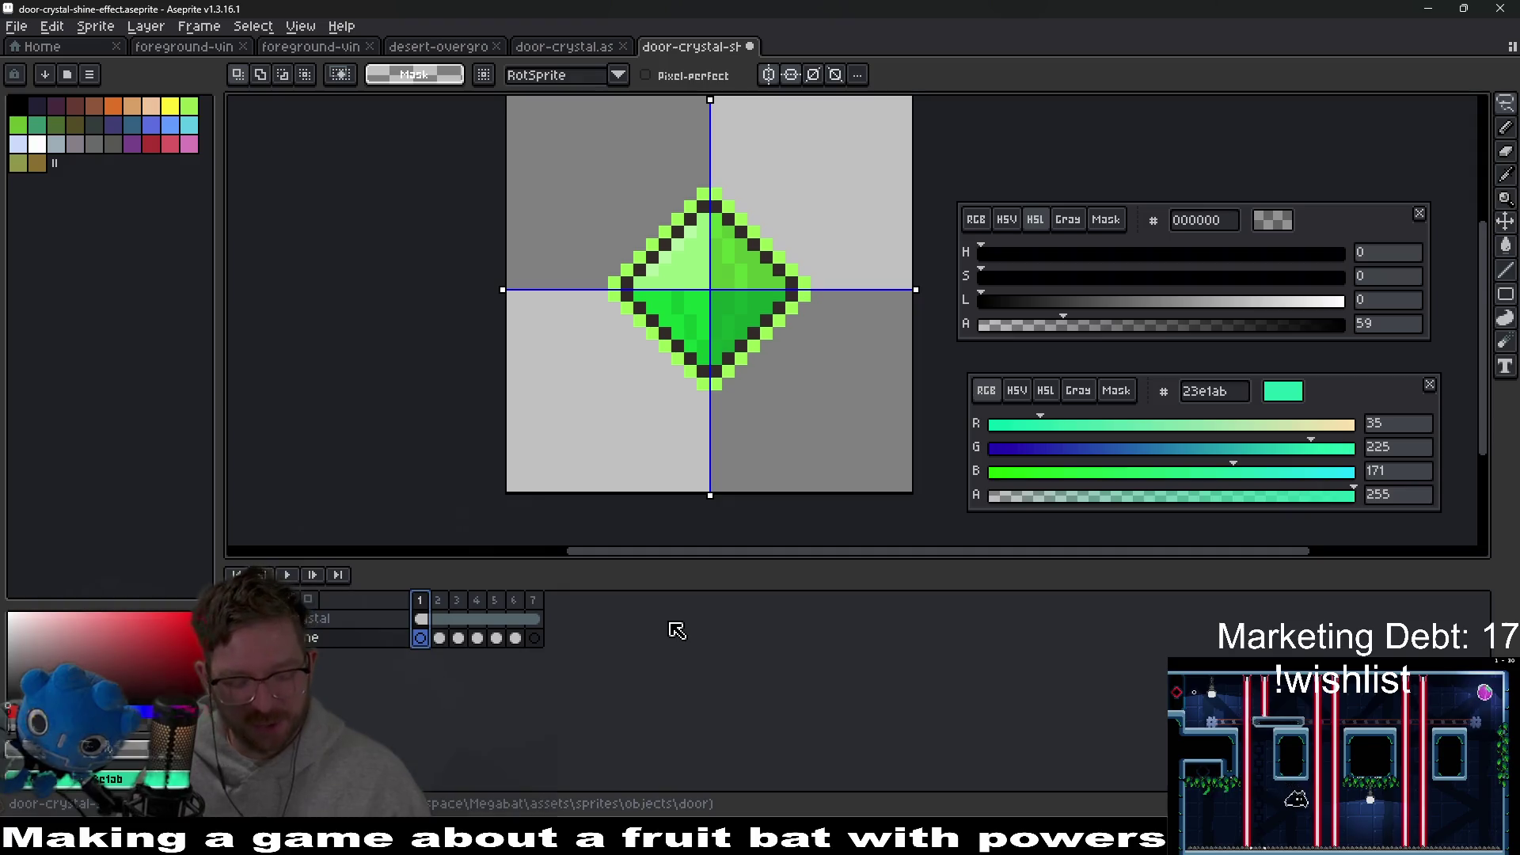
# Step: Save the sprite, review frames 1–3 and open the Export Sprite Sheet settings
pyautogui.hotkey('ctrl', 's')
pyautogui.click(446, 607)
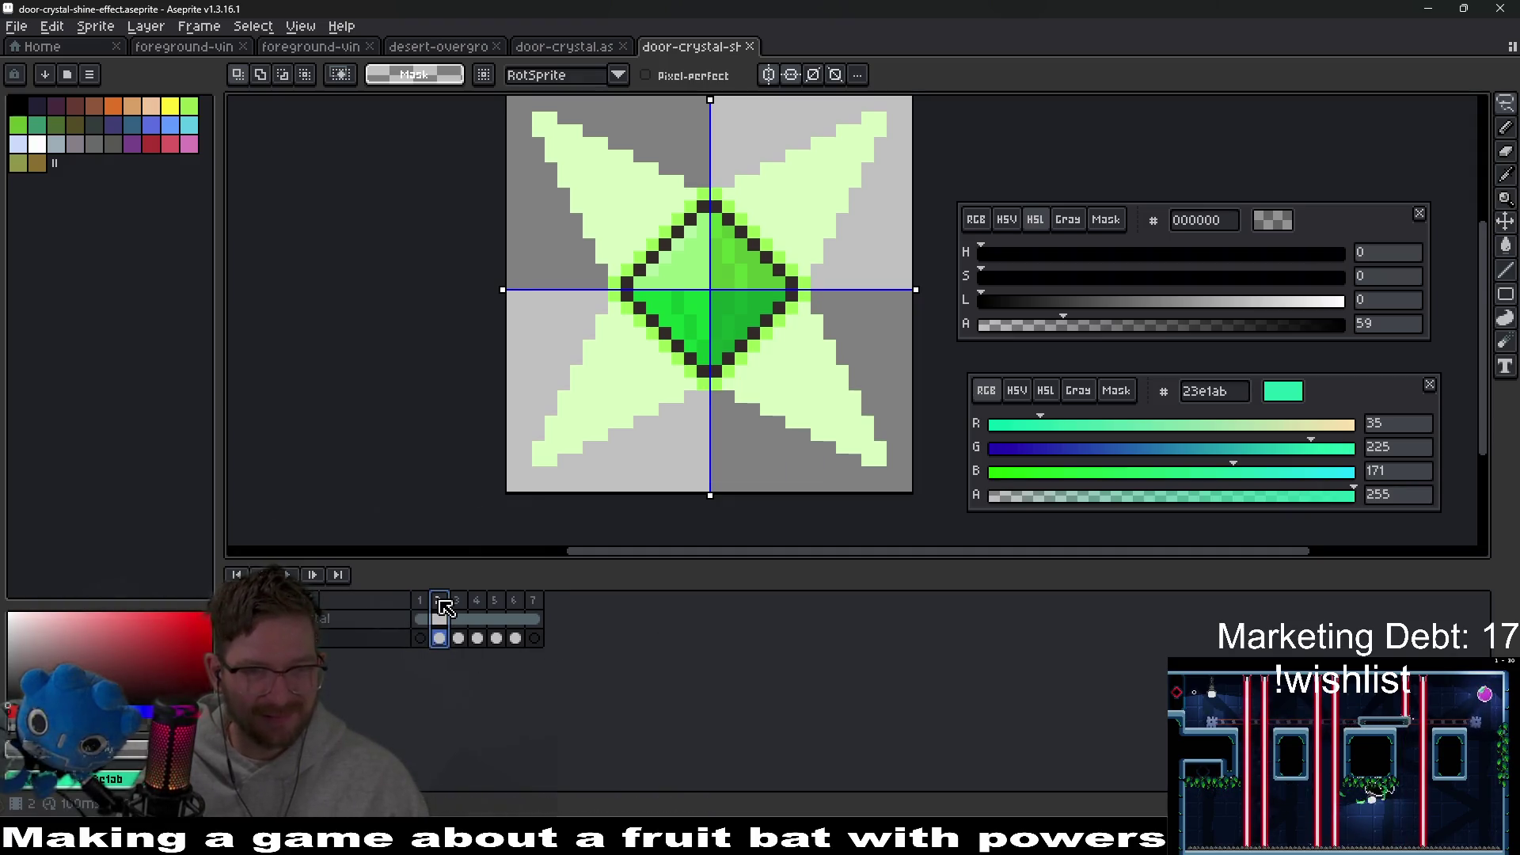
pyautogui.click(458, 605)
pyautogui.click(426, 604)
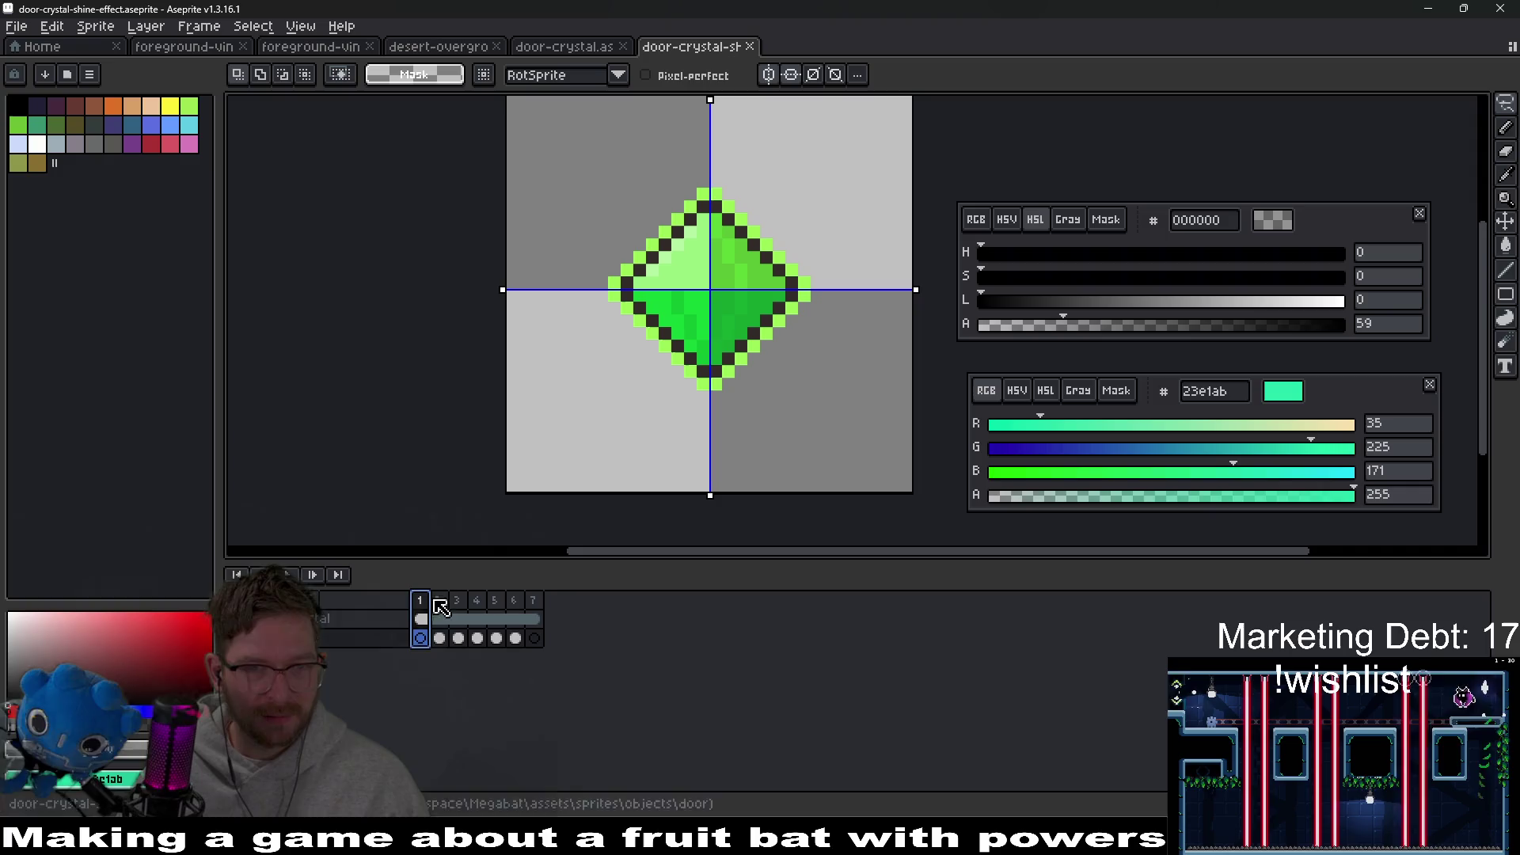
pyautogui.hotkey('ctrl', 'e')
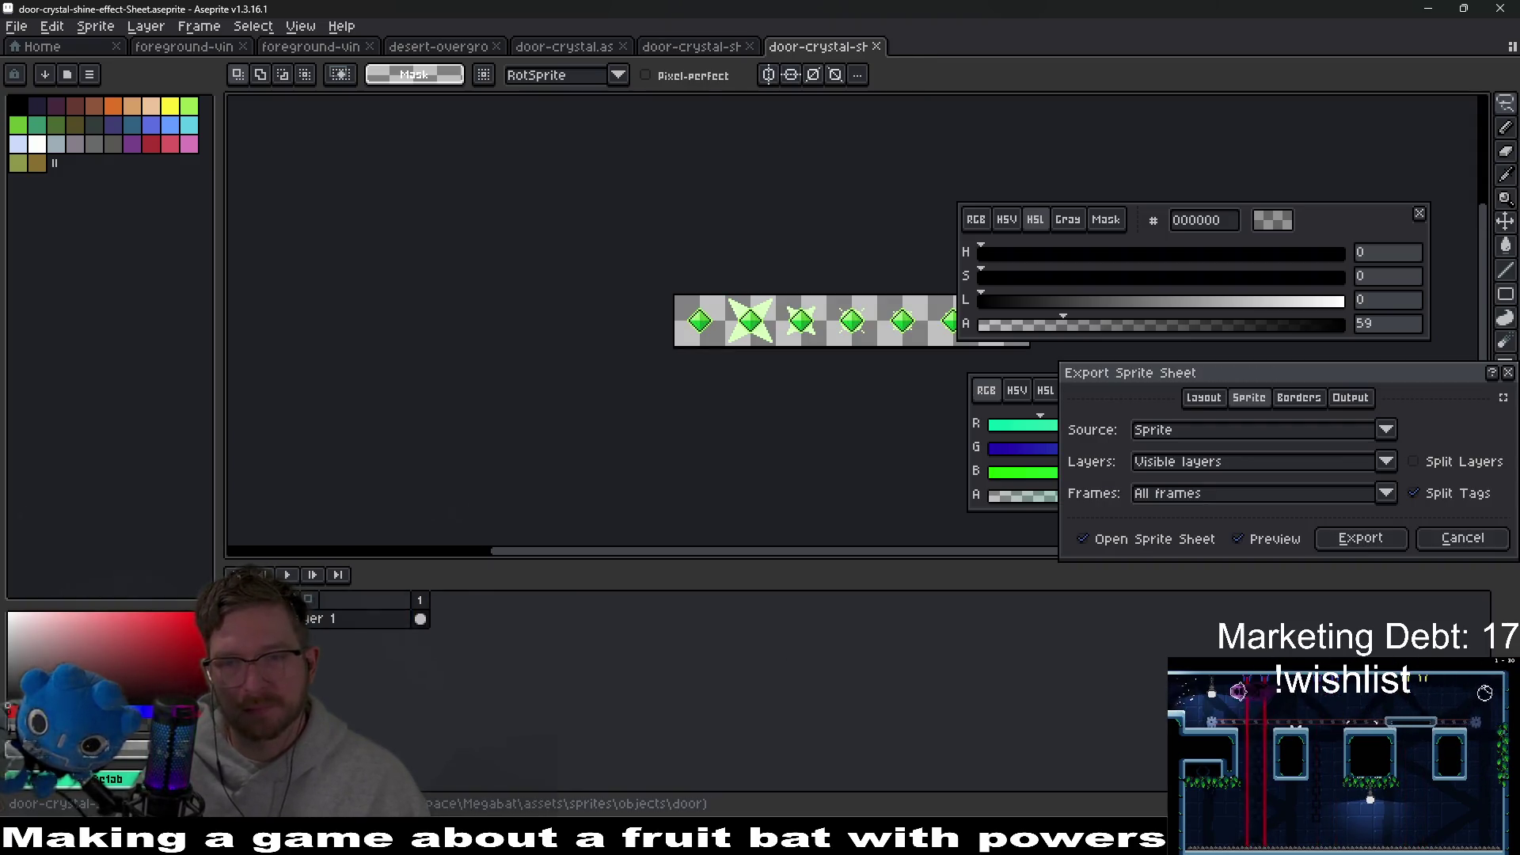
# Step: Export the seven-frame shine animation as a PNG sprite sheet and switch to Godot
pyautogui.press('Escape')
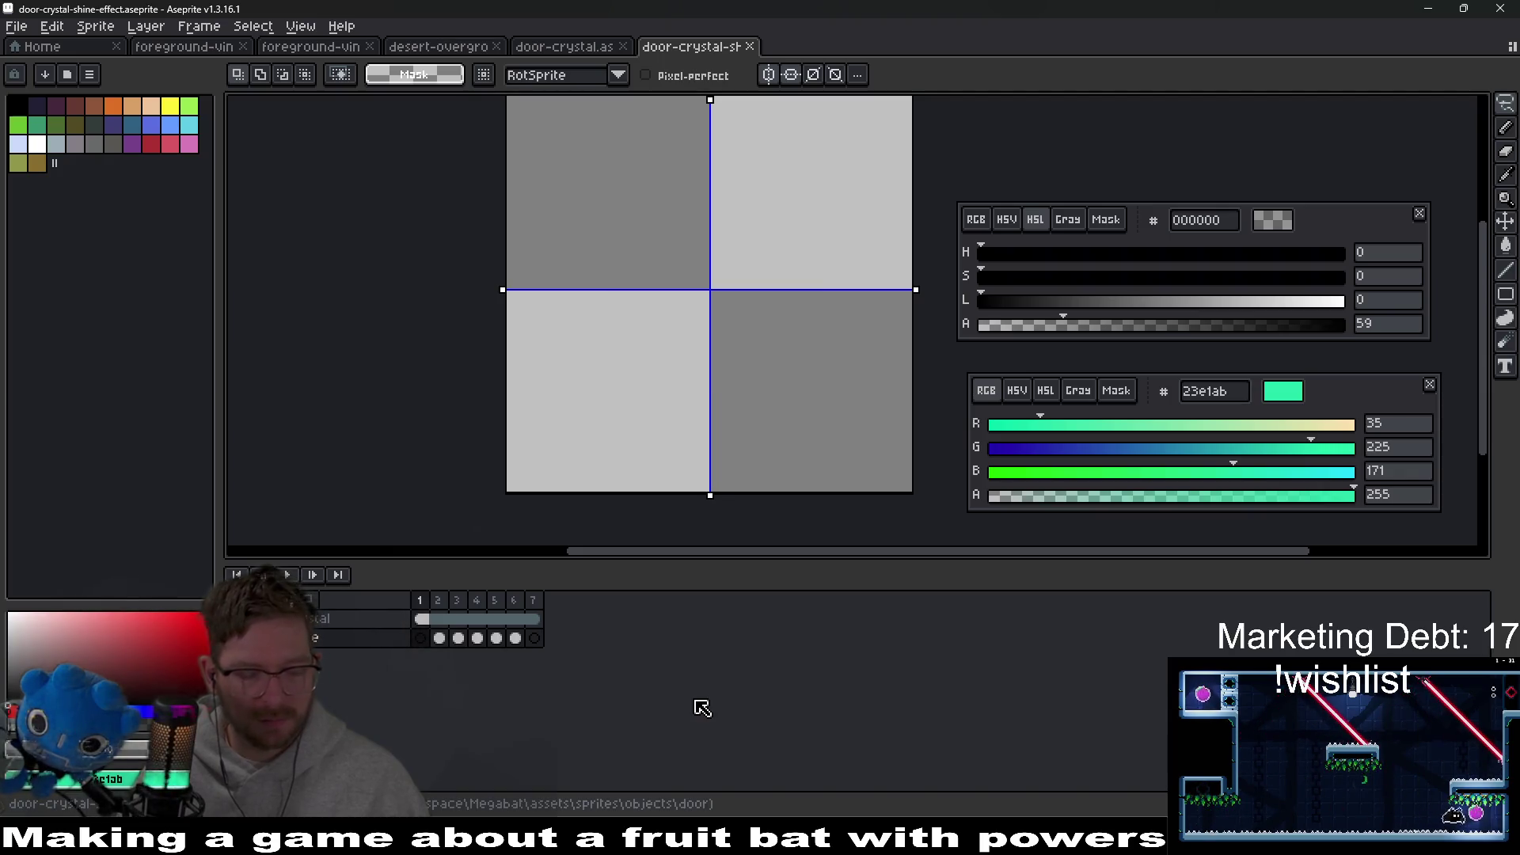
pyautogui.hotkey('ctrl', 'e')
pyautogui.press('Return')
pyautogui.hotkey('ctrl', 'alt', 'shift', 's')
pyautogui.press('Return')
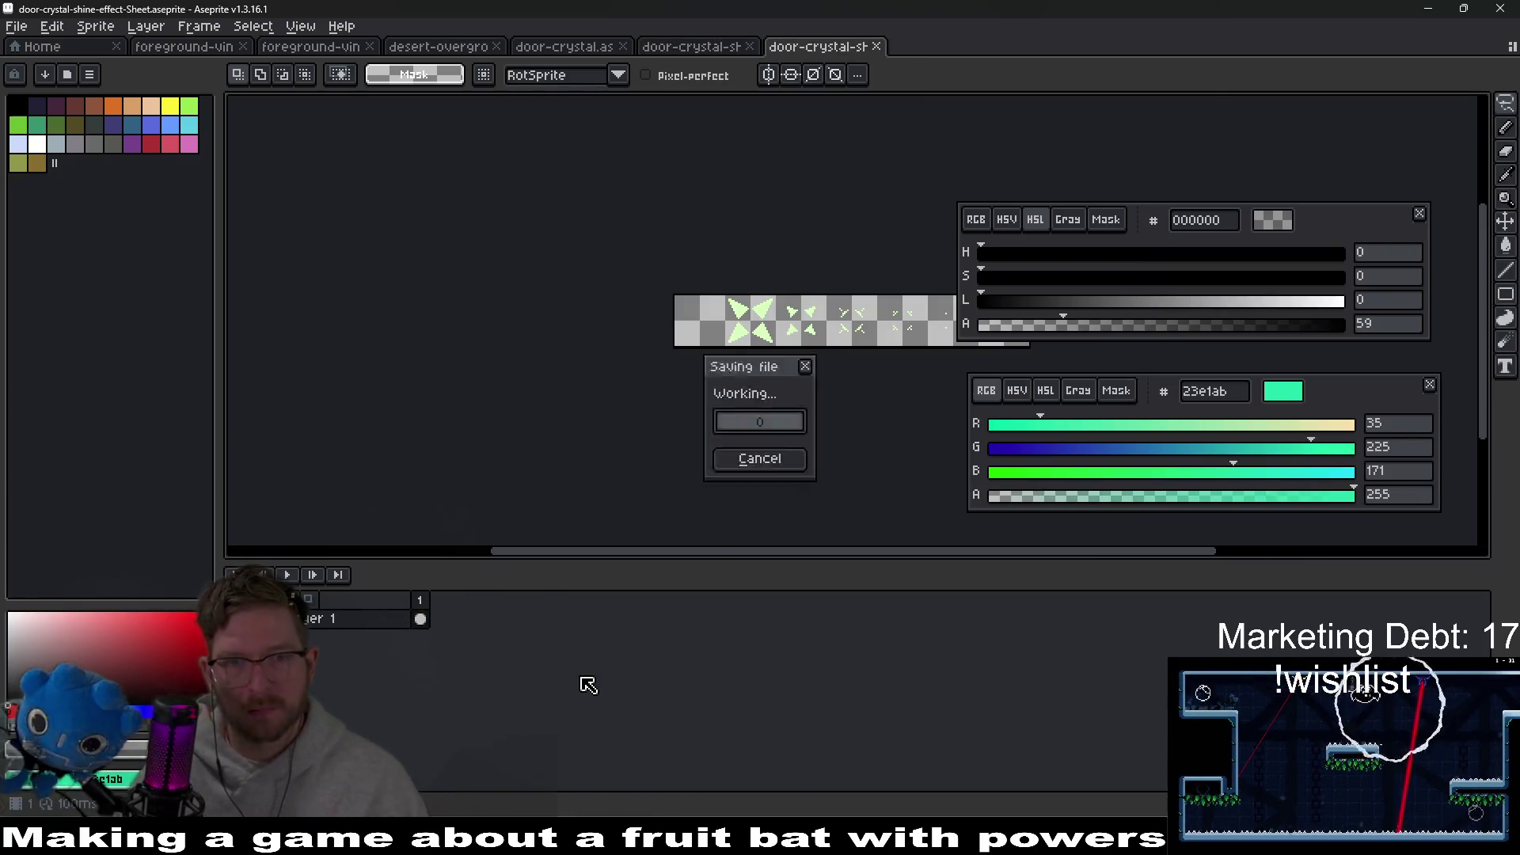
pyautogui.hotkey('alt', 'Tab')
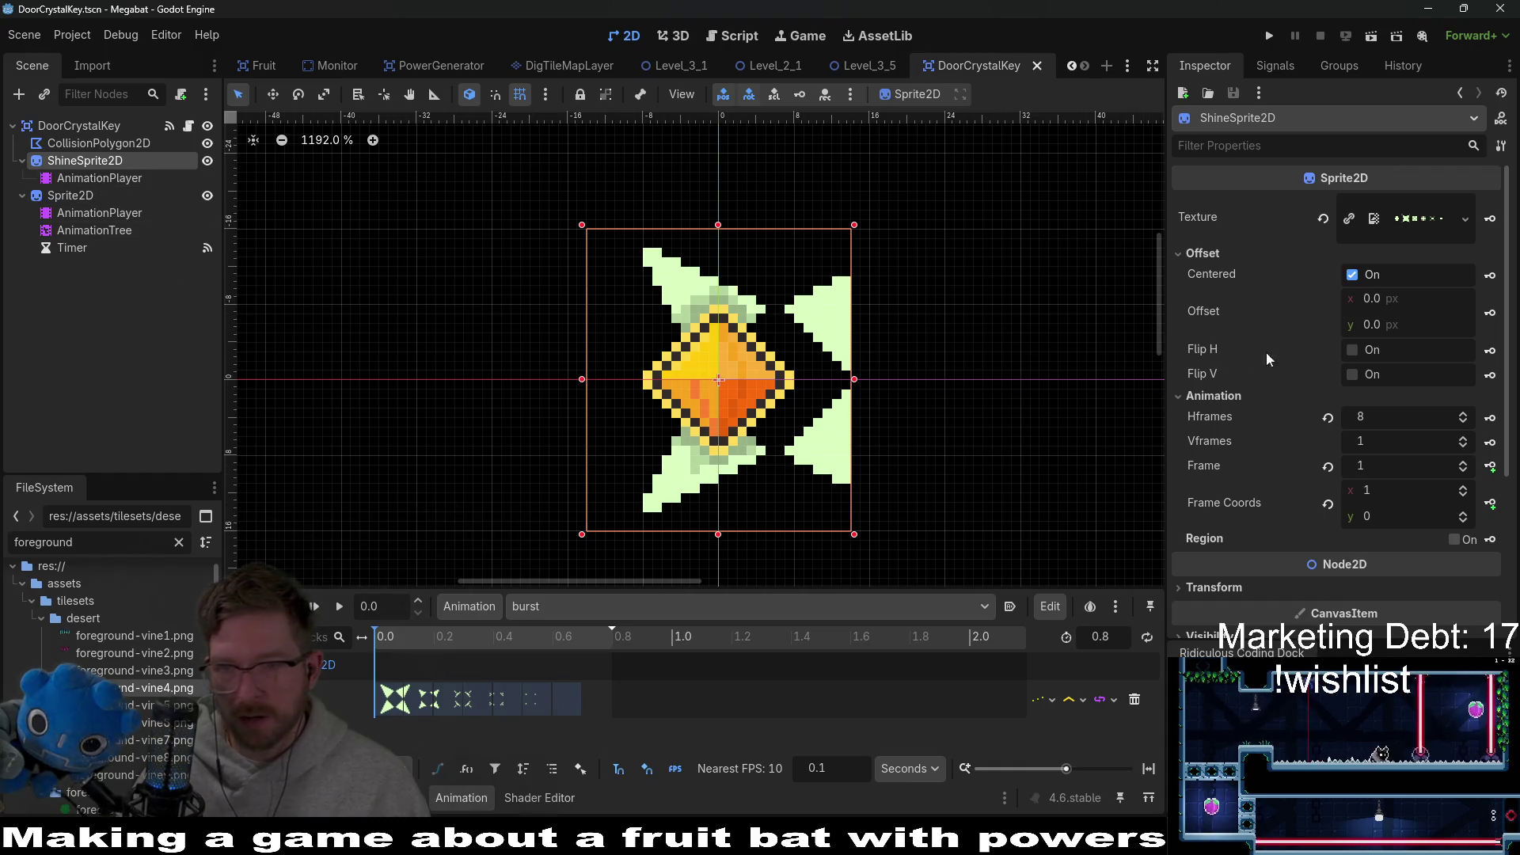
# Step: Set ShineSprite2D's Hframes to 7 and move Sprite2D above it in the scene tree
pyautogui.click(1463, 424)
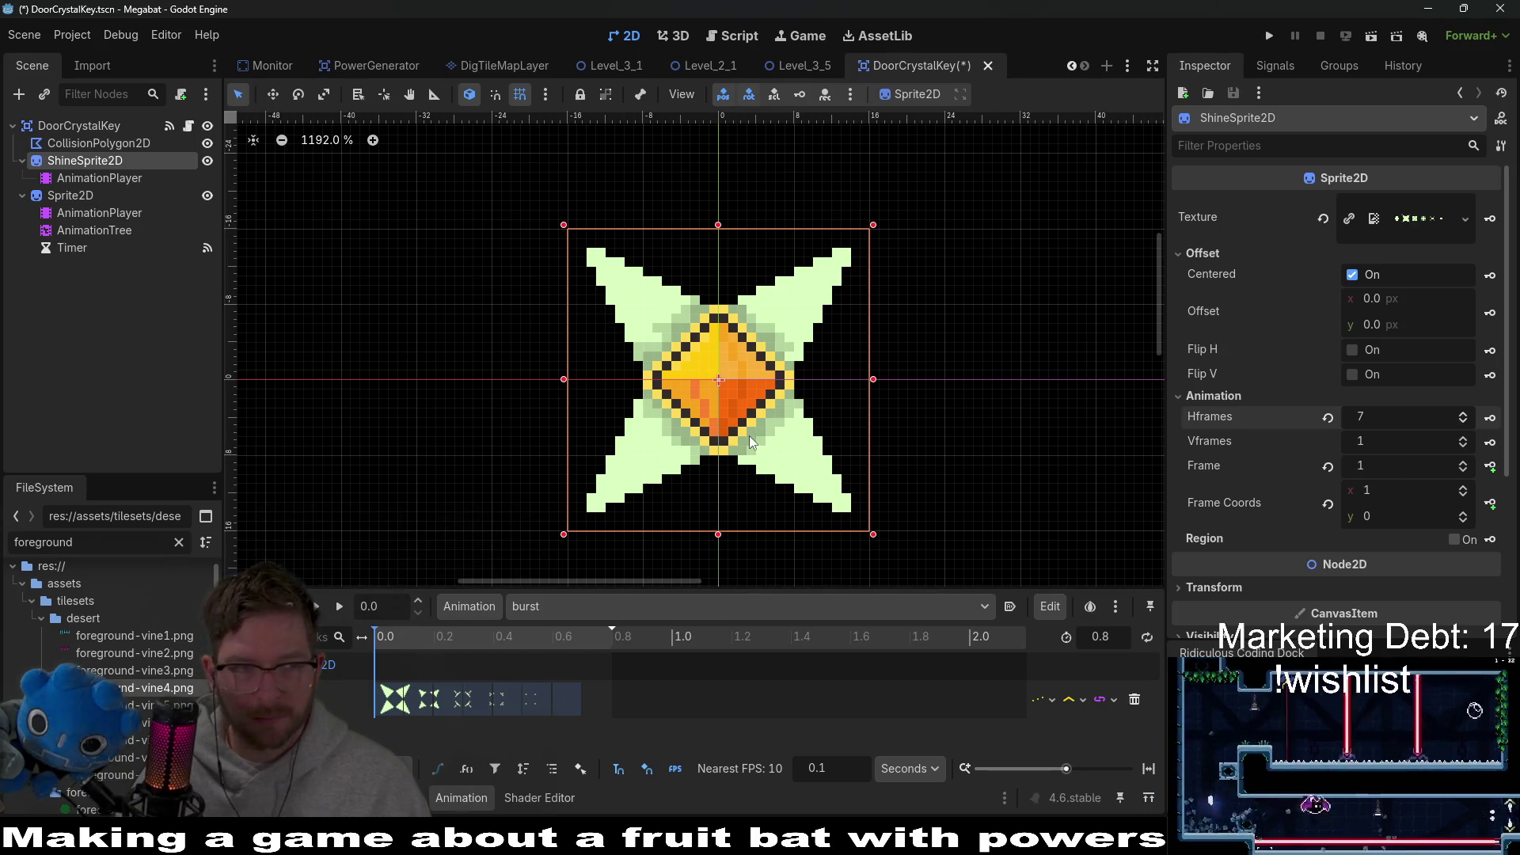
pyautogui.moveTo(69, 195); pyautogui.dragTo(52, 155)
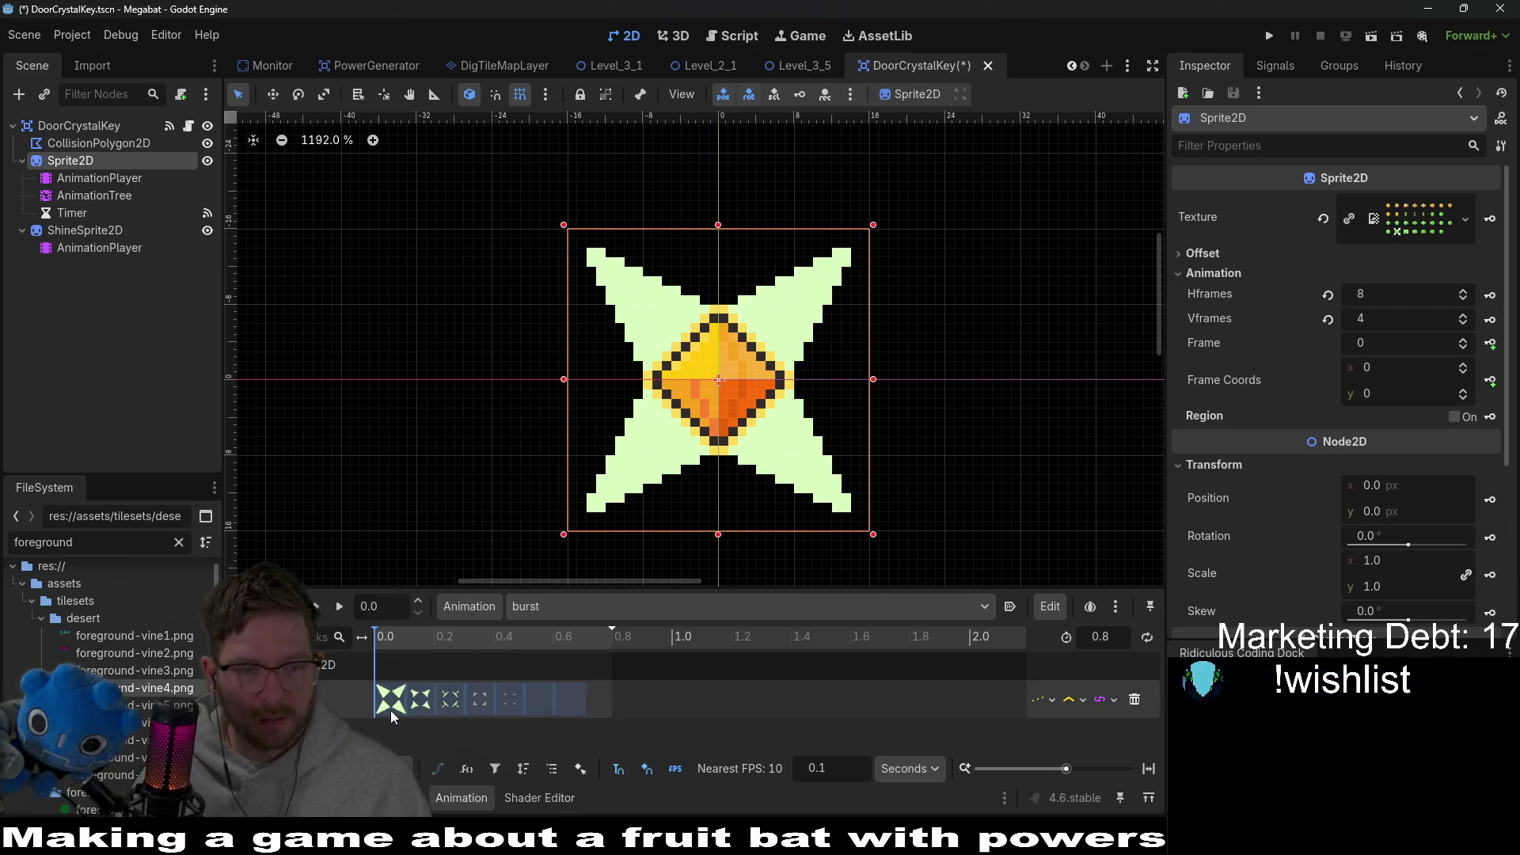
# Step: Set the burst keyframe at 0.4 s to frame 6 and the first keyframe to frame 0
pyautogui.click(509, 708)
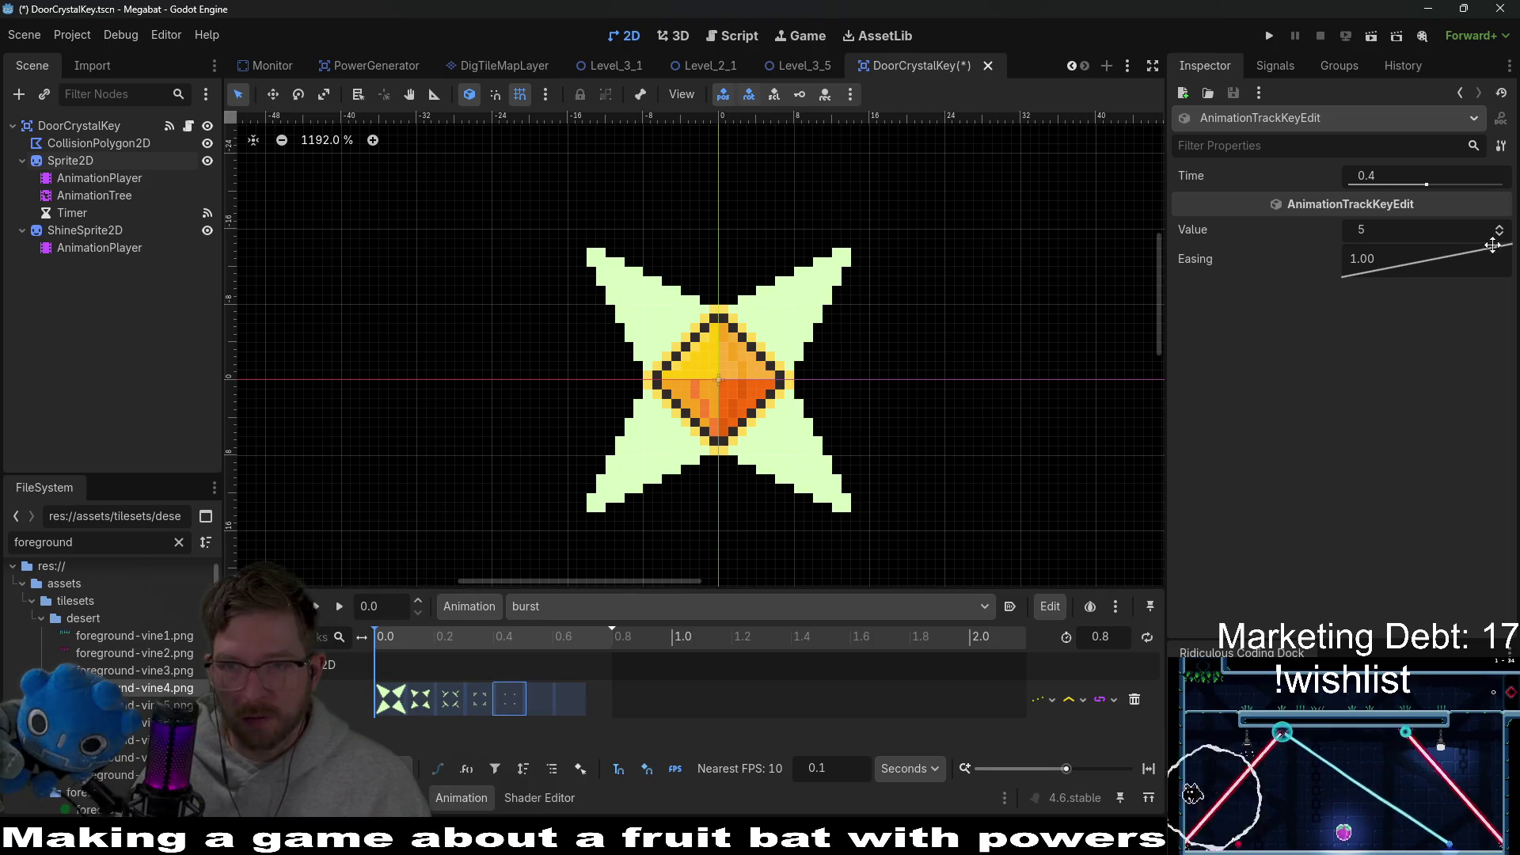
pyautogui.click(1499, 228)
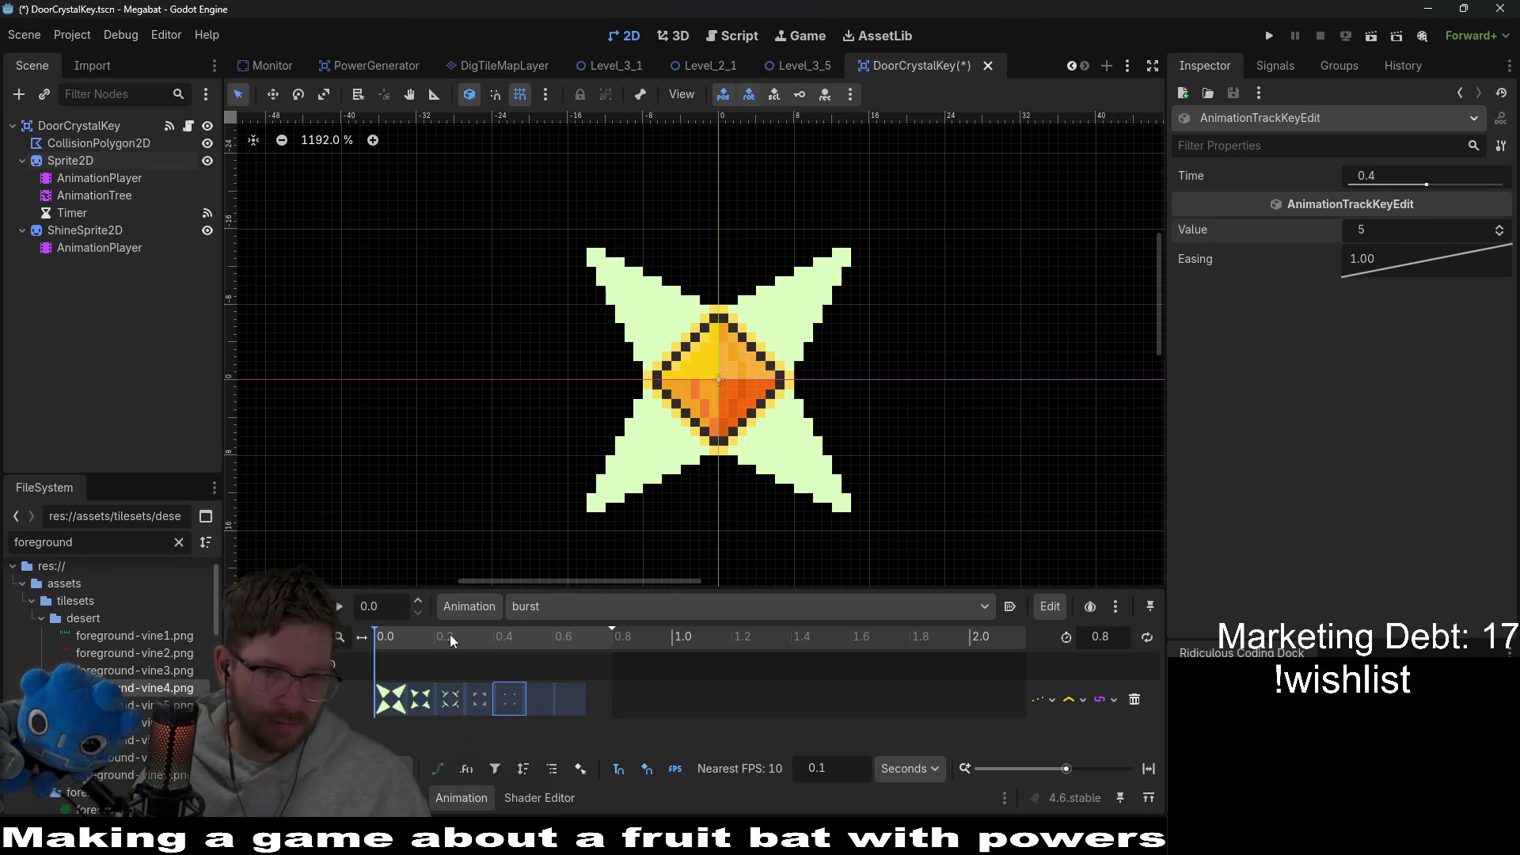
pyautogui.click(393, 702)
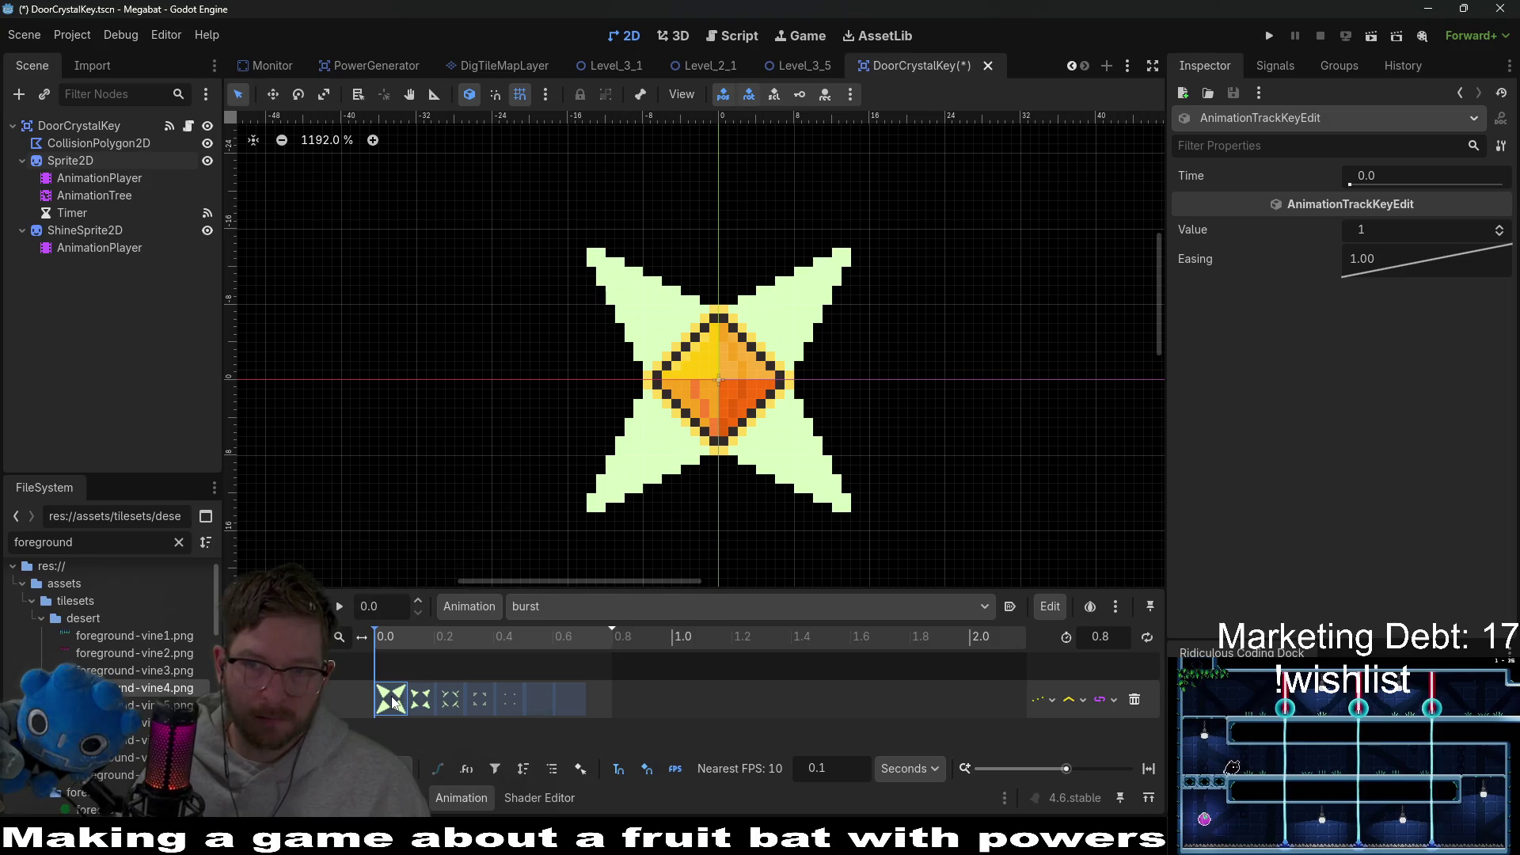
pyautogui.click(1501, 235)
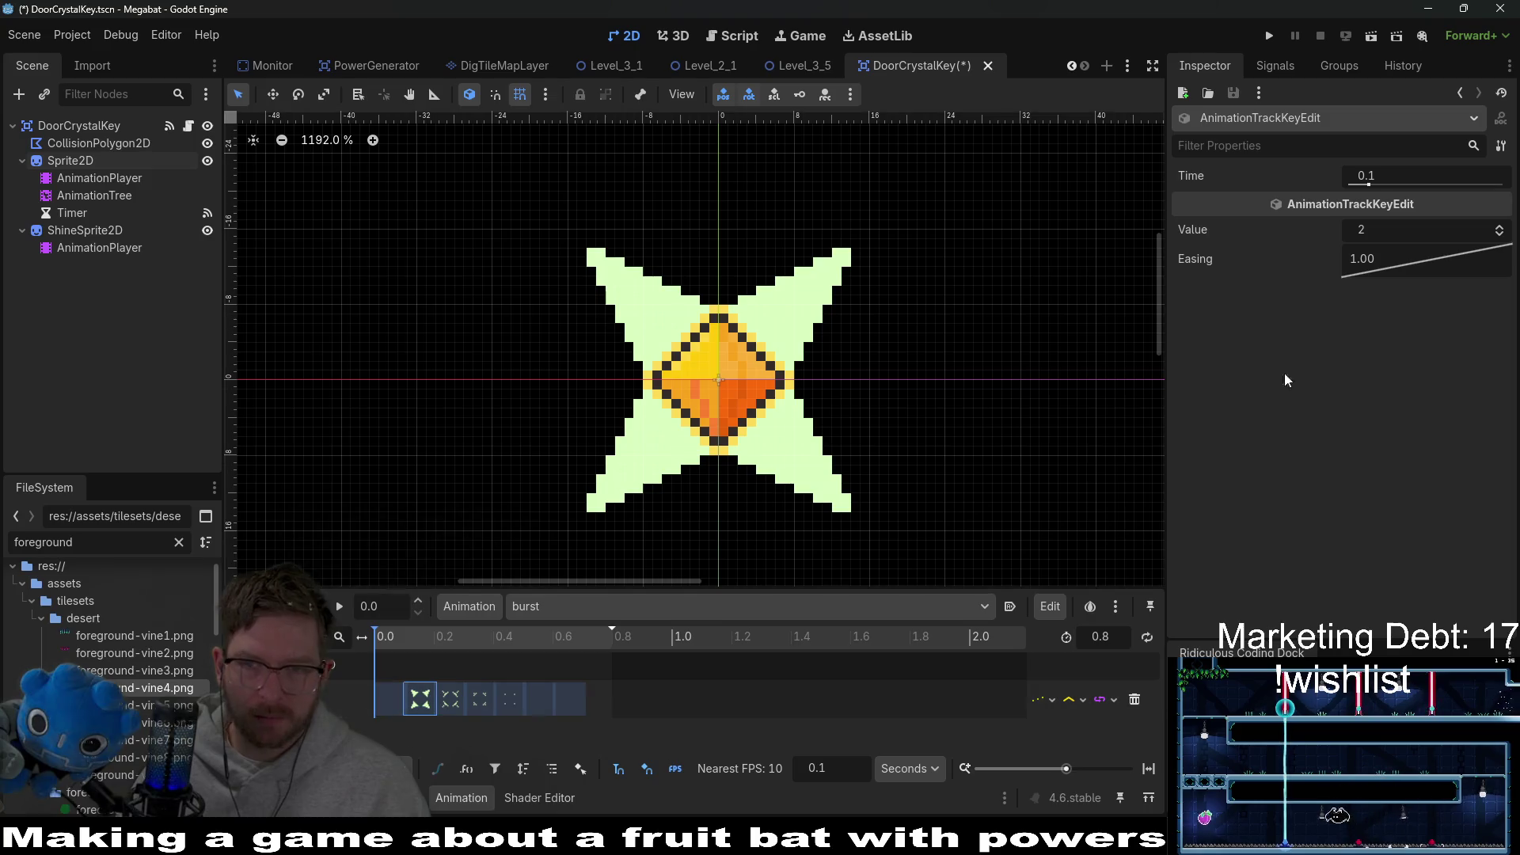
# Step: Step through the burst keyframes from 0.1 to 0.6 s, lowering the 0.3 s key to frame 3
pyautogui.click(421, 697)
pyautogui.click(451, 697)
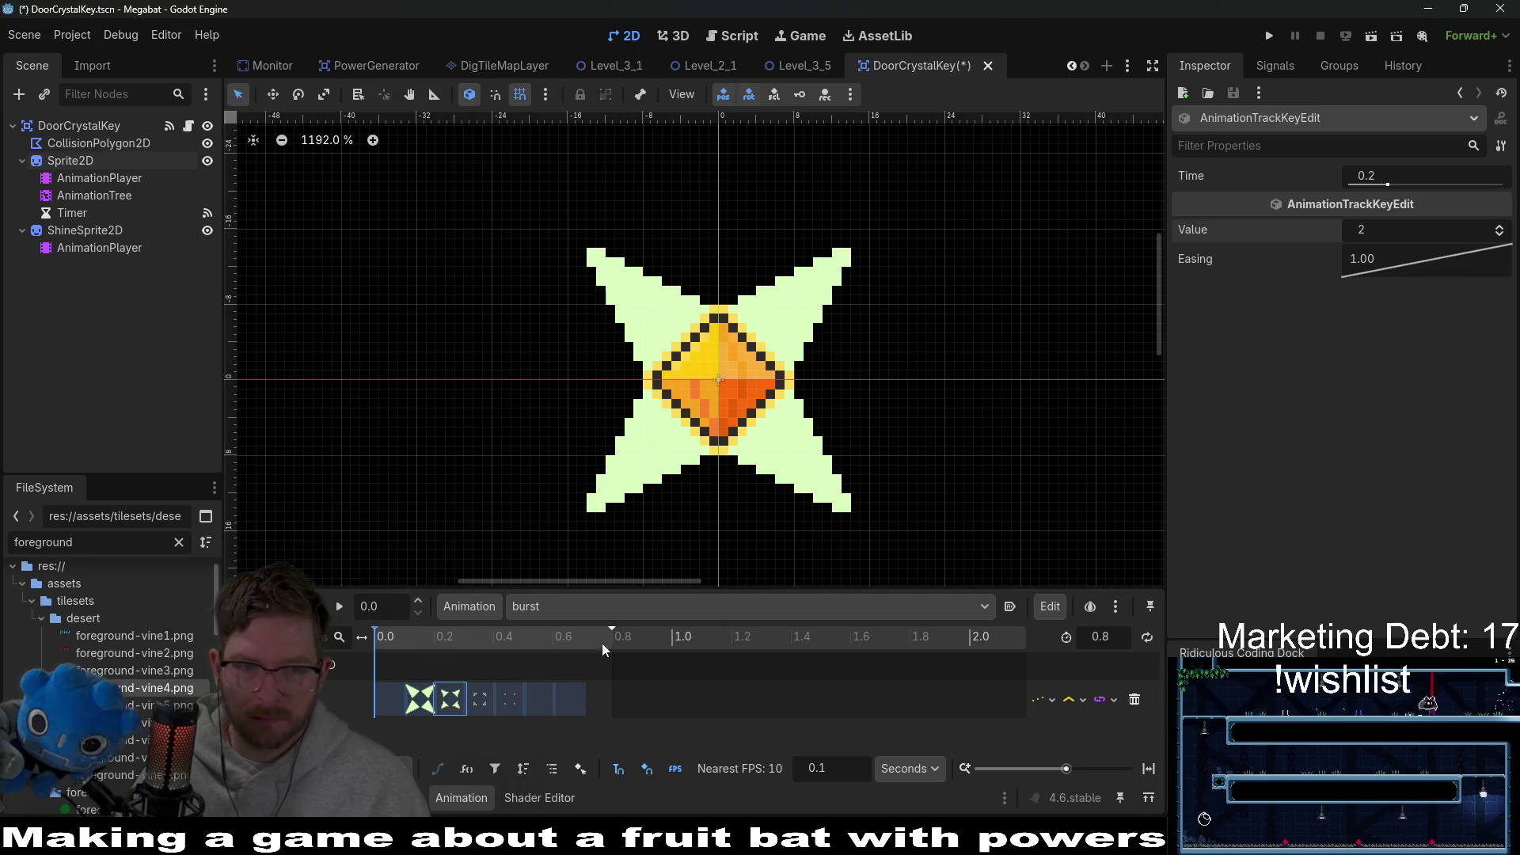
pyautogui.click(480, 697)
pyautogui.press('Down')
pyautogui.click(524, 702)
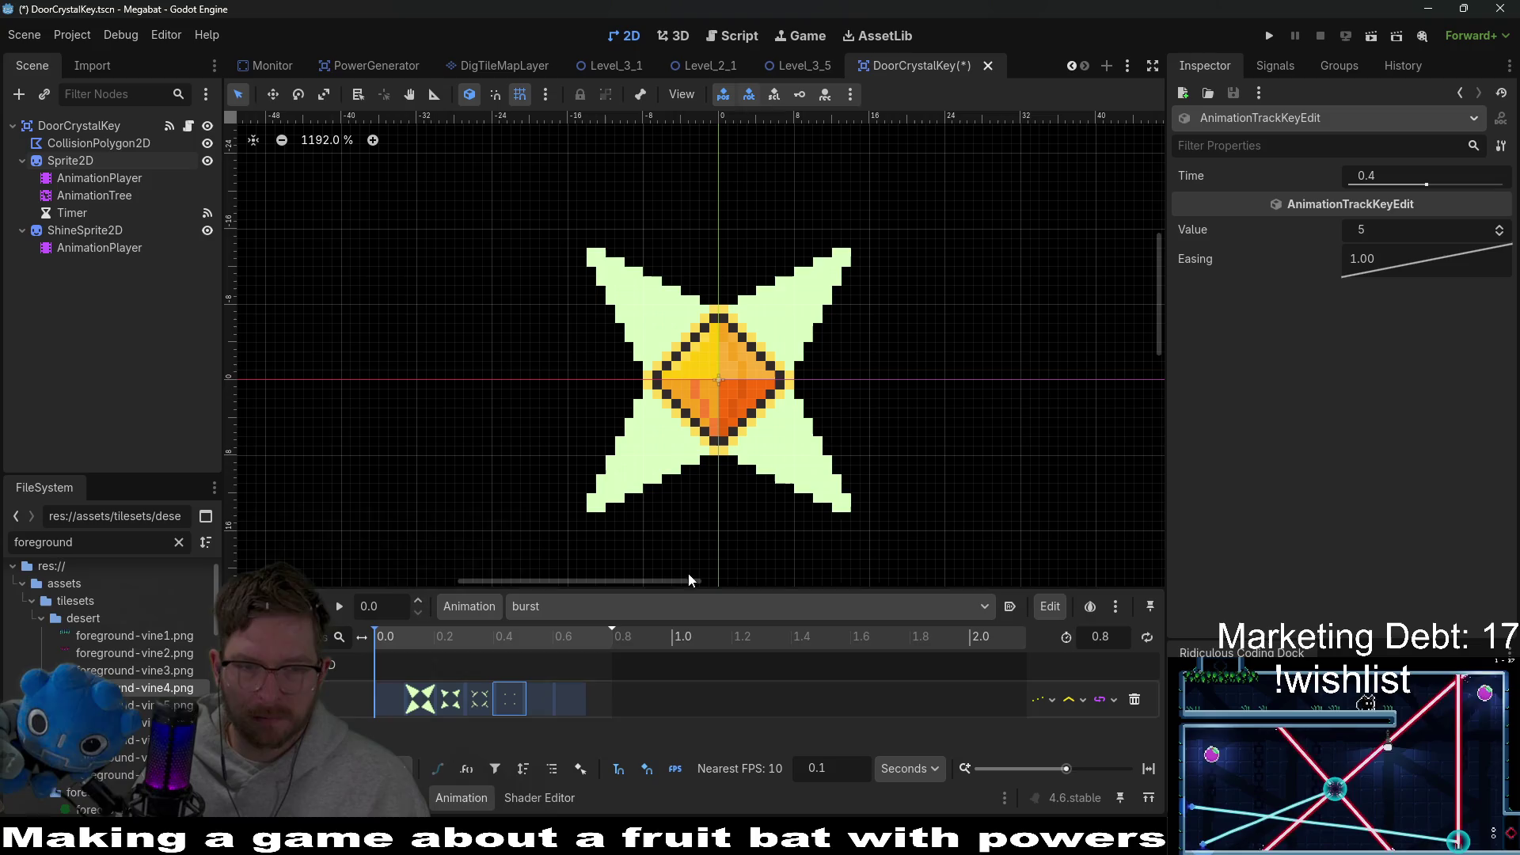
pyautogui.click(538, 698)
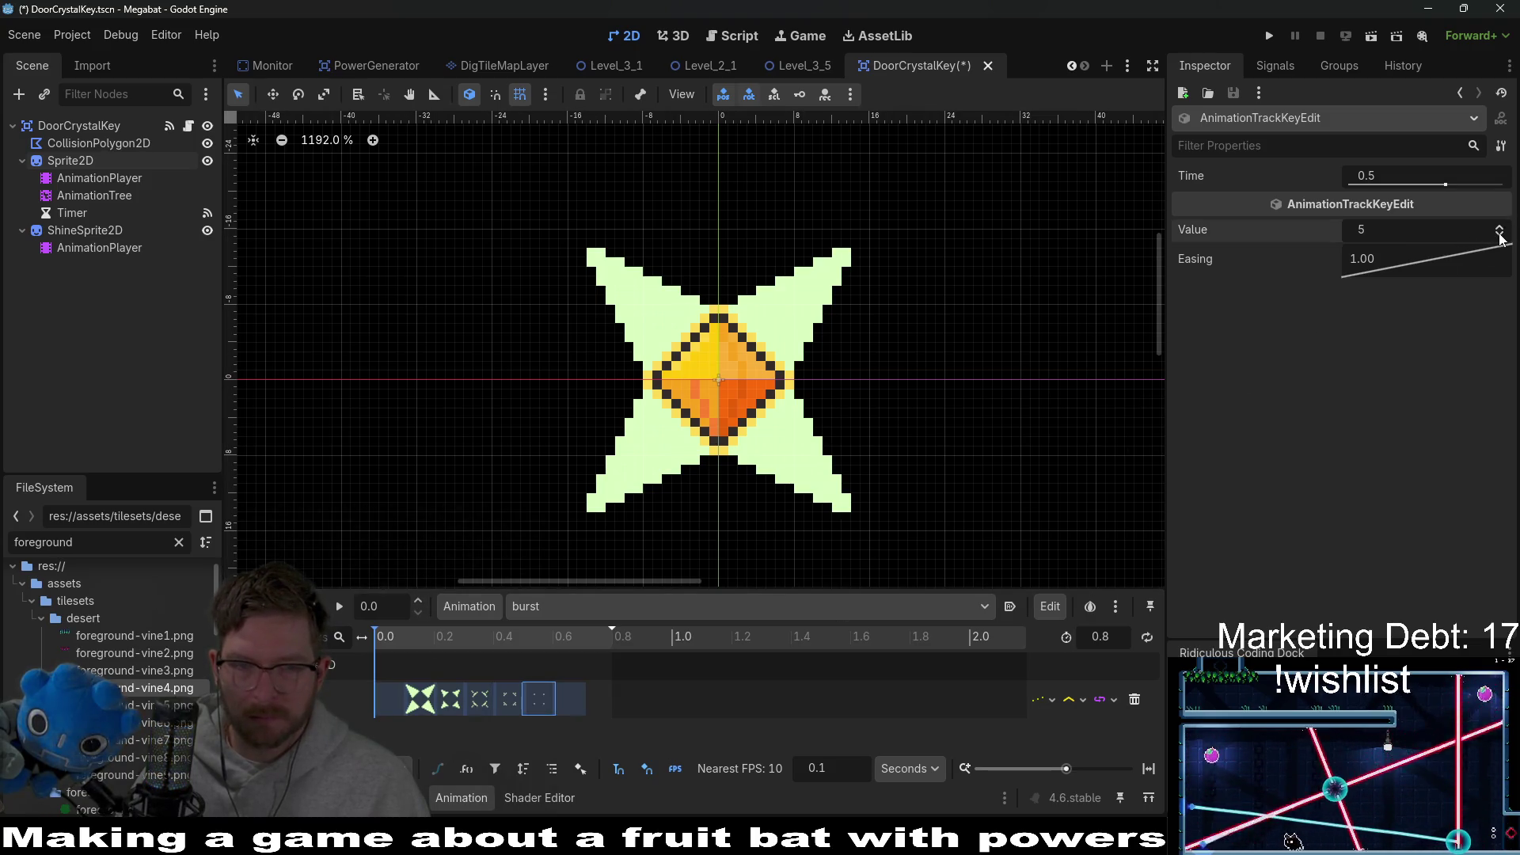
pyautogui.click(572, 698)
pyautogui.scroll(3, 590, 694)
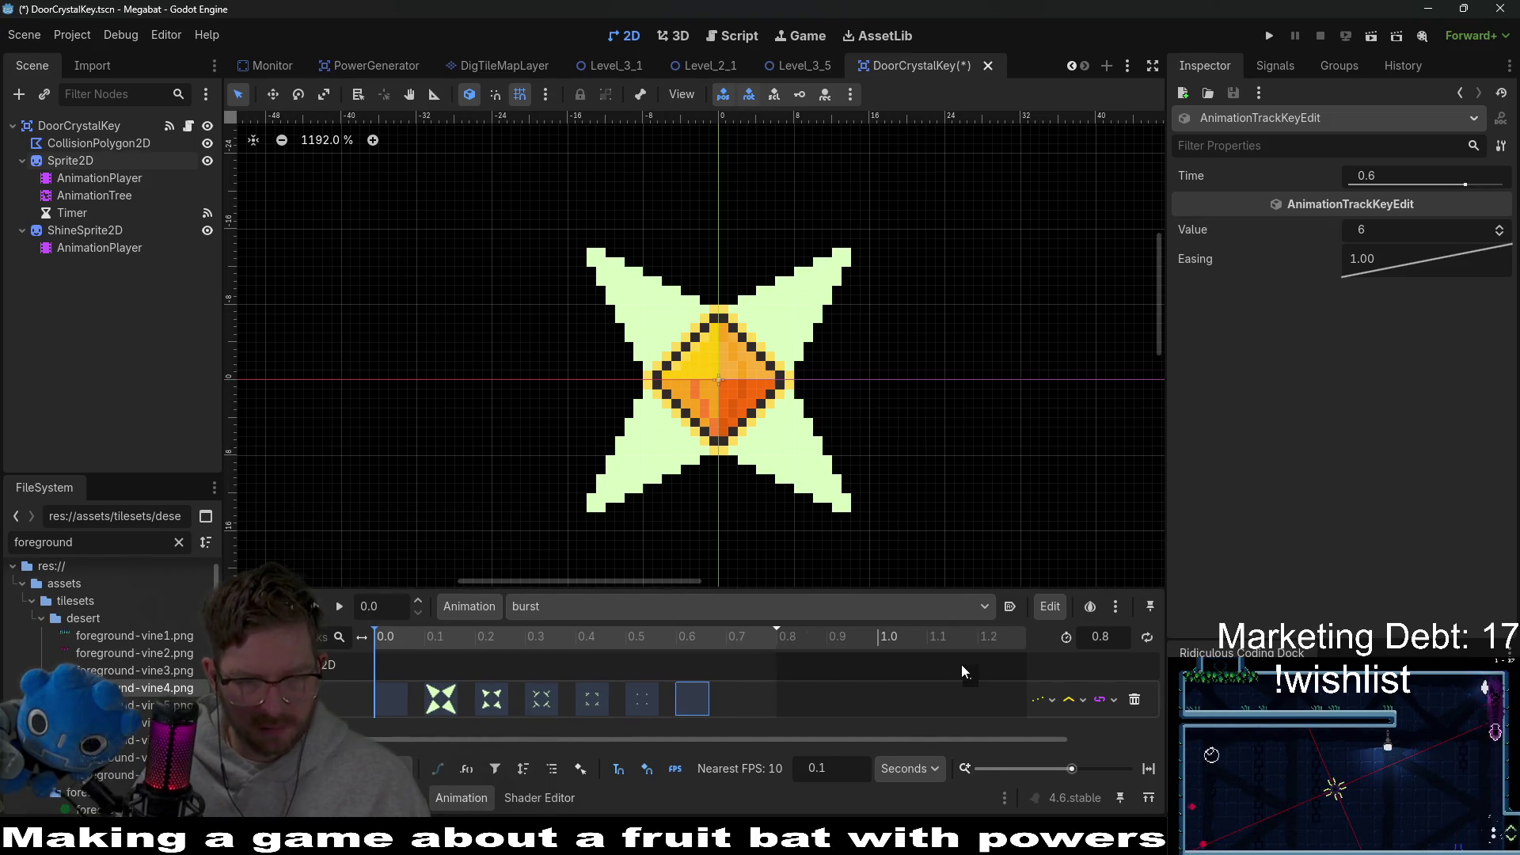
# Step: Set the burst animation length to 0.7 s and save the DoorCrystalKey scene
pyautogui.click(728, 639)
pyautogui.click(1109, 636)
pyautogui.press('BackSpace')
pyautogui.write('7')
pyautogui.press('Return')
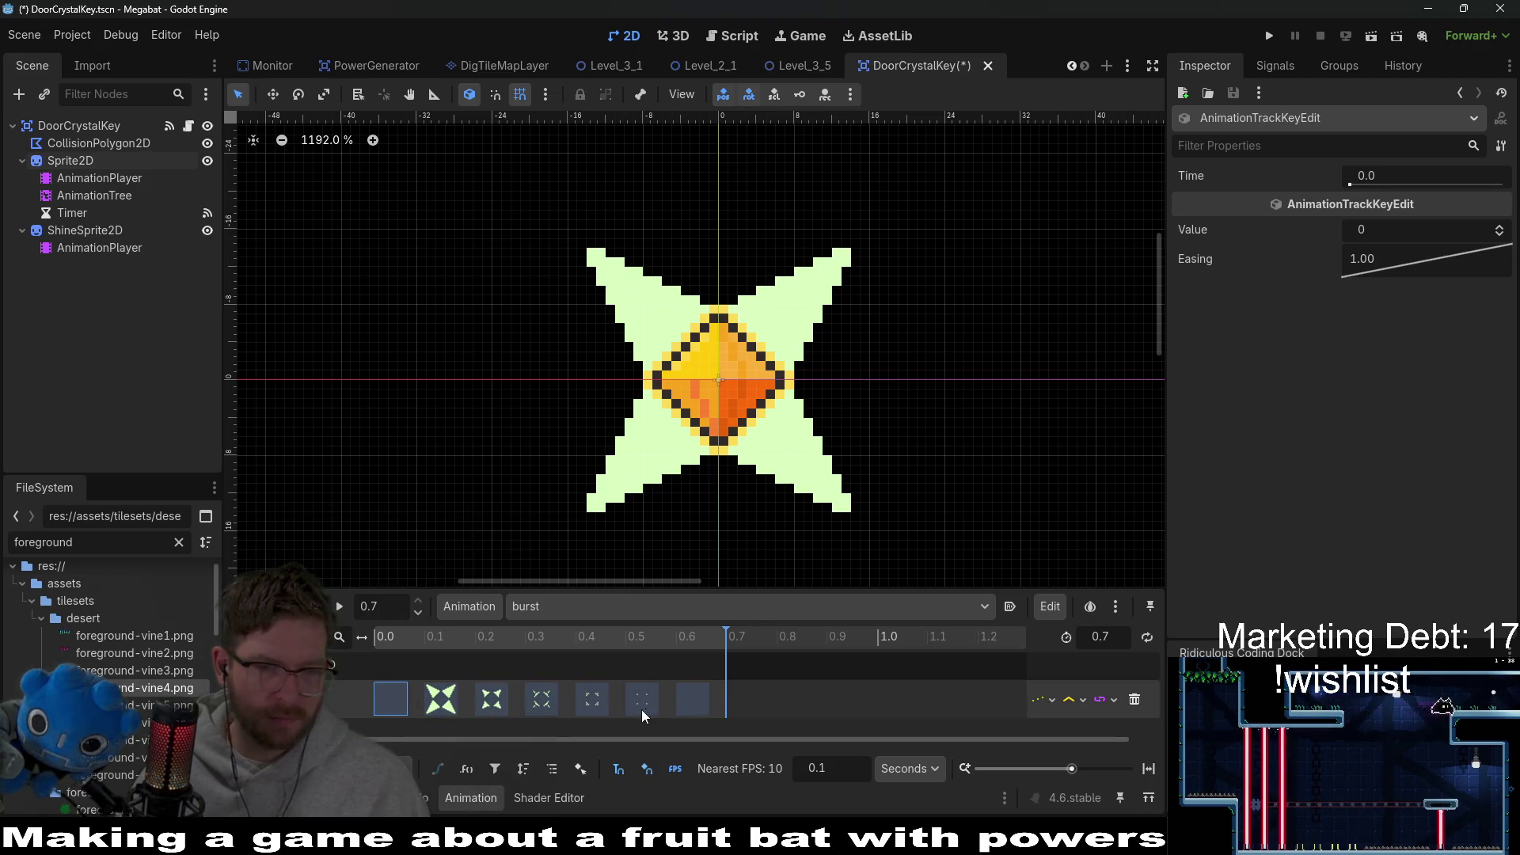
pyautogui.click(704, 700)
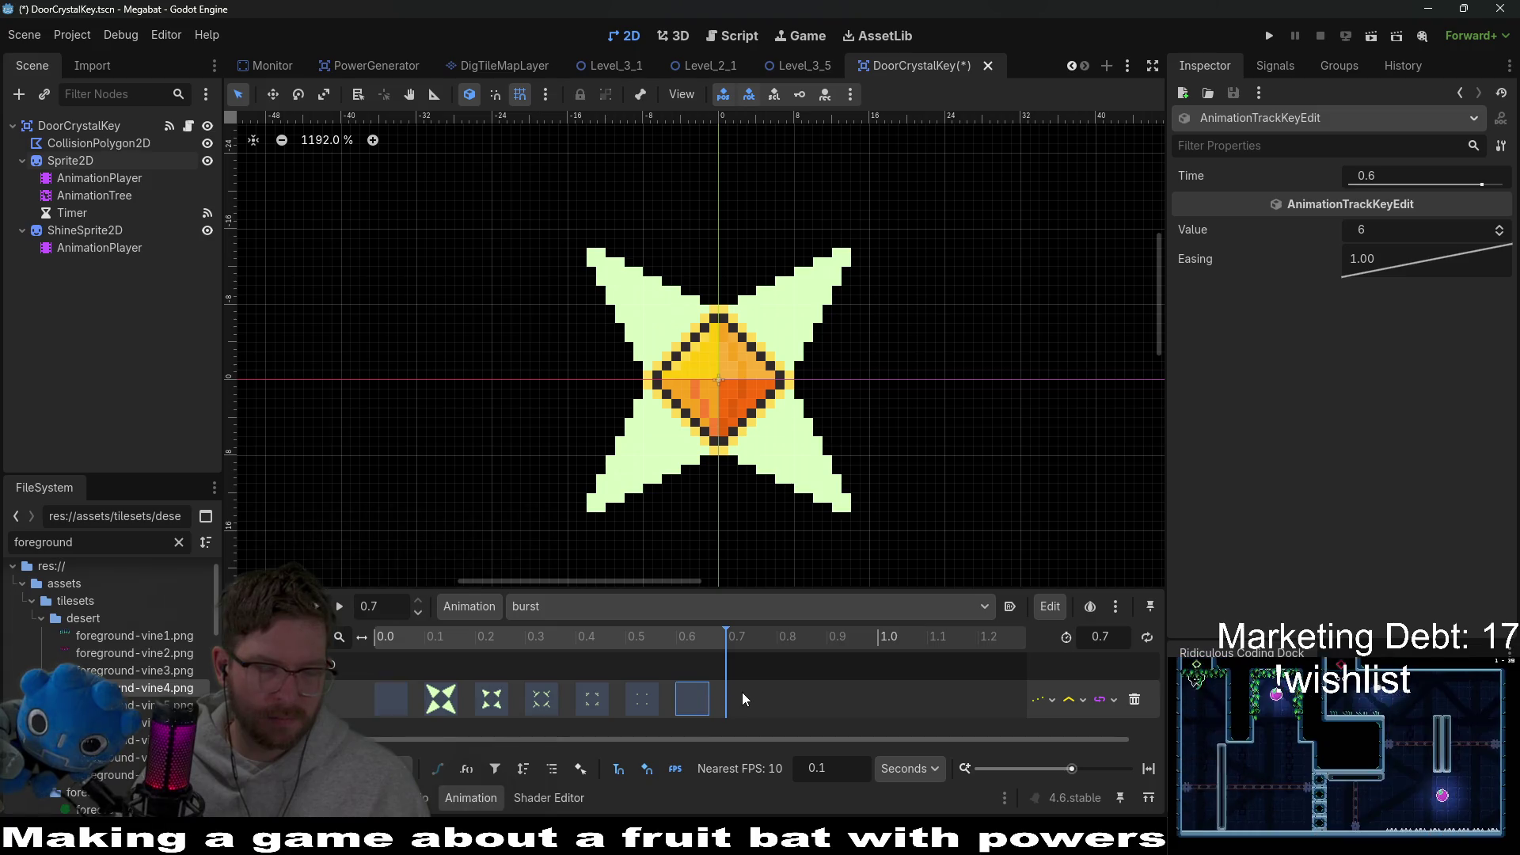
pyautogui.hotkey('ctrl', 's')
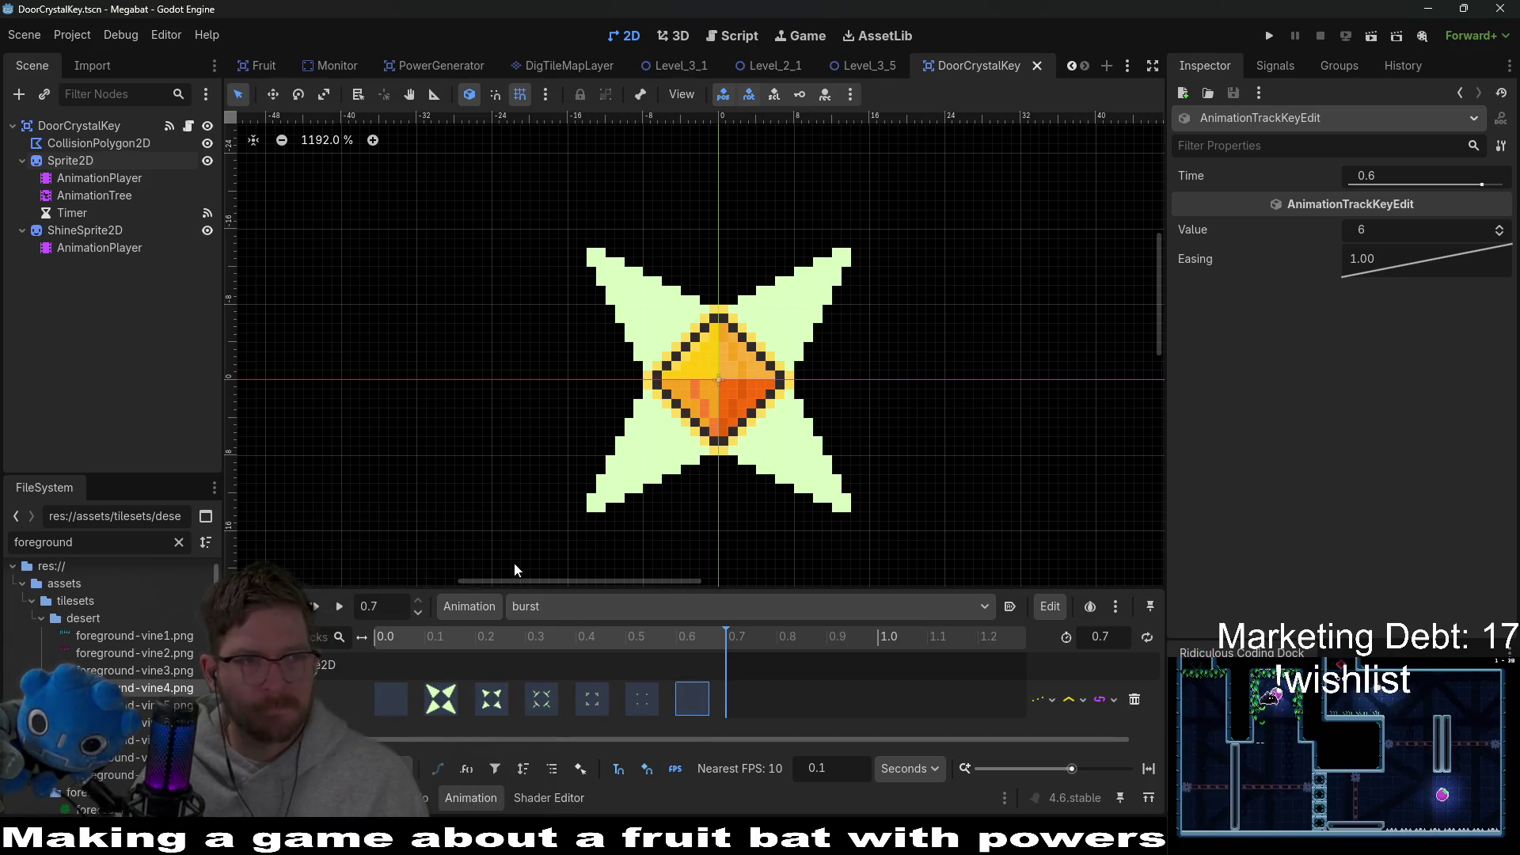
pyautogui.click(317, 608)
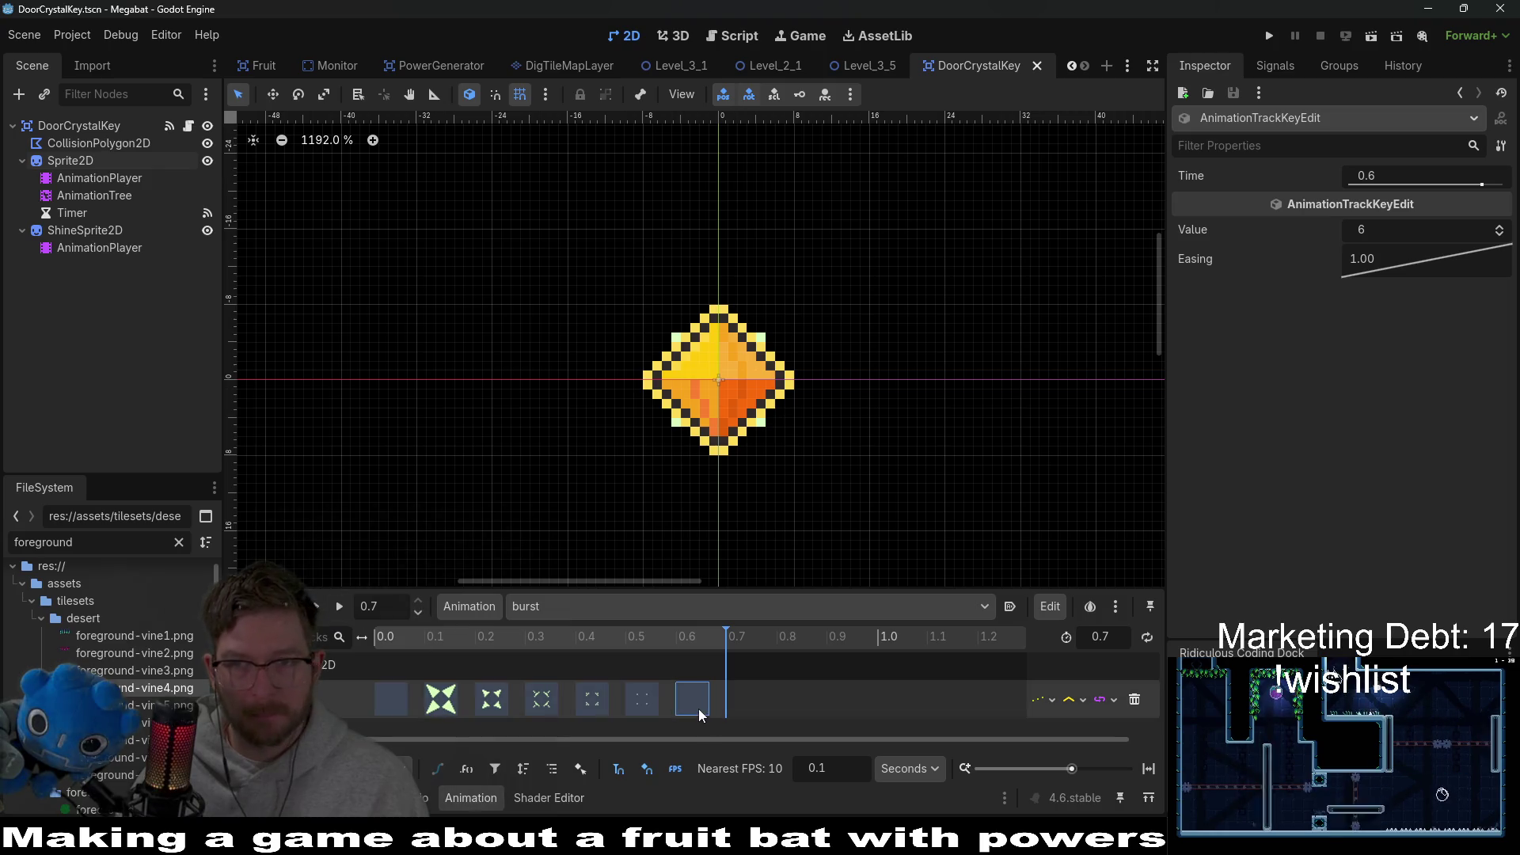
pyautogui.click(638, 707)
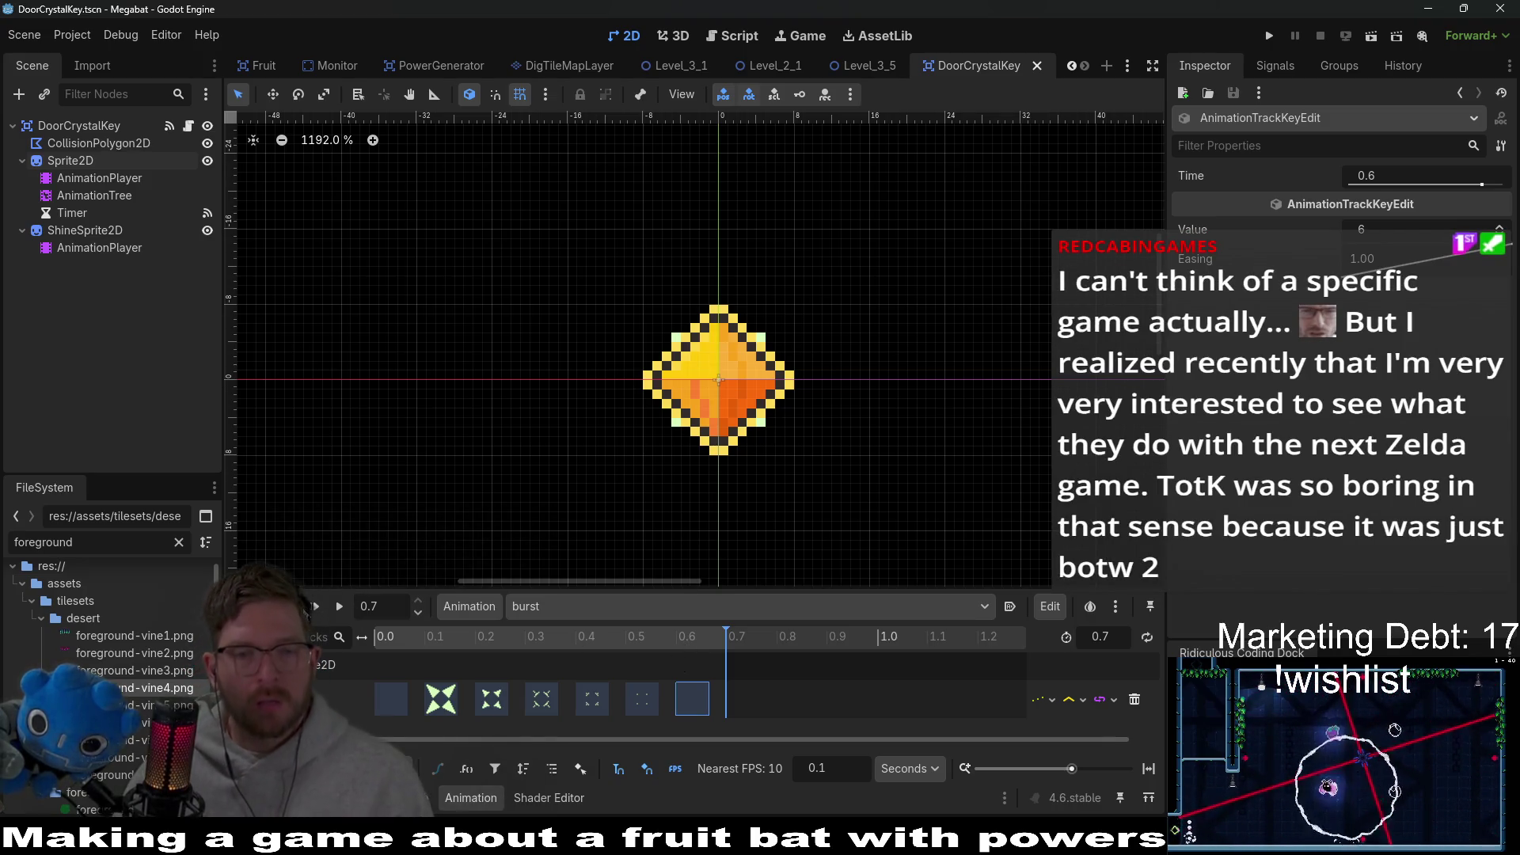
pyautogui.click(314, 607)
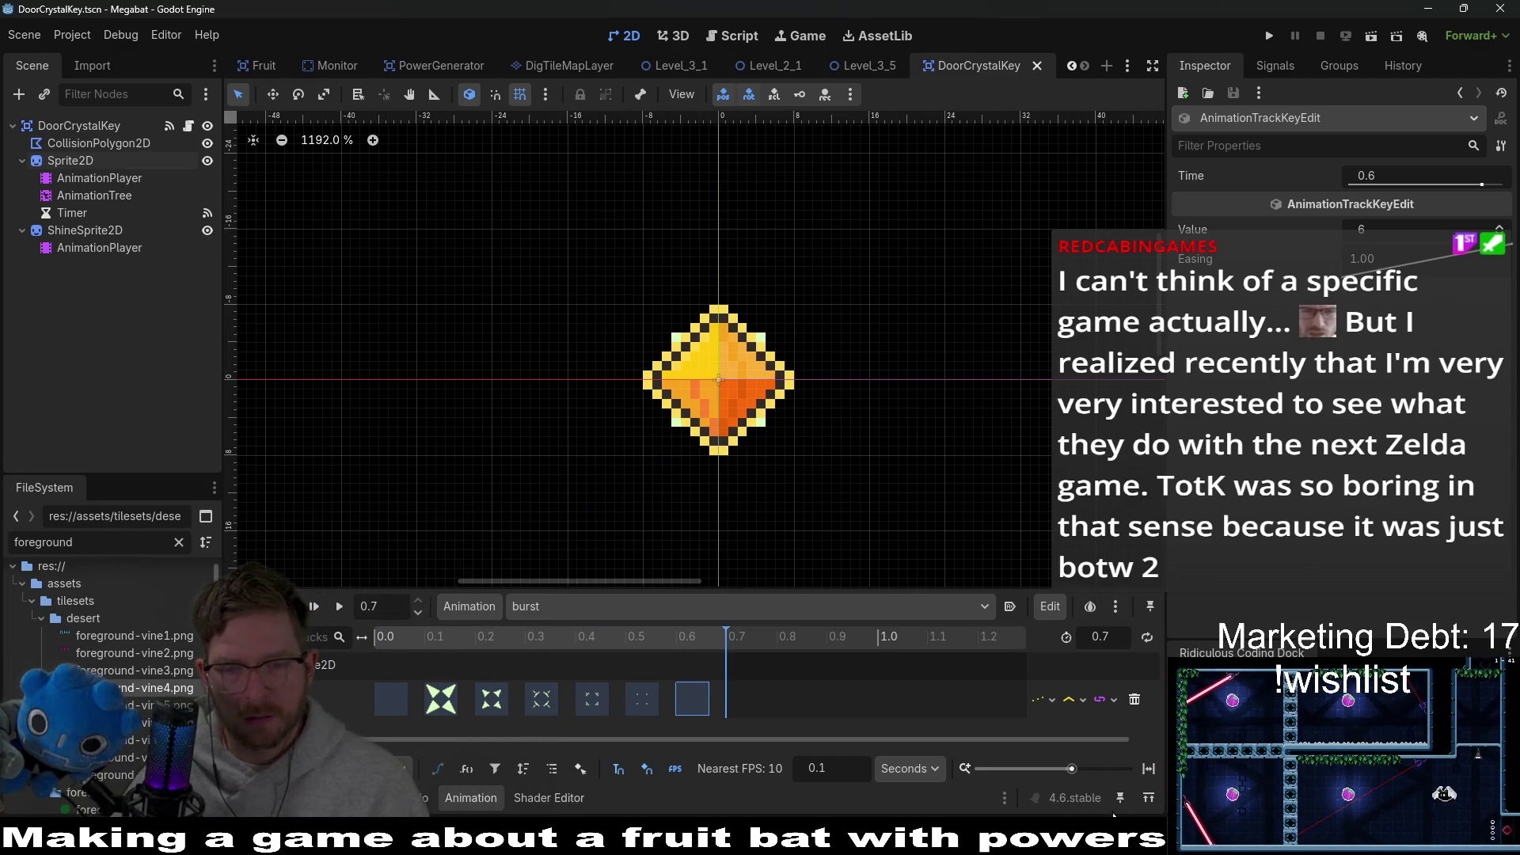
pyautogui.hotkey('alt', 'Tab')
pyautogui.moveTo(807, 425); pyautogui.dragTo(689, 424)
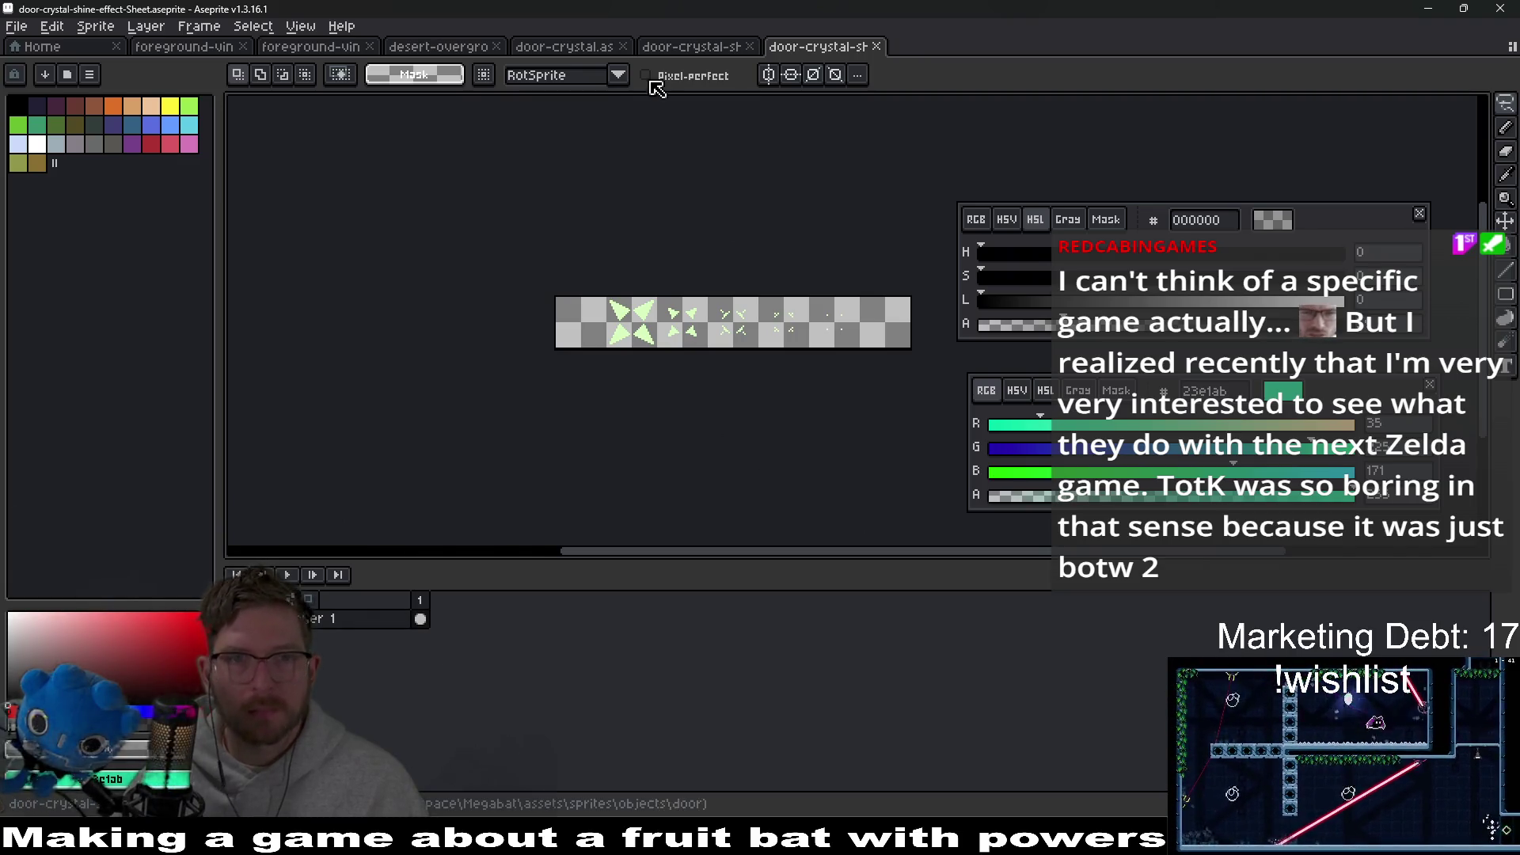
pyautogui.hotkey('alt', 'Tab')
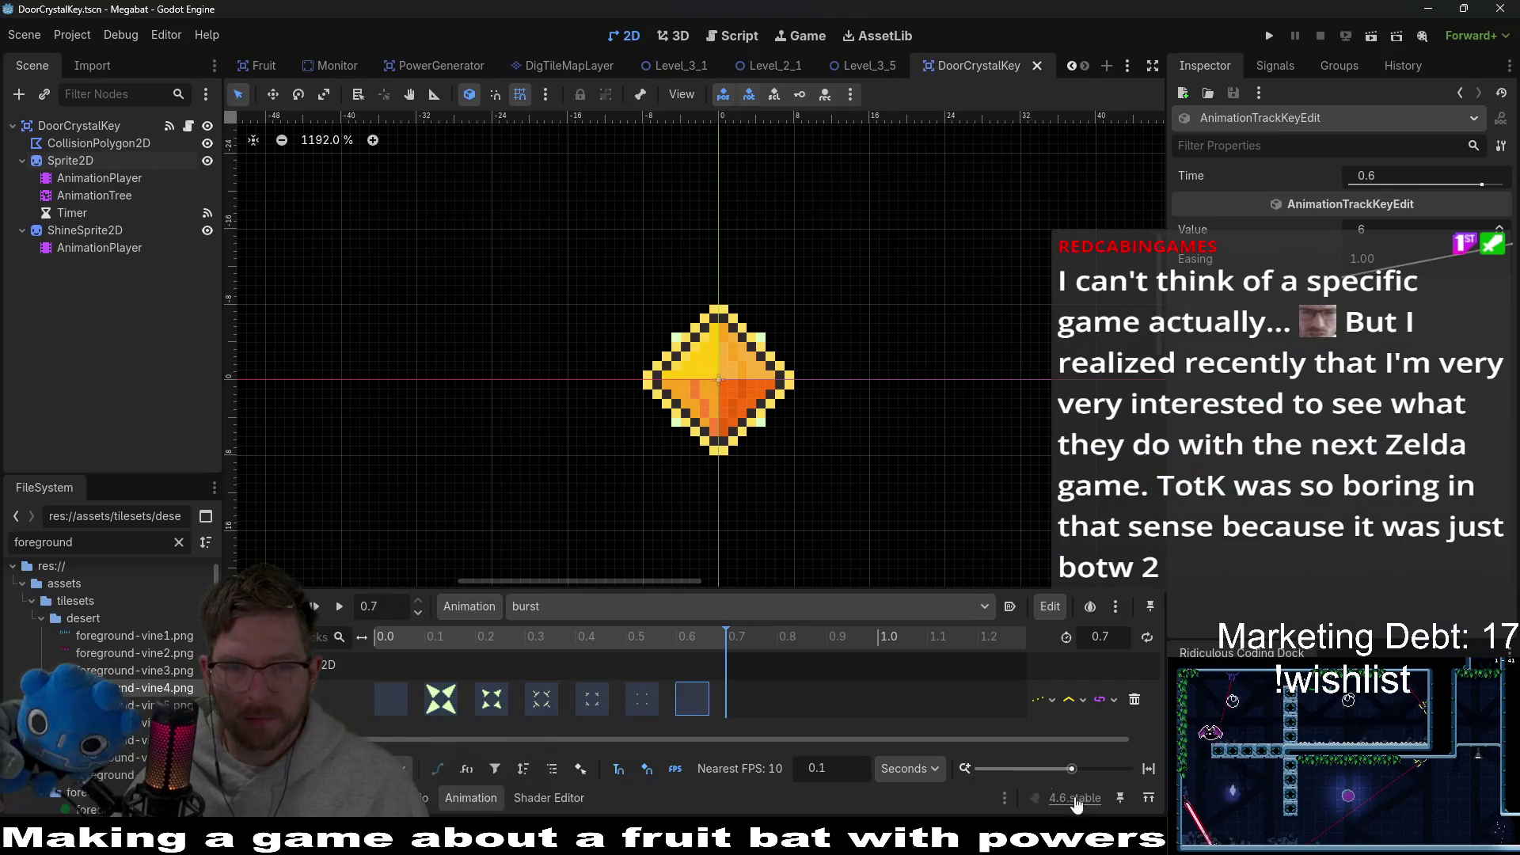
# Step: Review the burst keyframes from 0.4 to 0.6 s, preview at 0.7 s and save
pyautogui.click(638, 705)
pyautogui.click(596, 700)
pyautogui.click(610, 633)
pyautogui.moveTo(610, 633)
pyautogui.mouseDown()
pyautogui.moveTo(742, 628)
pyautogui.moveTo(696, 636)
pyautogui.mouseUp()
pyautogui.click(642, 697)
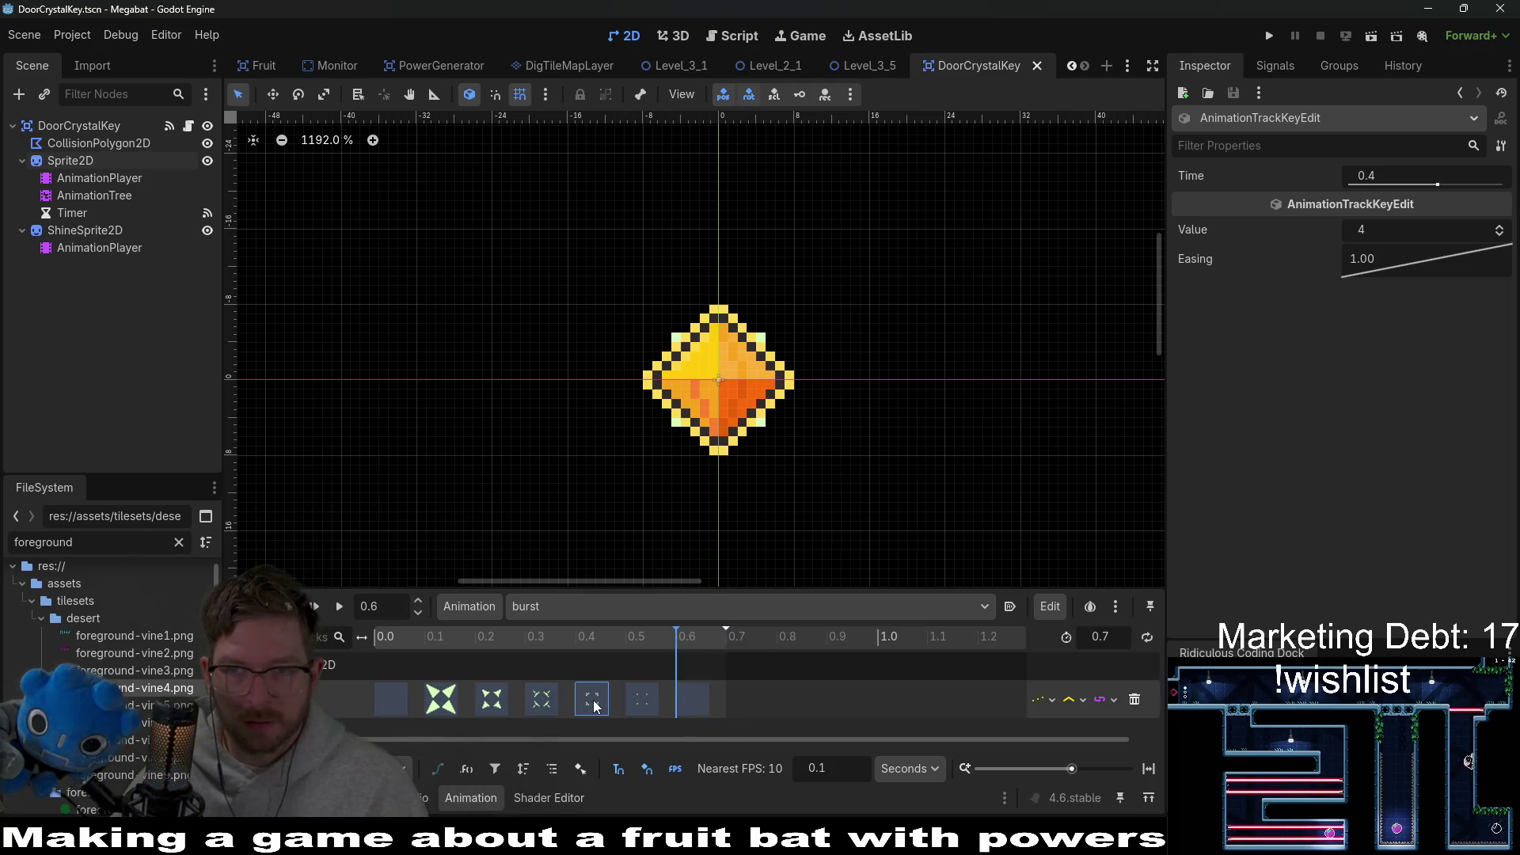
pyautogui.click(690, 700)
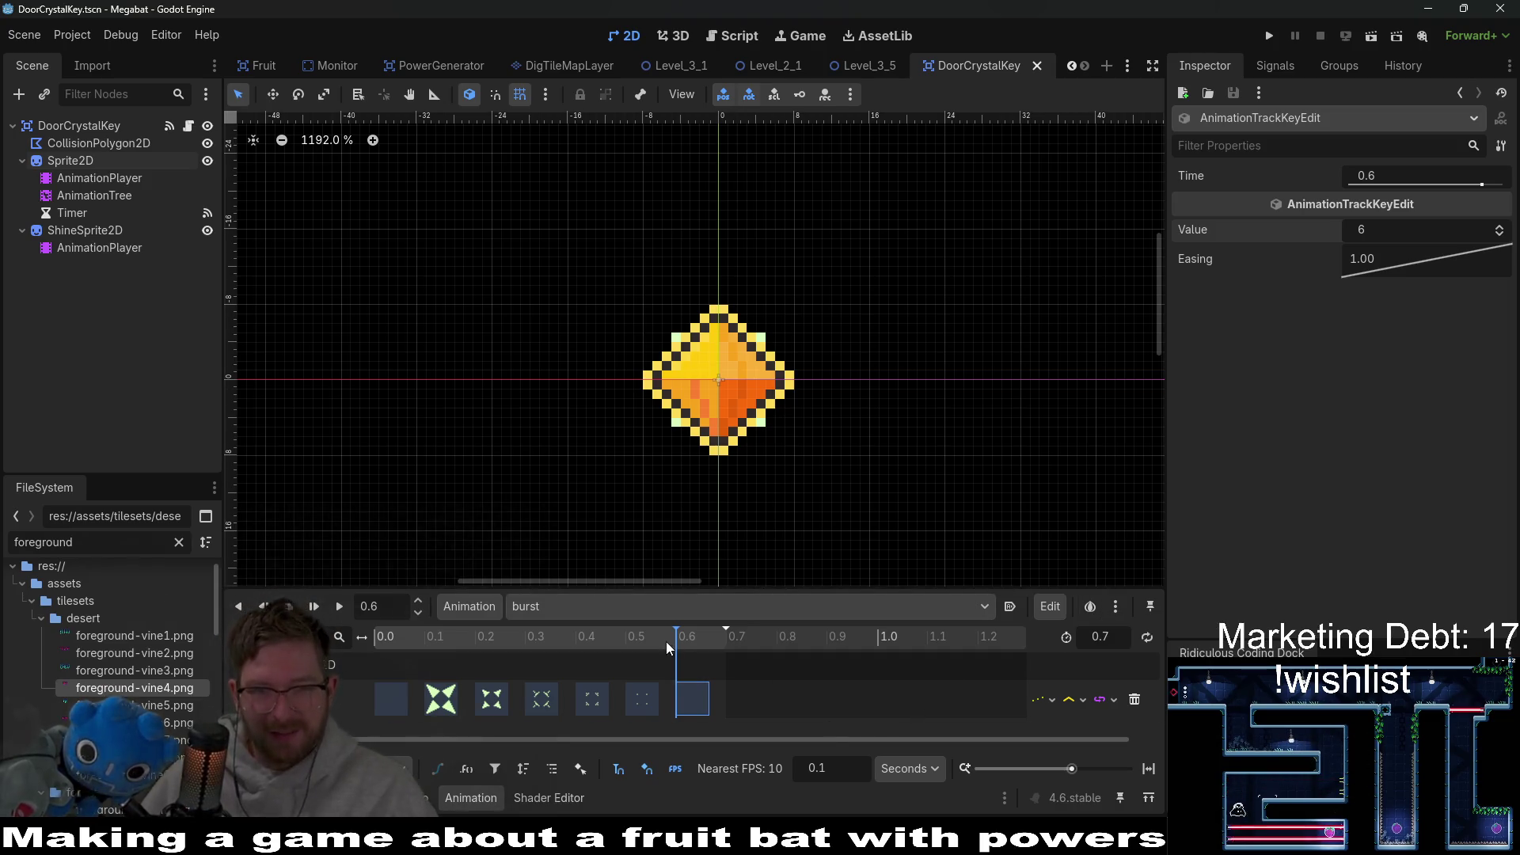
pyautogui.click(722, 638)
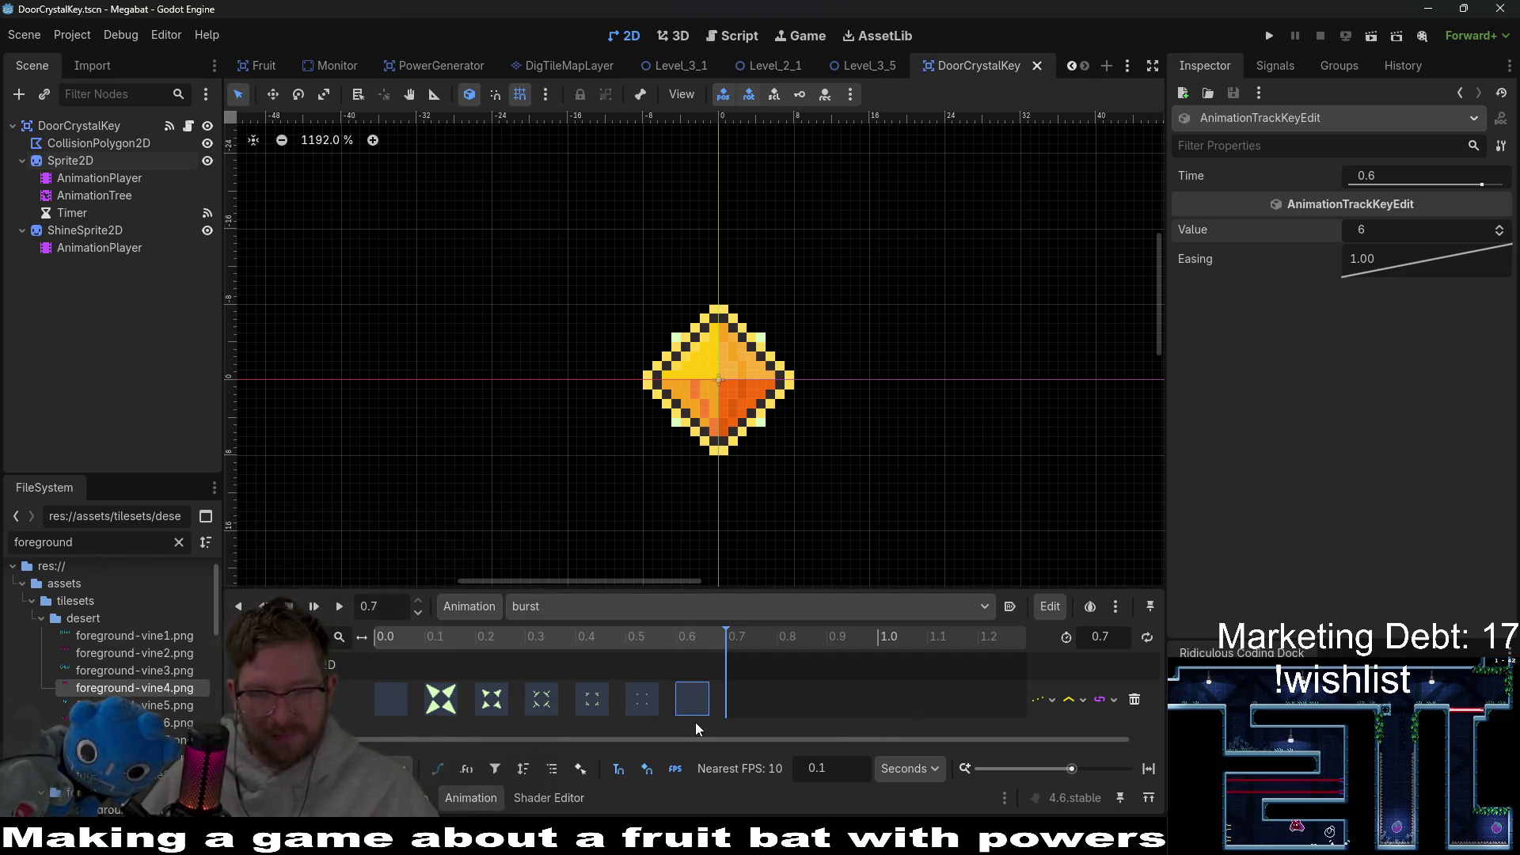
pyautogui.hotkey('ctrl', 's')
# Step: Change the last keyframe at 0.6 s to frame 0 and save the scene
pyautogui.click(453, 637)
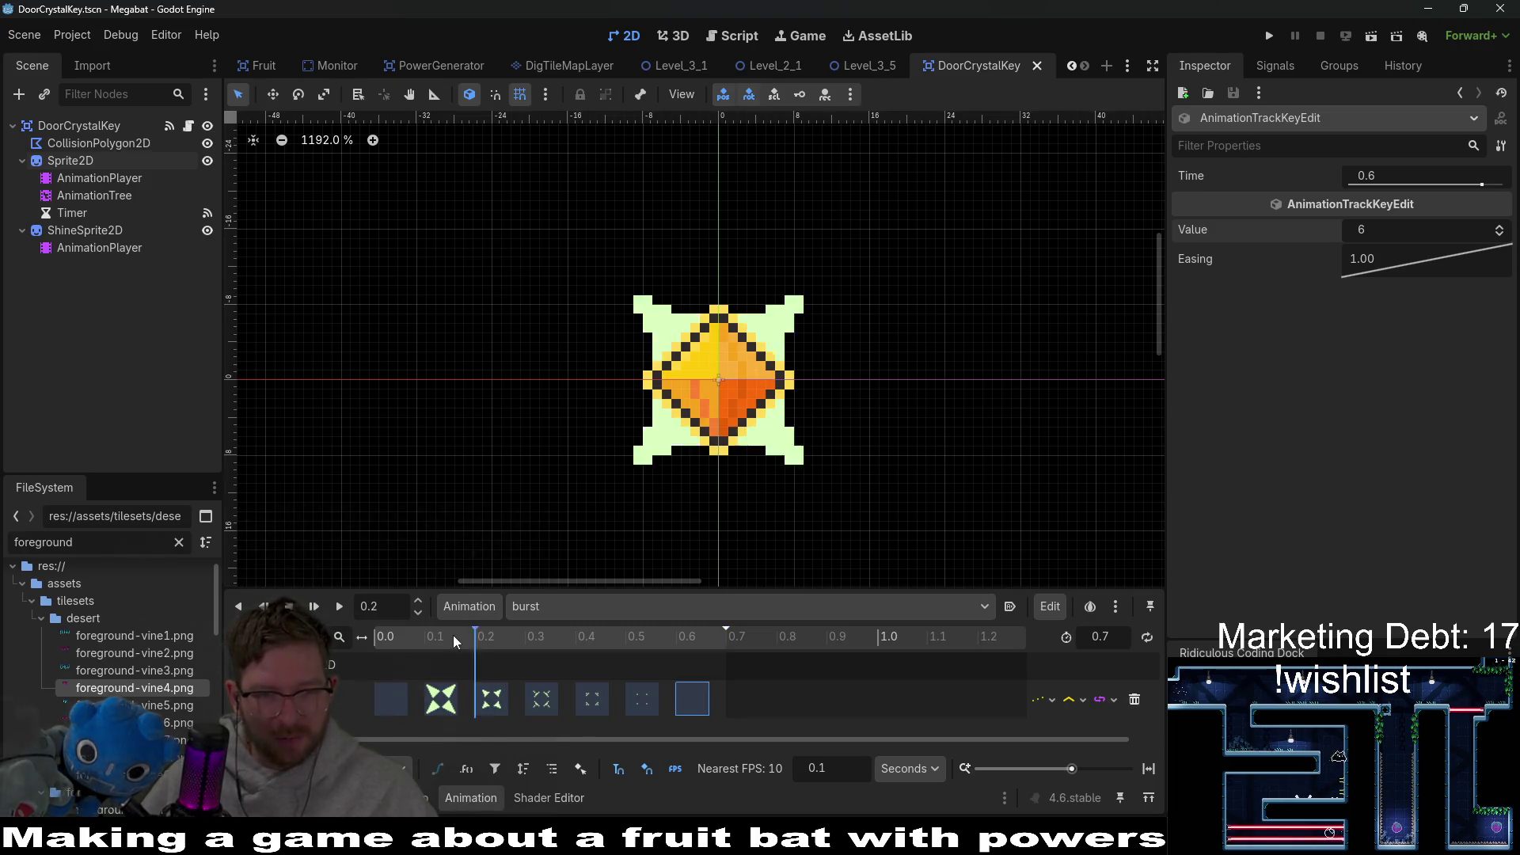
pyautogui.click(396, 703)
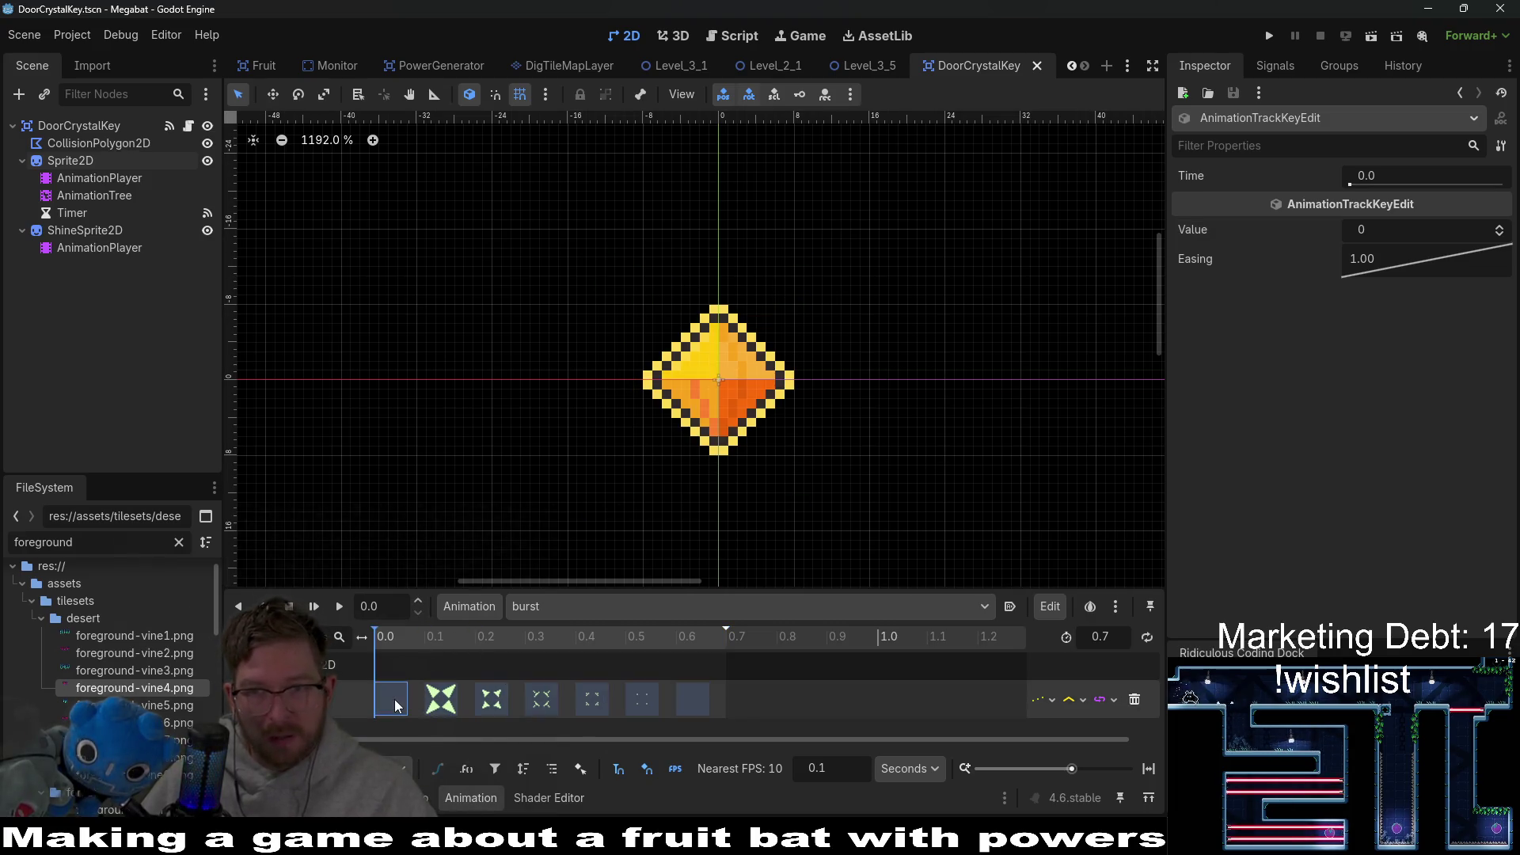
pyautogui.click(694, 700)
pyautogui.click(1403, 227)
pyautogui.write('0')
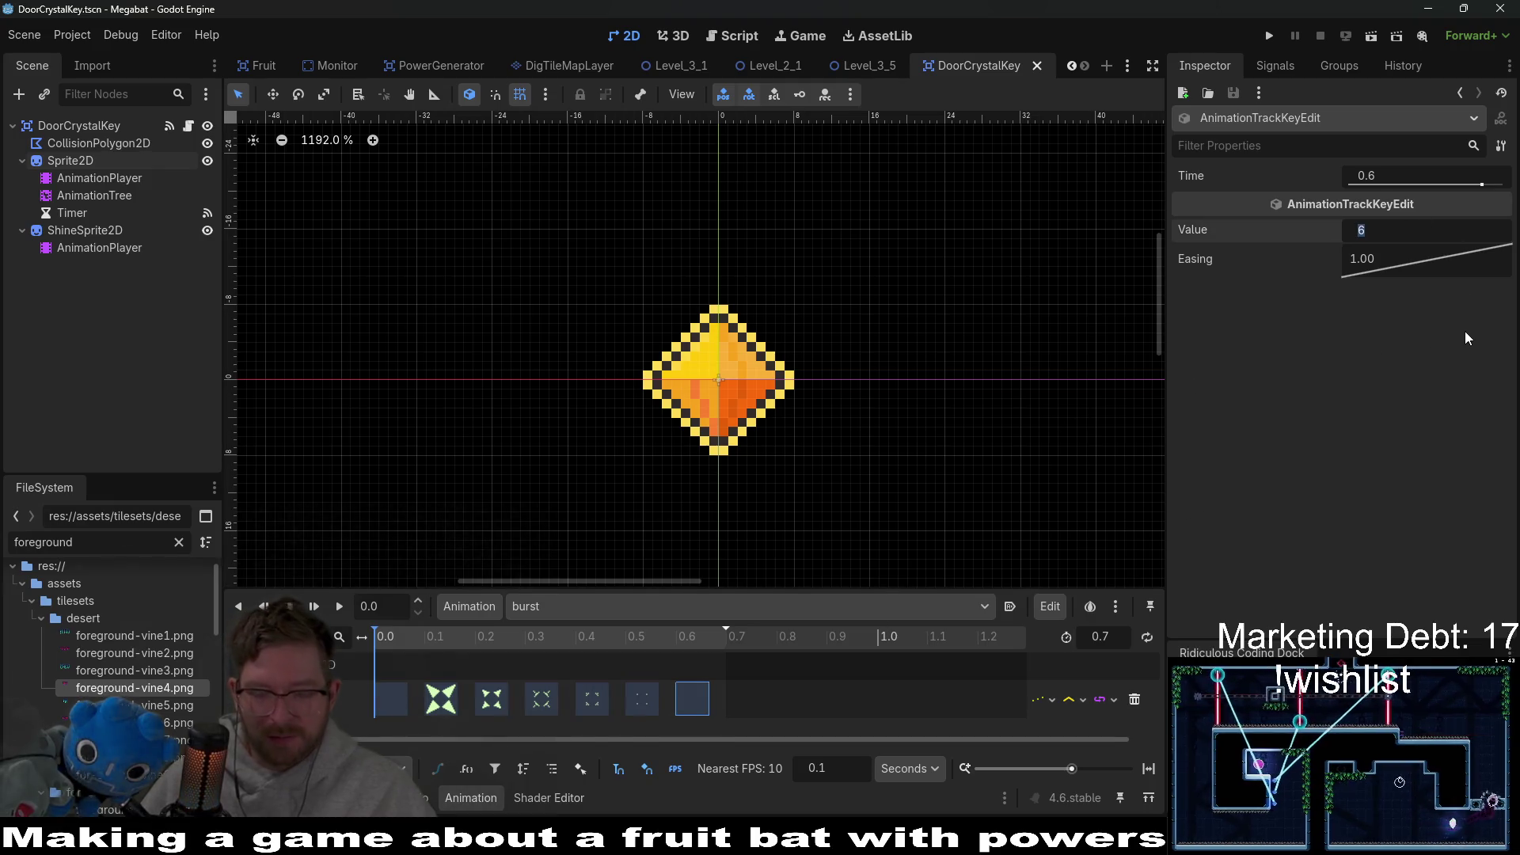
pyautogui.press('Return')
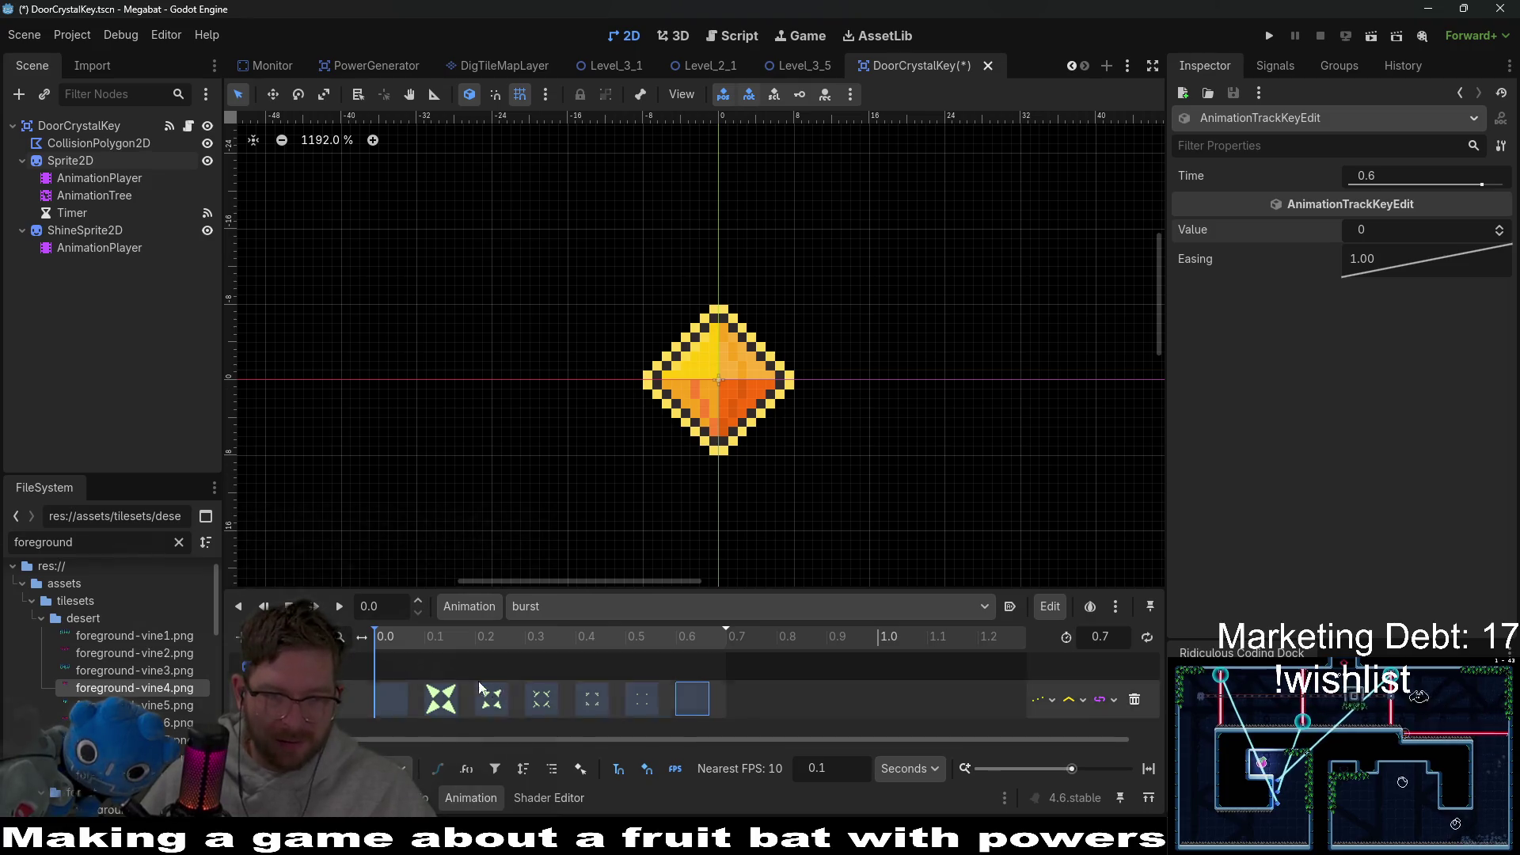
pyautogui.click(645, 636)
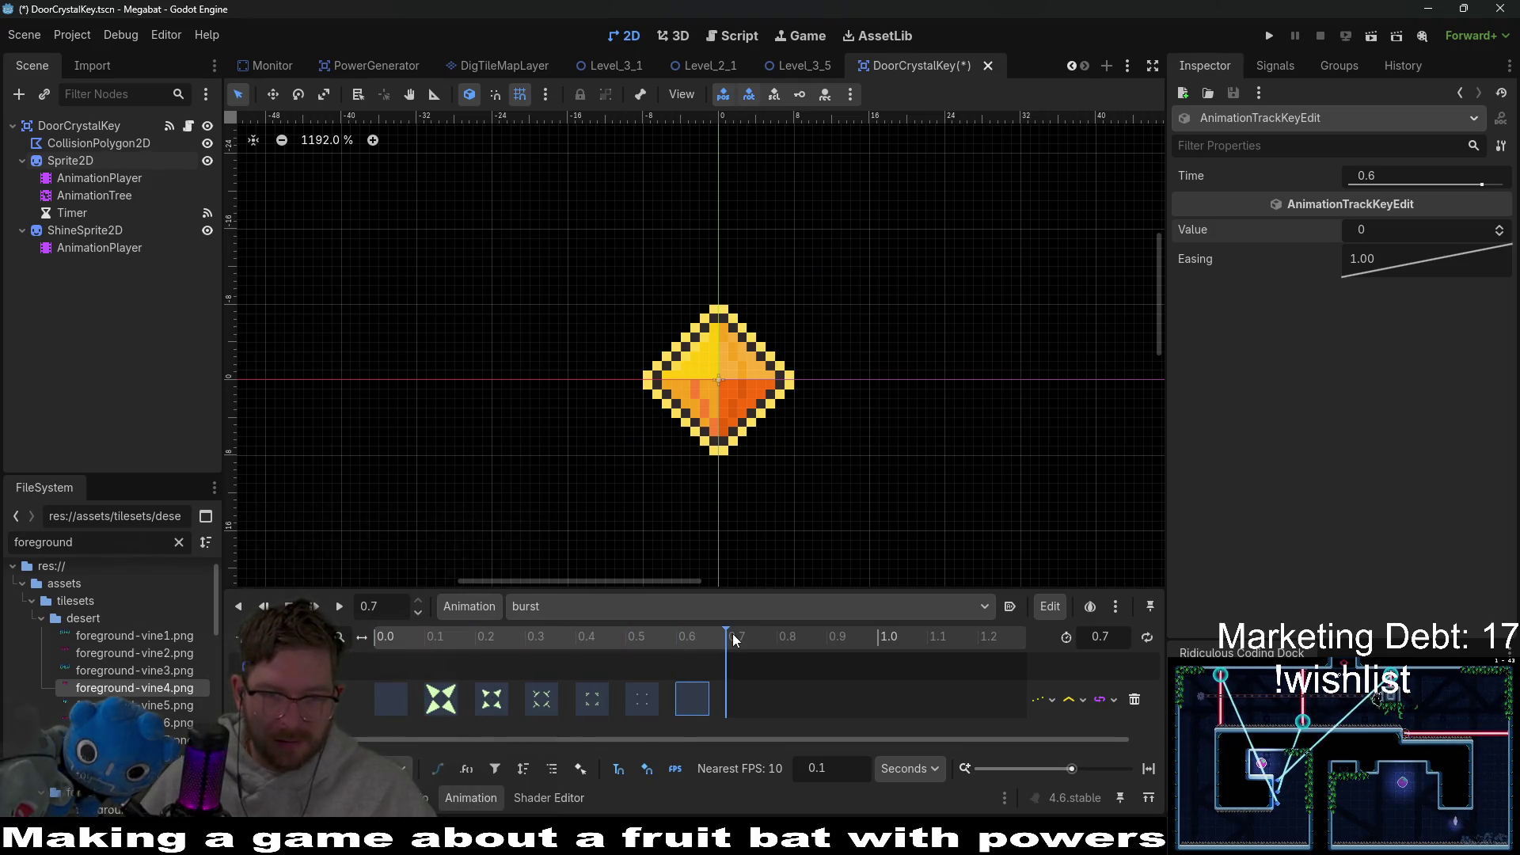
pyautogui.hotkey('ctrl', 's')
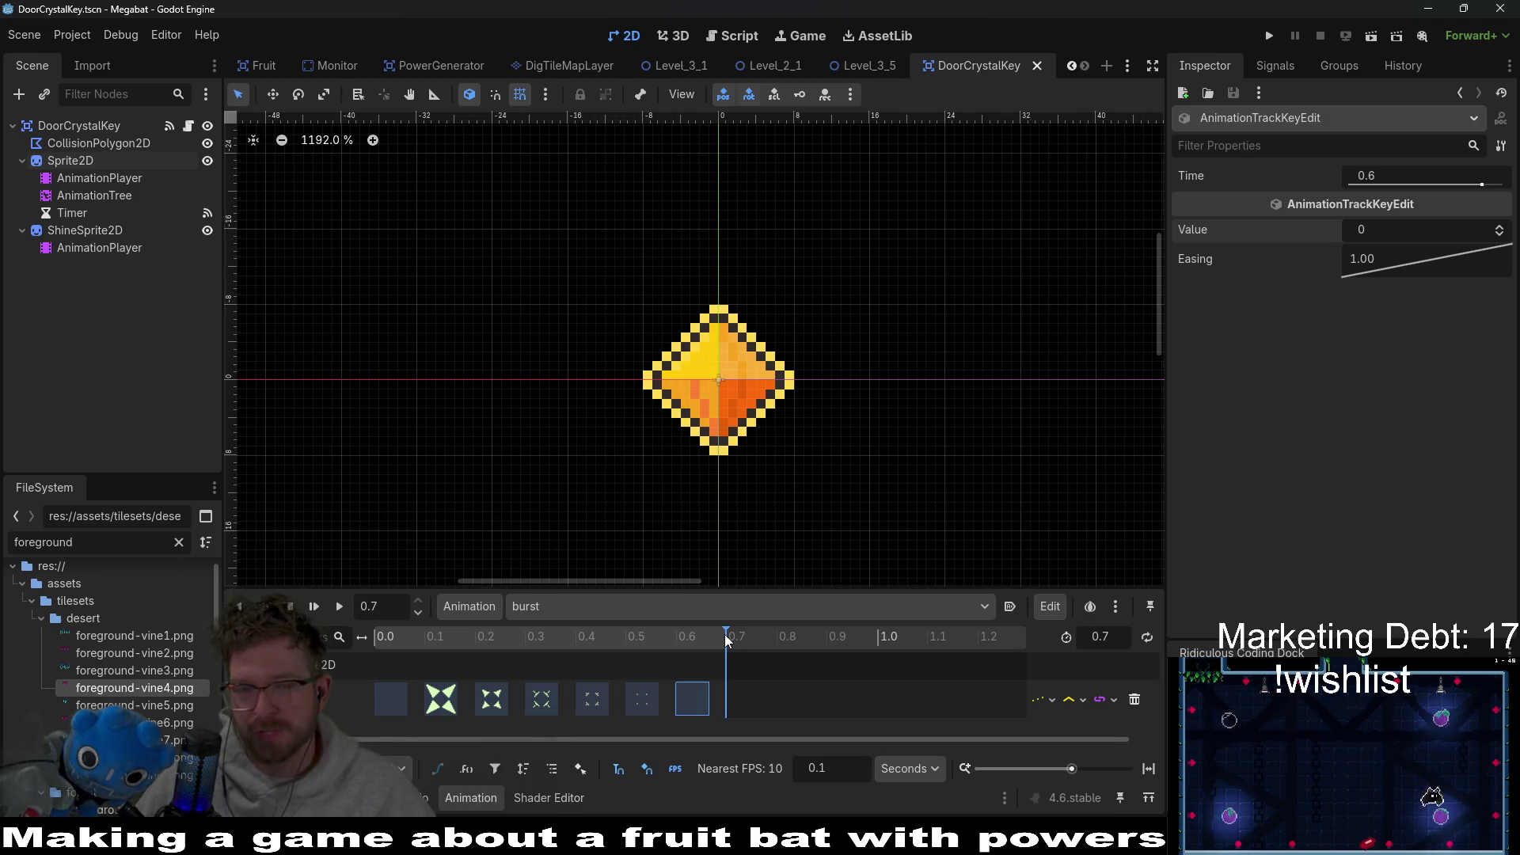
# Step: Preview the burst frames, save, and run the Level_3_5 scene to playtest
pyautogui.moveTo(724, 634); pyautogui.dragTo(381, 636)
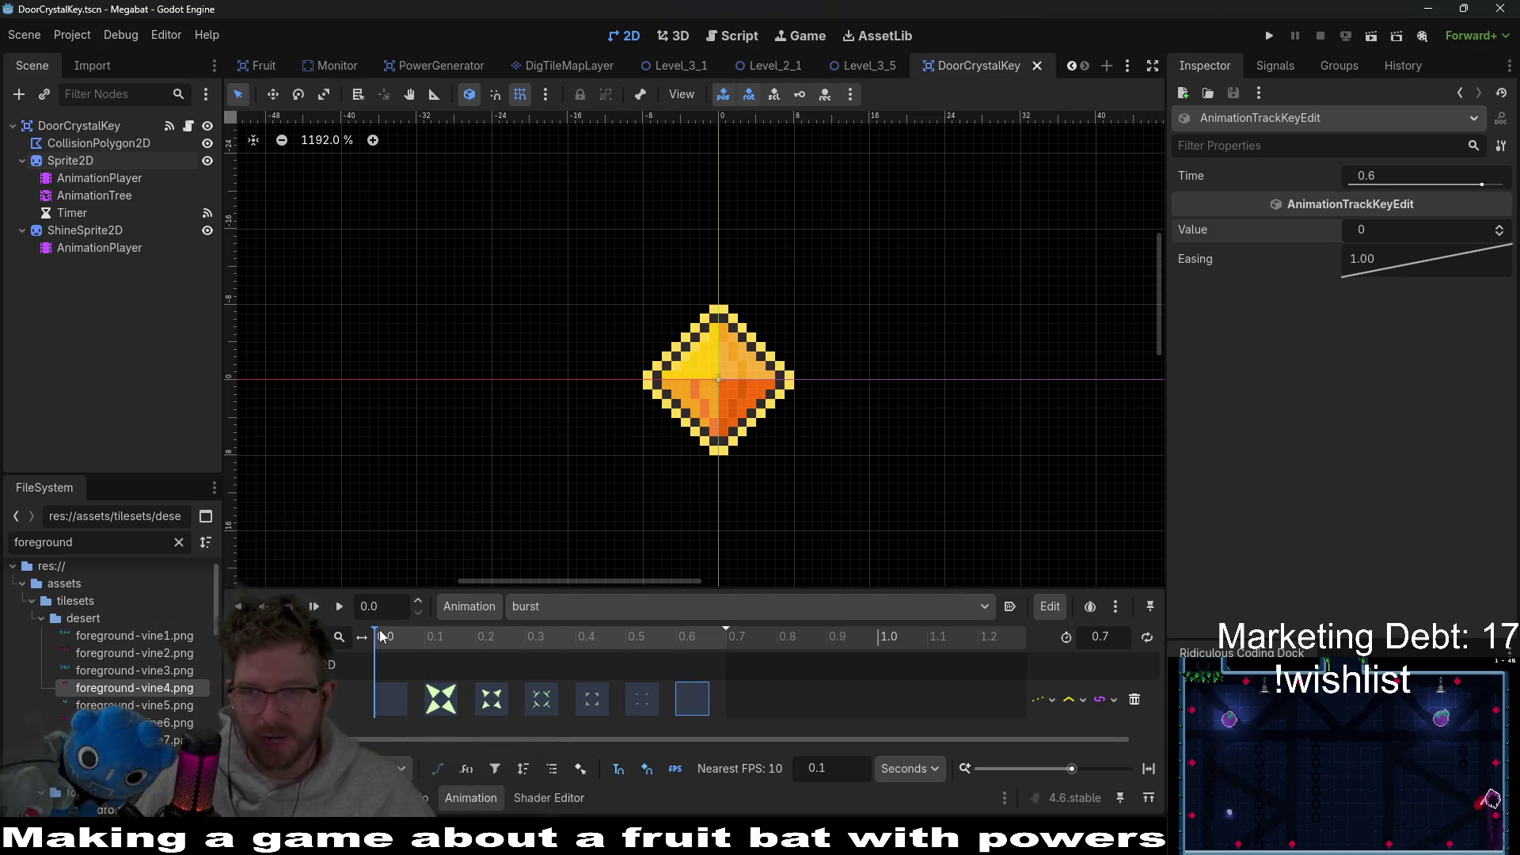
pyautogui.hotkey('ctrl', 's')
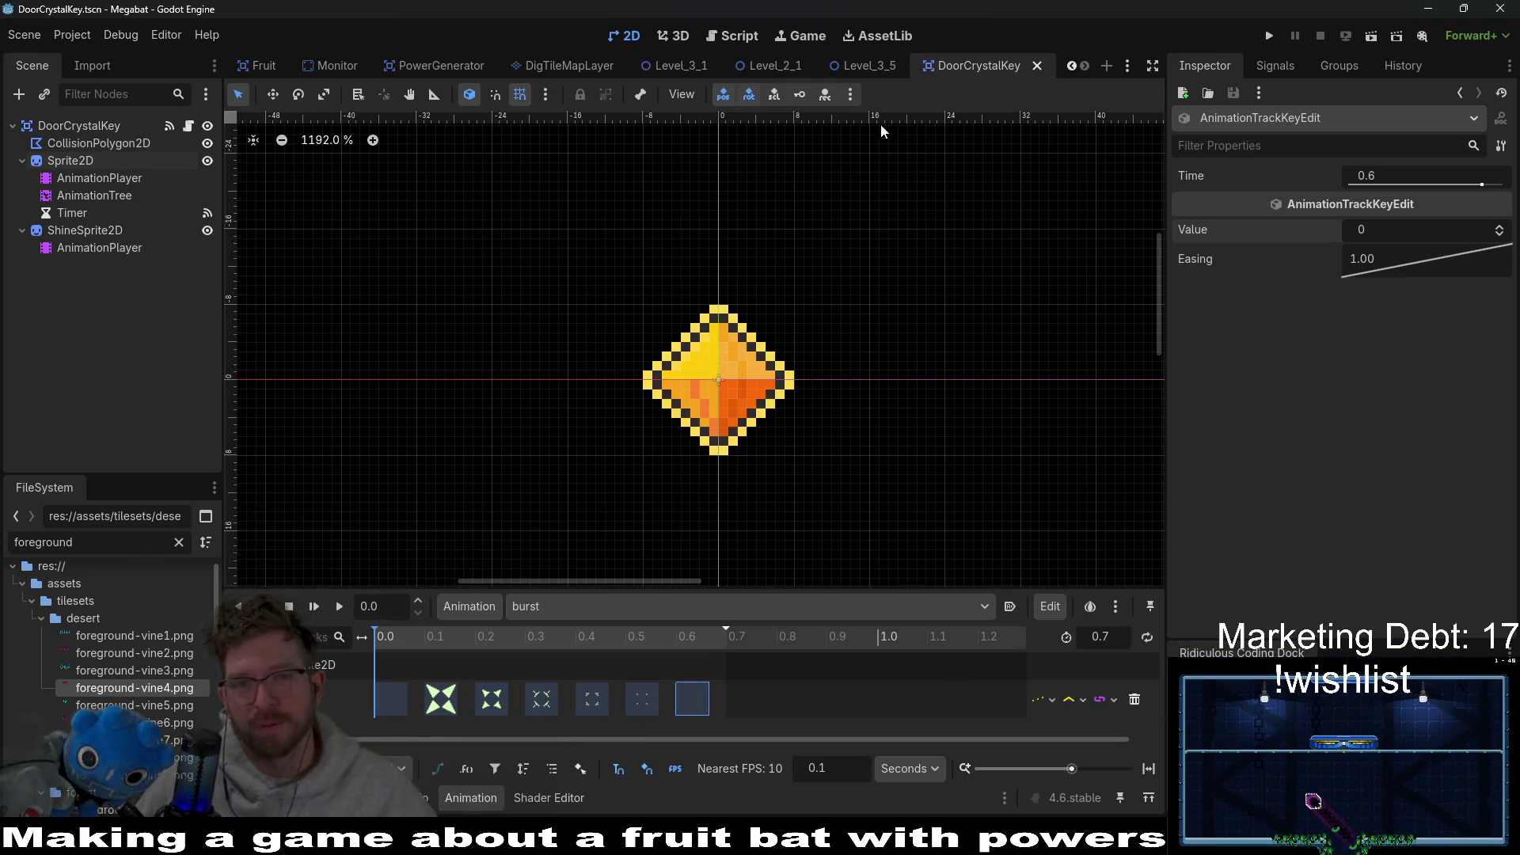
pyautogui.click(858, 70)
pyautogui.scroll(-3, 747, 265)
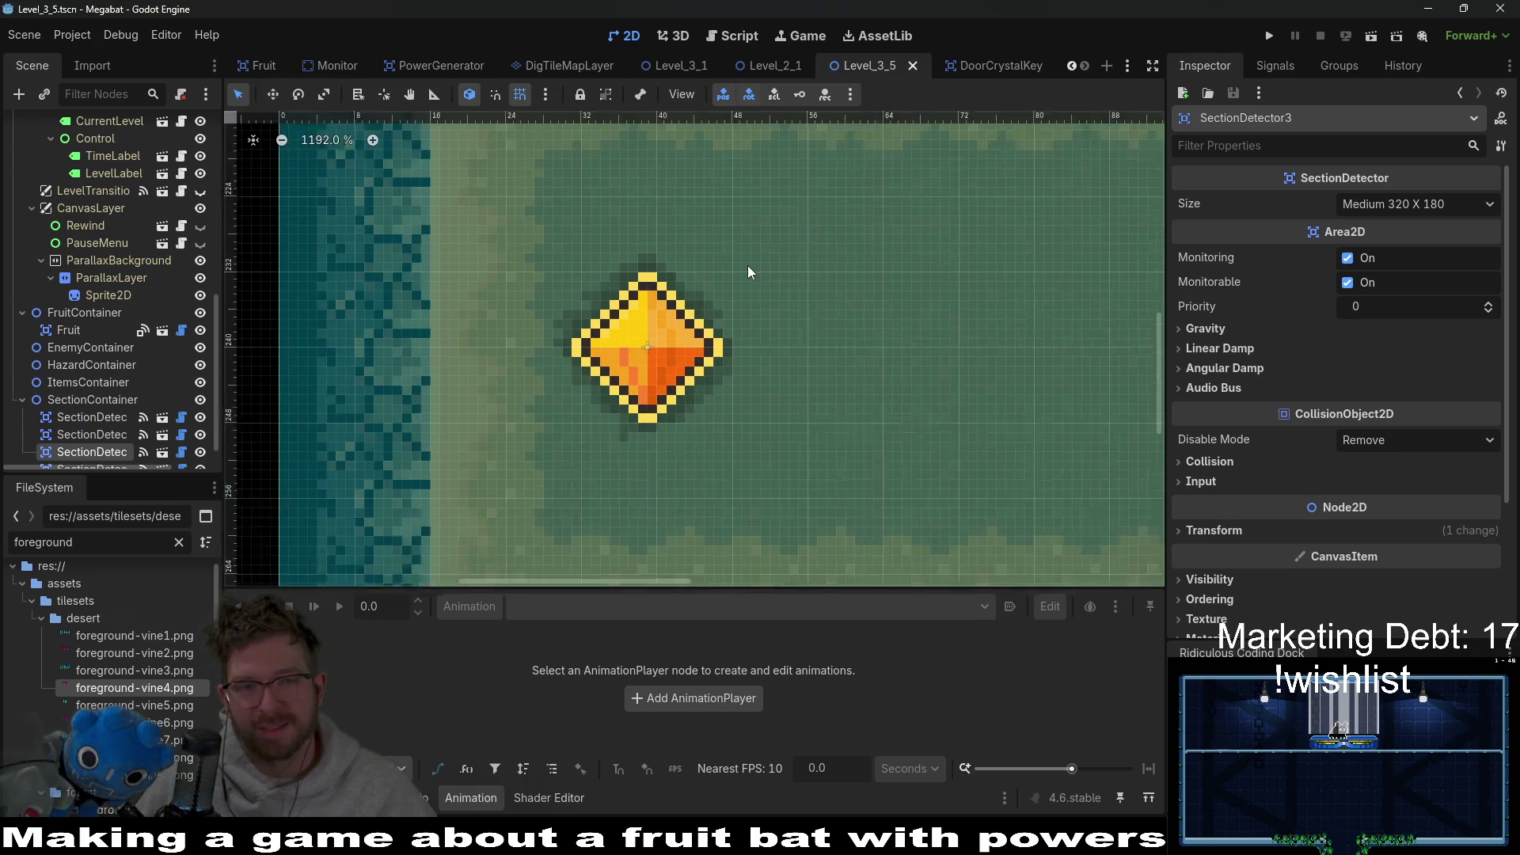
pyautogui.click(1372, 36)
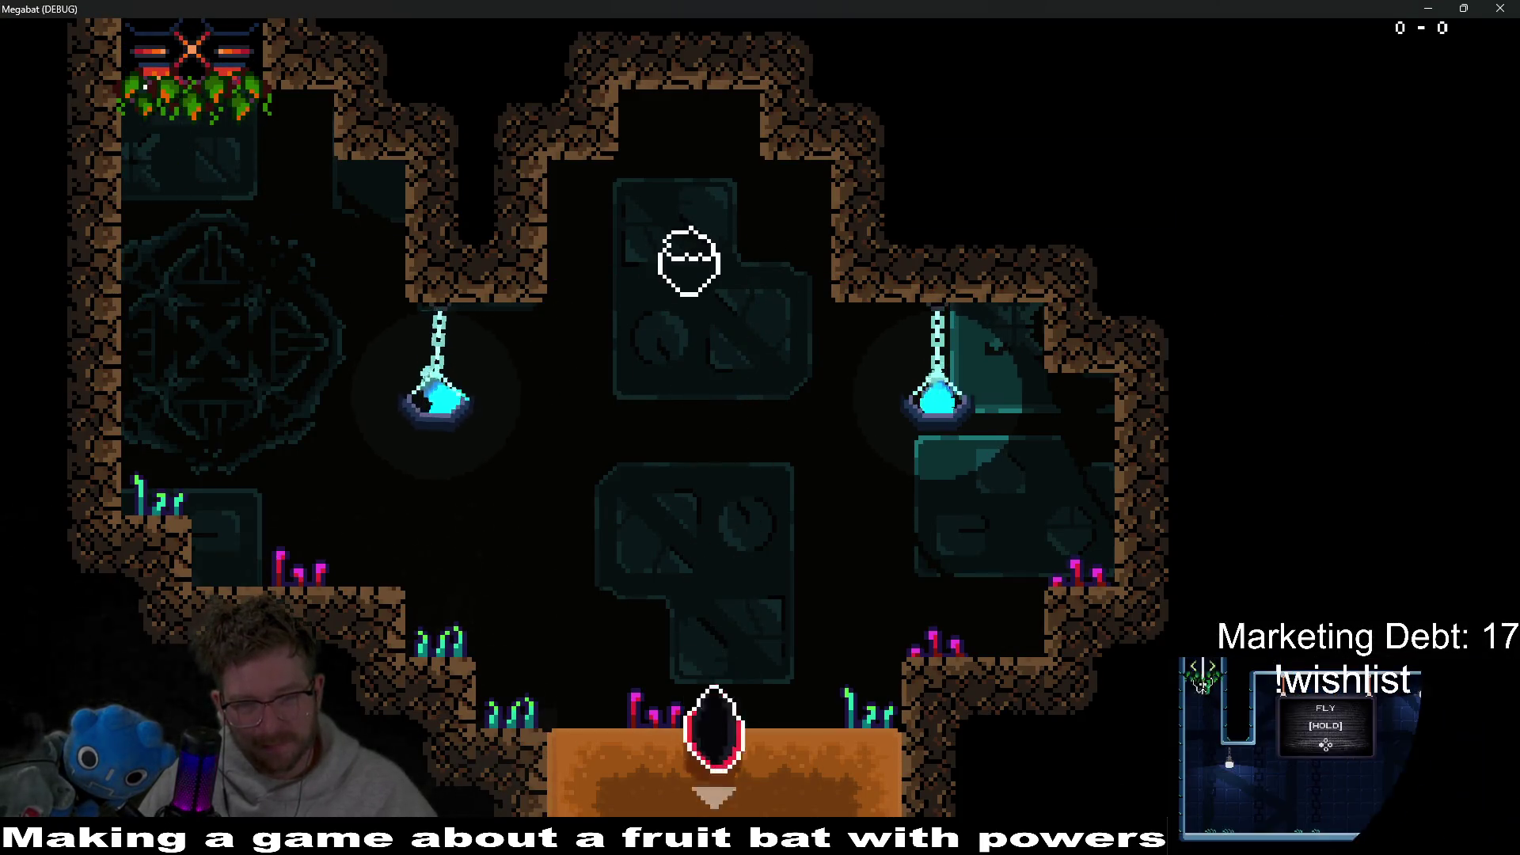
# Step: Fly the bat through the orange room and up the tunnels to the dark room's strawberry
pyautogui.press('Left')
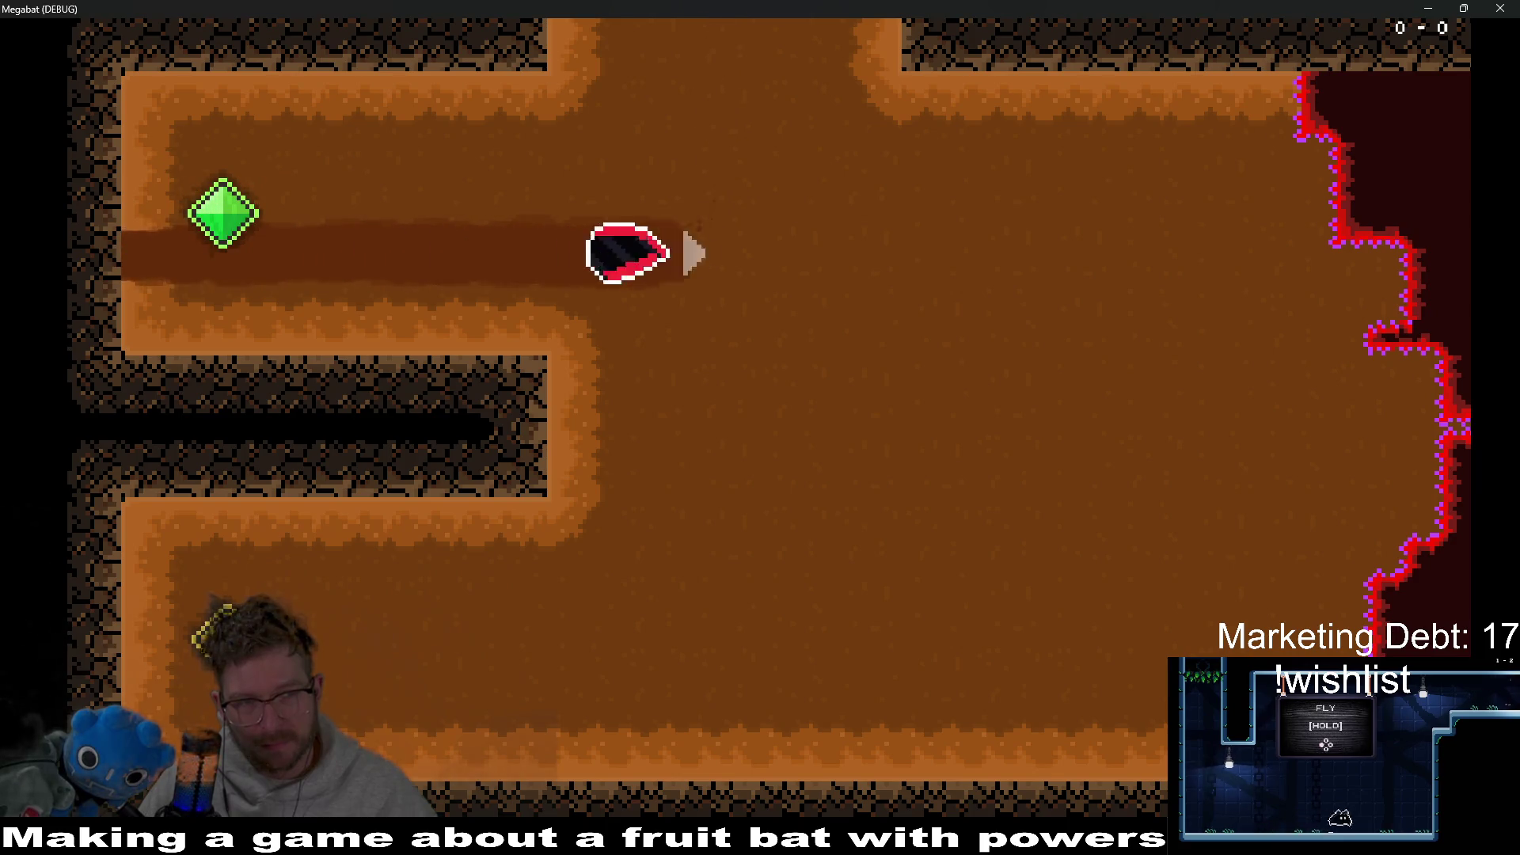
pyautogui.press('Down')
pyautogui.press('Left')
pyautogui.press('Right')
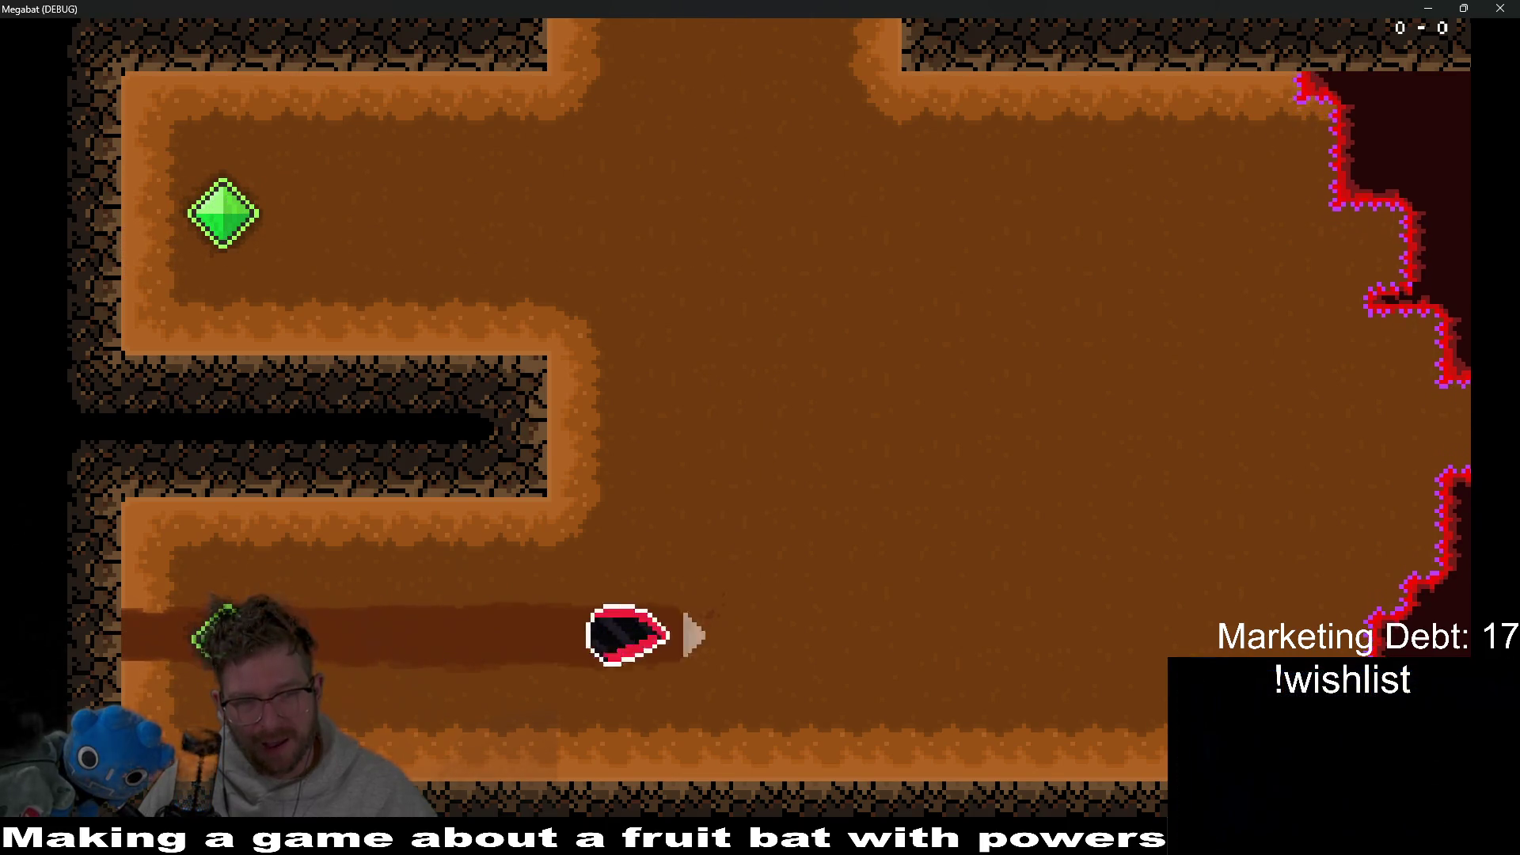
pyautogui.press('Left')
pyautogui.press('Up')
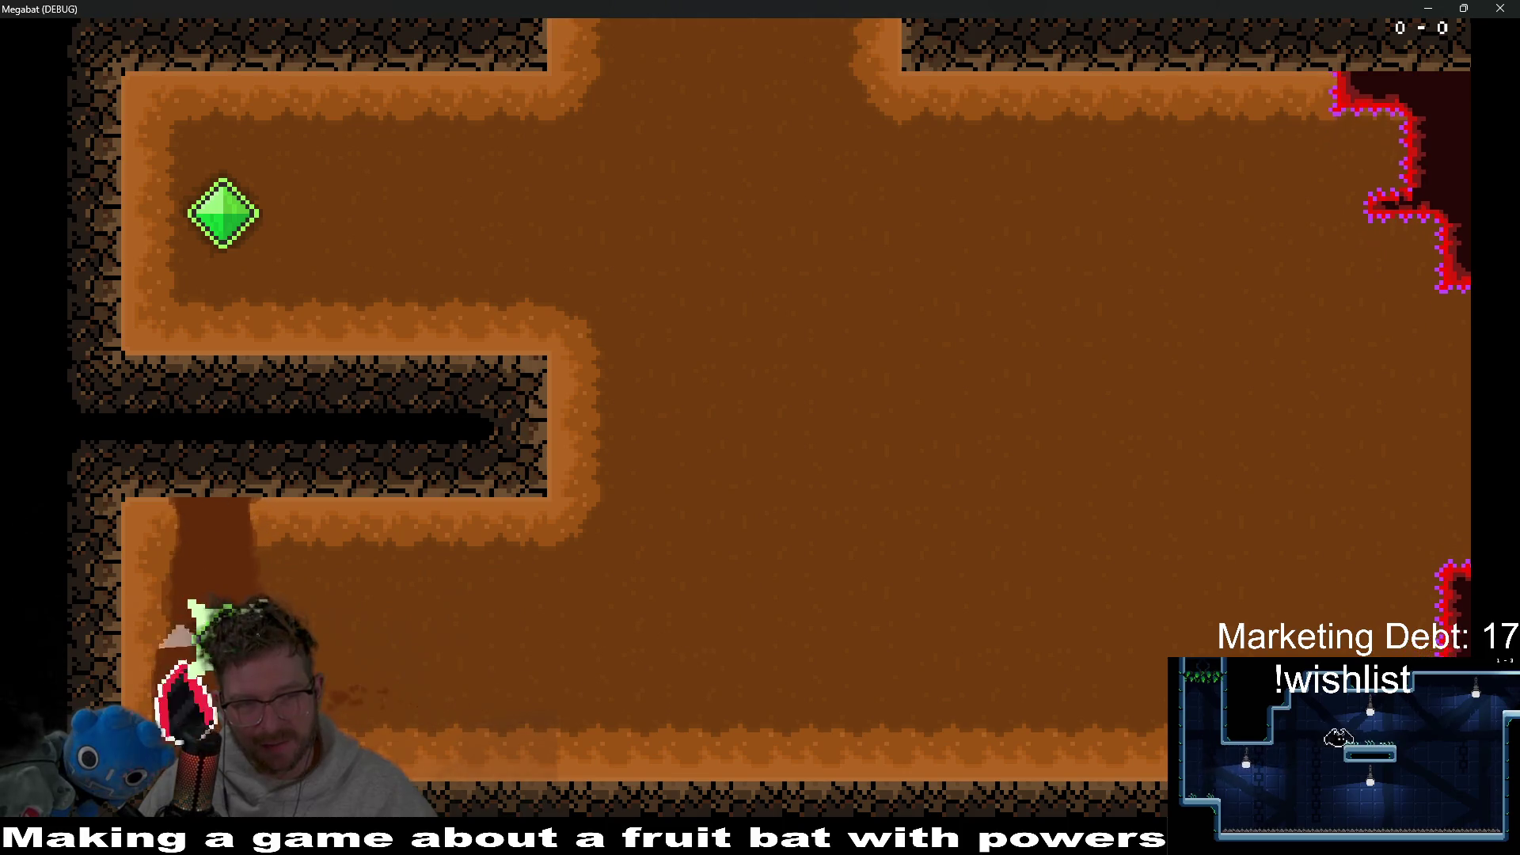
pyautogui.press('Right')
pyautogui.press('Up')
pyautogui.press('Left')
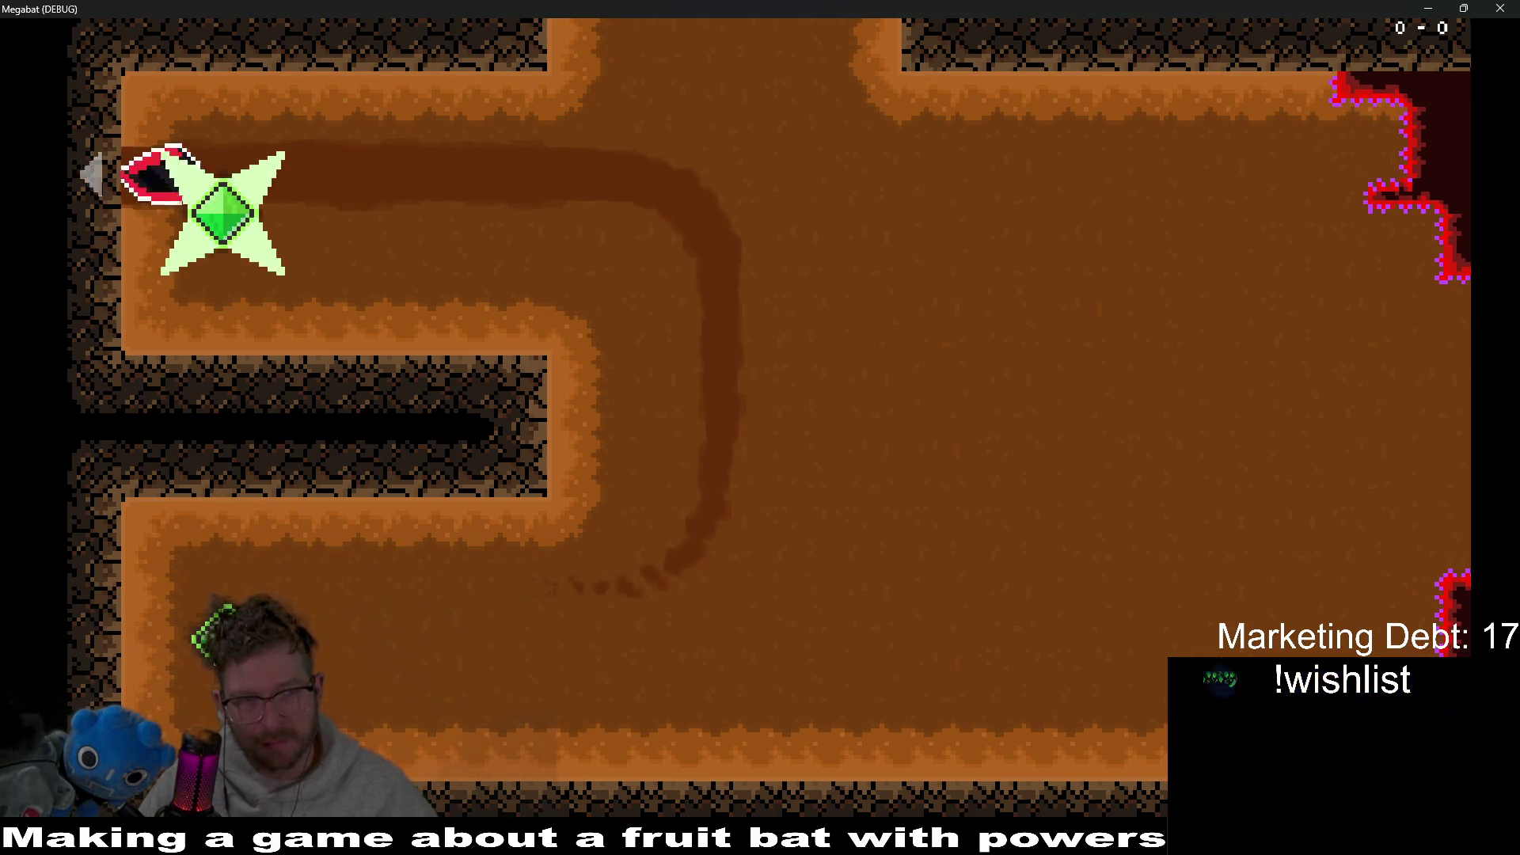
pyautogui.press('Right')
pyautogui.press('Down')
pyautogui.press('Left')
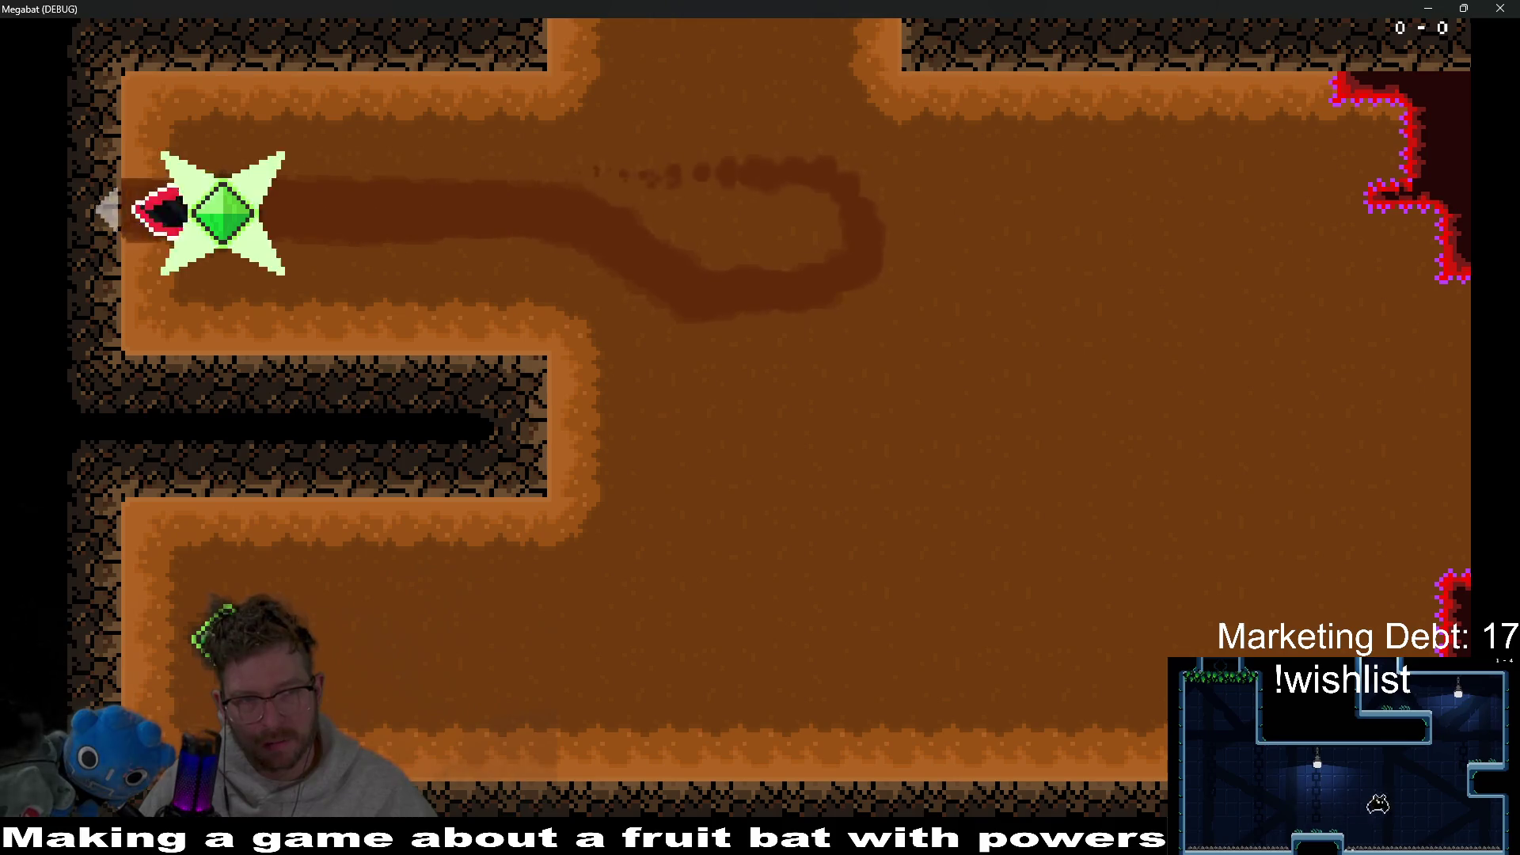
pyautogui.press('Right')
pyautogui.press('Up')
pyautogui.press('Left')
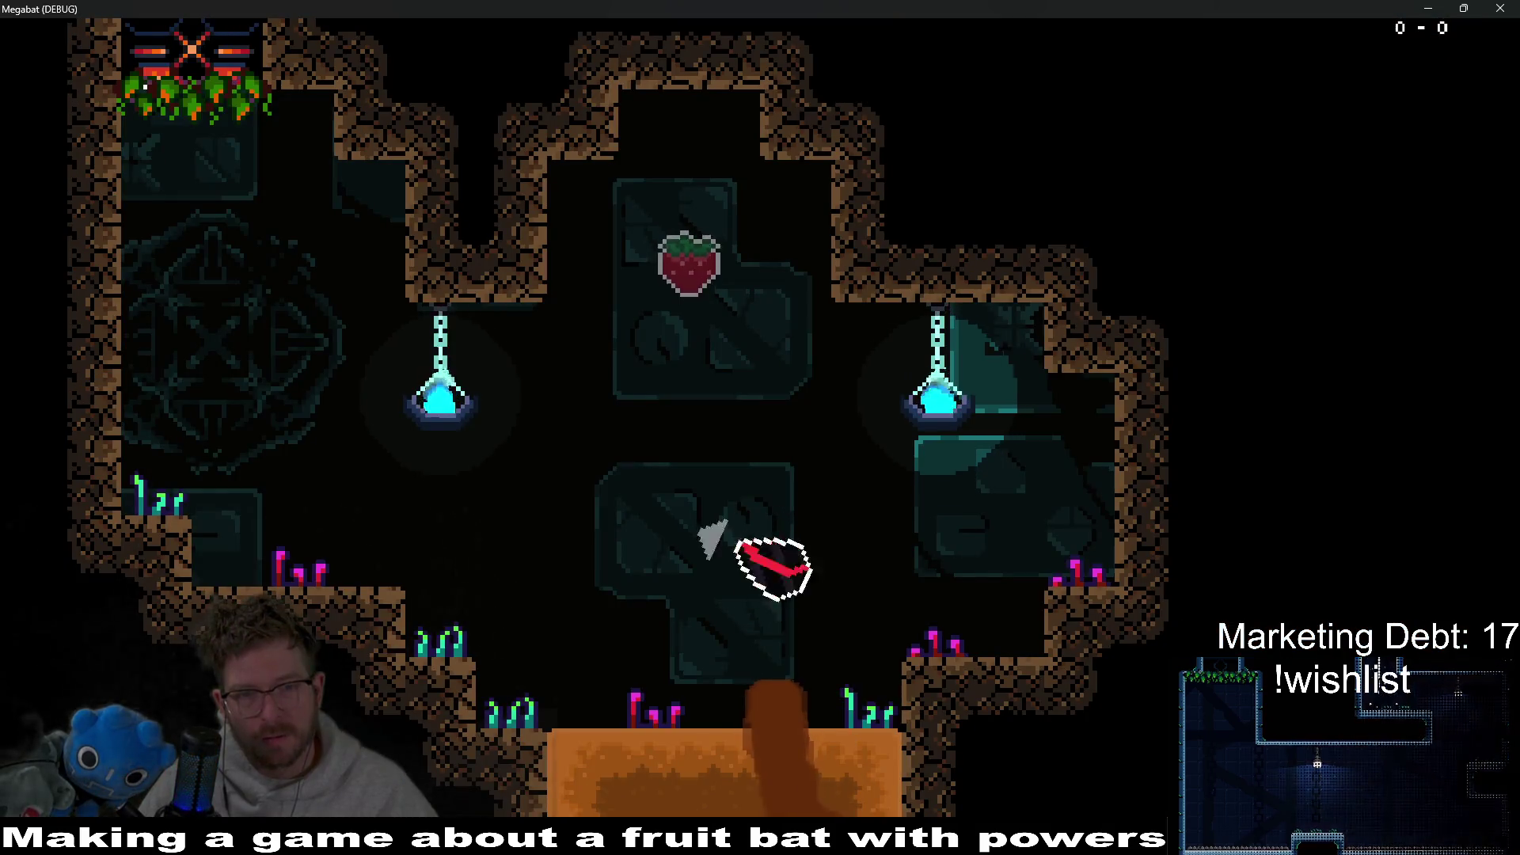
pyautogui.press('Up')
pyautogui.press('Down')
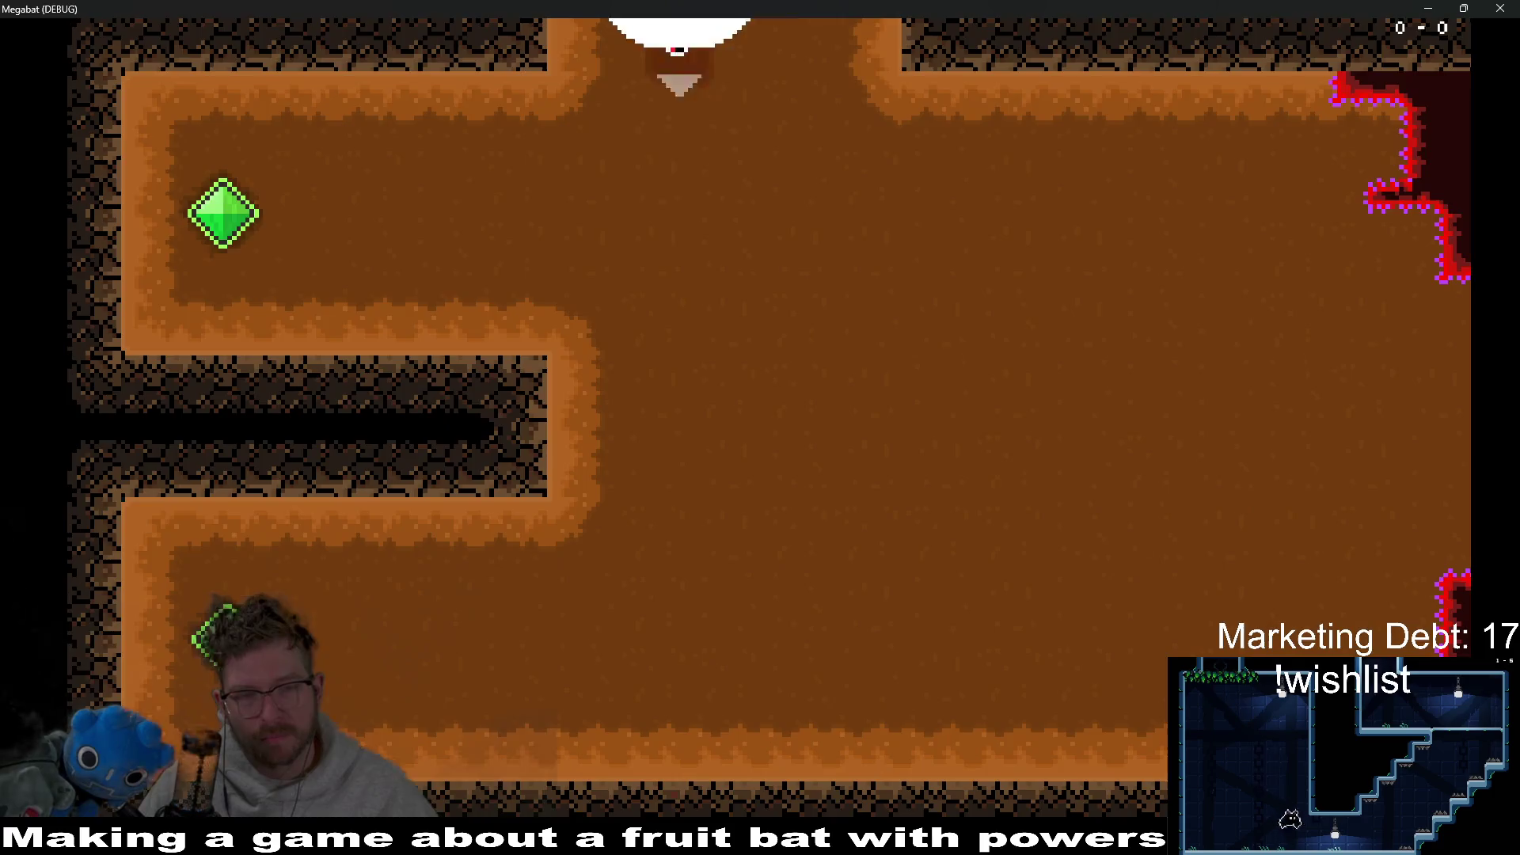
# Step: With the respawned bat, grab the strawberry, hit the left-wall gem, and reach the next cave
pyautogui.press('Right')
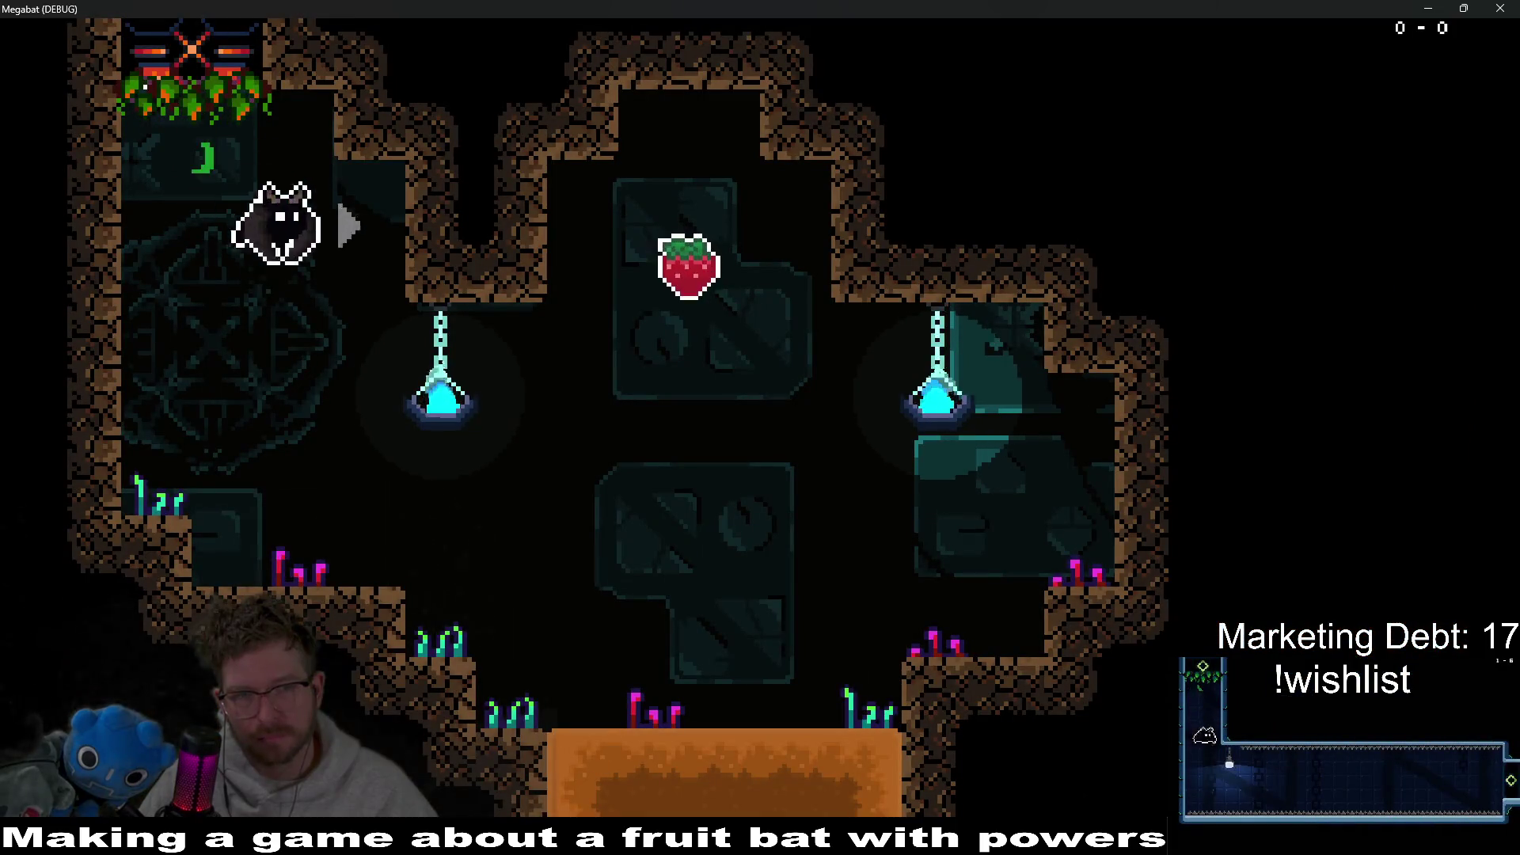
pyautogui.press('Up')
pyautogui.press('Down')
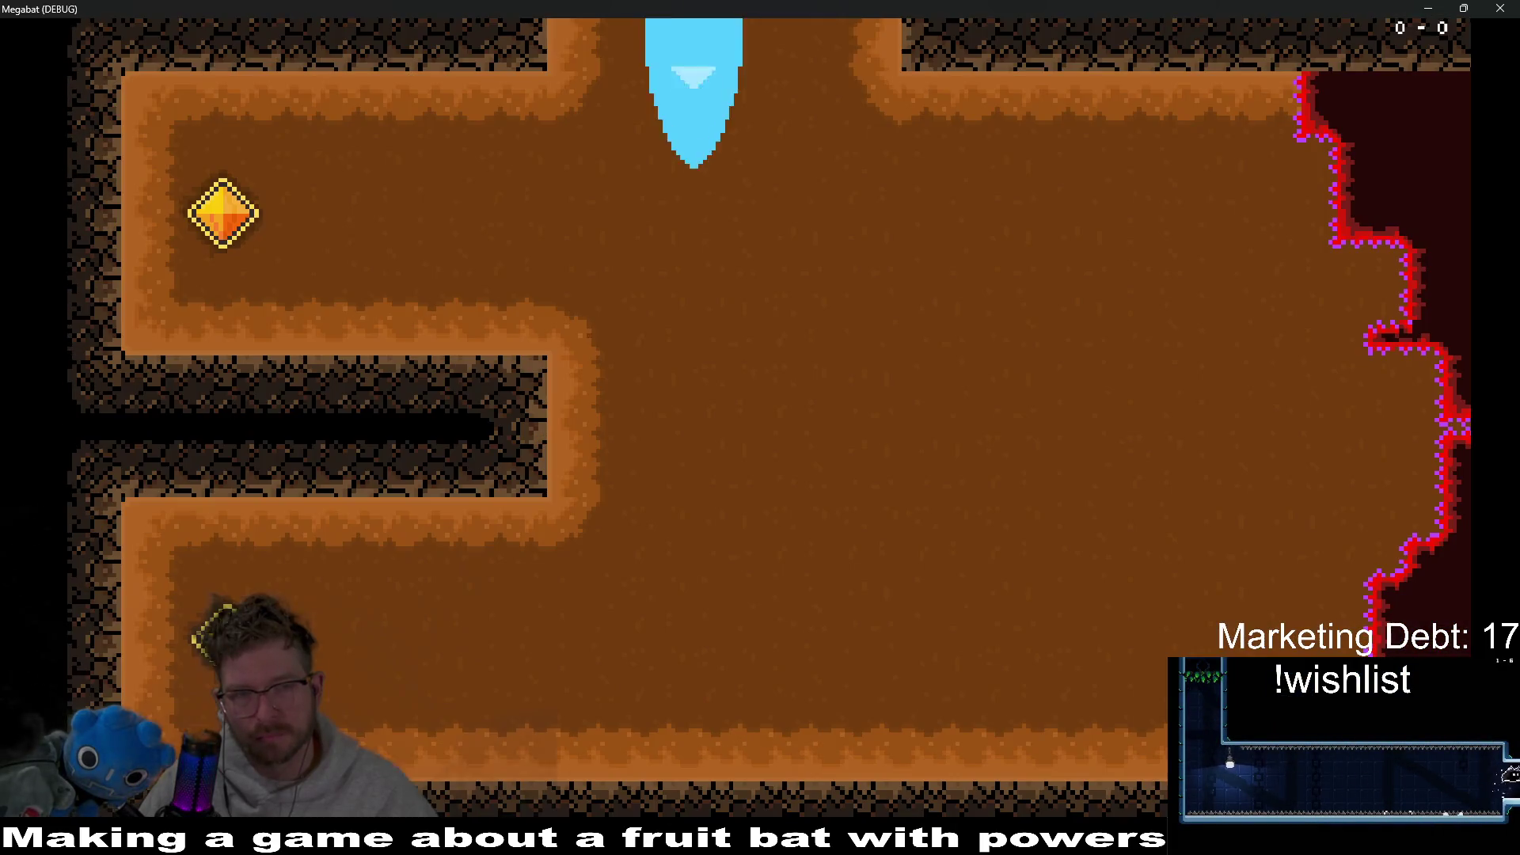
pyautogui.press('Left')
pyautogui.press('Right')
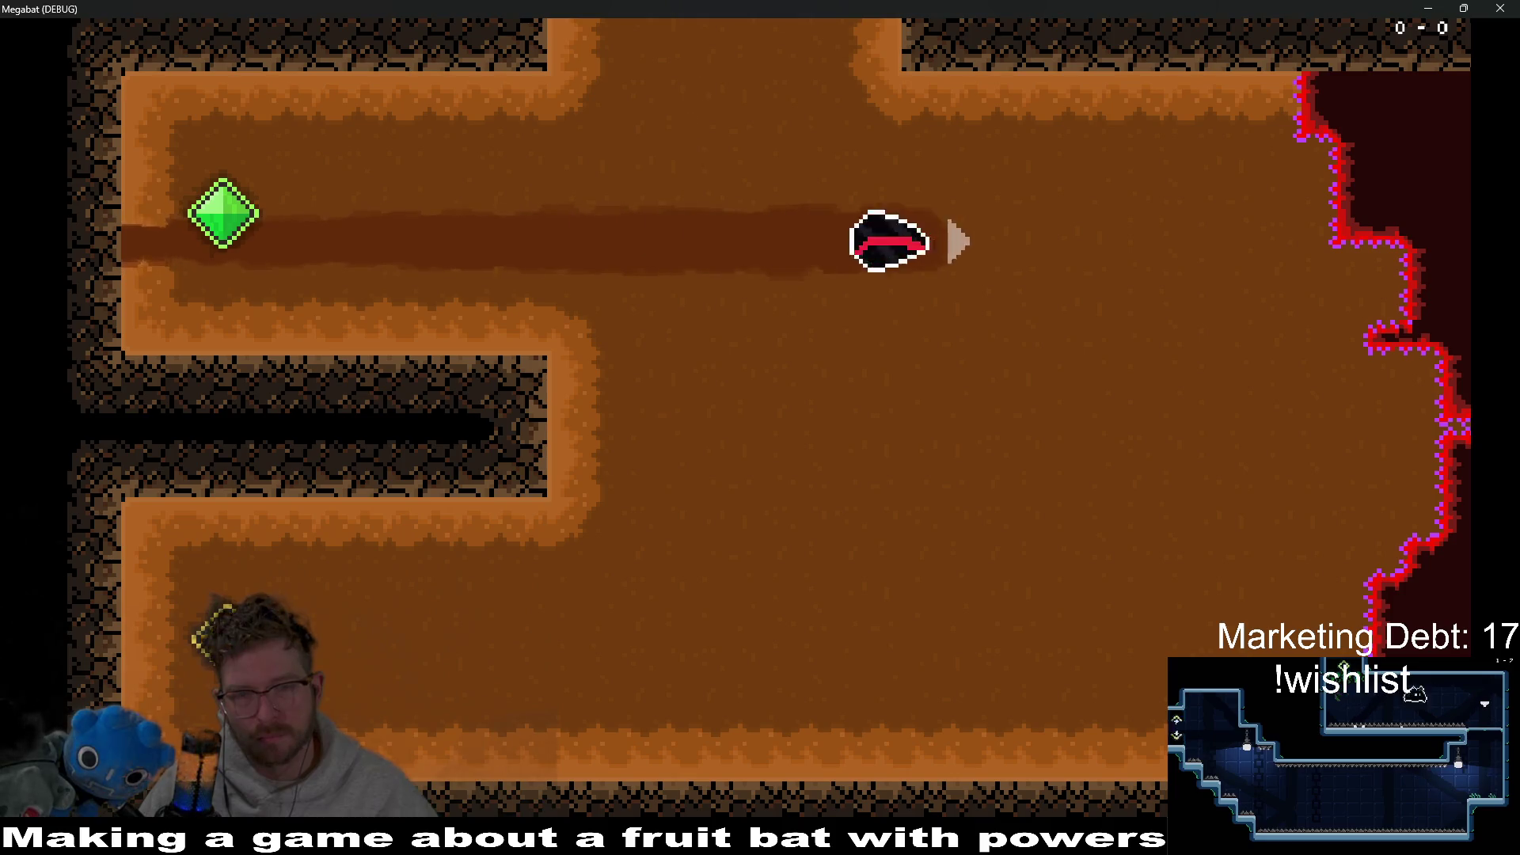
pyautogui.press('Down')
pyautogui.press('Left')
pyautogui.press('Down')
pyautogui.press('Left')
pyautogui.press('Right')
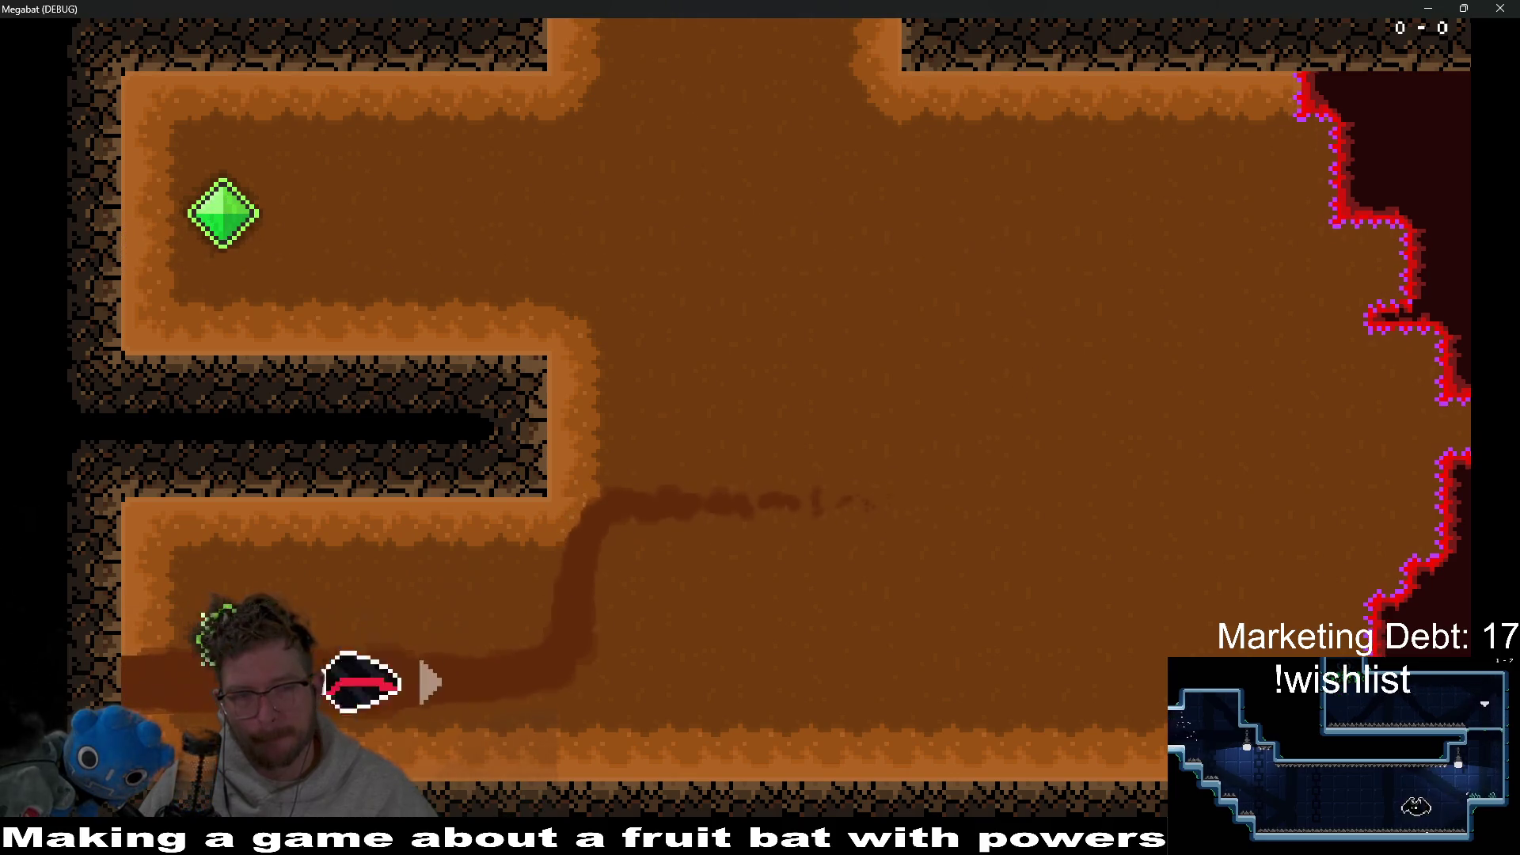
pyautogui.press('Up')
pyautogui.press('Left')
pyautogui.press('Right')
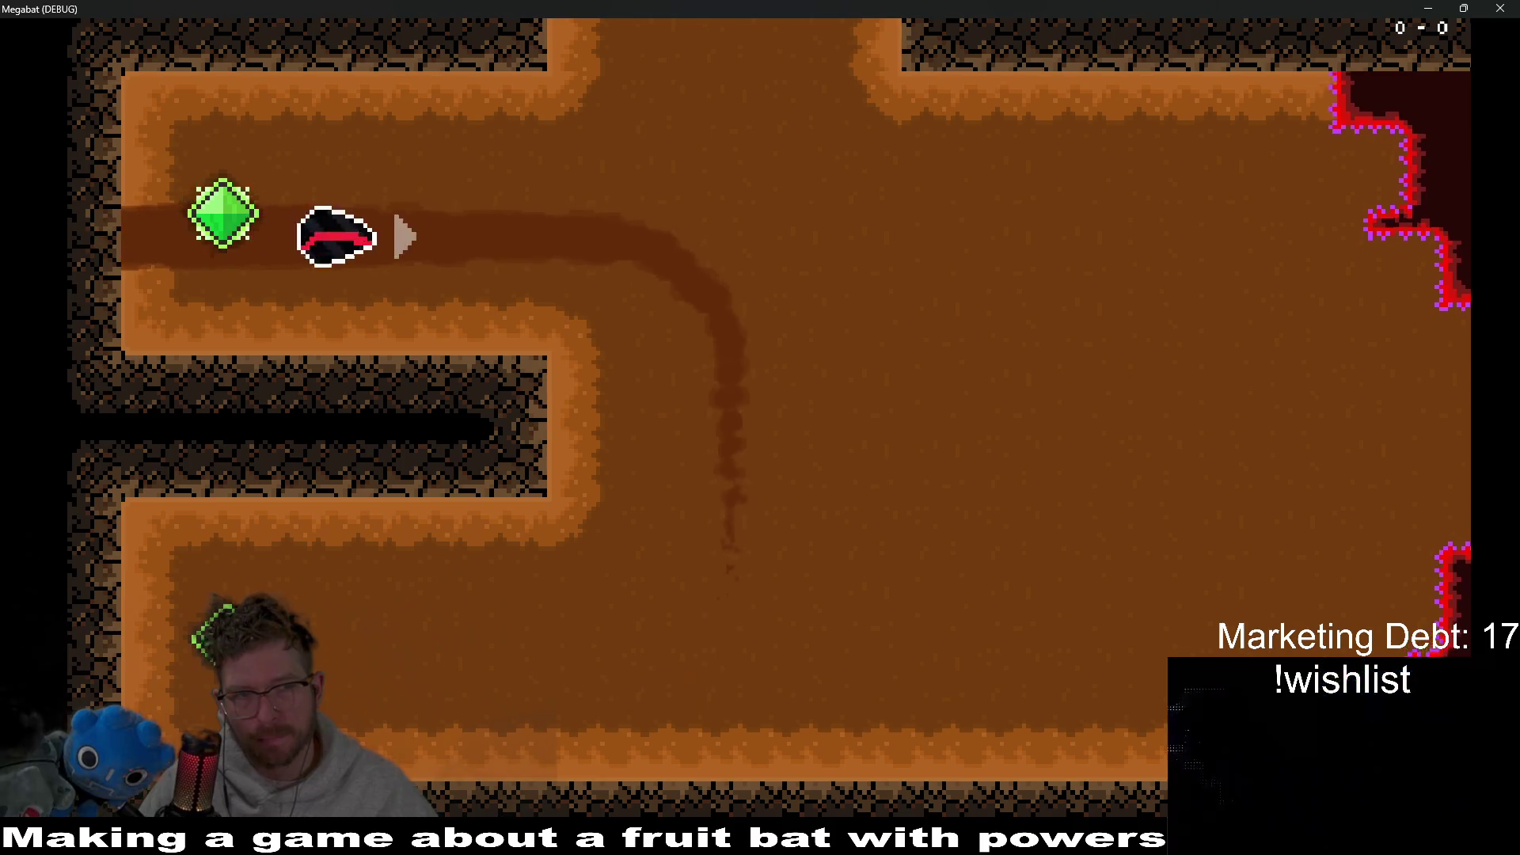
pyautogui.press('Down')
pyautogui.press('Left')
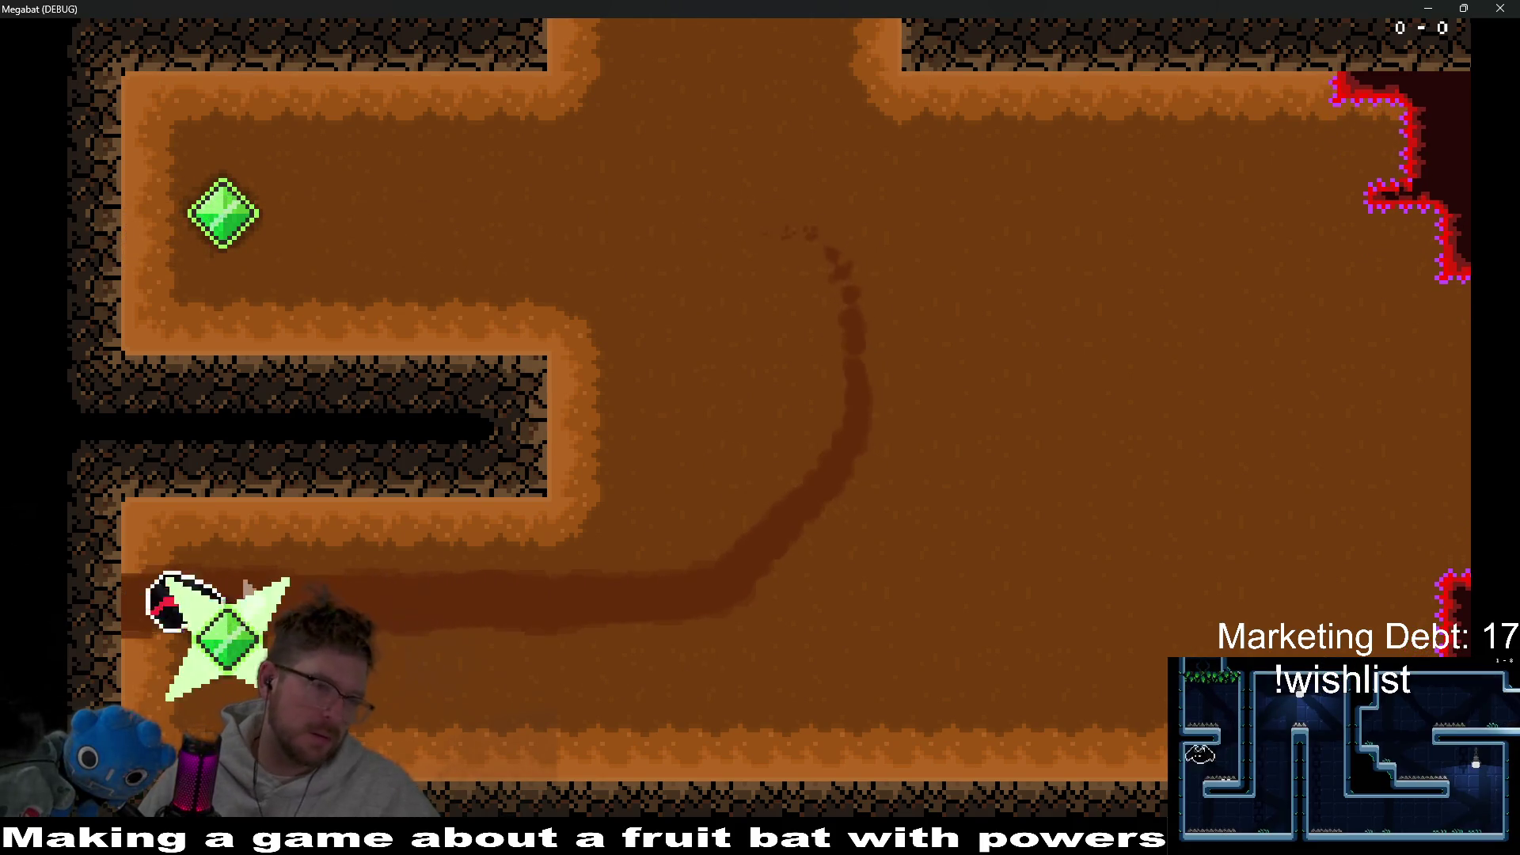
pyautogui.press('Right')
pyautogui.press('Up')
pyautogui.press('Down')
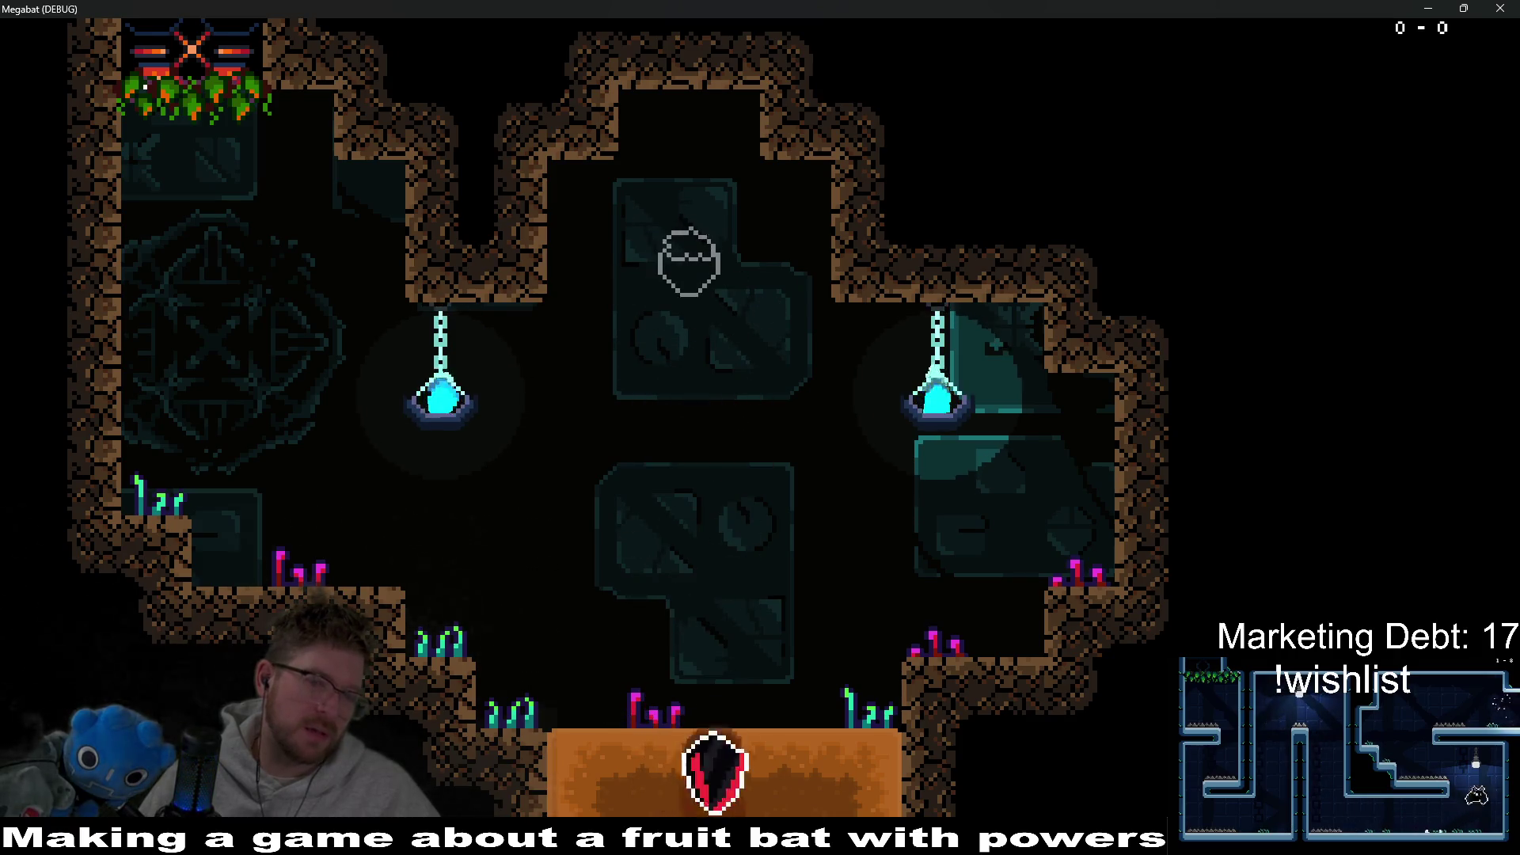
# Step: Dive back into the orange room, collect the strawberry, and loop the bat around the room
pyautogui.press('Left')
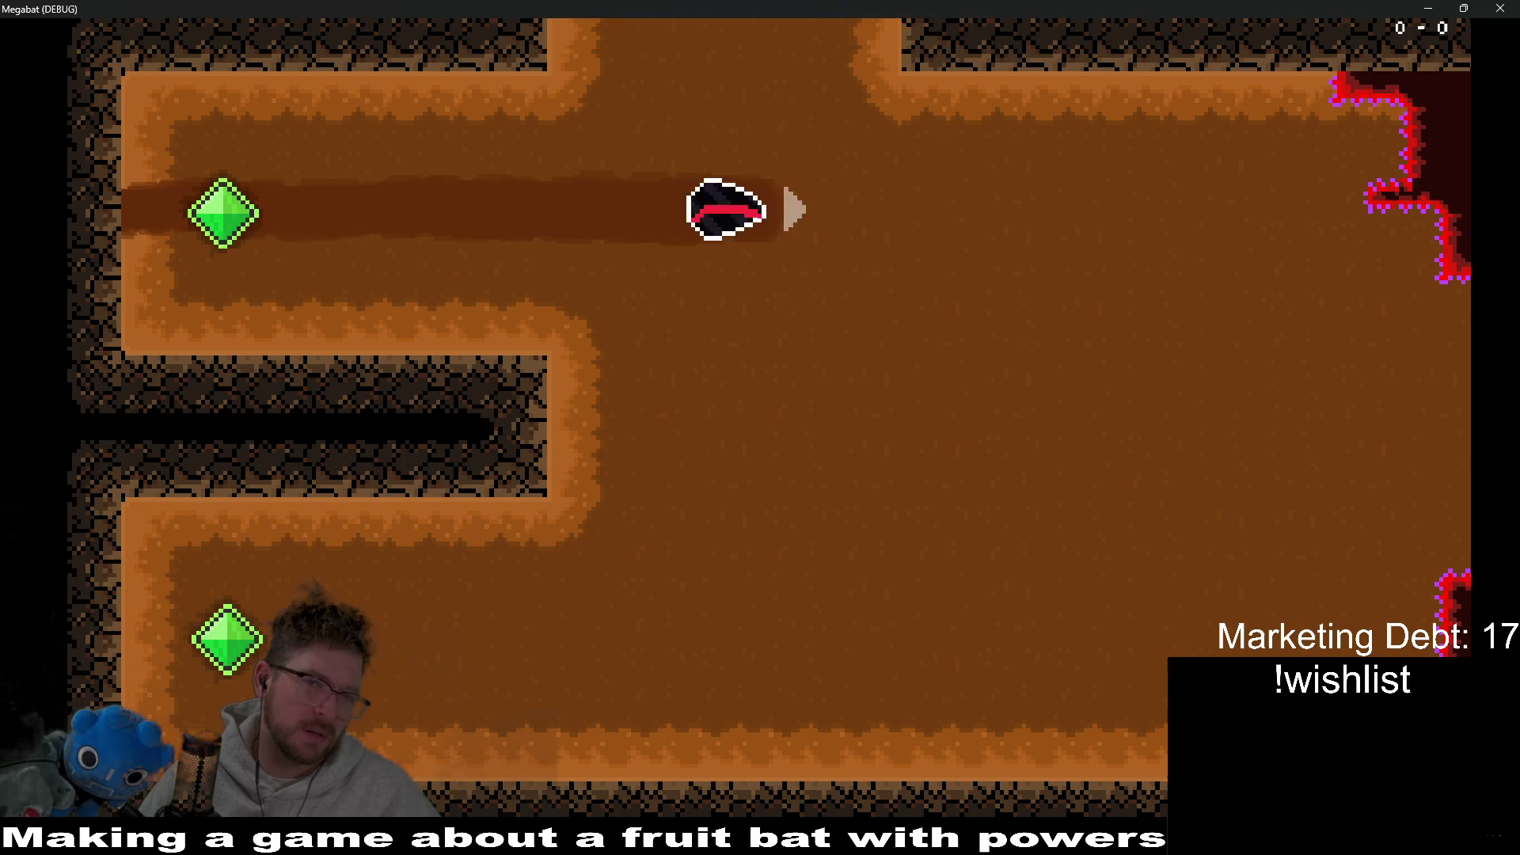
pyautogui.press('Up')
pyautogui.press('Down')
pyautogui.press('Right')
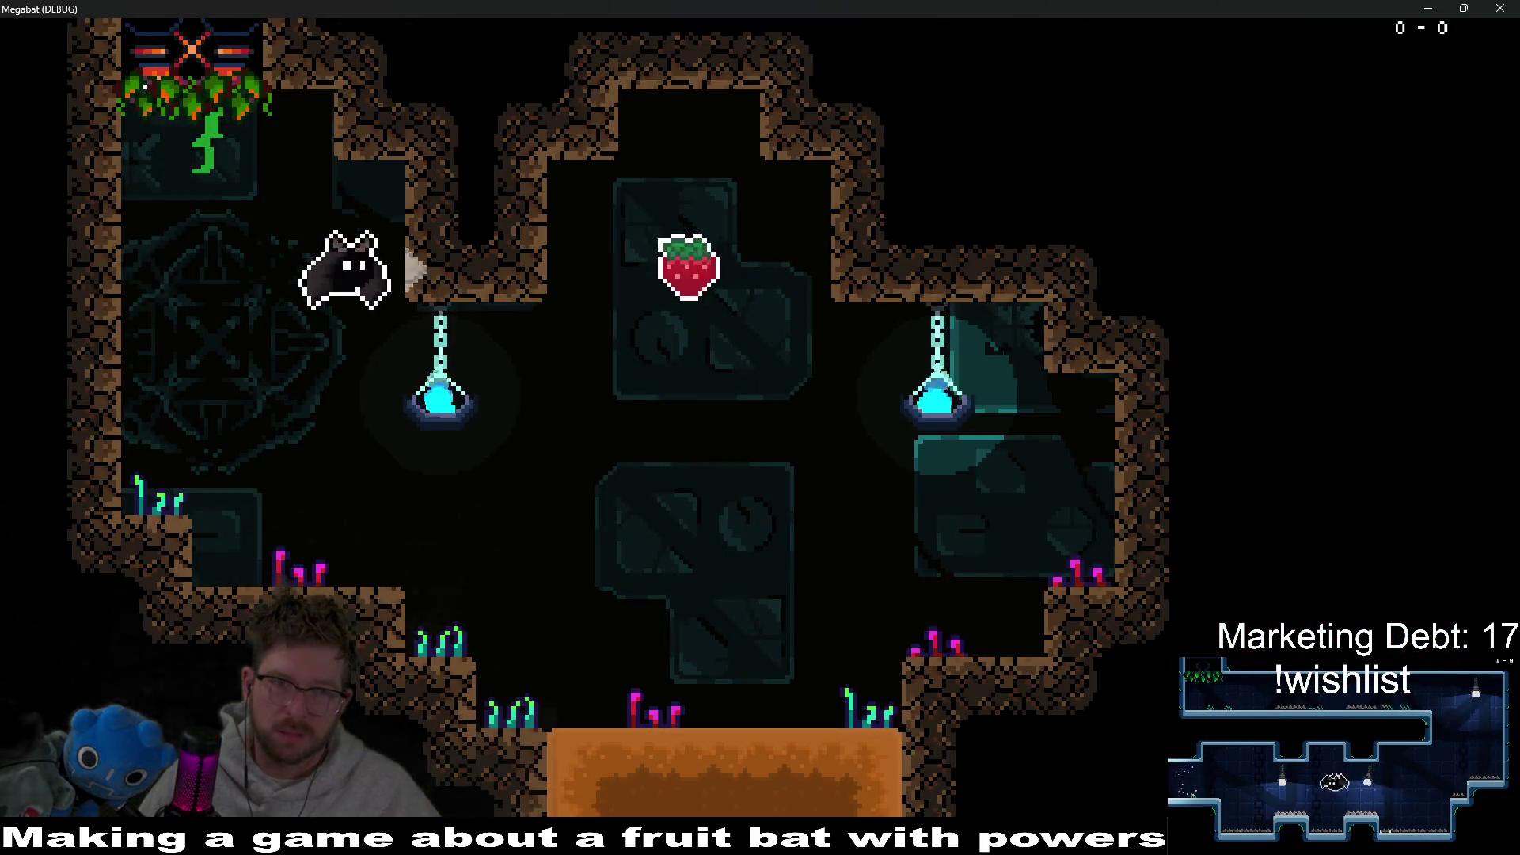
pyautogui.press('Down')
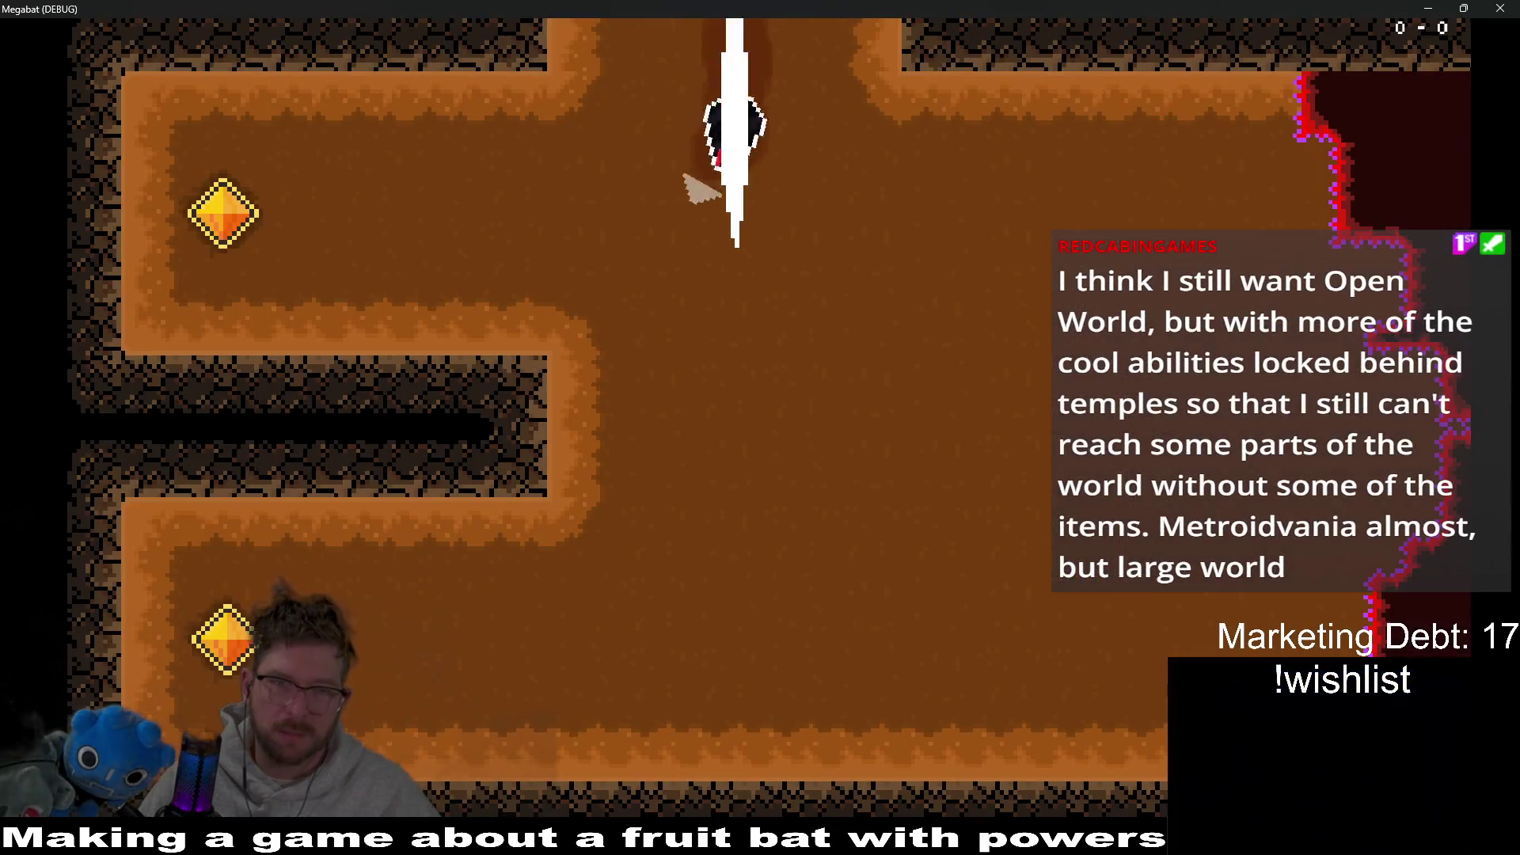
pyautogui.press('Left')
pyautogui.press('Right')
pyautogui.press('Down')
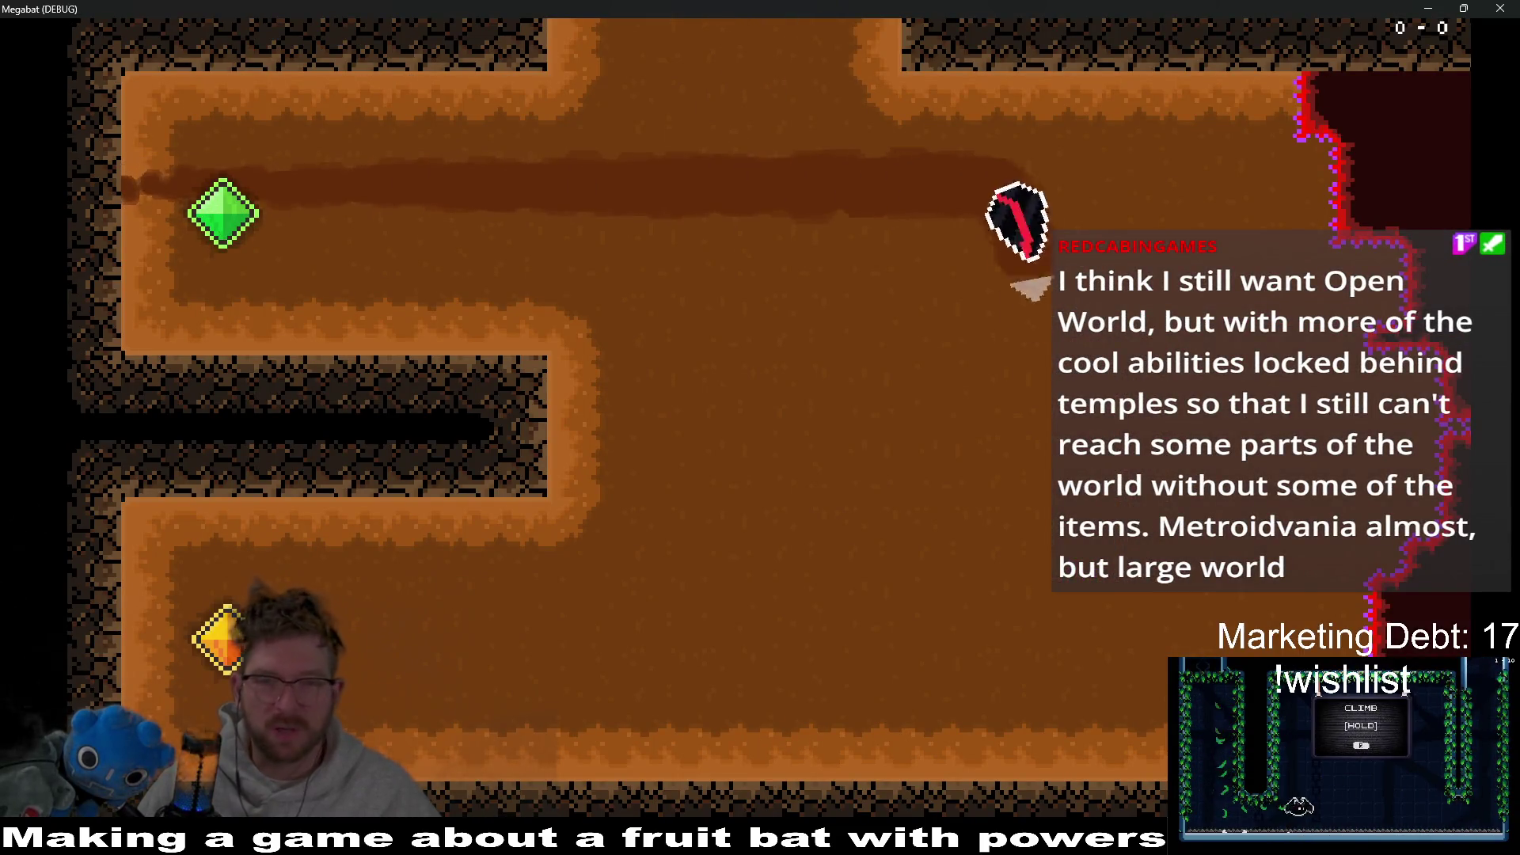
pyautogui.press('Left')
pyautogui.press('Up')
pyautogui.press('Right')
pyautogui.press('Down')
pyautogui.press('Left')
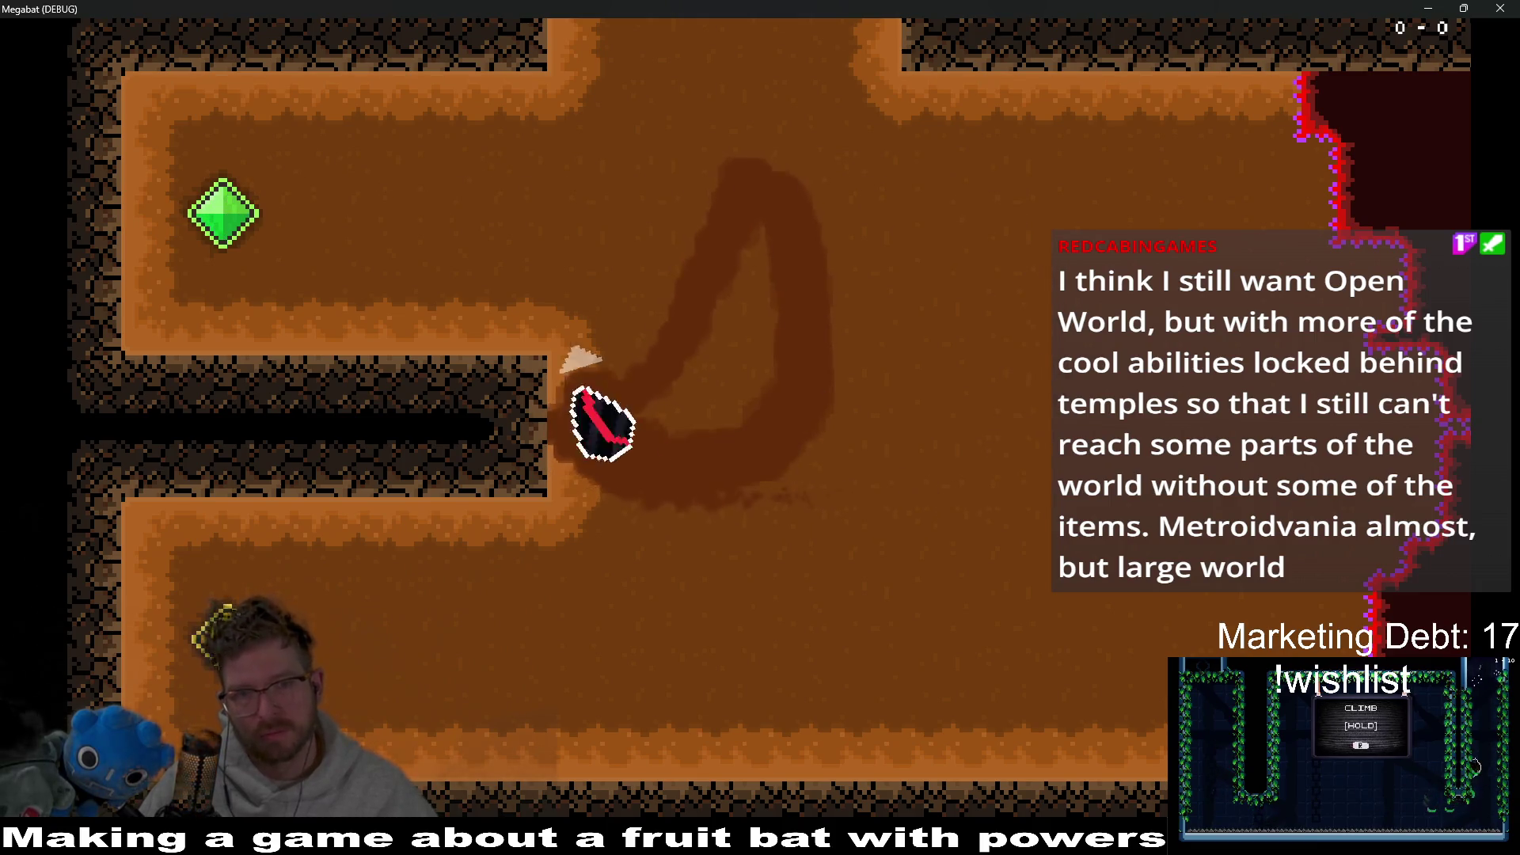
pyautogui.press('Up')
pyautogui.press('Right')
pyautogui.press('Down')
pyautogui.press('Left')
pyautogui.press('Down')
pyautogui.press('Right')
# Step: Fly the lower corridor, bounce off the left wall, and cross the dark and brown cave rooms
pyautogui.press('Down')
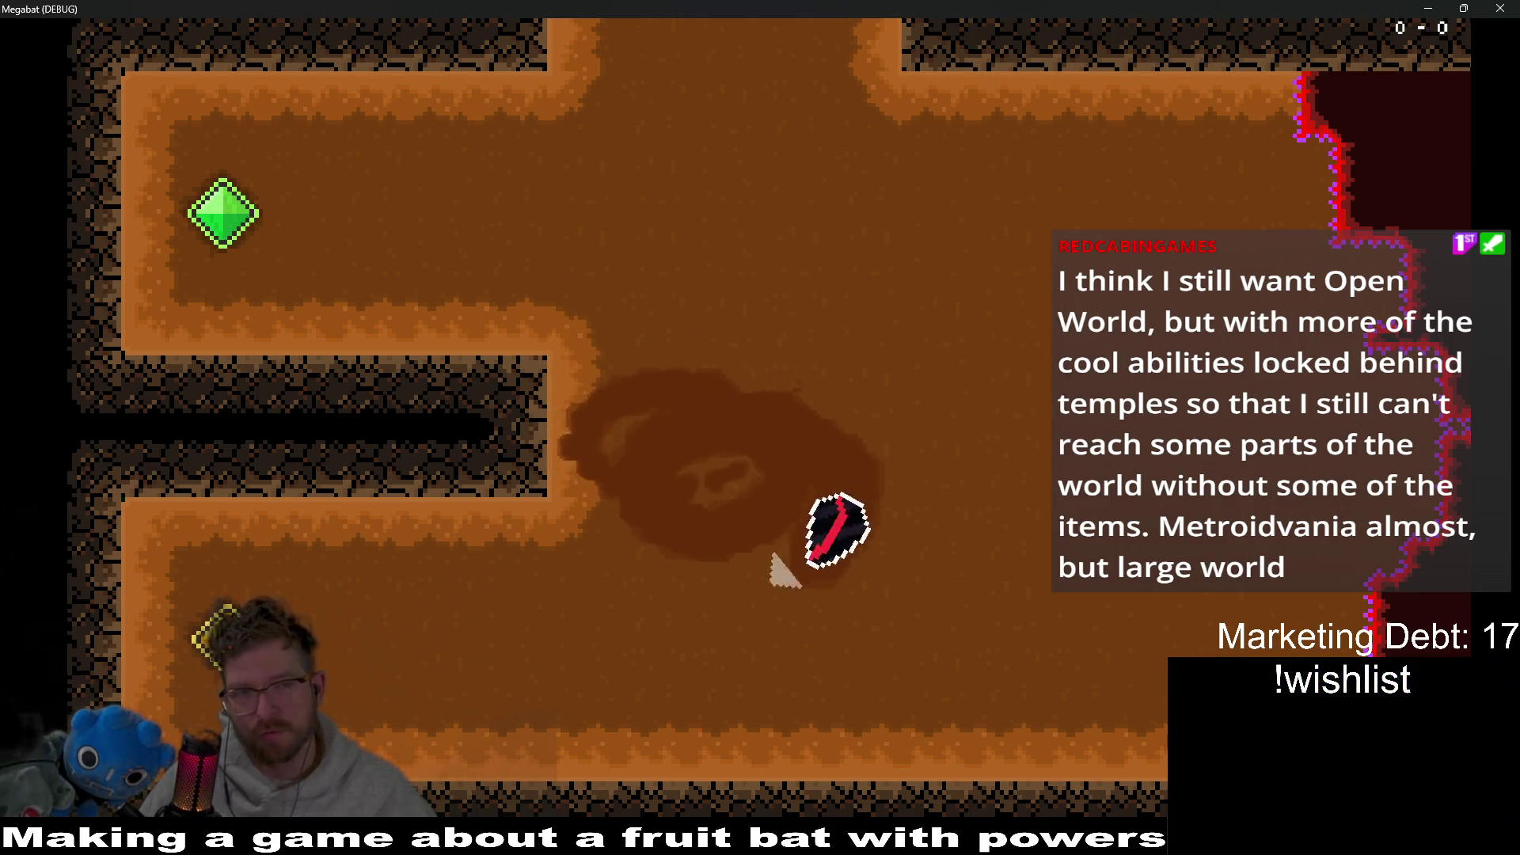
pyautogui.press('Left')
pyautogui.press('Down')
pyautogui.press('Up')
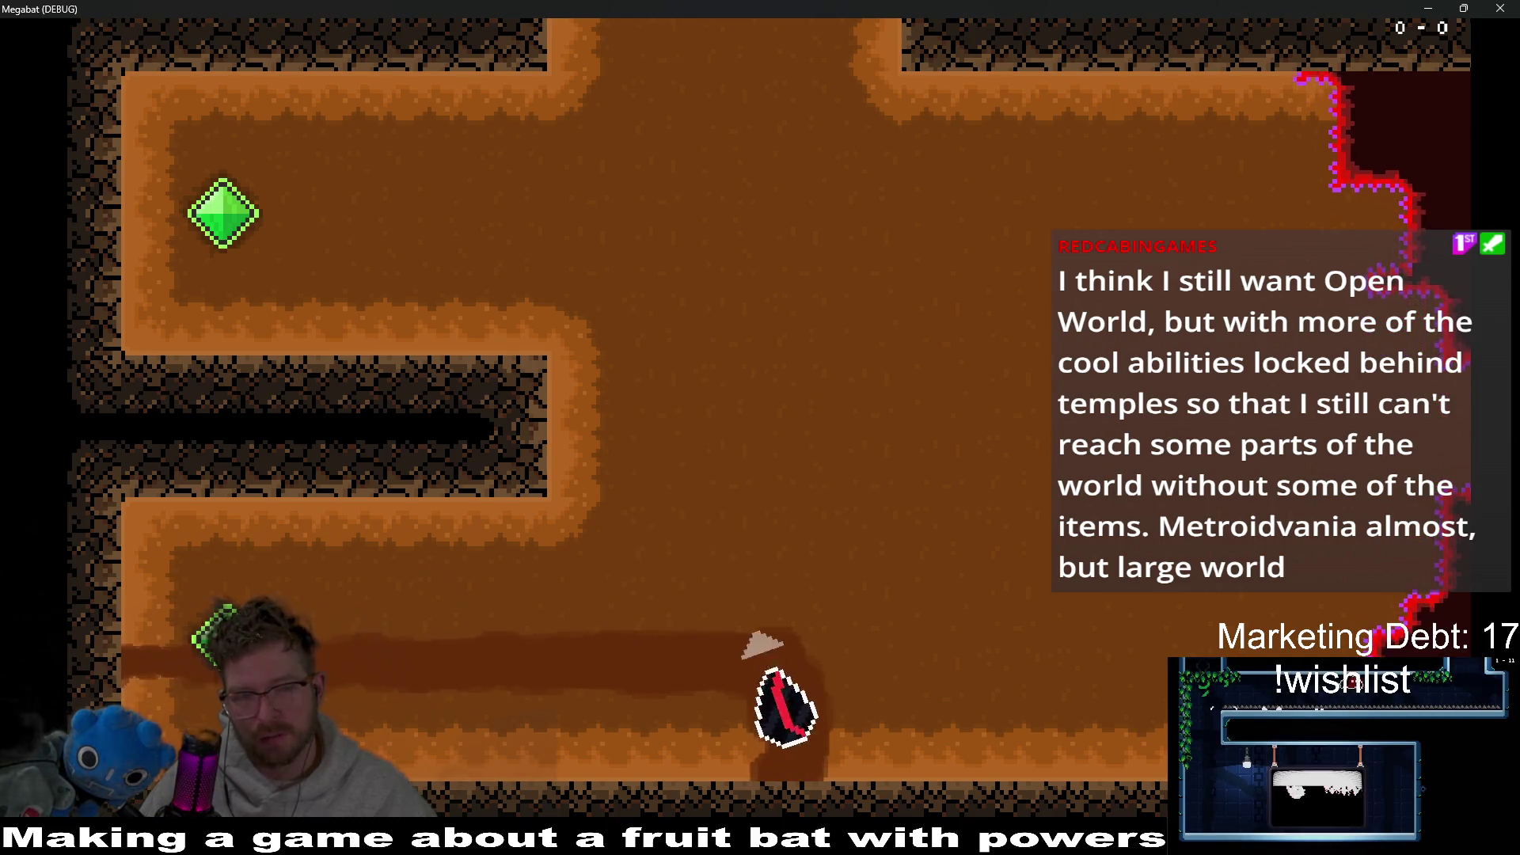
pyautogui.press('Left')
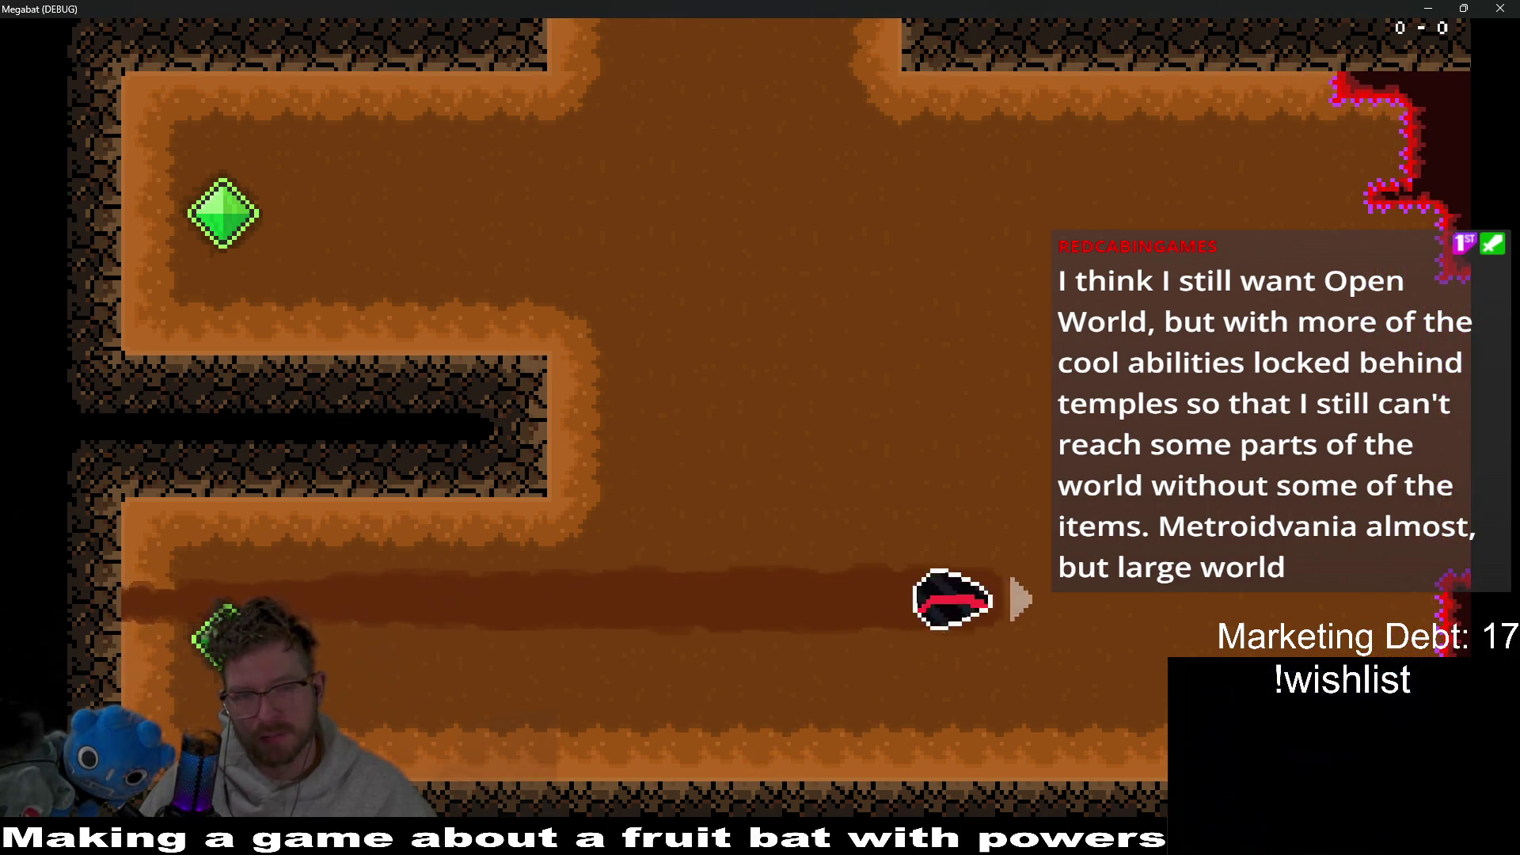
pyautogui.press('Down')
pyautogui.press('Left')
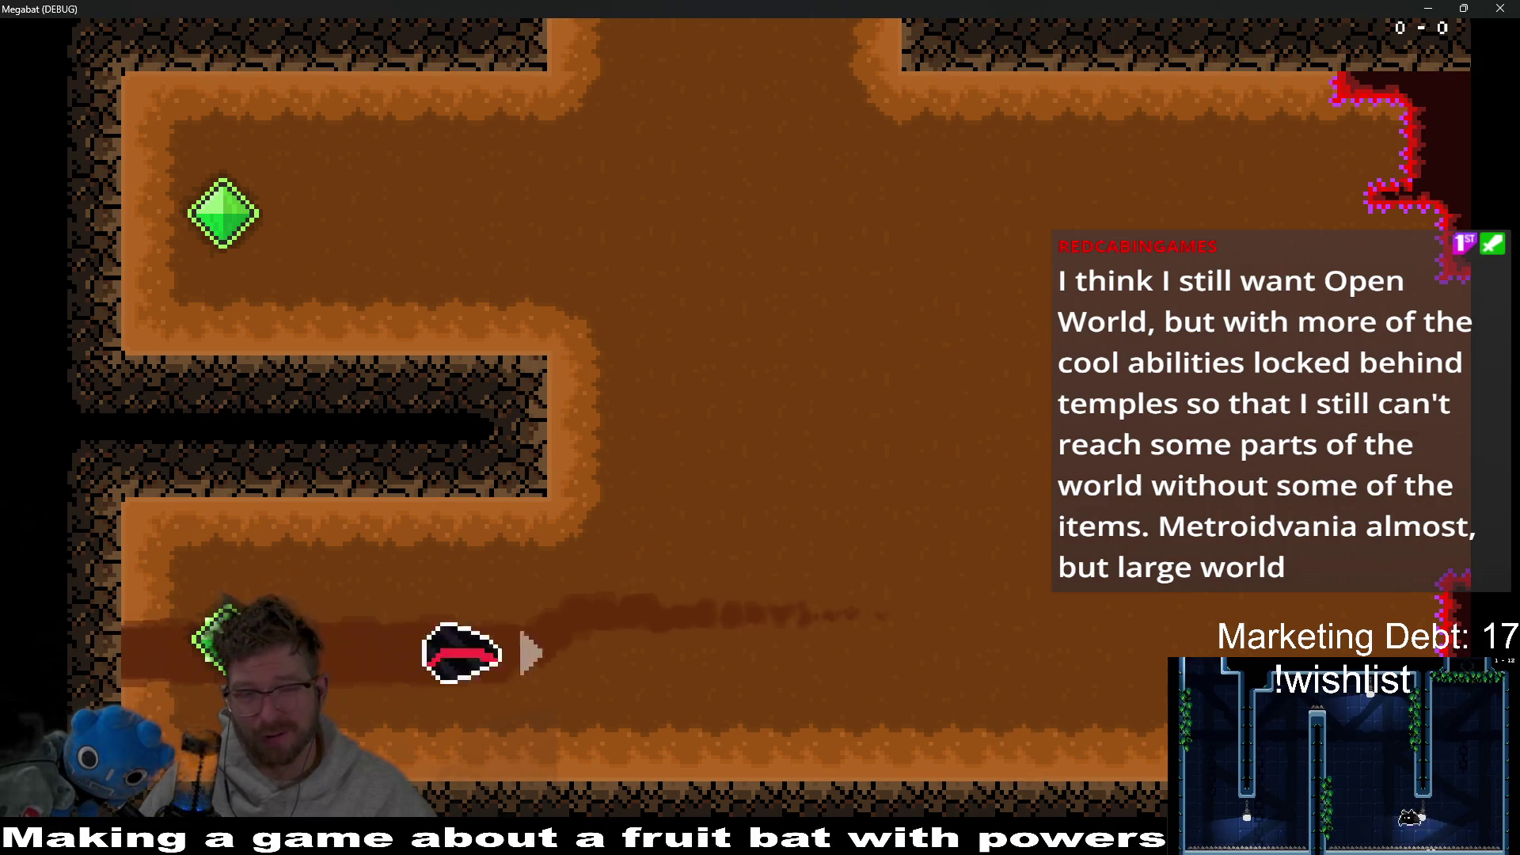
pyautogui.press('Up')
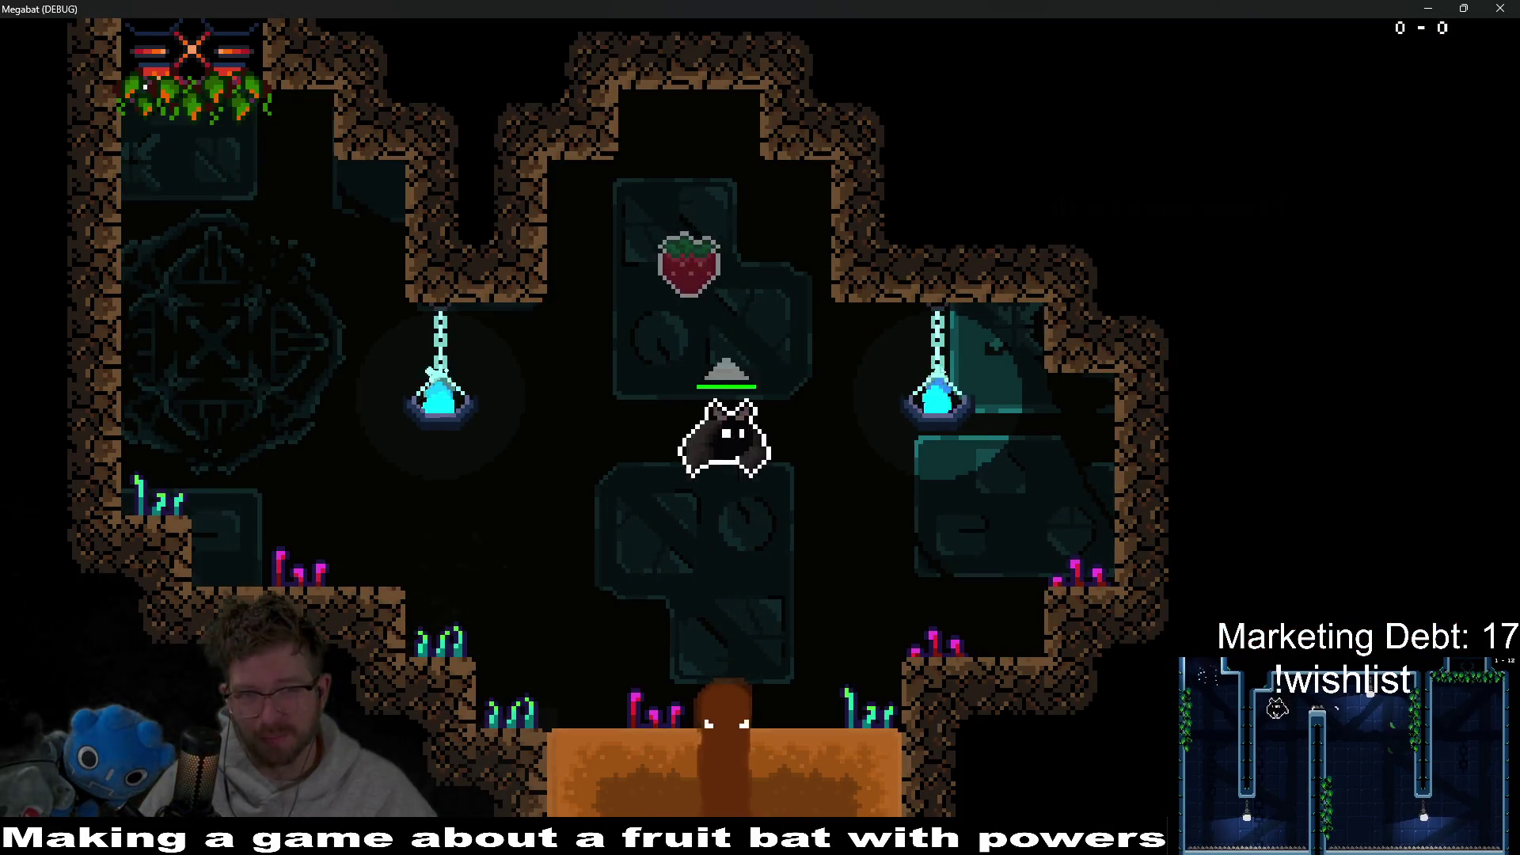
pyautogui.press('Left')
pyautogui.press('Down')
pyautogui.press('Left')
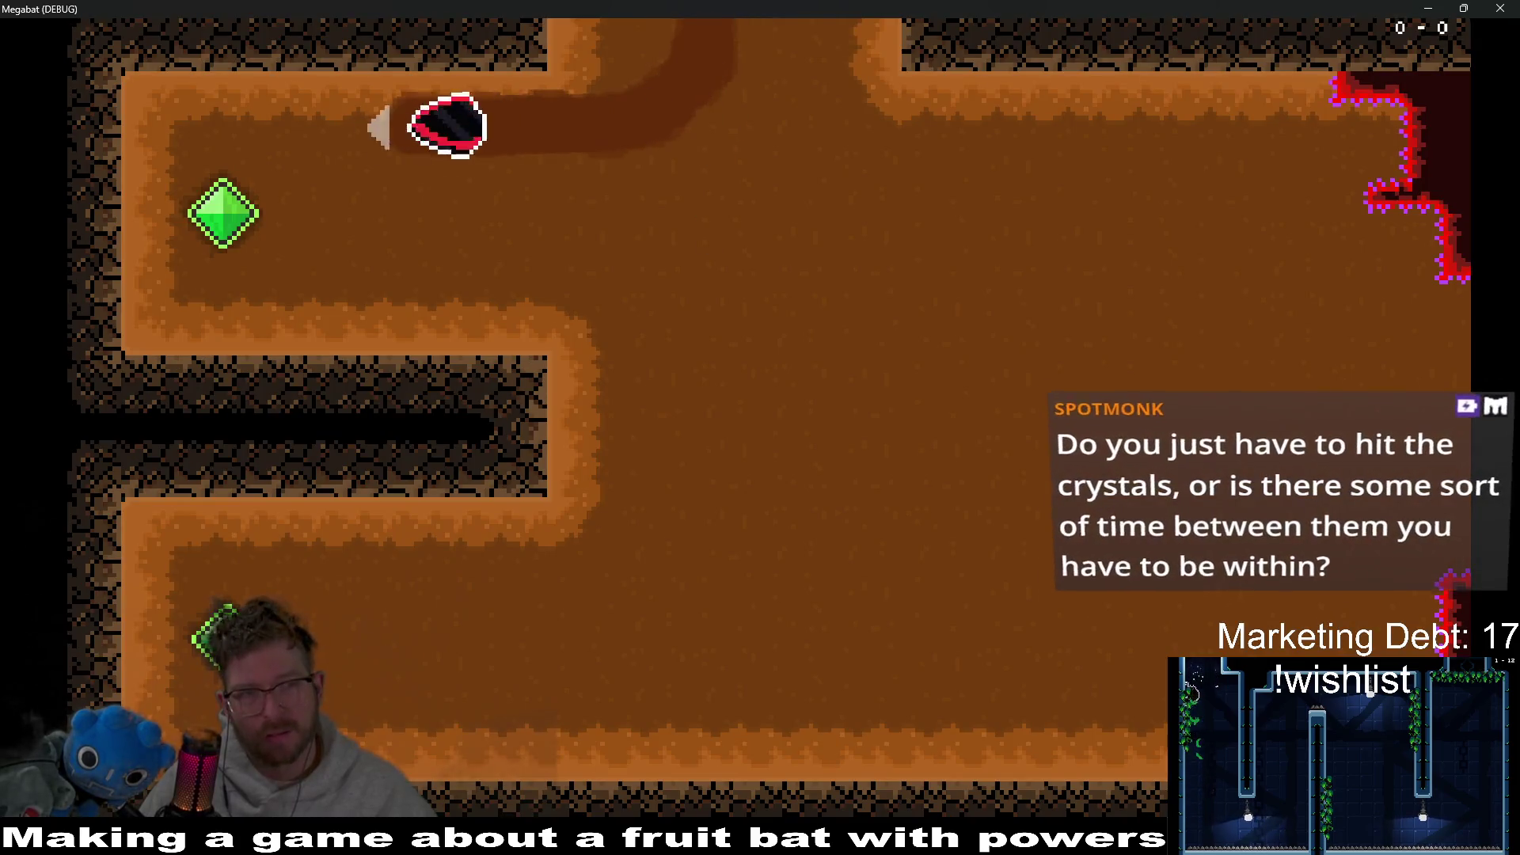
pyautogui.press('Down')
pyautogui.press('Right')
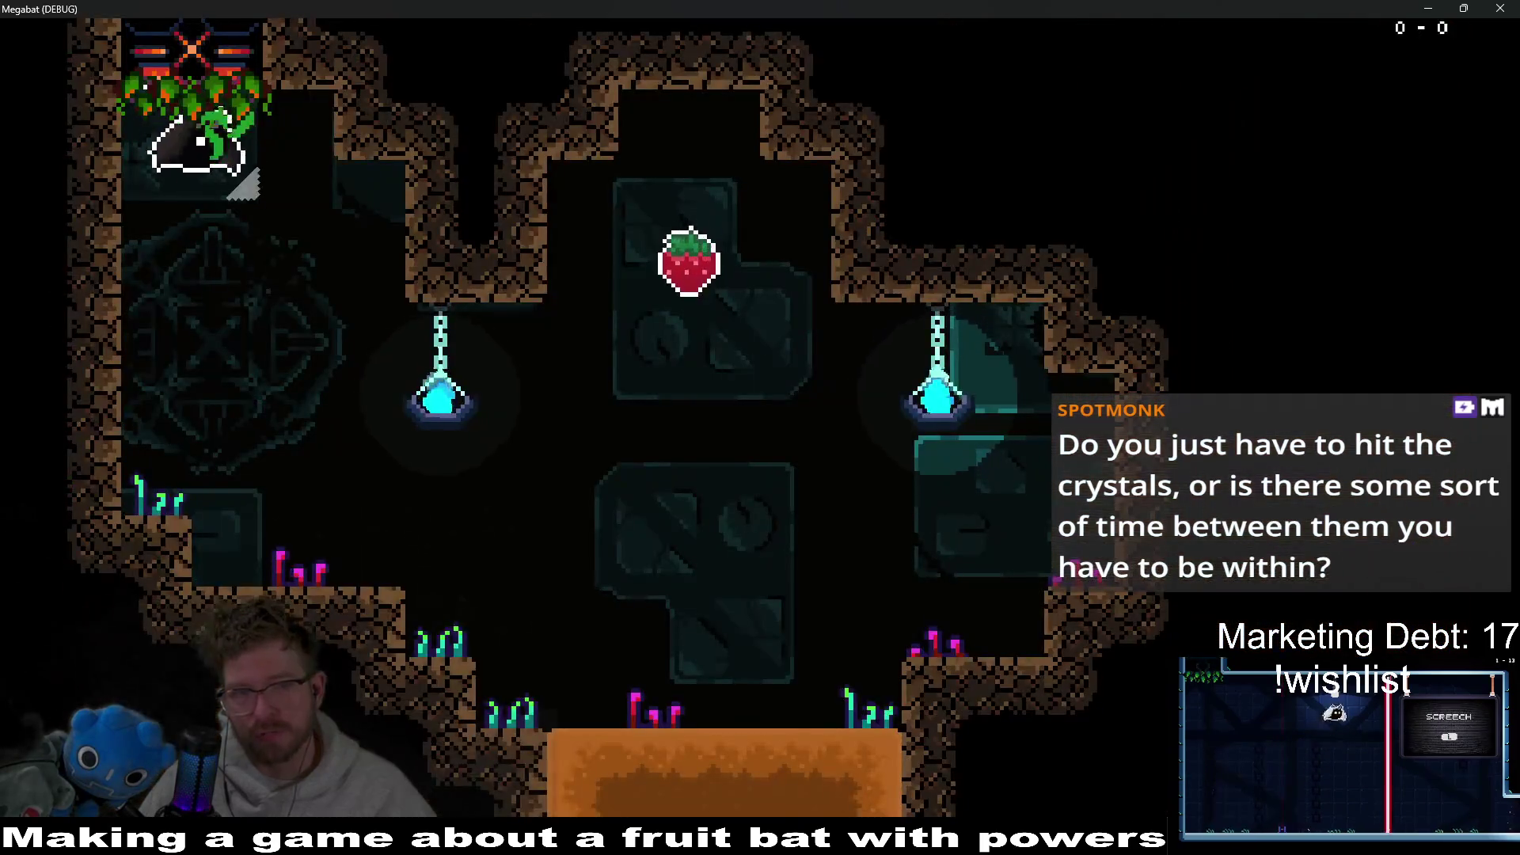
# Step: Restart, collect the strawberry, strike the green and yellow crystals, then quit the game with F8
pyautogui.press('Up')
pyautogui.press('Down')
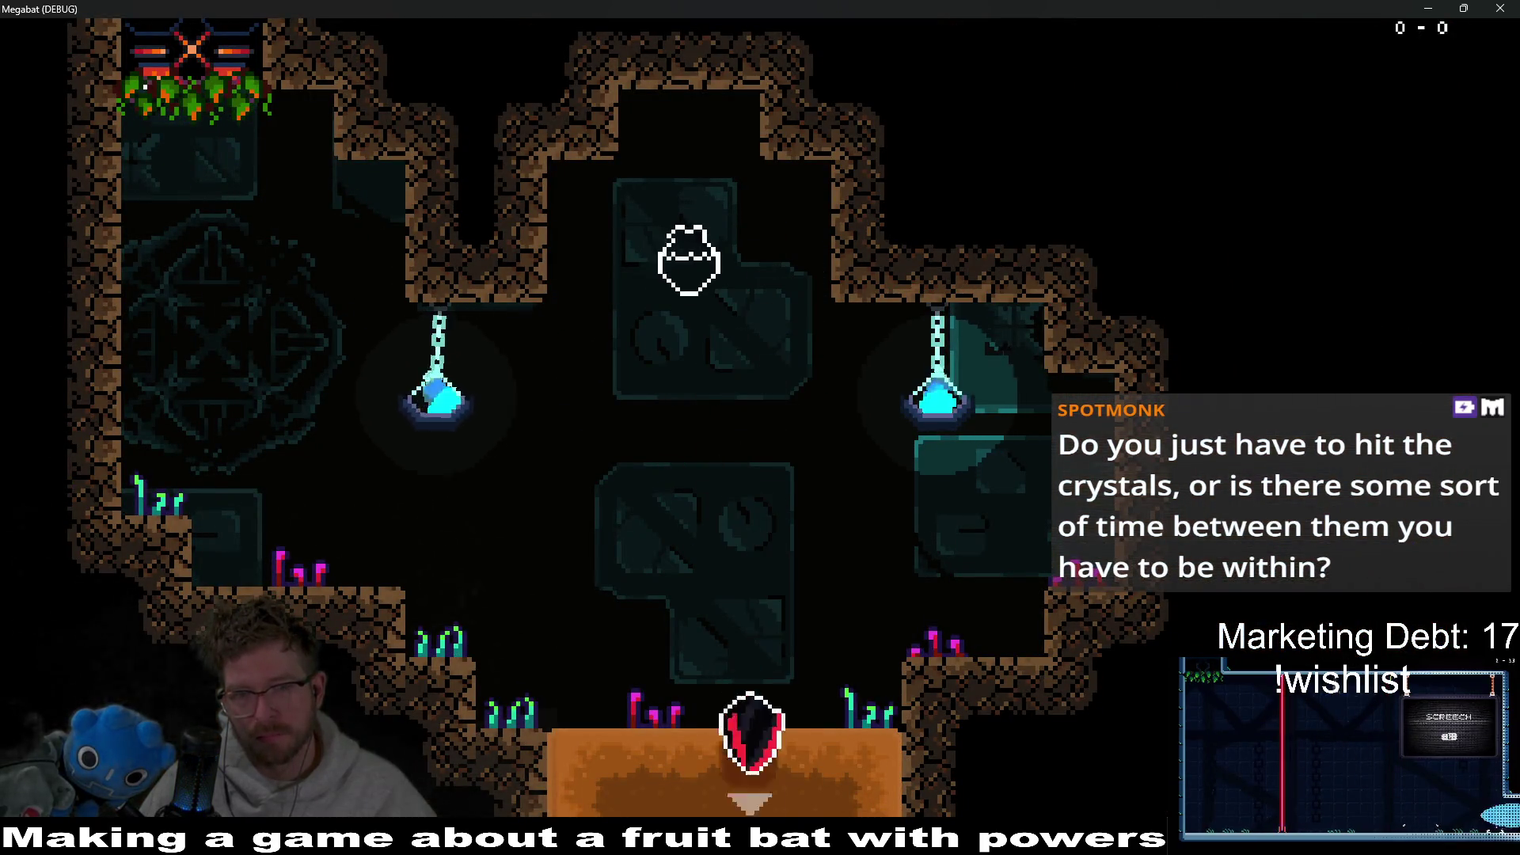
pyautogui.press('Left')
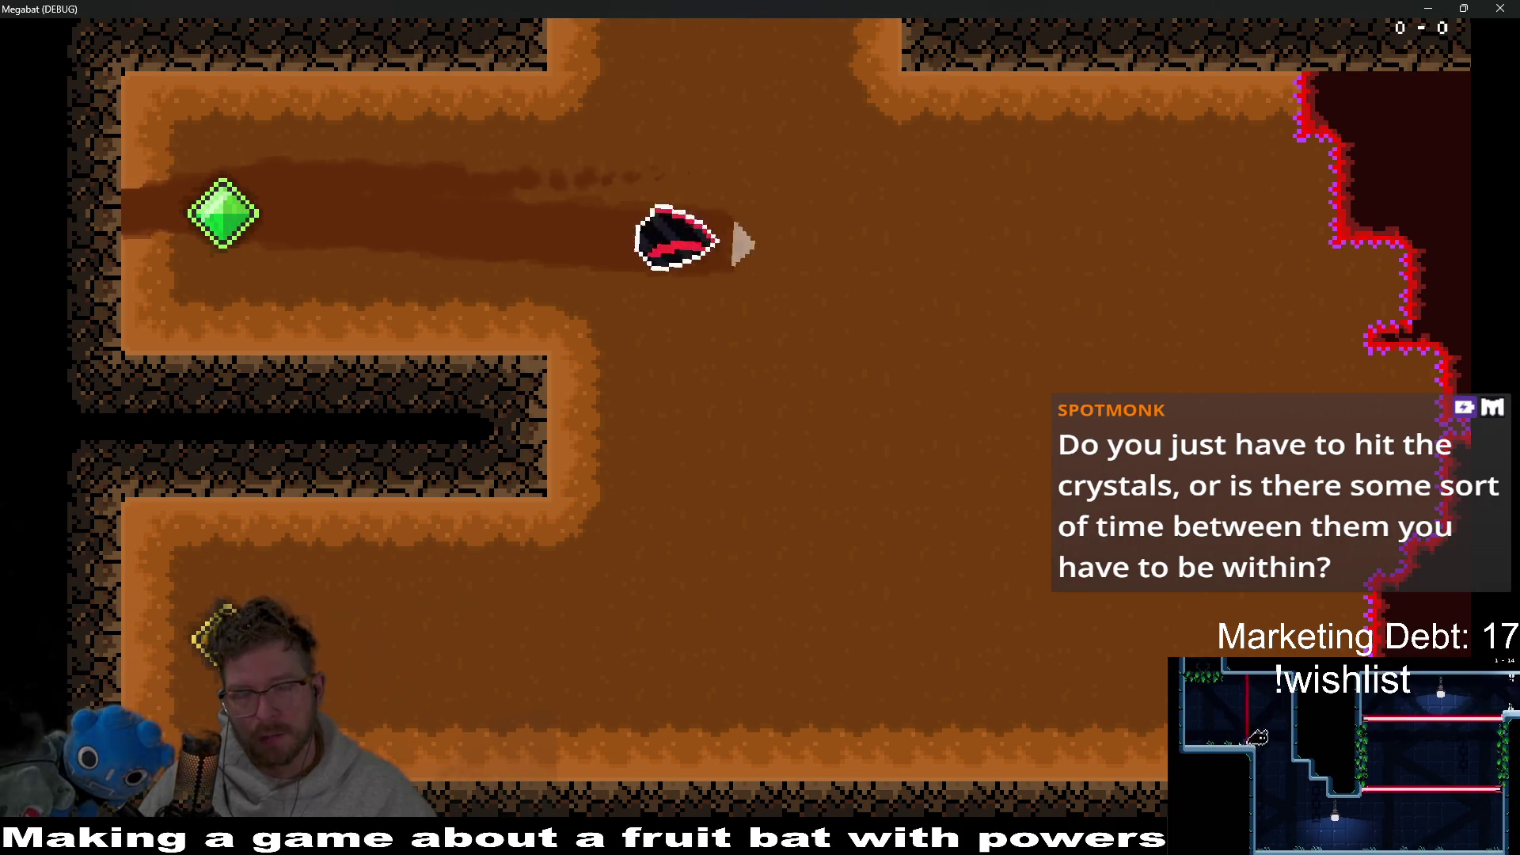
pyautogui.press('Down')
pyautogui.press('Left')
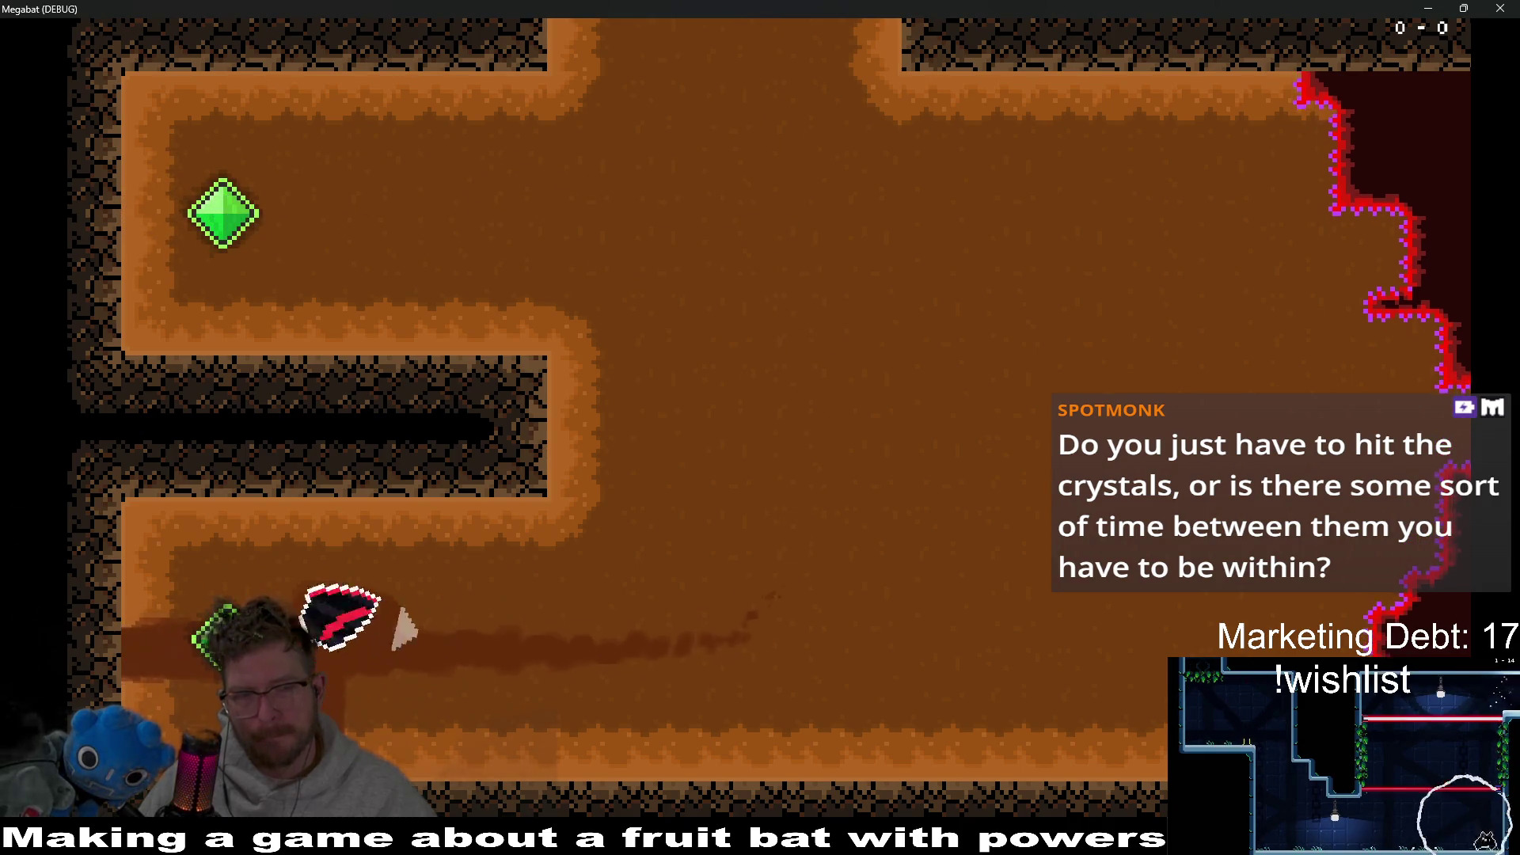
pyautogui.press('Up')
pyautogui.press('Right')
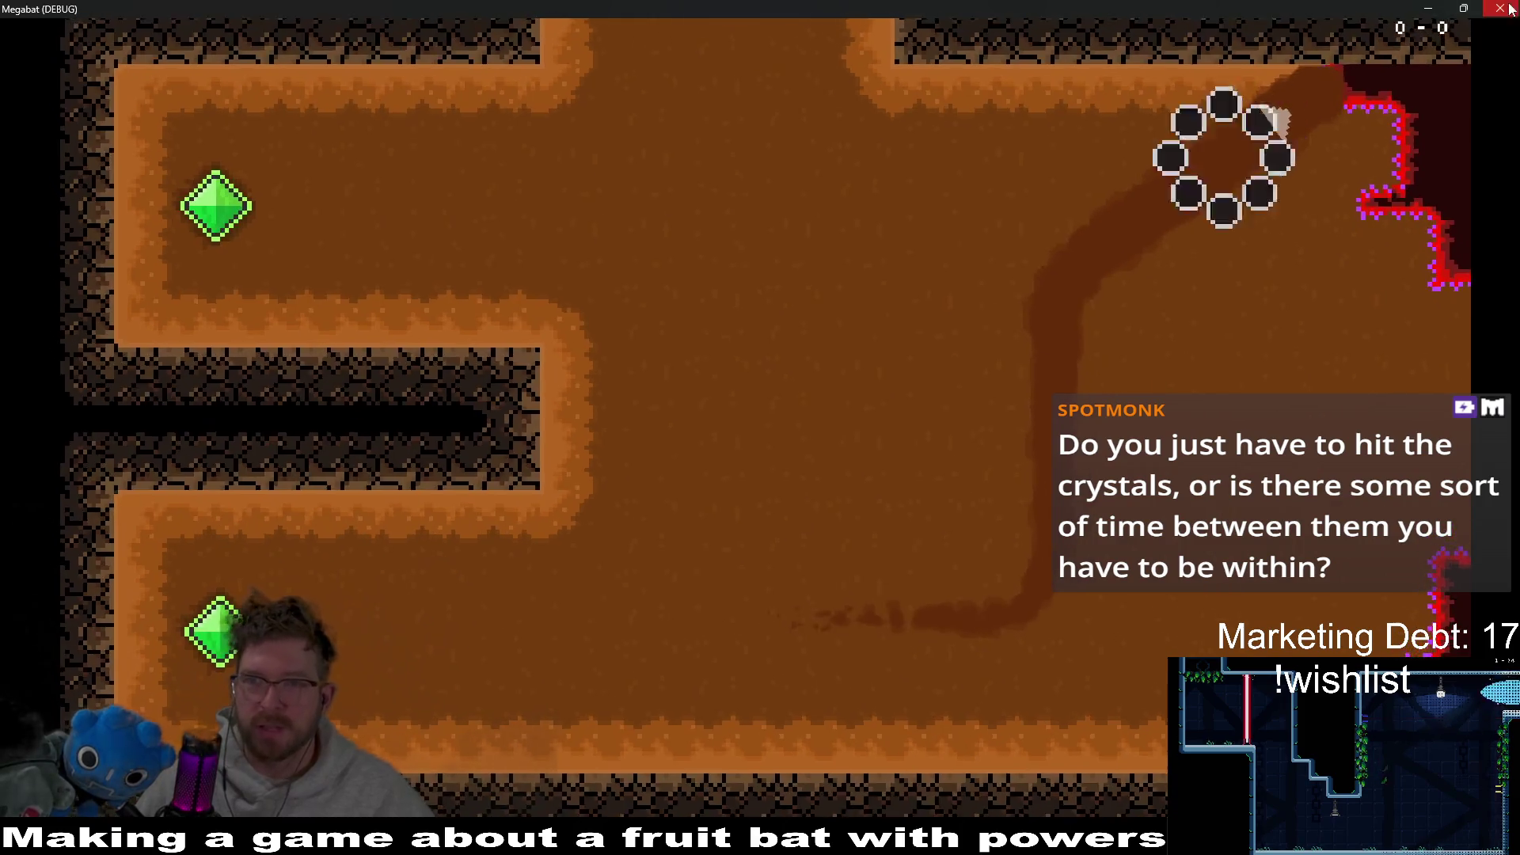
pyautogui.press('F8')
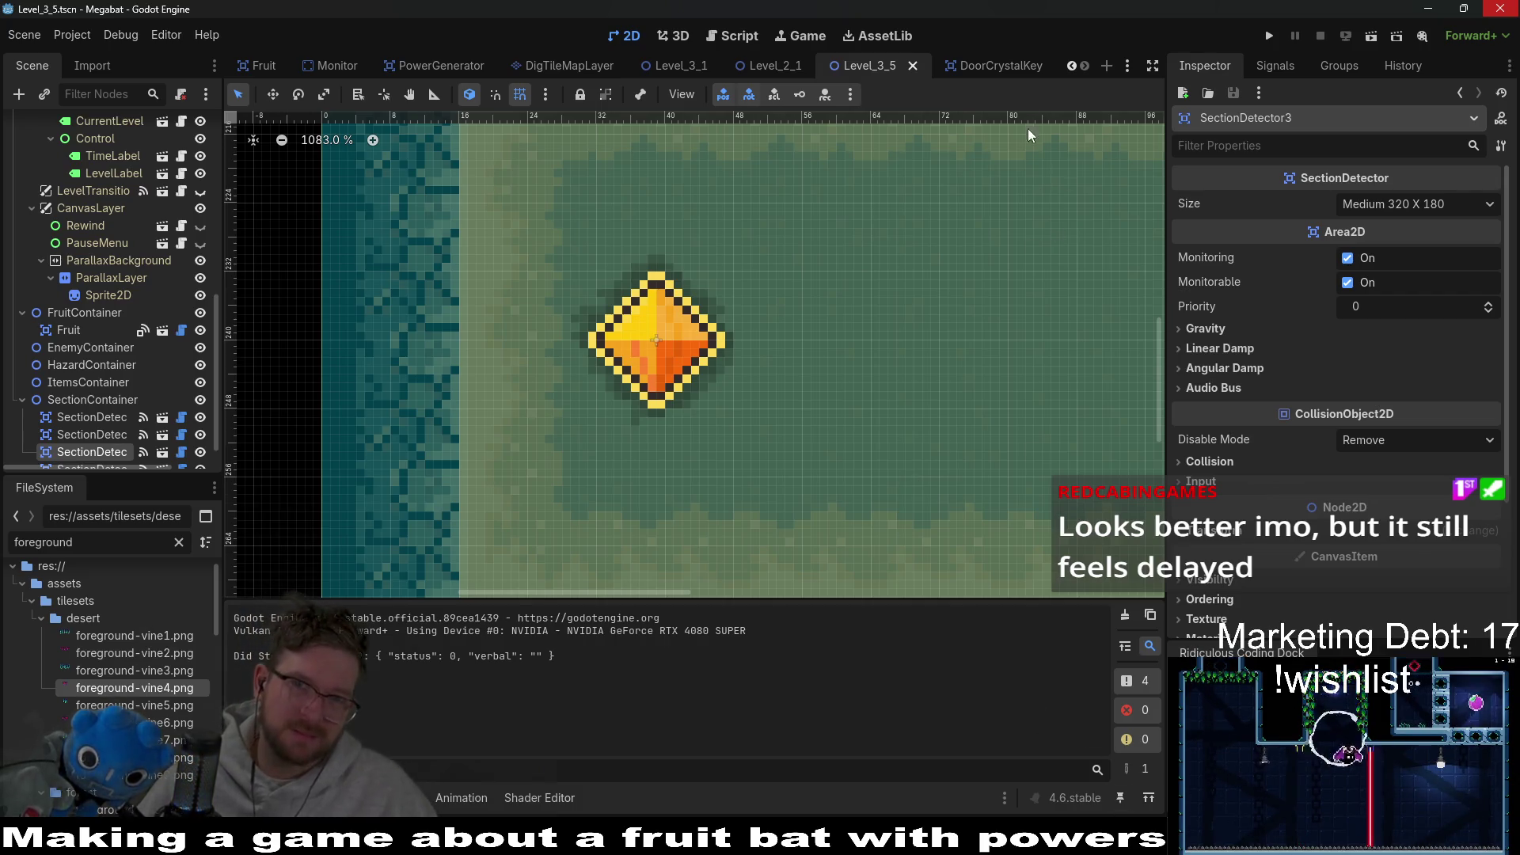
# Step: Open the DoorCrystalKey scene with its orange crystal sprite
pyautogui.click(990, 68)
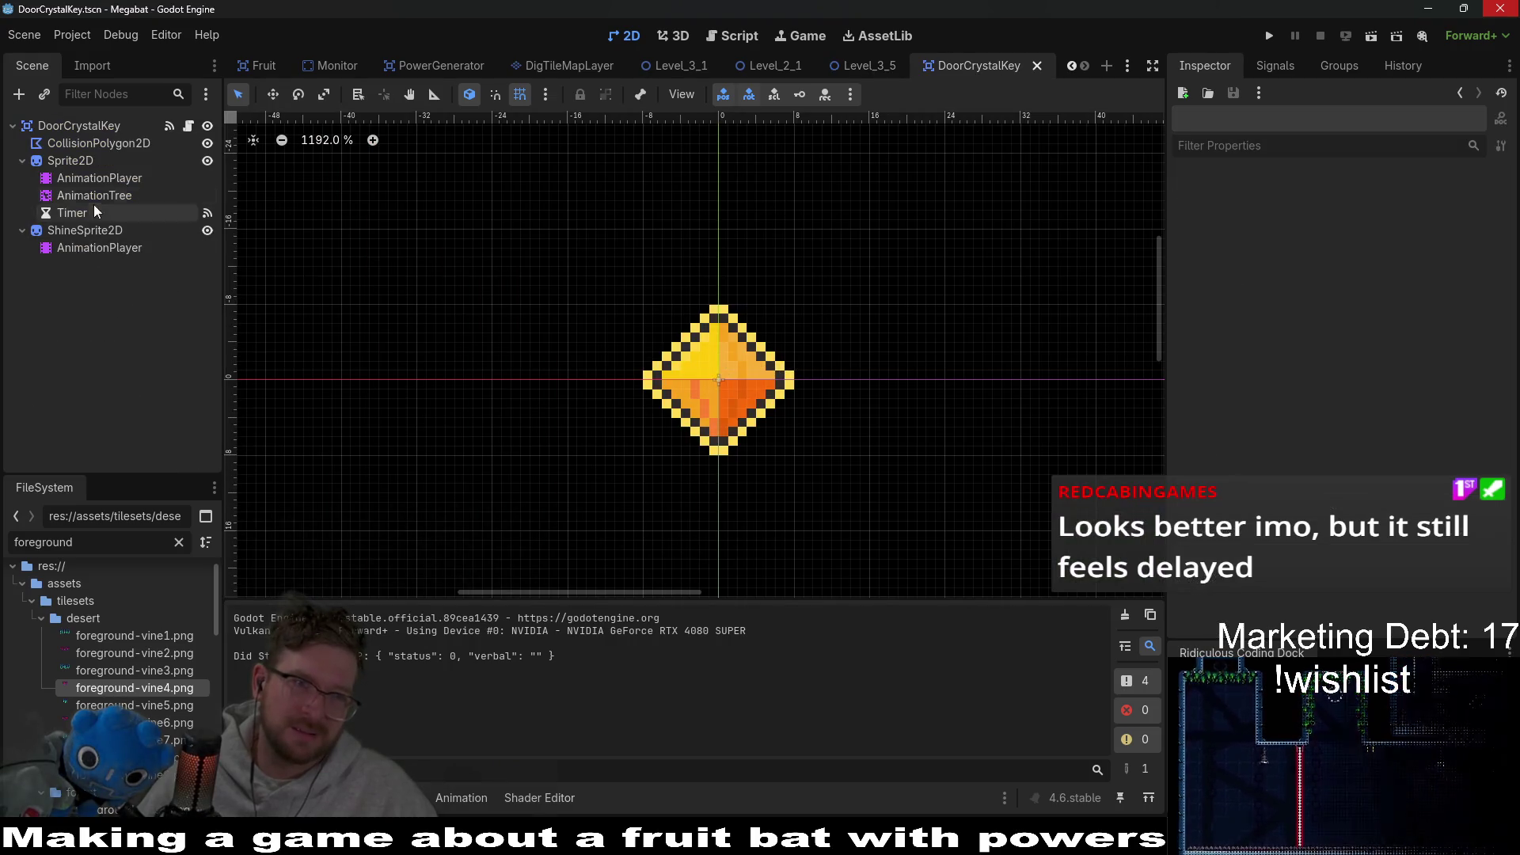
# Step: Show ShineSprite2D's burst animation and experiment with deleting and shifting keyframes, then undo
pyautogui.click(93, 178)
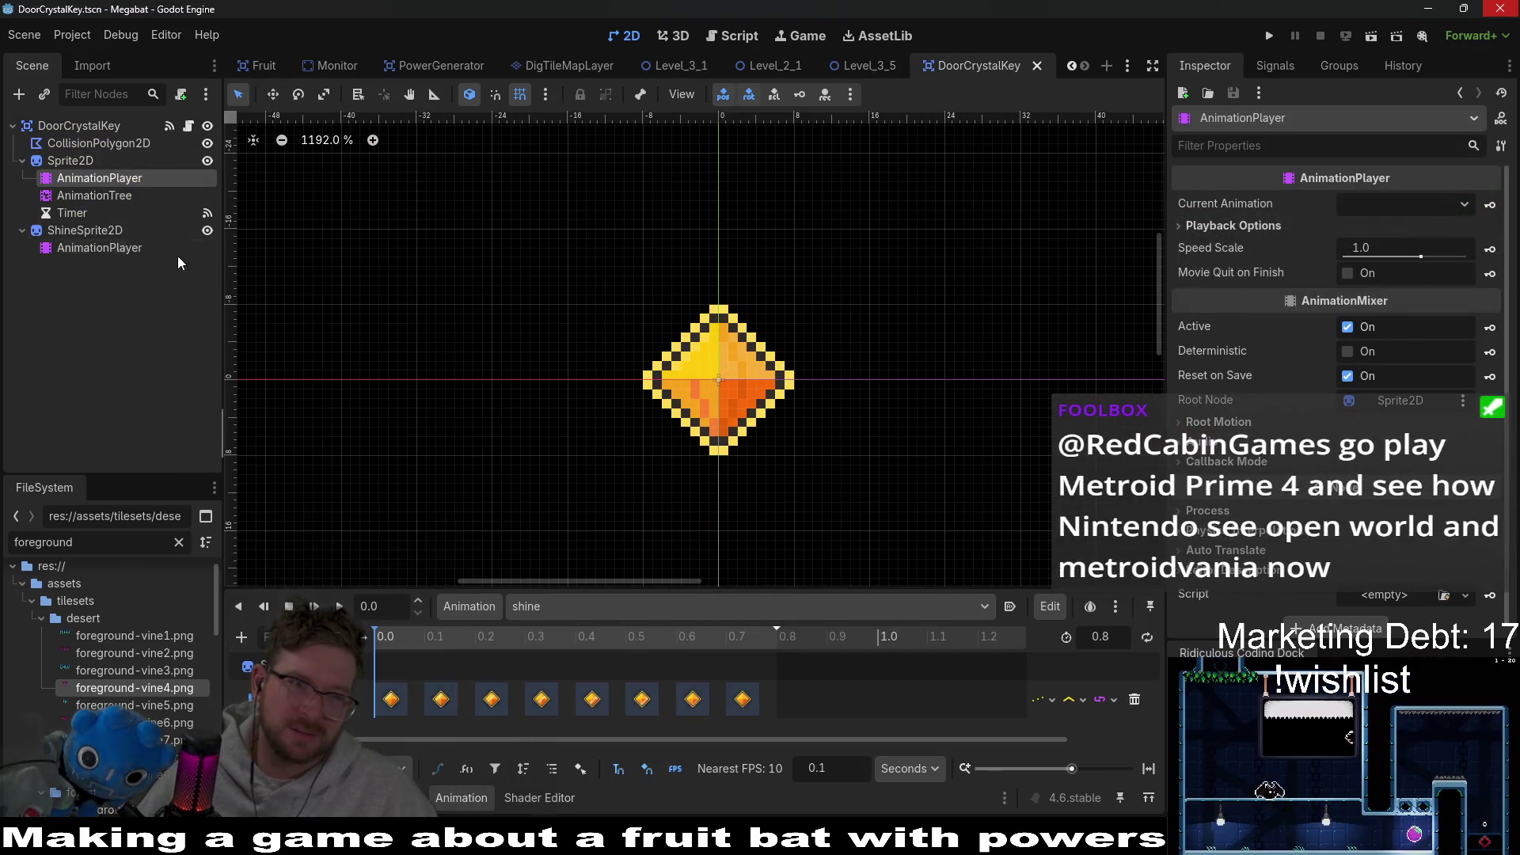
pyautogui.click(85, 231)
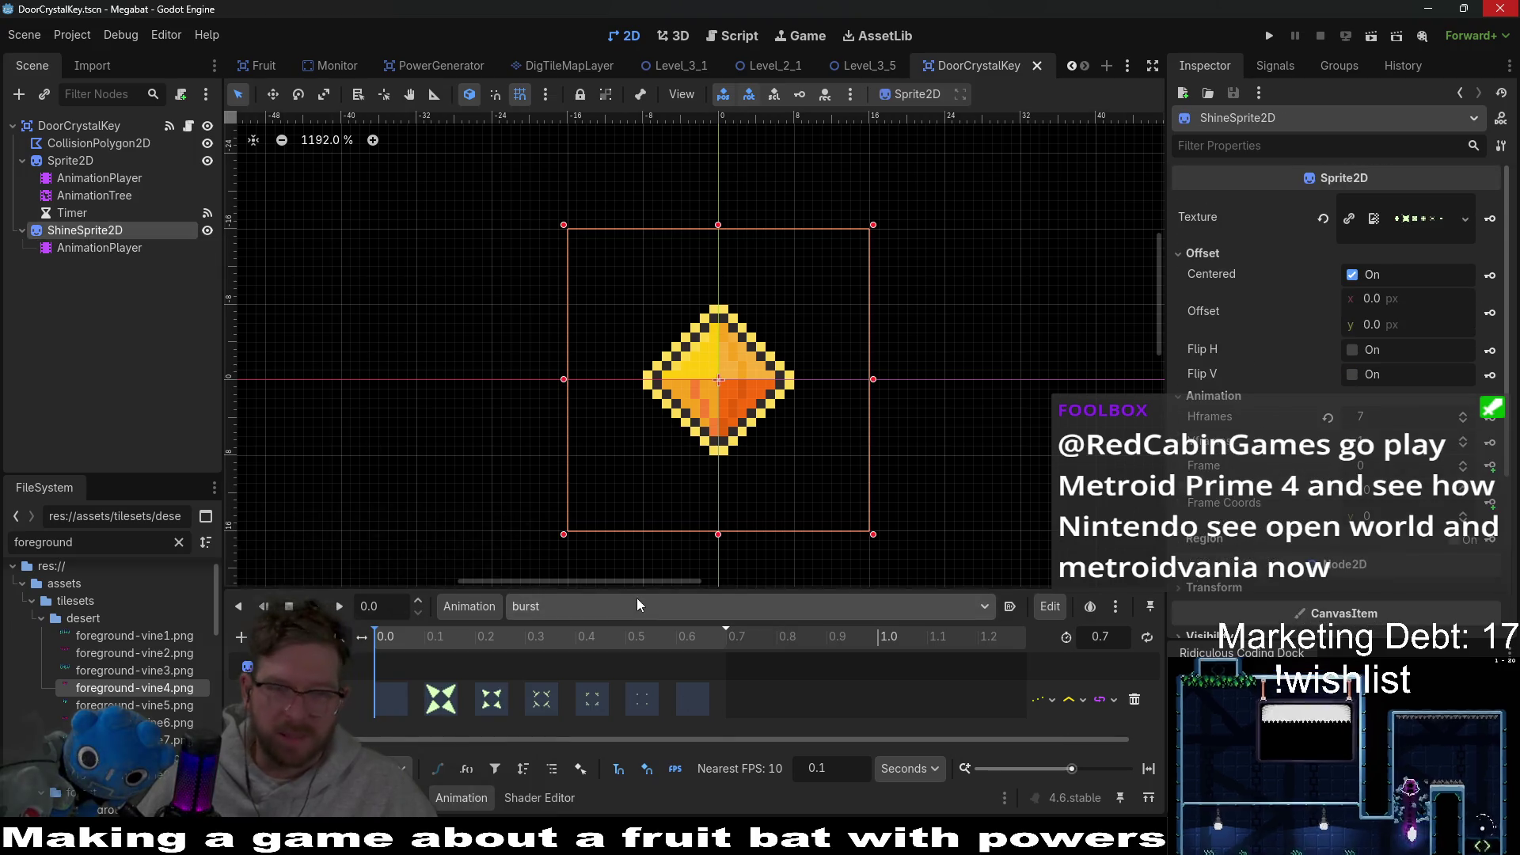
pyautogui.click(391, 700)
pyautogui.press('Delete')
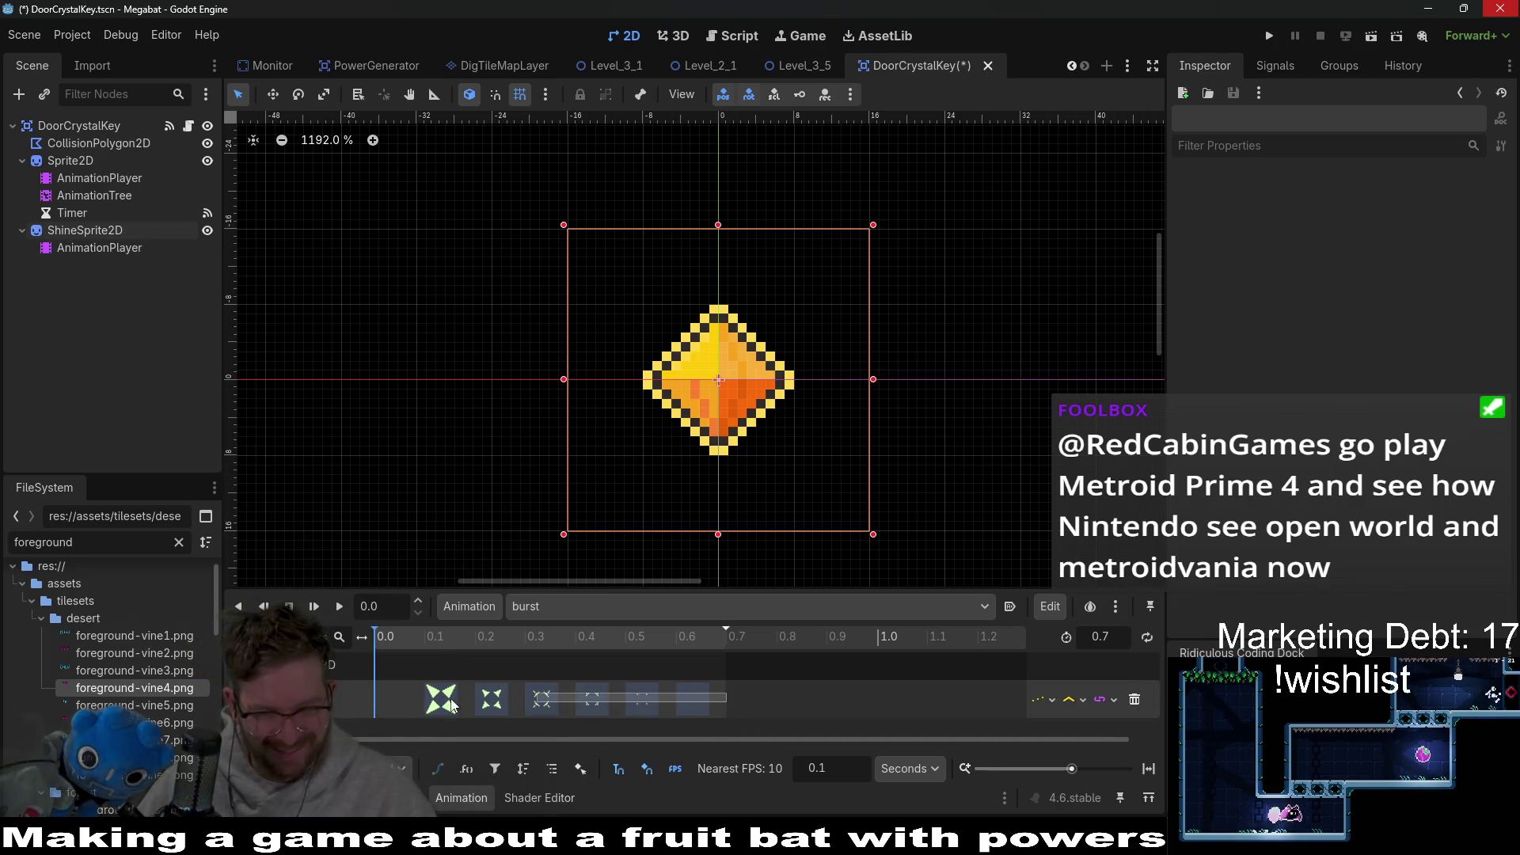
pyautogui.moveTo(465, 705); pyautogui.dragTo(428, 707)
pyautogui.press('[')
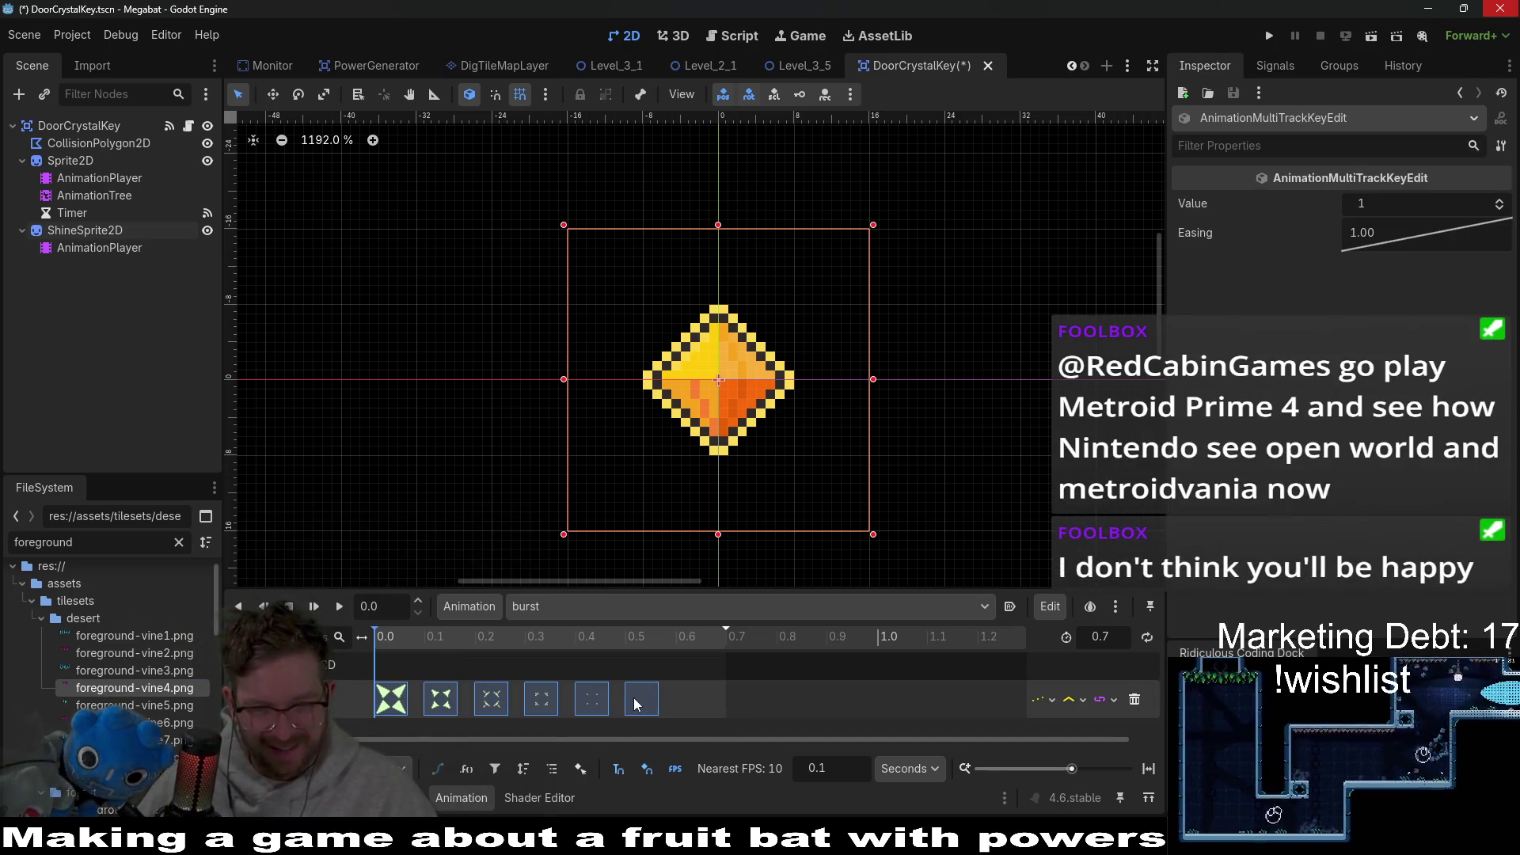
pyautogui.click(651, 705)
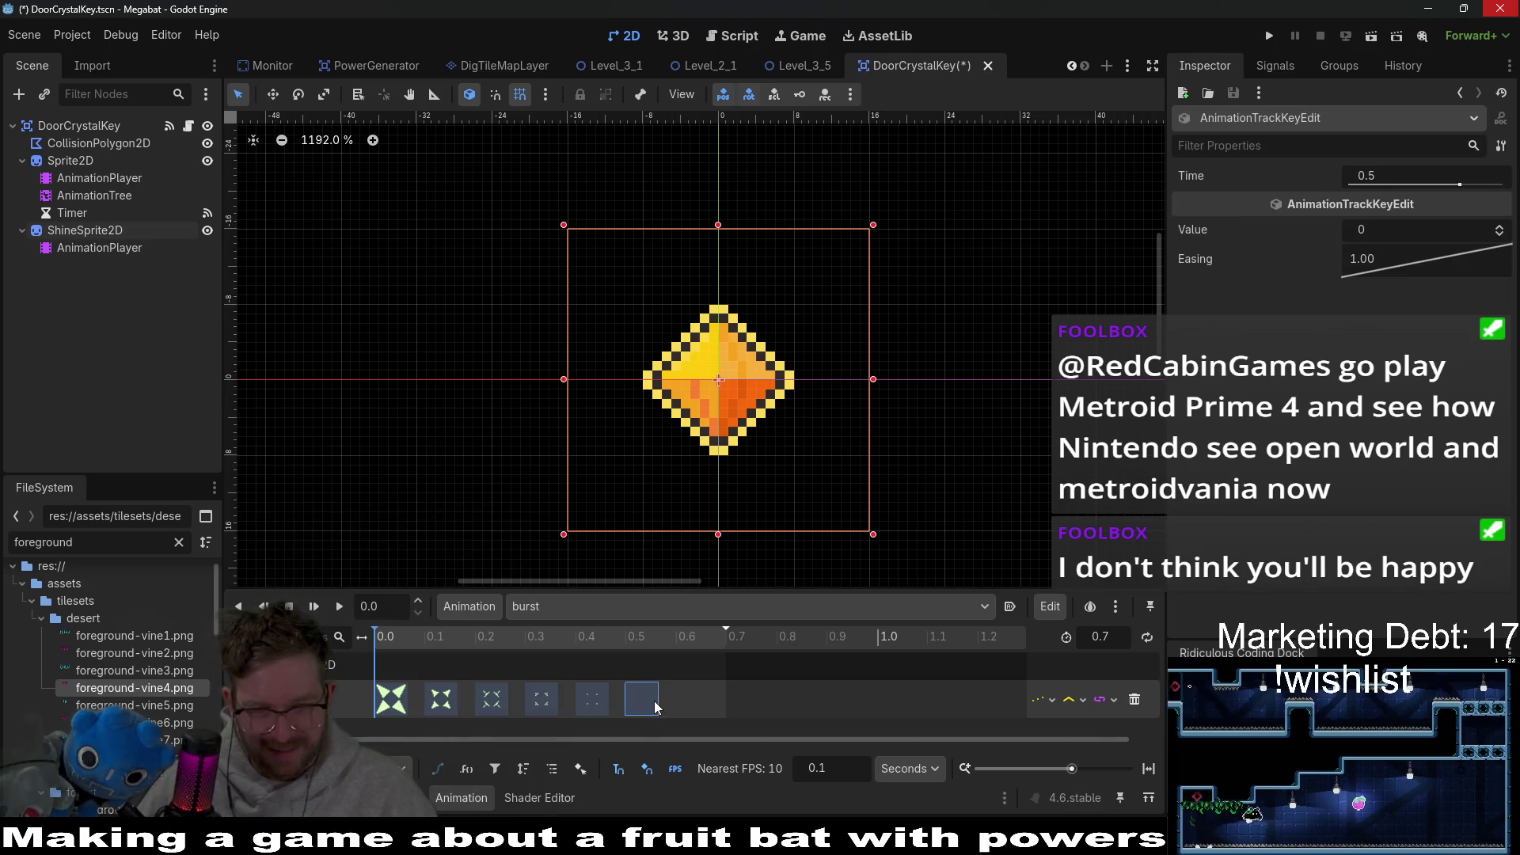
pyautogui.hotkey('ctrl', 'z')
pyautogui.click(831, 693)
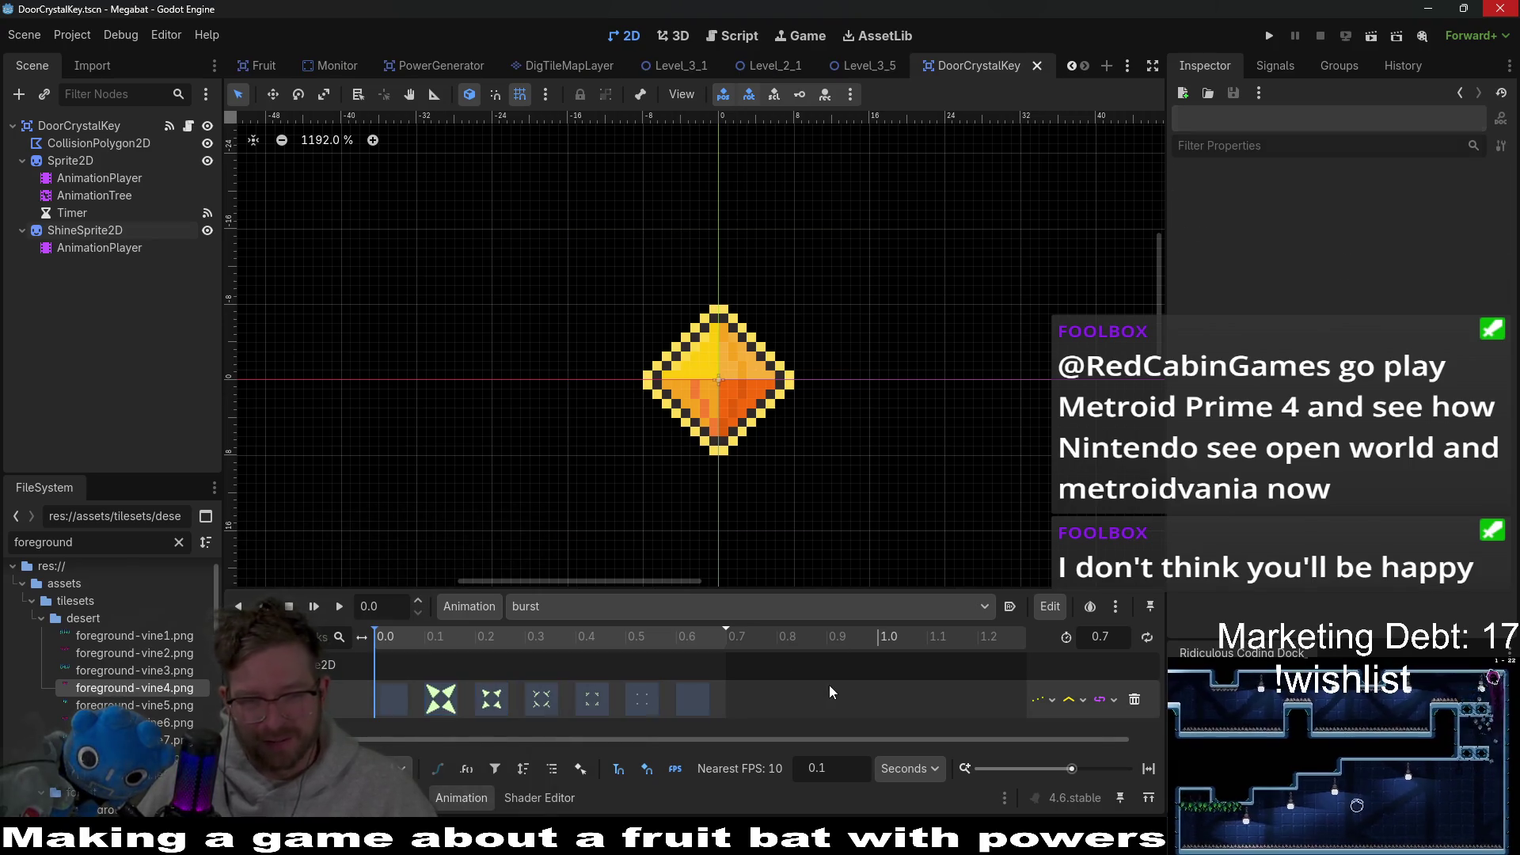
# Step: Delete the burst track's 0.6 s keyframe and check the 0.5 s key's frame value
pyautogui.click(704, 700)
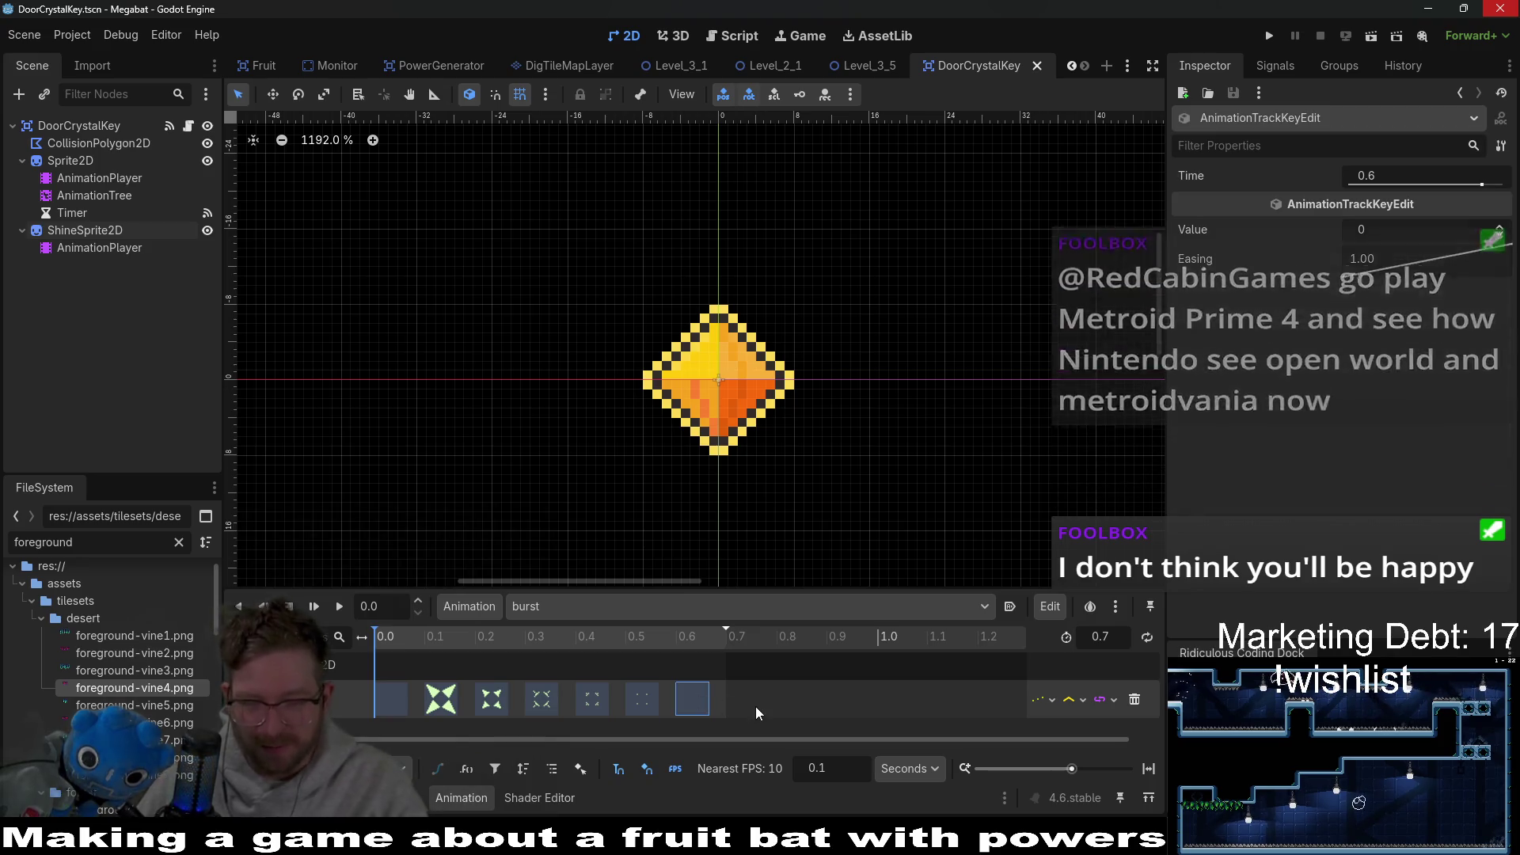
pyautogui.press('Delete')
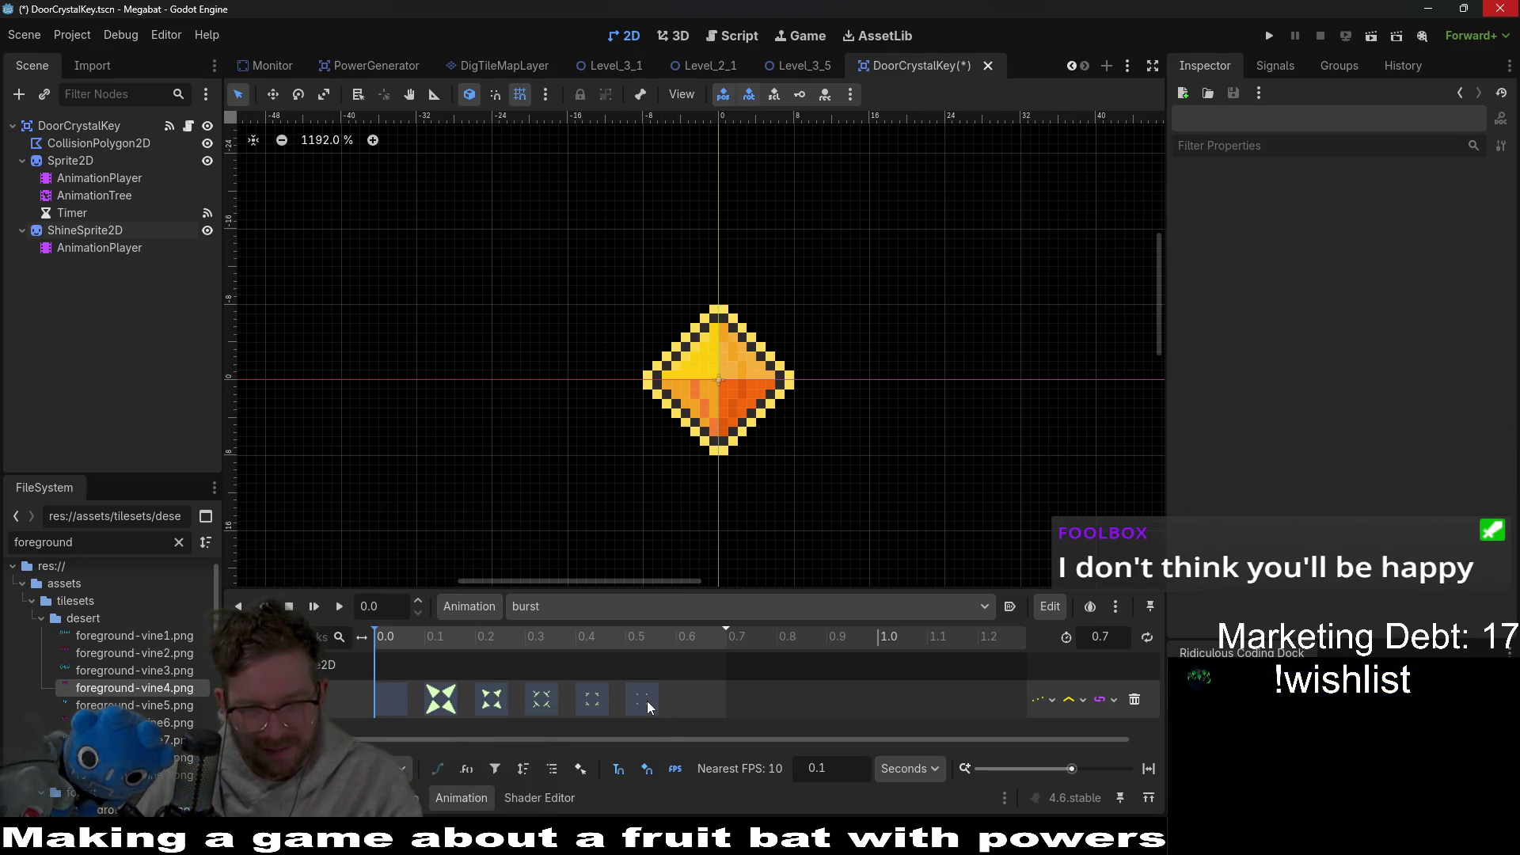
pyautogui.click(643, 700)
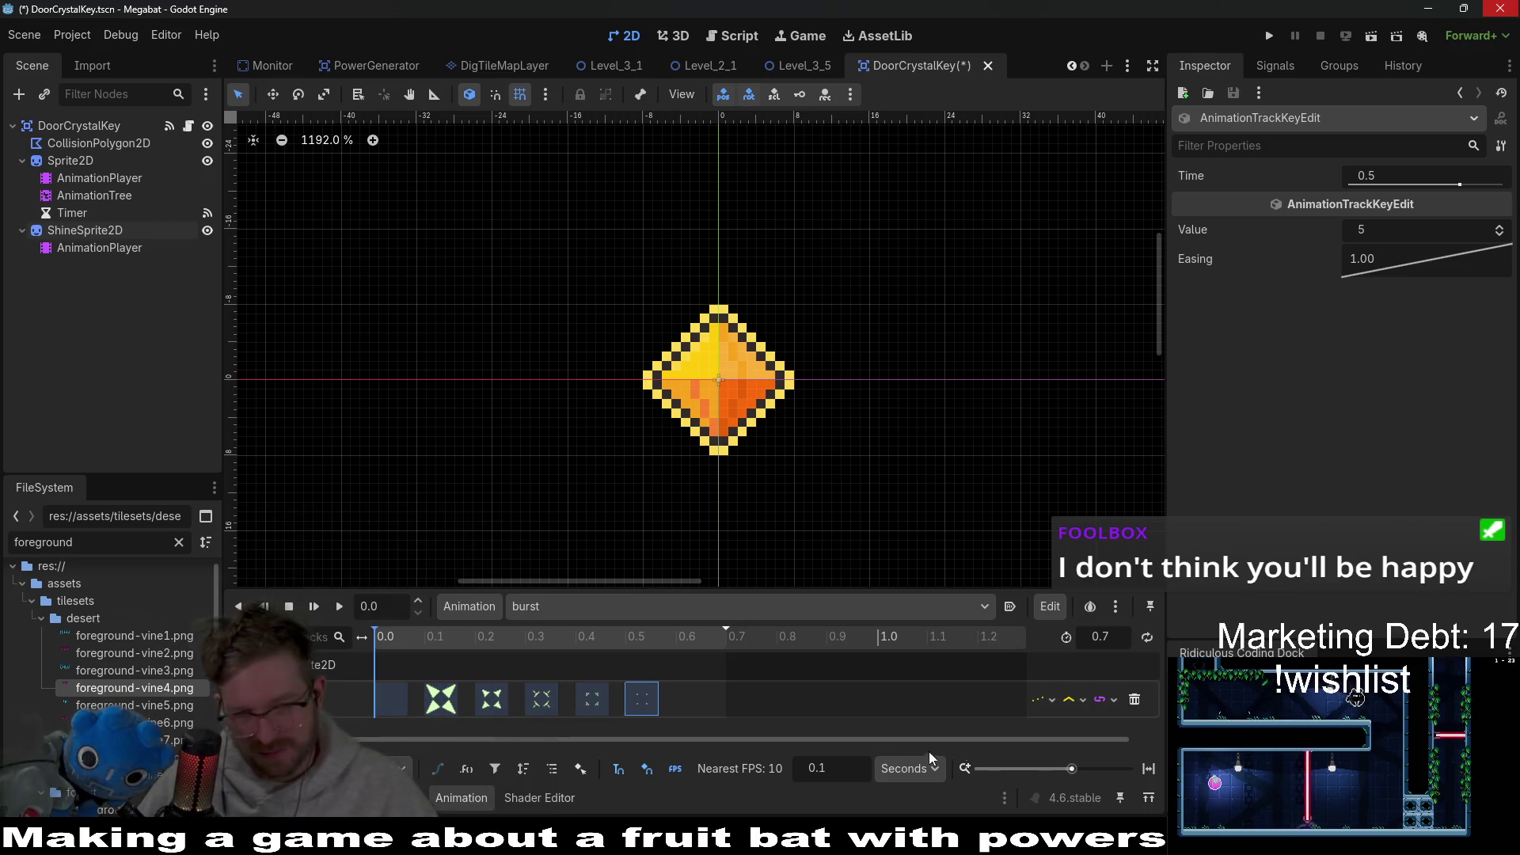
pyautogui.hotkey('alt', 'Tab')
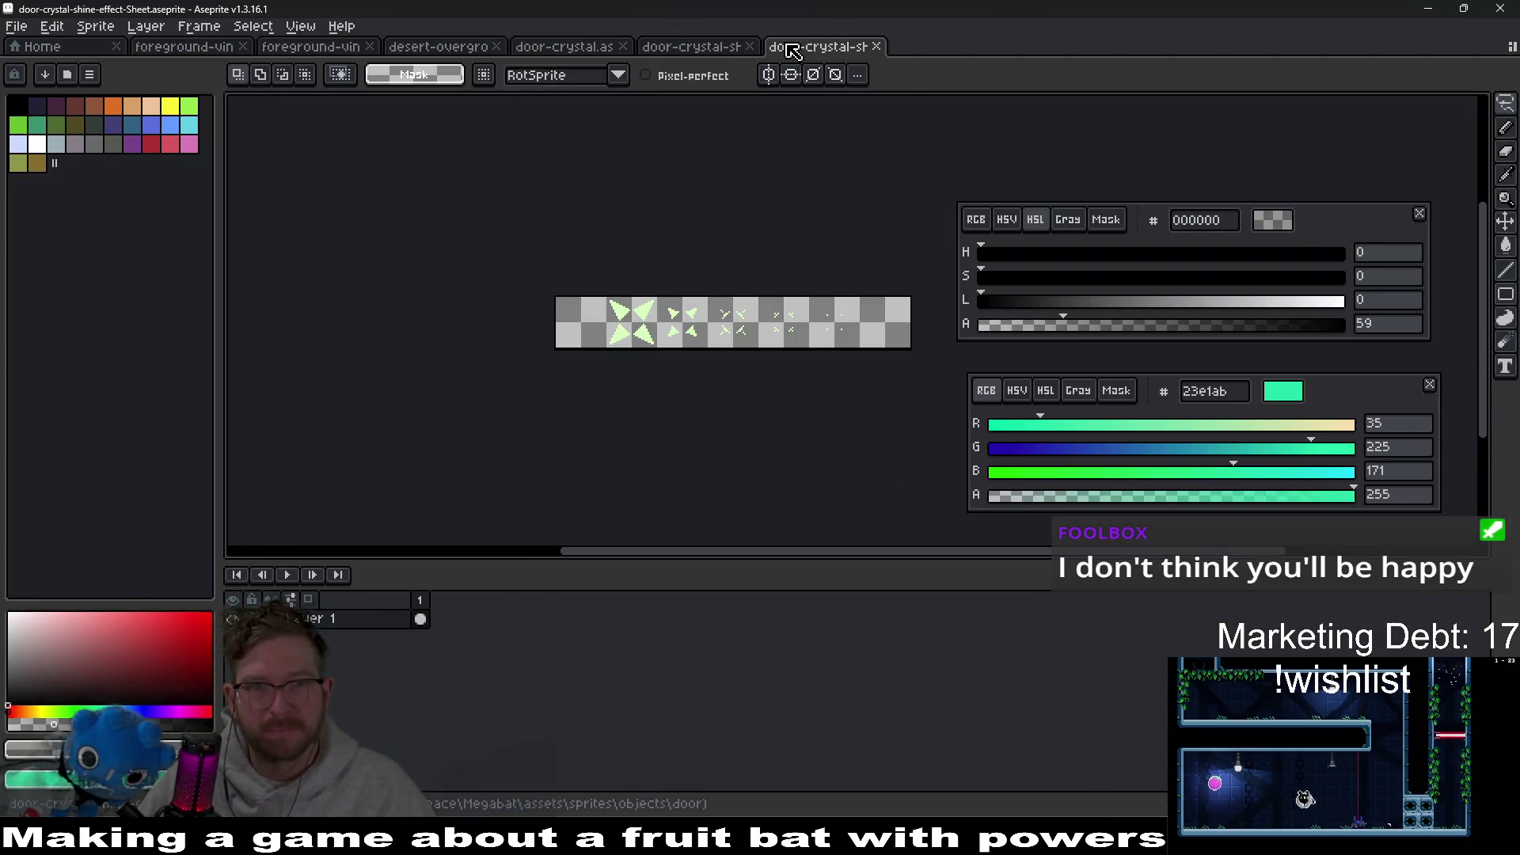
# Step: Close the old exported sheet and remove the empty frame from the shine animation
pyautogui.middleClick(792, 49)
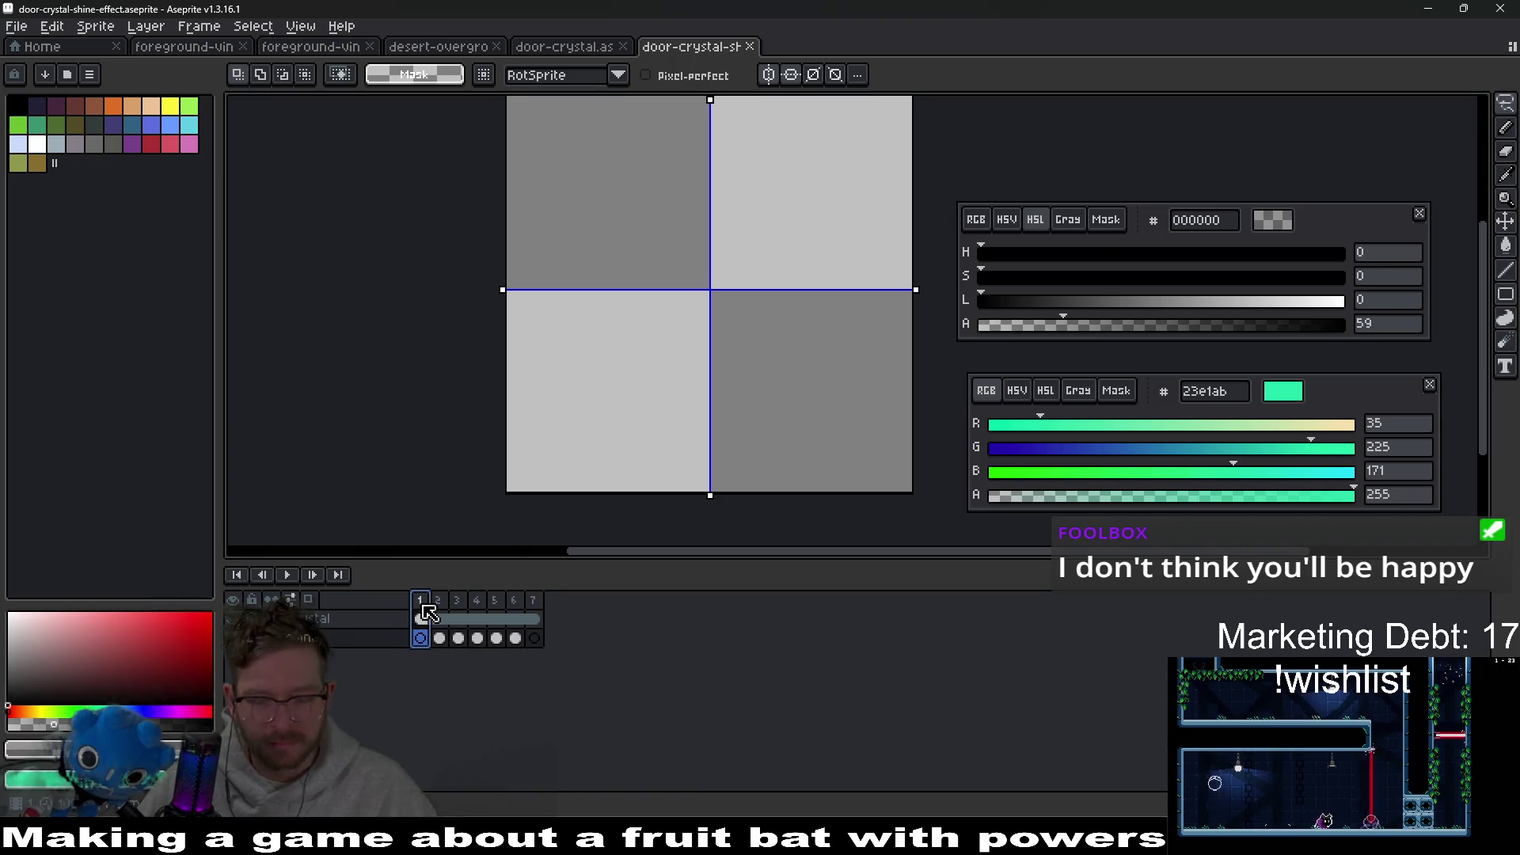
pyautogui.hotkey('alt', 'c')
pyautogui.hotkey('alt', 'c')
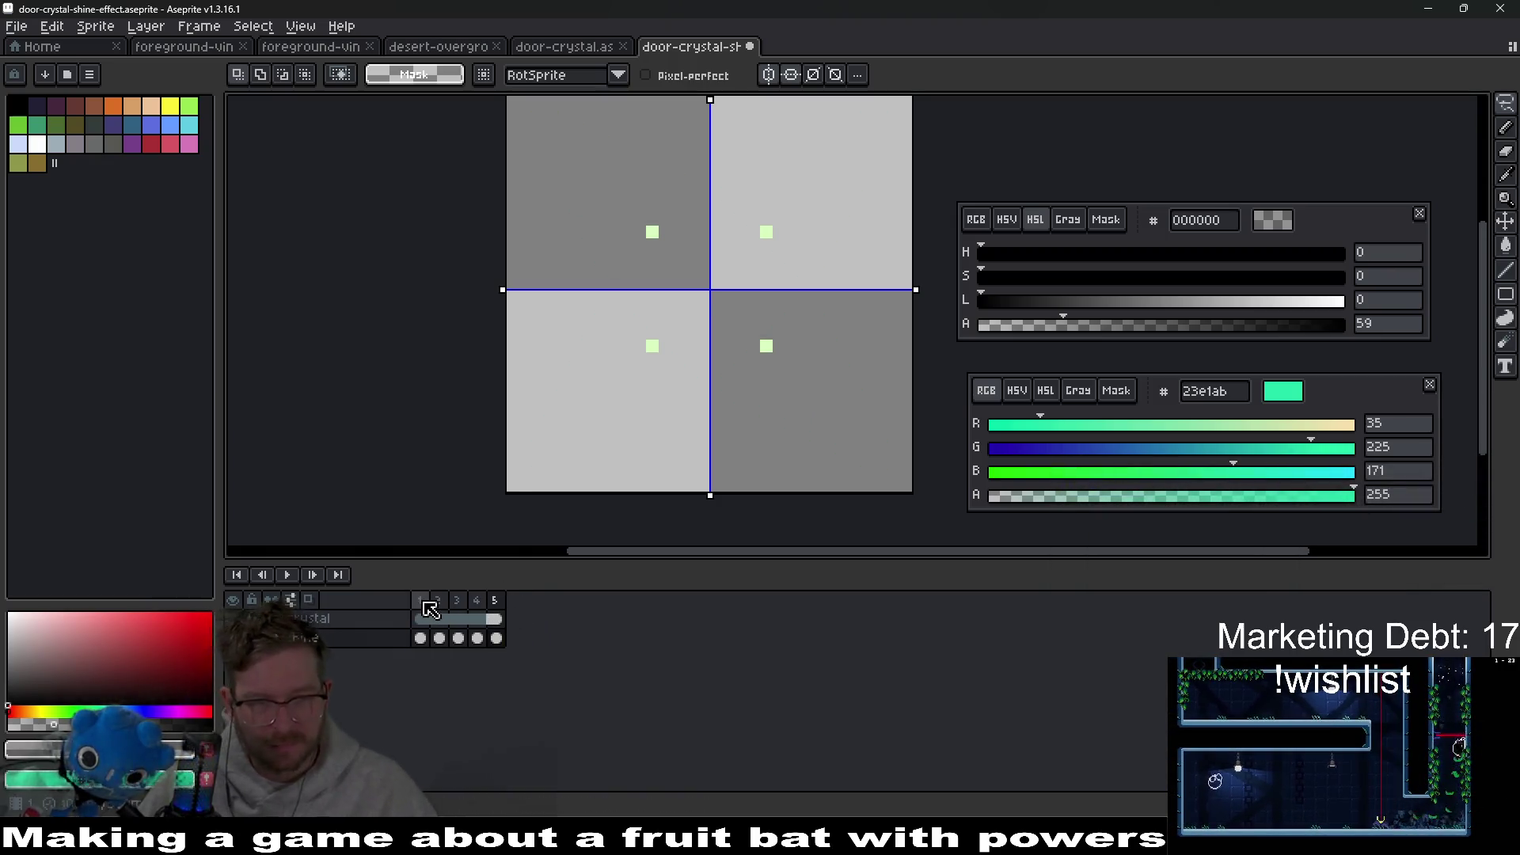
pyautogui.click(422, 602)
pyautogui.scroll(-3, 669, 373)
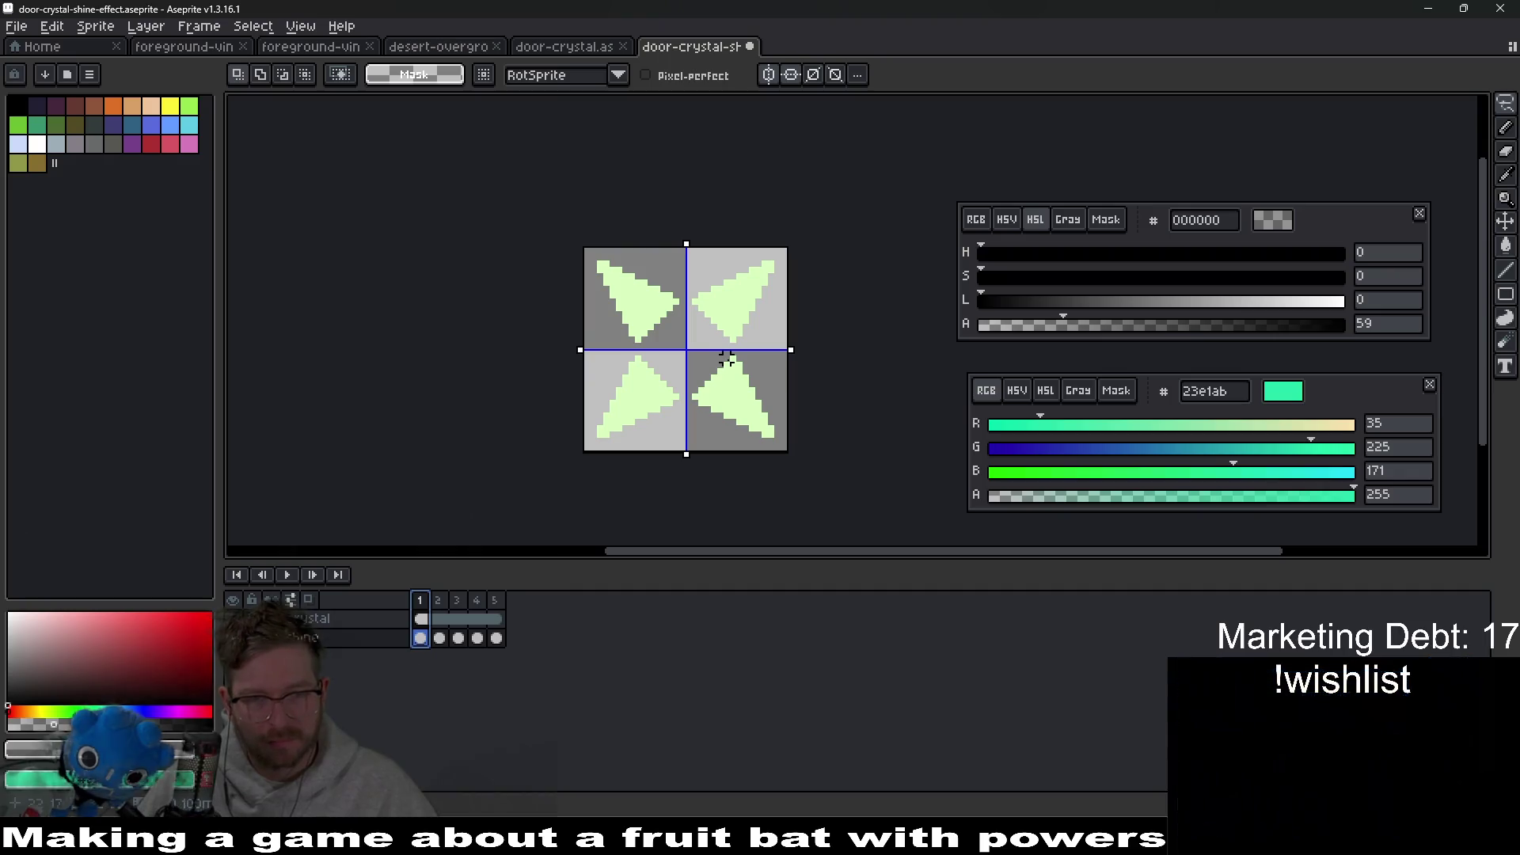
# Step: Save the shine effect file and re-export it as a sprite sheet image
pyautogui.hotkey('ctrl', 's')
pyautogui.hotkey('ctrl', 'e')
pyautogui.press('Return')
pyautogui.hotkey('ctrl', 'alt', 'shift', 's')
pyautogui.press('Return')
pyautogui.press('Return')
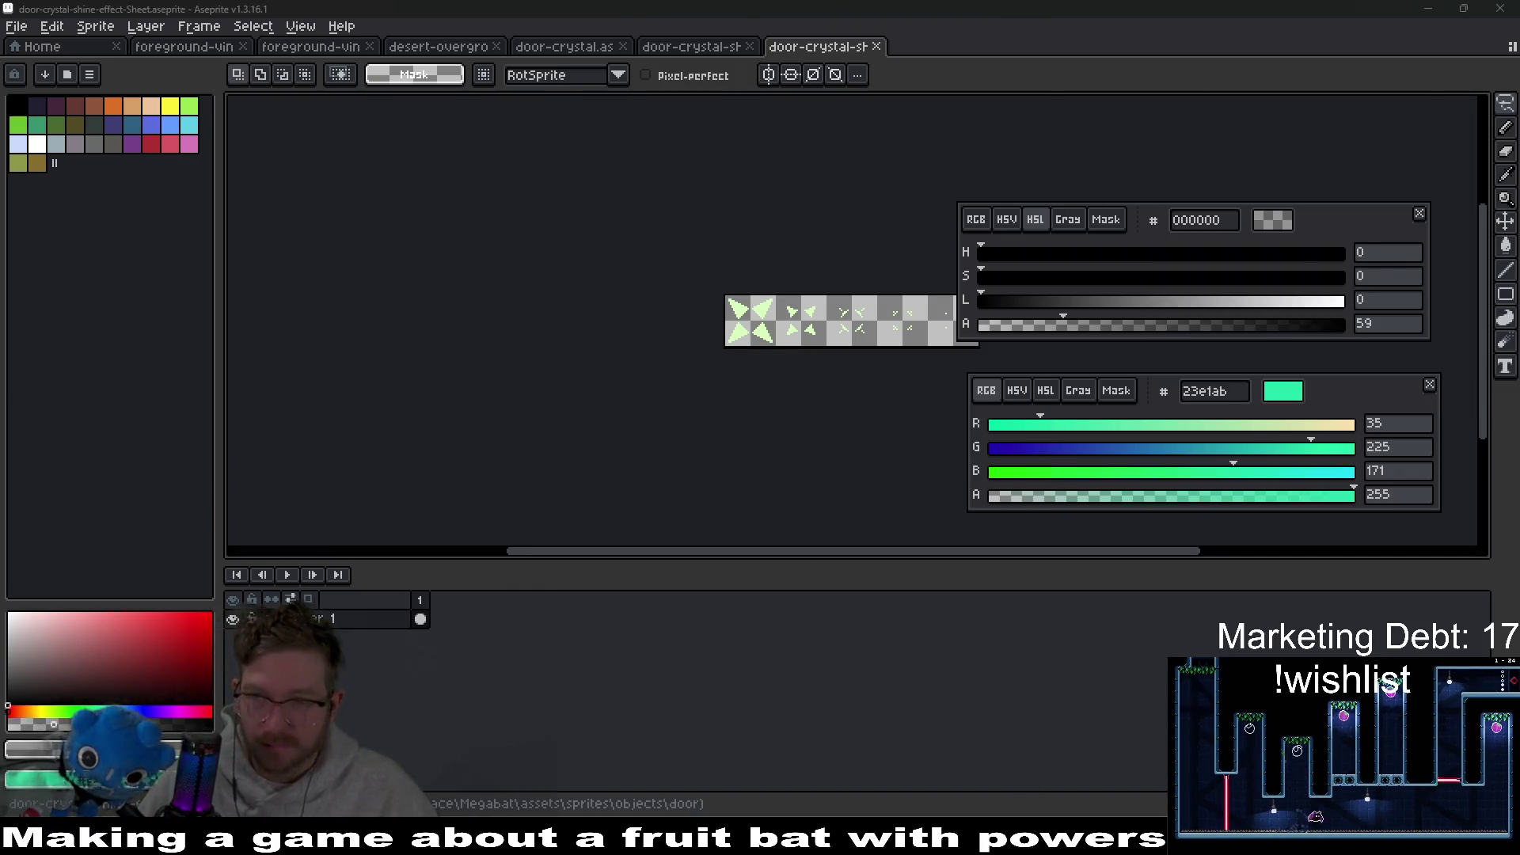
pyautogui.hotkey('alt', 'Tab')
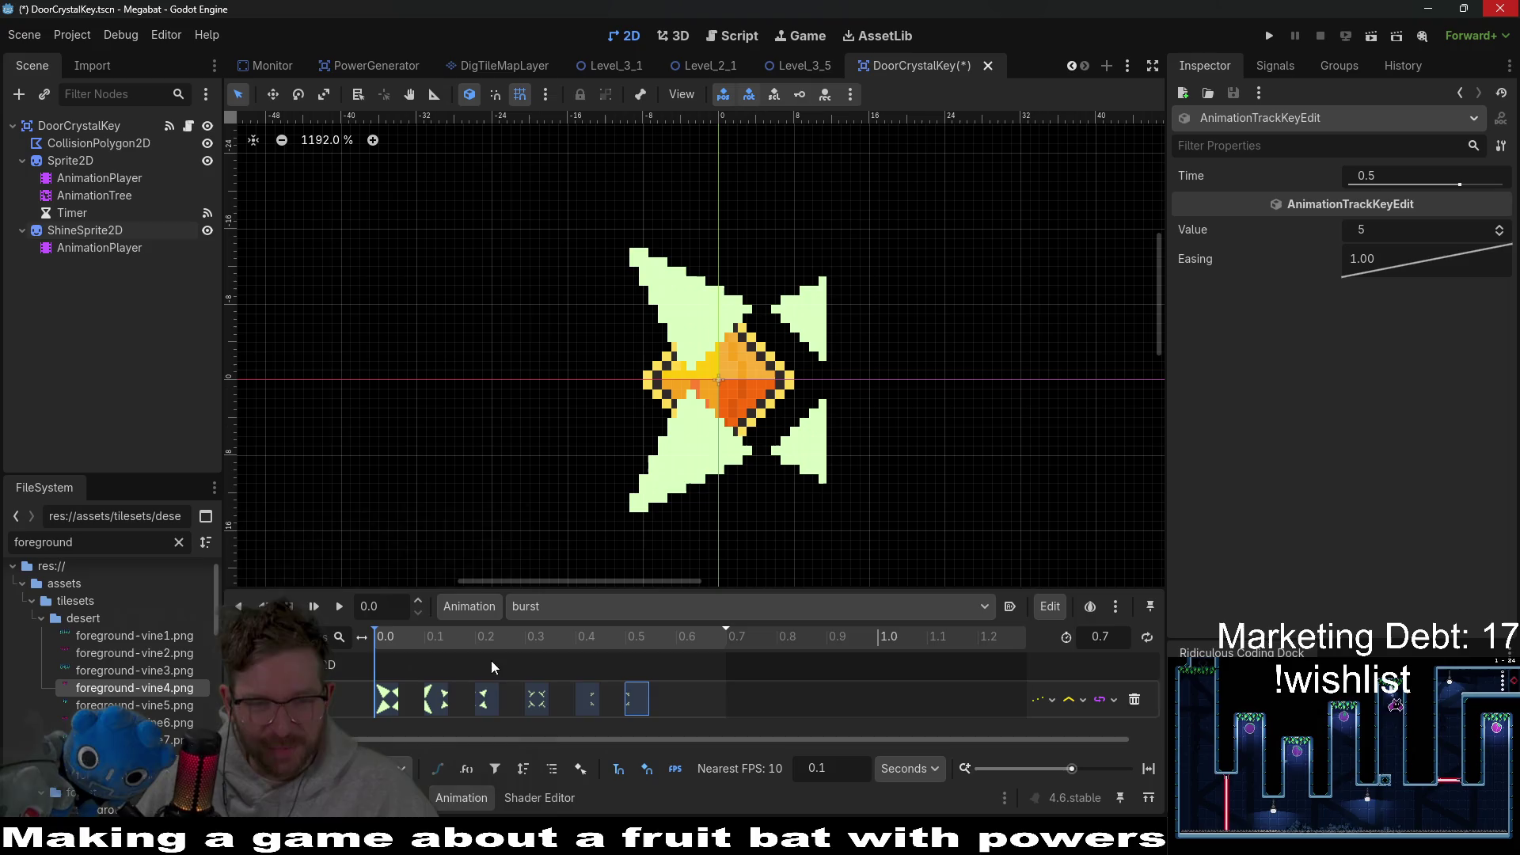
# Step: Set ShineSprite2D Hframes to 5 and delete the burst keyframe at 0.5 s
pyautogui.click(86, 231)
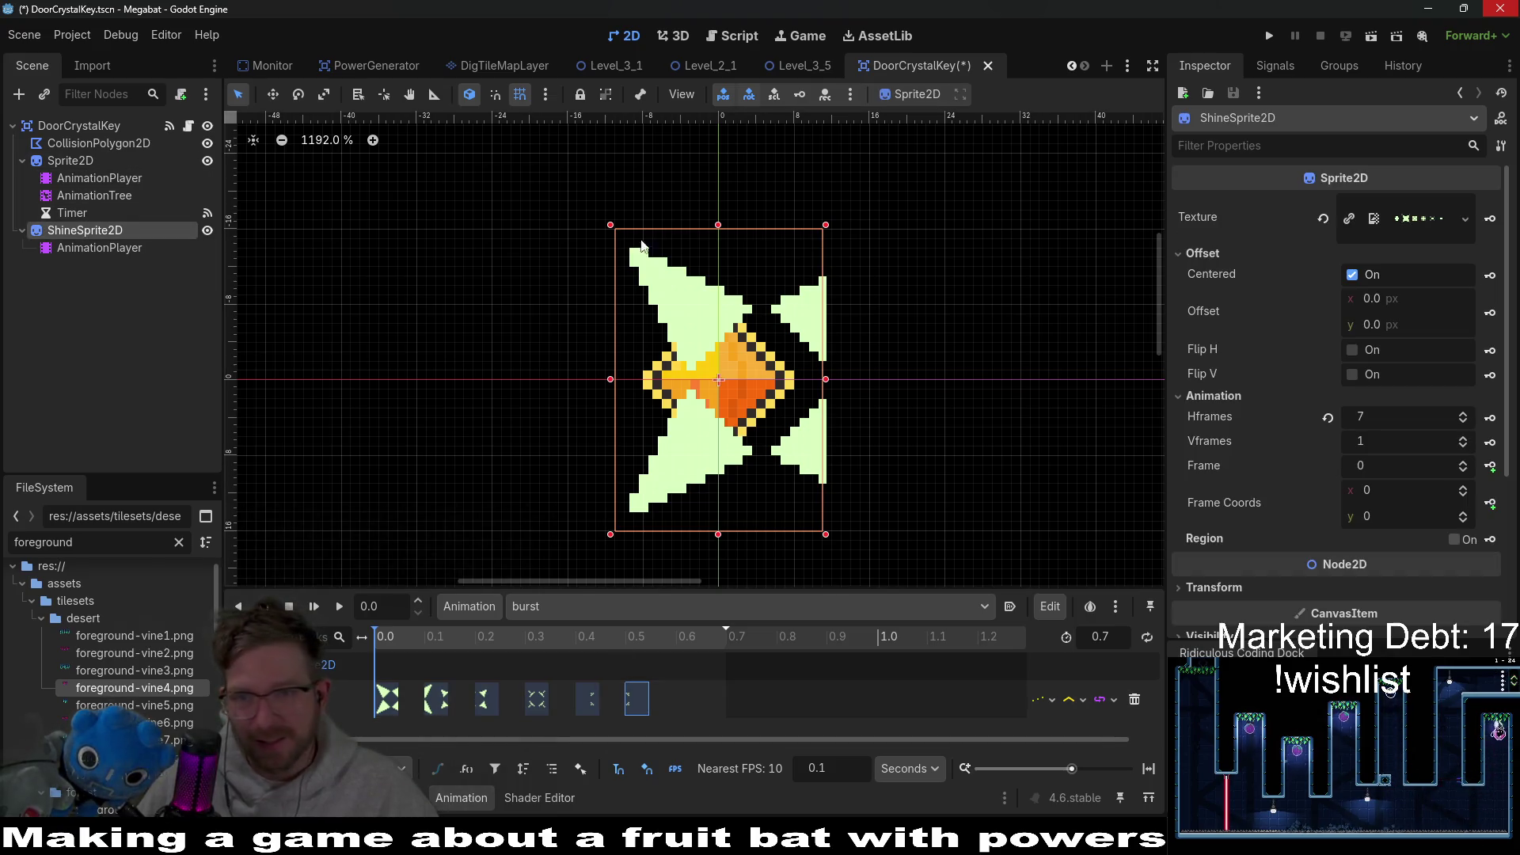
pyautogui.click(1464, 426)
pyautogui.click(1463, 425)
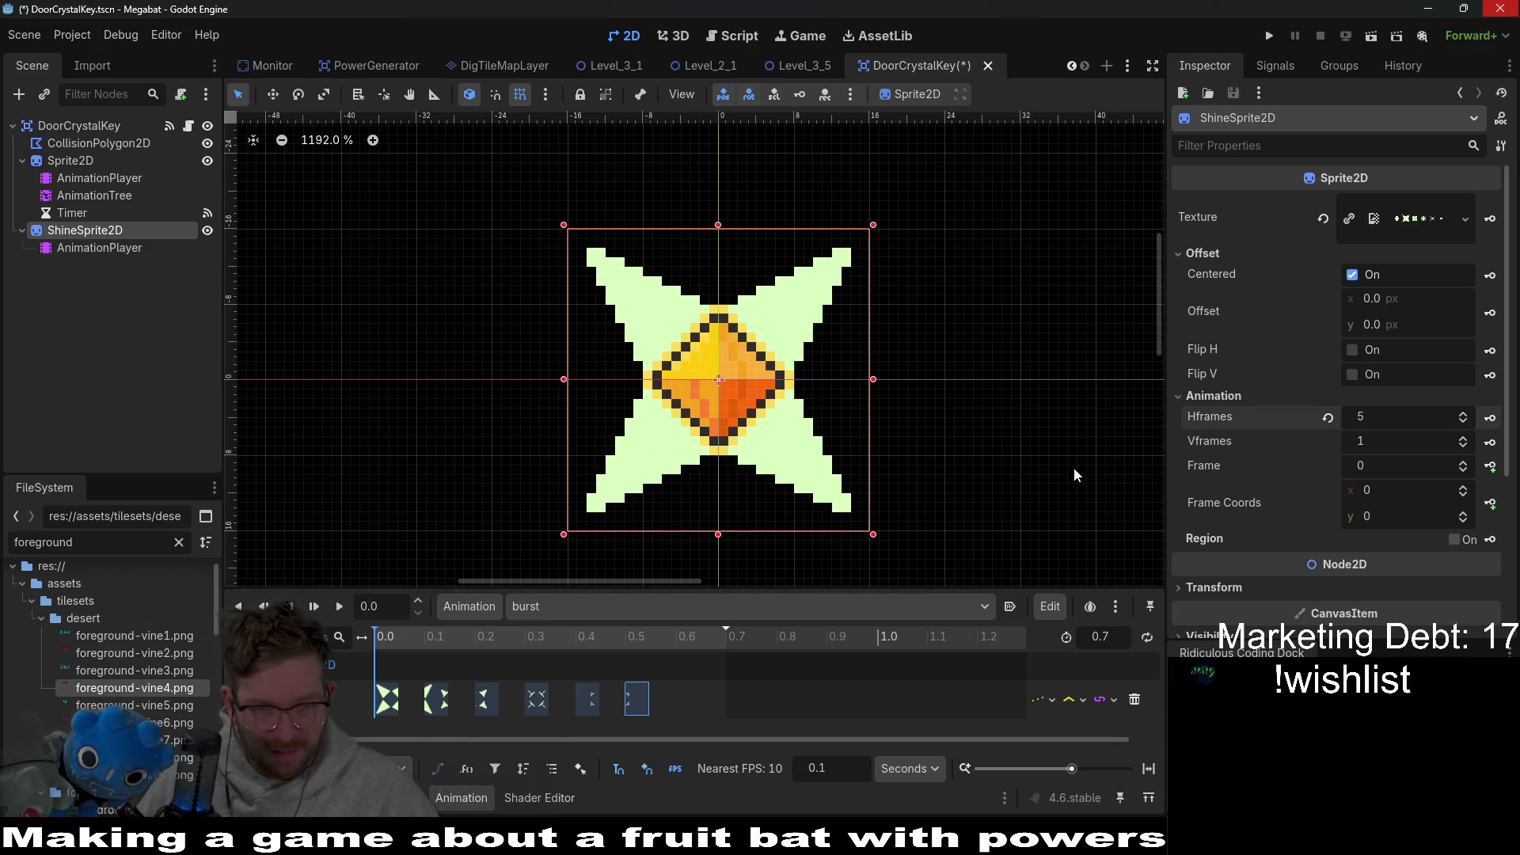
pyautogui.click(638, 694)
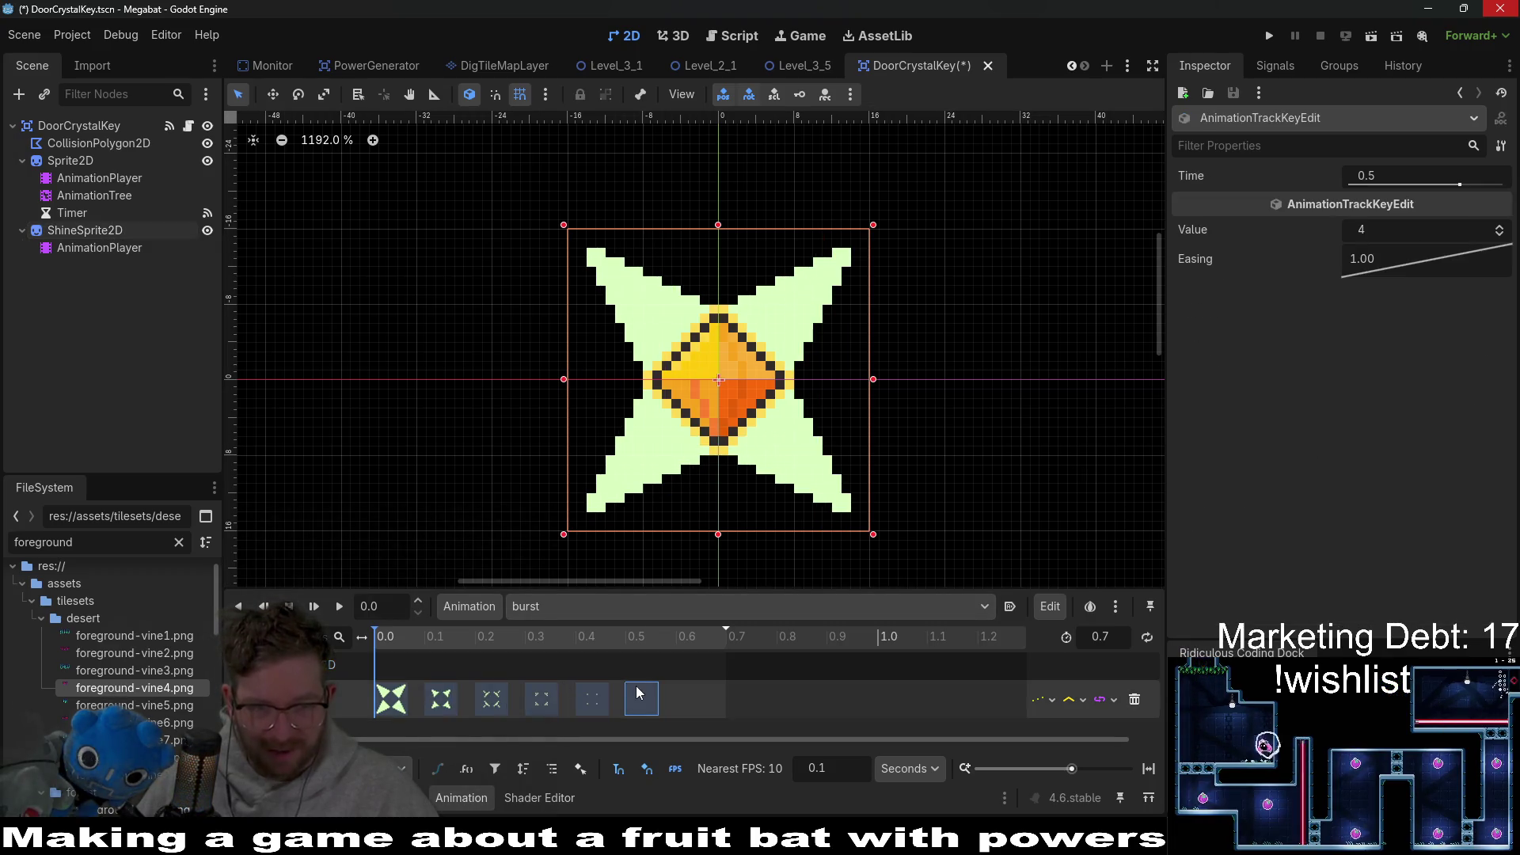
pyautogui.press('Delete')
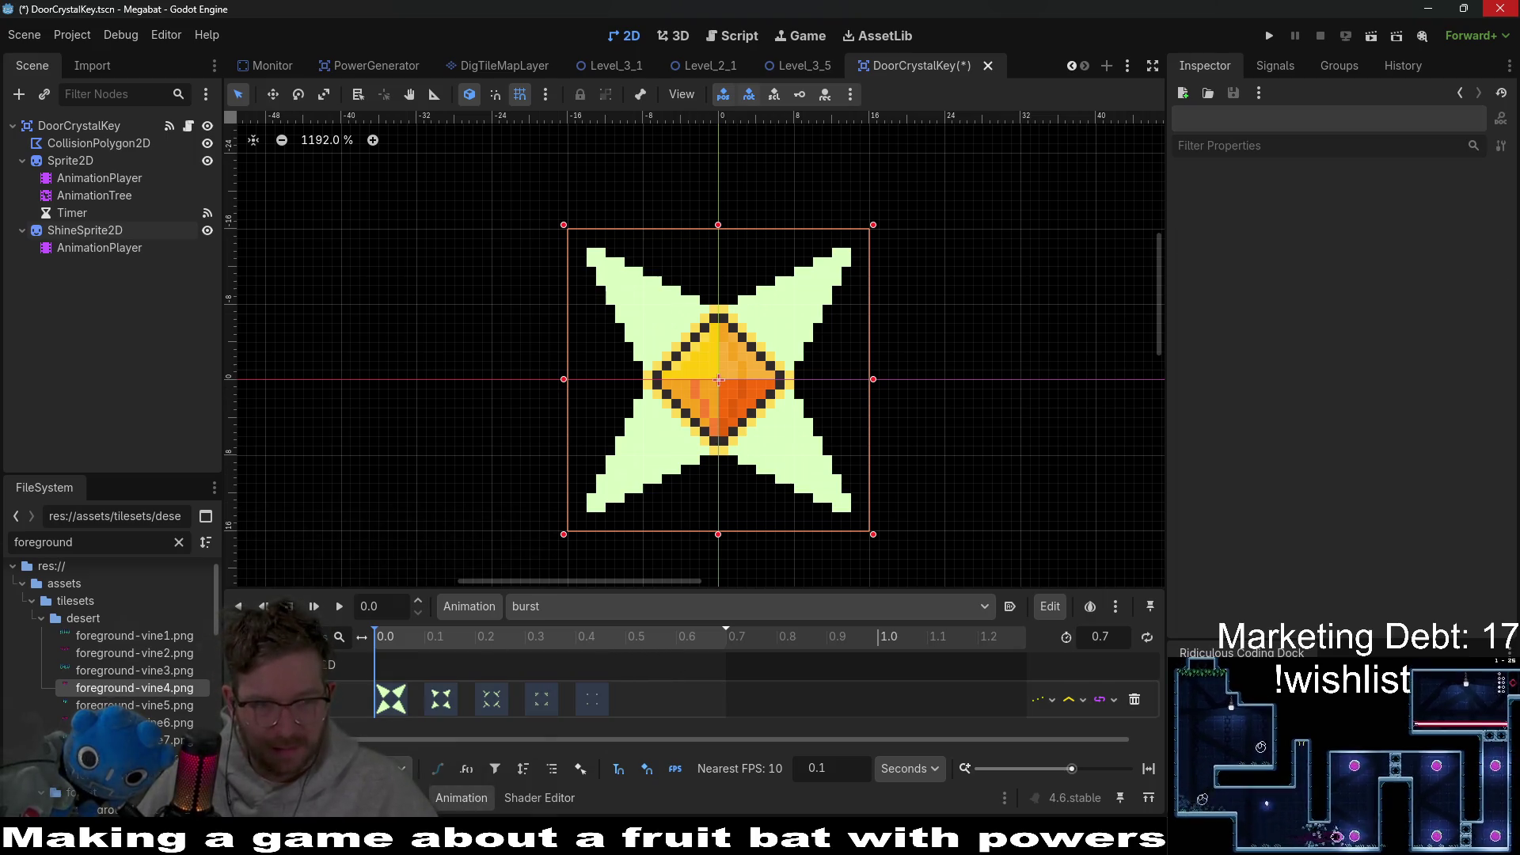
# Step: Shorten the burst animation to 0.5 s, preview it, and run the game with F5
pyautogui.click(684, 322)
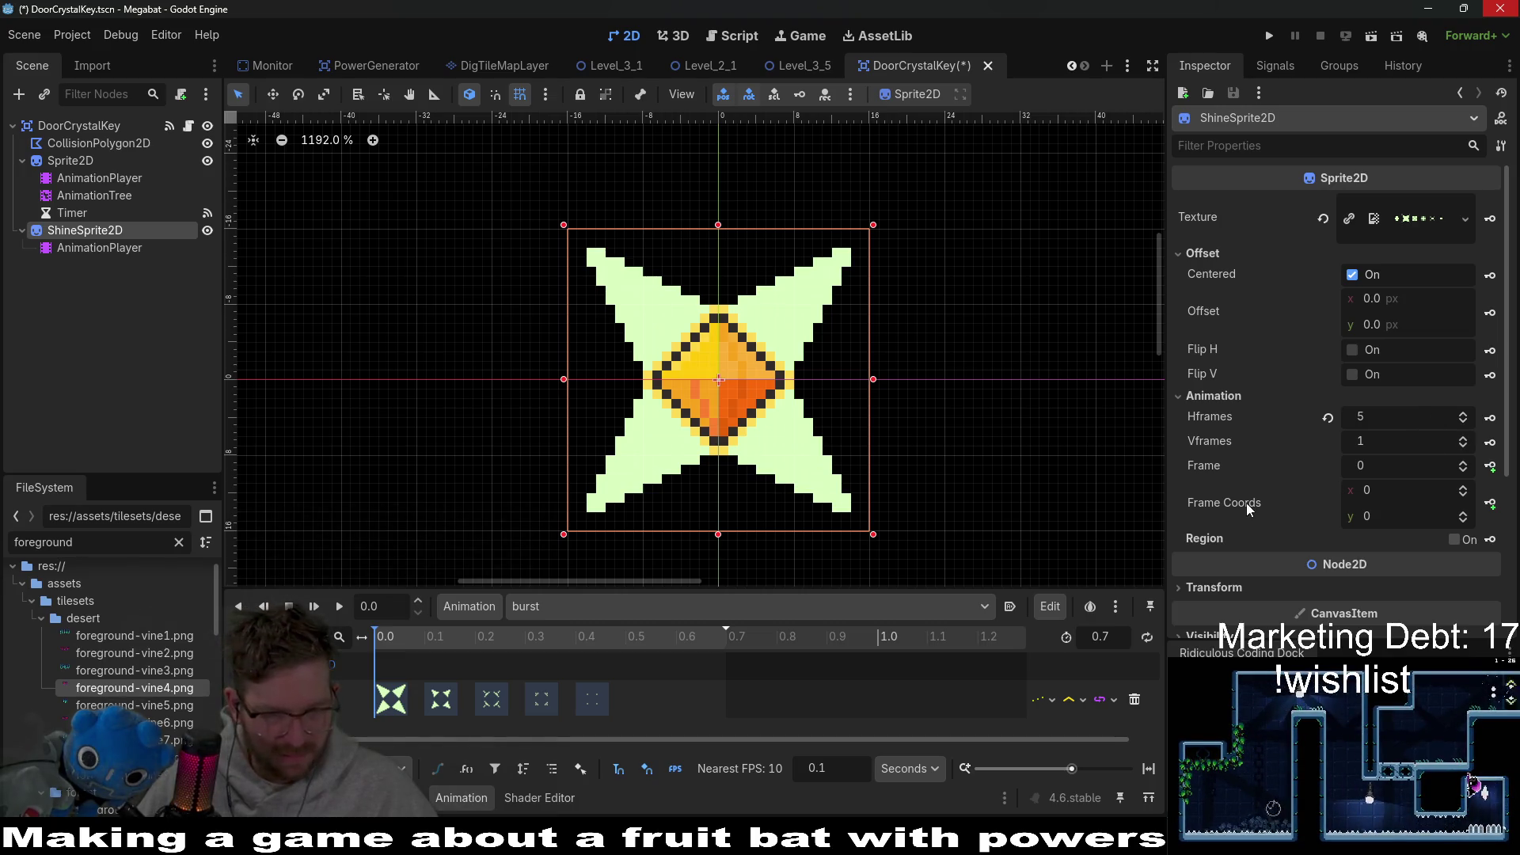
pyautogui.moveTo(625, 645); pyautogui.dragTo(363, 638)
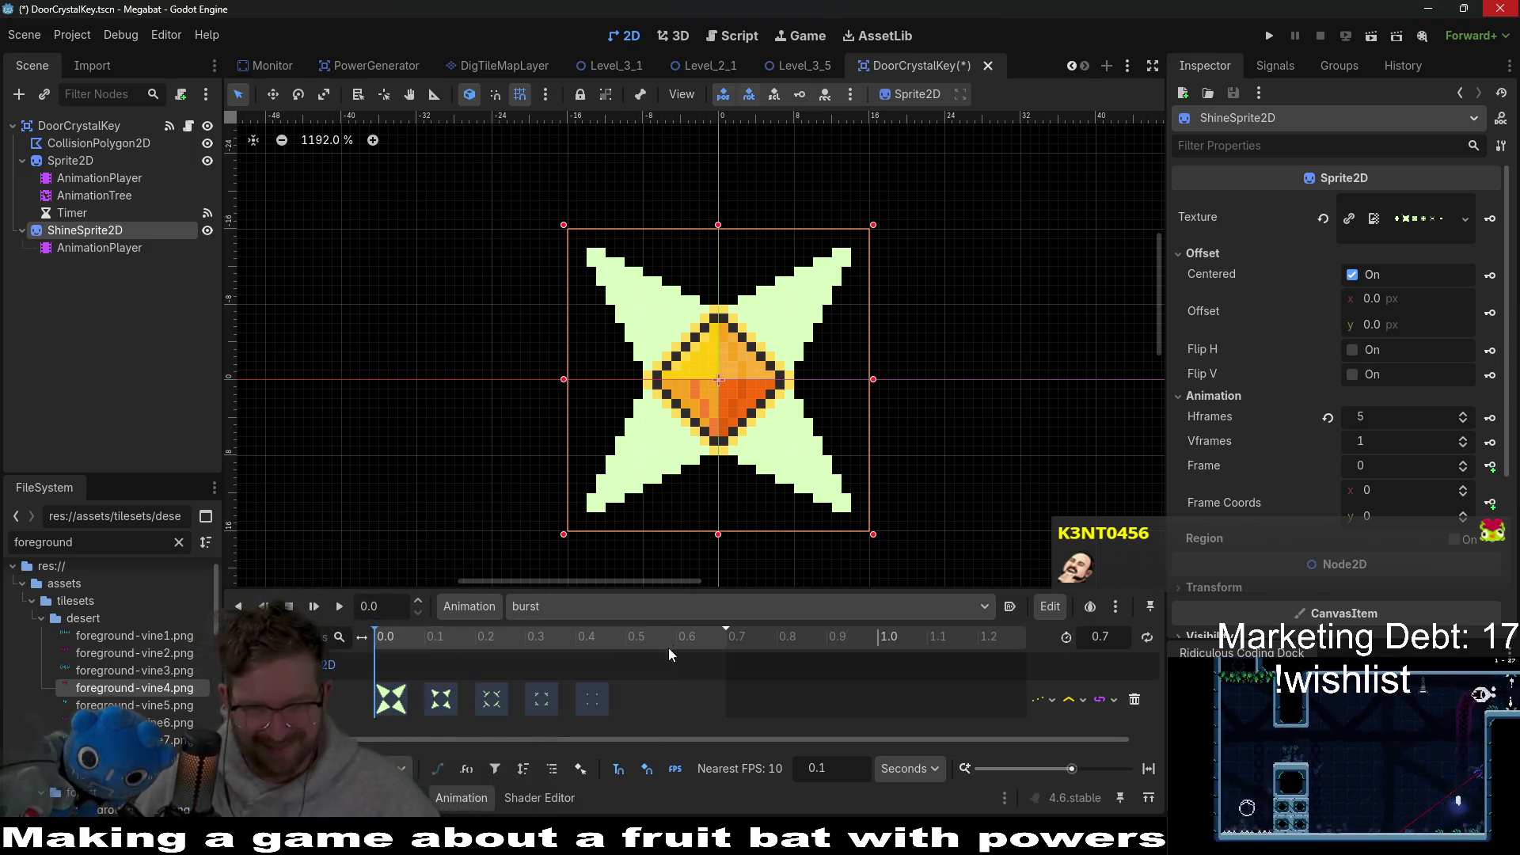
pyautogui.write('0')
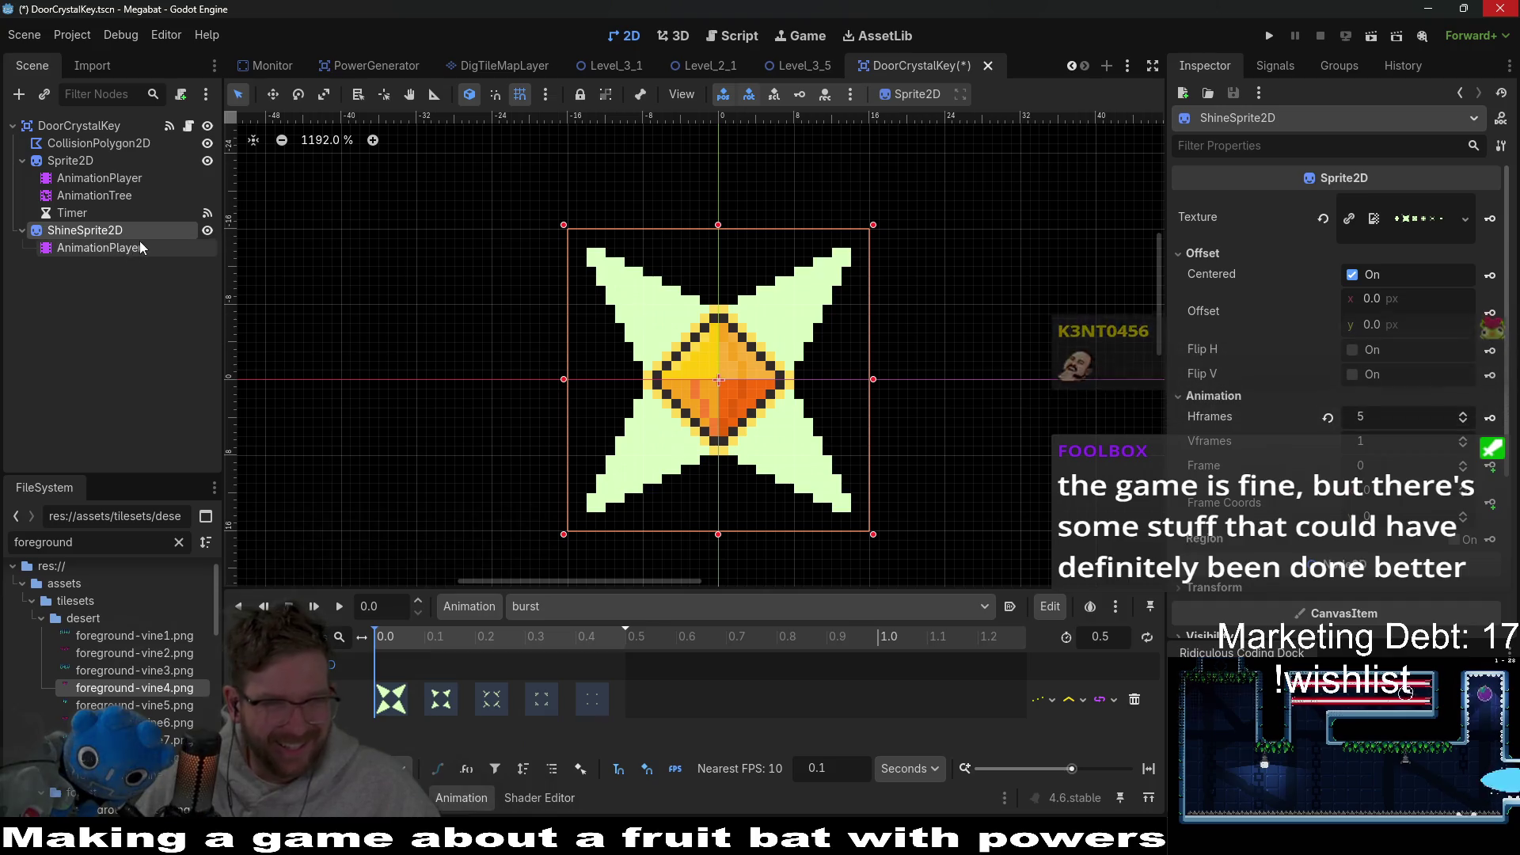
pyautogui.scroll(-3, 1496, 336)
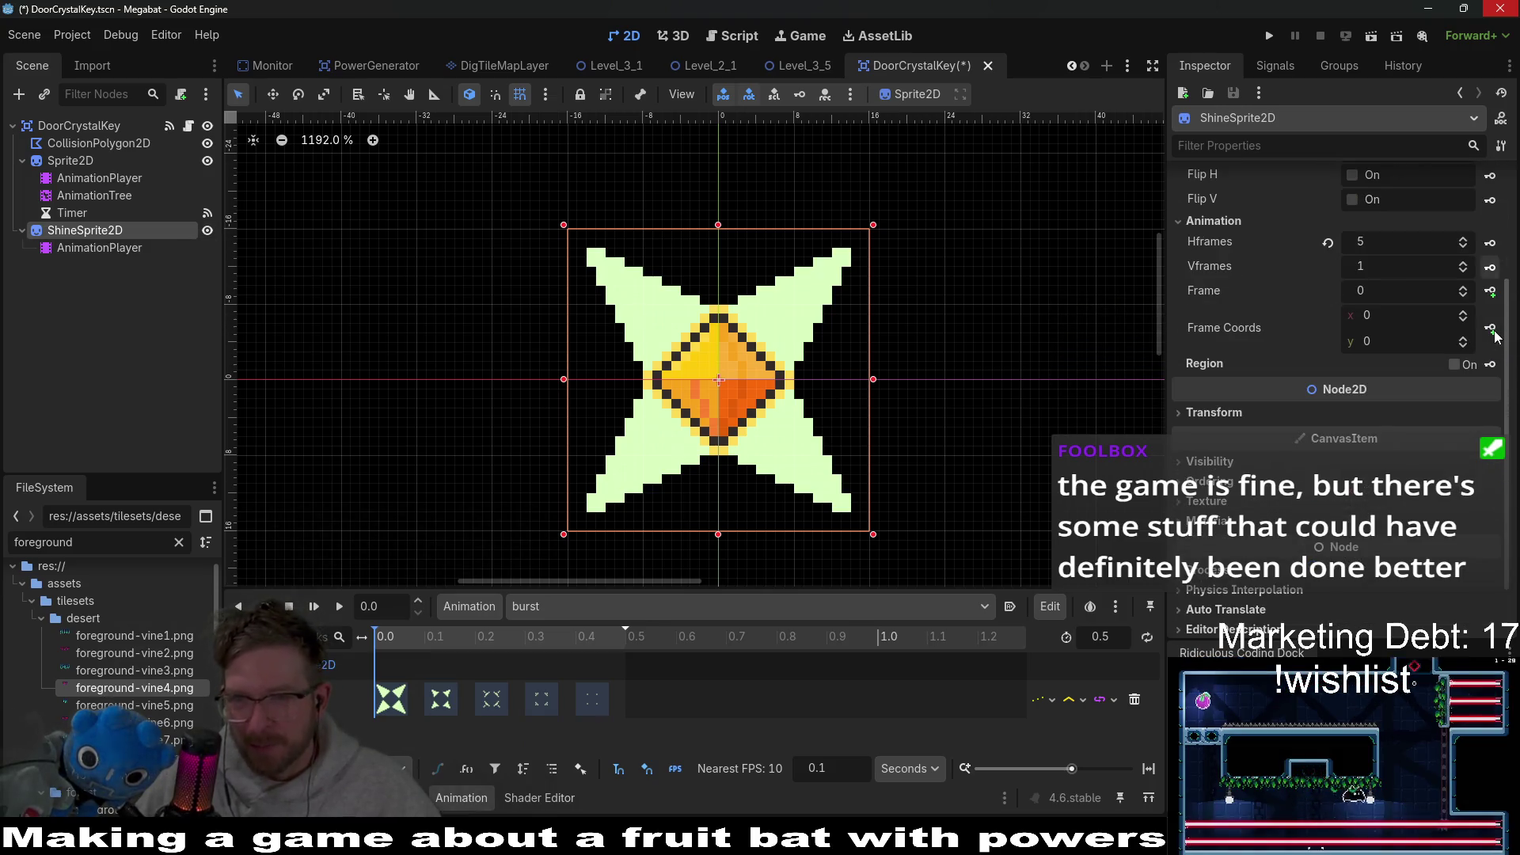
pyautogui.moveTo(388, 640)
pyautogui.mouseDown()
pyautogui.moveTo(440, 641)
pyautogui.moveTo(400, 646)
pyautogui.mouseUp()
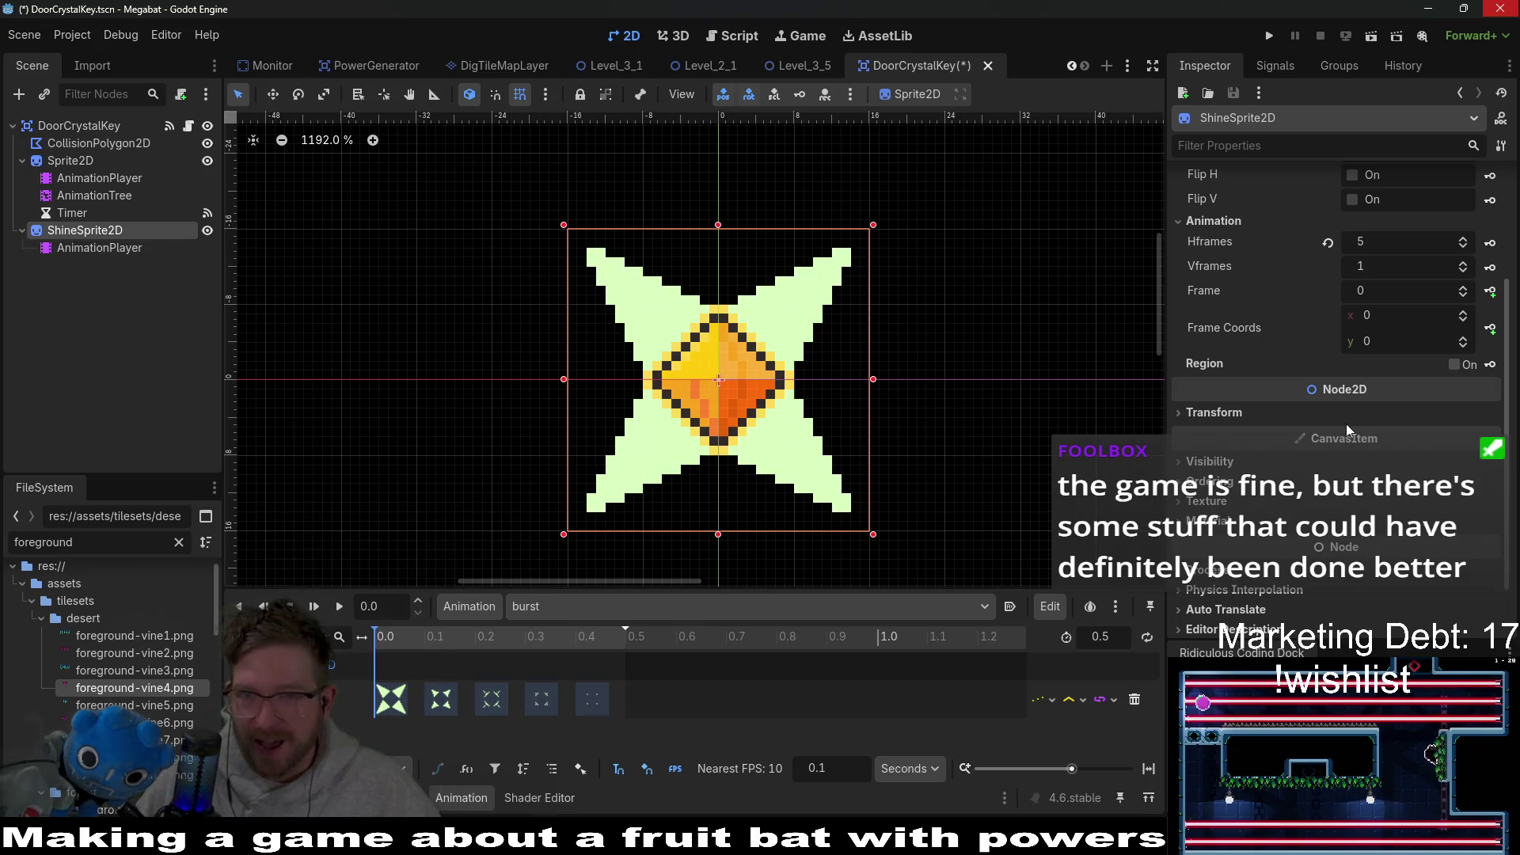
pyautogui.scroll(3, 1347, 330)
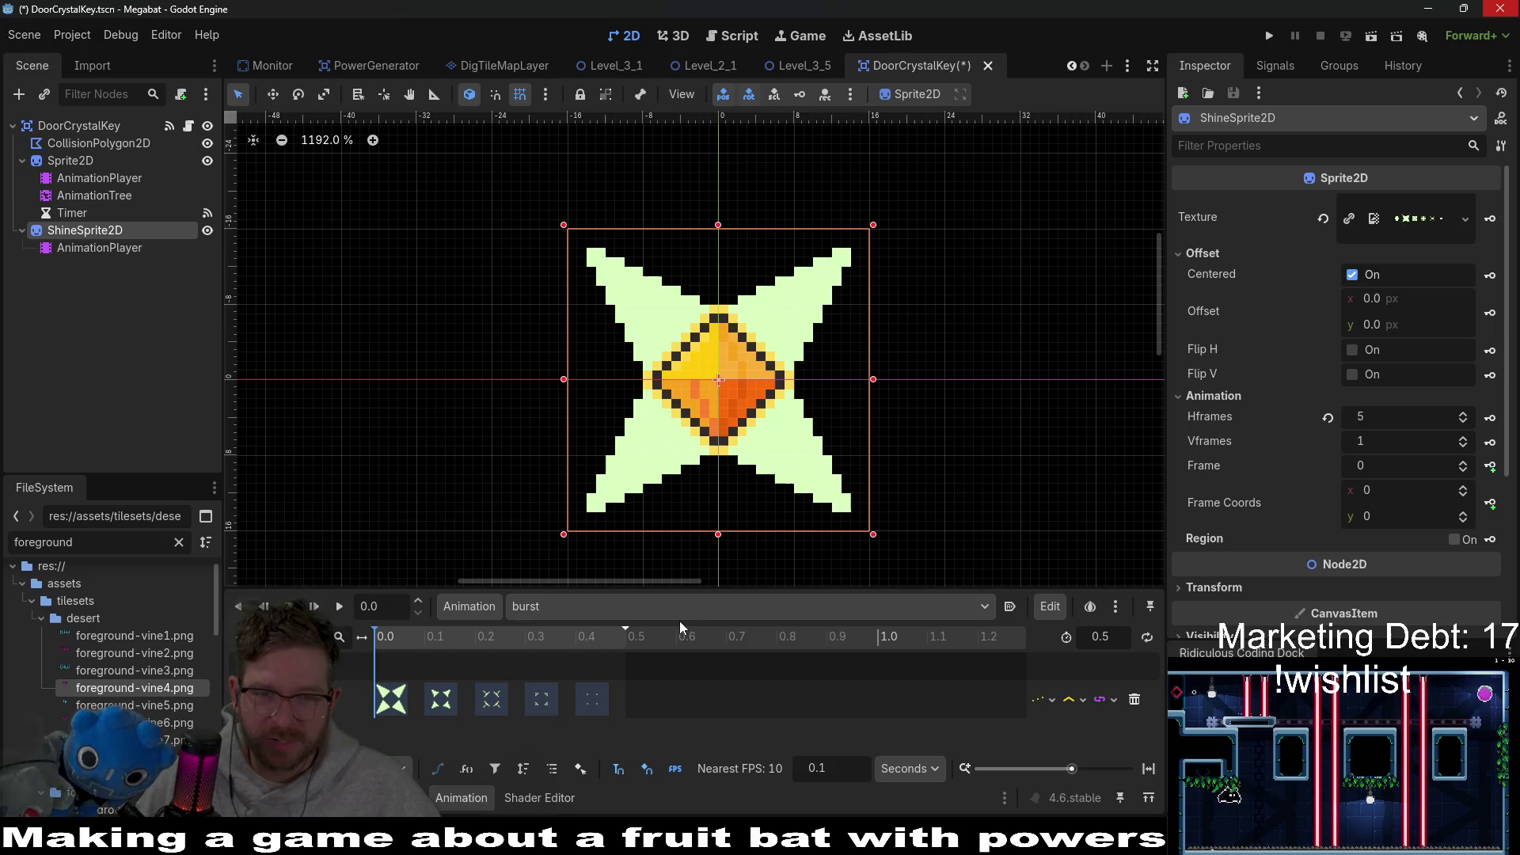
pyautogui.moveTo(703, 589); pyautogui.dragTo(705, 513)
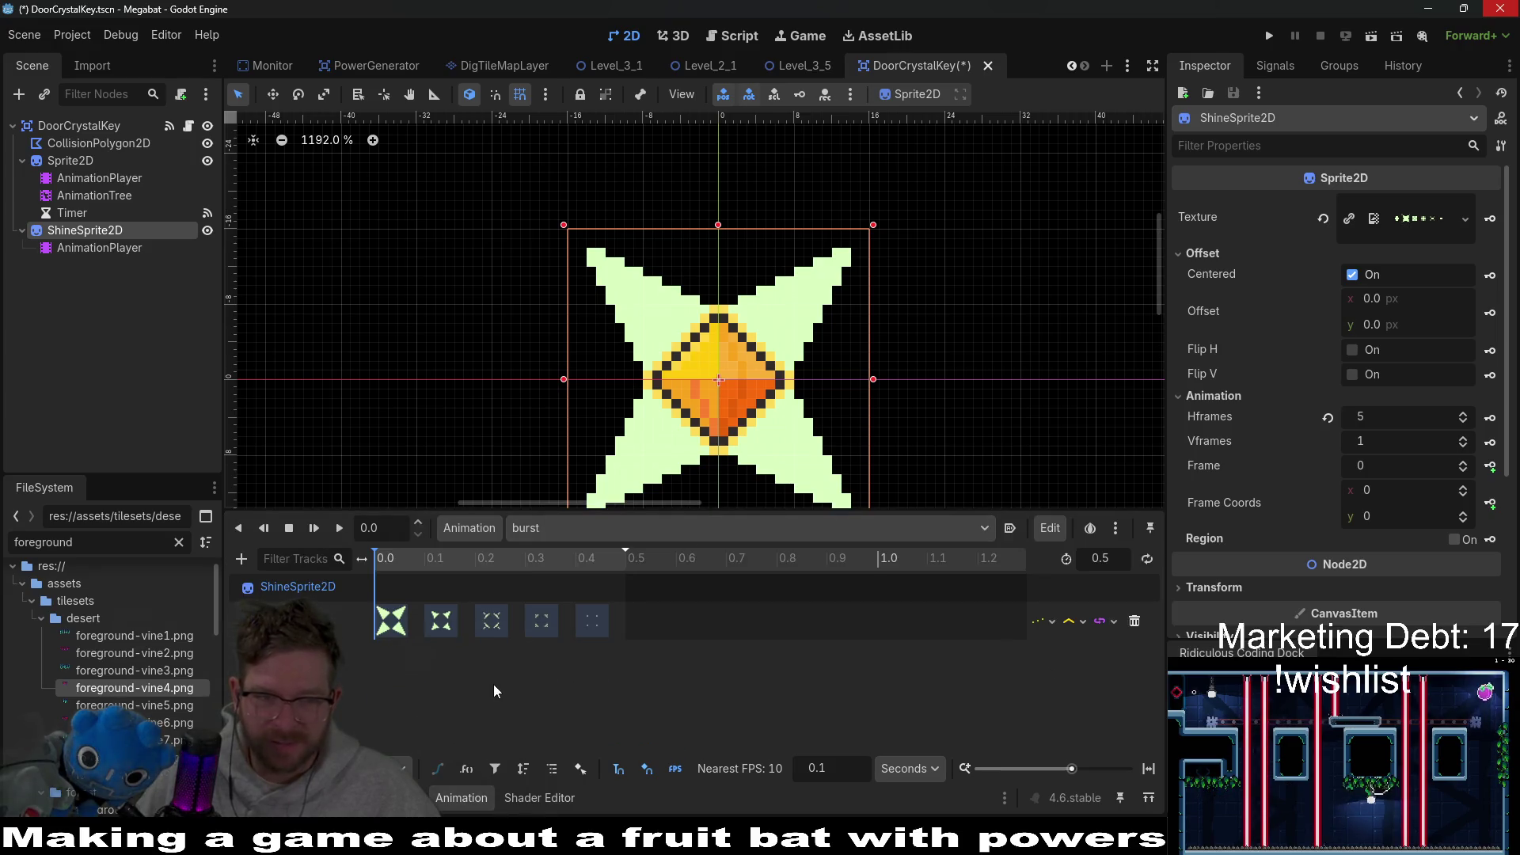
pyautogui.click(240, 560)
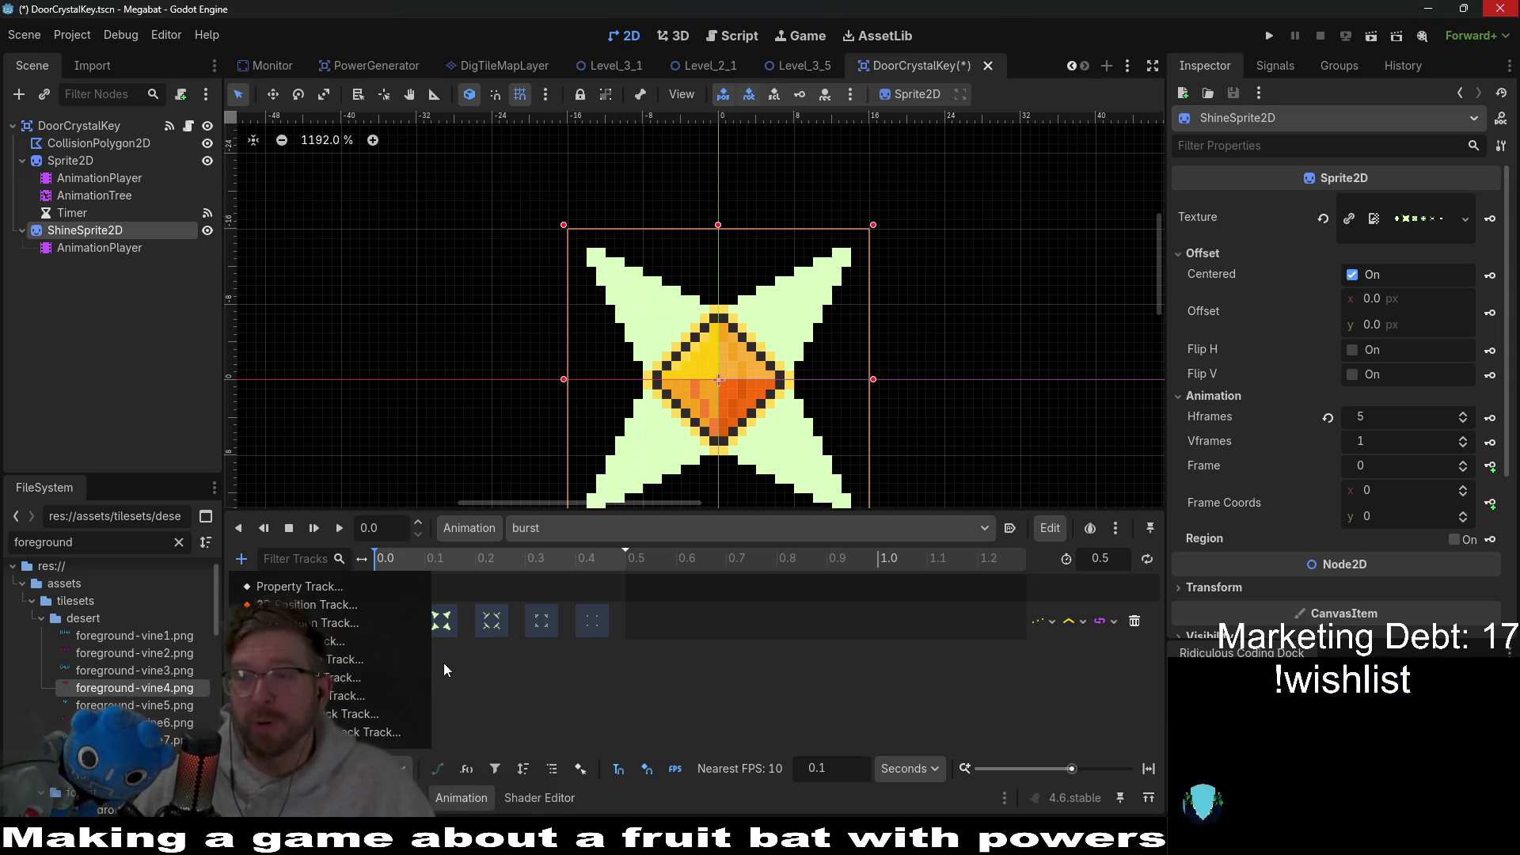
pyautogui.press('F5')
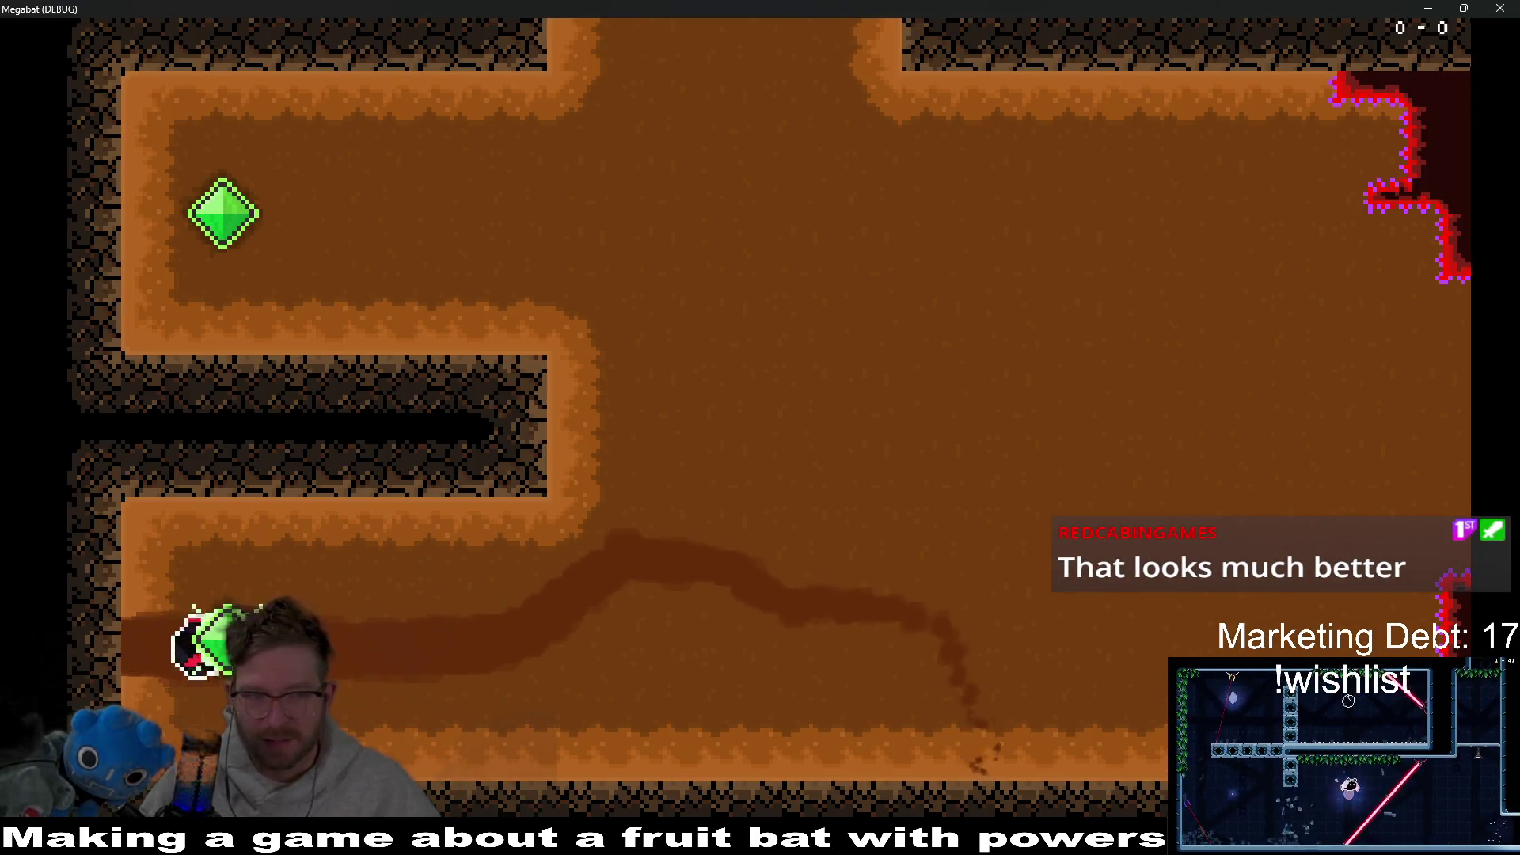
# Step: Steer the bat around the orange room's gems, up into the cave for the strawberry, and back
pyautogui.press('Right')
pyautogui.press('Up')
pyautogui.press('Left')
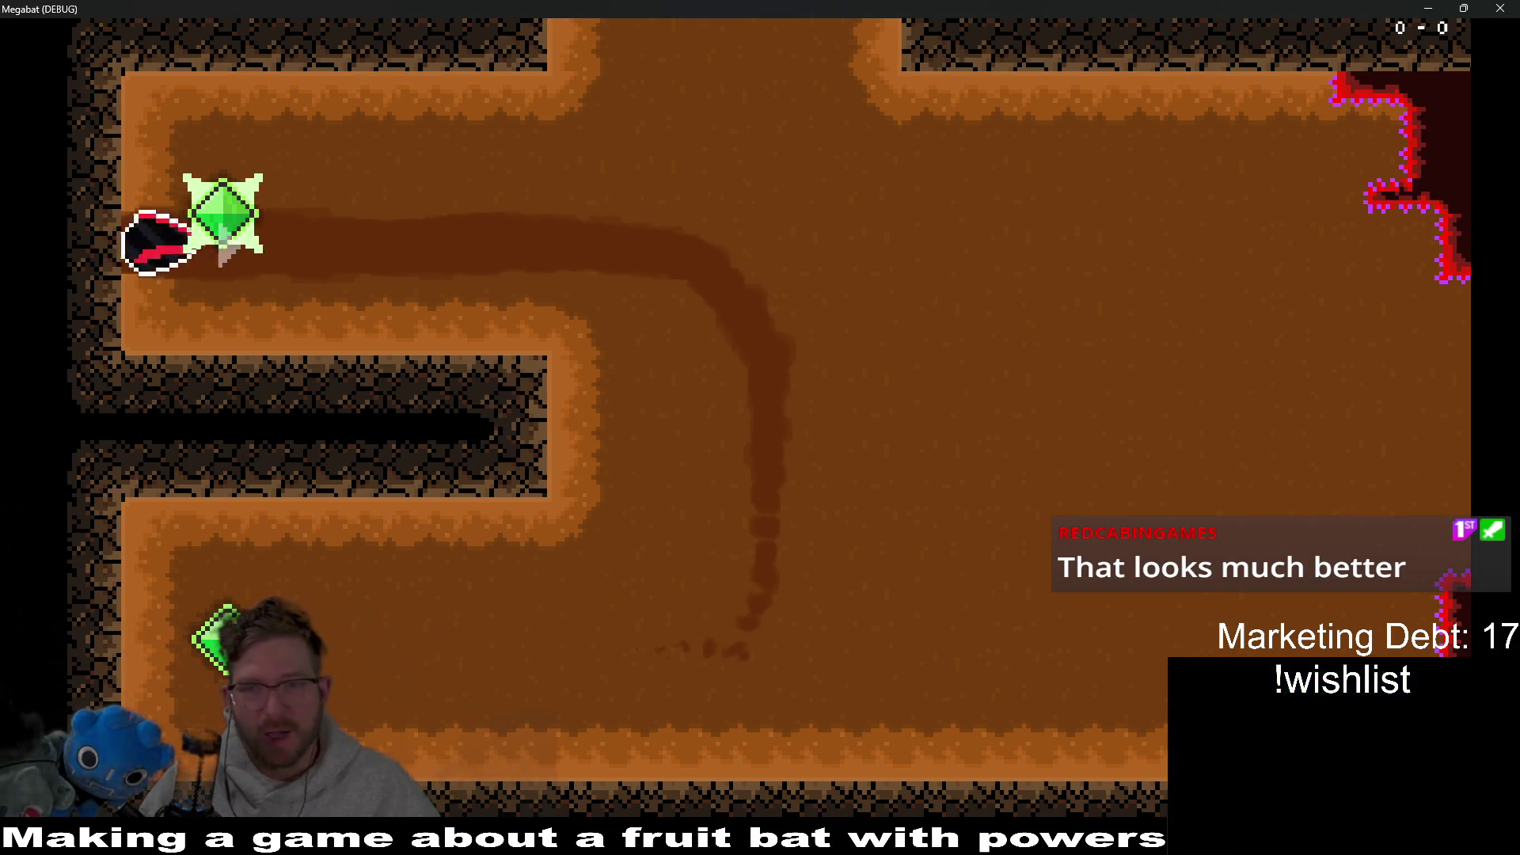
pyautogui.press('Right')
pyautogui.press('Down')
pyautogui.press('Left')
pyautogui.press('Right')
pyautogui.press('Up')
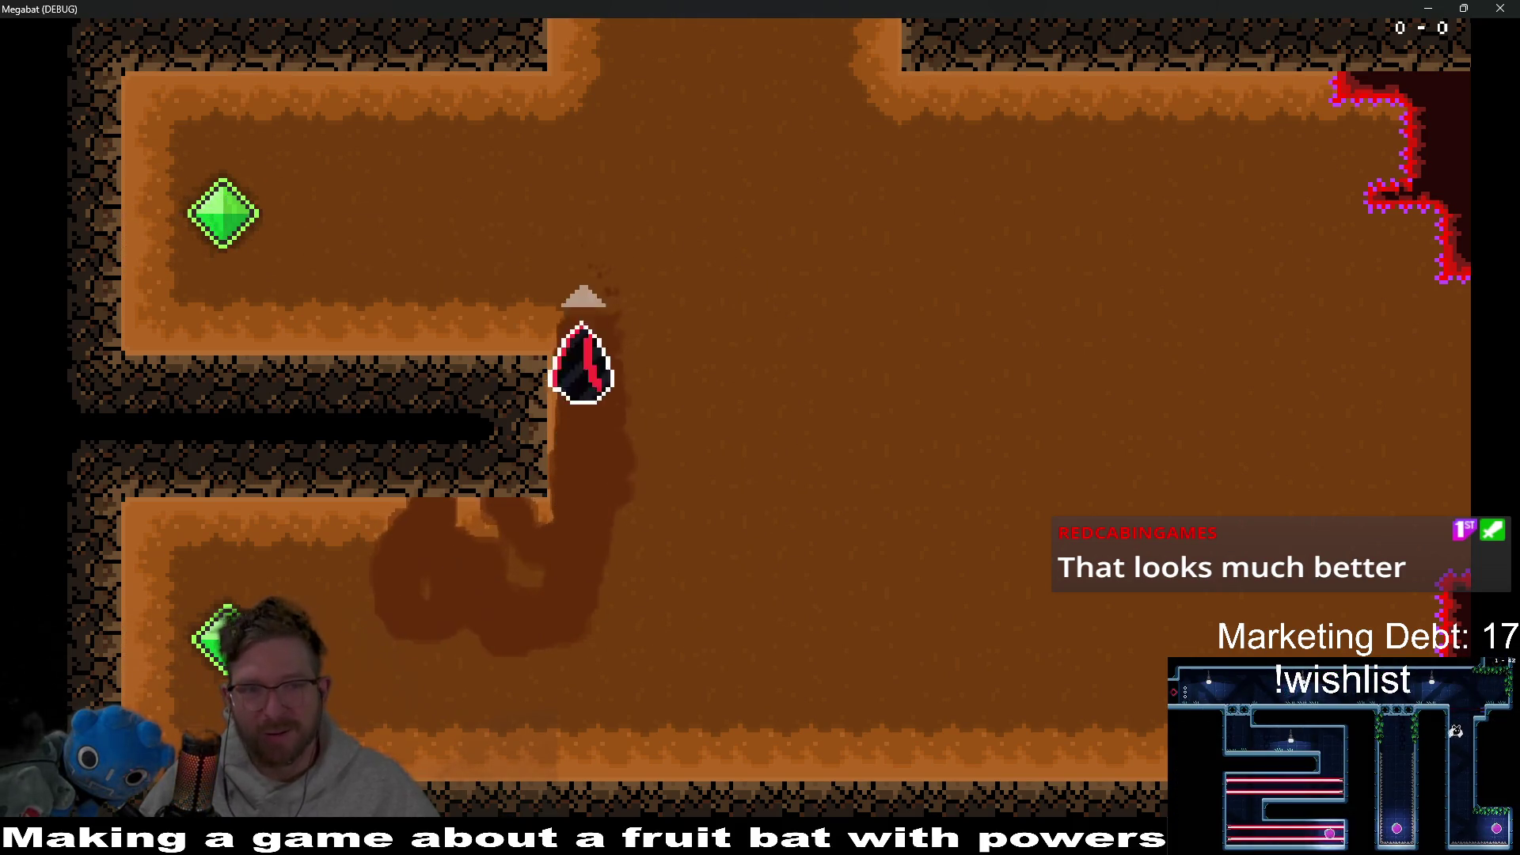
pyautogui.press('Up')
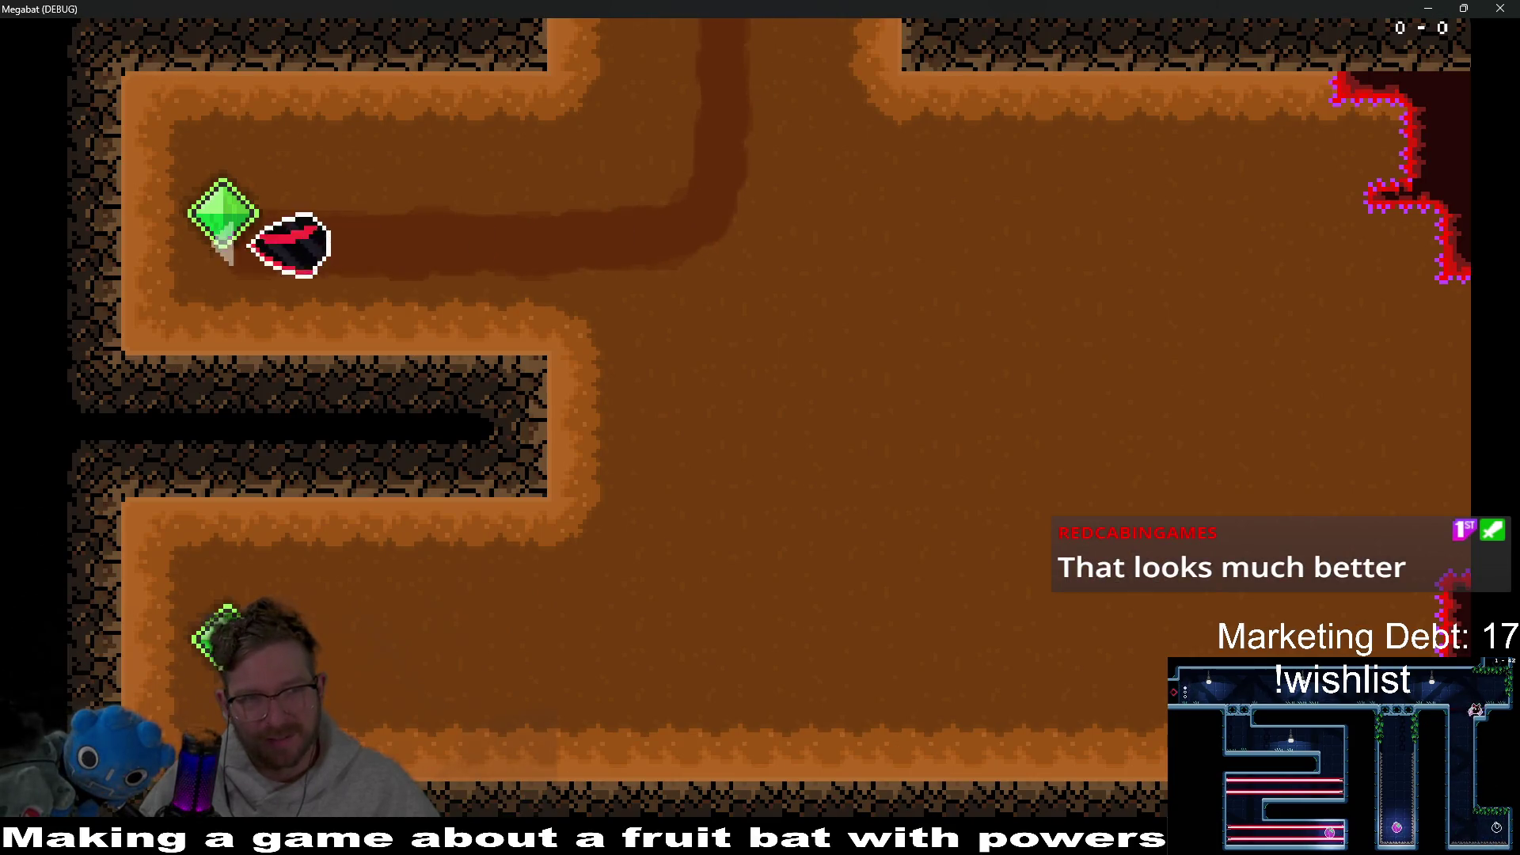
pyautogui.press('Right')
pyautogui.press('Down')
pyautogui.press('Left')
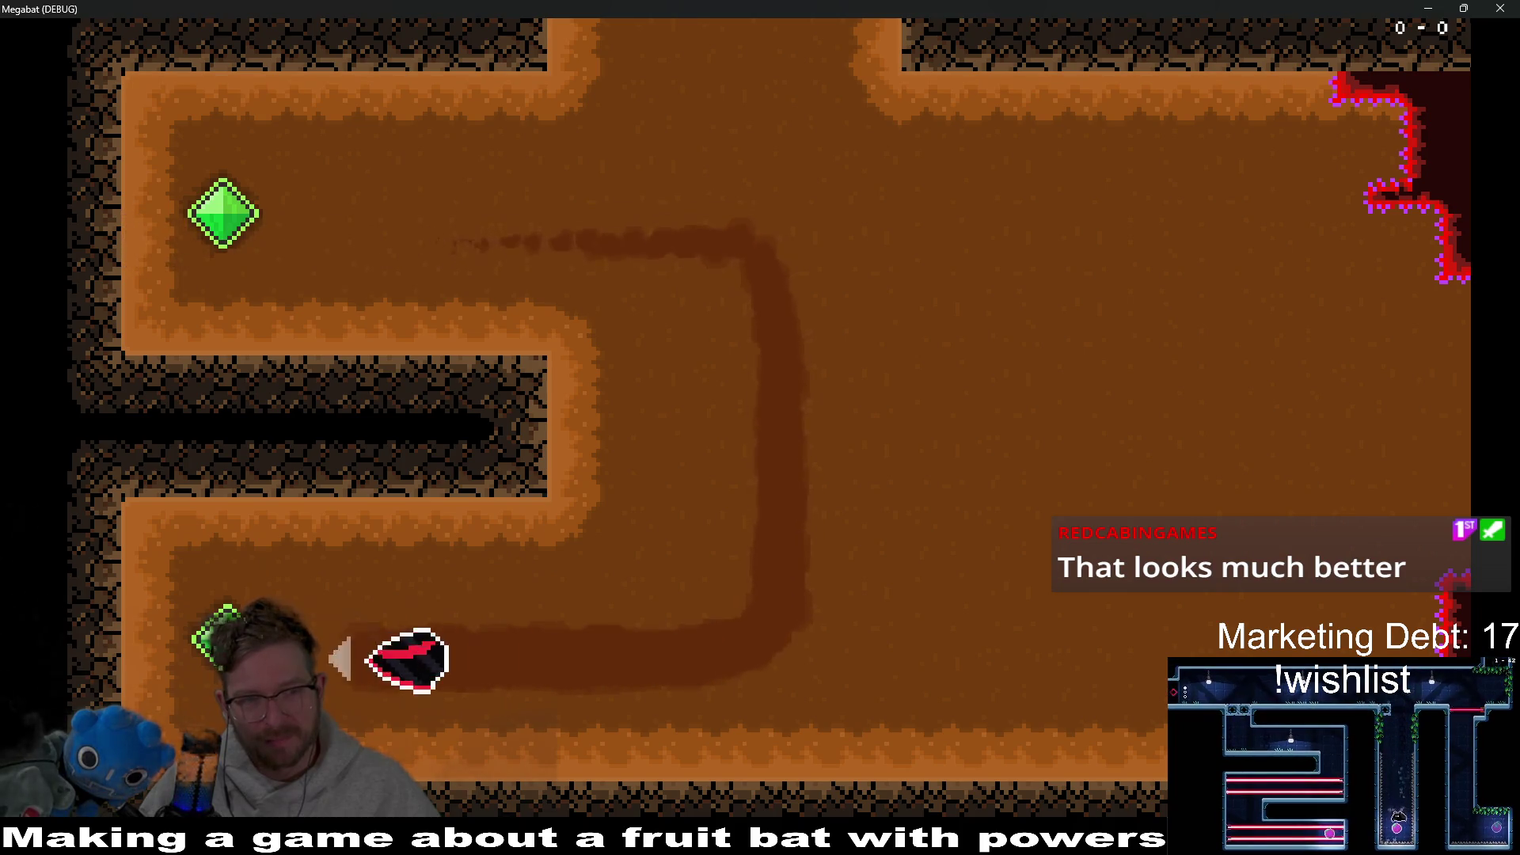
pyautogui.press('Right')
pyautogui.press('Up')
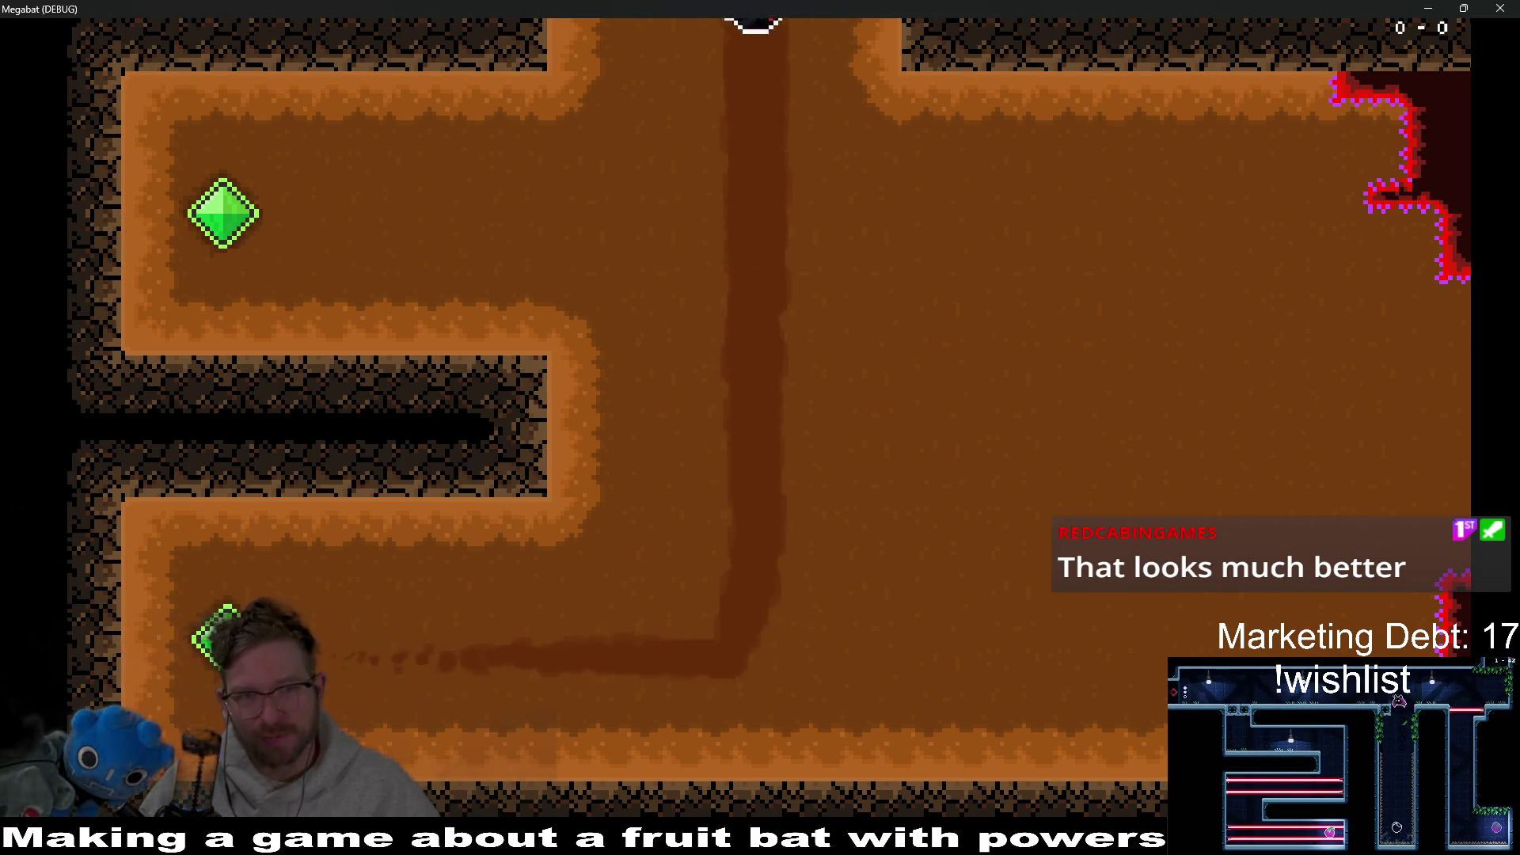
pyautogui.press('Left')
# Step: Drop back into the orange tunnel, collect the green gem, and fly toward the red hazard
pyautogui.press('Down')
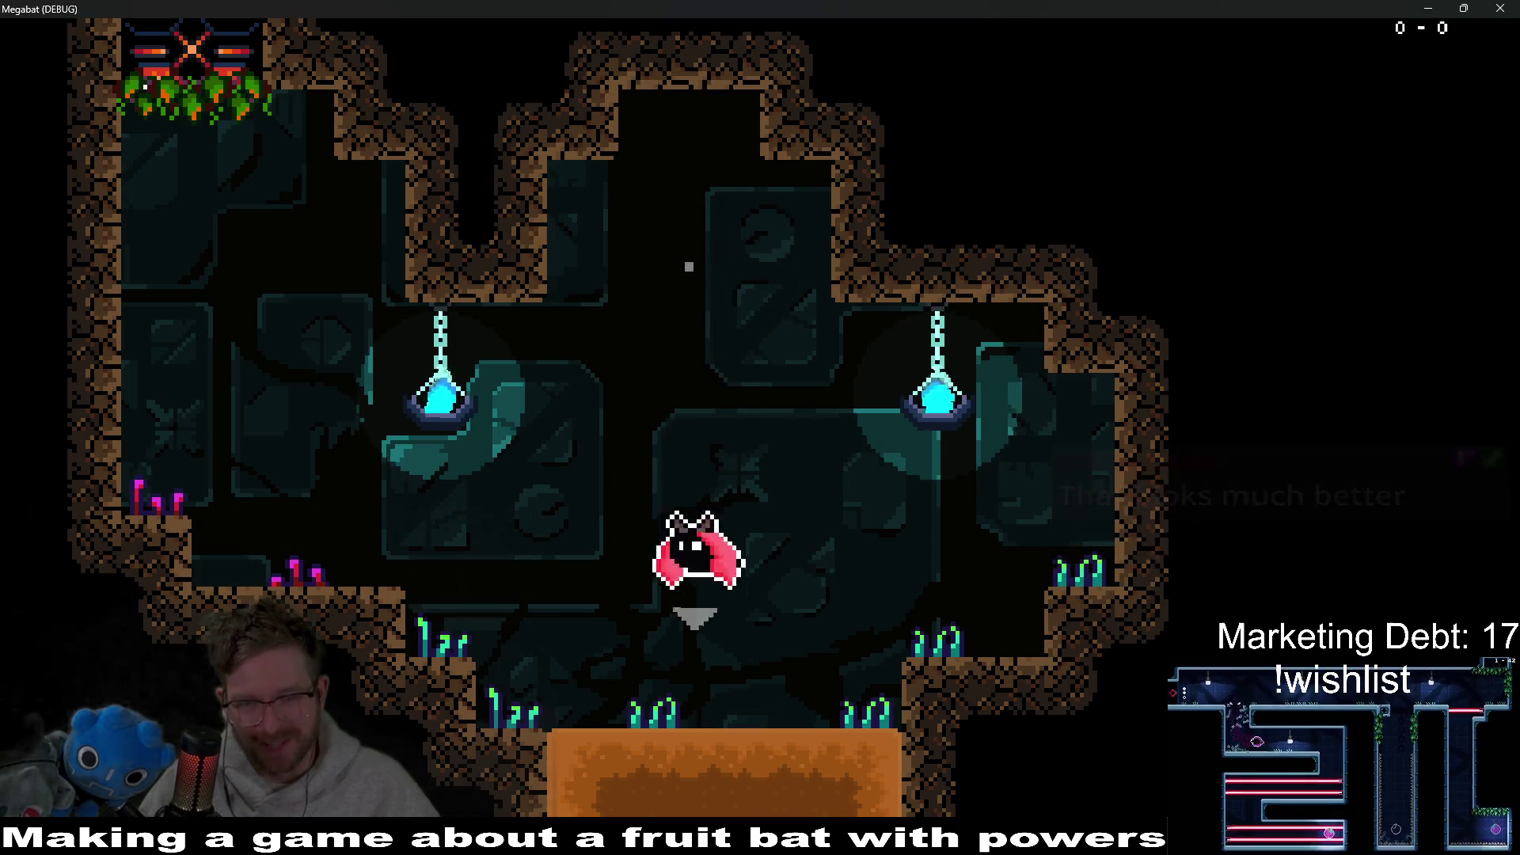
pyautogui.press('Left')
pyautogui.press('Right')
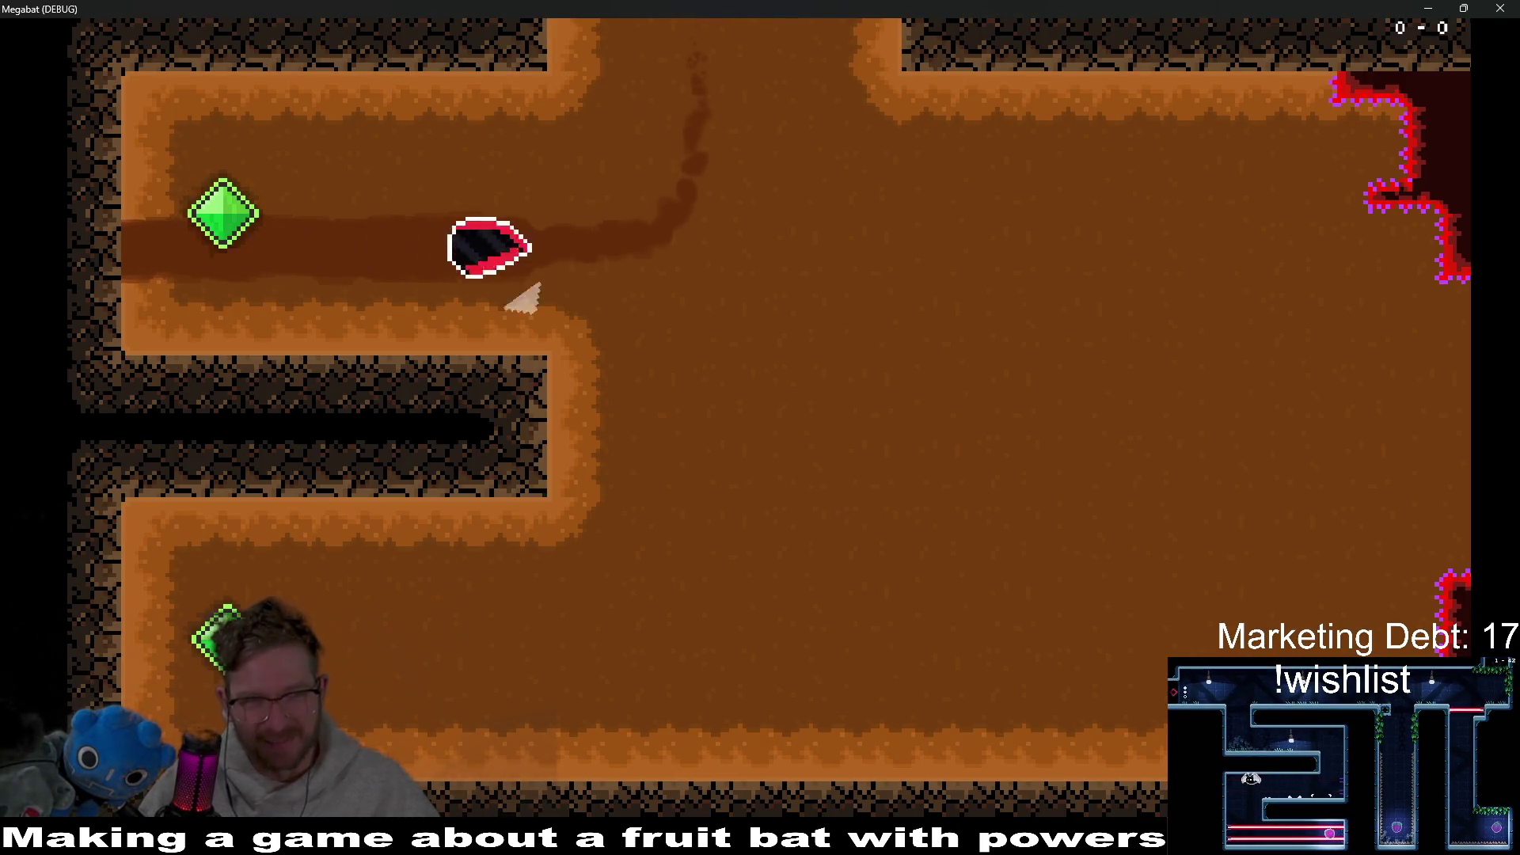
pyautogui.press('Left')
pyautogui.press('Down')
pyautogui.press('Up')
pyautogui.press('Down')
pyautogui.press('Up')
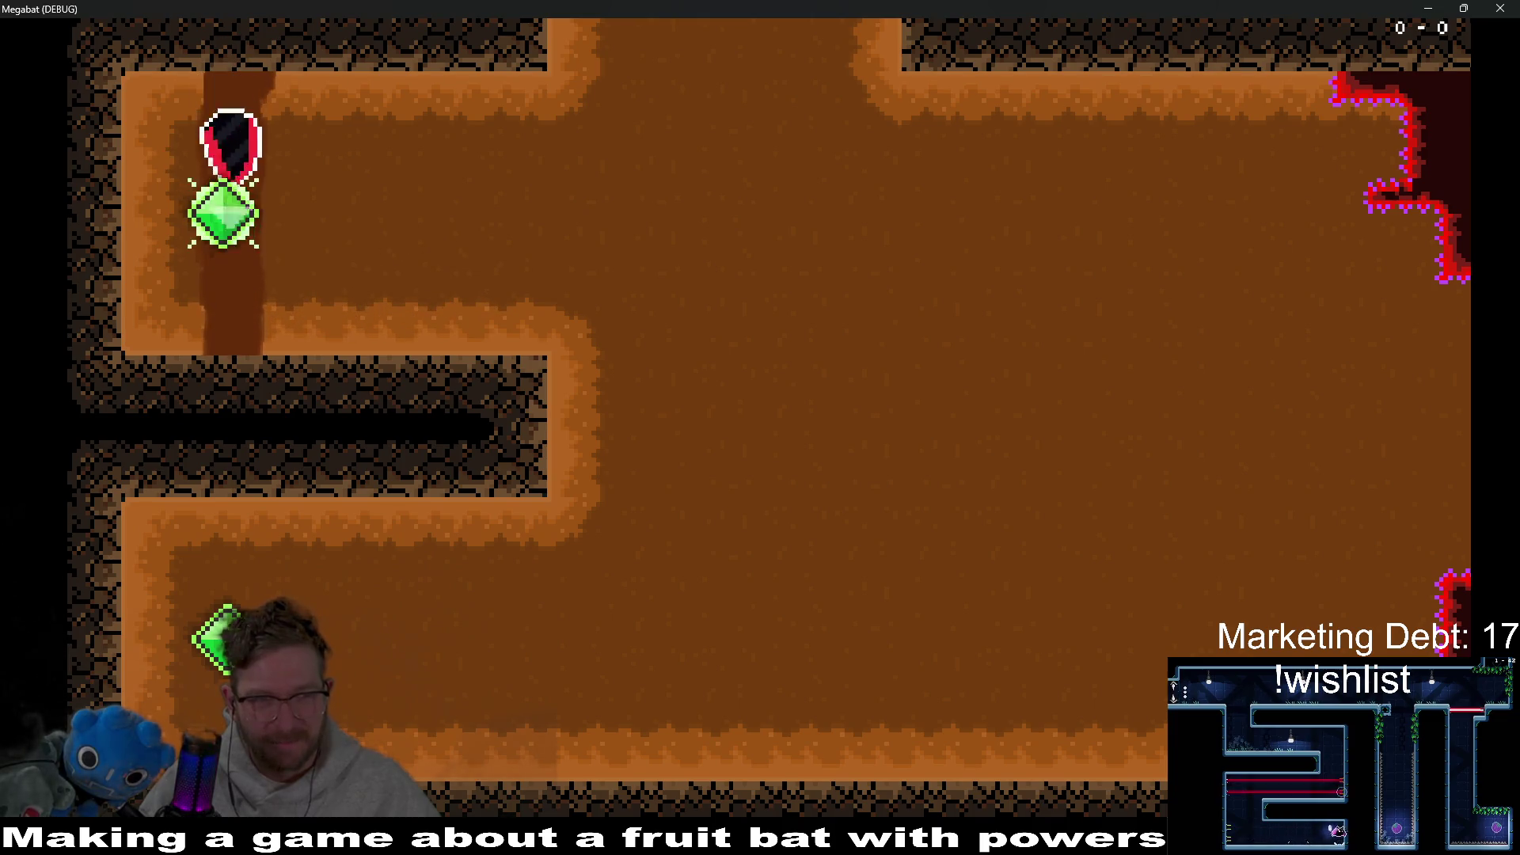
pyautogui.press('Down')
pyautogui.press('Right')
pyautogui.press('Up')
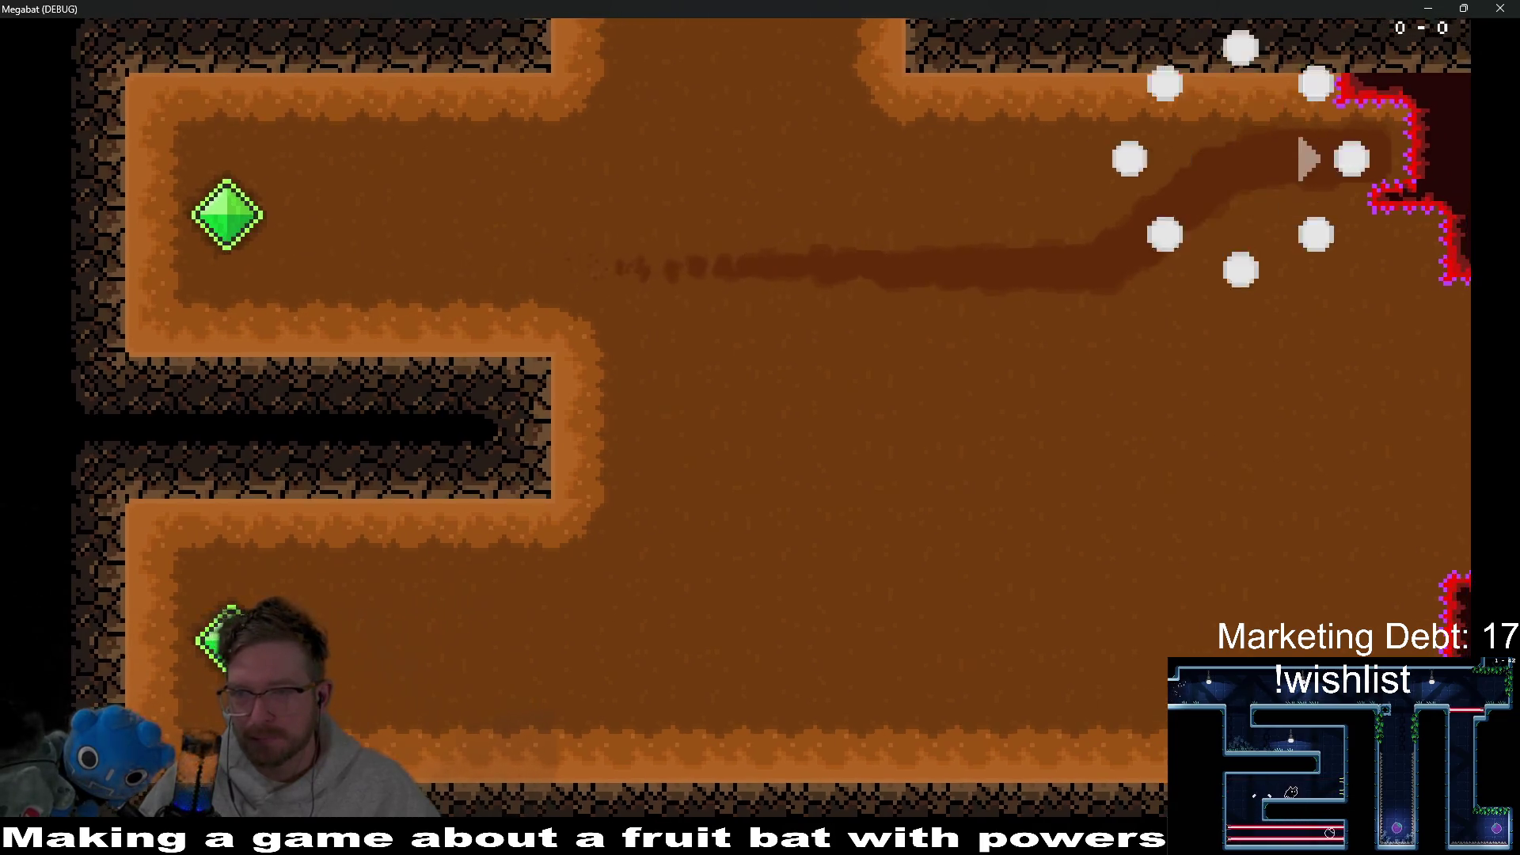
# Step: After respawning, grab the strawberry, fly between both rooms, and close the game with F8
pyautogui.press('Down')
pyautogui.press('Up')
pyautogui.press('Left')
pyautogui.press('Down')
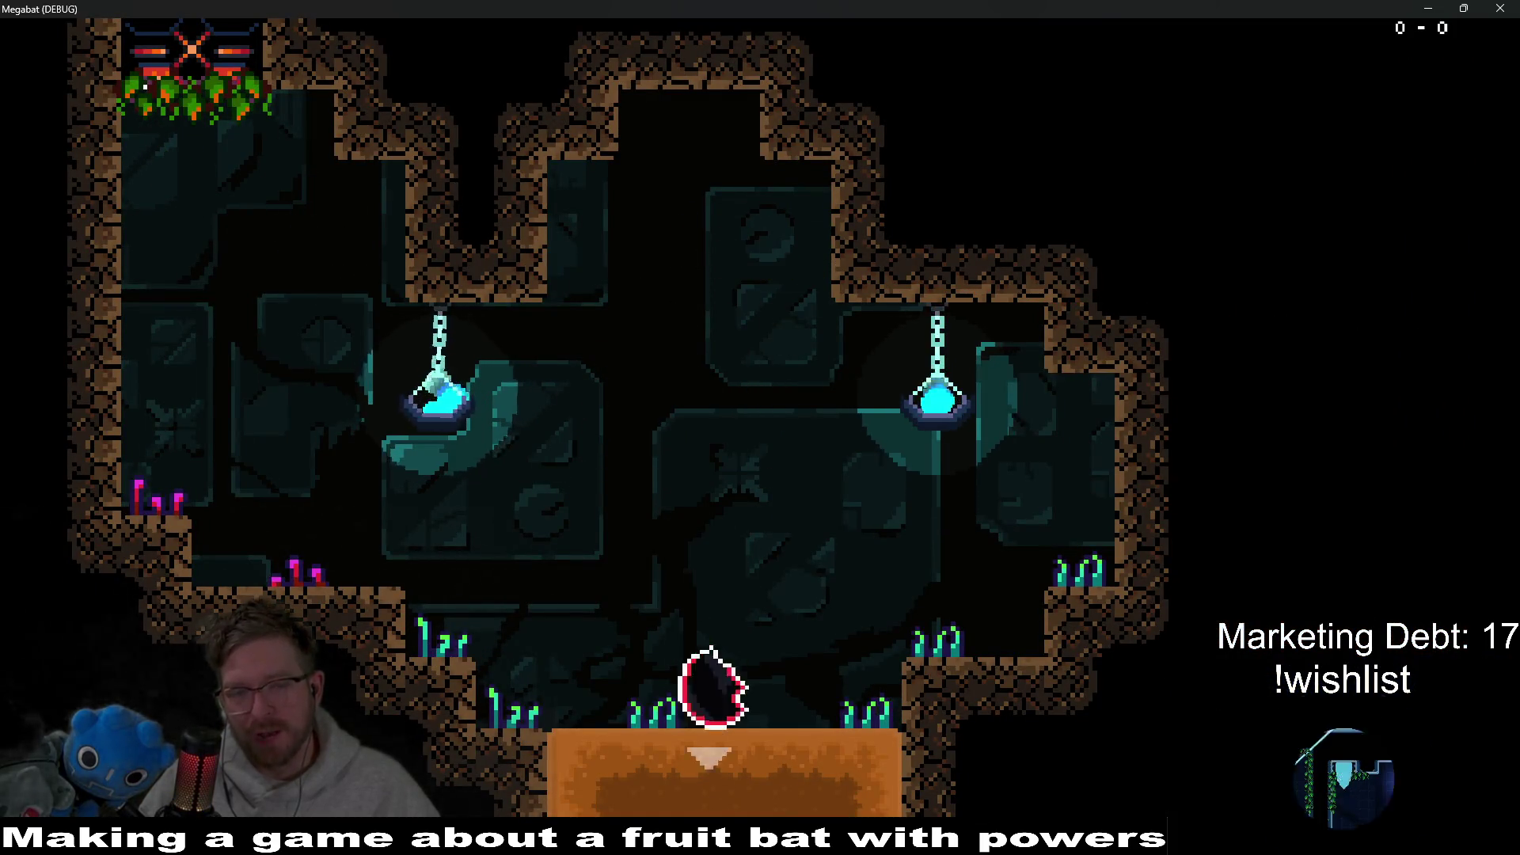
pyautogui.press('Left')
pyautogui.press('Right')
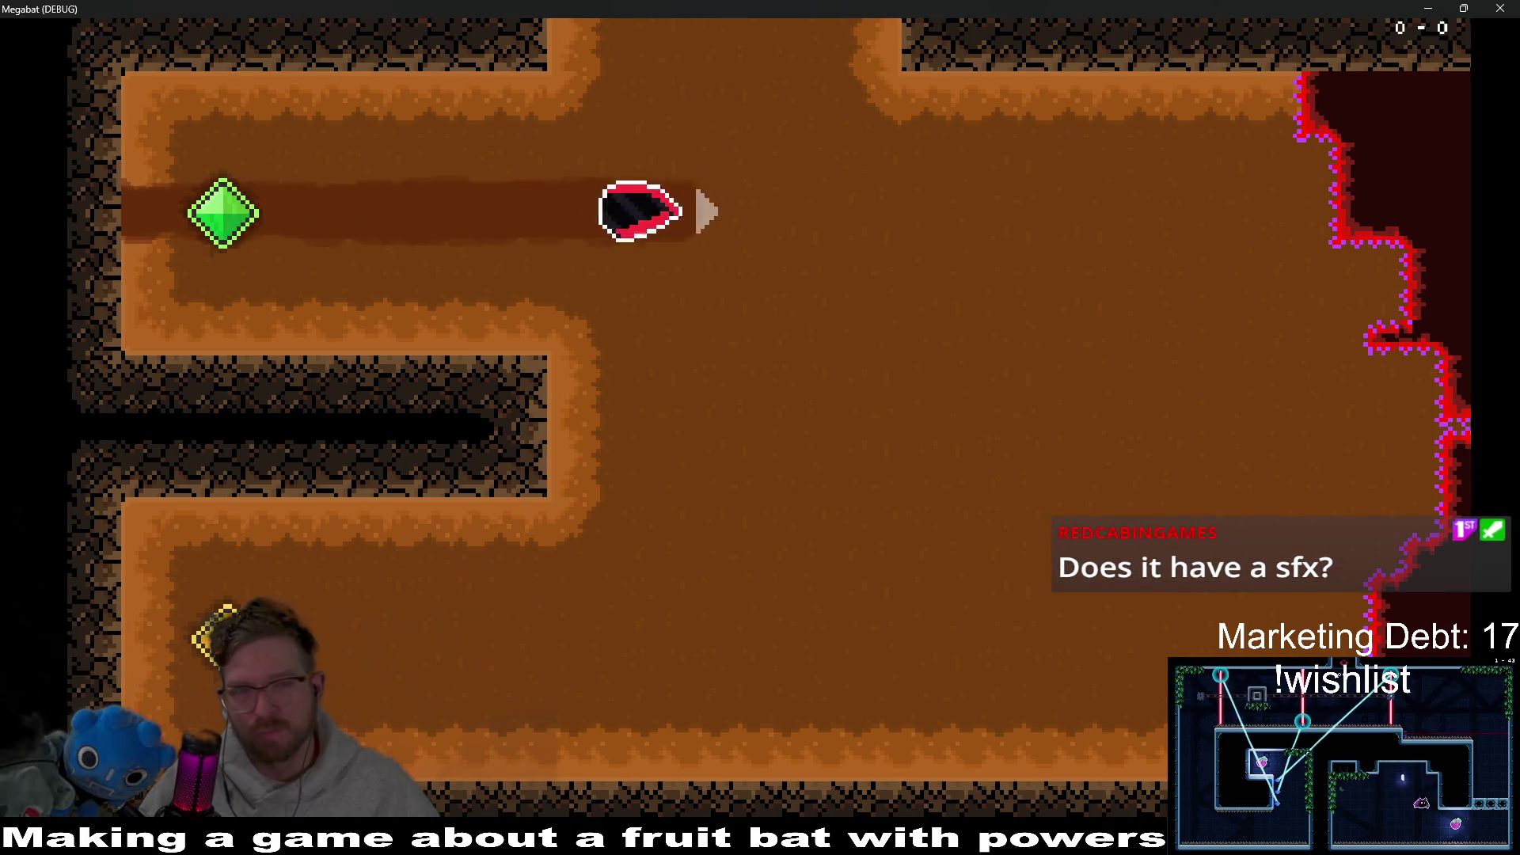
pyautogui.press('Up')
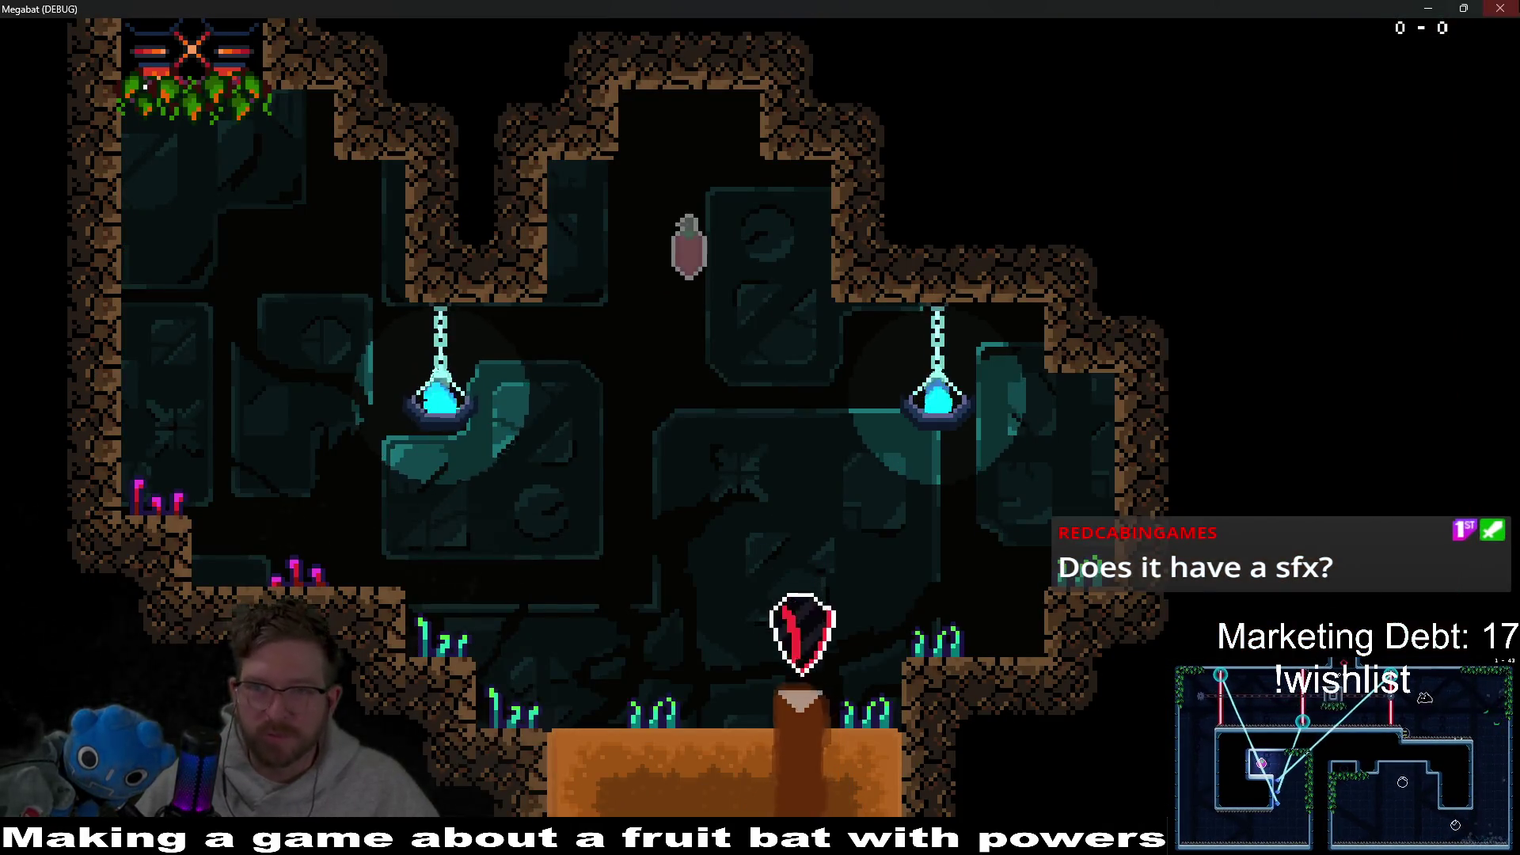
pyautogui.press('Down')
pyautogui.press('F8')
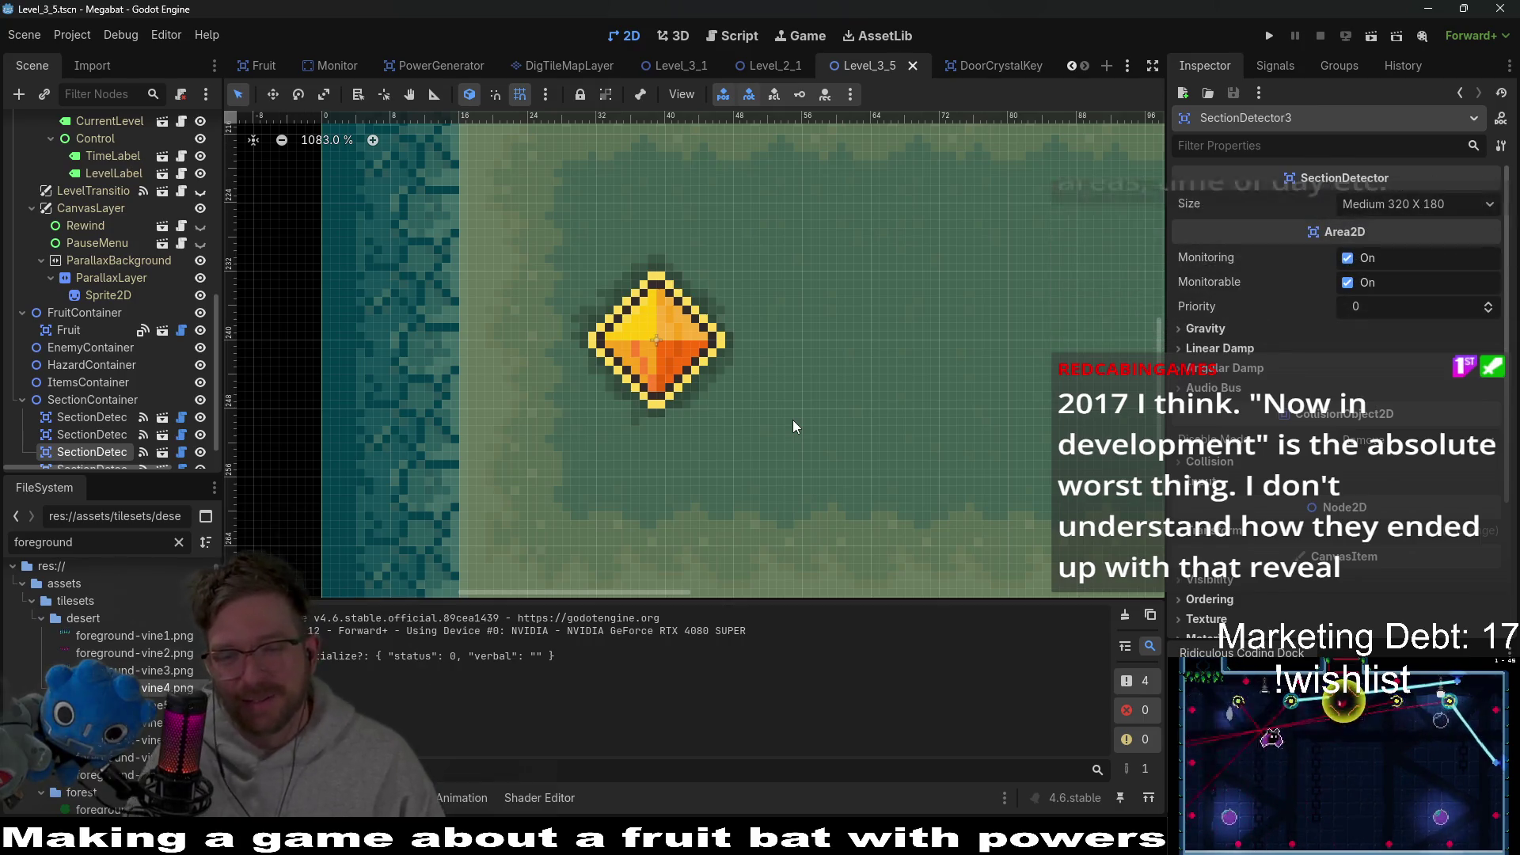
# Step: Zoom and pan across the Level_3_5 canvas, then switch to the DoorCrystalKey scene tab
pyautogui.scroll(-5, 870, 408)
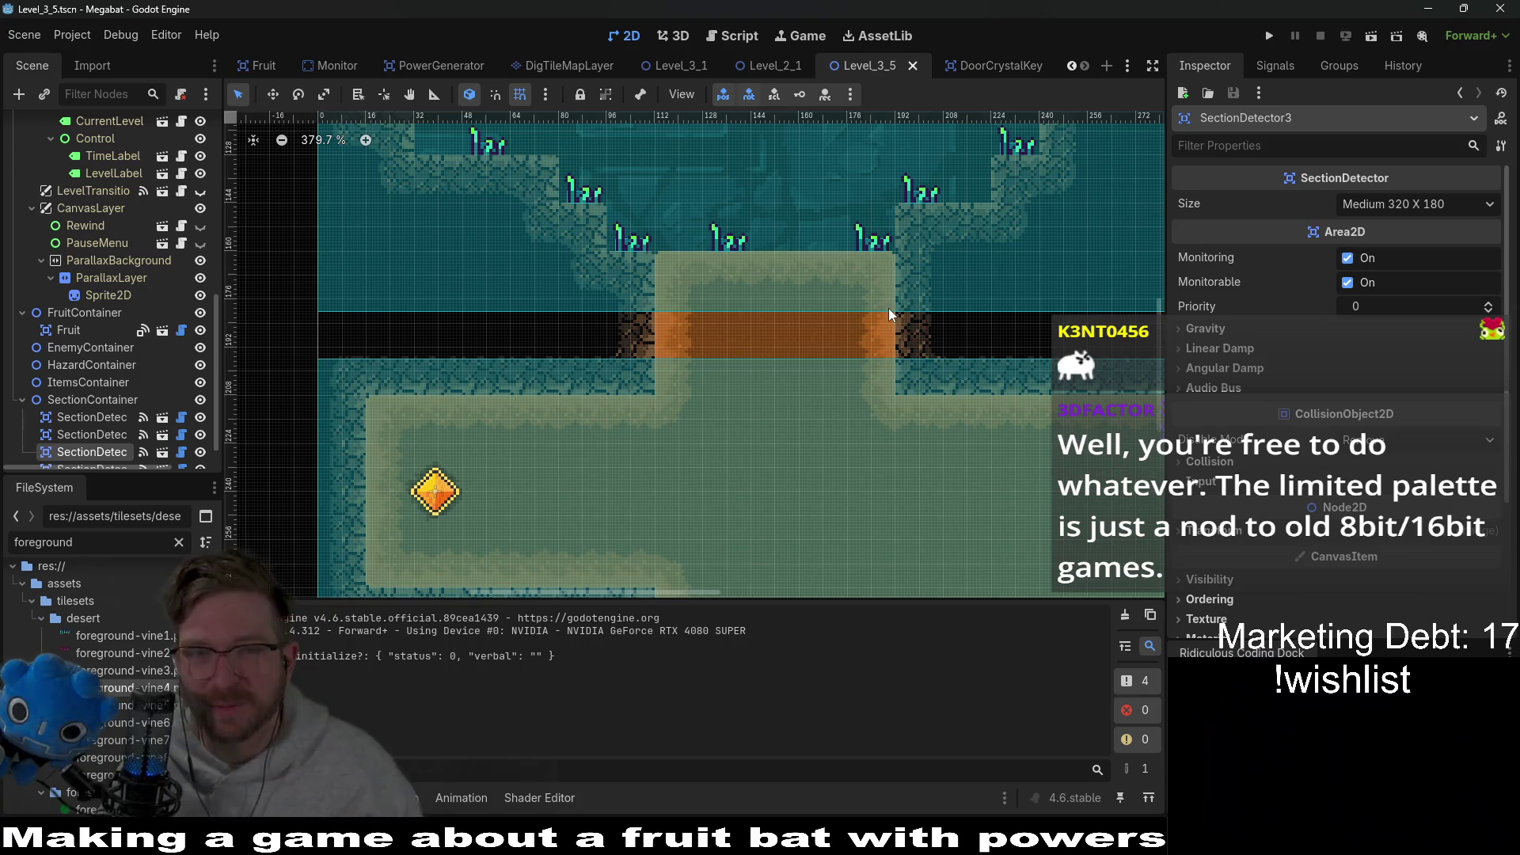
pyautogui.scroll(-4, 835, 304)
pyautogui.scroll(-1, 835, 304)
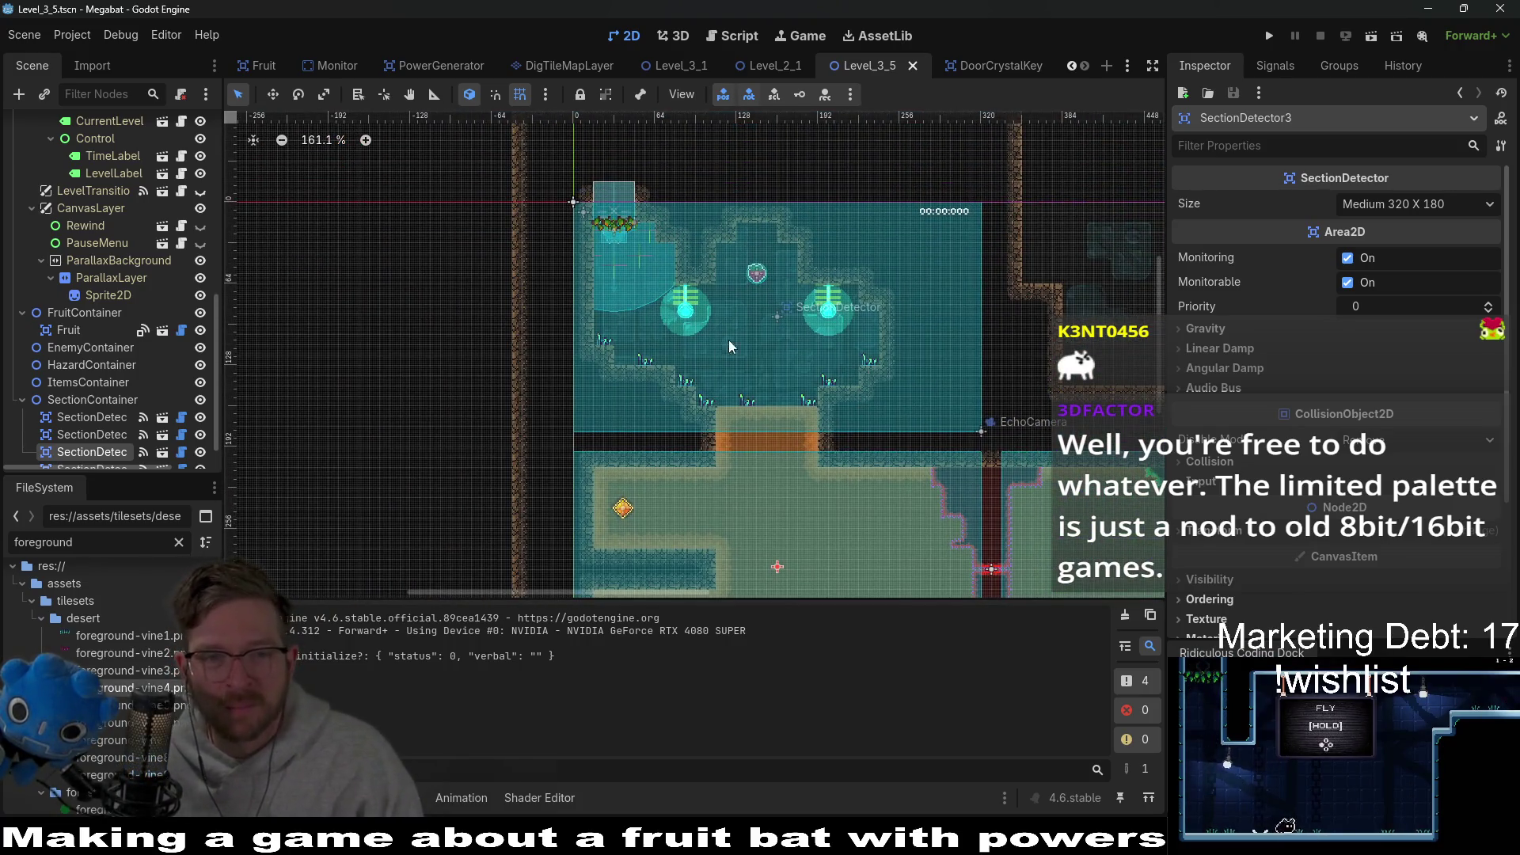
pyautogui.moveTo(943, 350)
pyautogui.mouseDown()
pyautogui.moveTo(980, 264)
pyautogui.moveTo(890, 252)
pyautogui.moveTo(905, 252)
pyautogui.mouseUp()
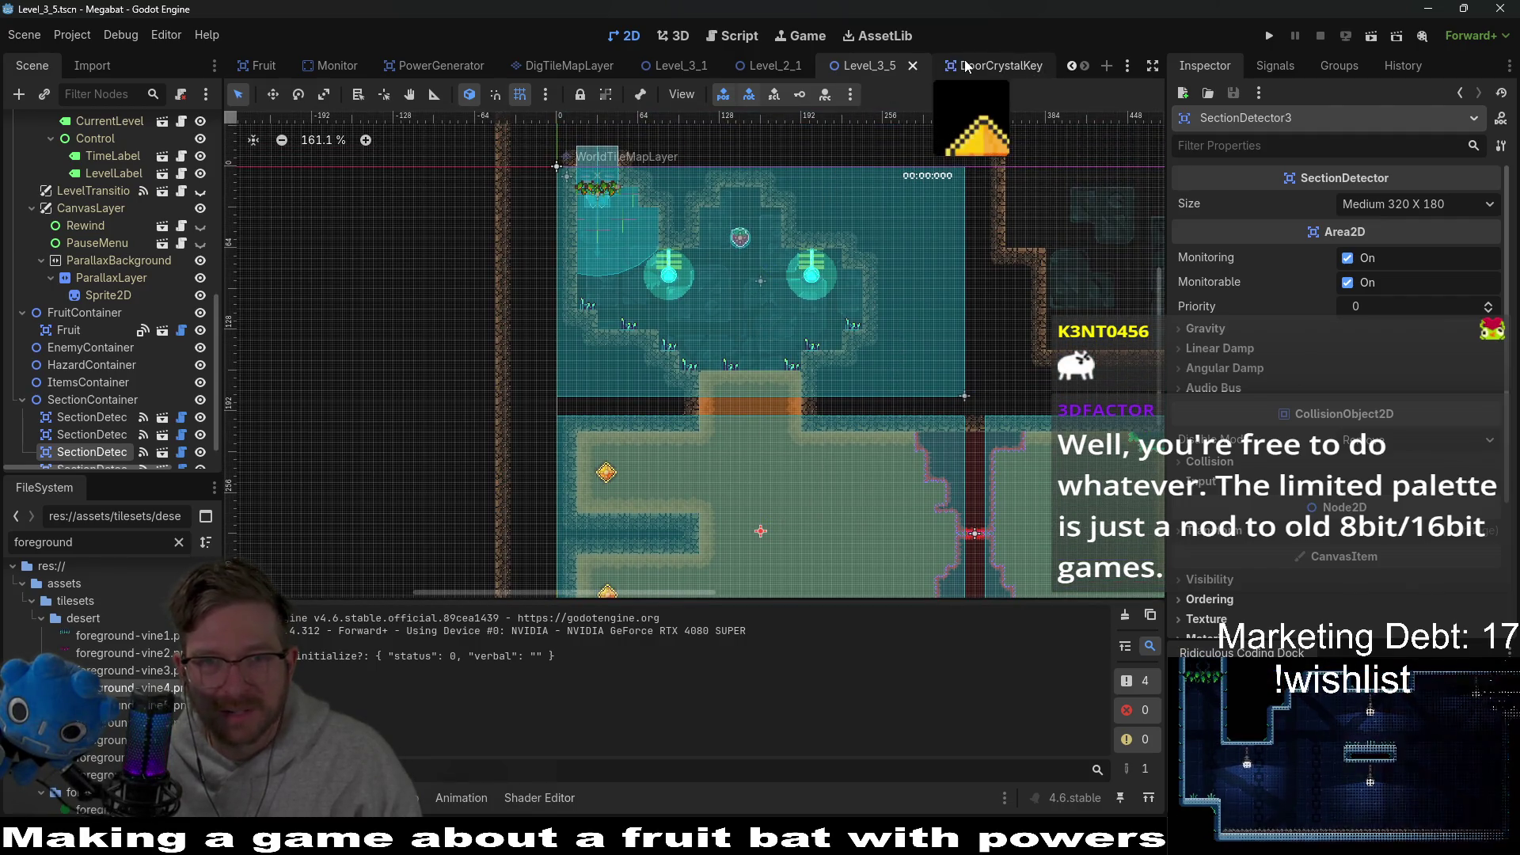
pyautogui.scroll(5, 701, 444)
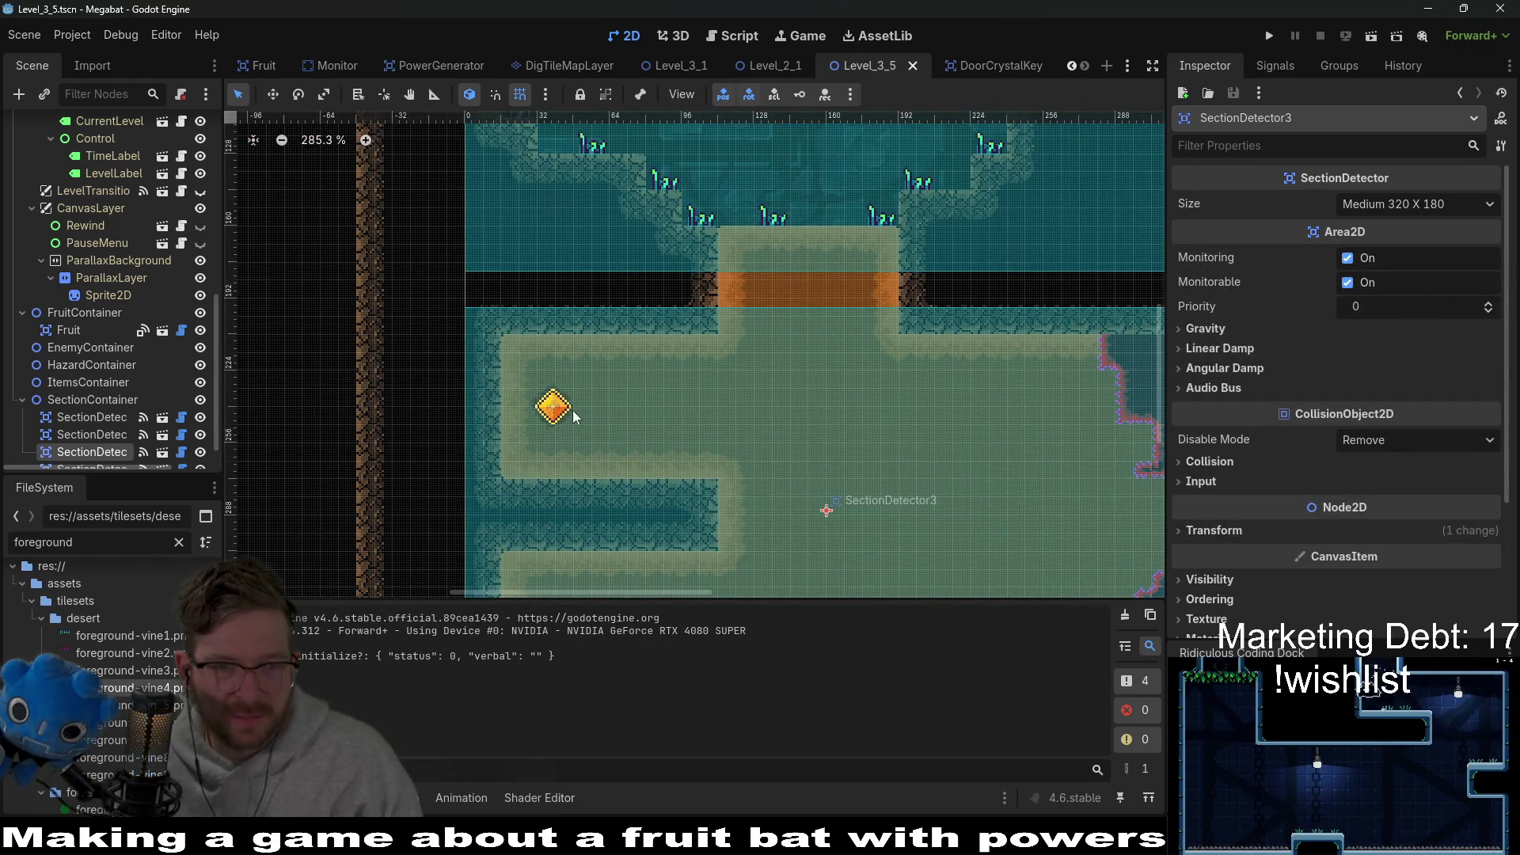
pyautogui.click(976, 65)
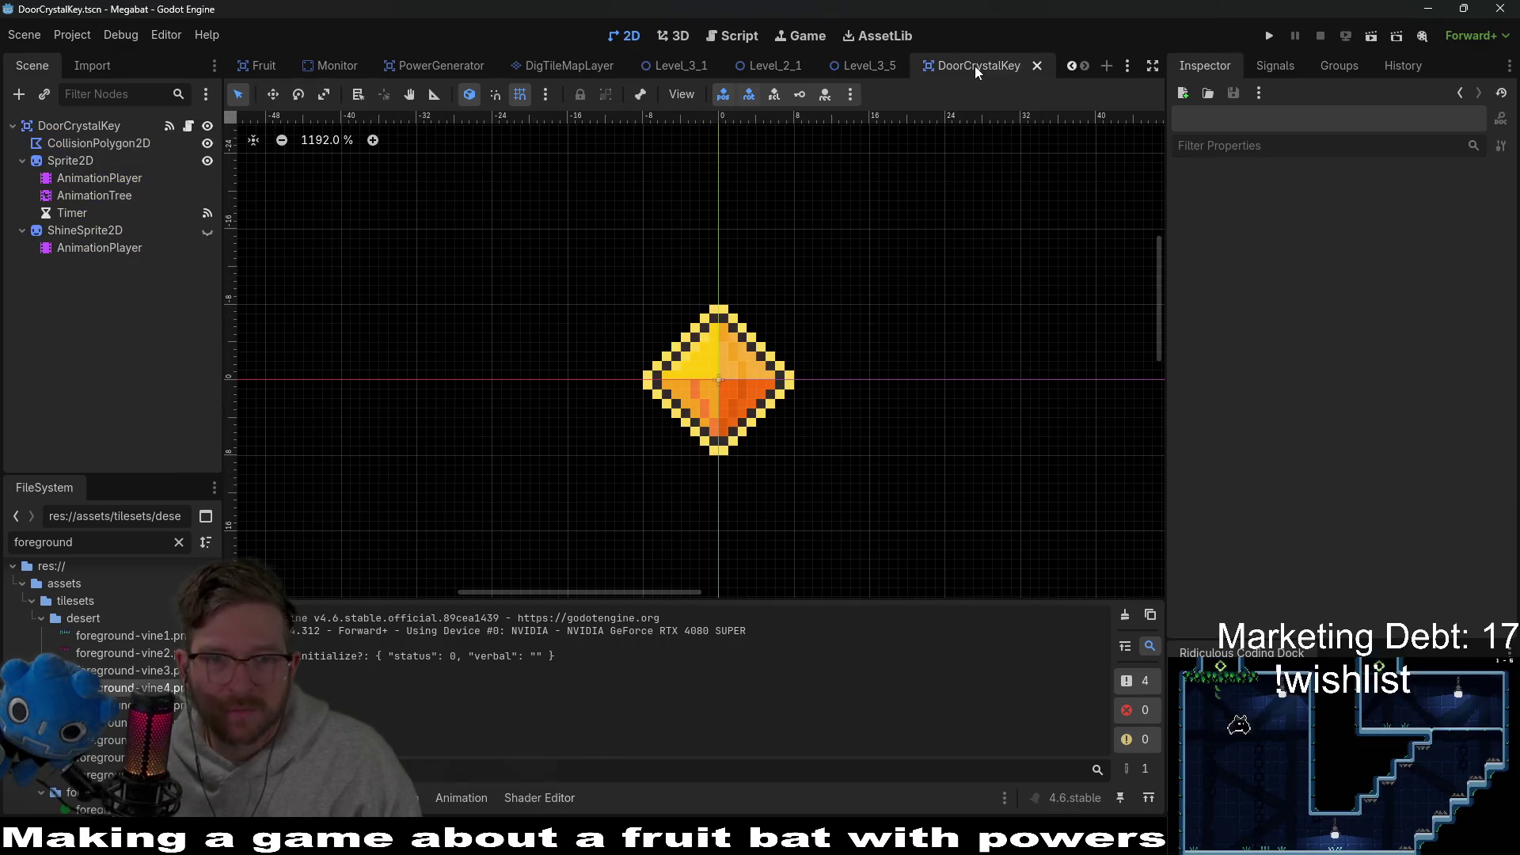
# Step: Close the DoorCrystalKey scene tab with a middle-click to return to Level_3_5
pyautogui.middleClick(980, 67)
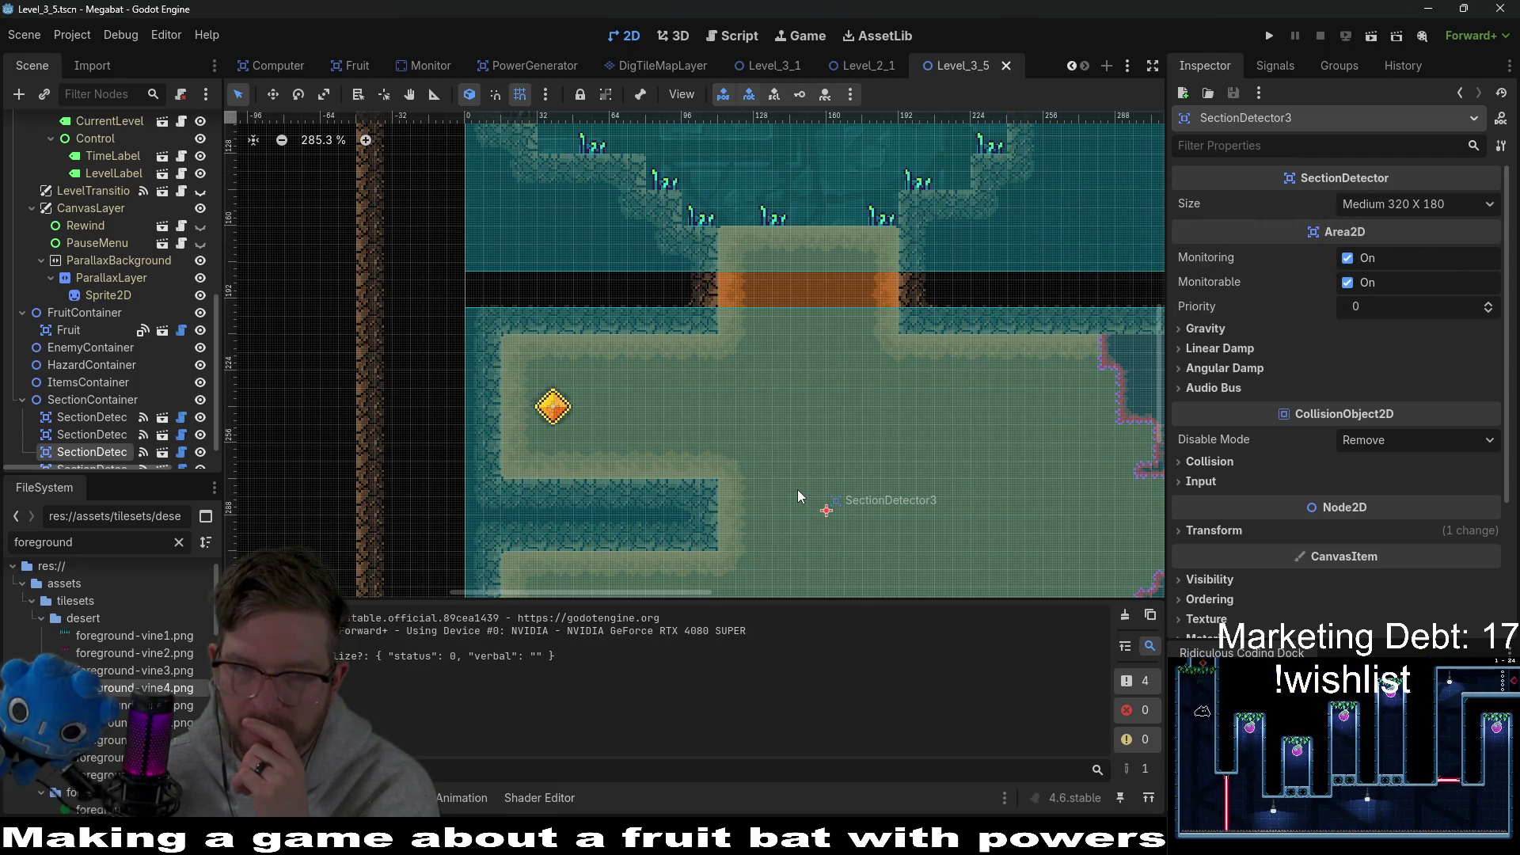
# Step: Zoom out over the whole Level_3_5 layout, then switch to the Obsidian window
pyautogui.scroll(-4, 798, 493)
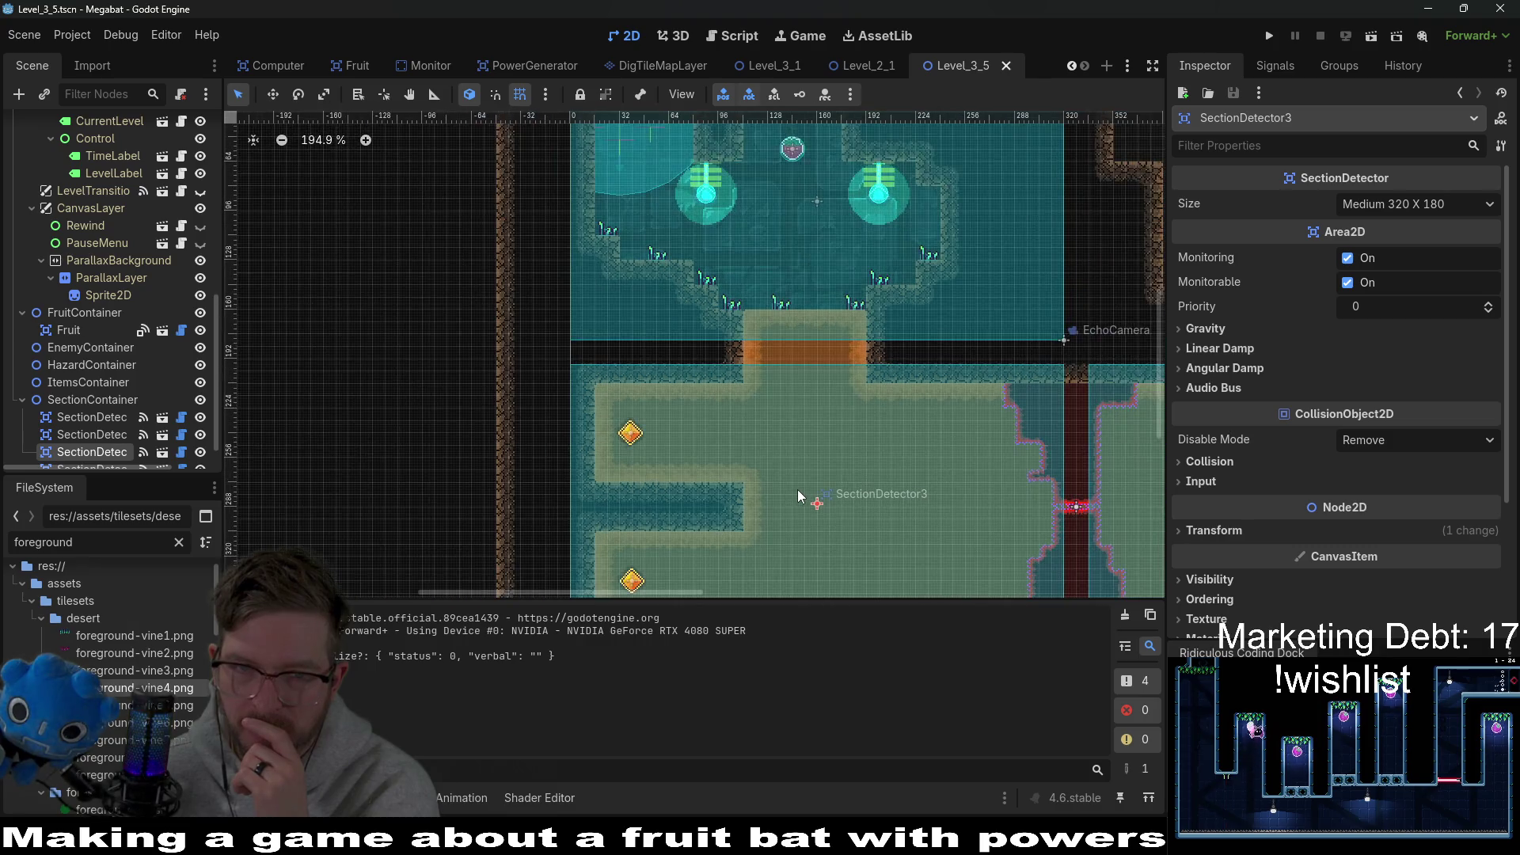
pyautogui.hscroll(5, 815, 402)
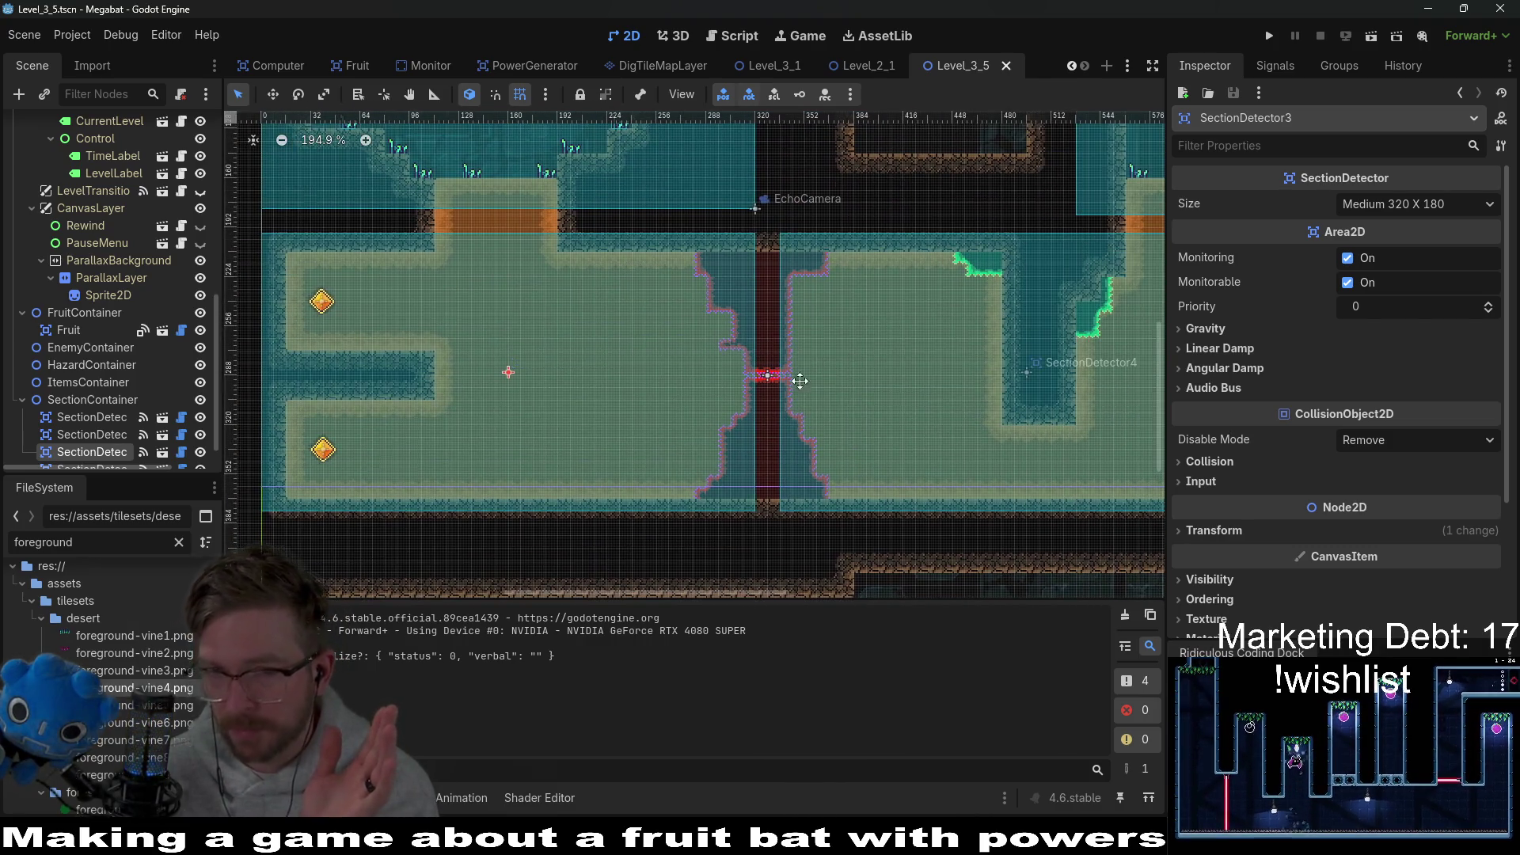
pyautogui.scroll(1, 838, 349)
pyautogui.scroll(-4, 839, 351)
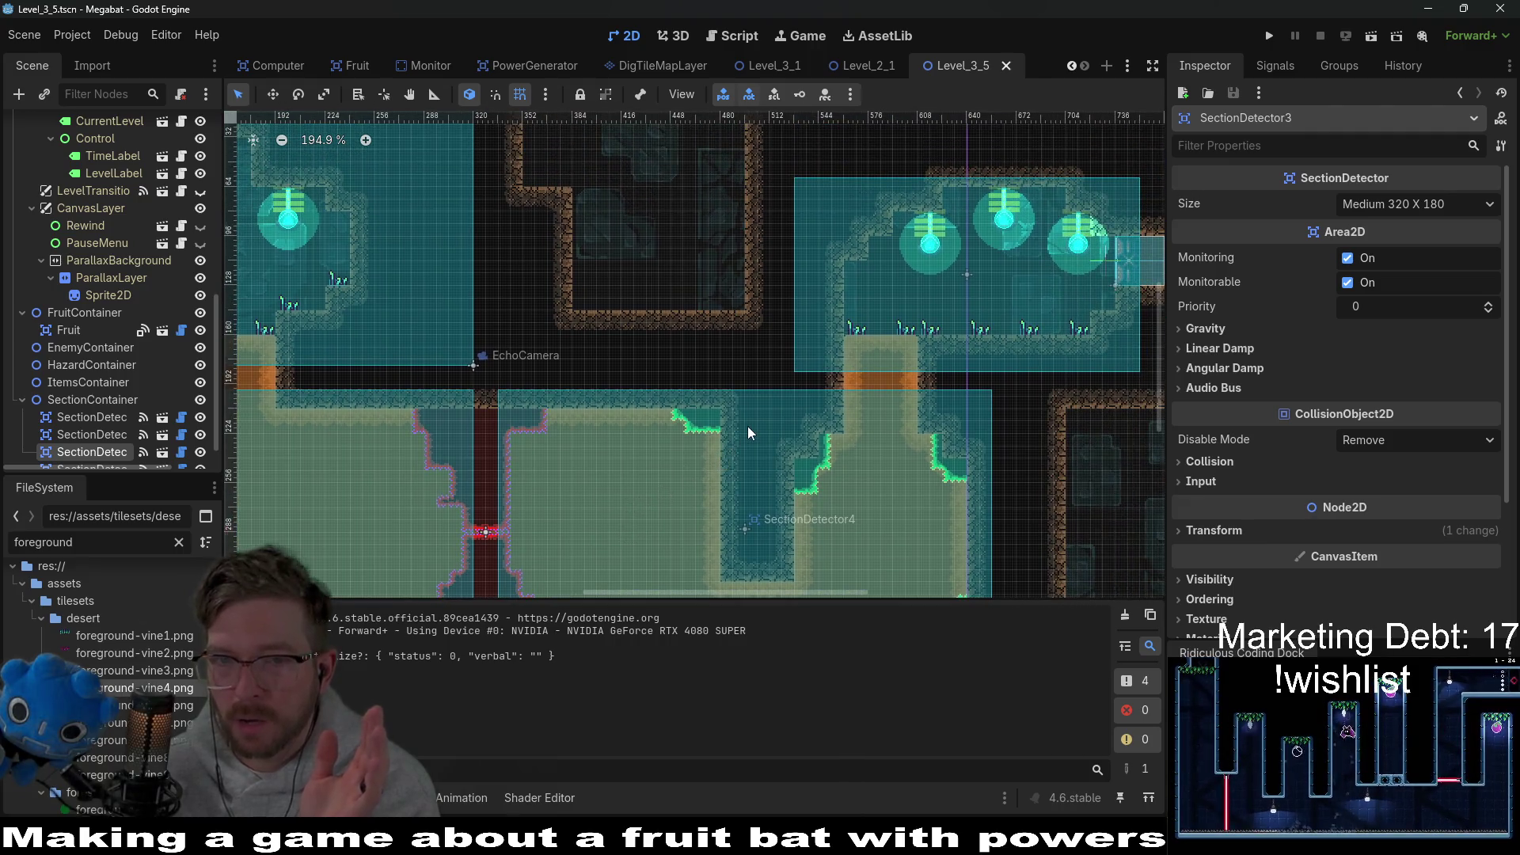
pyautogui.scroll(-4, 747, 431)
pyautogui.scroll(-2, 729, 431)
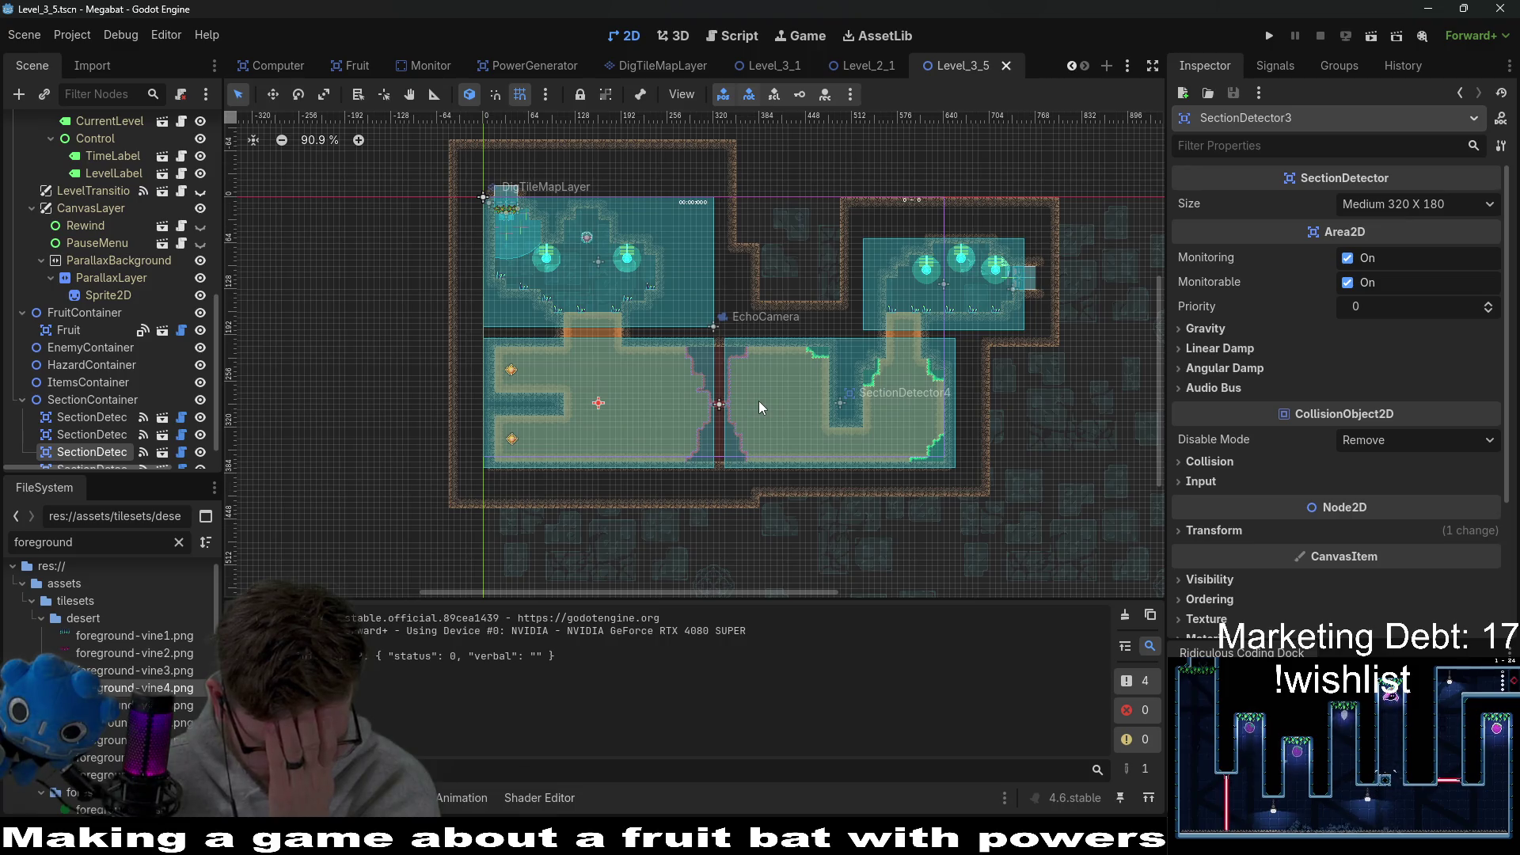
pyautogui.hotkey('alt', 'Tab')
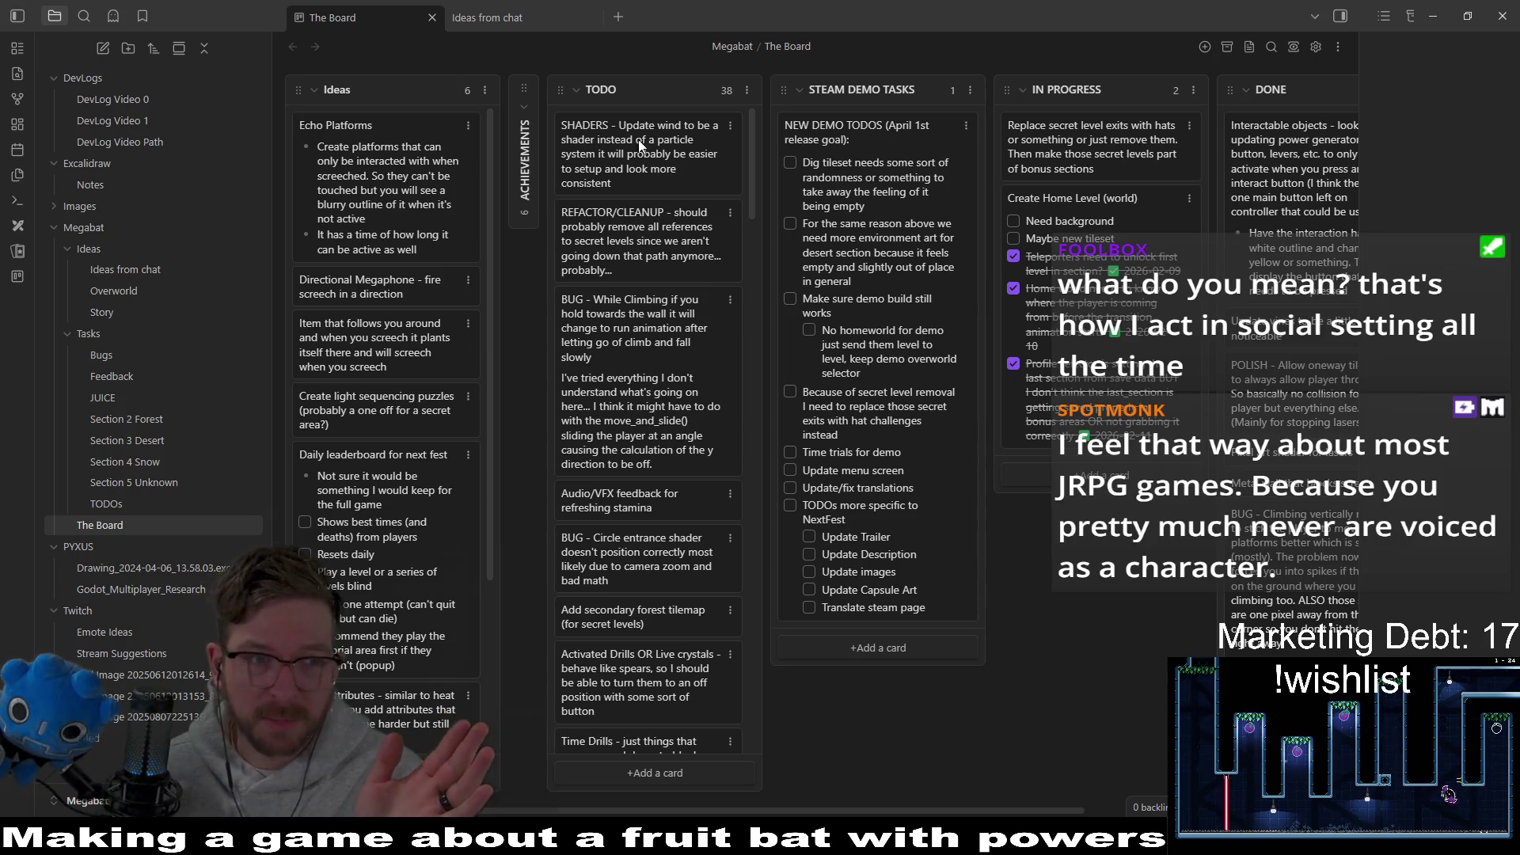
# Step: Open the Excalidraw Notes drawing and try a rectangle, then undo it
pyautogui.click(129, 185)
pyautogui.scroll(-5, 816, 428)
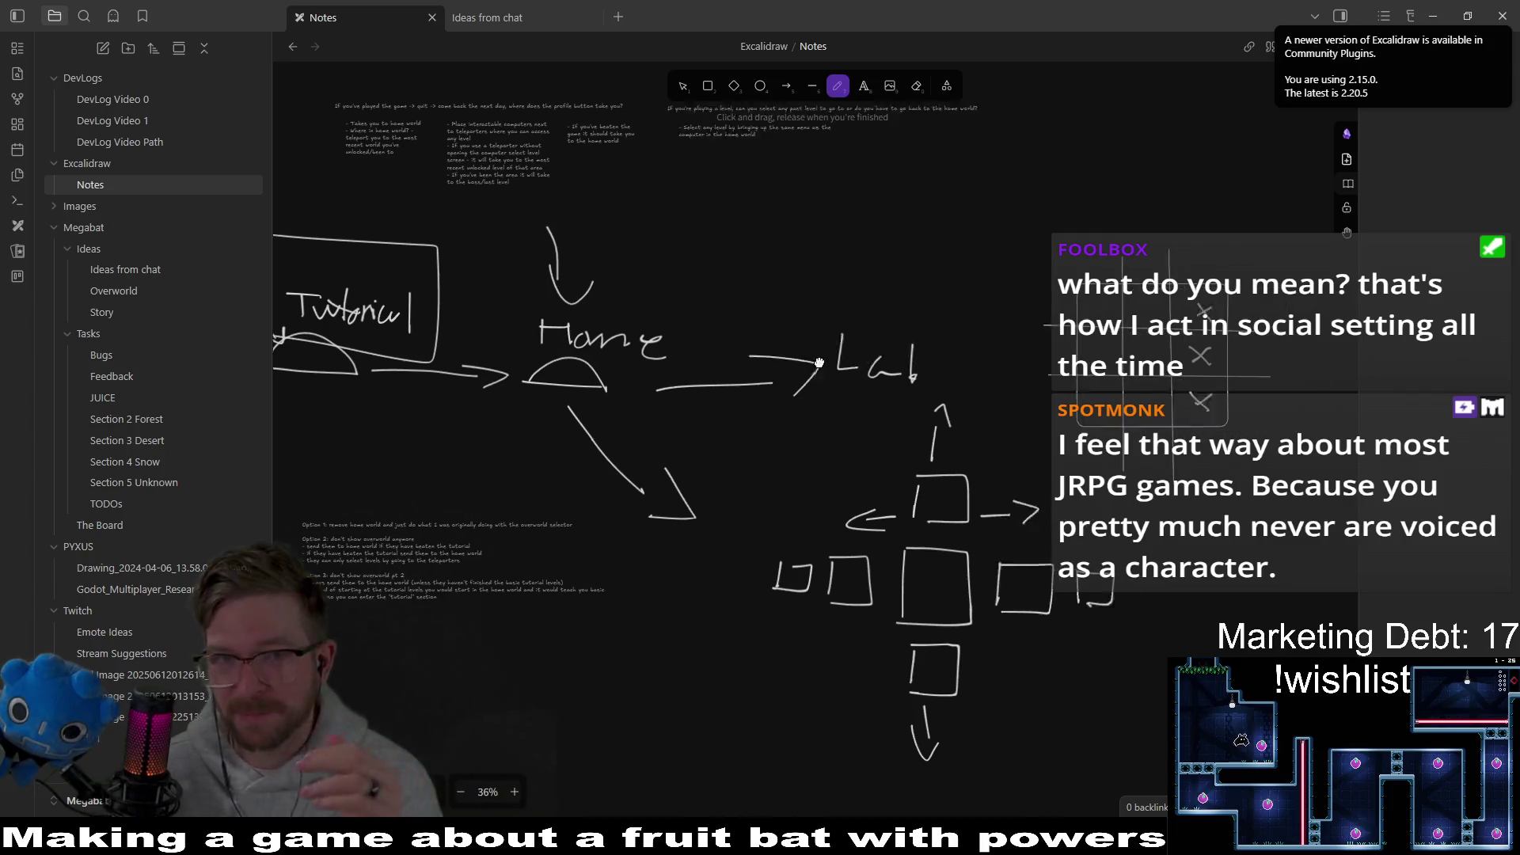
pyautogui.hscroll(-2, 871, 278)
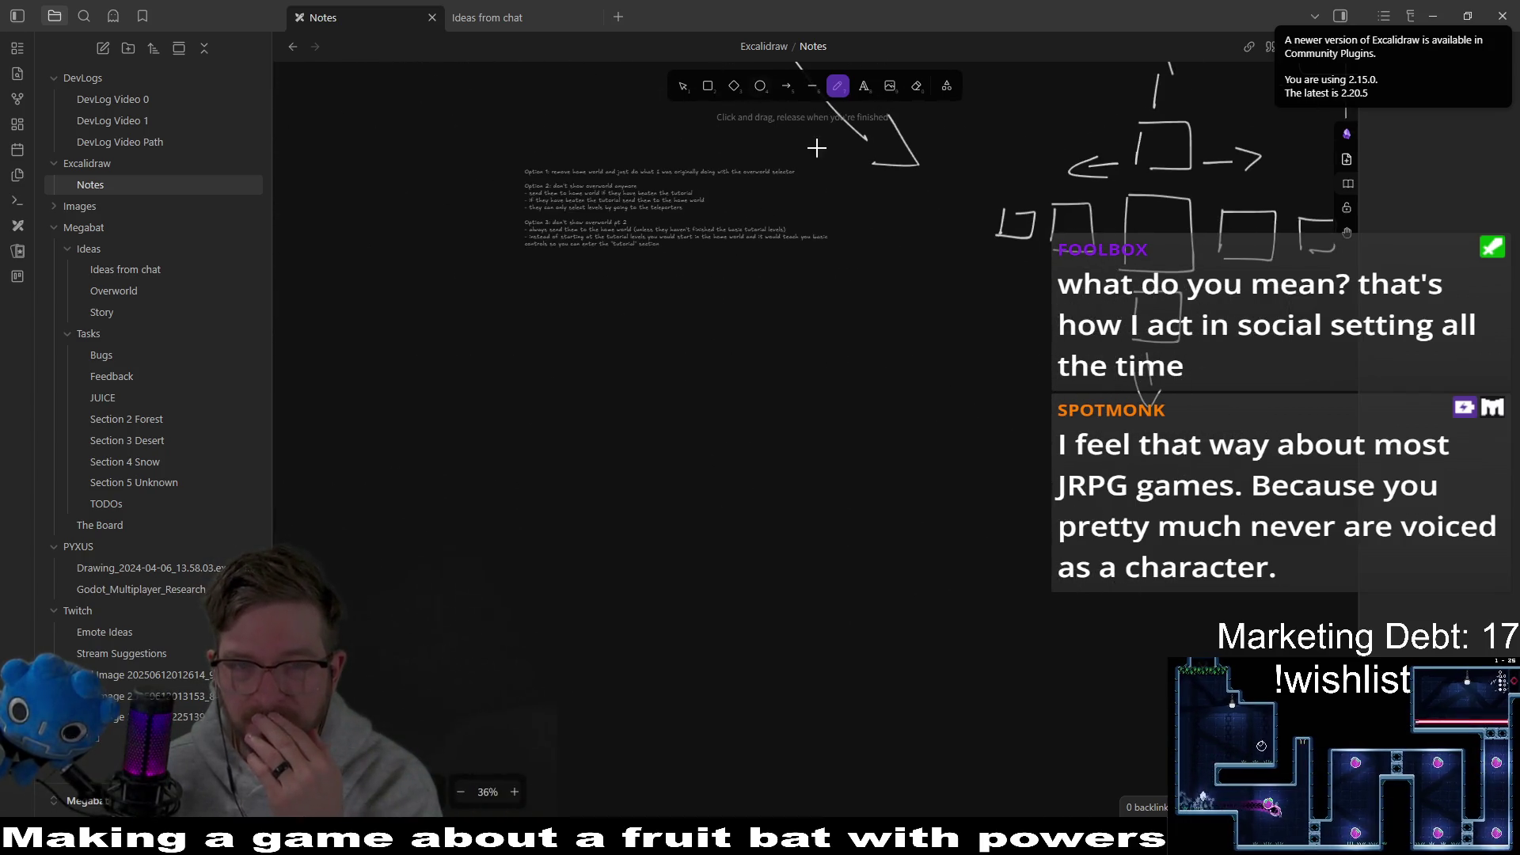
pyautogui.click(709, 87)
pyautogui.moveTo(519, 369)
pyautogui.mouseDown()
pyautogui.moveTo(608, 444)
pyautogui.moveTo(1028, 631)
pyautogui.moveTo(940, 487)
pyautogui.mouseUp()
pyautogui.hotkey('ctrl', 'z')
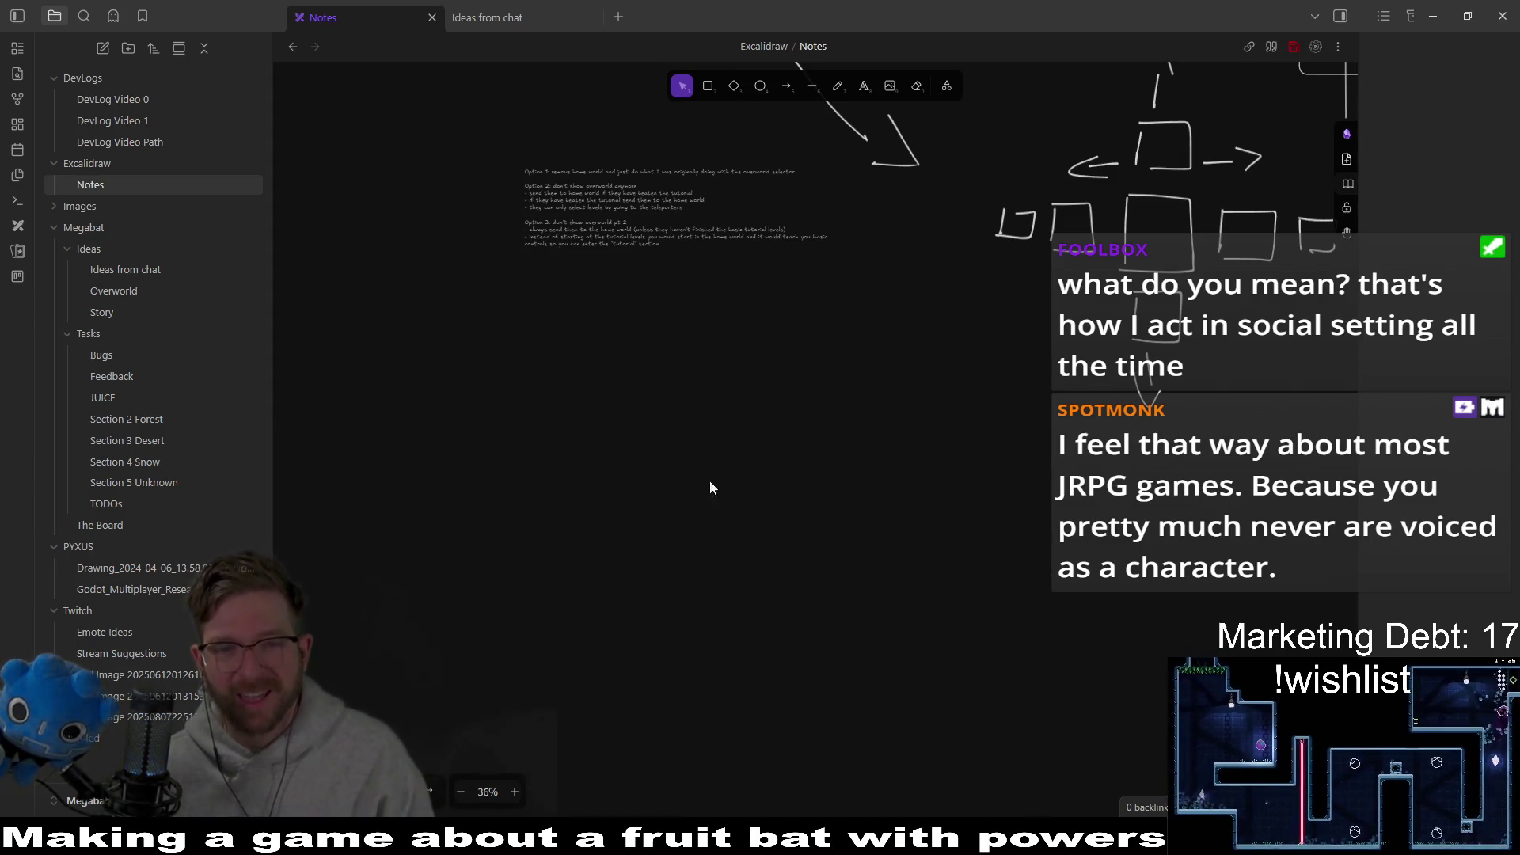
# Step: Pan past the option notes and draw a large rounded rectangle on empty canvas
pyautogui.scroll(2, 716, 426)
pyautogui.scroll(5, 717, 433)
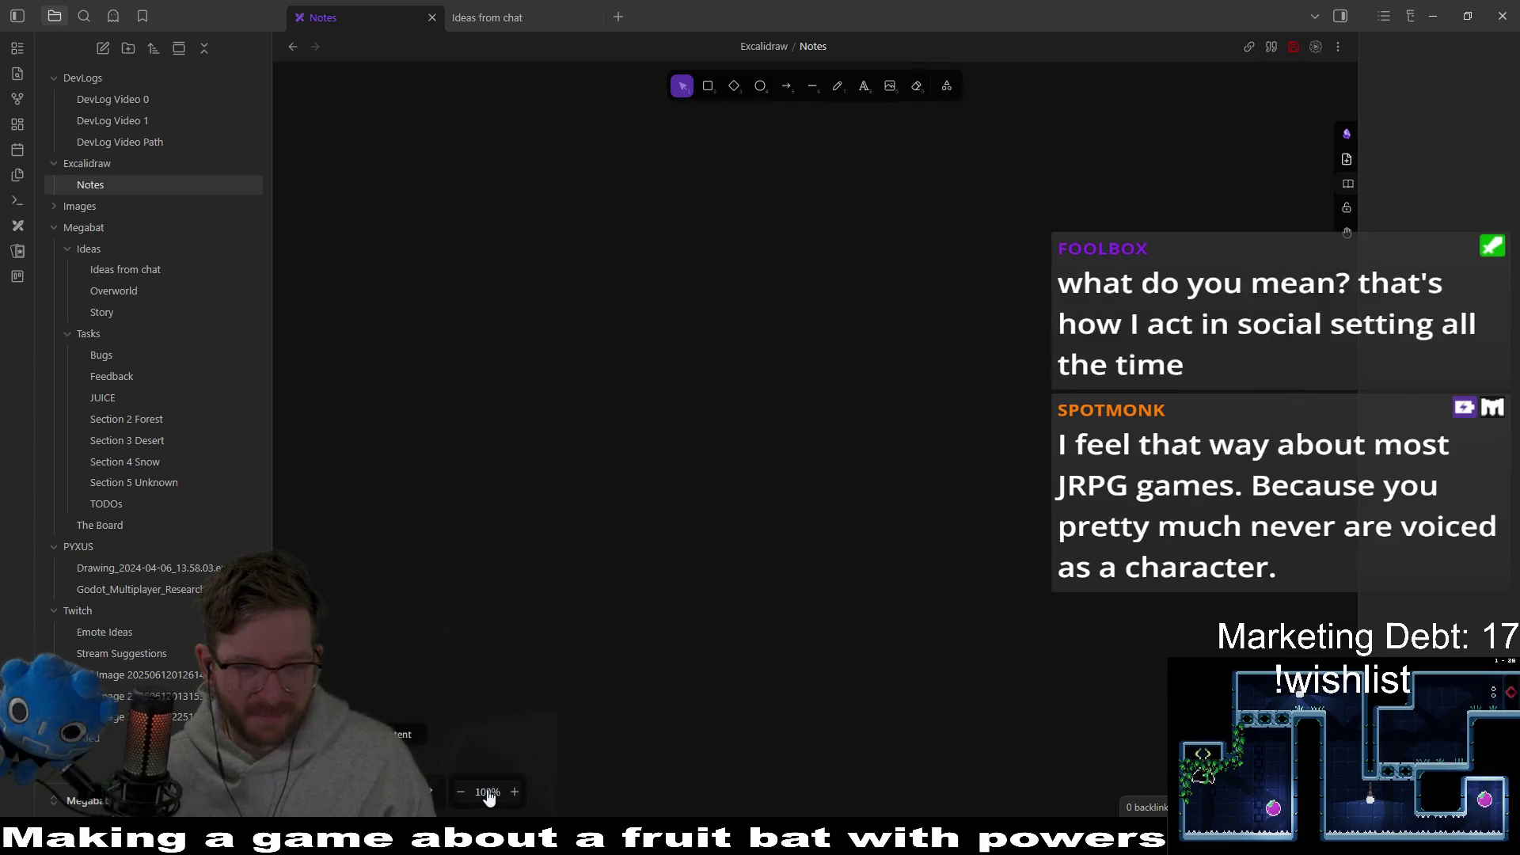
pyautogui.moveTo(655, 354); pyautogui.dragTo(754, 524)
pyautogui.scroll(3, 754, 524)
pyautogui.hscroll(-5, 713, 475)
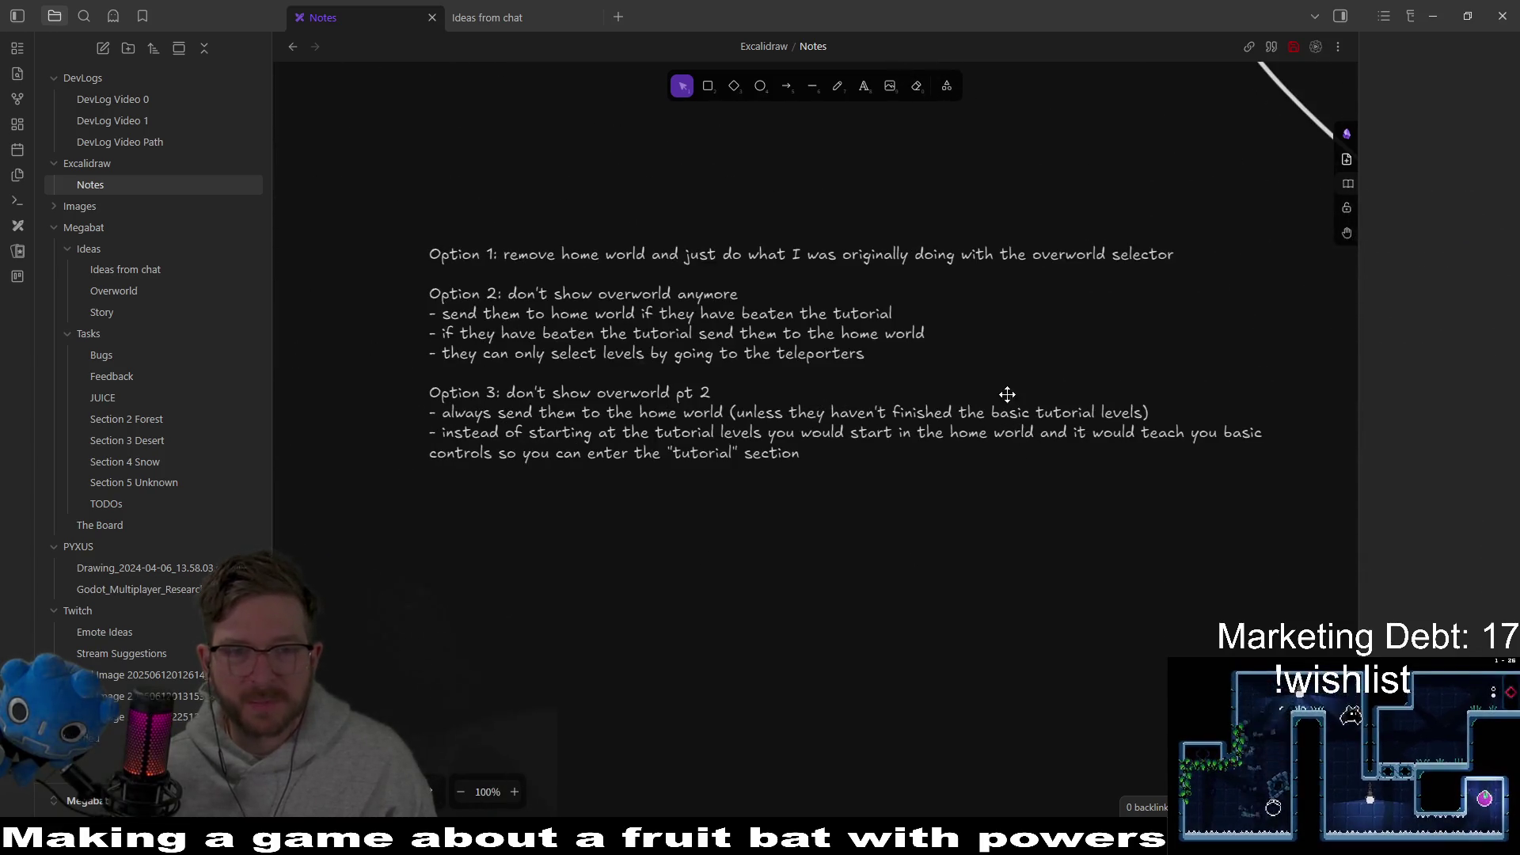
pyautogui.scroll(-3, 928, 441)
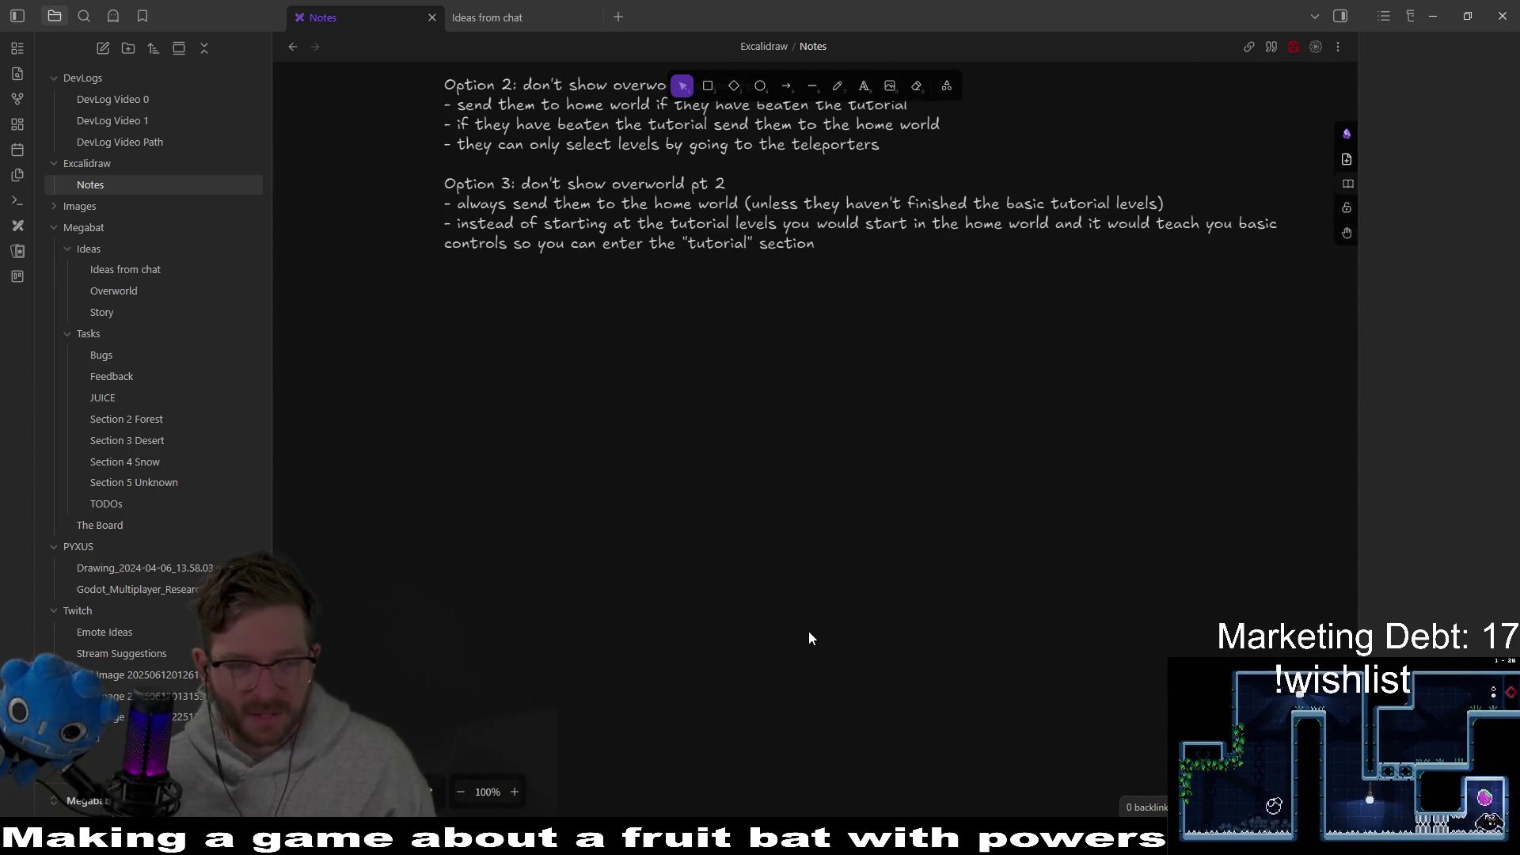
pyautogui.scroll(-5, 871, 455)
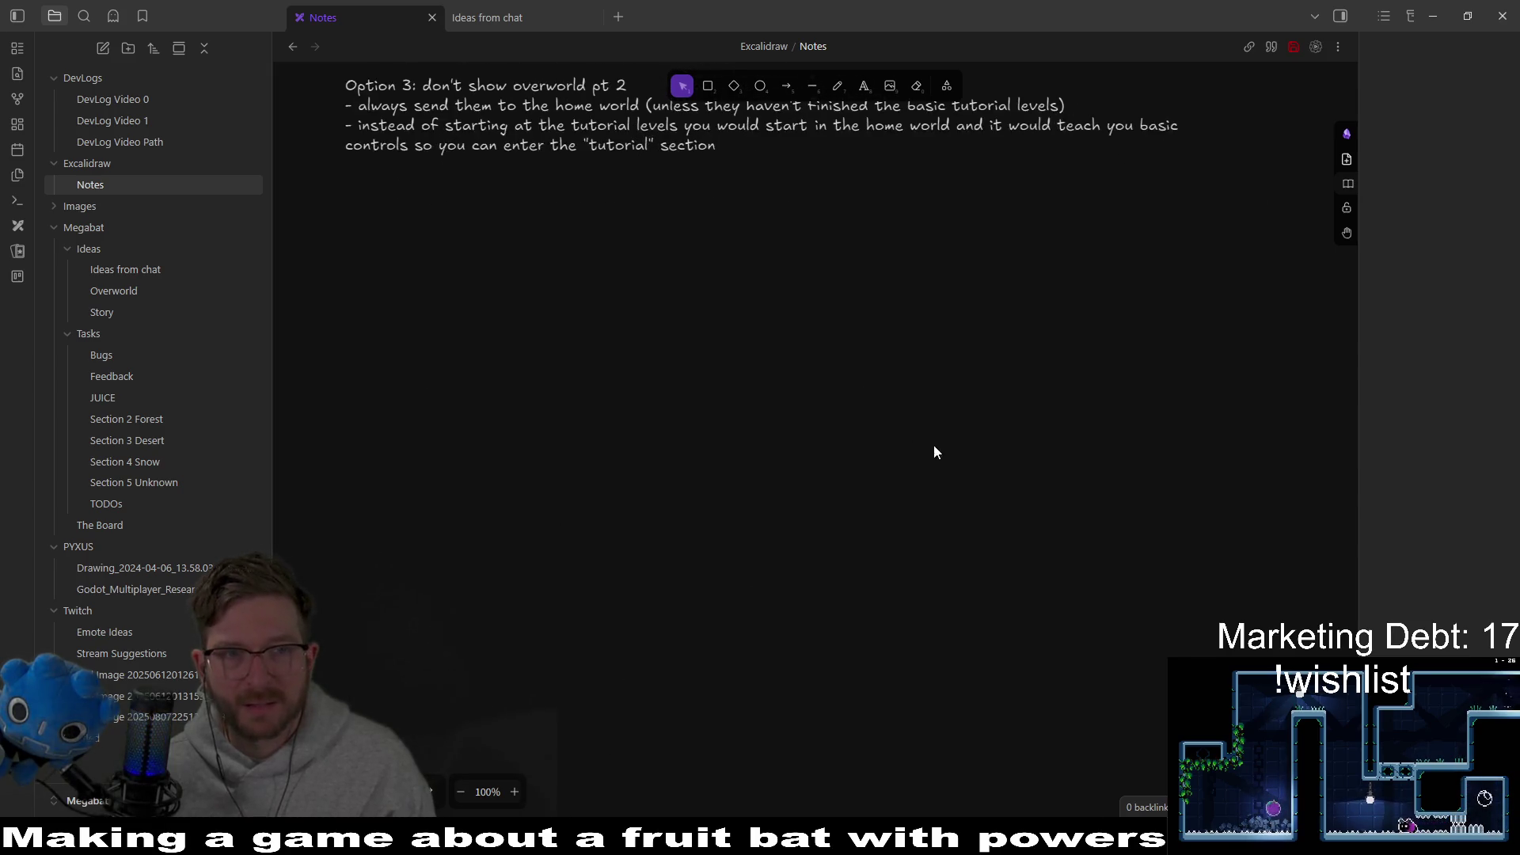
pyautogui.click(708, 87)
pyautogui.moveTo(355, 148)
pyautogui.mouseDown()
pyautogui.moveTo(1032, 428)
pyautogui.moveTo(1165, 520)
pyautogui.moveTo(1261, 641)
pyautogui.moveTo(1278, 704)
pyautogui.mouseUp()
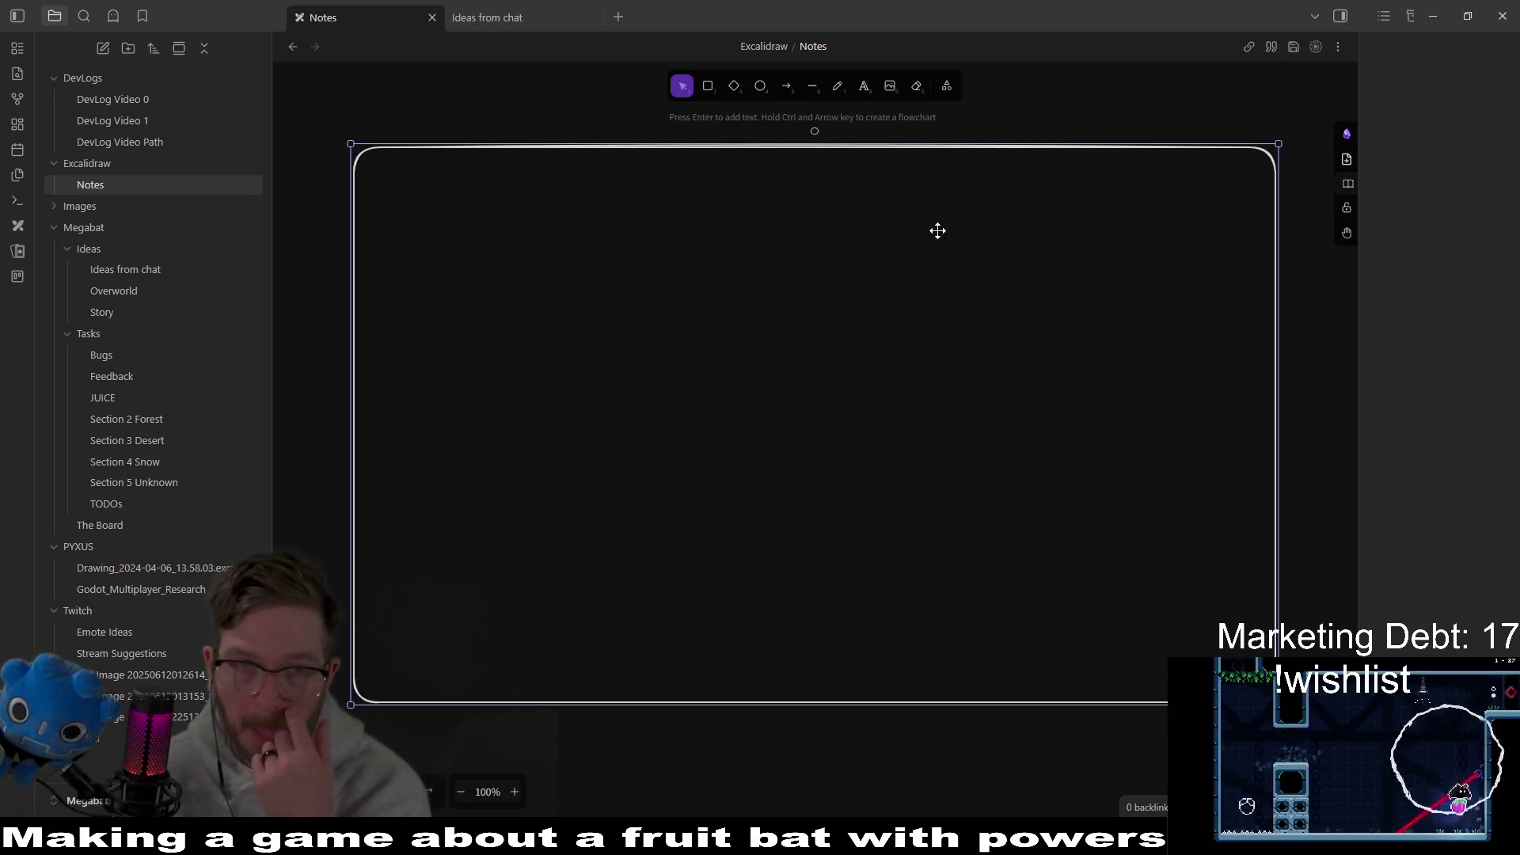
# Step: Try the Line and Pencil tools, nudge the view, and pick the Text tool beside the frame
pyautogui.click(807, 89)
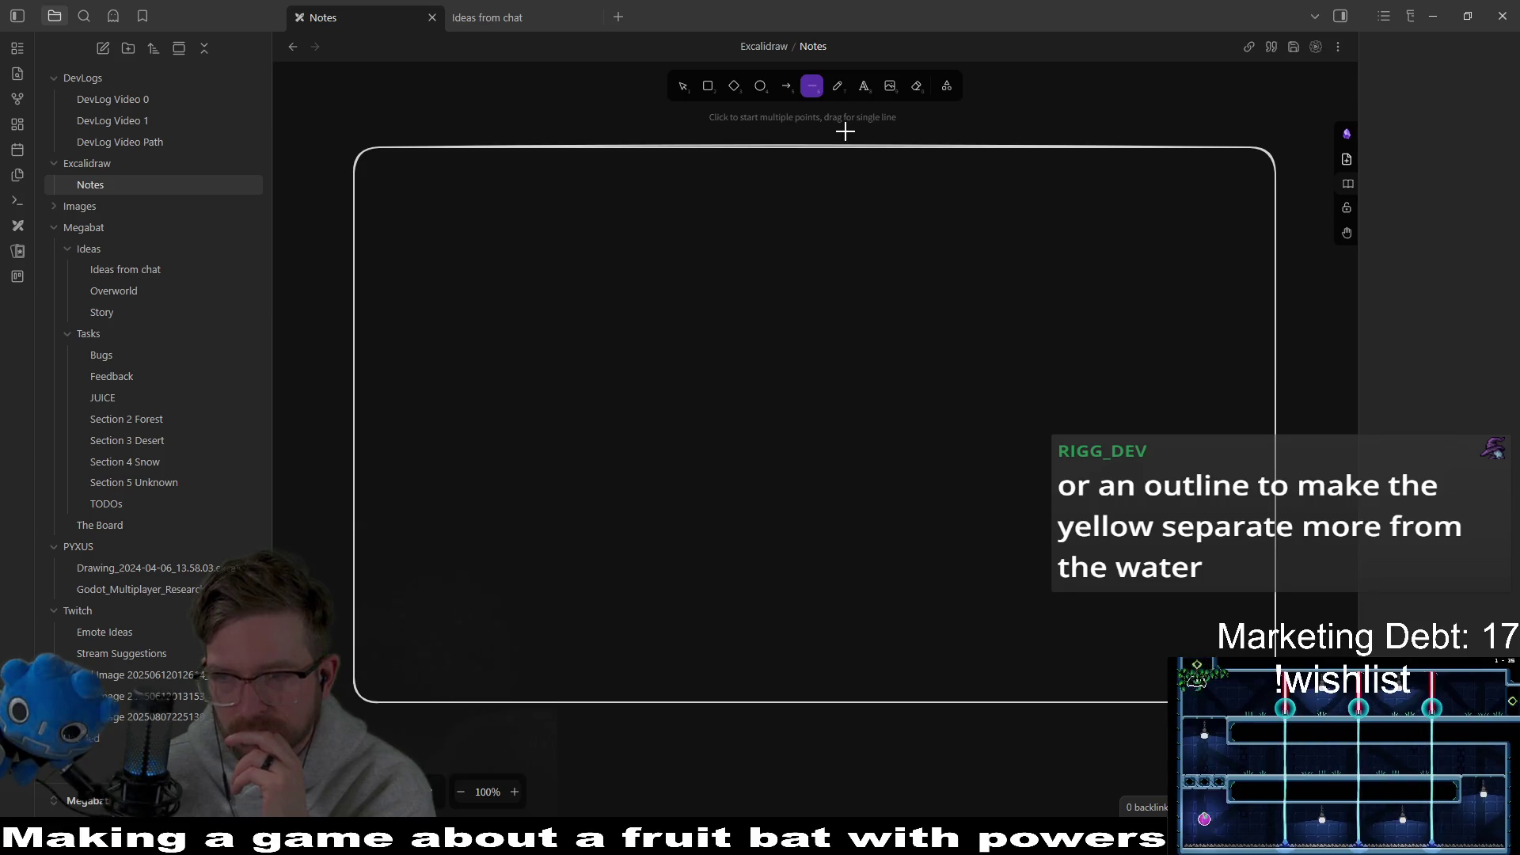
pyautogui.click(838, 89)
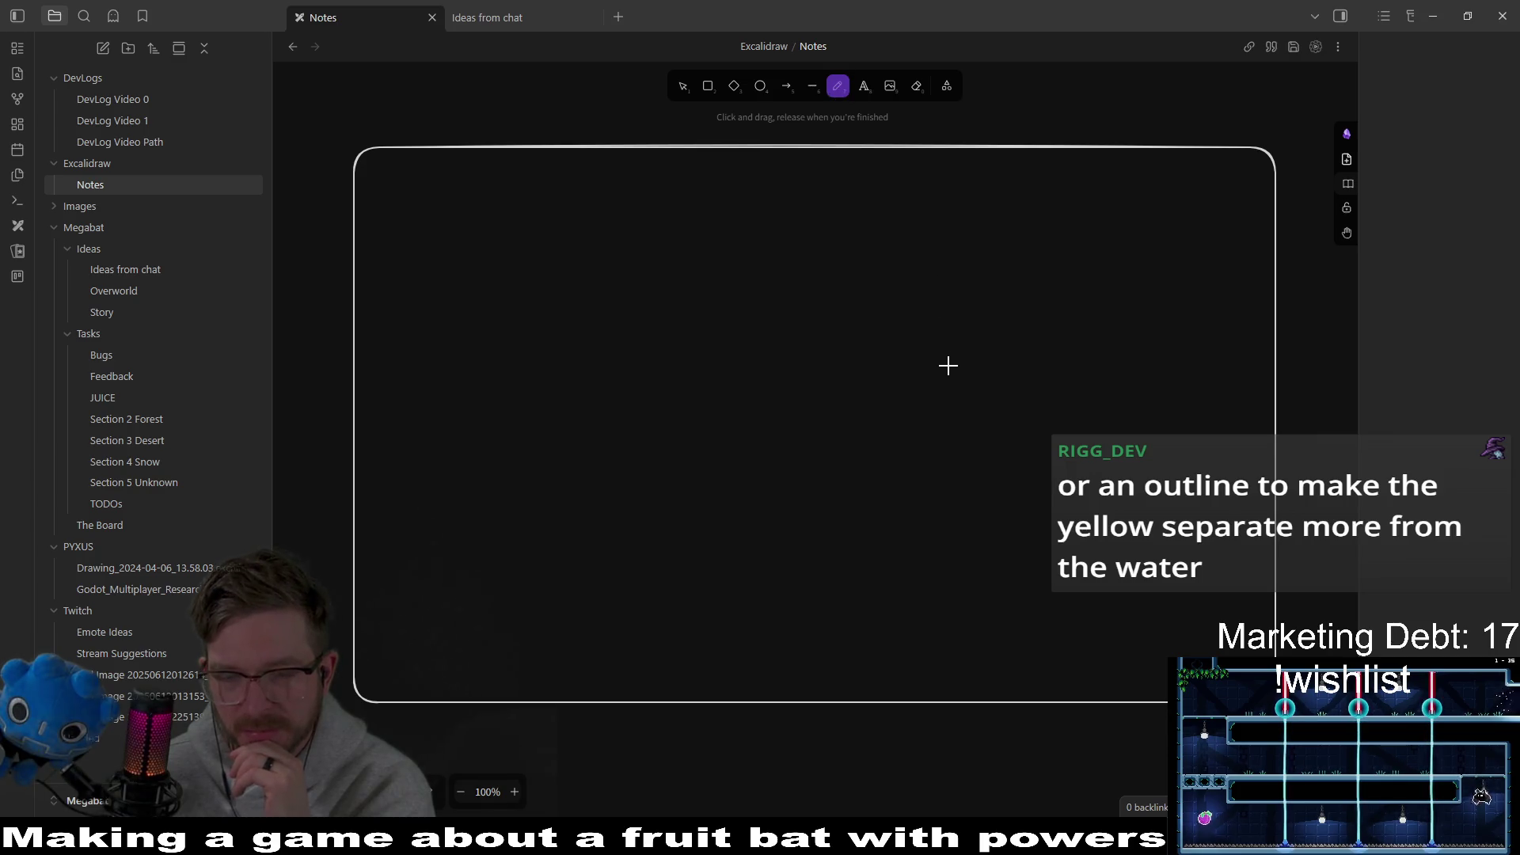
pyautogui.moveTo(586, 366); pyautogui.dragTo(643, 351)
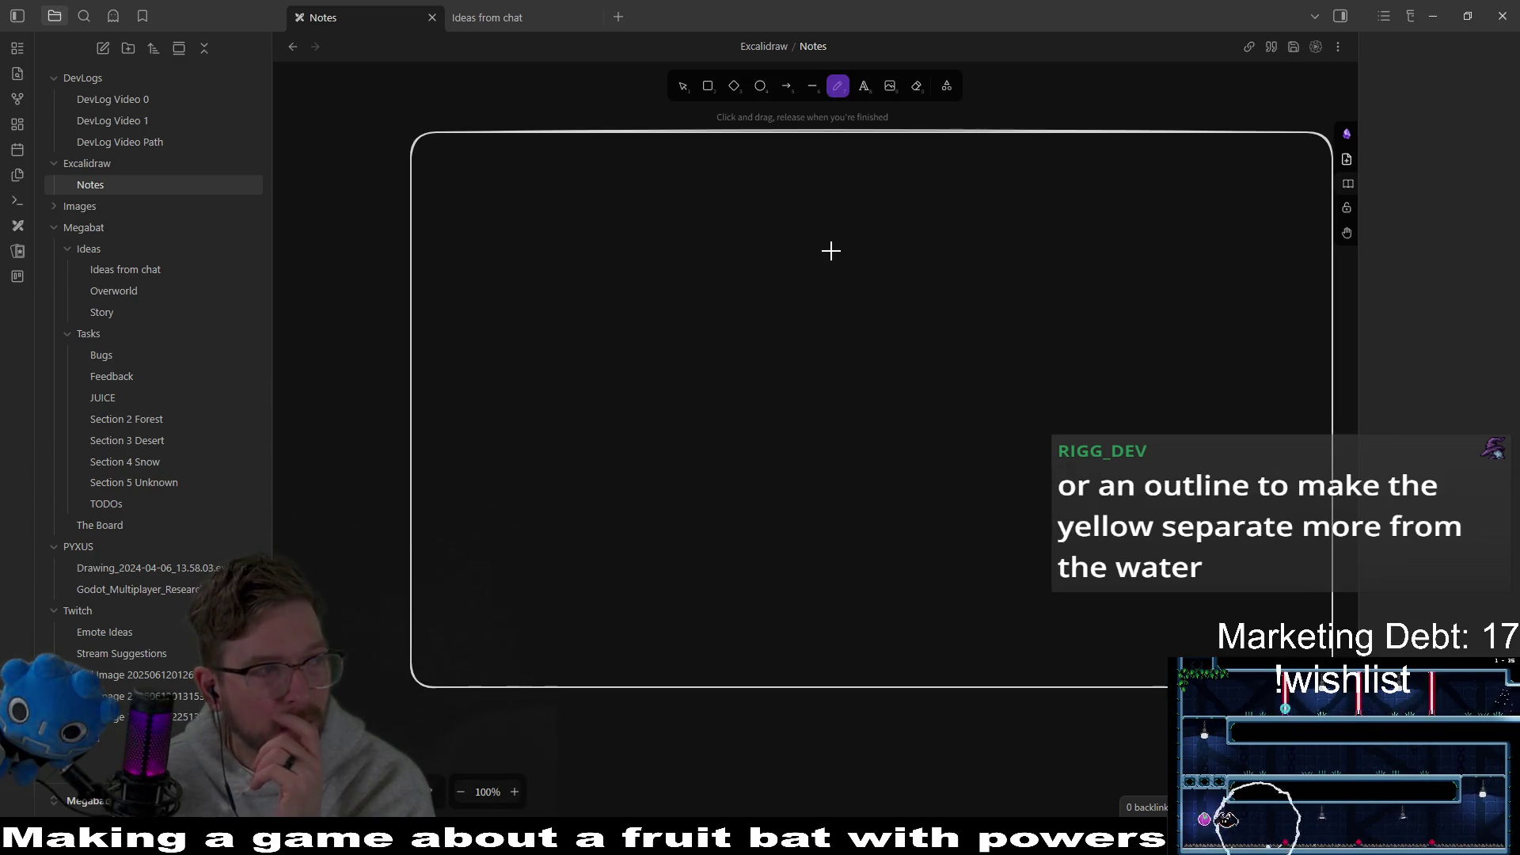
pyautogui.scroll(2, 909, 219)
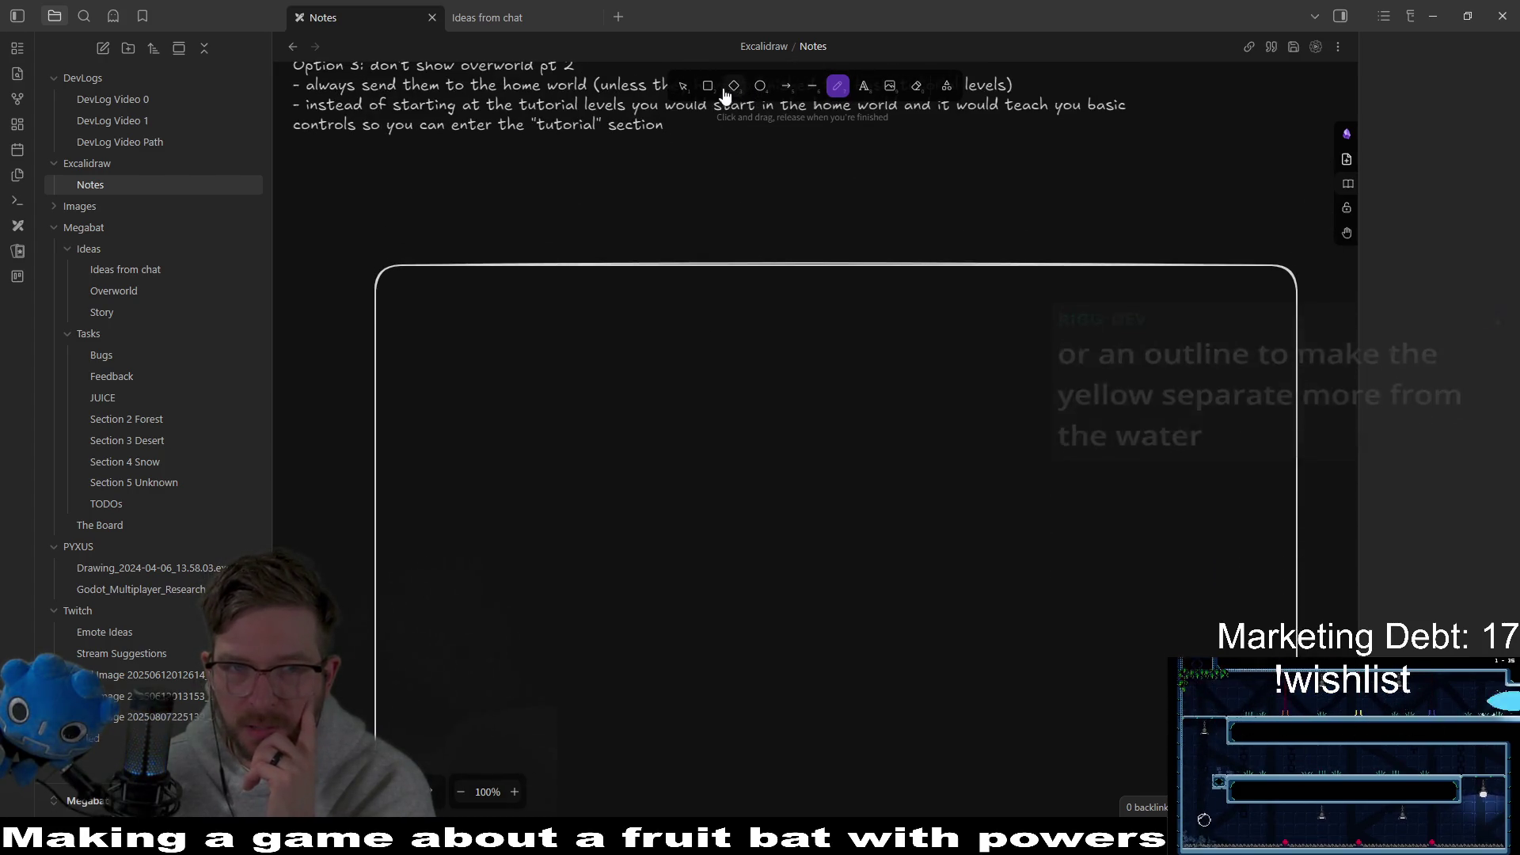
pyautogui.click(863, 85)
pyautogui.hscroll(7, 1052, 292)
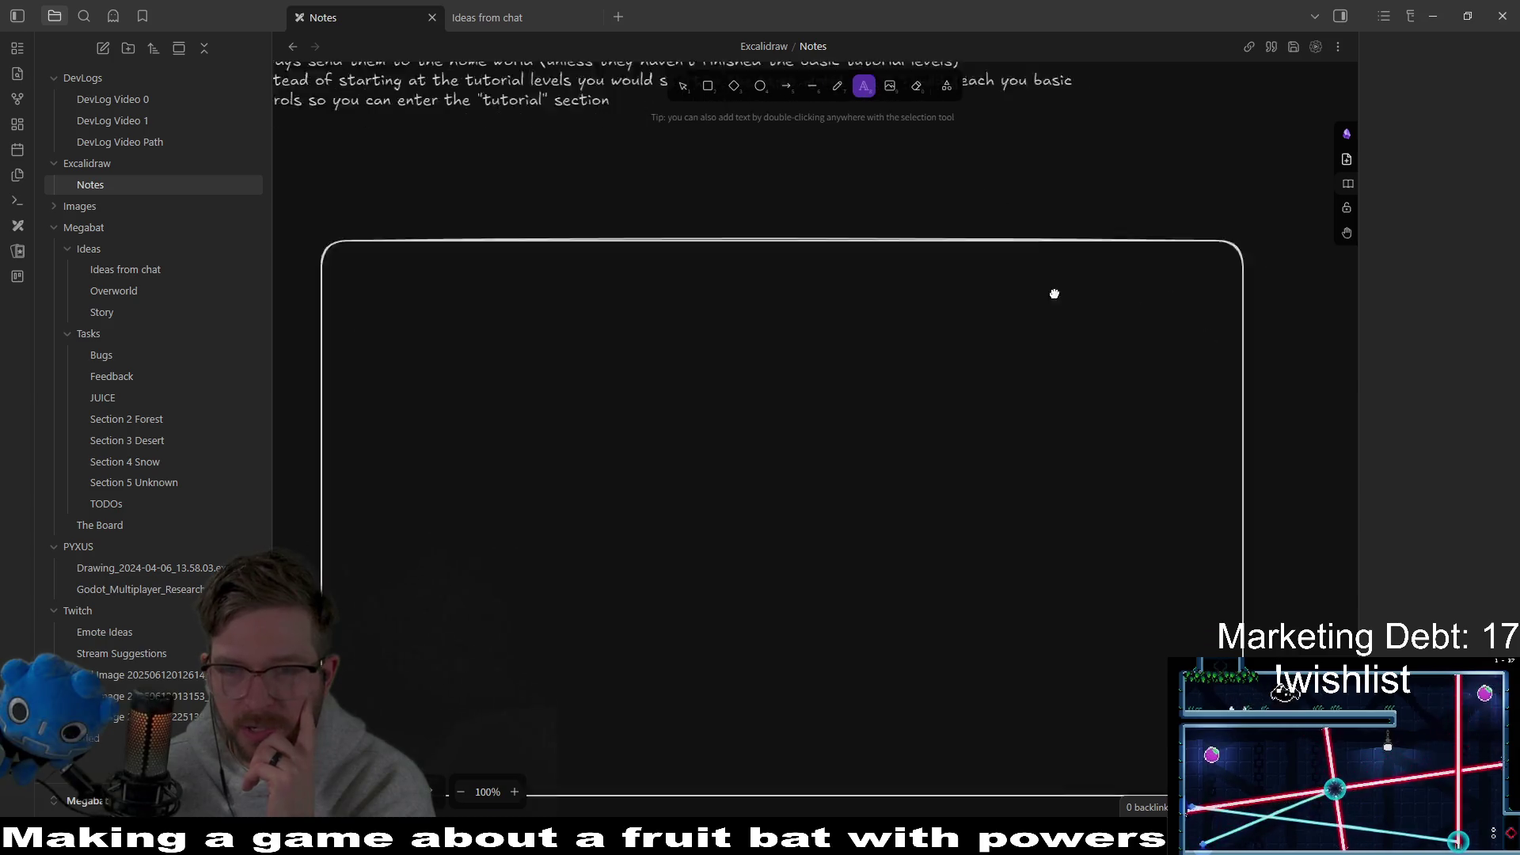
pyautogui.hscroll(2, 942, 338)
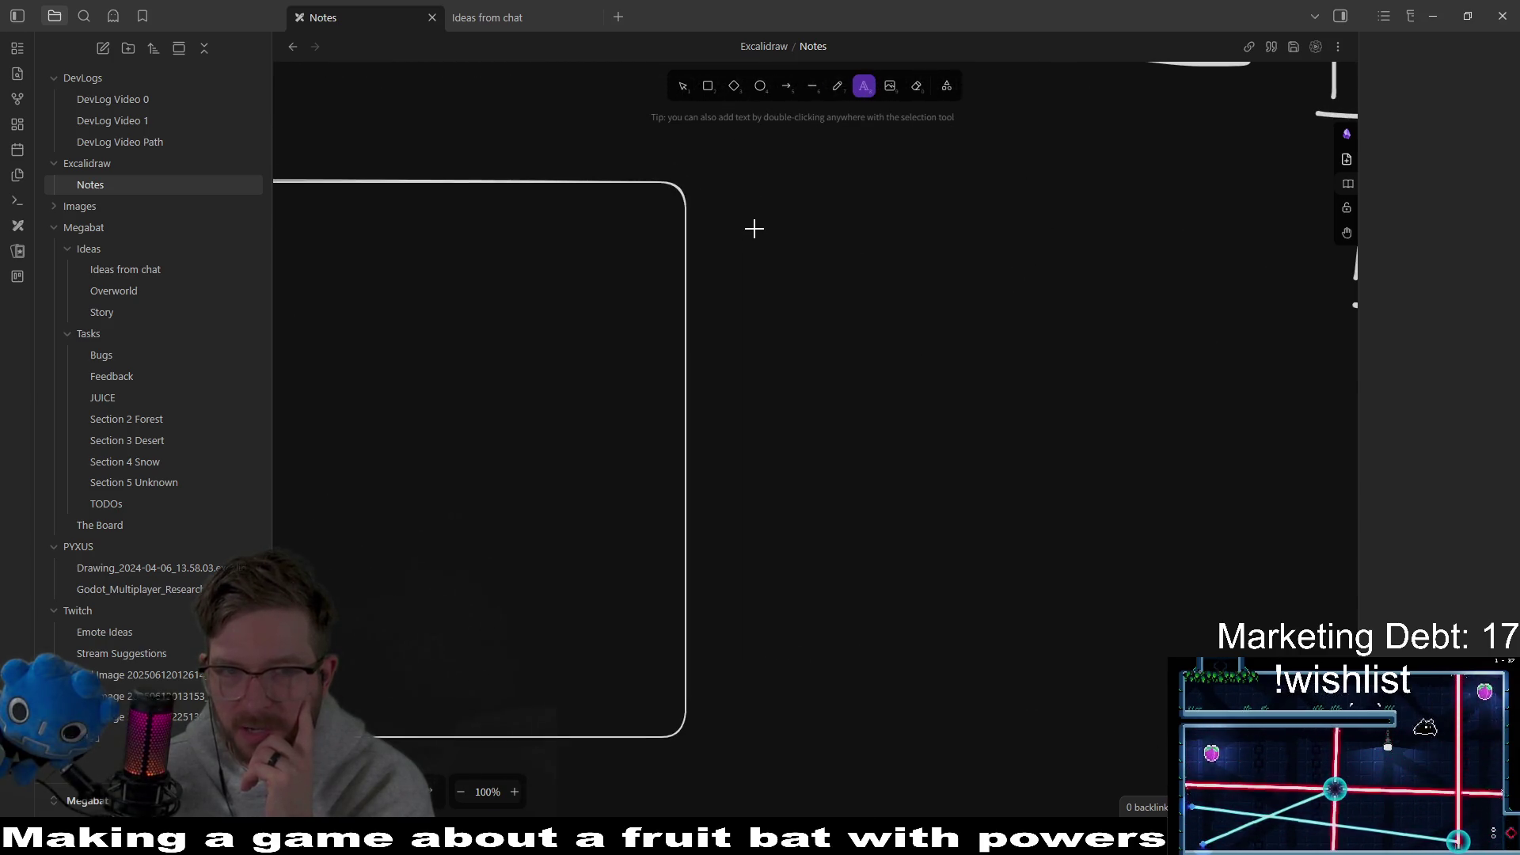
# Step: Place a text box beside the frame with 'ORI - WORM' and 'CHAT IDeas:' on separate lines
pyautogui.click(761, 205)
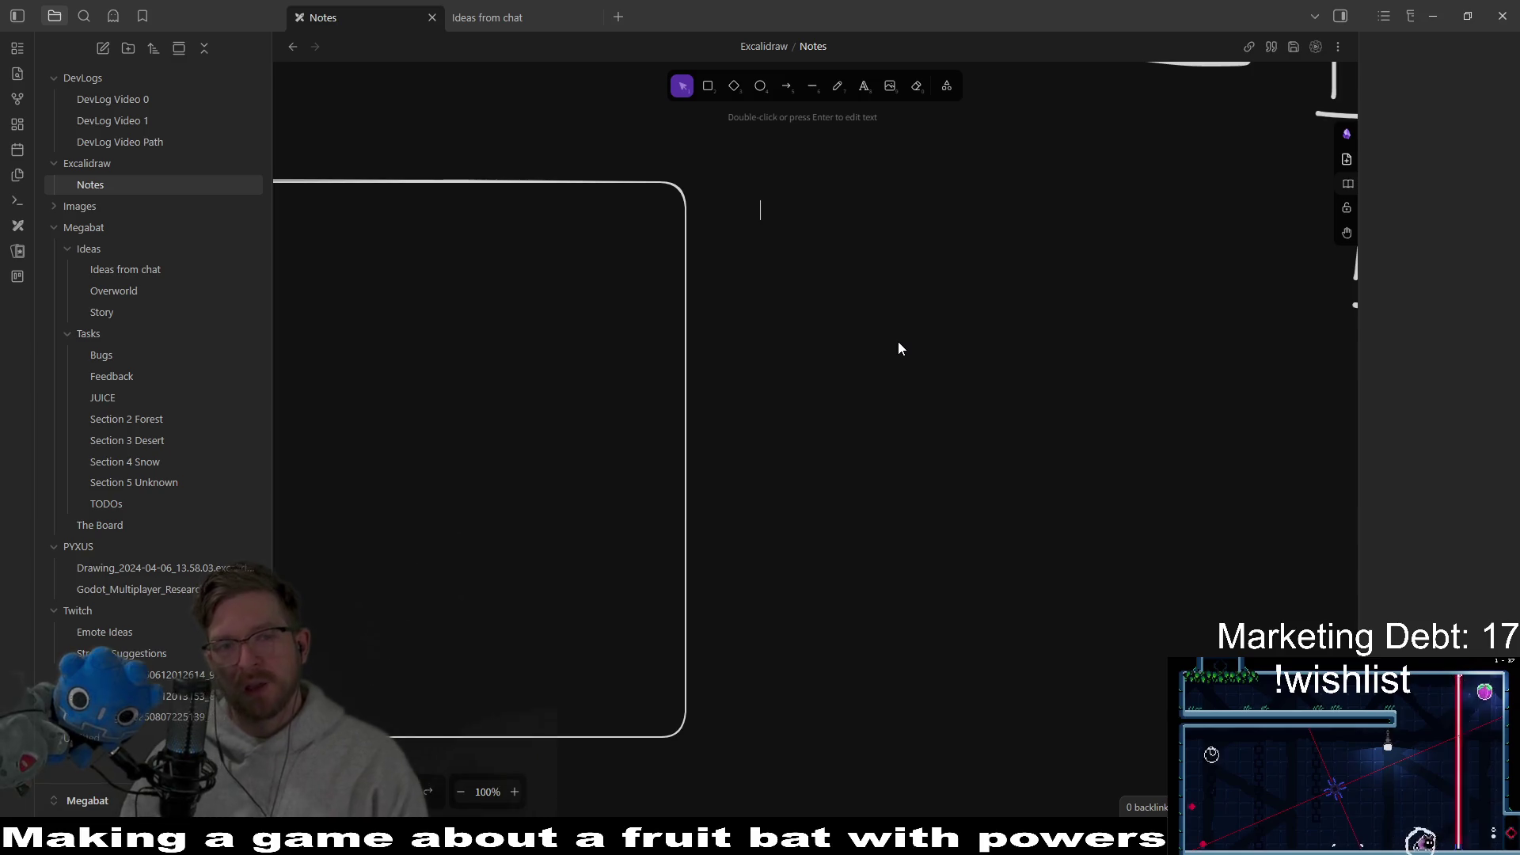
pyautogui.write('ori -')
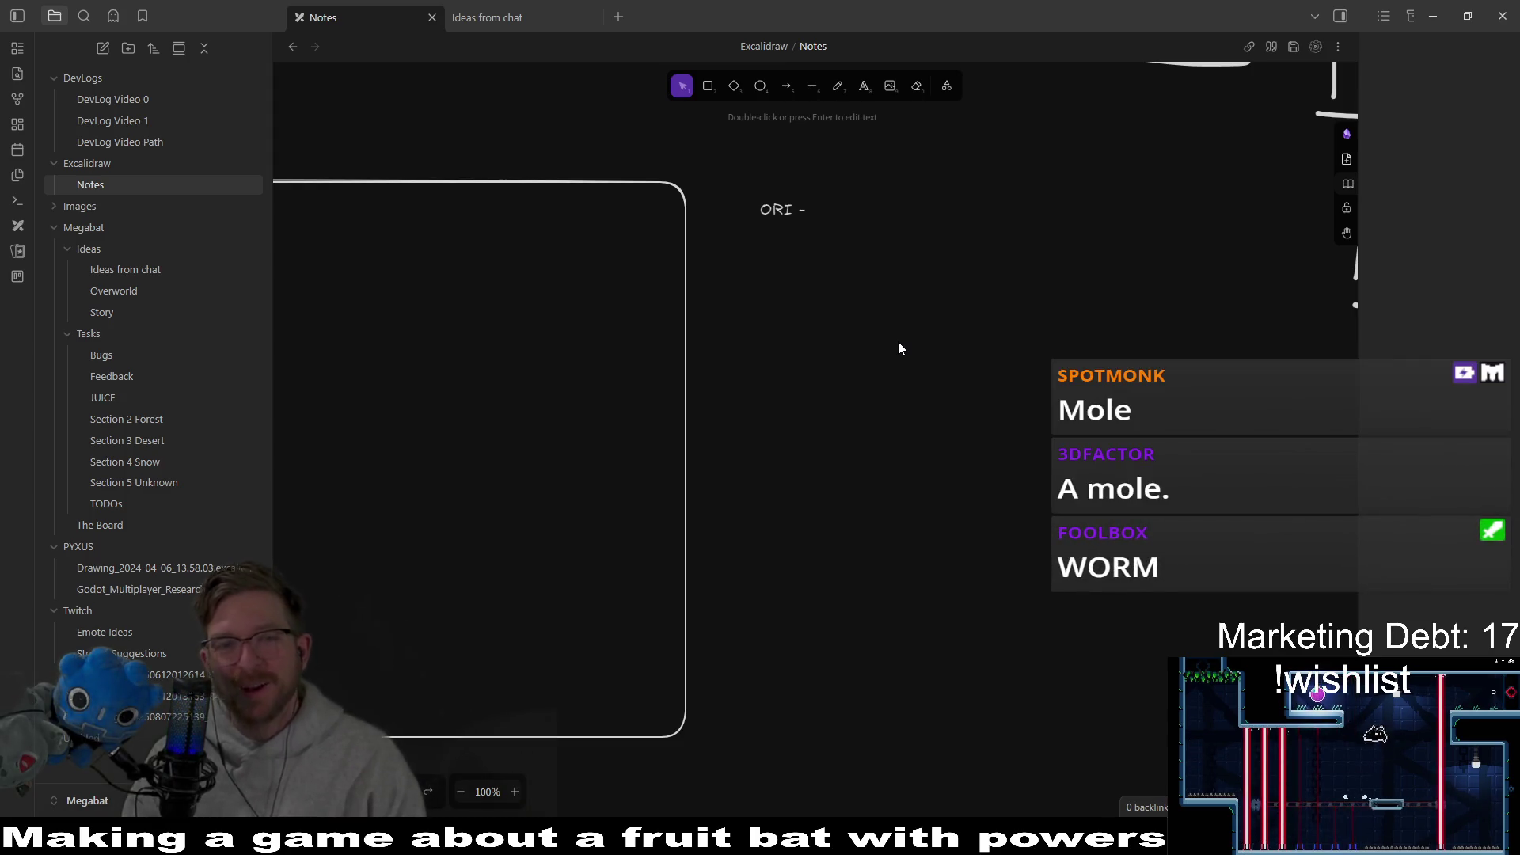
pyautogui.write('worm')
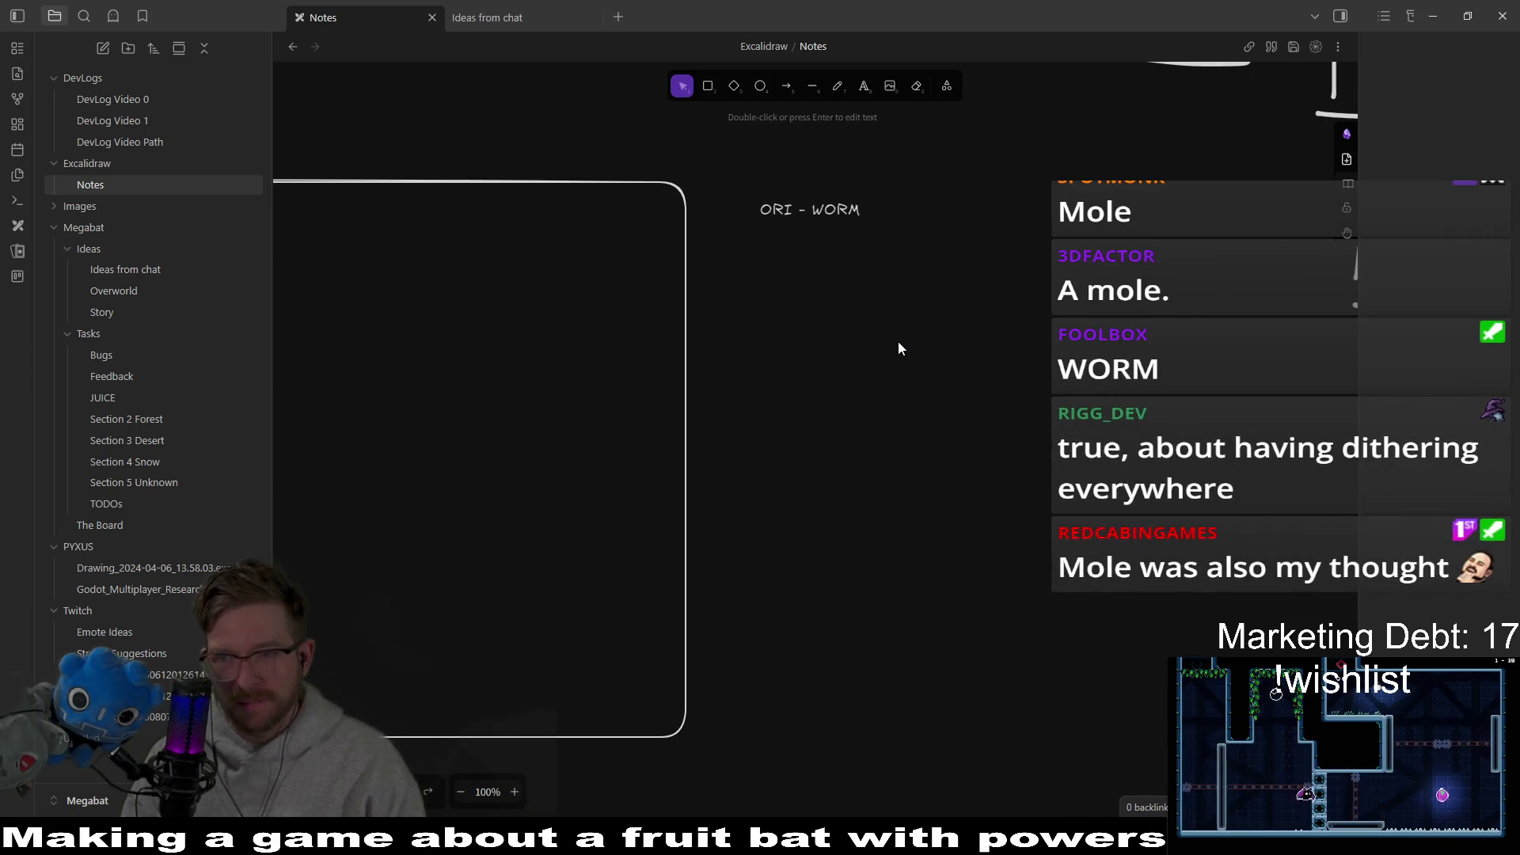
pyautogui.press('Return')
pyautogui.write('chat')
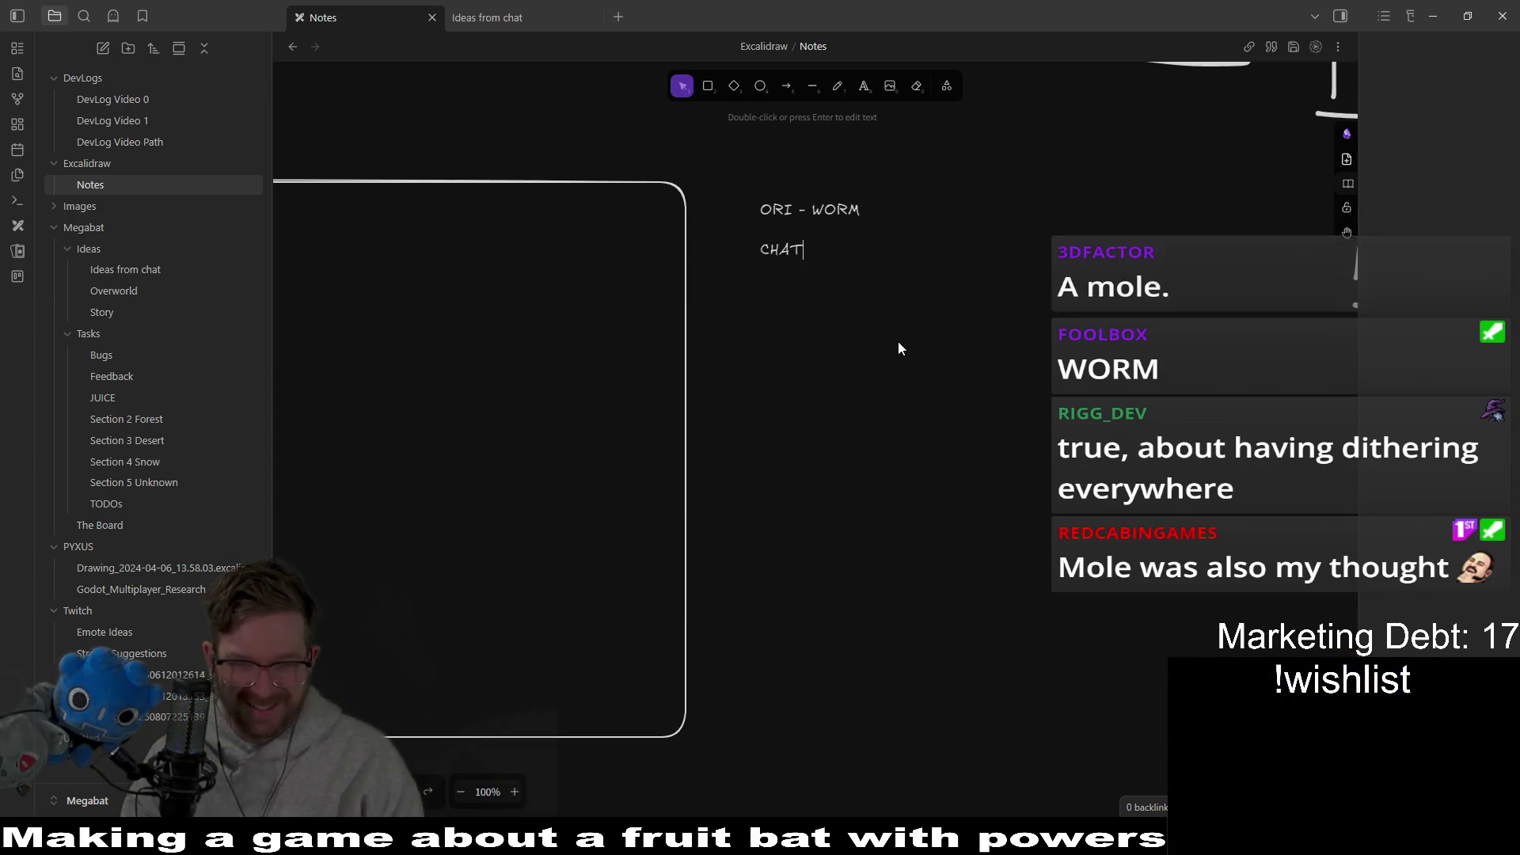
pyautogui.write(' IDeas:')
pyautogui.press('Return')
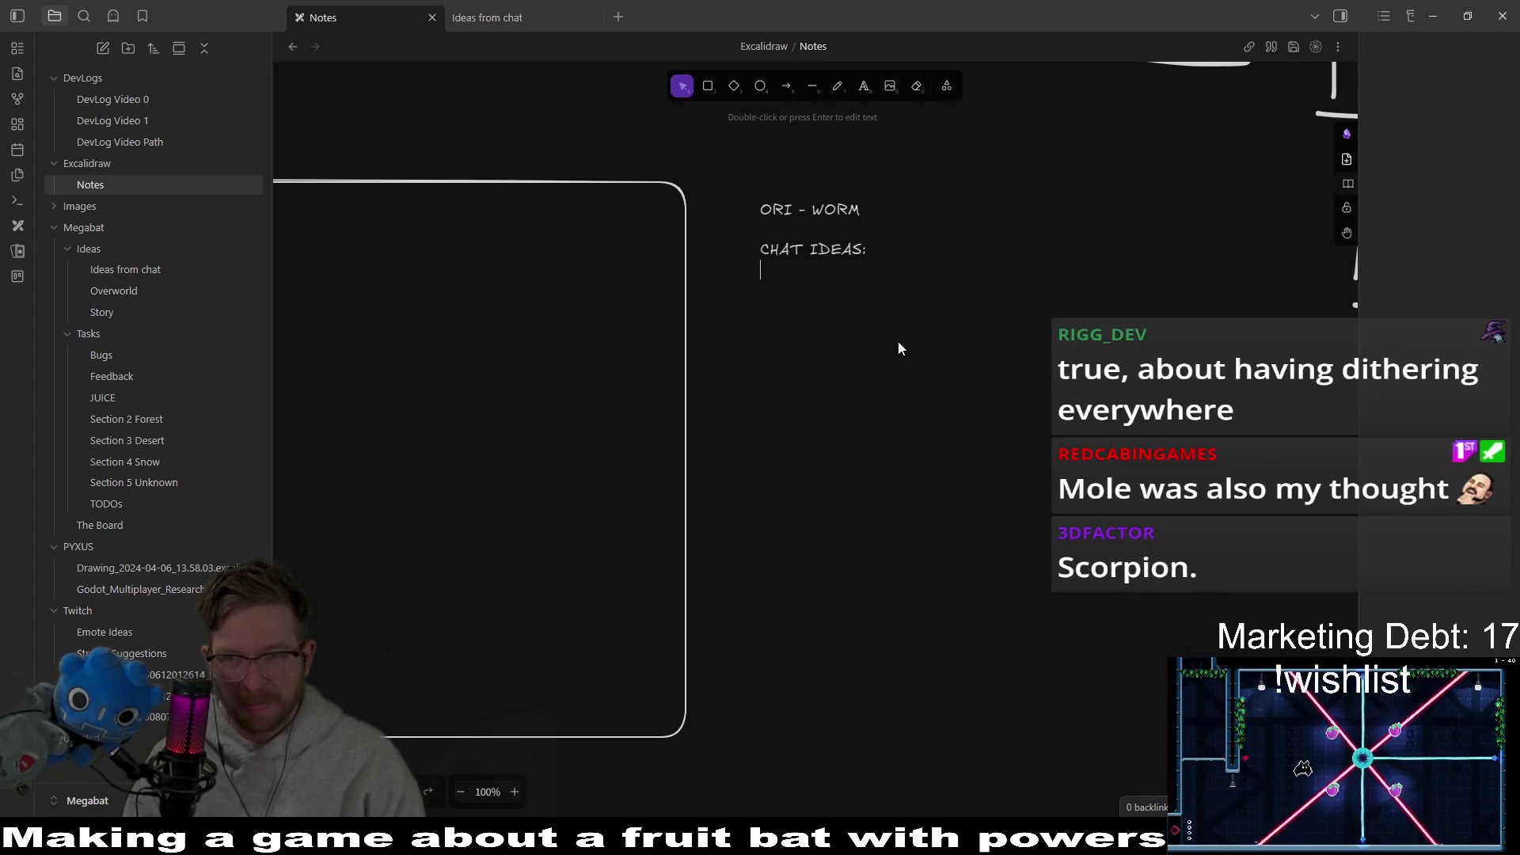
# Step: List '- MOLE' and 'SCORPION' under the chat ideas, then begin a new dash line
pyautogui.write('- mol')
pyautogui.press('BackSpace')
pyautogui.write('le')
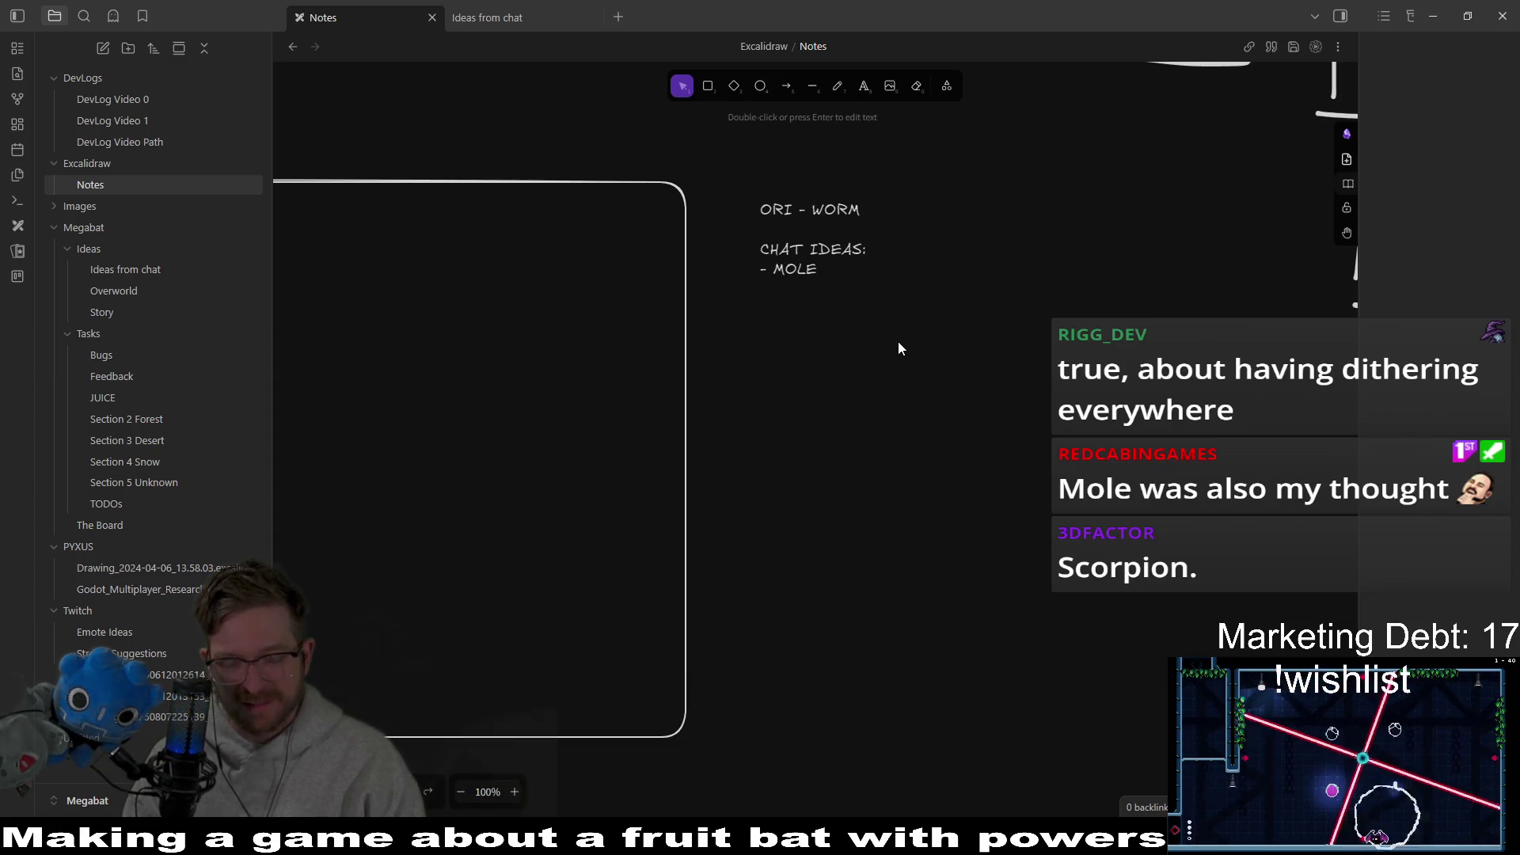
pyautogui.write('SC')
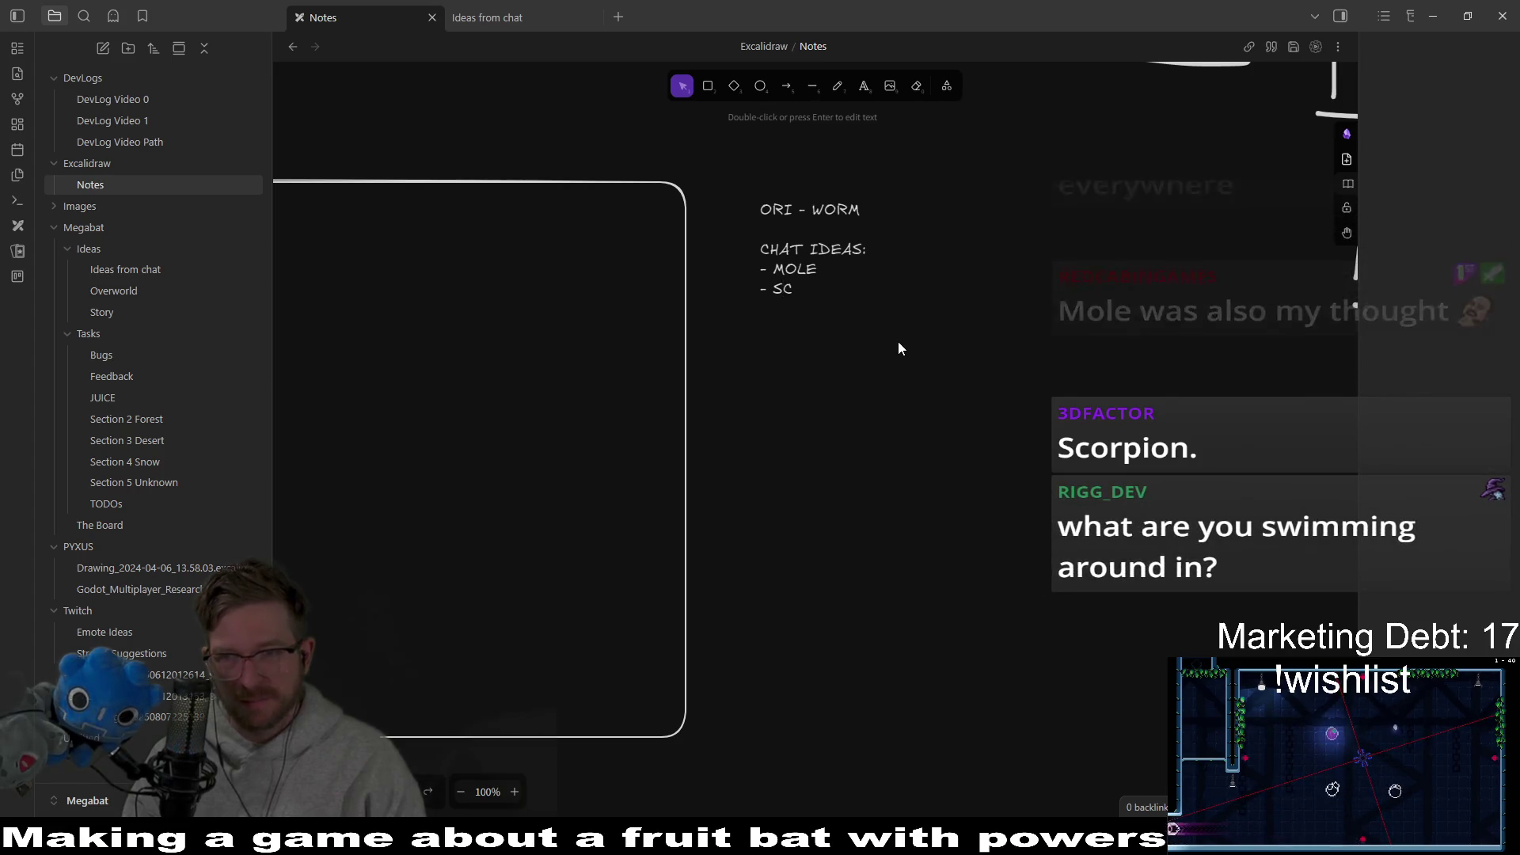
pyautogui.write('ORPION')
pyautogui.press('Return')
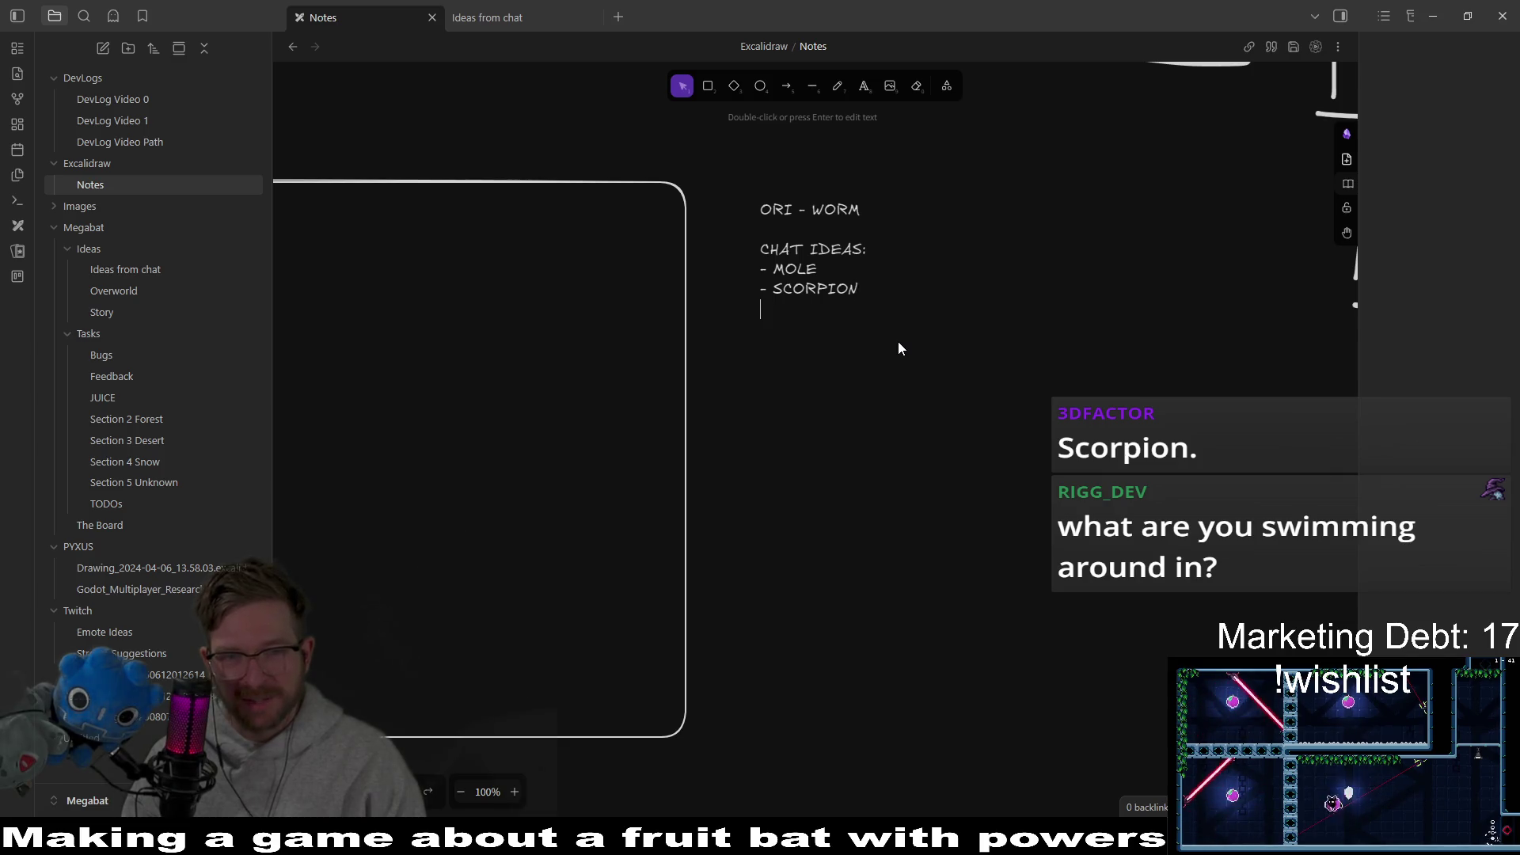
pyautogui.write('-')
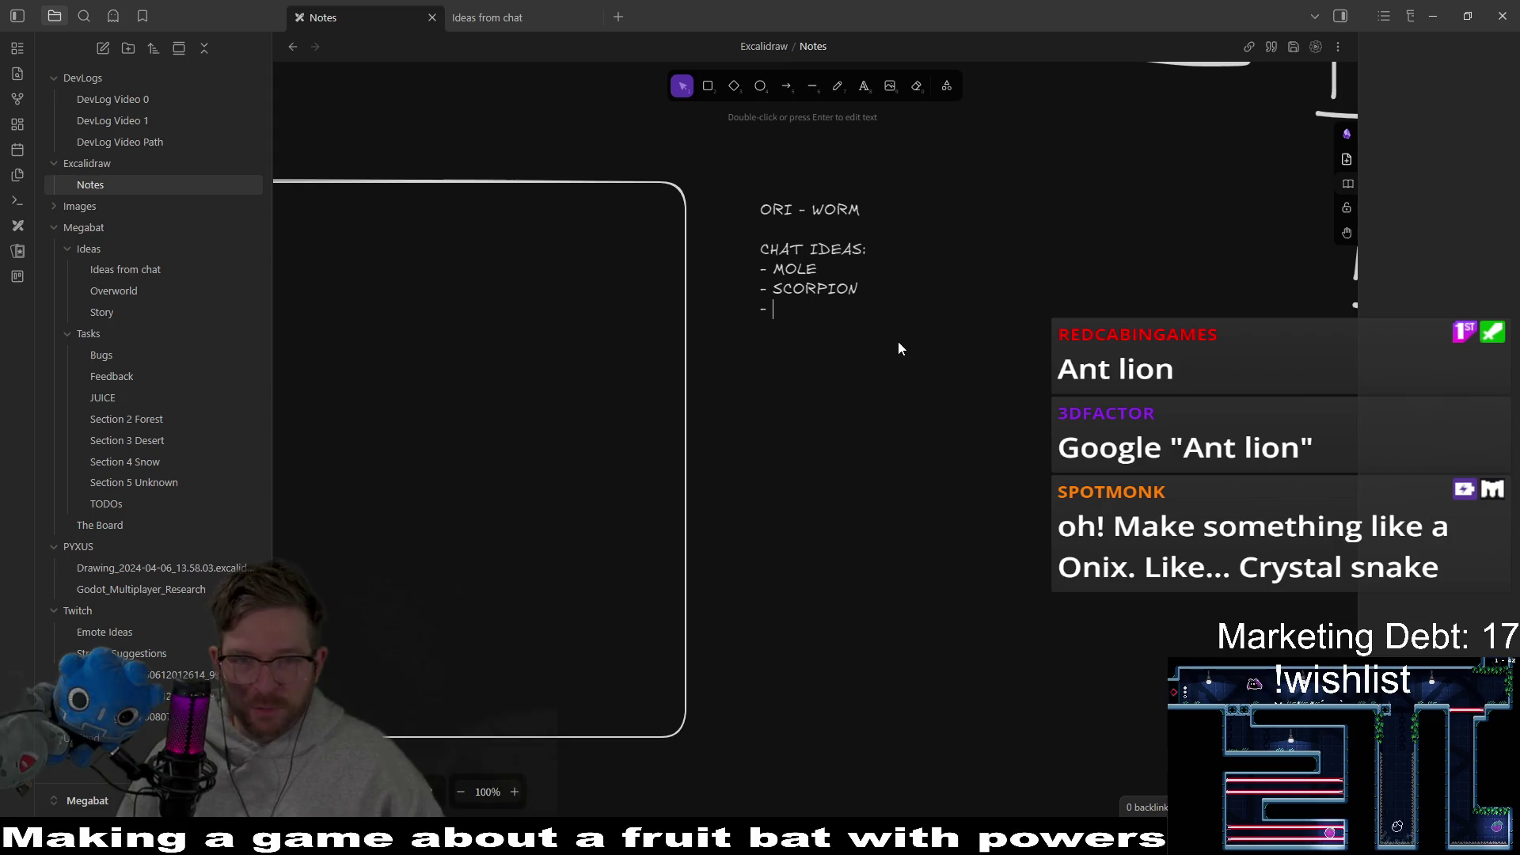
# Step: Type CRYSTAL into the list and add a blank line above CHAT IDEAS
pyautogui.write('CRYSTAL SNAKE/WORM')
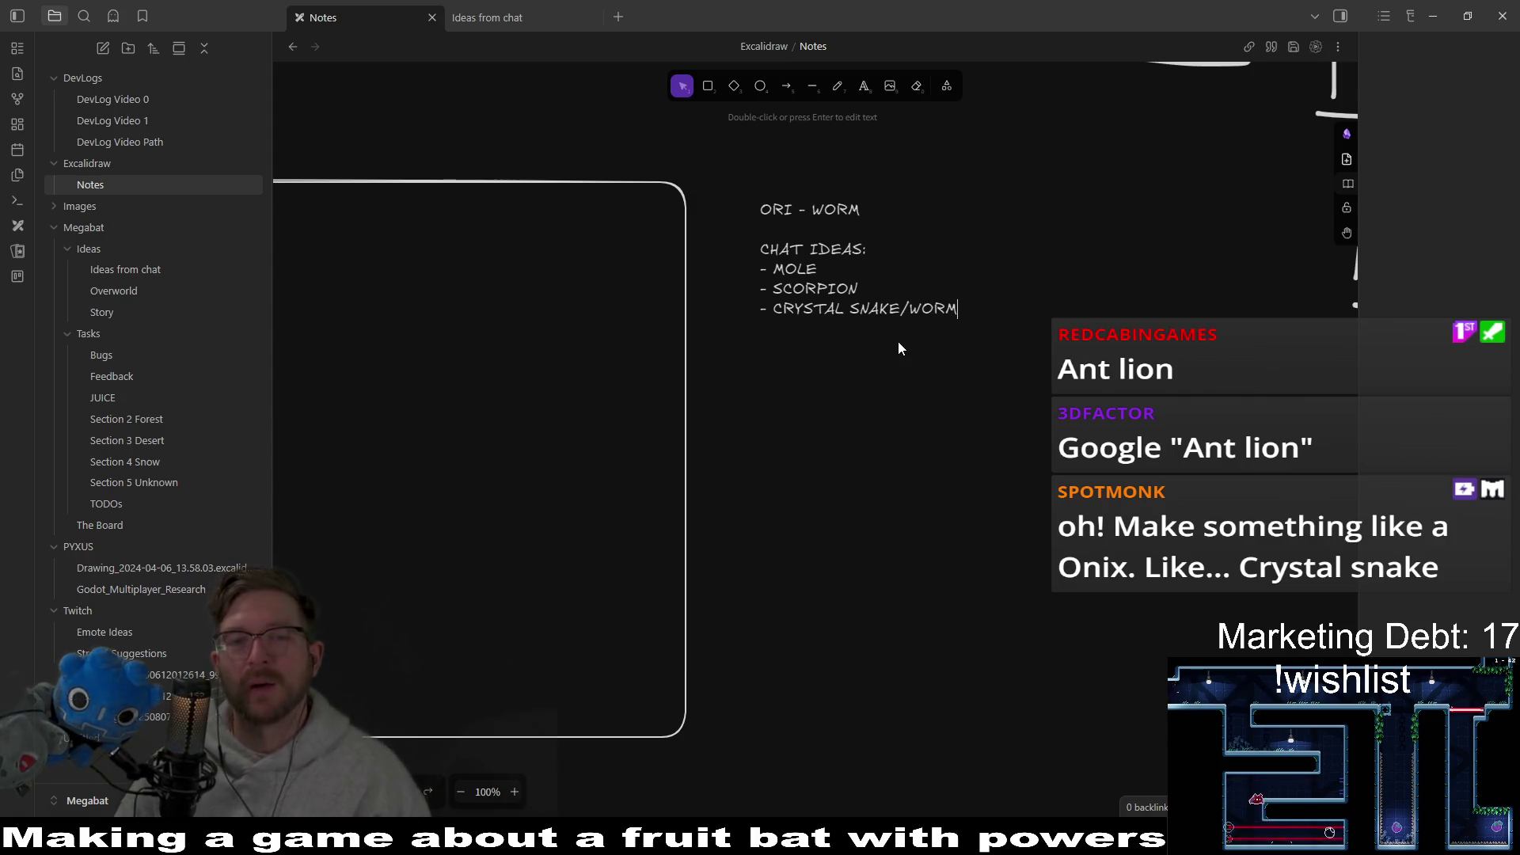
pyautogui.press('Up')
pyautogui.press('Up')
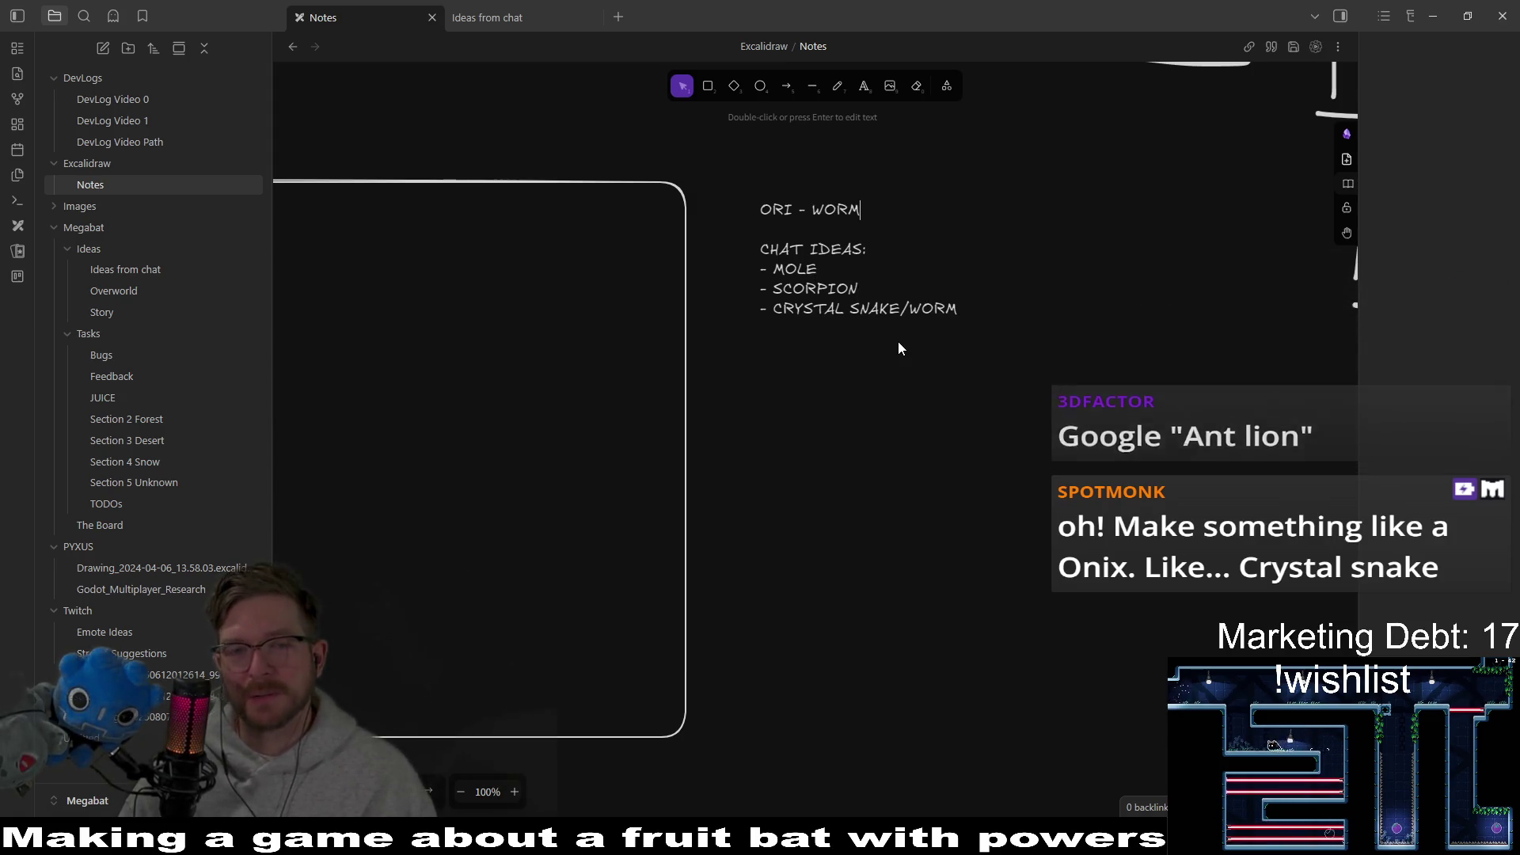
pyautogui.press('Return')
pyautogui.press('Up')
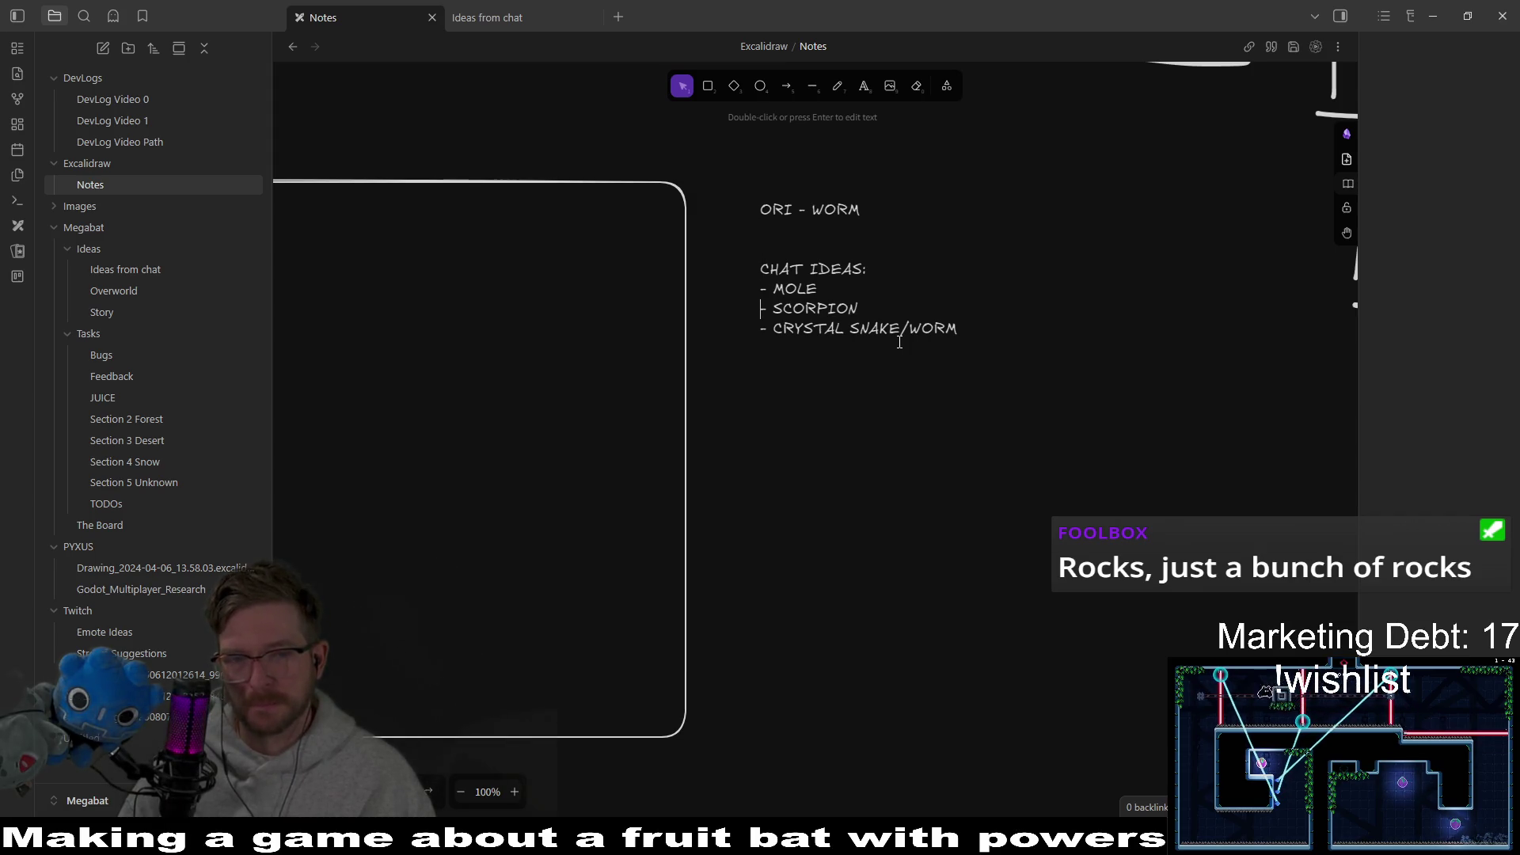
pyautogui.press('Up')
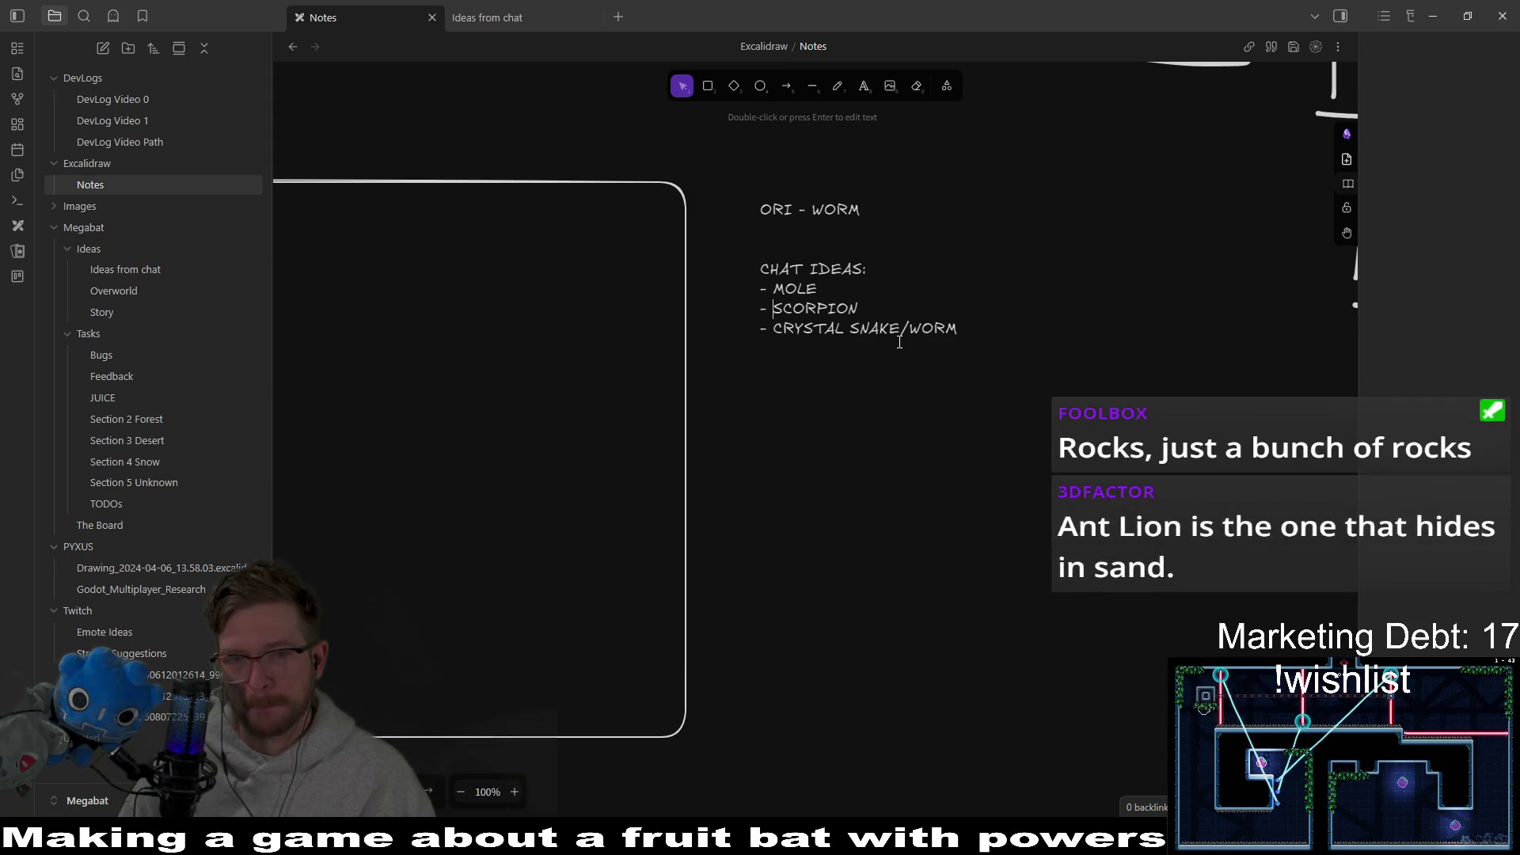
pyautogui.press('Down')
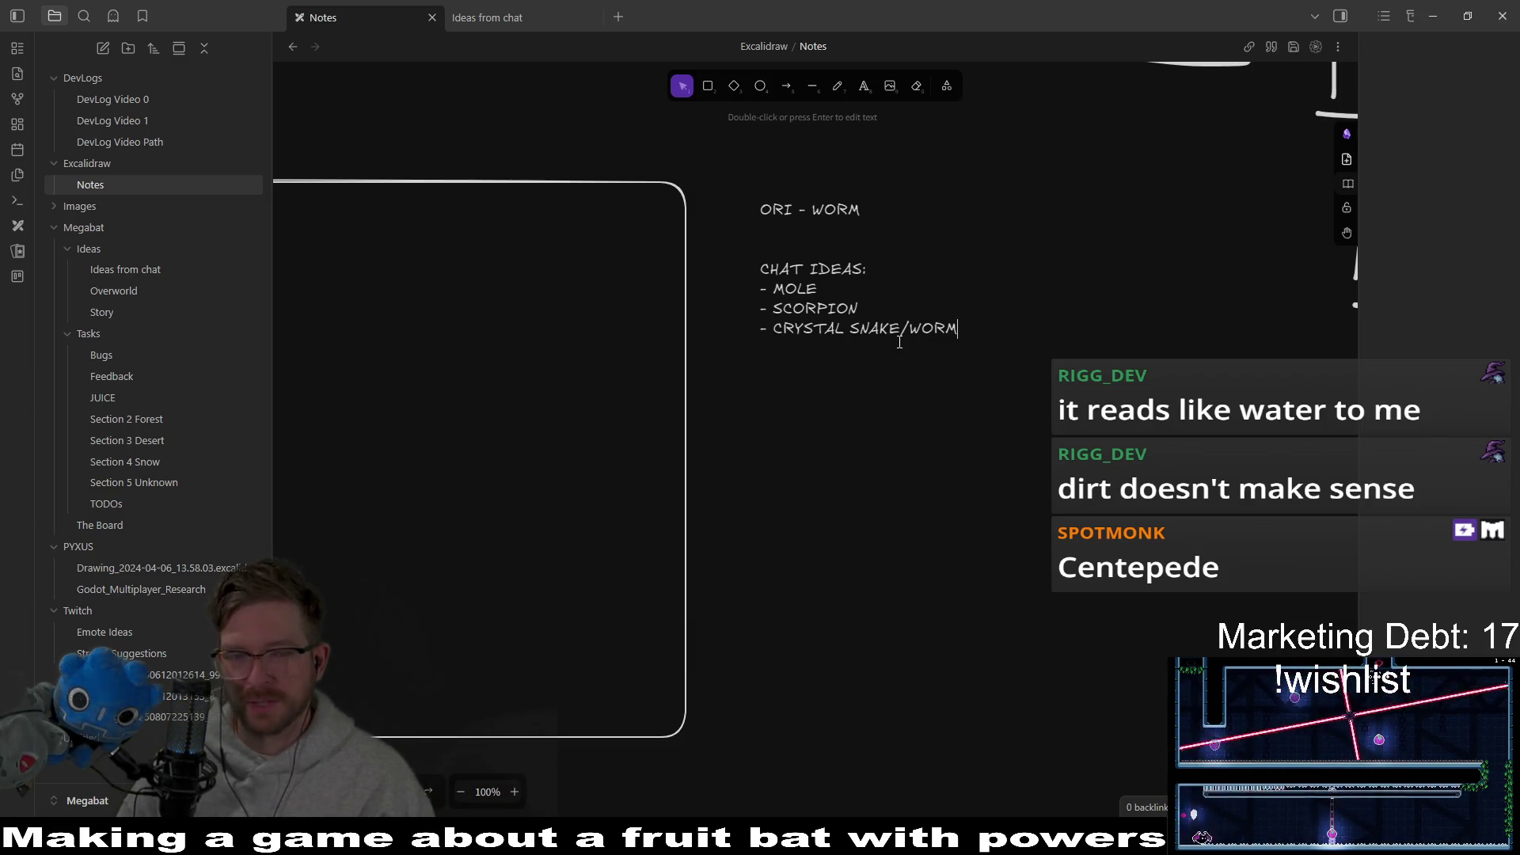
# Step: Add '- CENTIPEDE' and '- SANDWASP', an empty dash line, and an 'OTHER ENIMIES:' heading
pyautogui.press('Return')
pyautogui.write('- C')
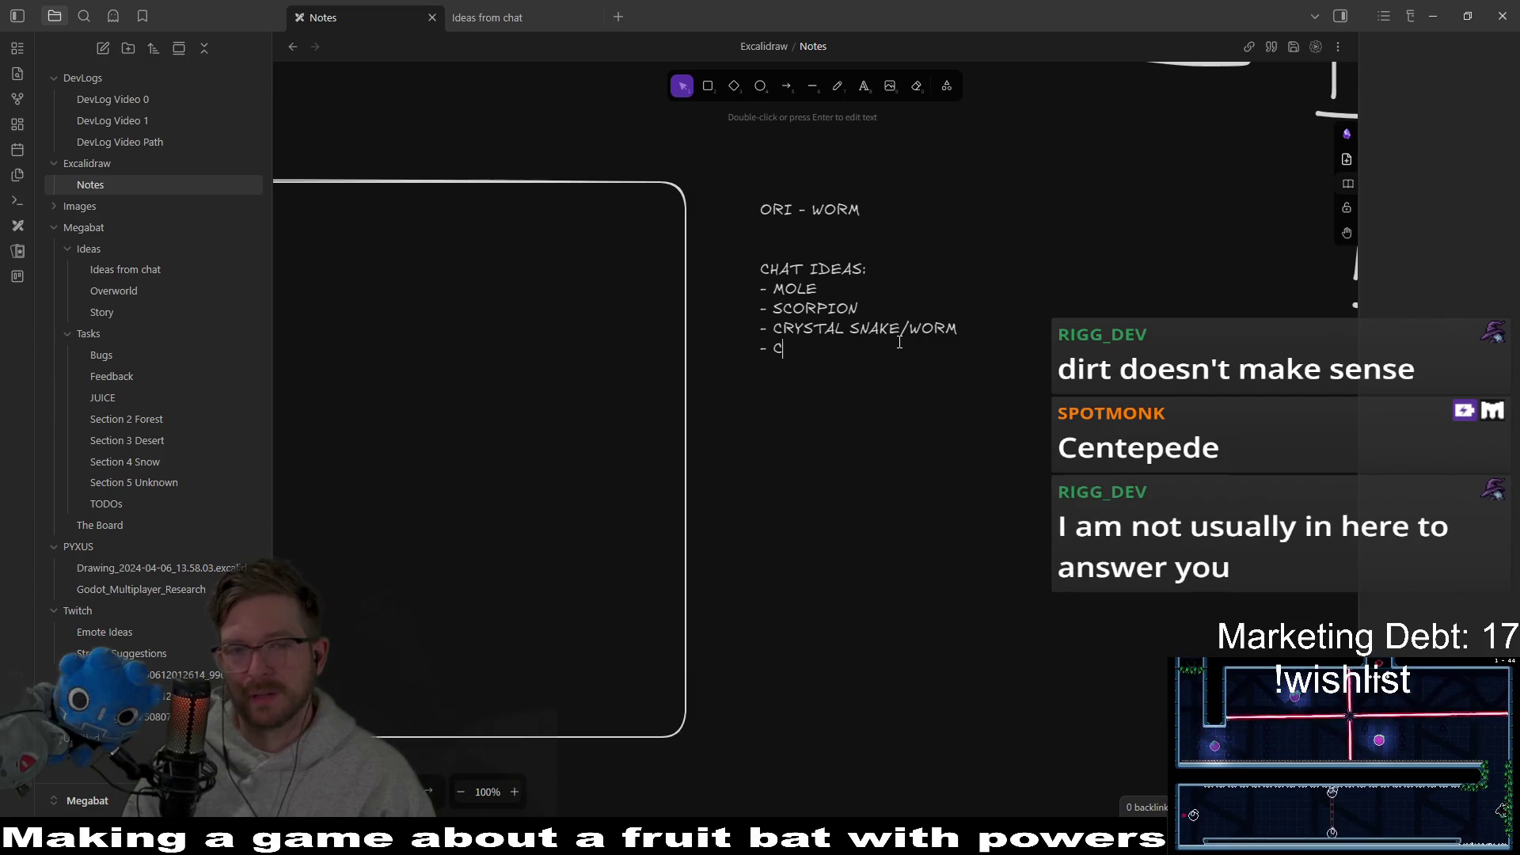
pyautogui.write('ENTIPEDE')
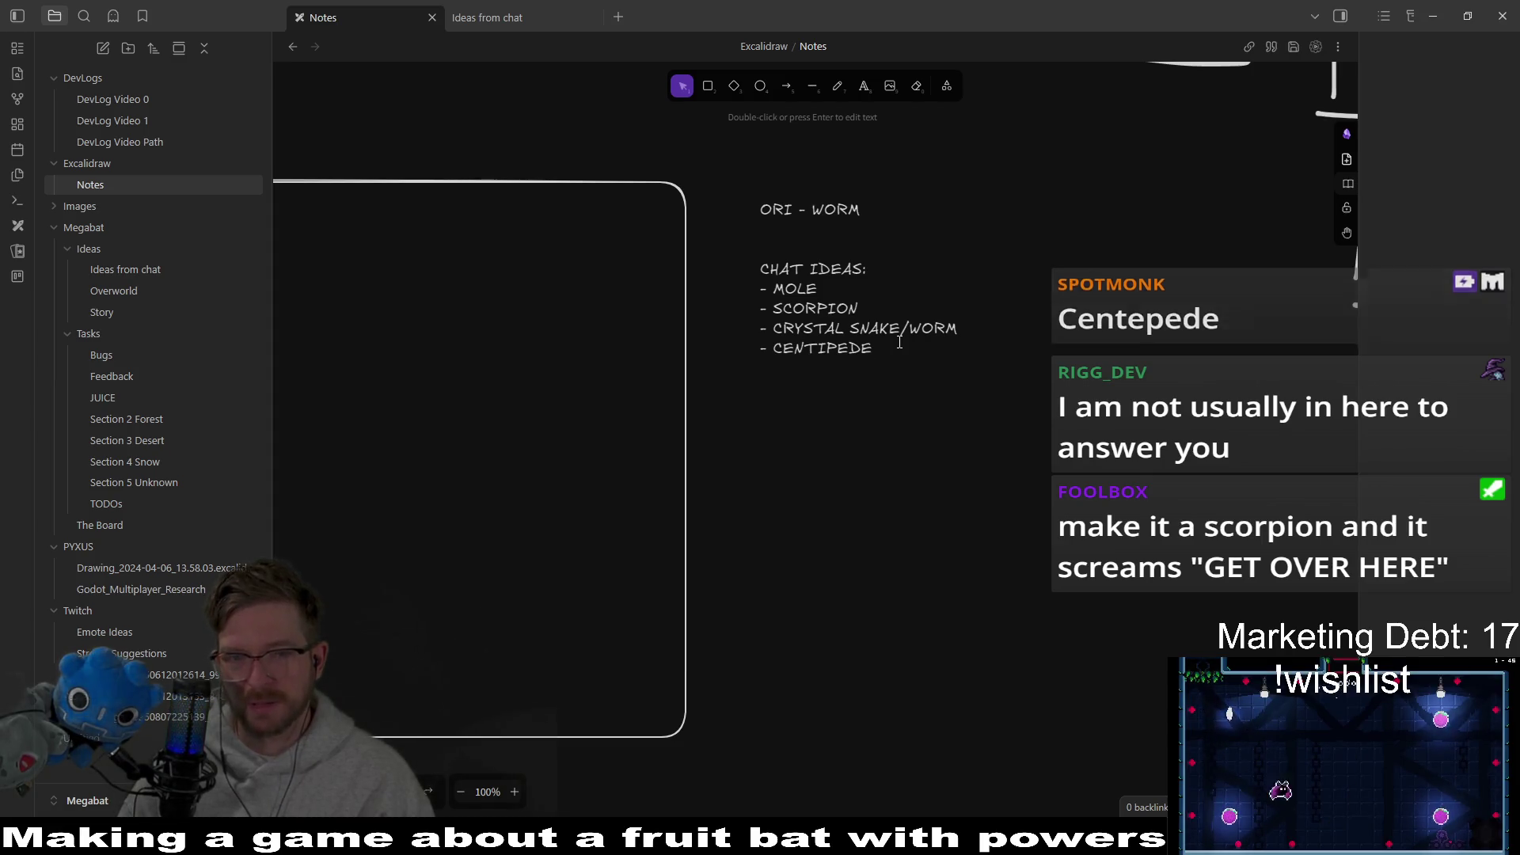
pyautogui.press('Return')
pyautogui.write('-')
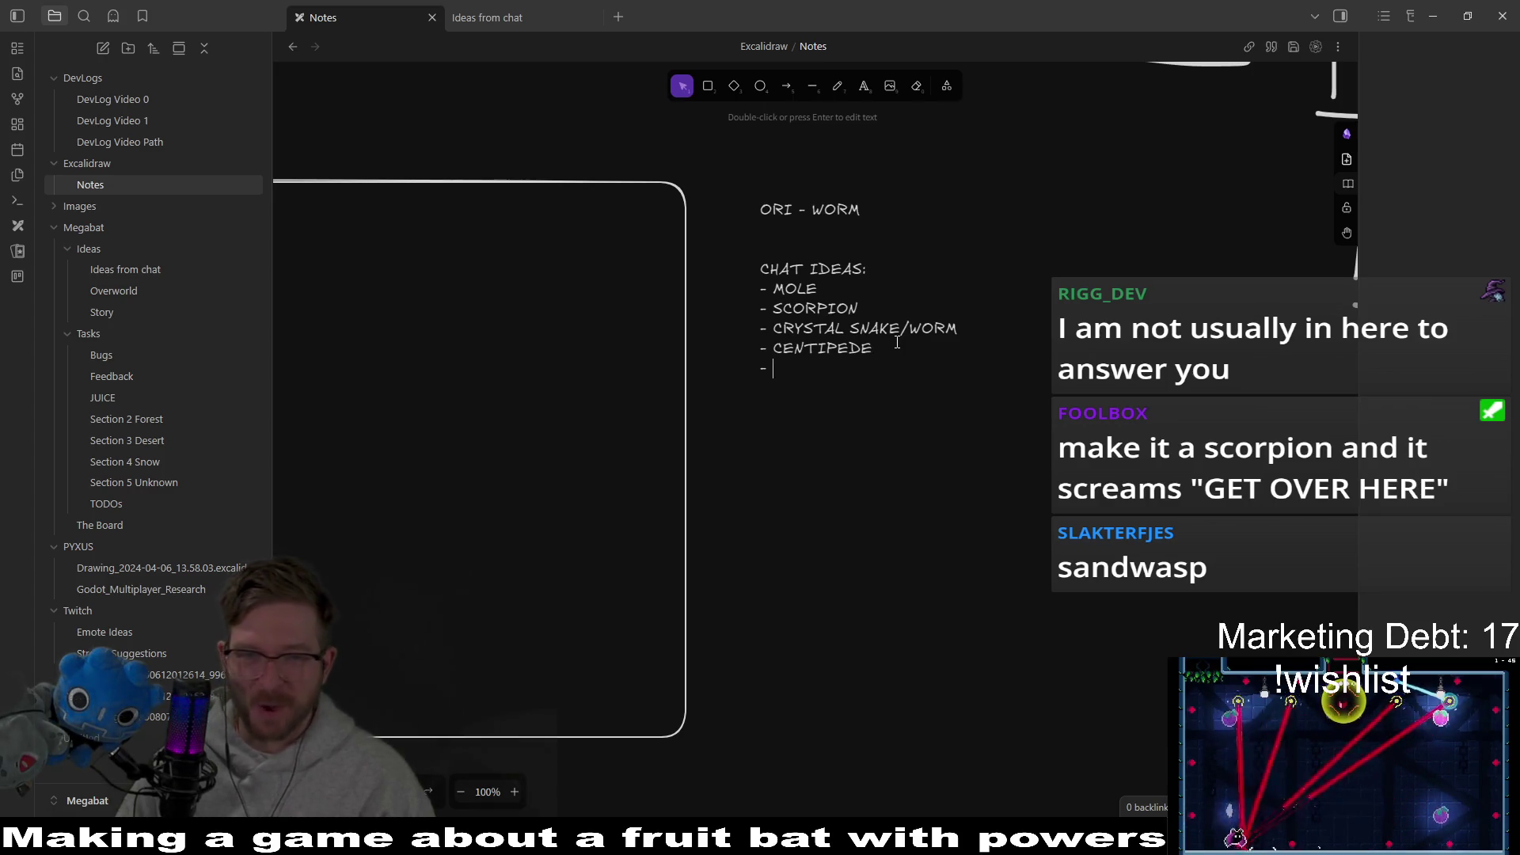
pyautogui.write('AM')
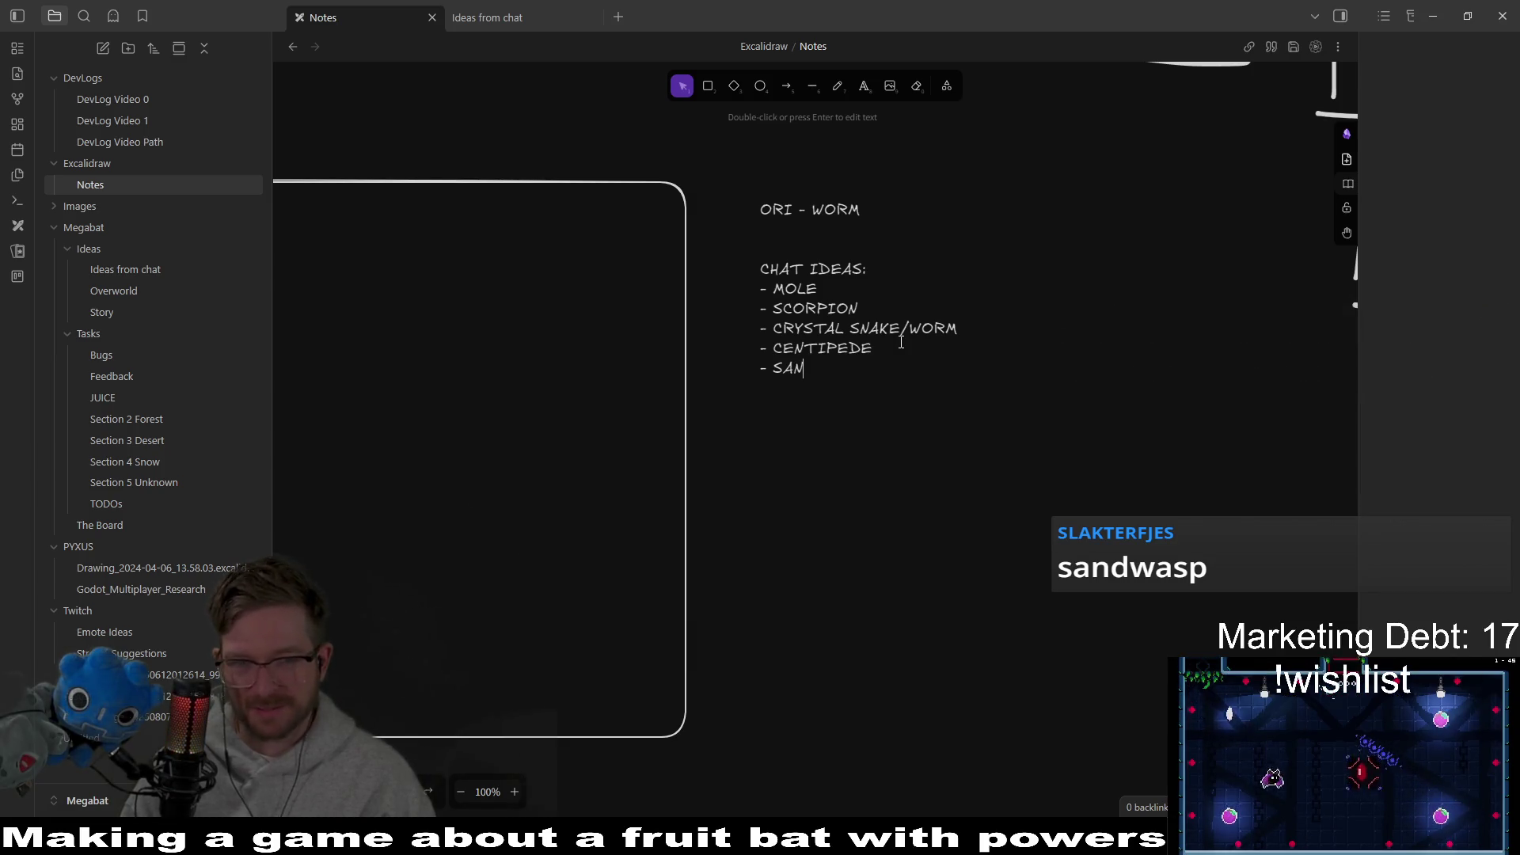
pyautogui.press('BackSpace')
pyautogui.write('DWASP')
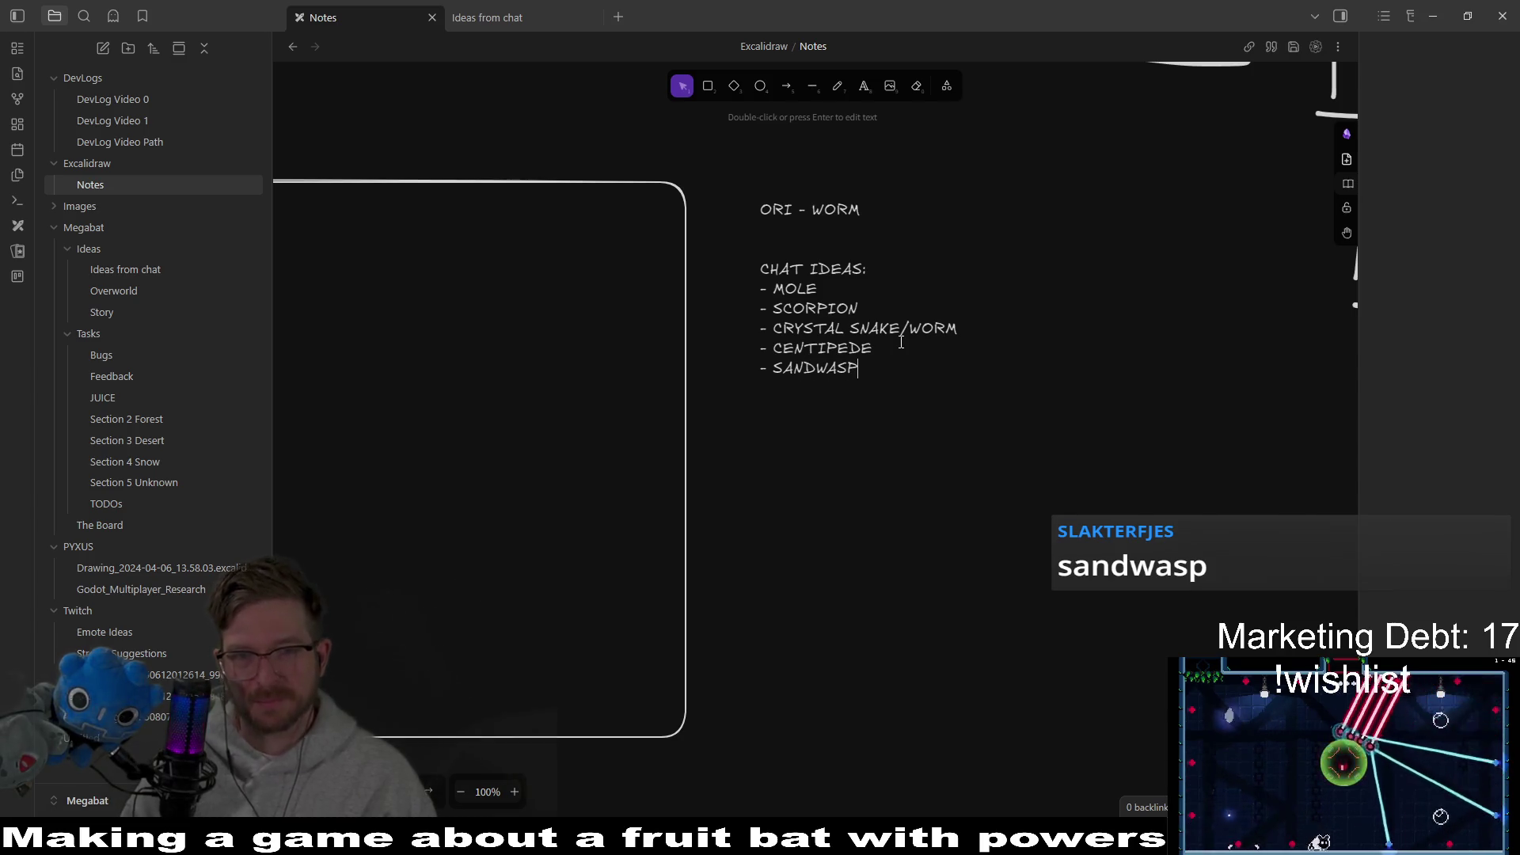
pyautogui.press('Return')
pyautogui.write('-')
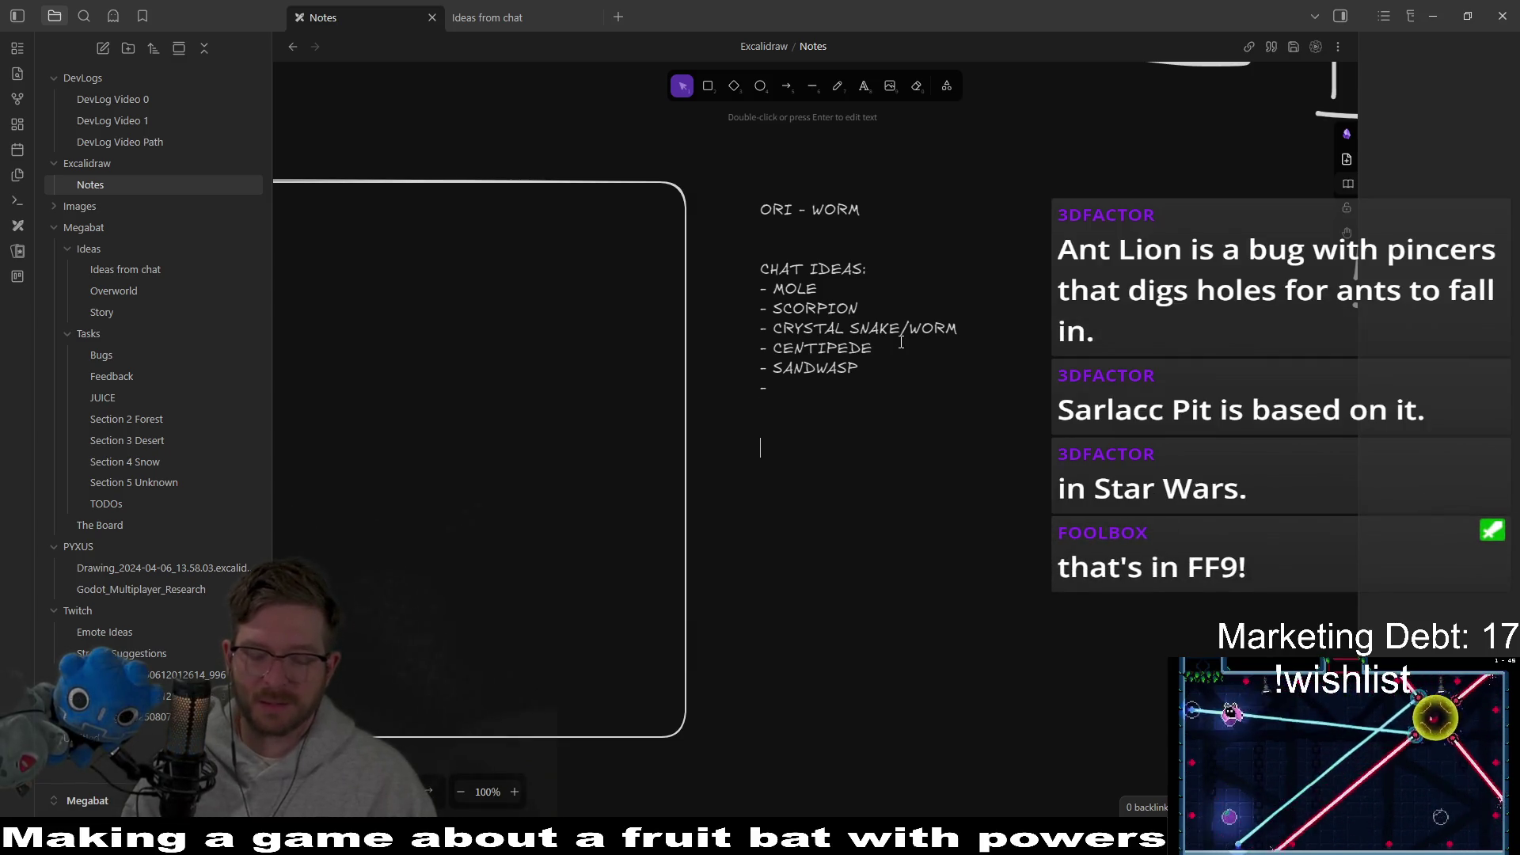
pyautogui.press('Return')
pyautogui.press('Return')
pyautogui.press('Return')
pyautogui.write('O')
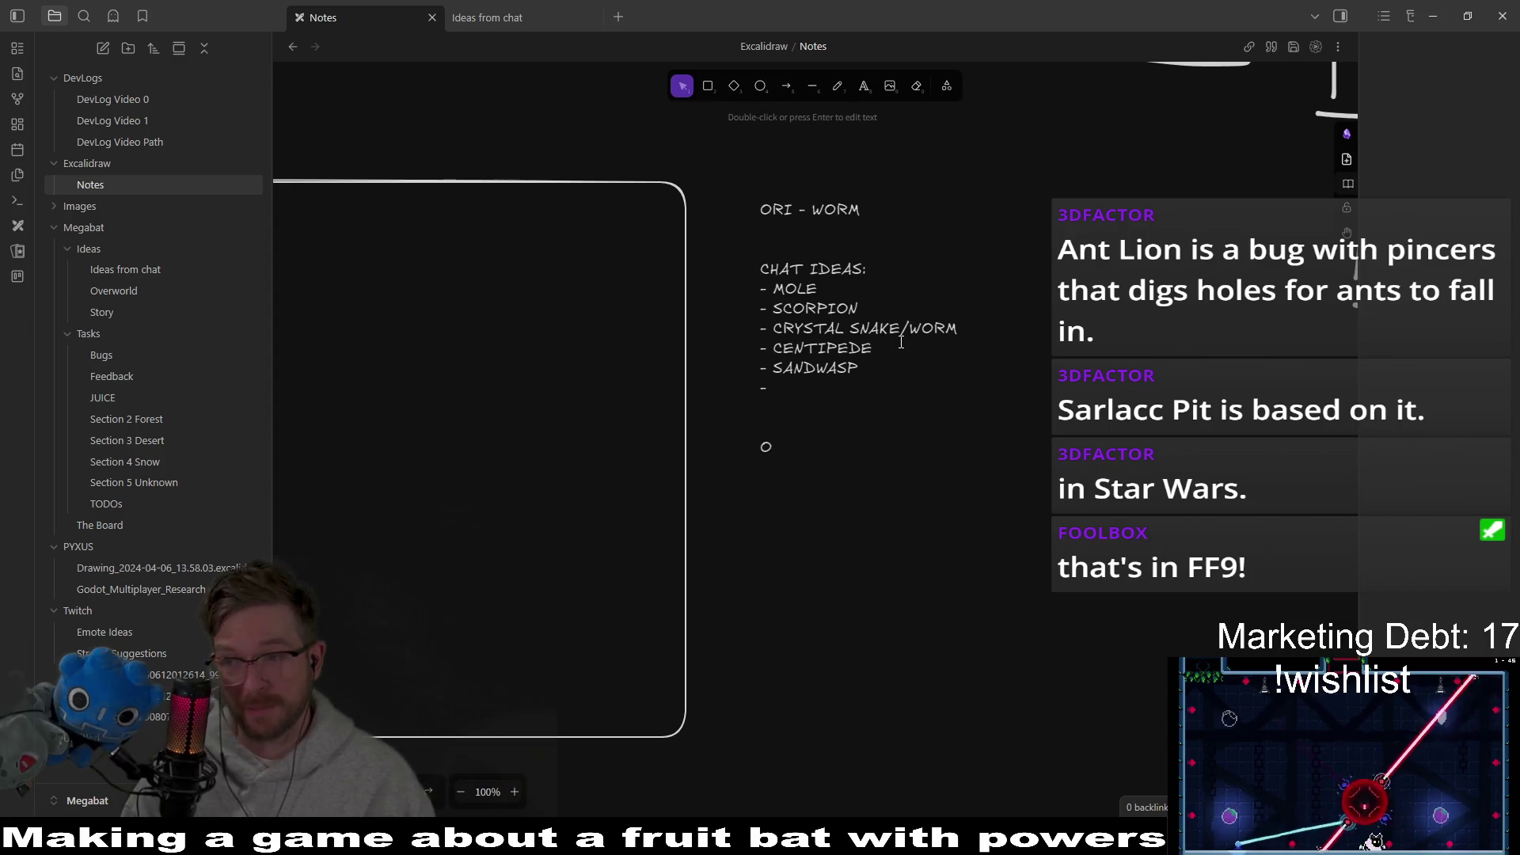
pyautogui.write('THER ')
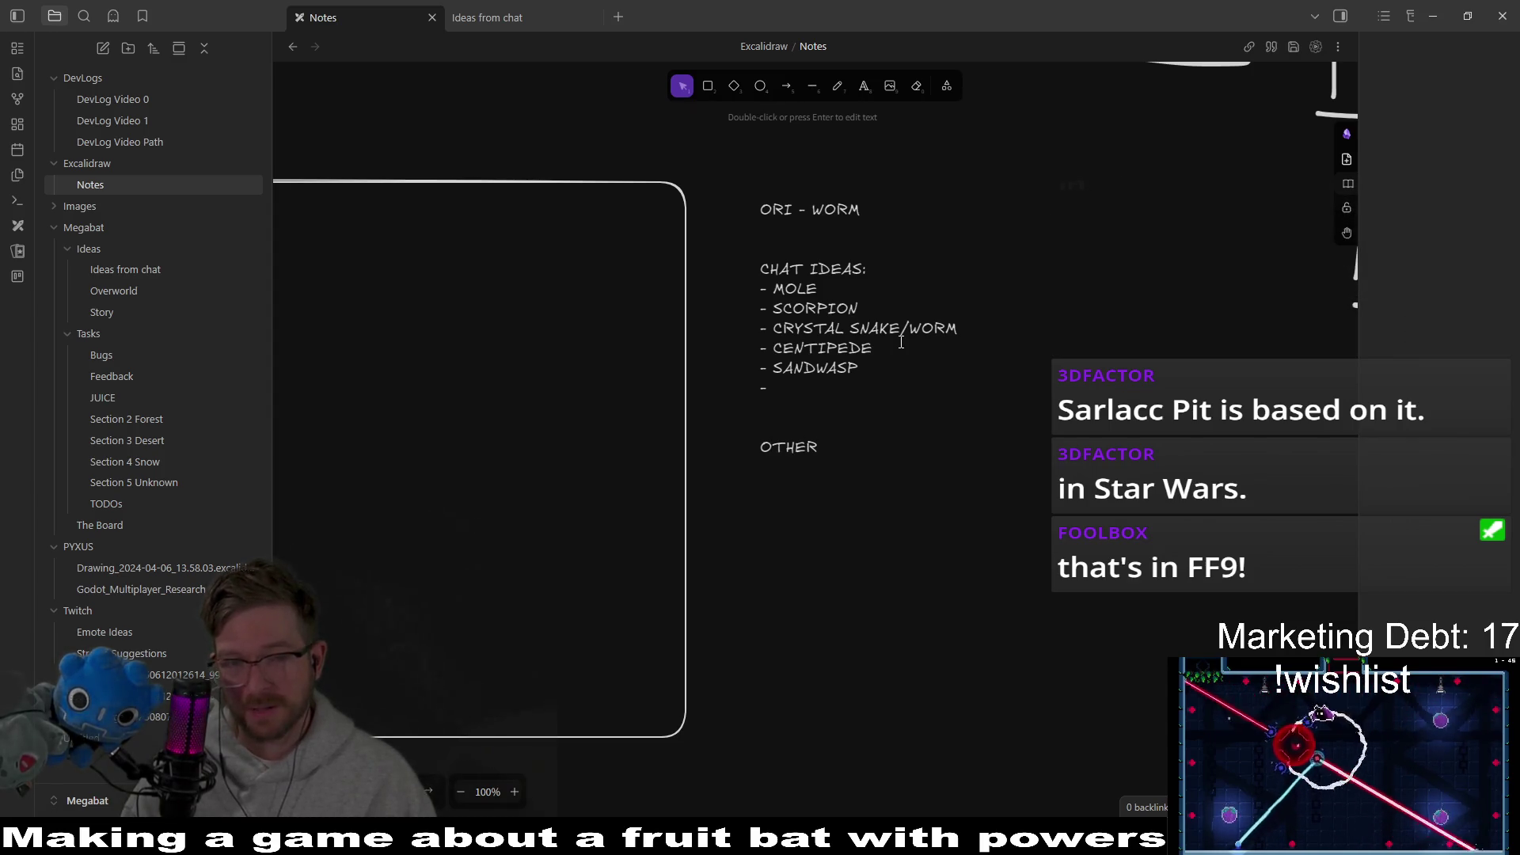
pyautogui.write('E')
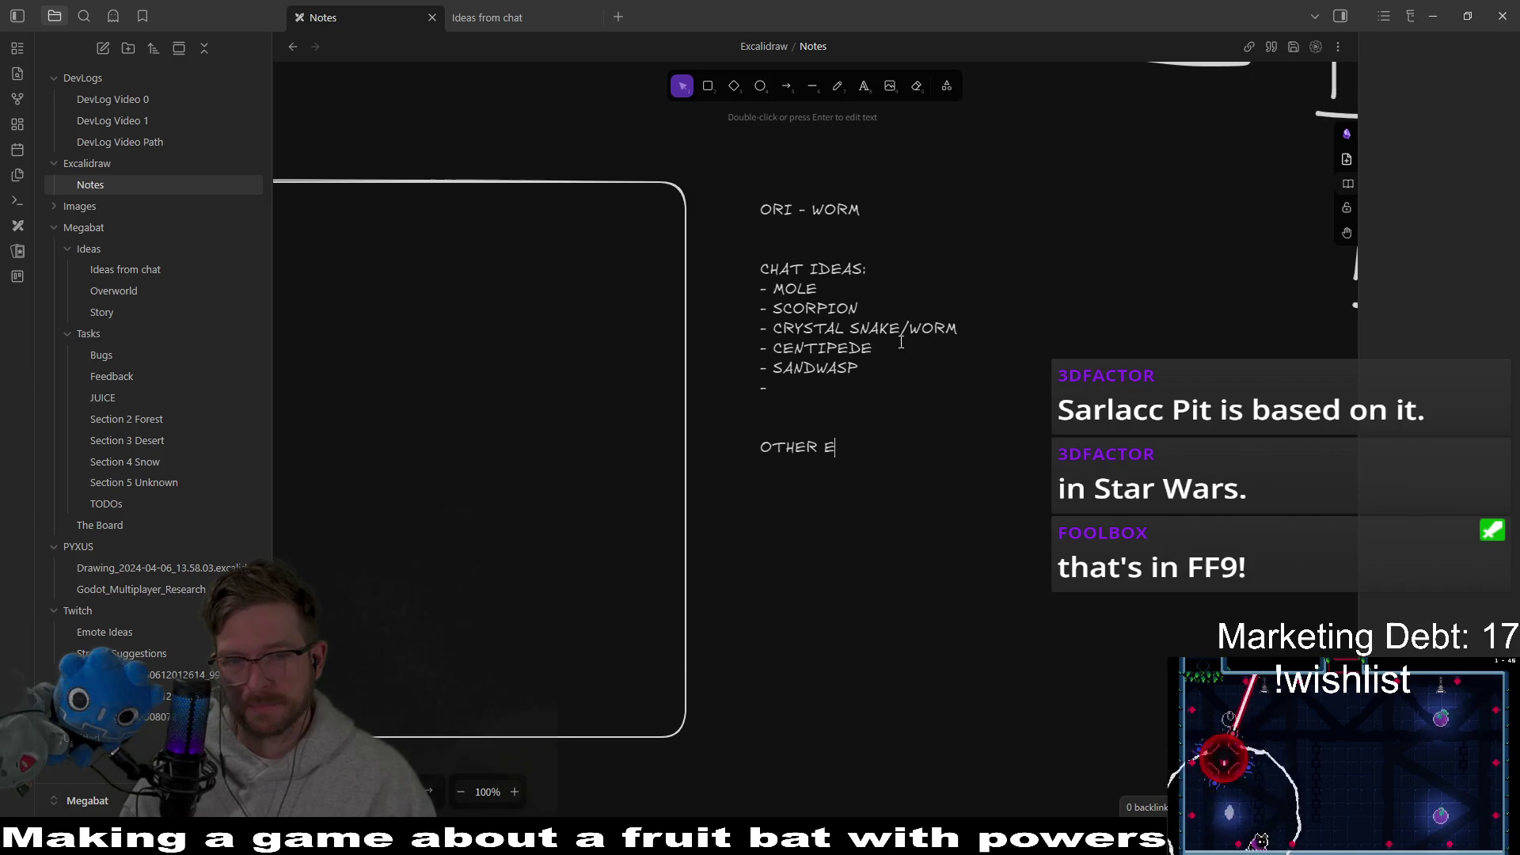
pyautogui.write('NIME')
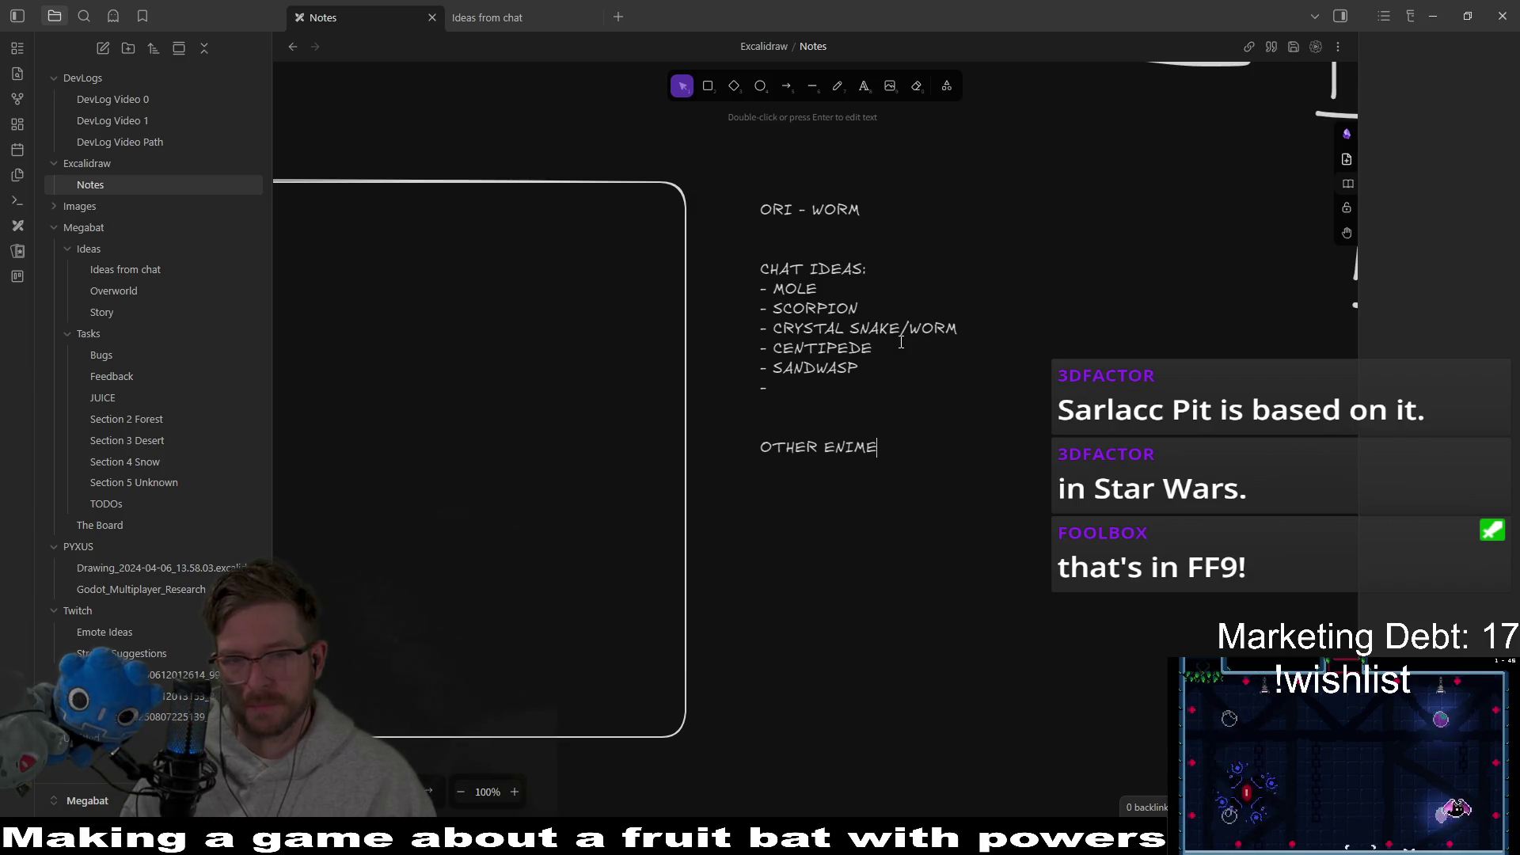
pyautogui.press('BackSpace')
pyautogui.write('IES:')
# Step: List '- ANT LION' under OTHER ENIMIES with 'basically a trap in sand' on its own line
pyautogui.press('Return')
pyautogui.write('- ANT LION')
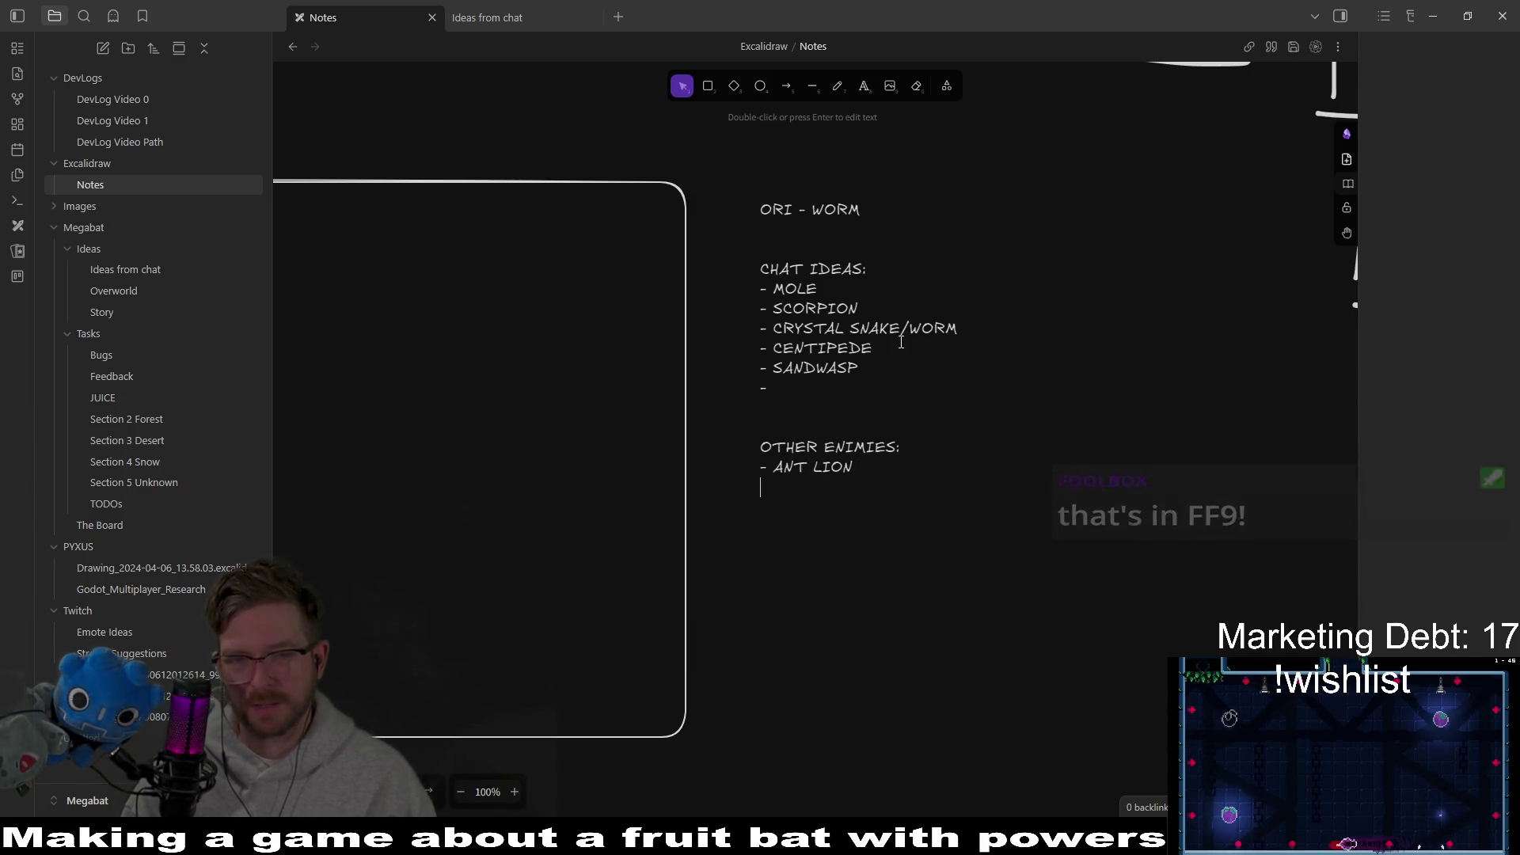
pyautogui.write(' - B')
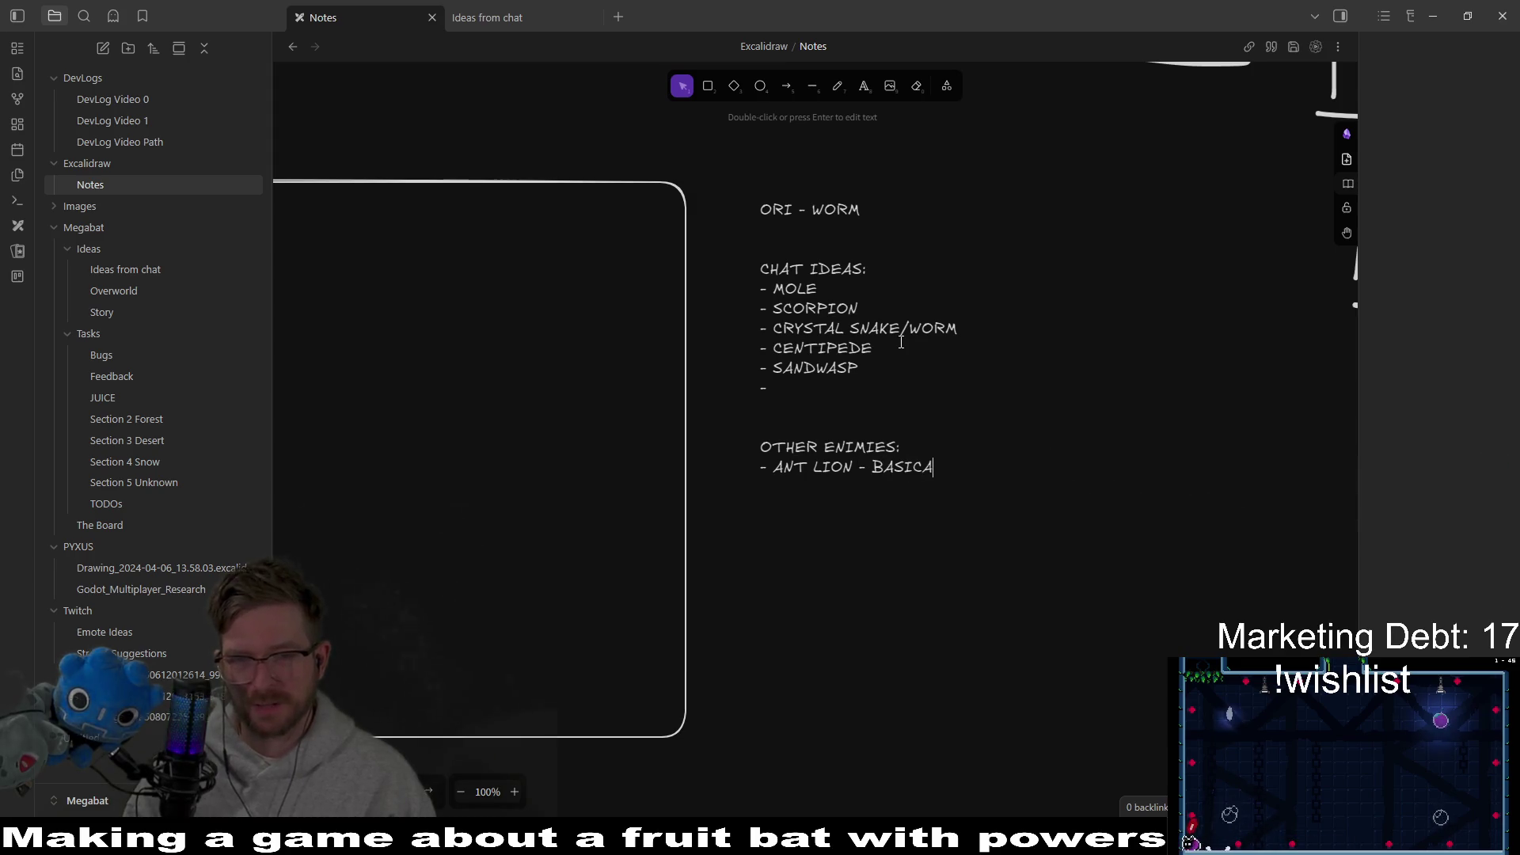
pyautogui.press('BackSpace')
pyautogui.write('ba')
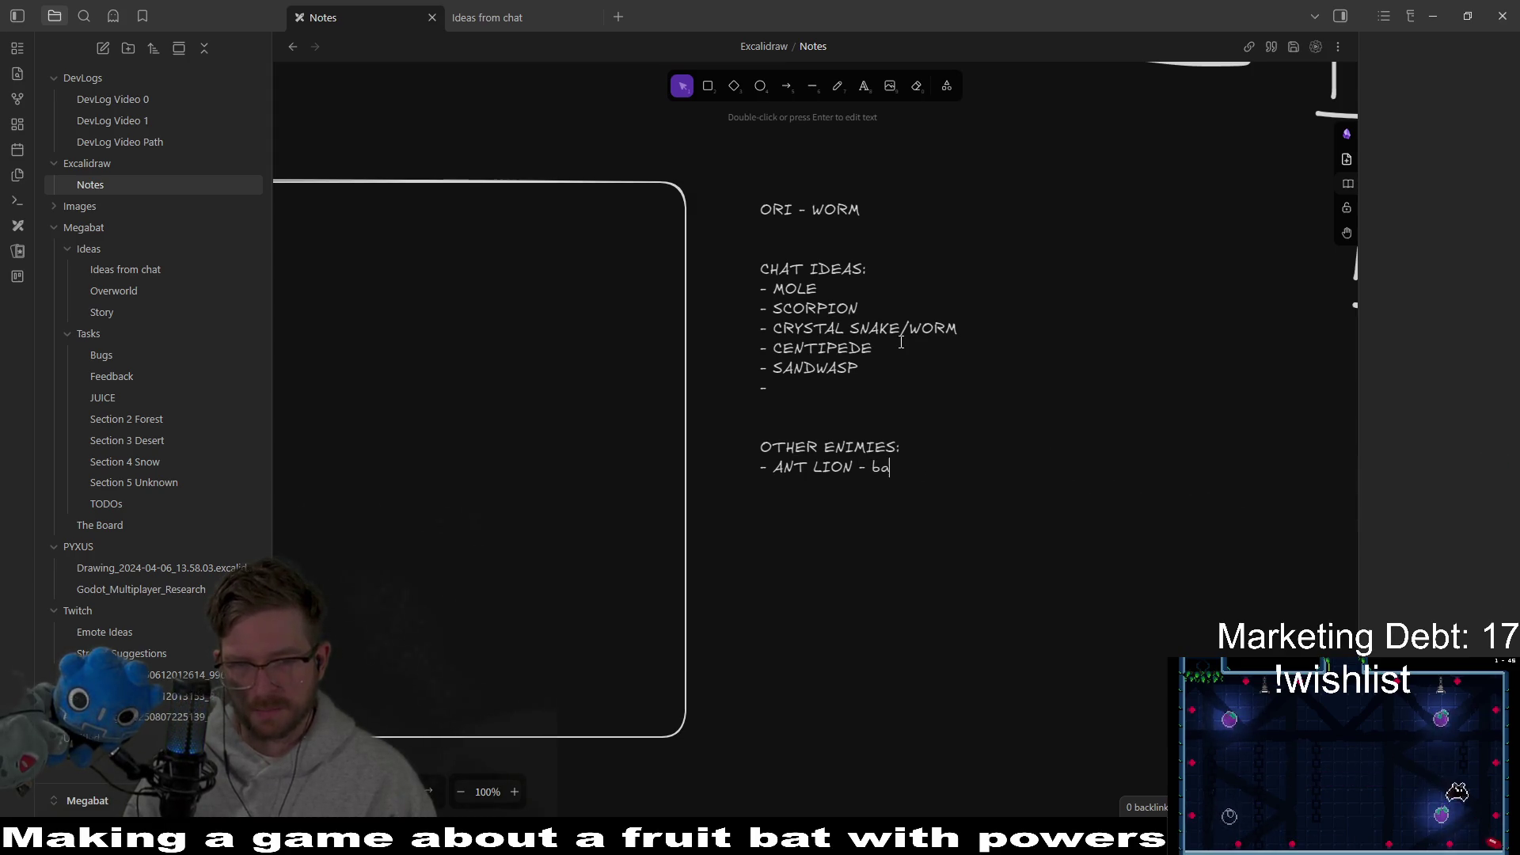
pyautogui.write('sically a trap')
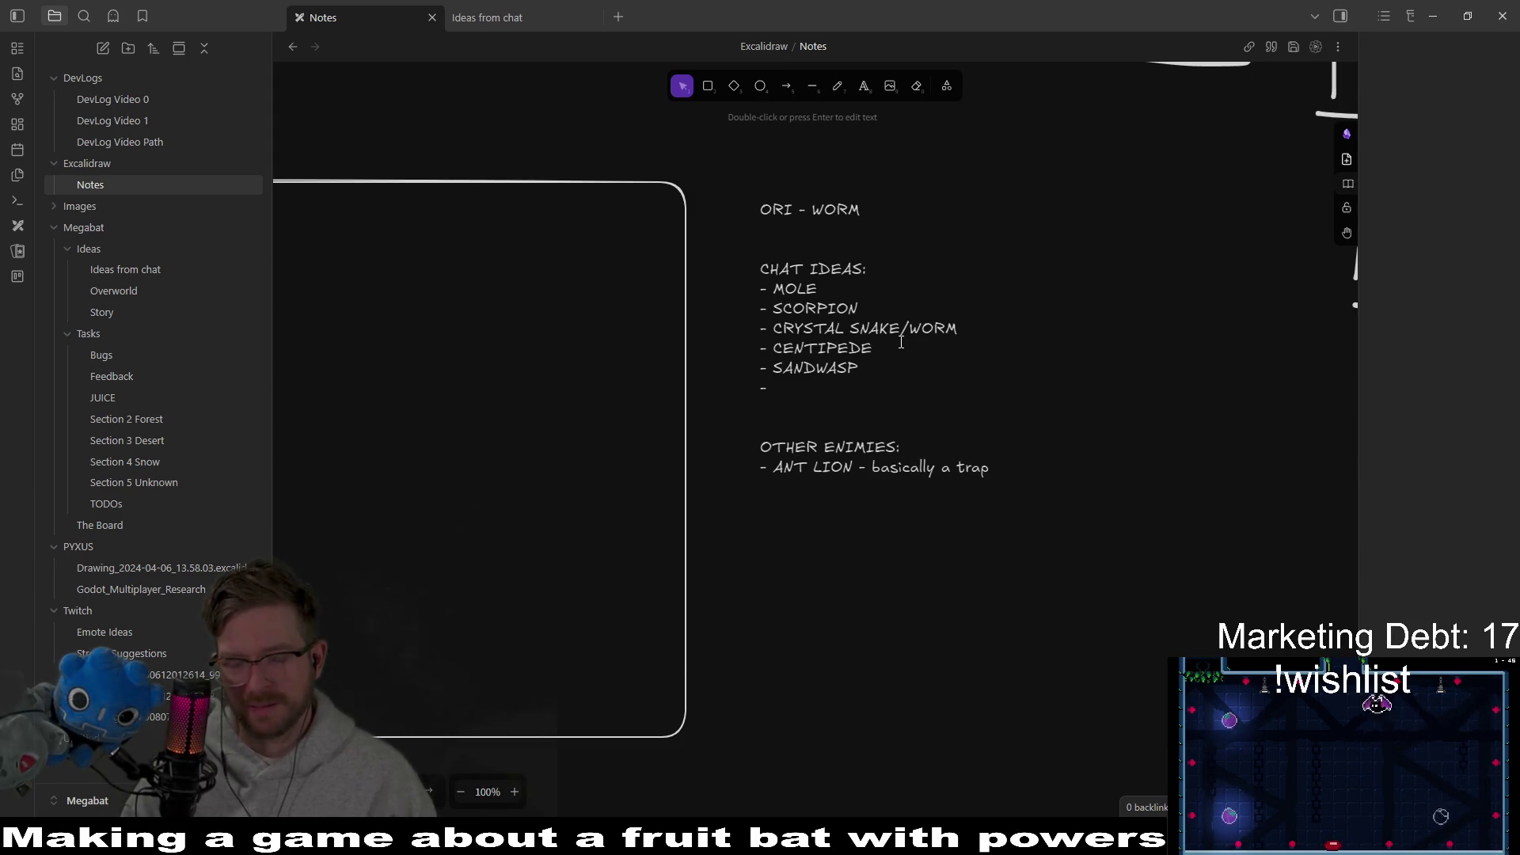
pyautogui.write(' in sand')
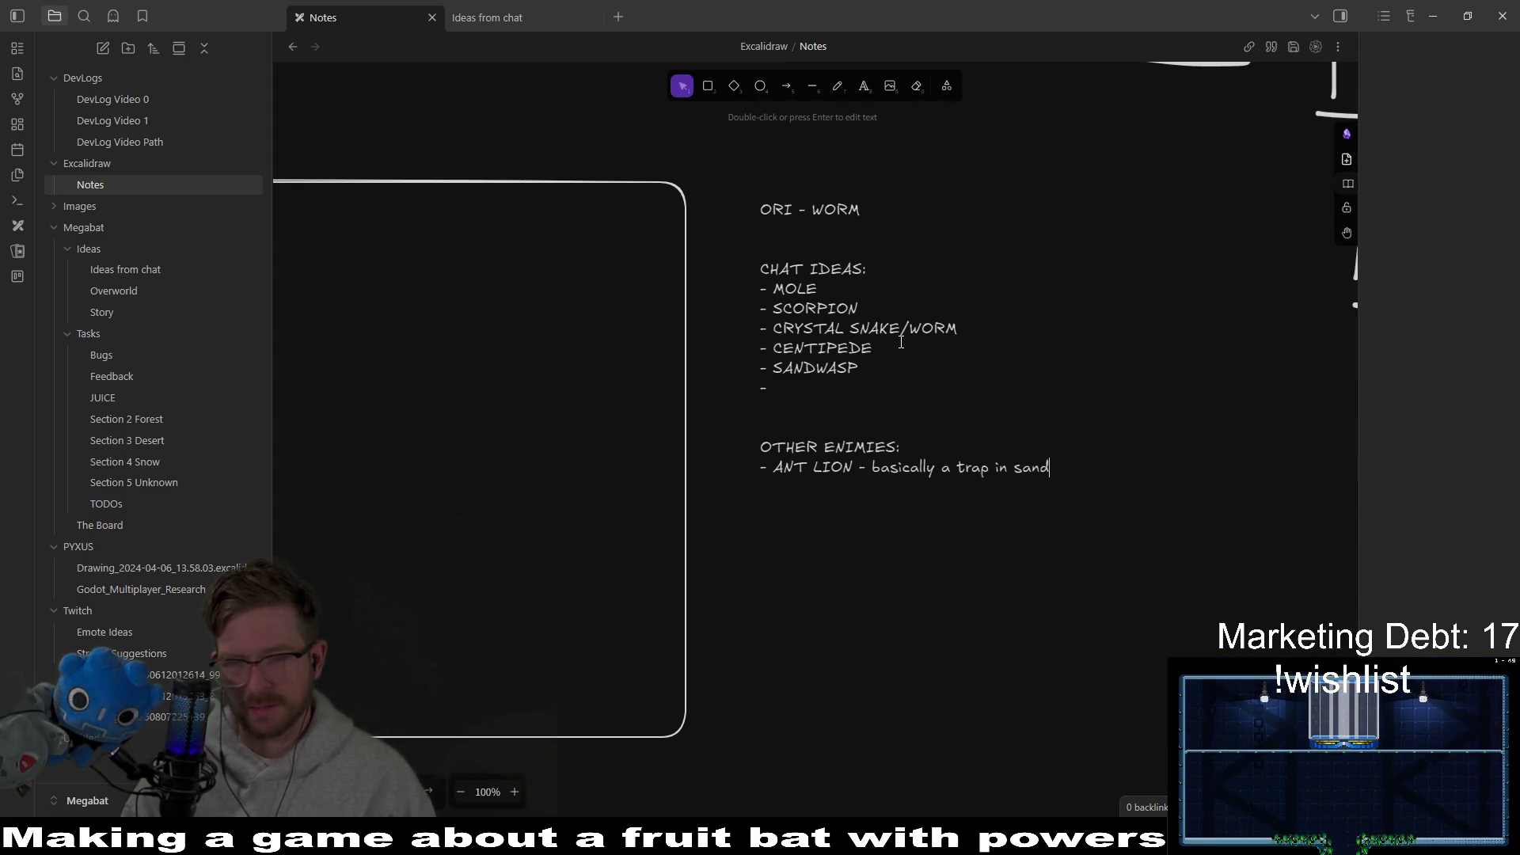
pyautogui.write('.')
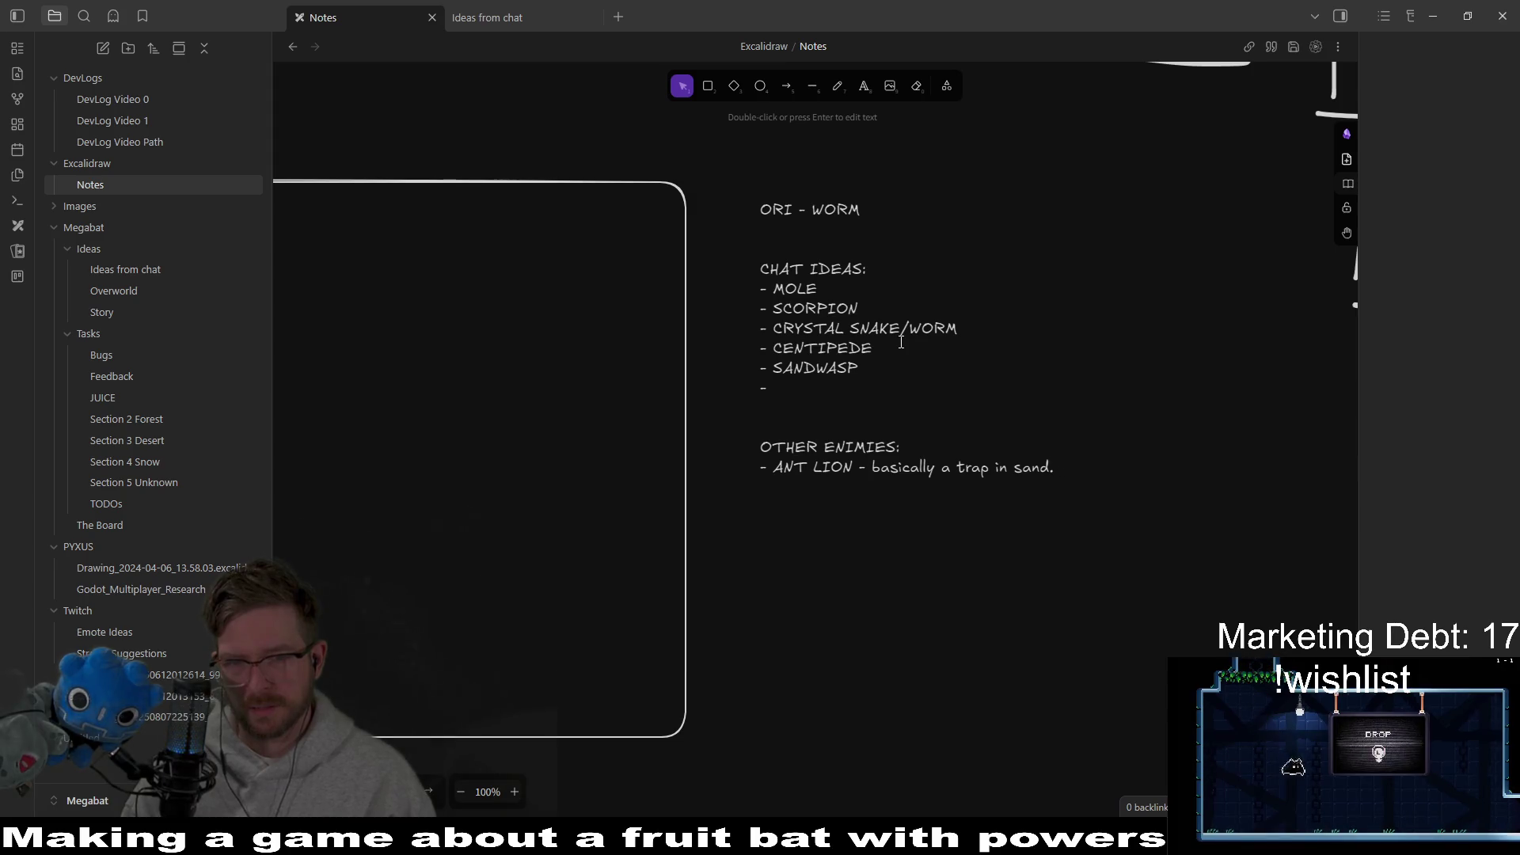
pyautogui.press('BackSpace')
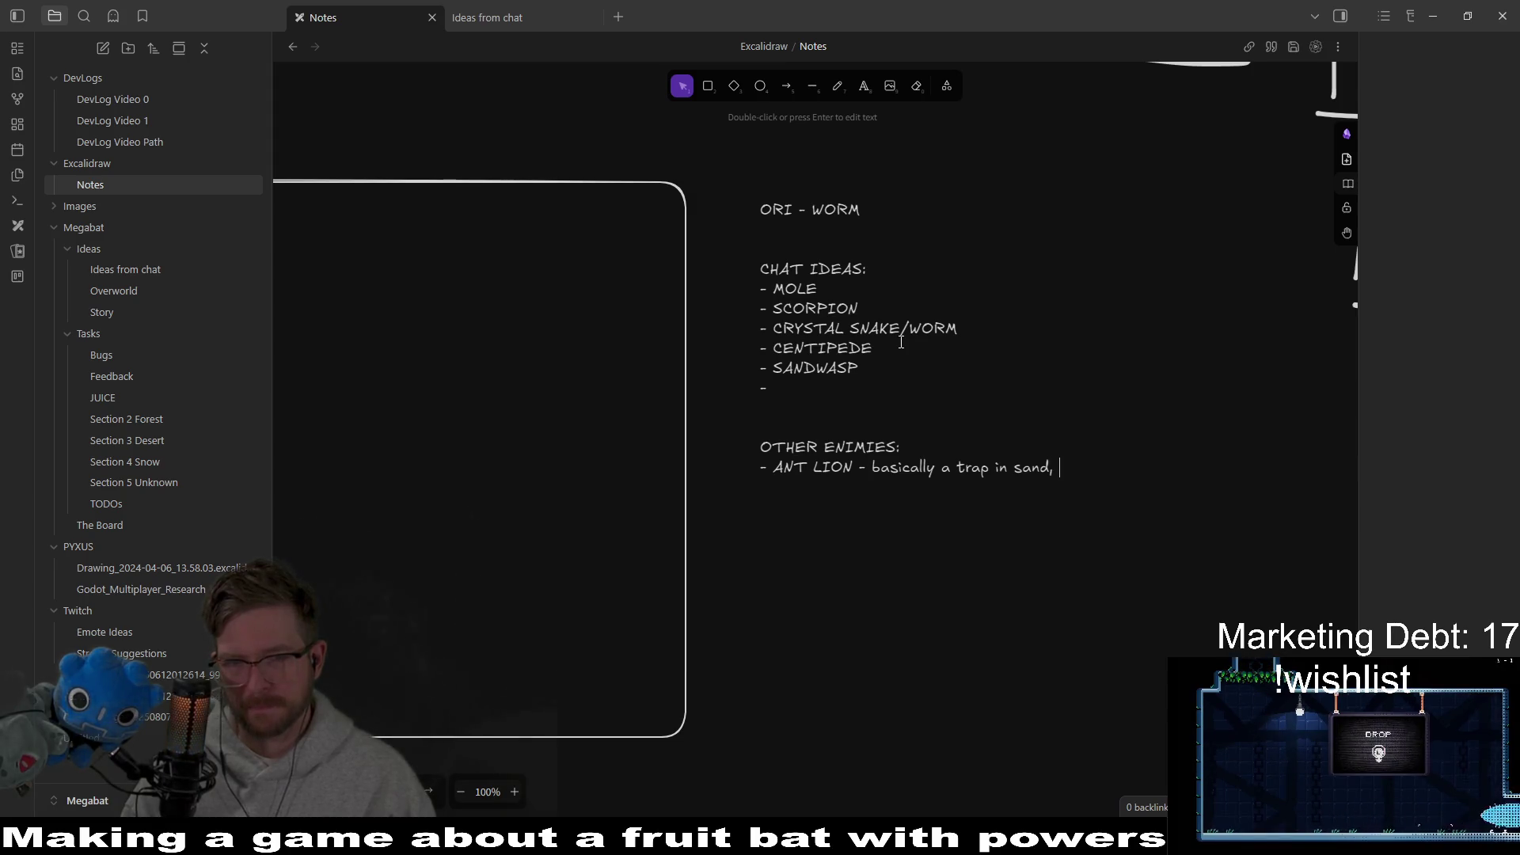
pyautogui.press('Left')
pyautogui.press('Left')
pyautogui.press('Left')
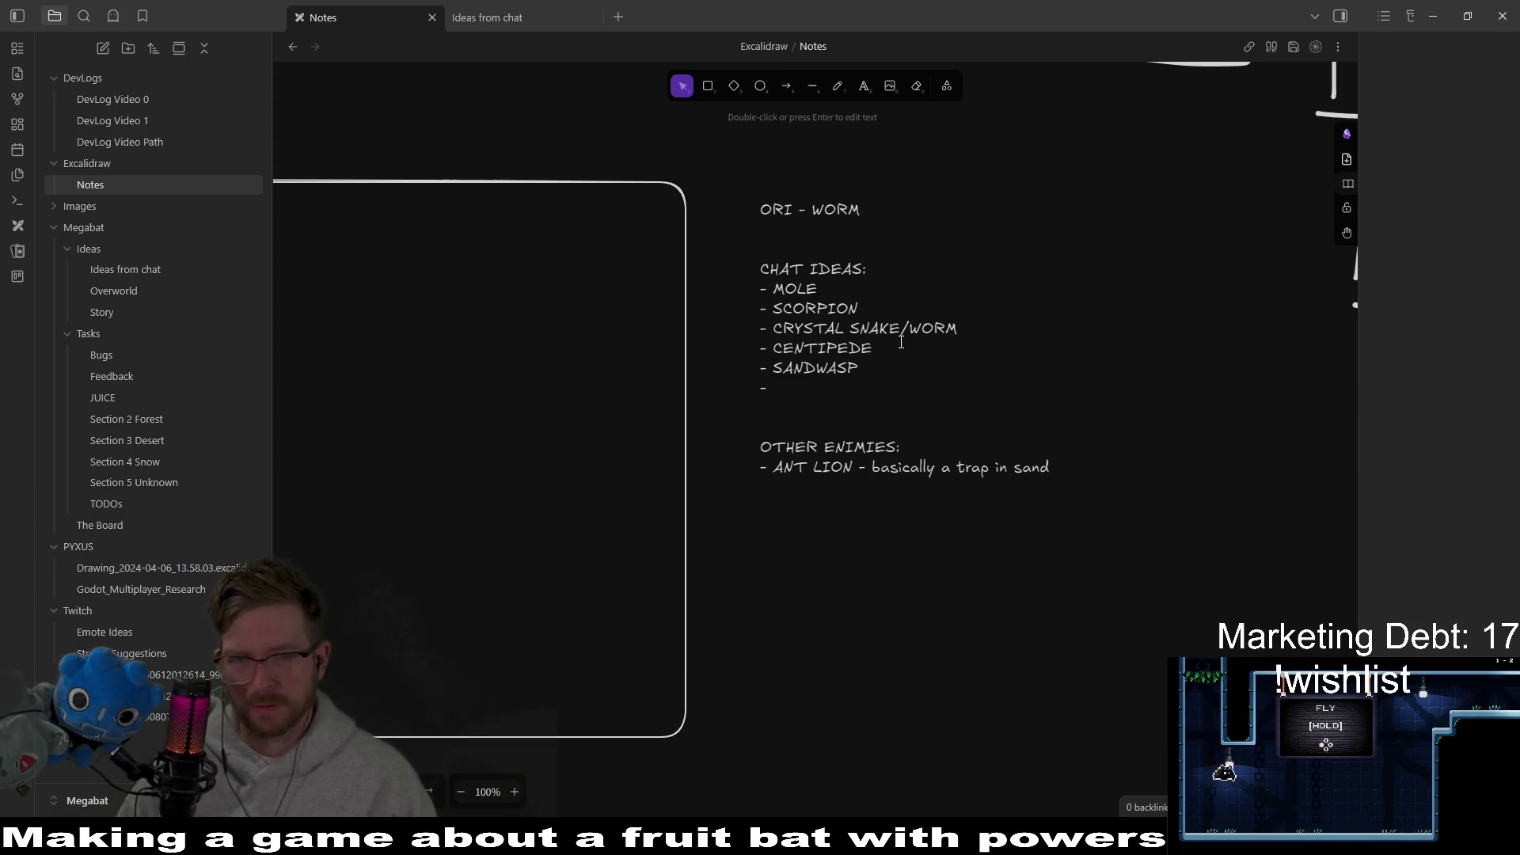
pyautogui.press('Left')
pyautogui.press('Left')
pyautogui.press('Left')
pyautogui.press('Return')
pyautogui.press('End')
pyautogui.press('Return')
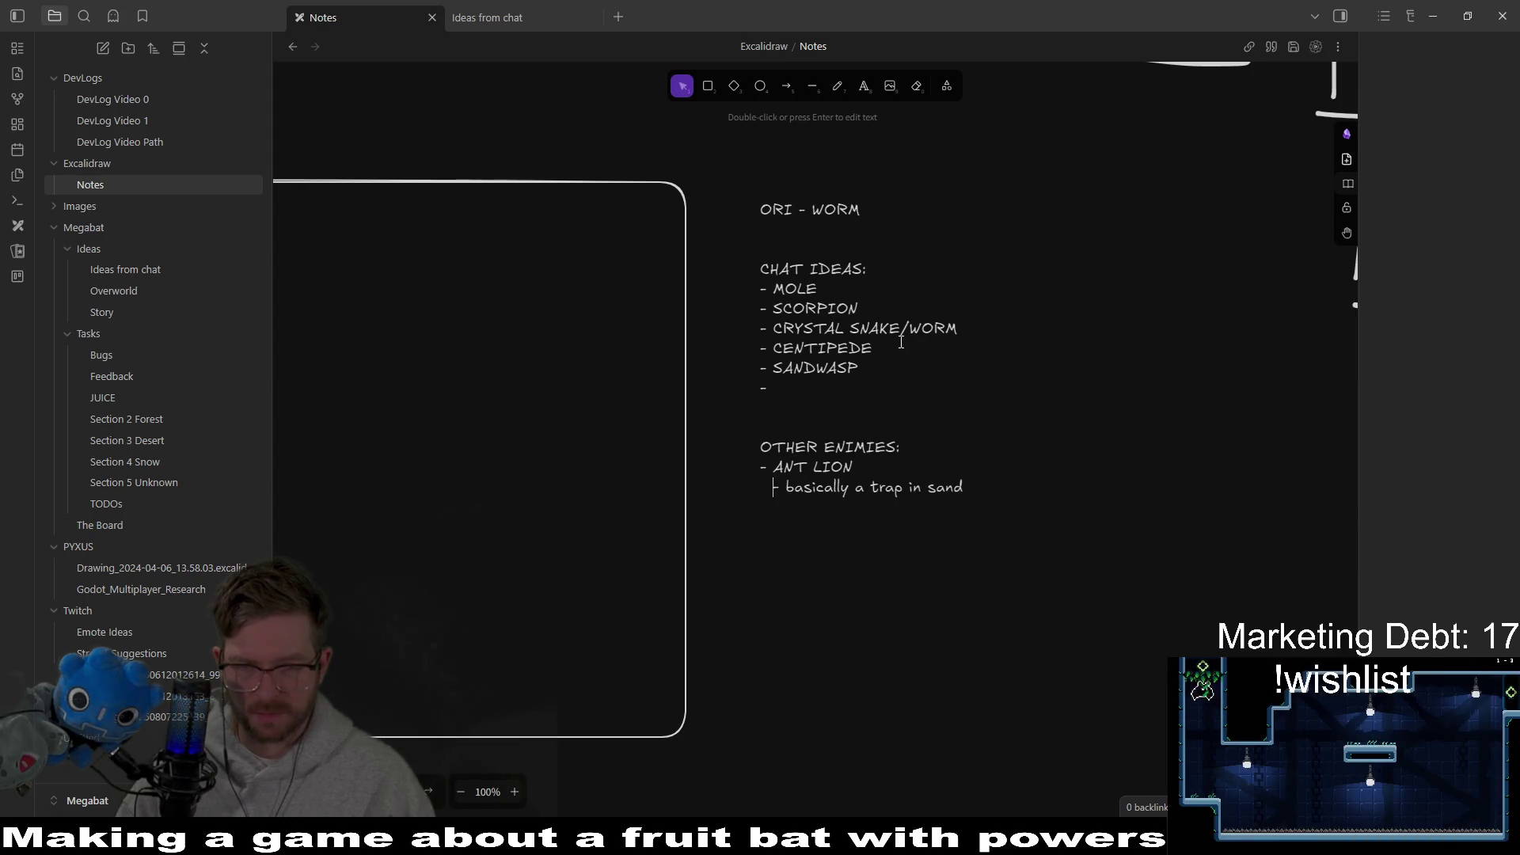
# Step: Add the sub-notes 'could face the screen' and 'could sit below the sand (top layer)' under ANT LION
pyautogui.write('-')
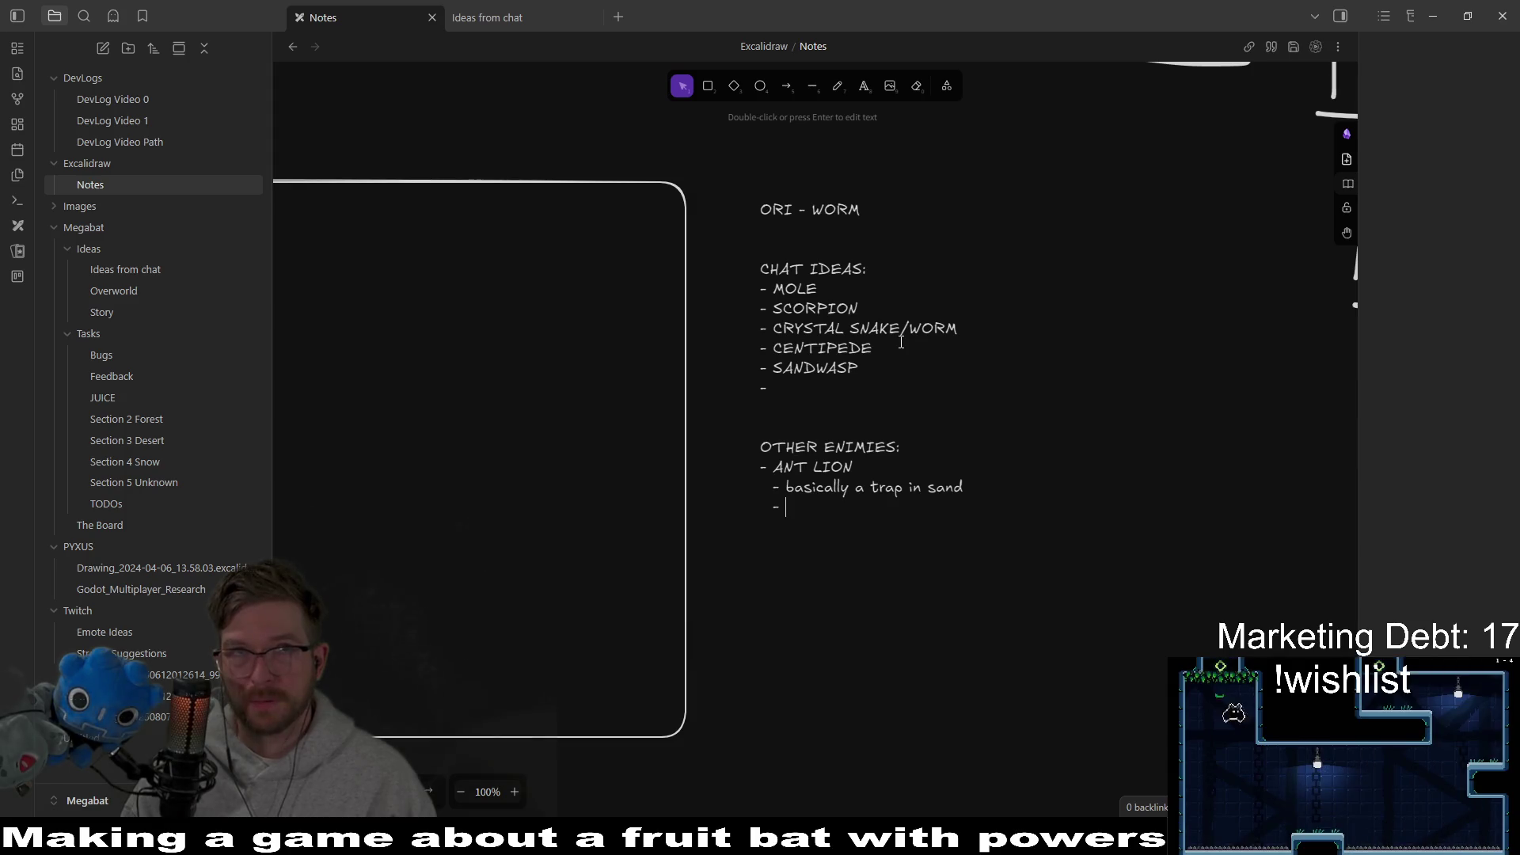
pyautogui.write(' could sit')
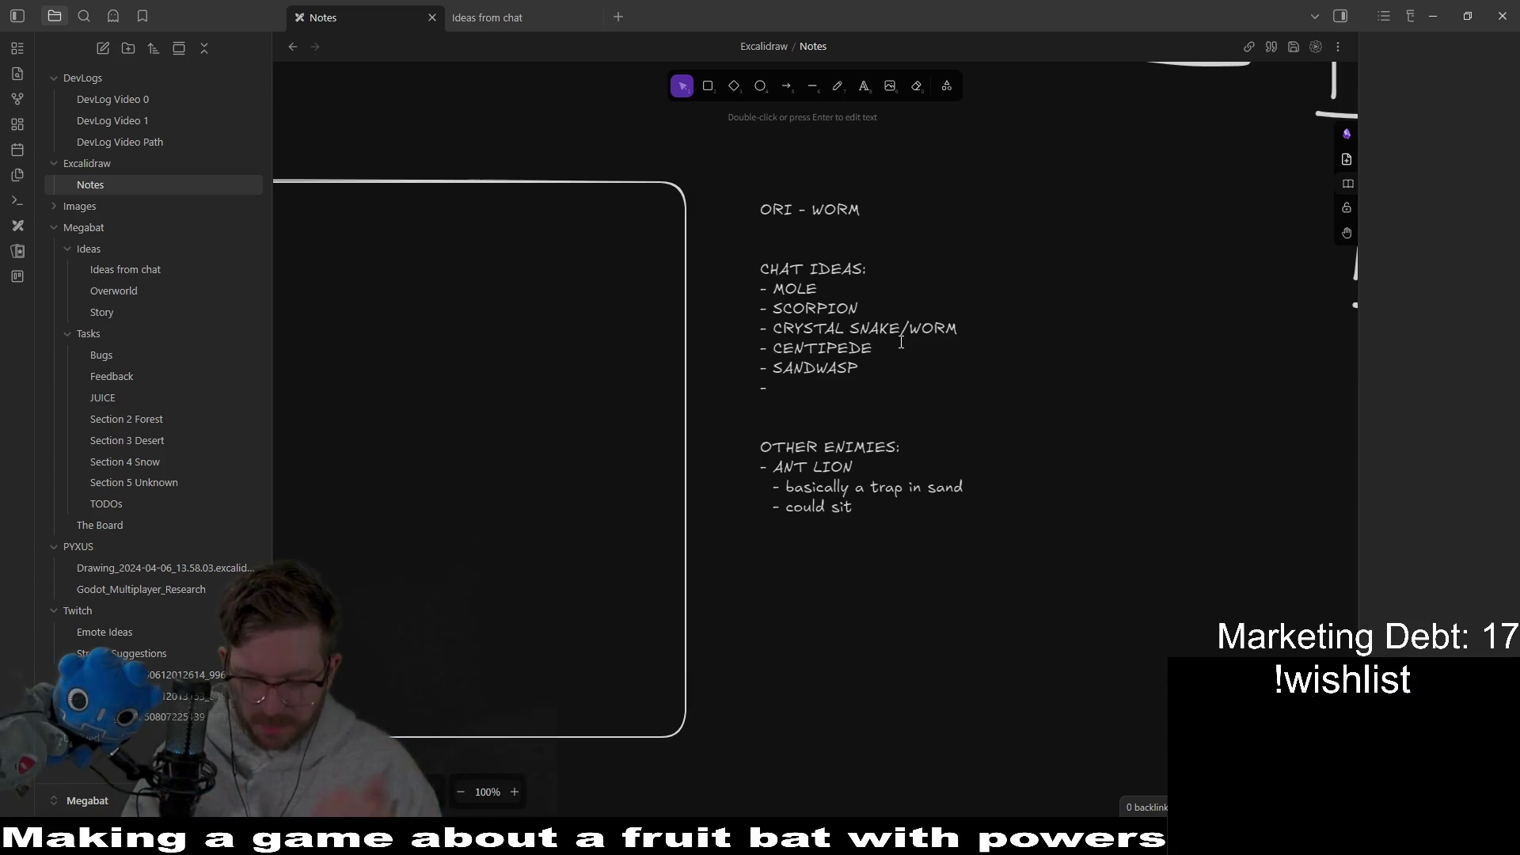
pyautogui.press('BackSpace')
pyautogui.press('BackSpace')
pyautogui.press('BackSpace')
pyautogui.write('fac')
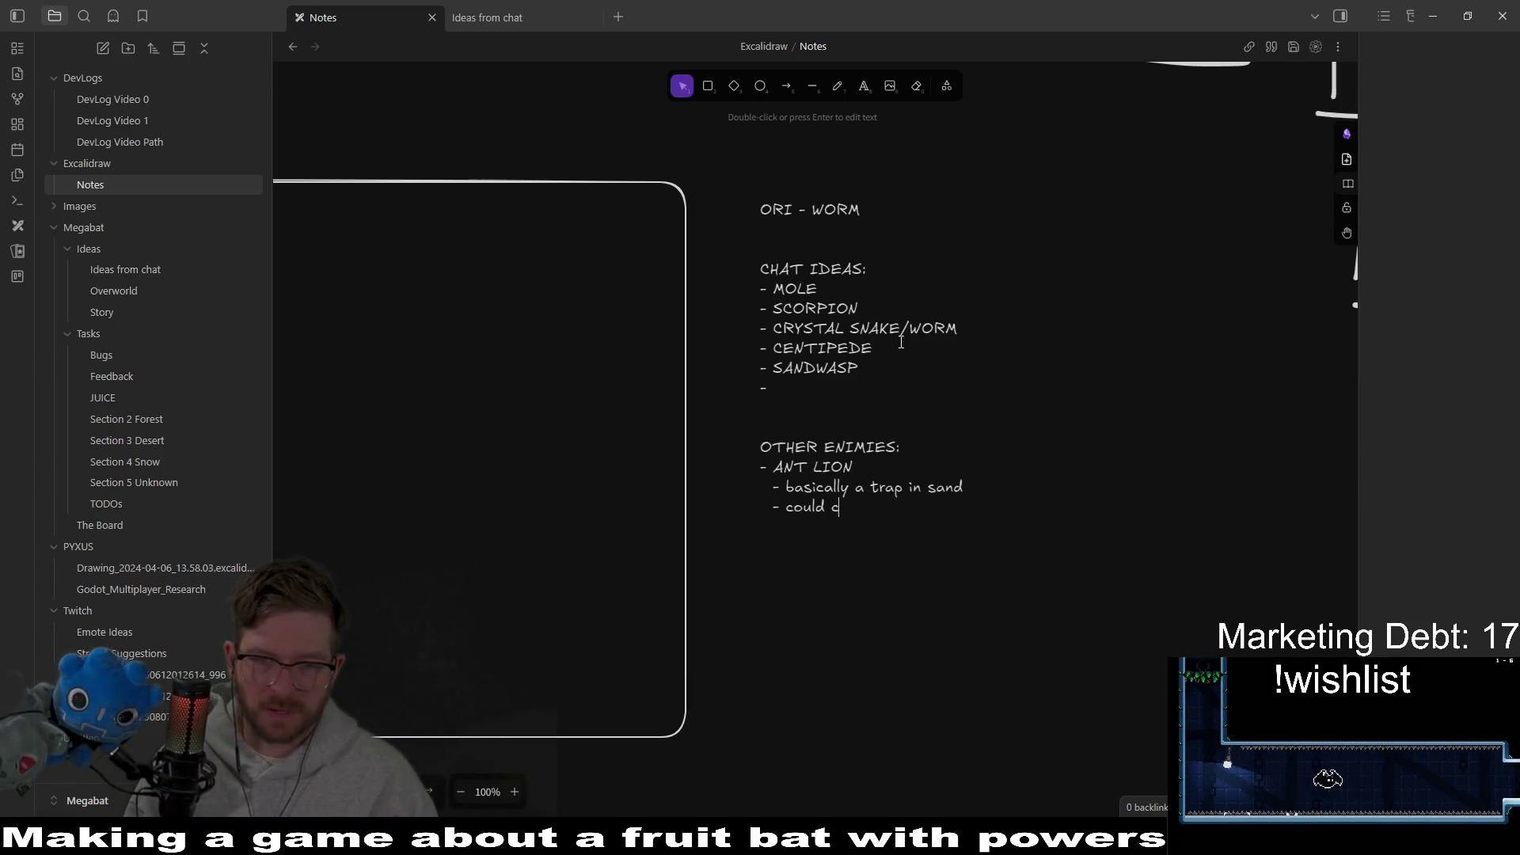
pyautogui.write('e the screen')
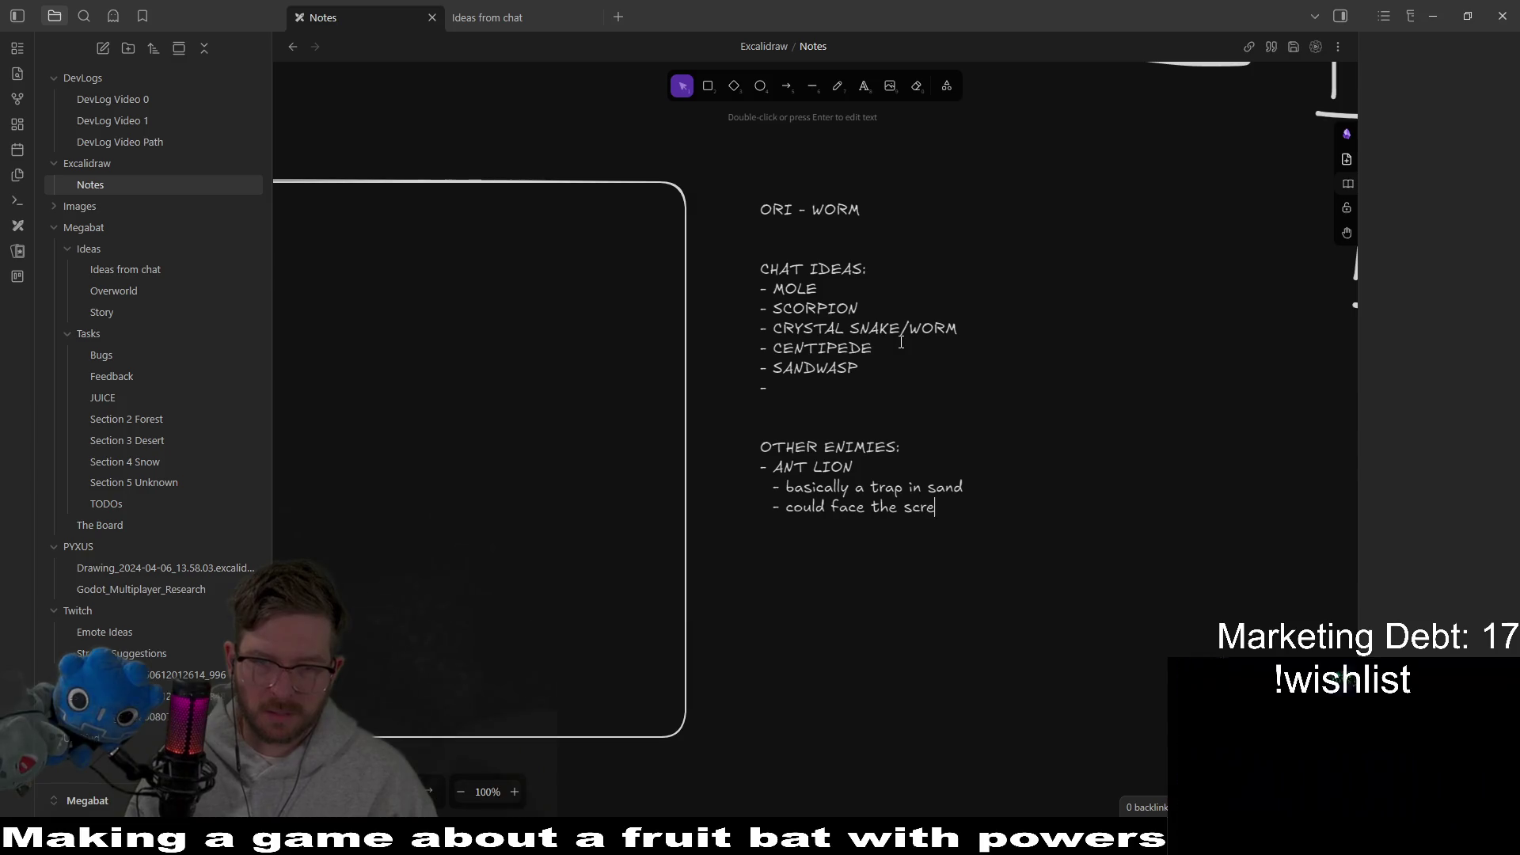
pyautogui.press('Return')
pyautogui.write('- could')
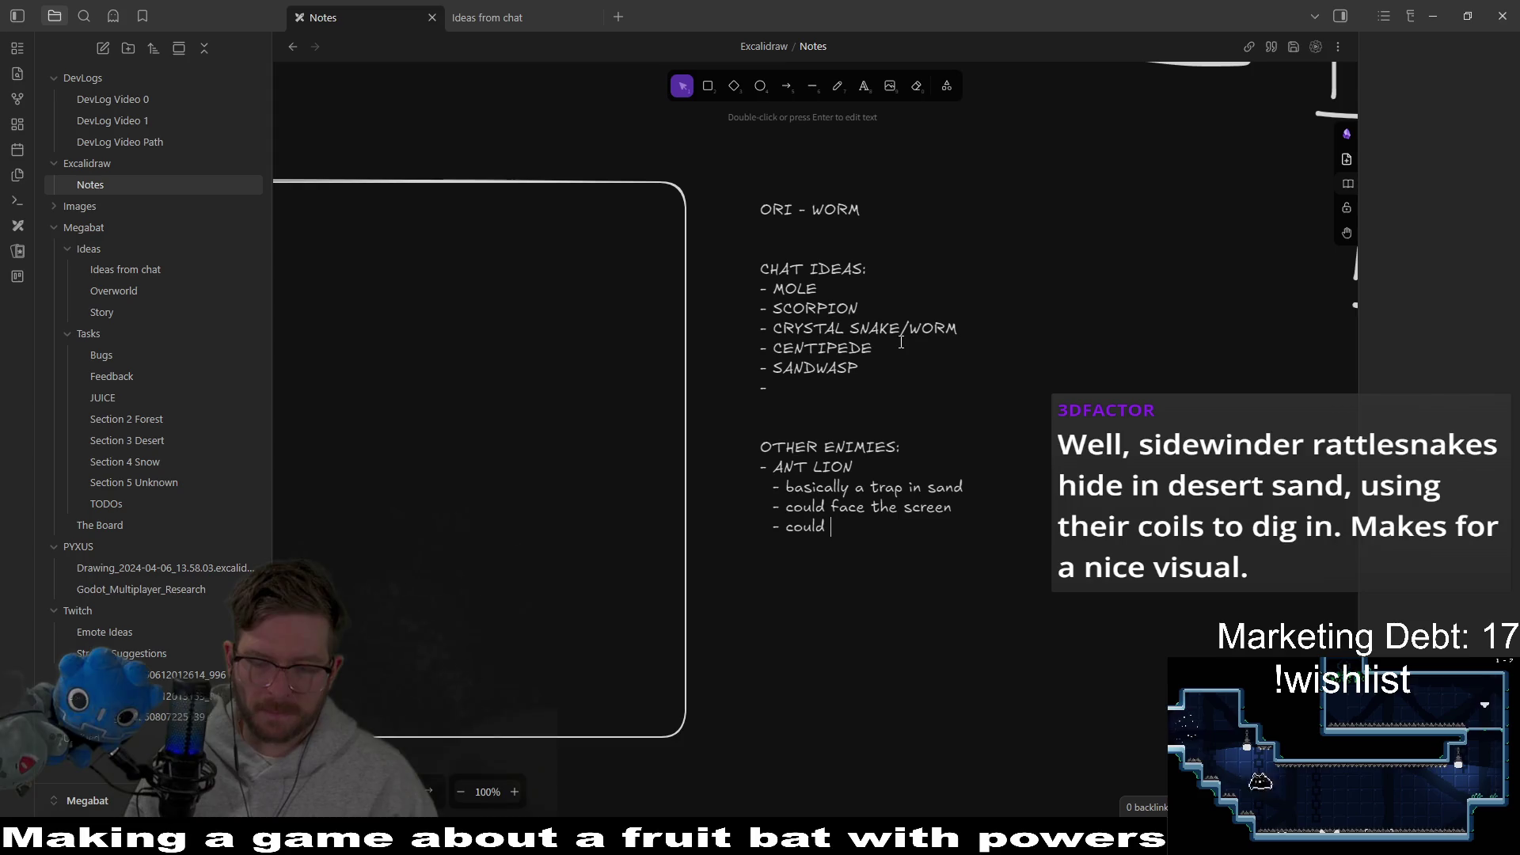
pyautogui.write(' st')
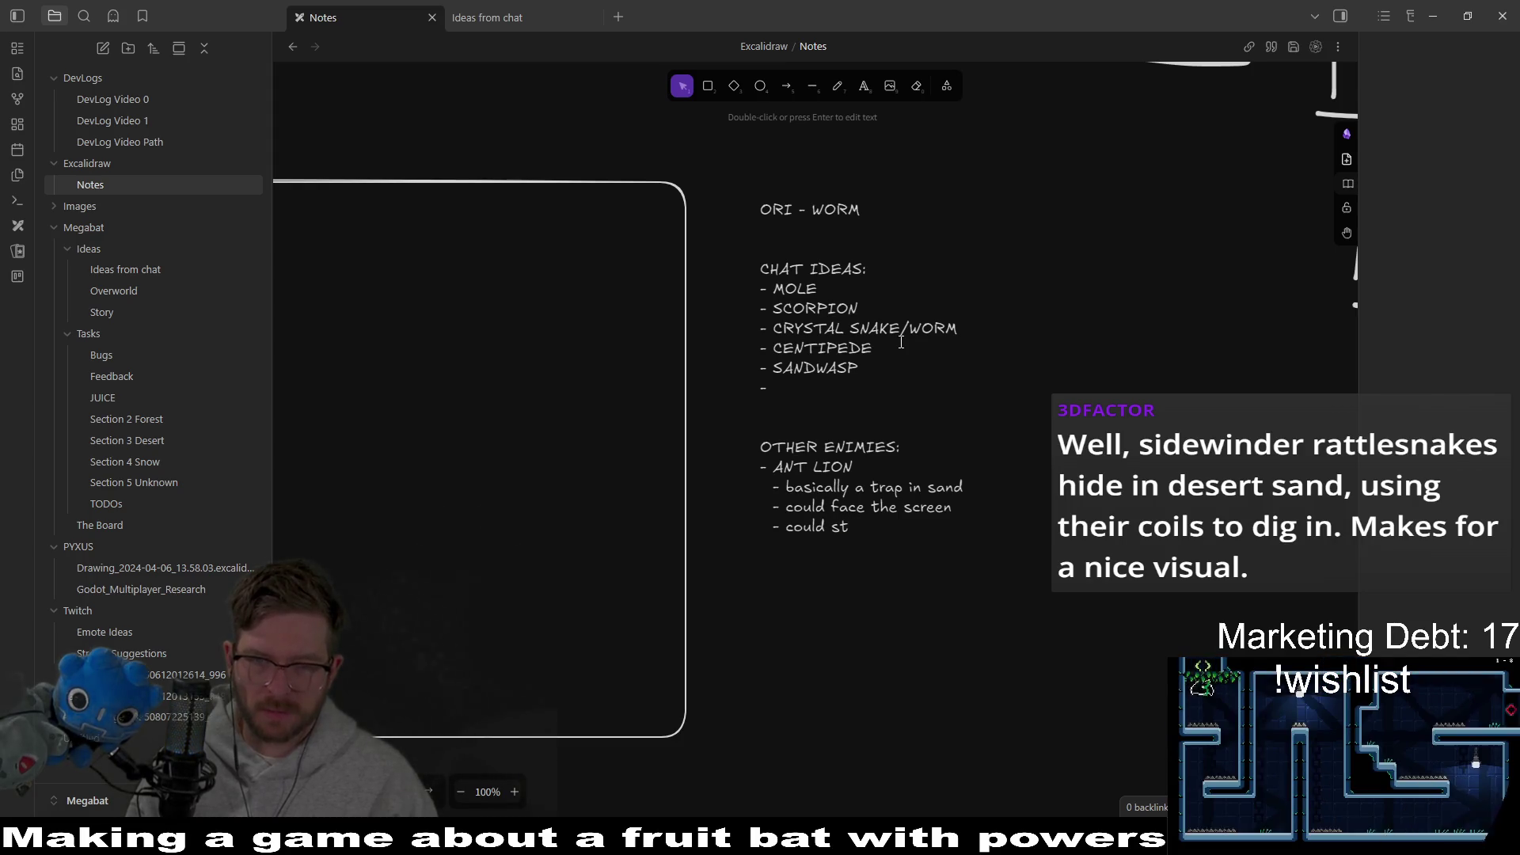
pyautogui.press('BackSpace')
pyautogui.write('it below the ')
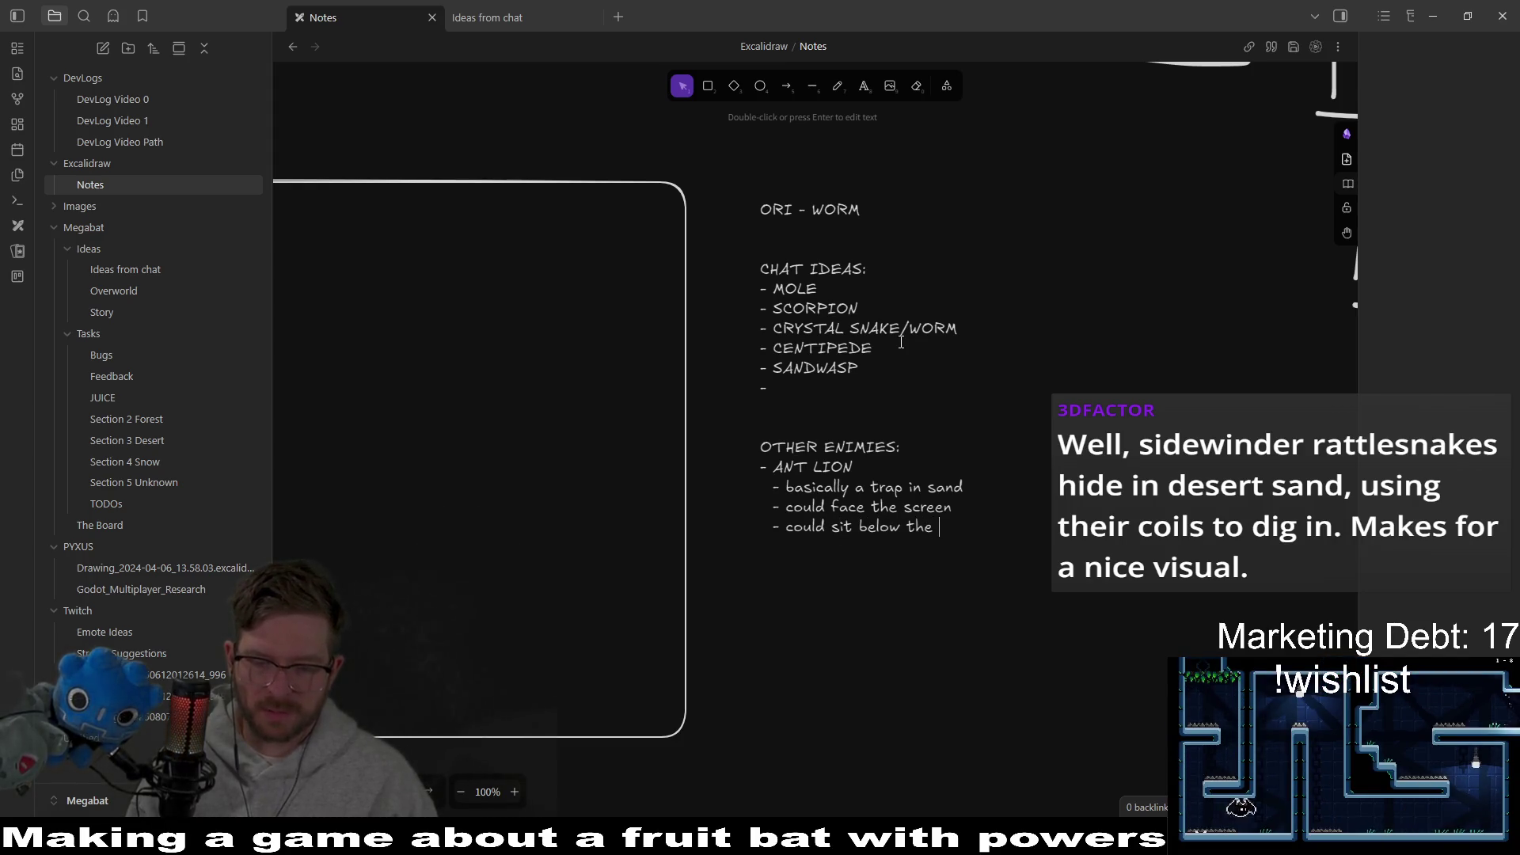
pyautogui.write('sand')
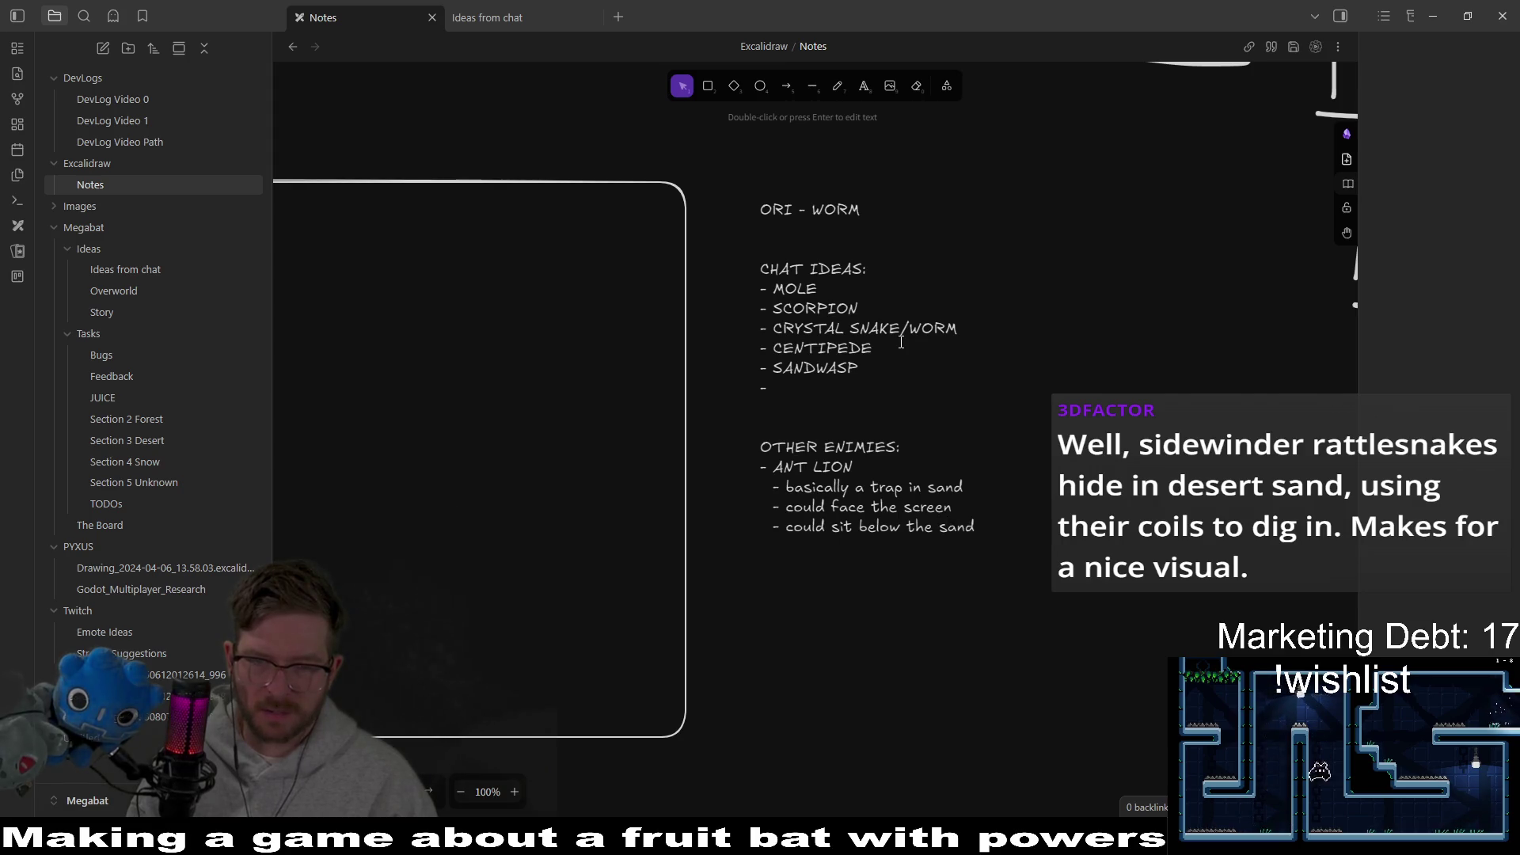
pyautogui.write(' (top layer')
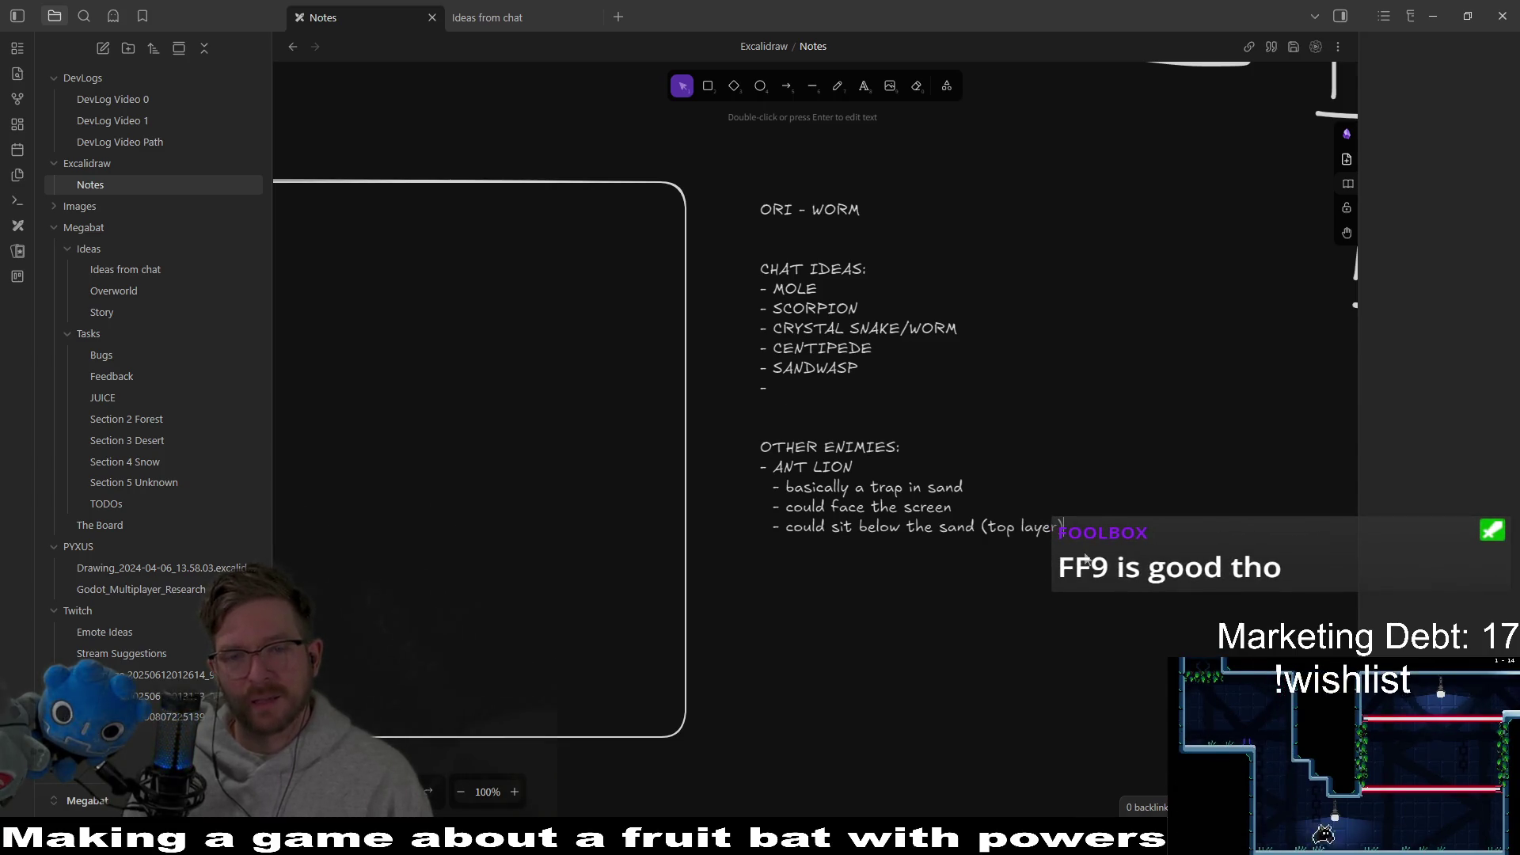
pyautogui.click(1049, 482)
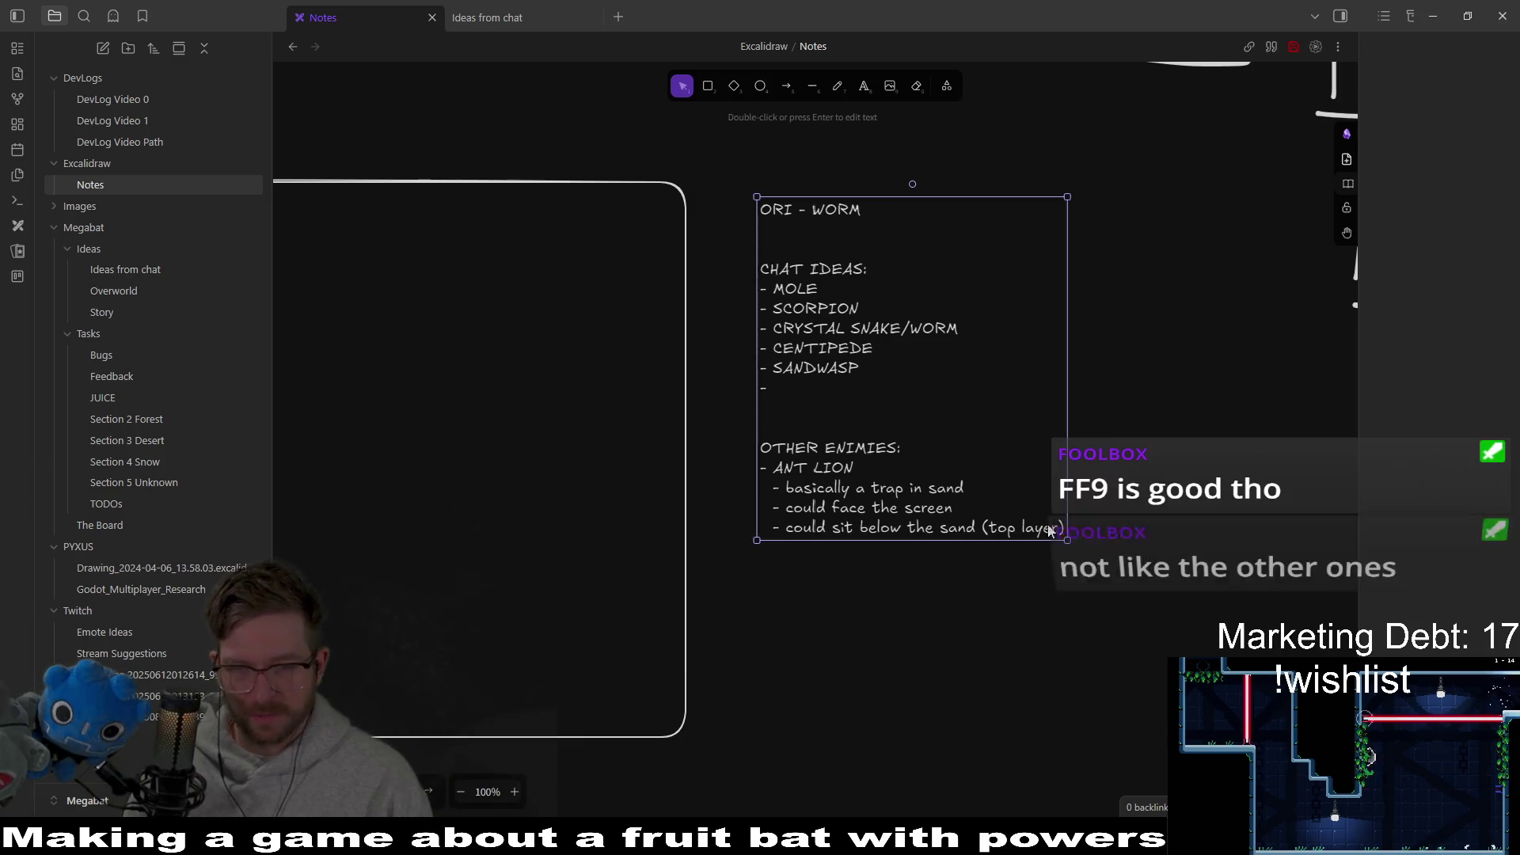
# Step: Append a SIDEWINDER RATTLESNAKES entry to the OTHER ENIMIES list, then return to Godot
pyautogui.press('Return')
pyautogui.press('Right')
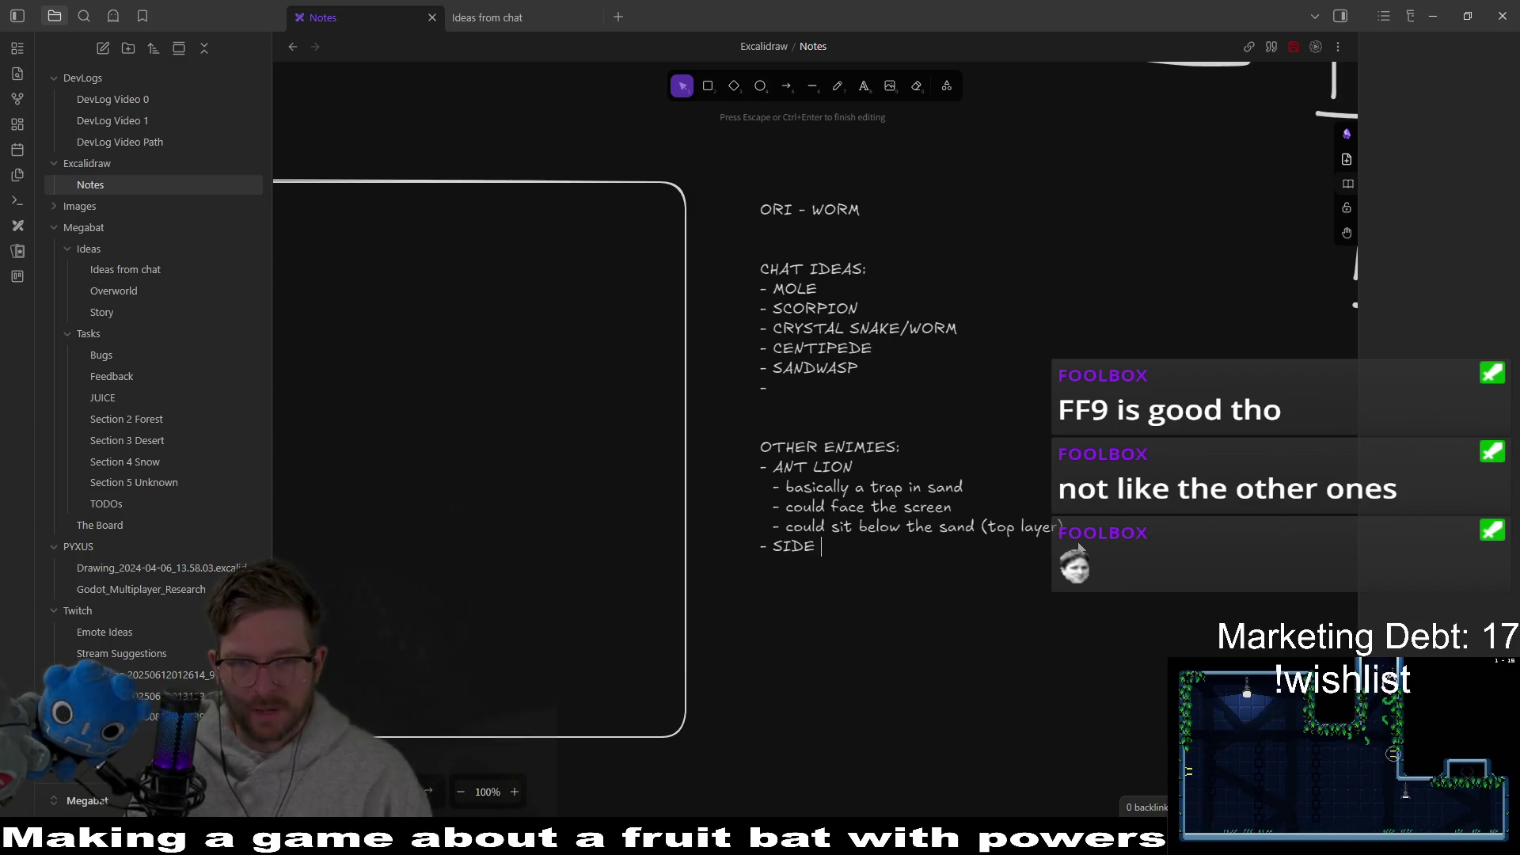
pyautogui.write('WINDER RAT')
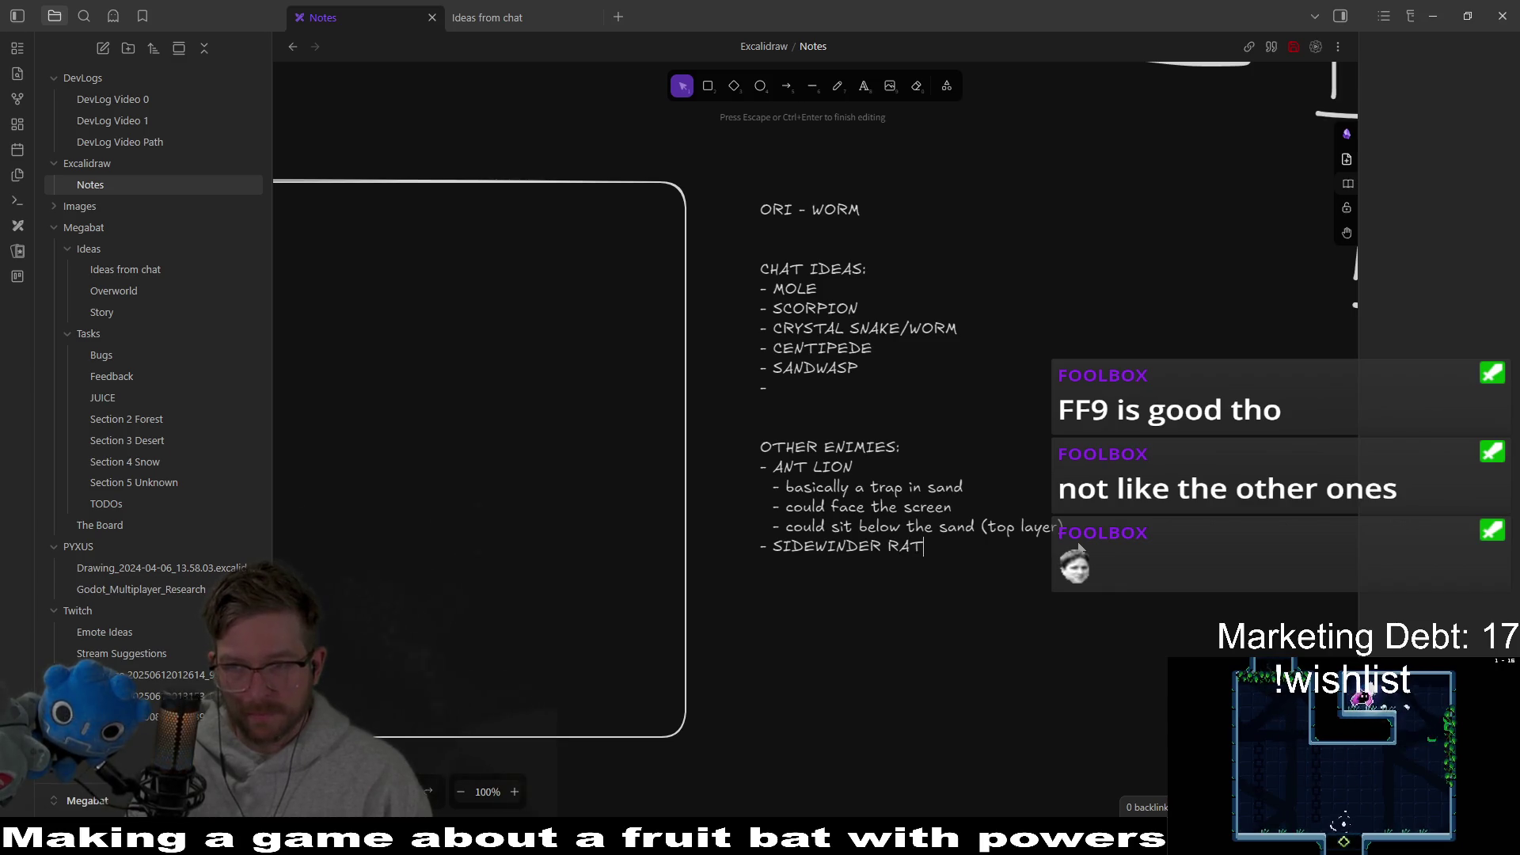
pyautogui.write('EL')
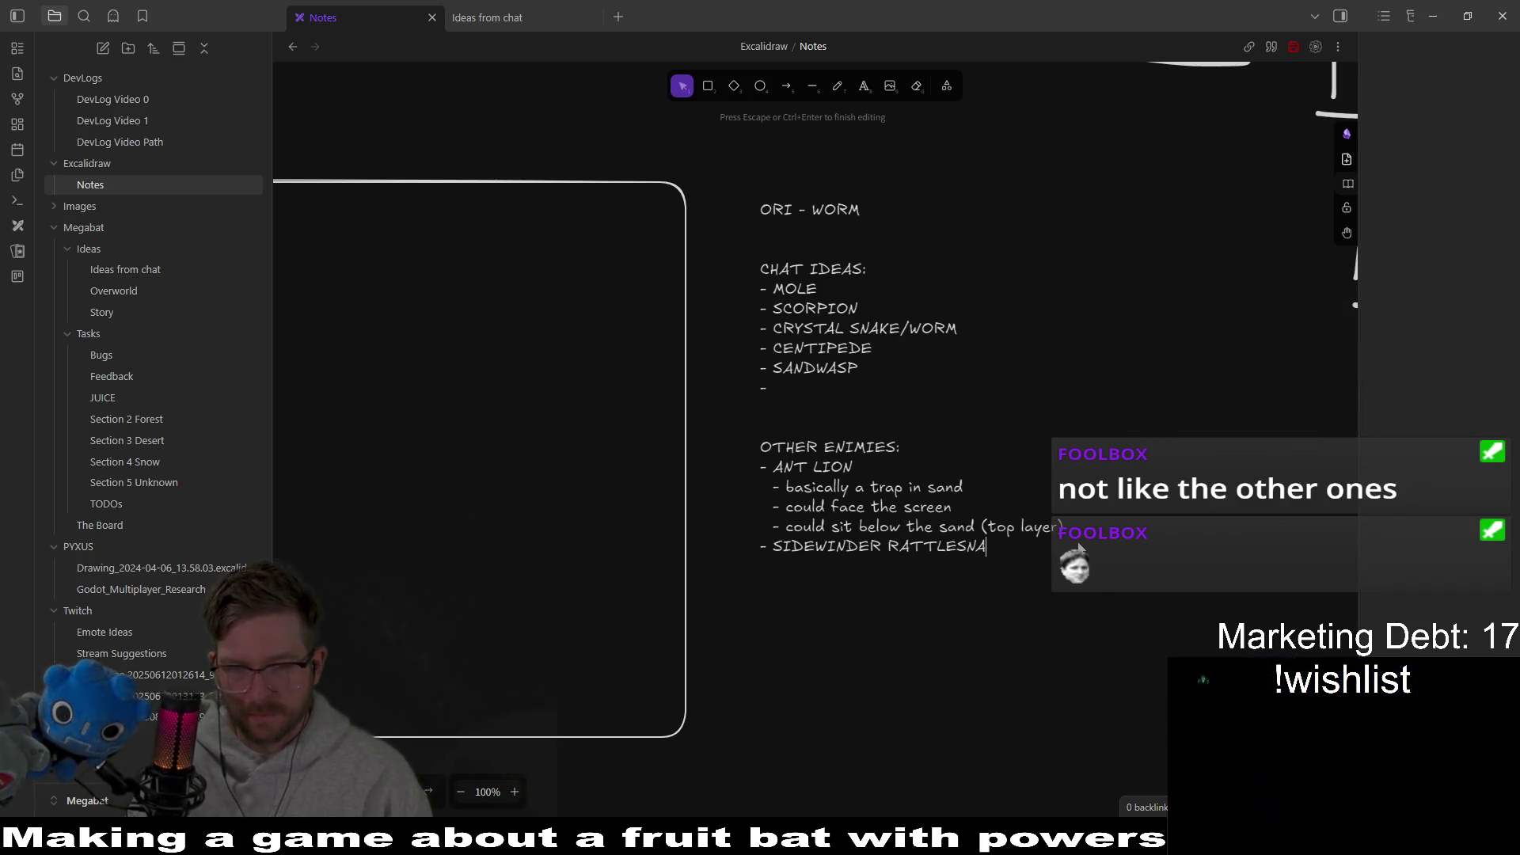
pyautogui.write('KES')
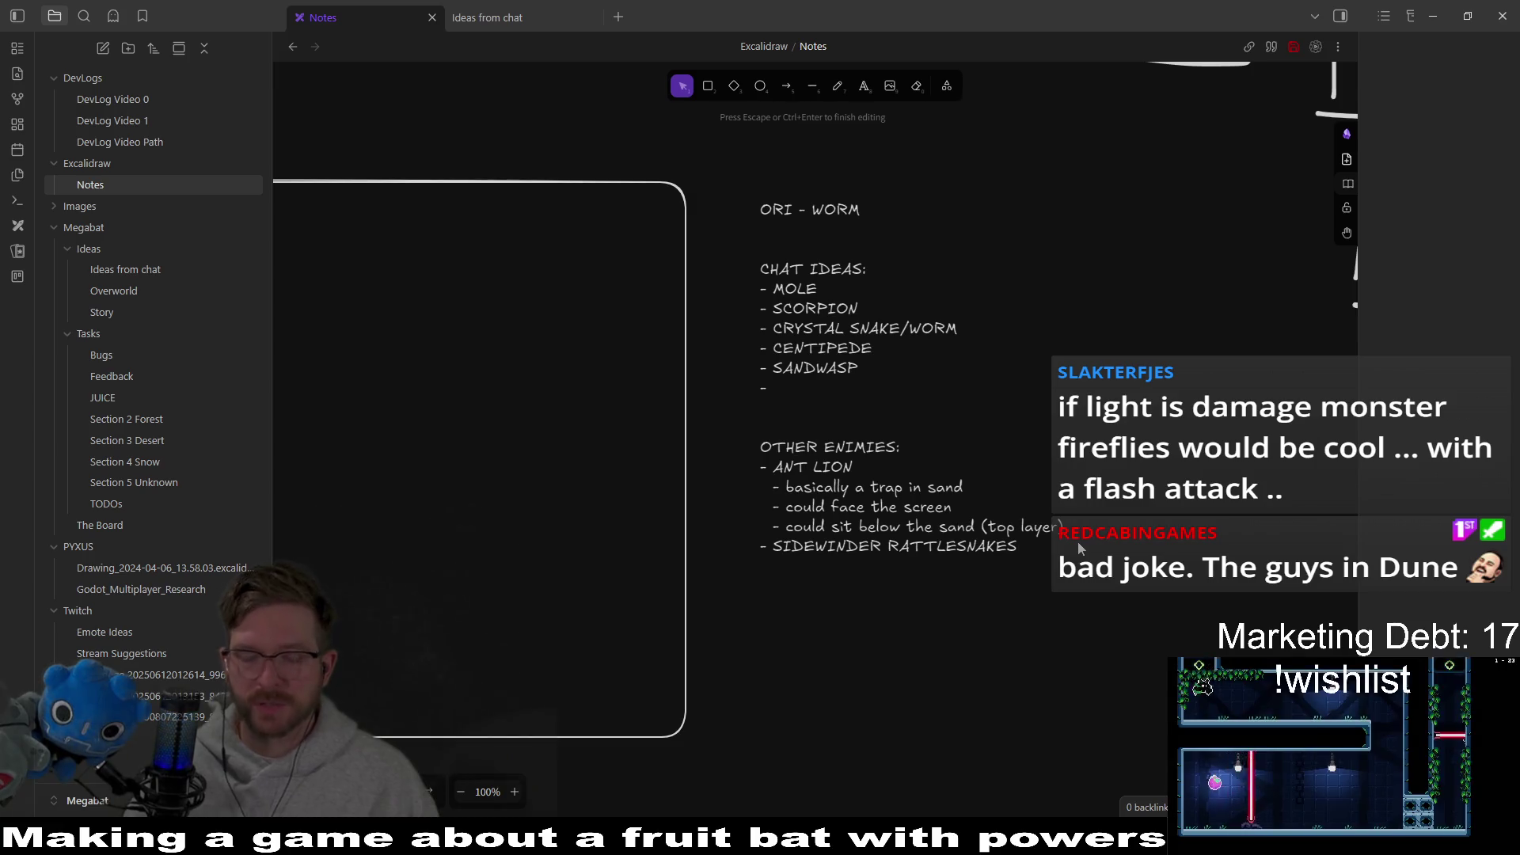
pyautogui.hotkey('alt', 'Tab')
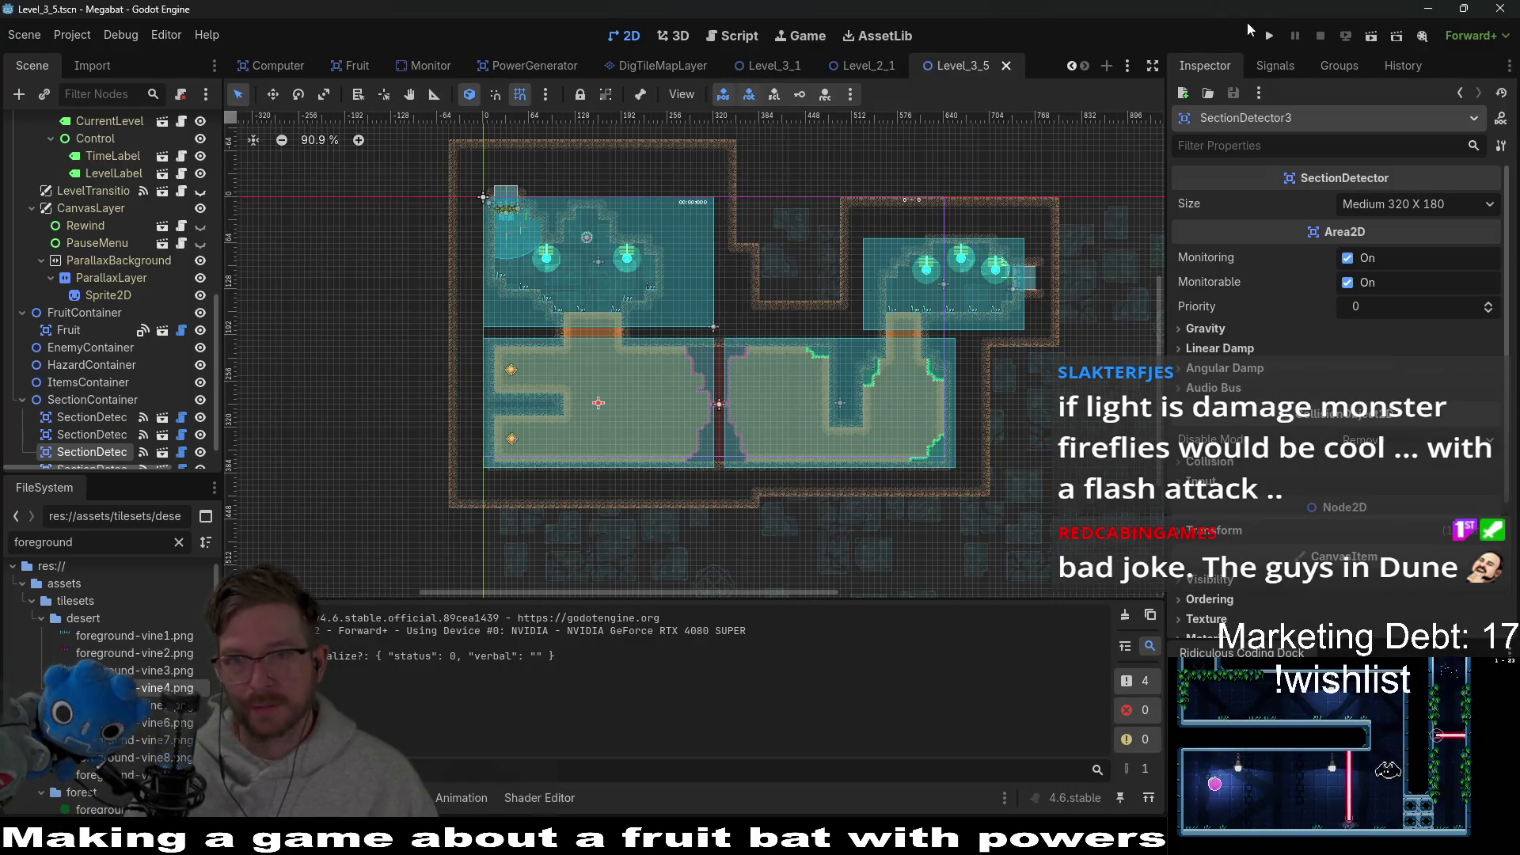
# Step: Launch the Megabat project from the Godot editor's Run Project button
pyautogui.click(1264, 33)
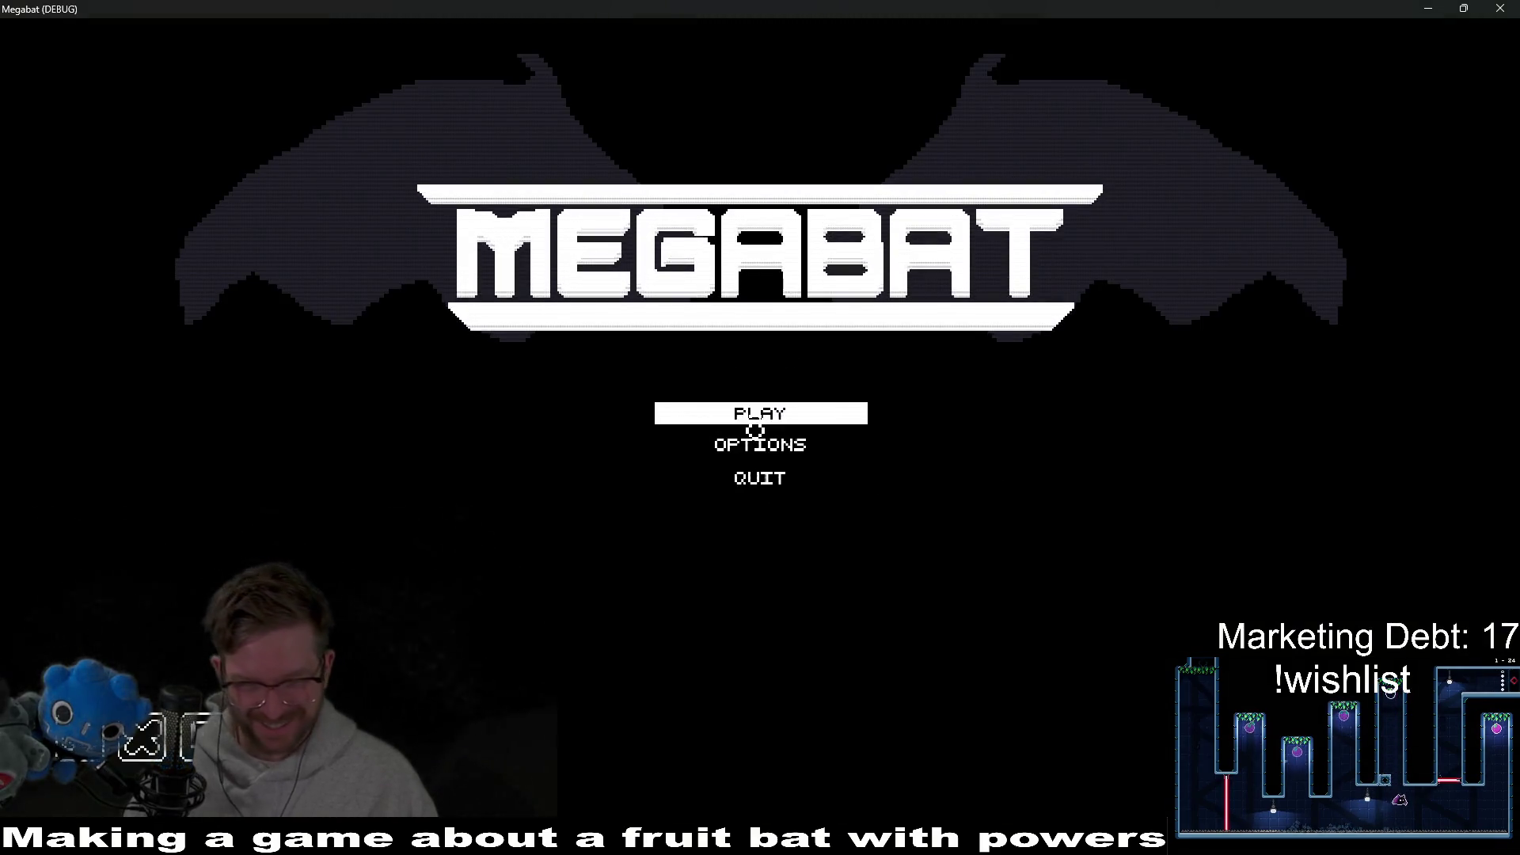
# Step: Start the game, load a saved profile, and launch level 1-1 from the level-select grid
pyautogui.click(760, 420)
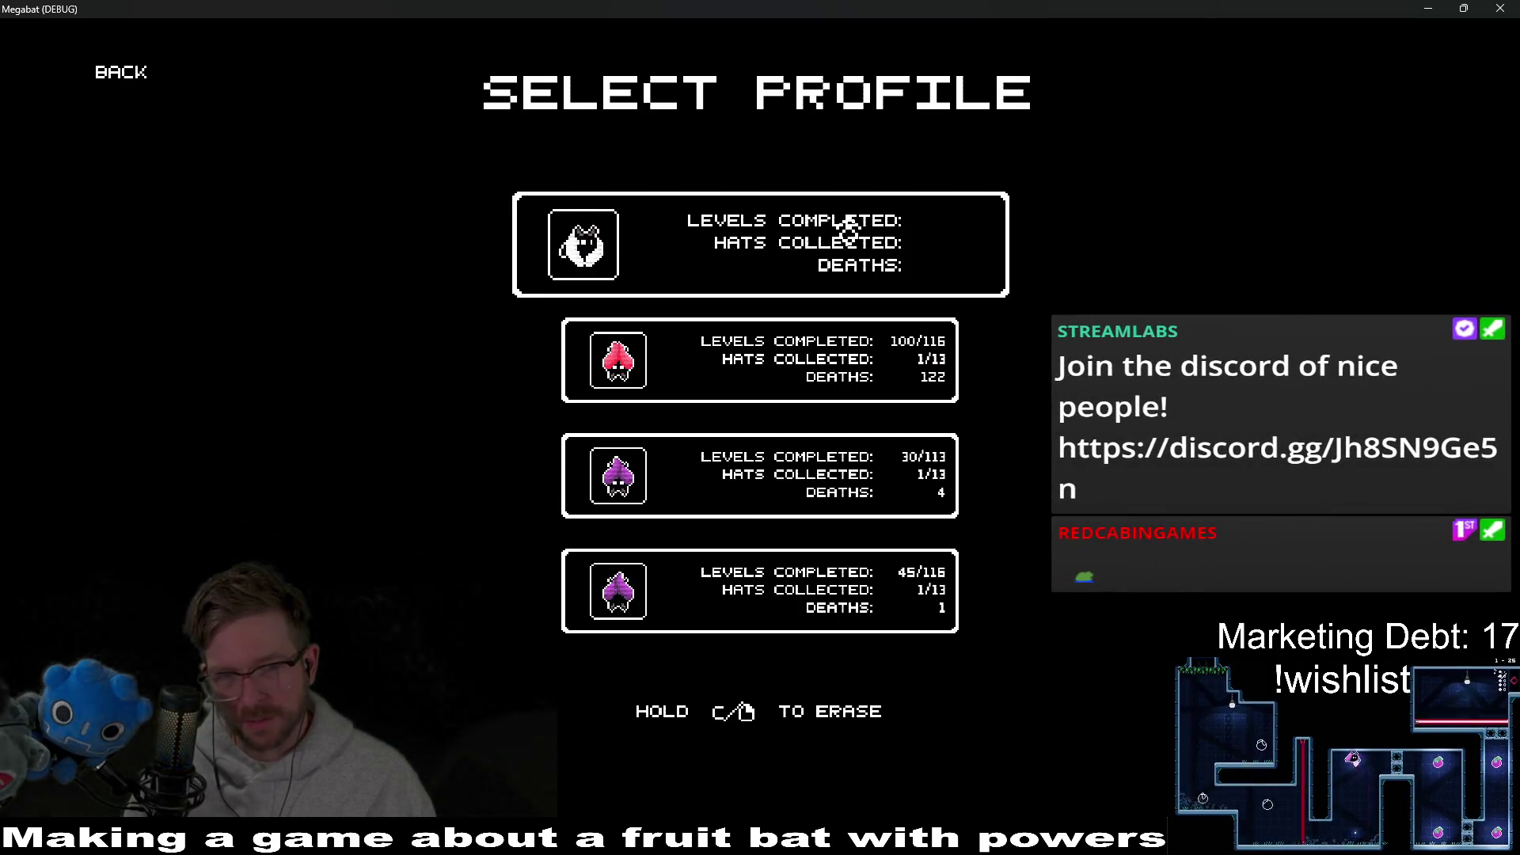
pyautogui.click(979, 431)
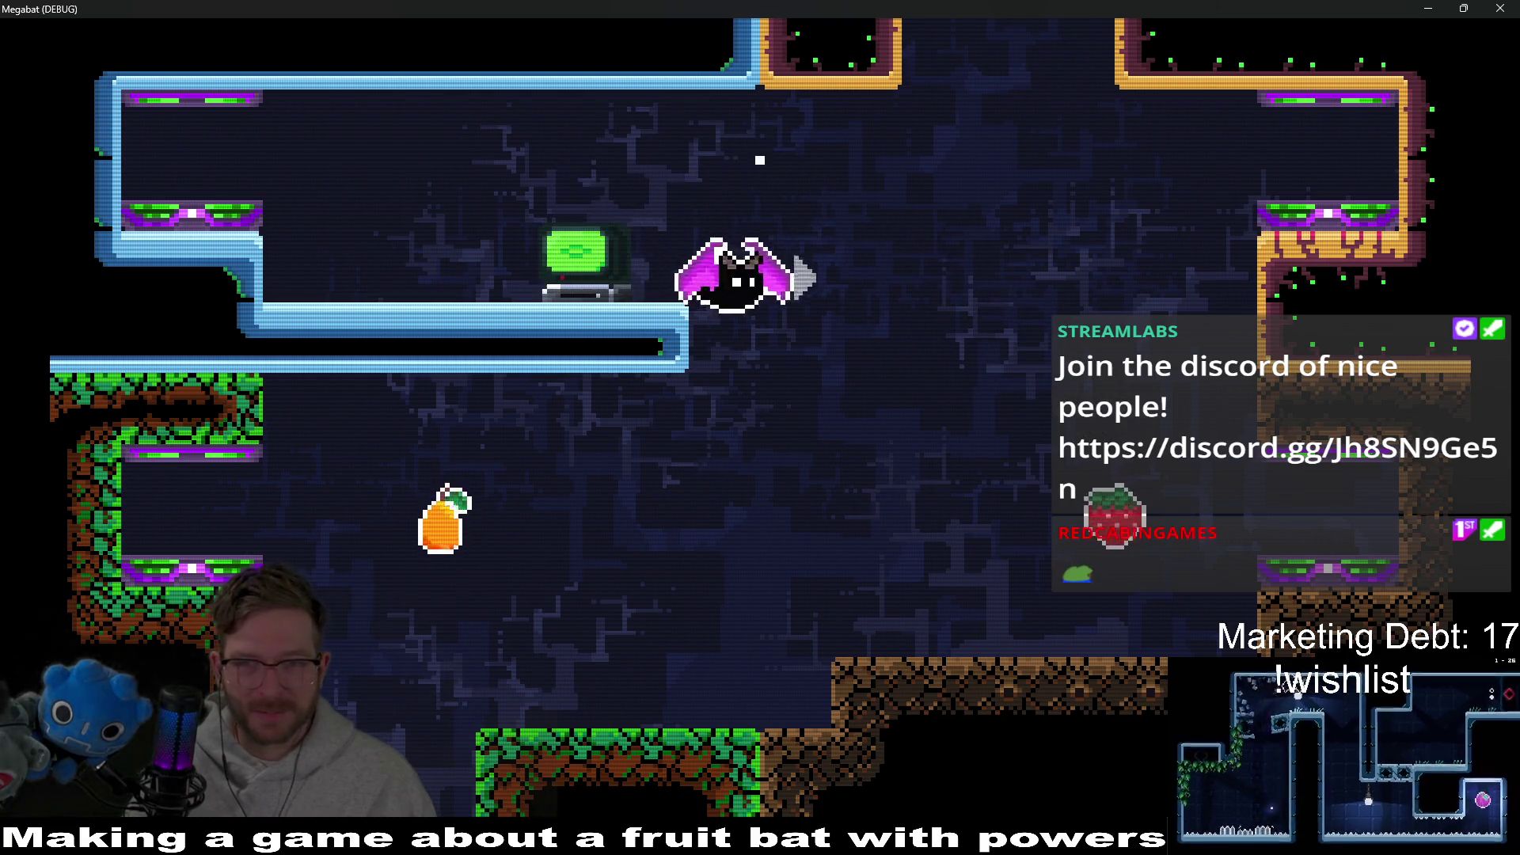
pyautogui.press('Escape')
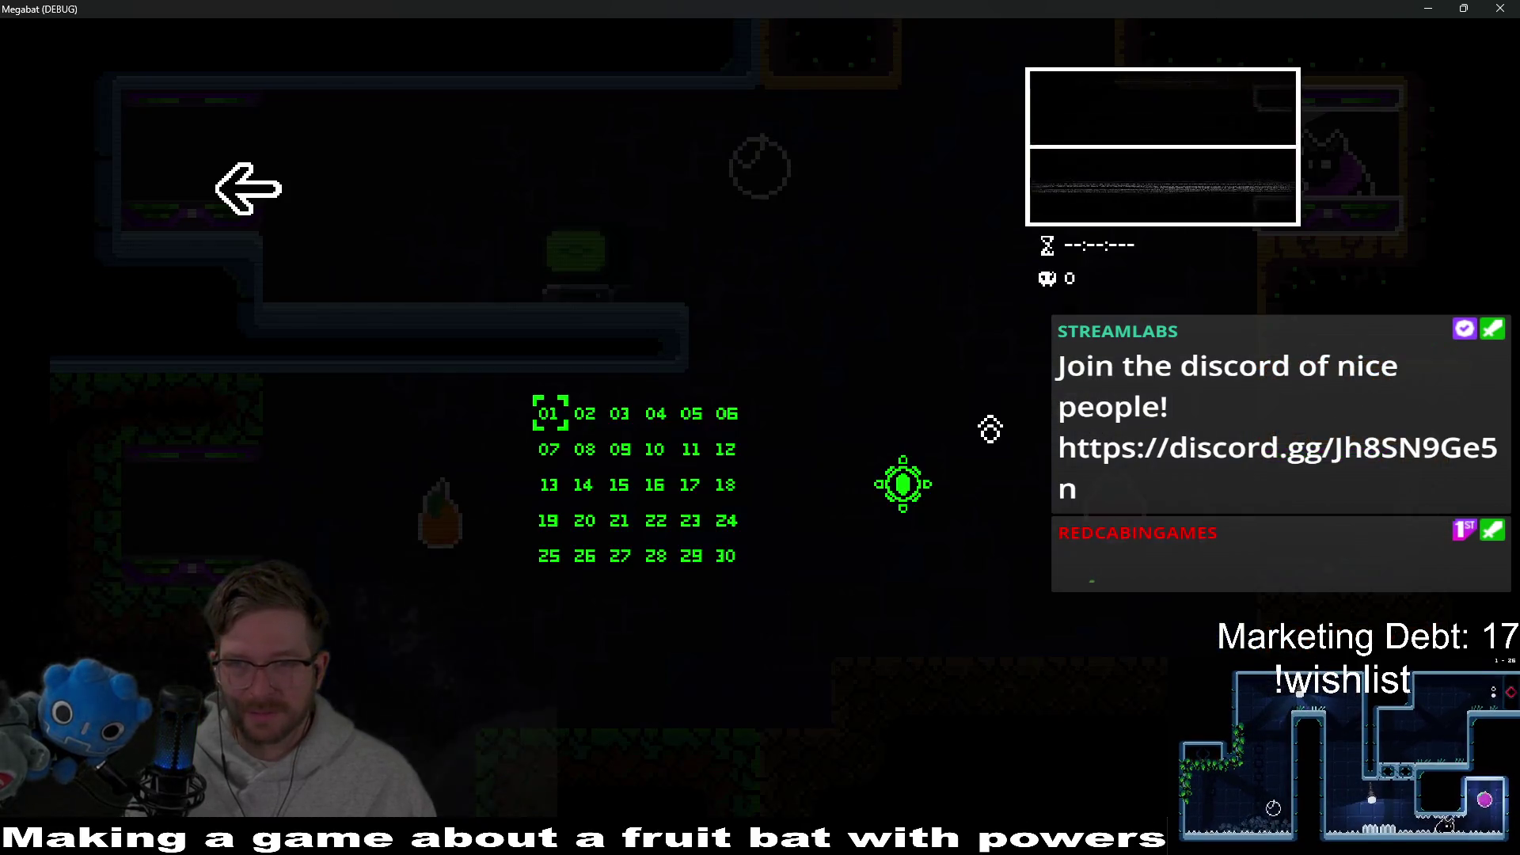
pyautogui.press('Return')
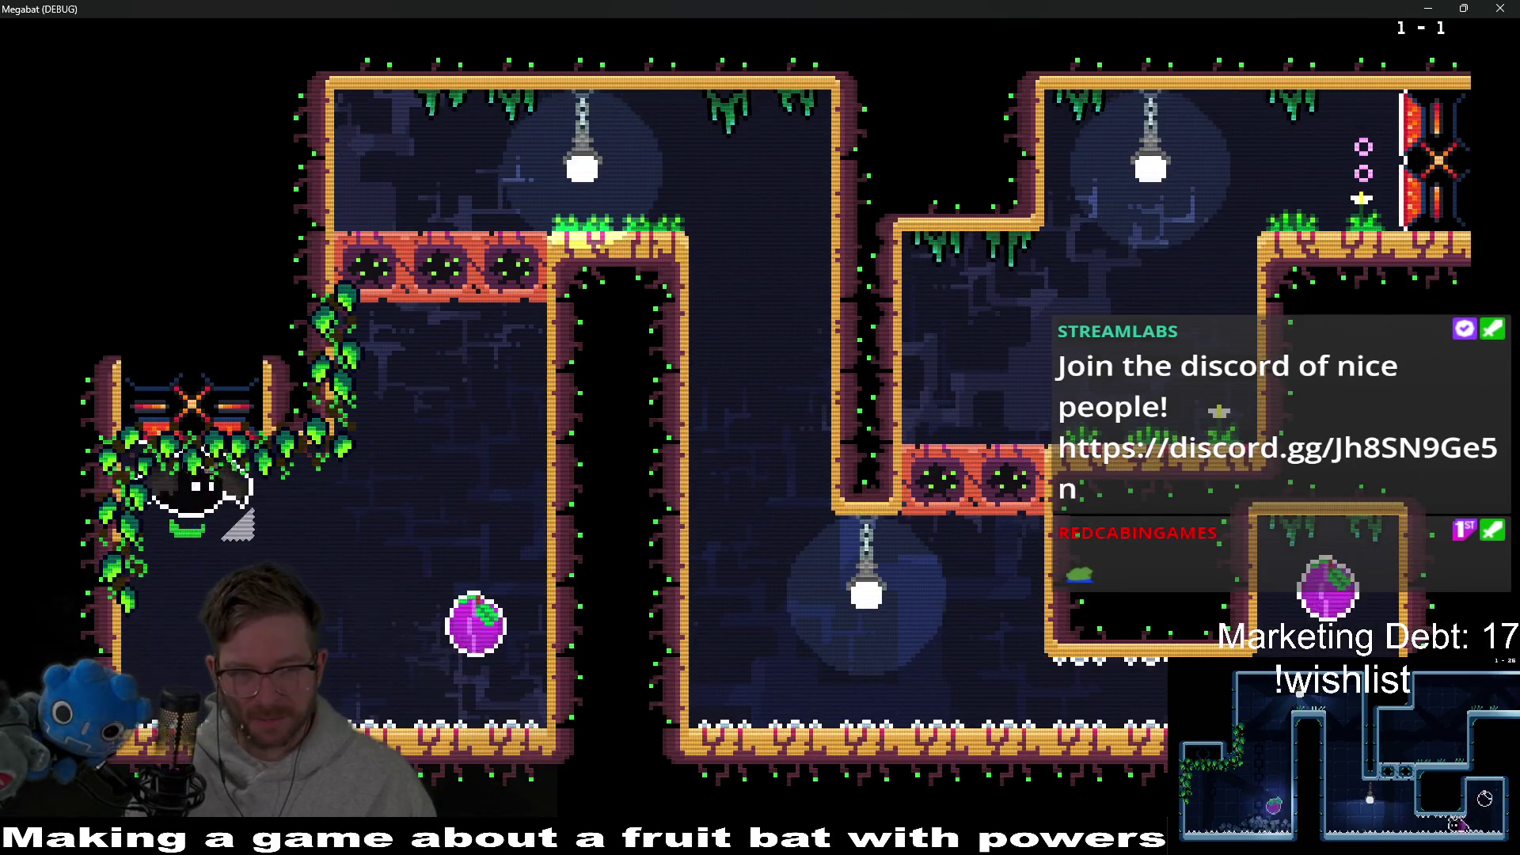
# Step: Fly the bat through the red breakable blocks, collecting the fruit along the way
pyautogui.press('Up')
pyautogui.press('Right')
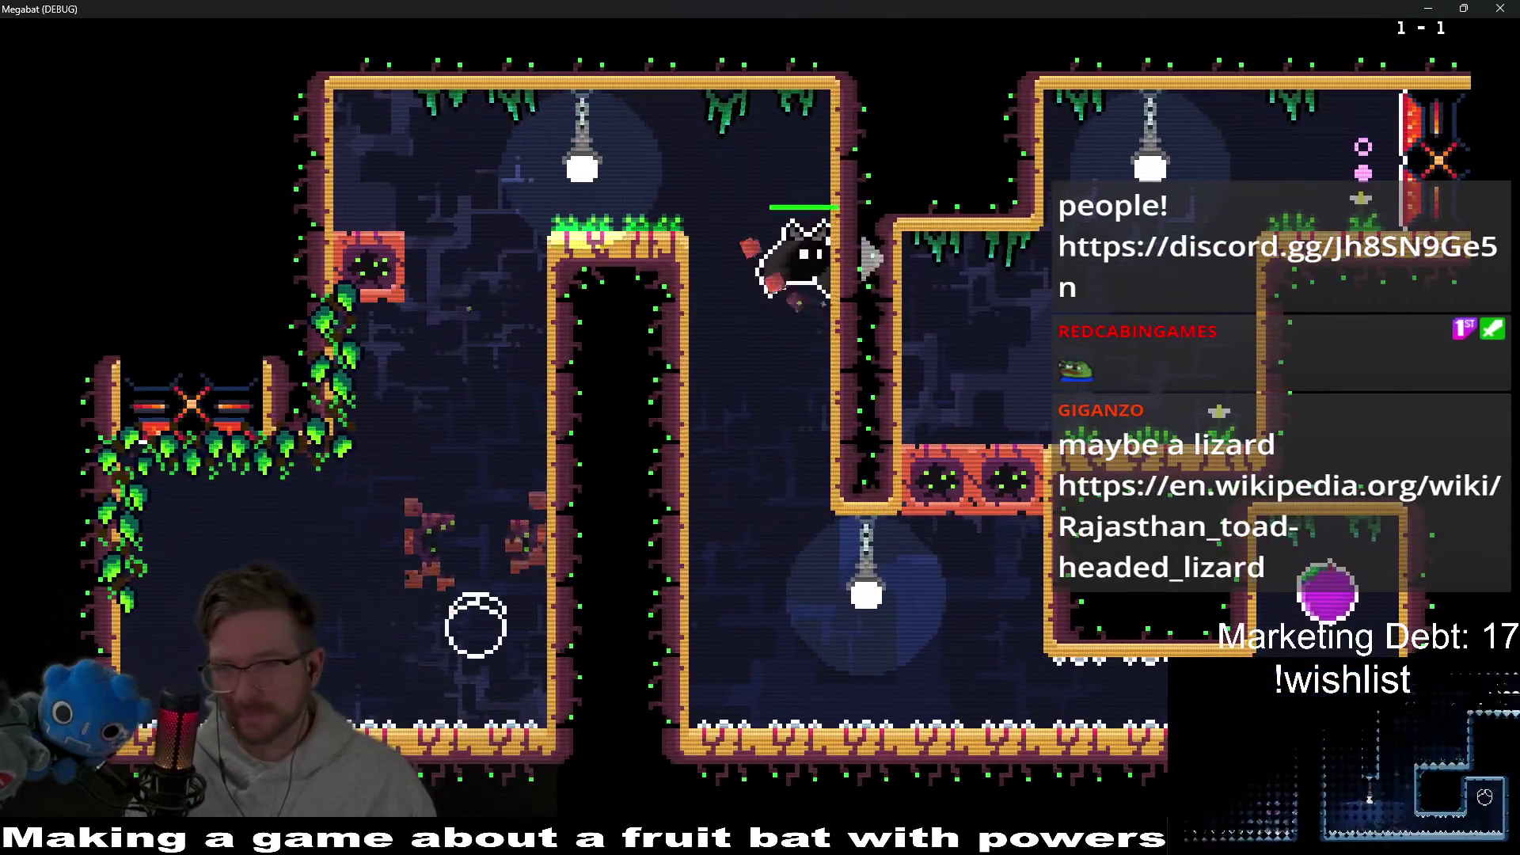
pyautogui.press('Down')
pyautogui.press('Right')
pyautogui.press('Right')
pyautogui.press('Up')
pyautogui.press('Left')
pyautogui.press('Up')
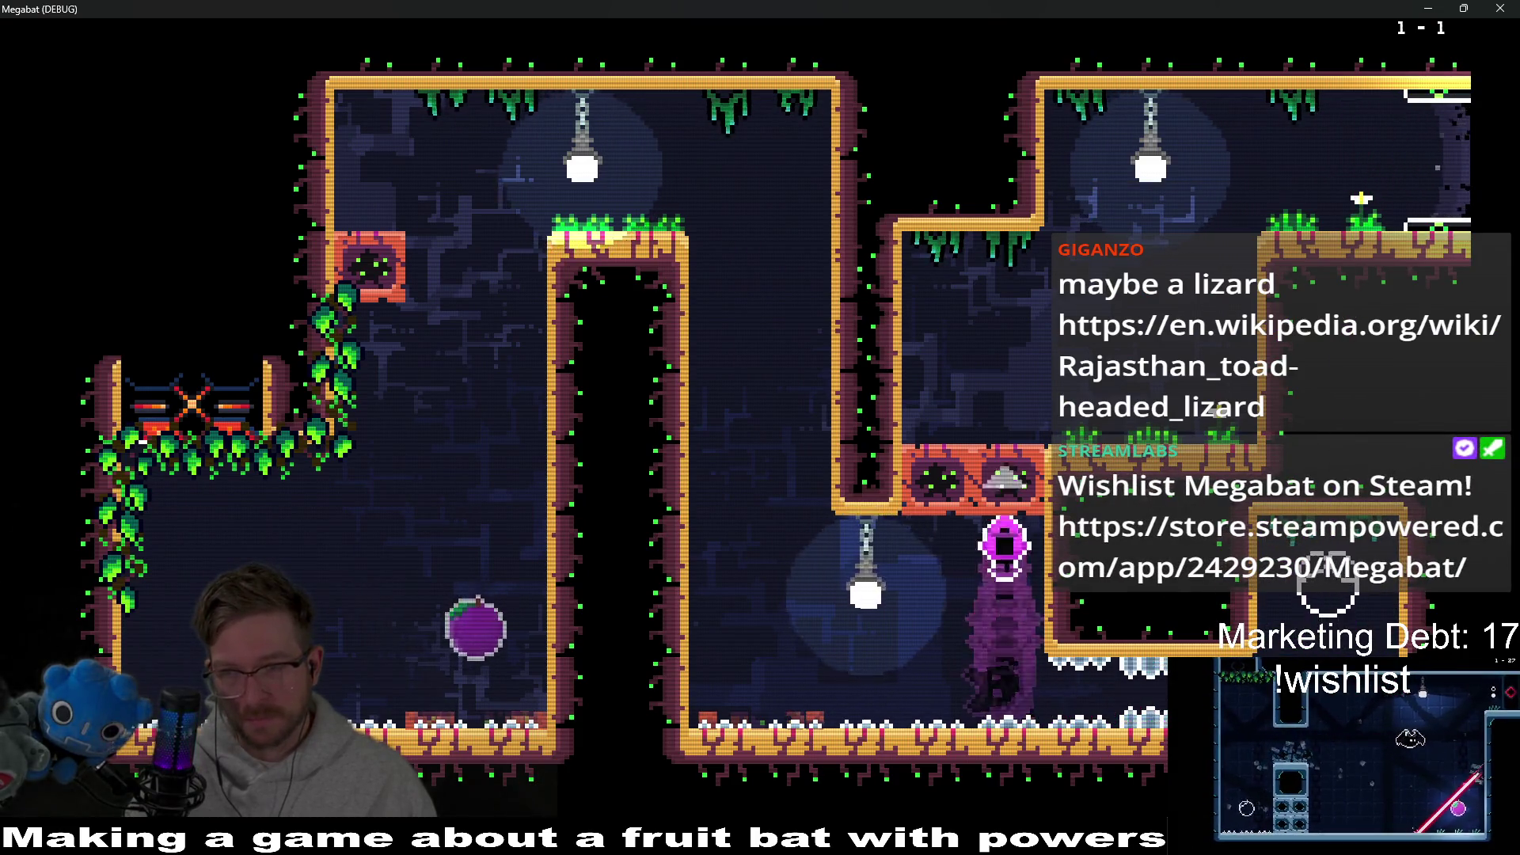
pyautogui.press('Right')
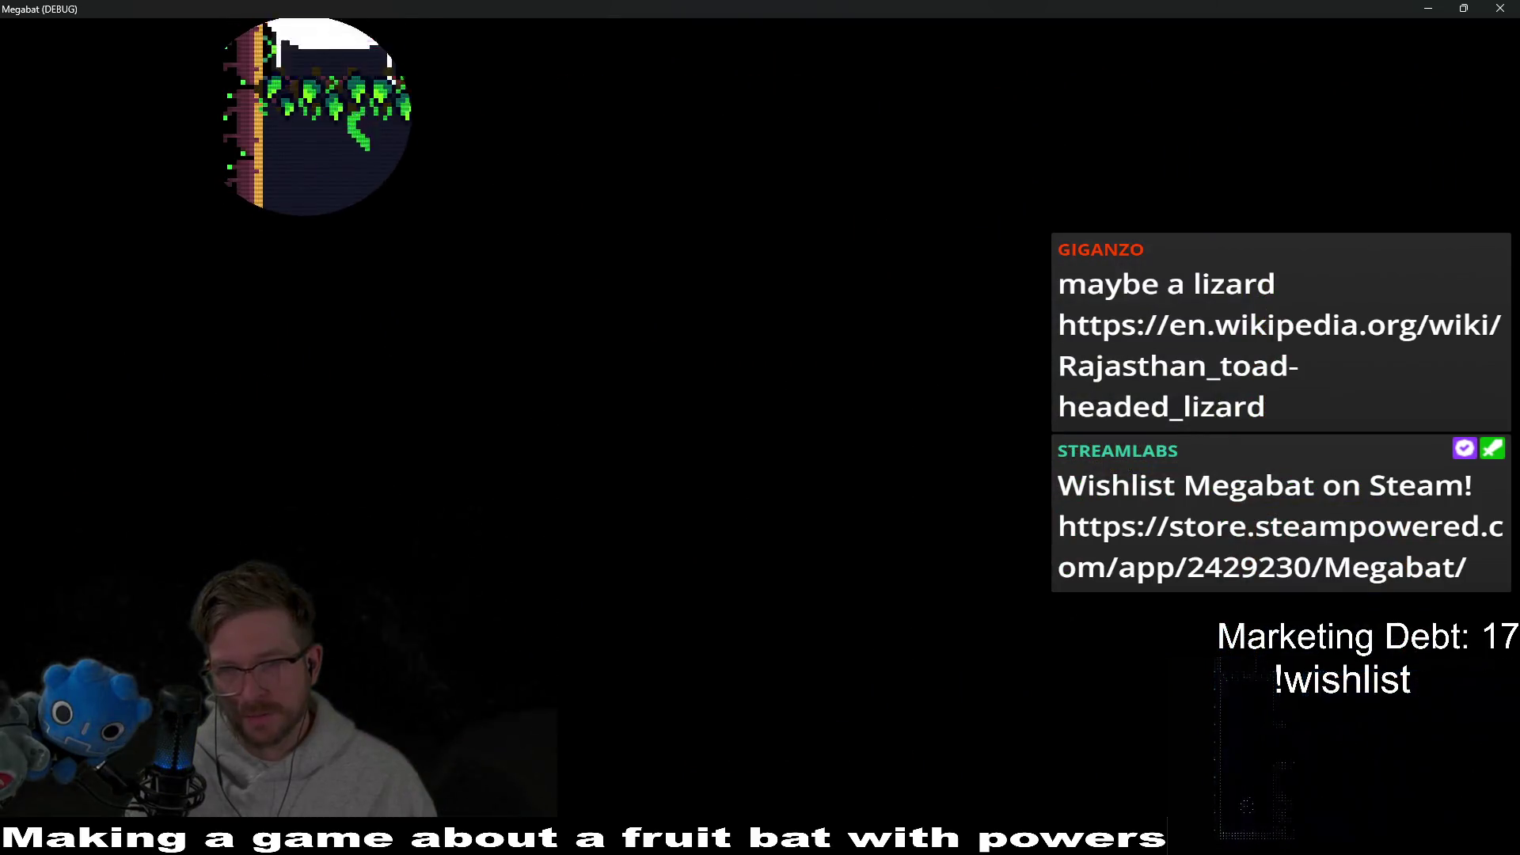
pyautogui.press('Up')
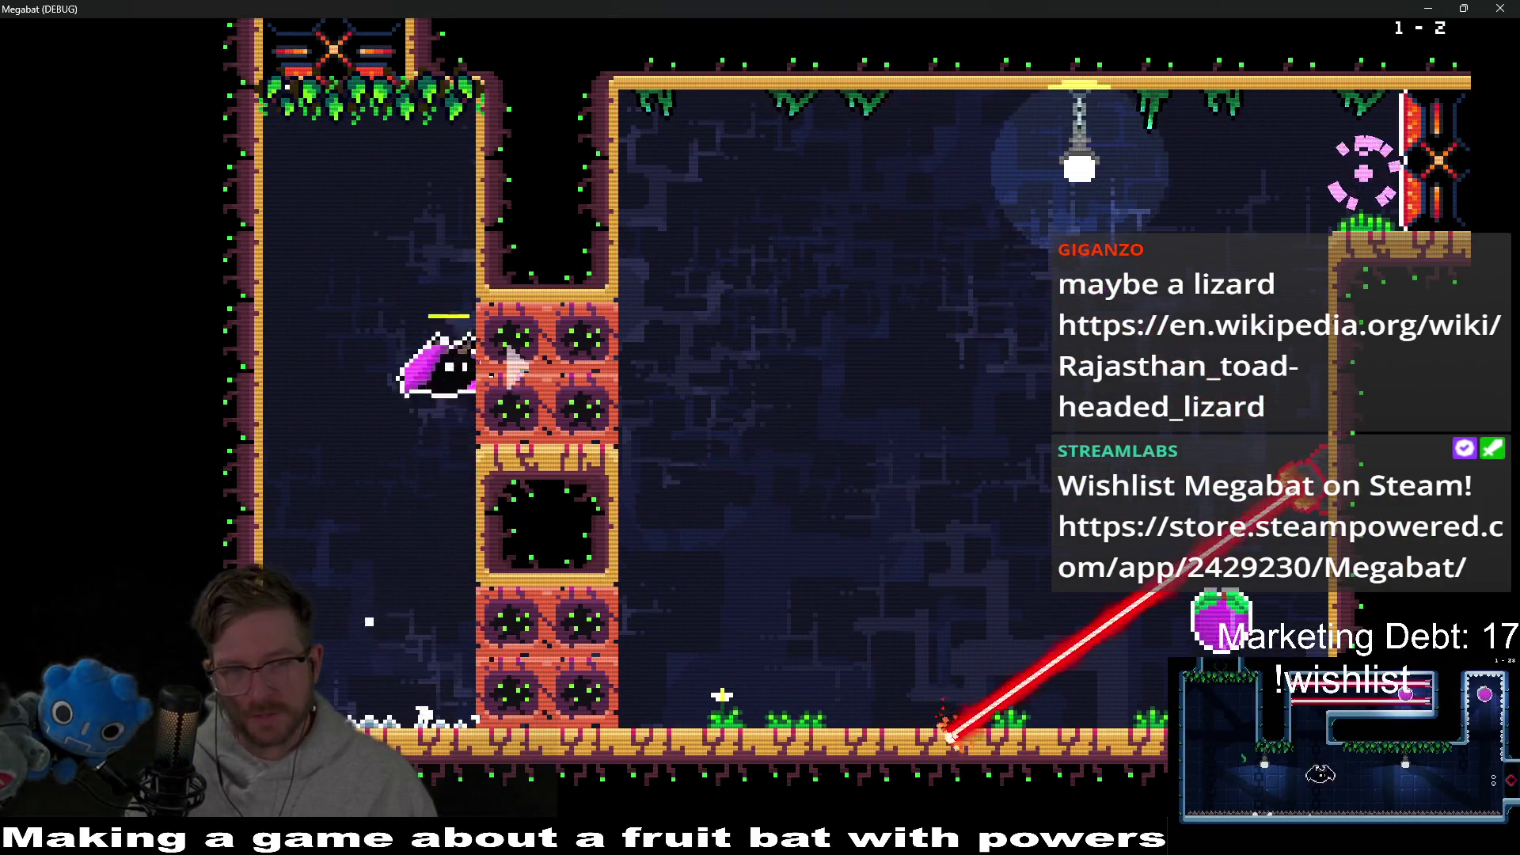
pyautogui.press('Right')
pyautogui.press('Up')
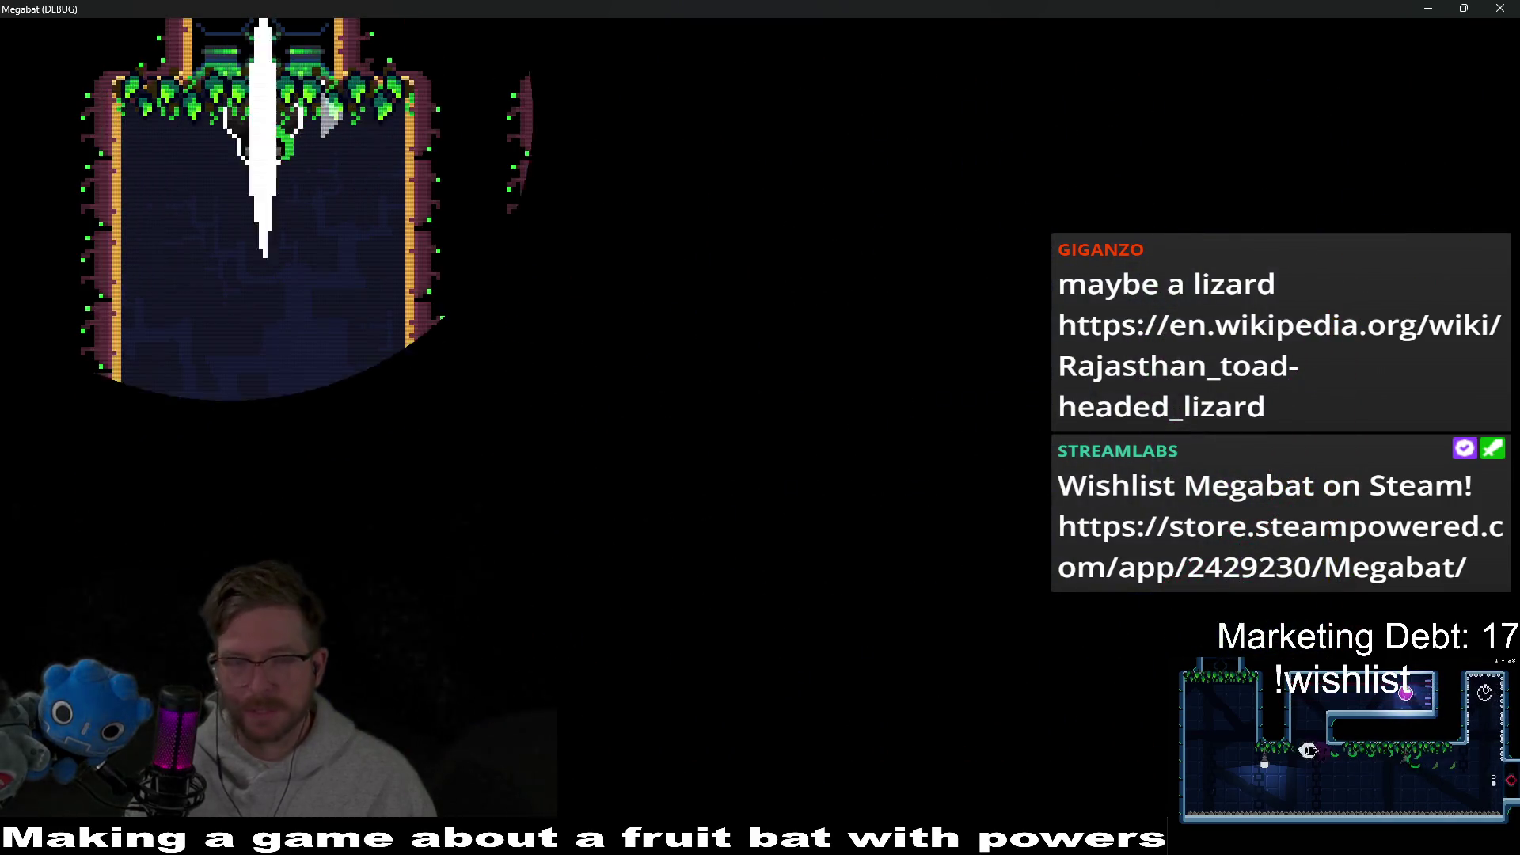
# Step: Navigate the lower corridor and shaft, grabbing the fruit inside the laser room
pyautogui.press('Right')
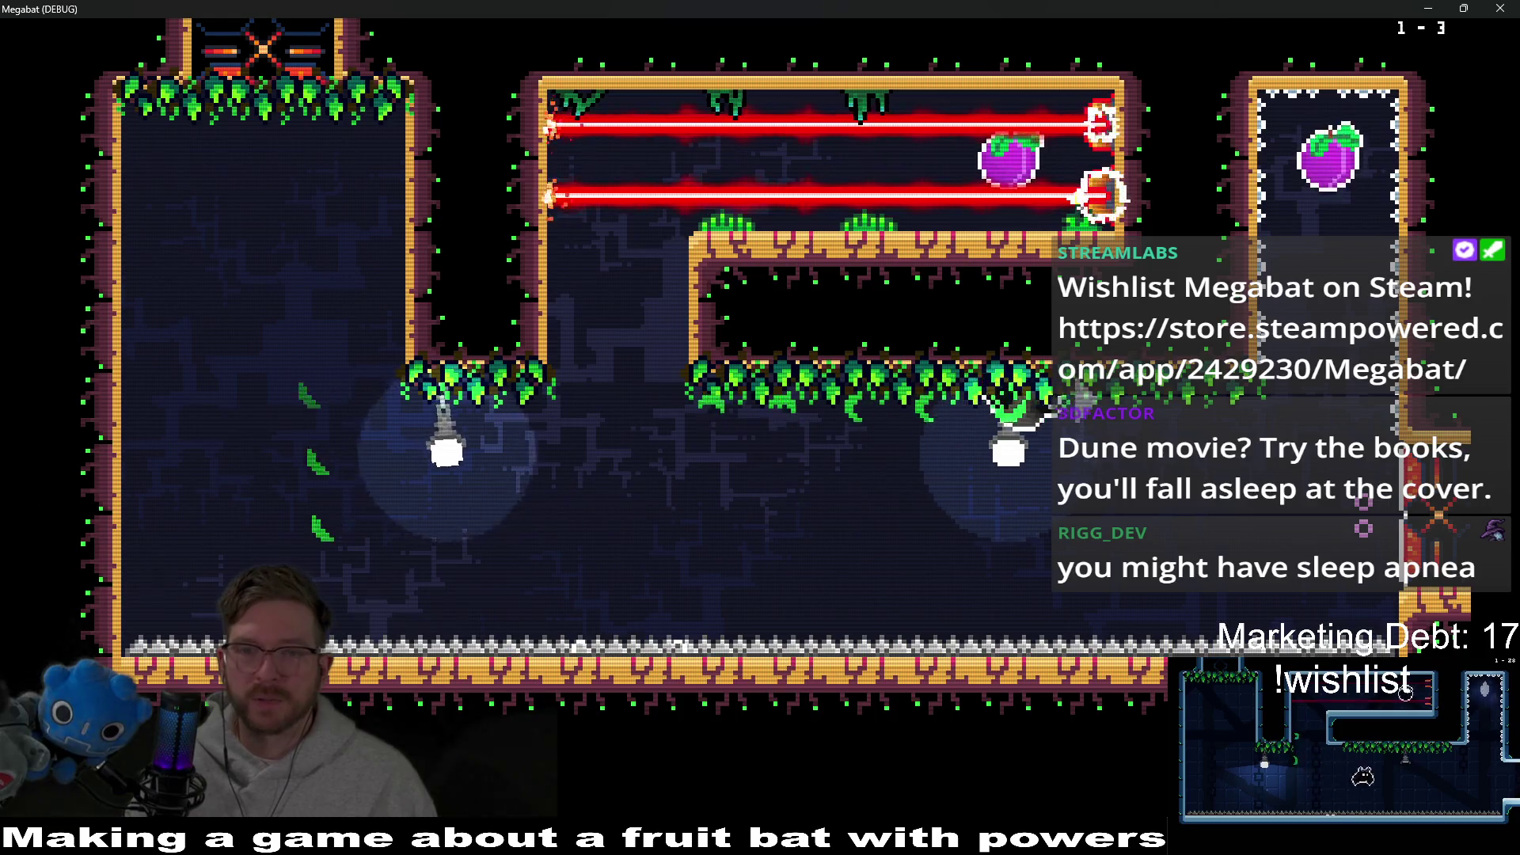
pyautogui.press('Up')
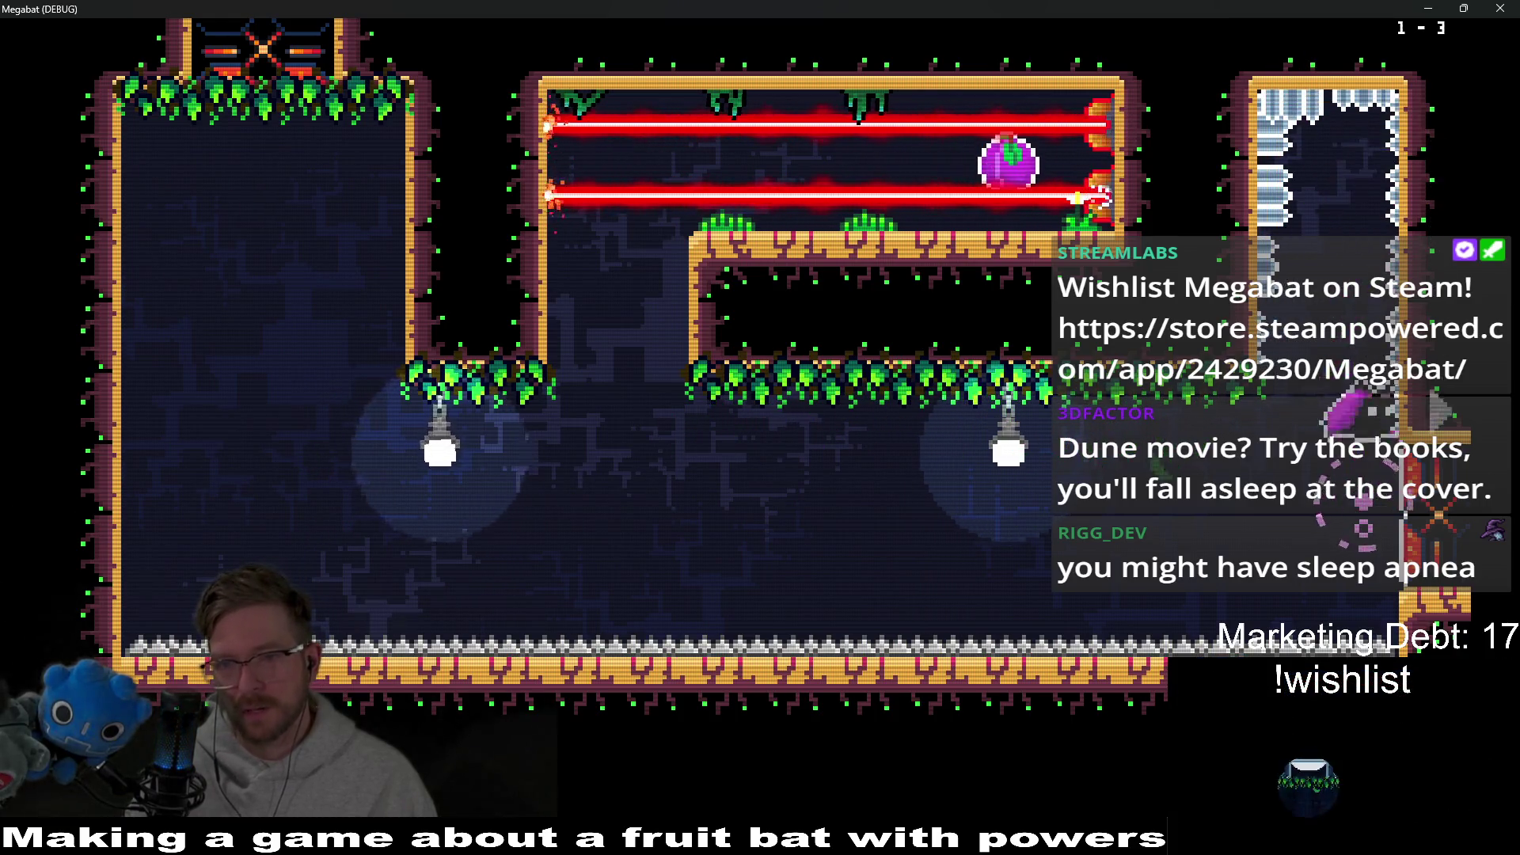
pyautogui.press('Left')
pyautogui.press('Up')
pyautogui.press('Right')
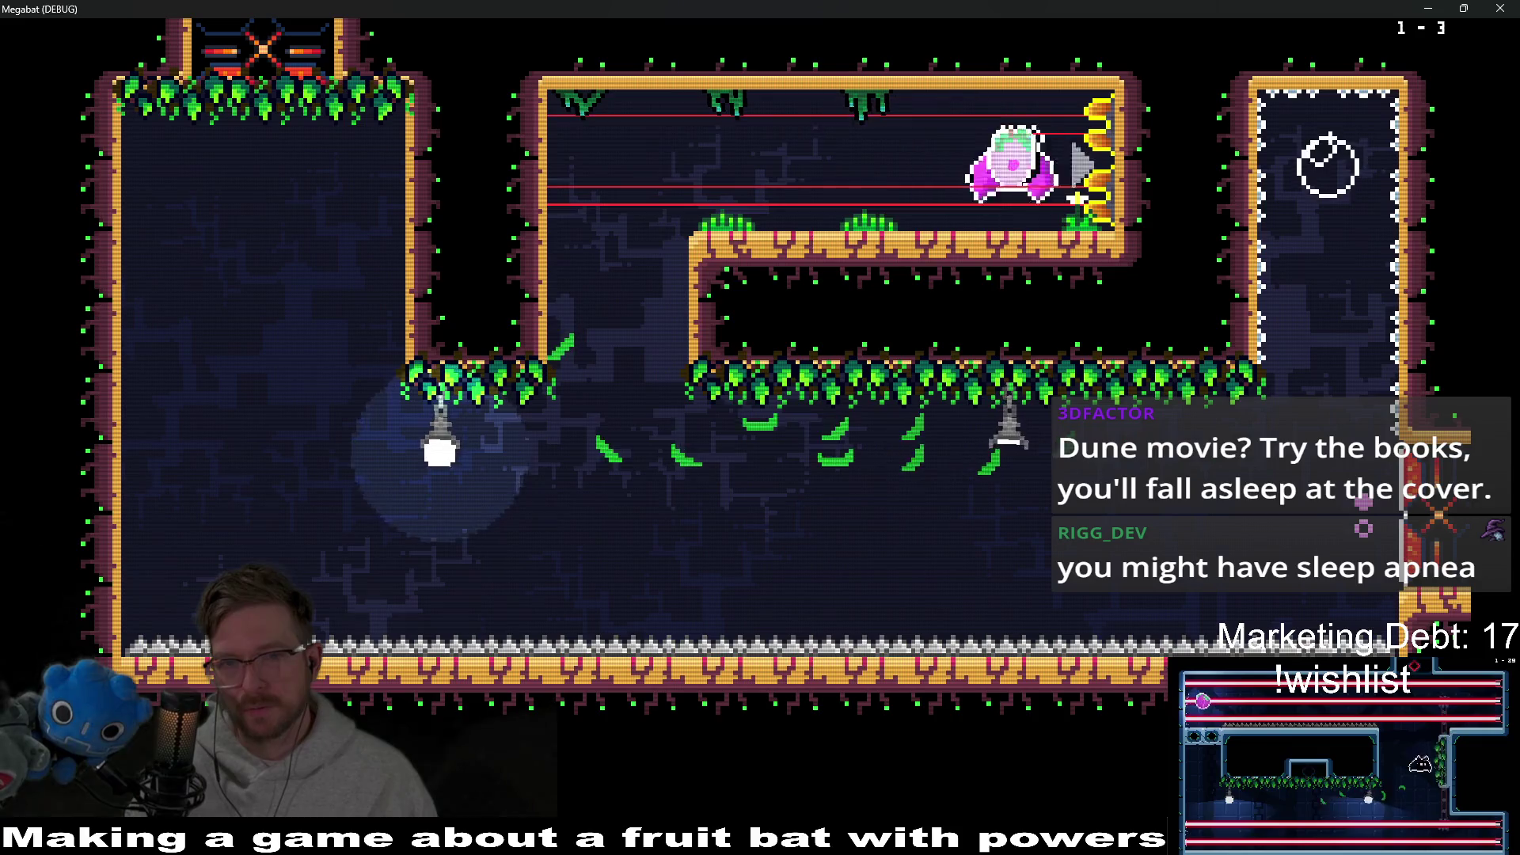
pyautogui.press('Down')
pyautogui.press('Right')
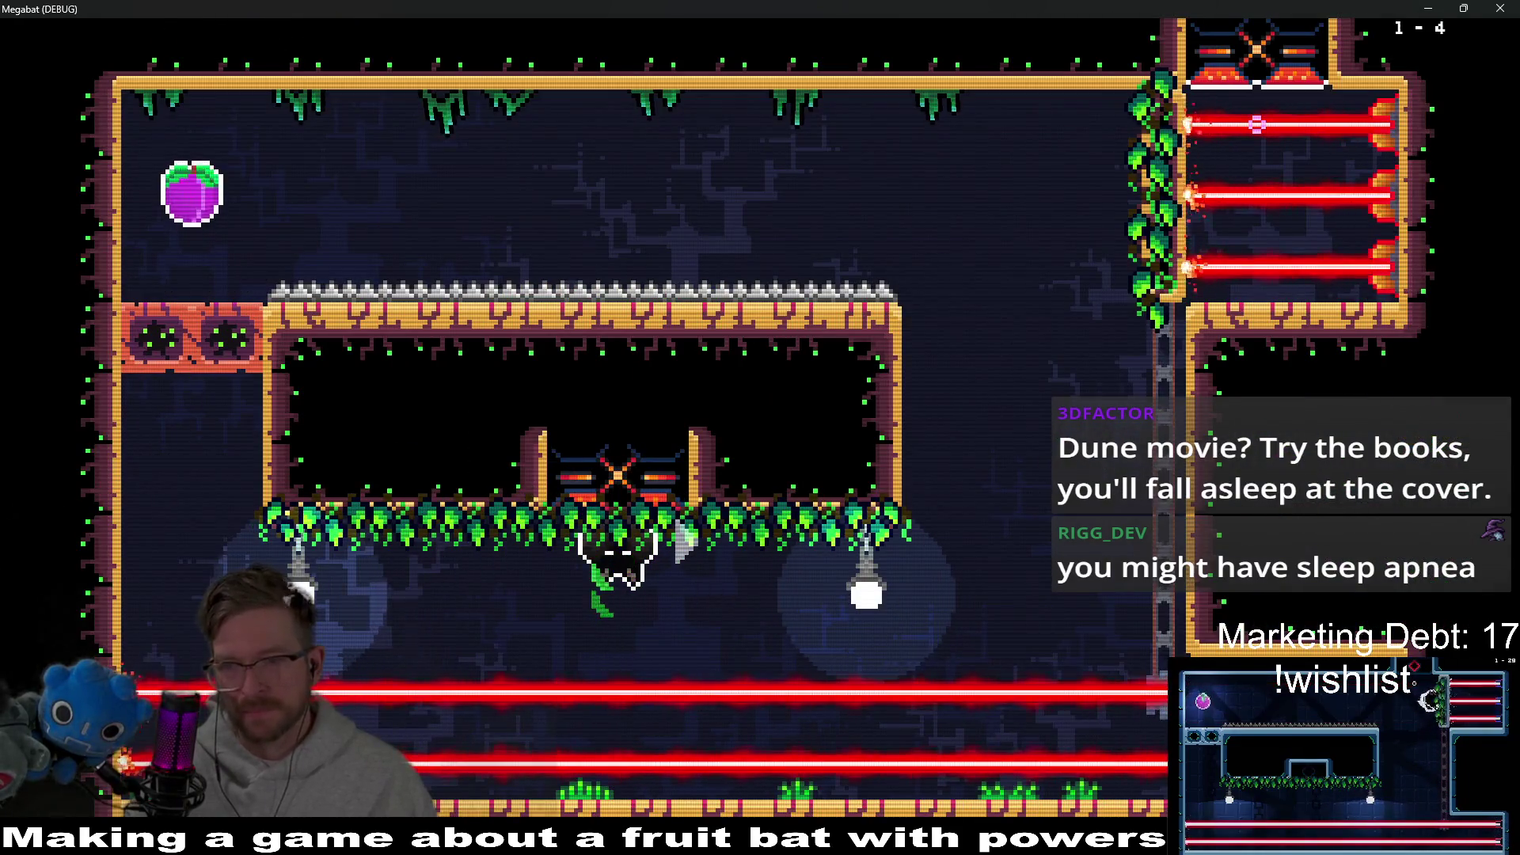
# Step: Climb the vines to finish level 1-4, then pause and go to the level-select map
pyautogui.press('Right')
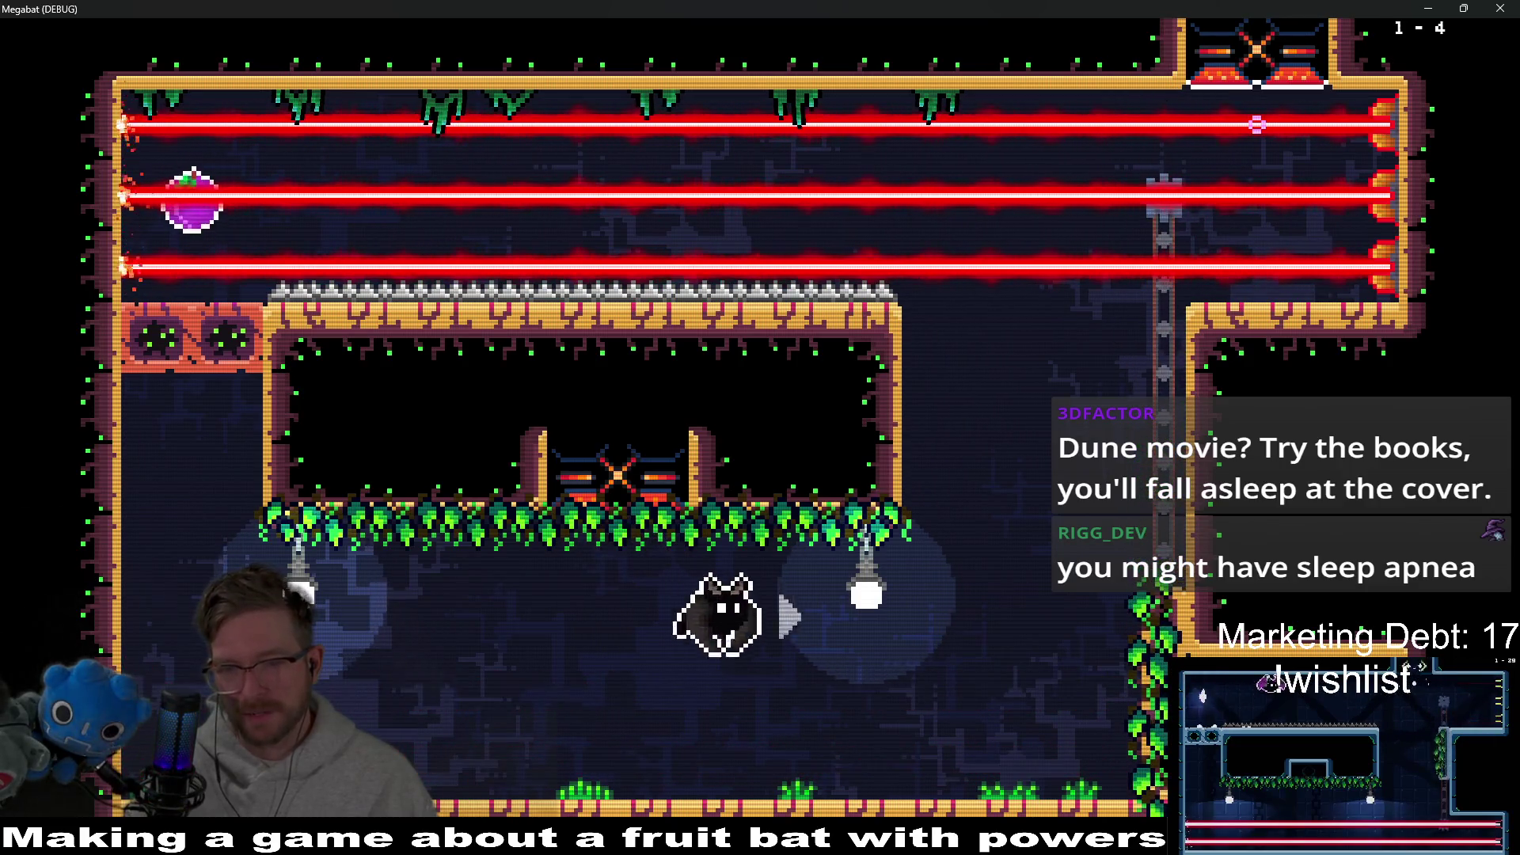
pyautogui.press('Up')
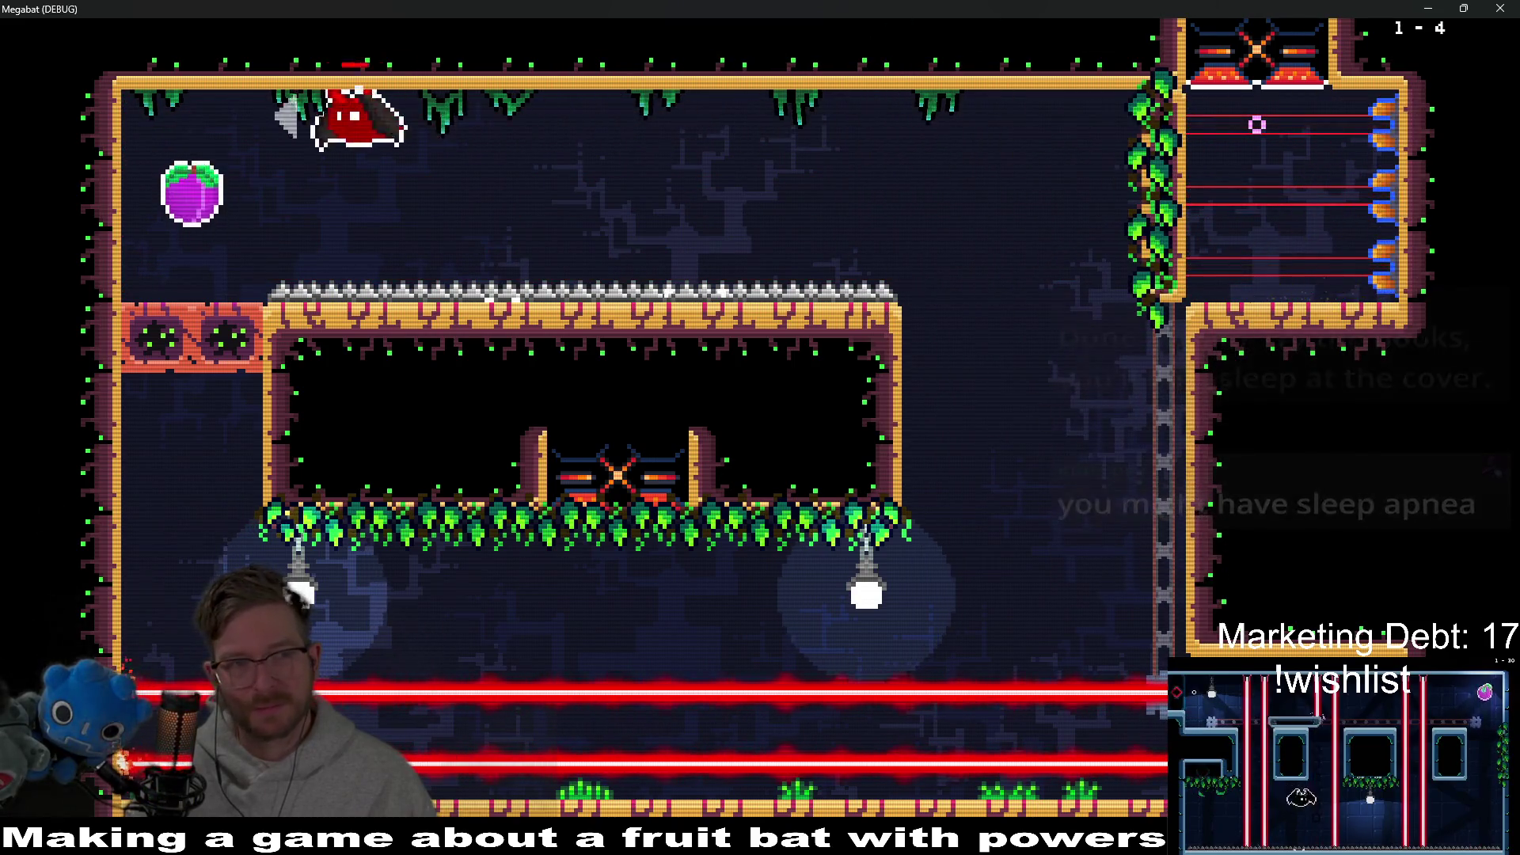
pyautogui.press('Right')
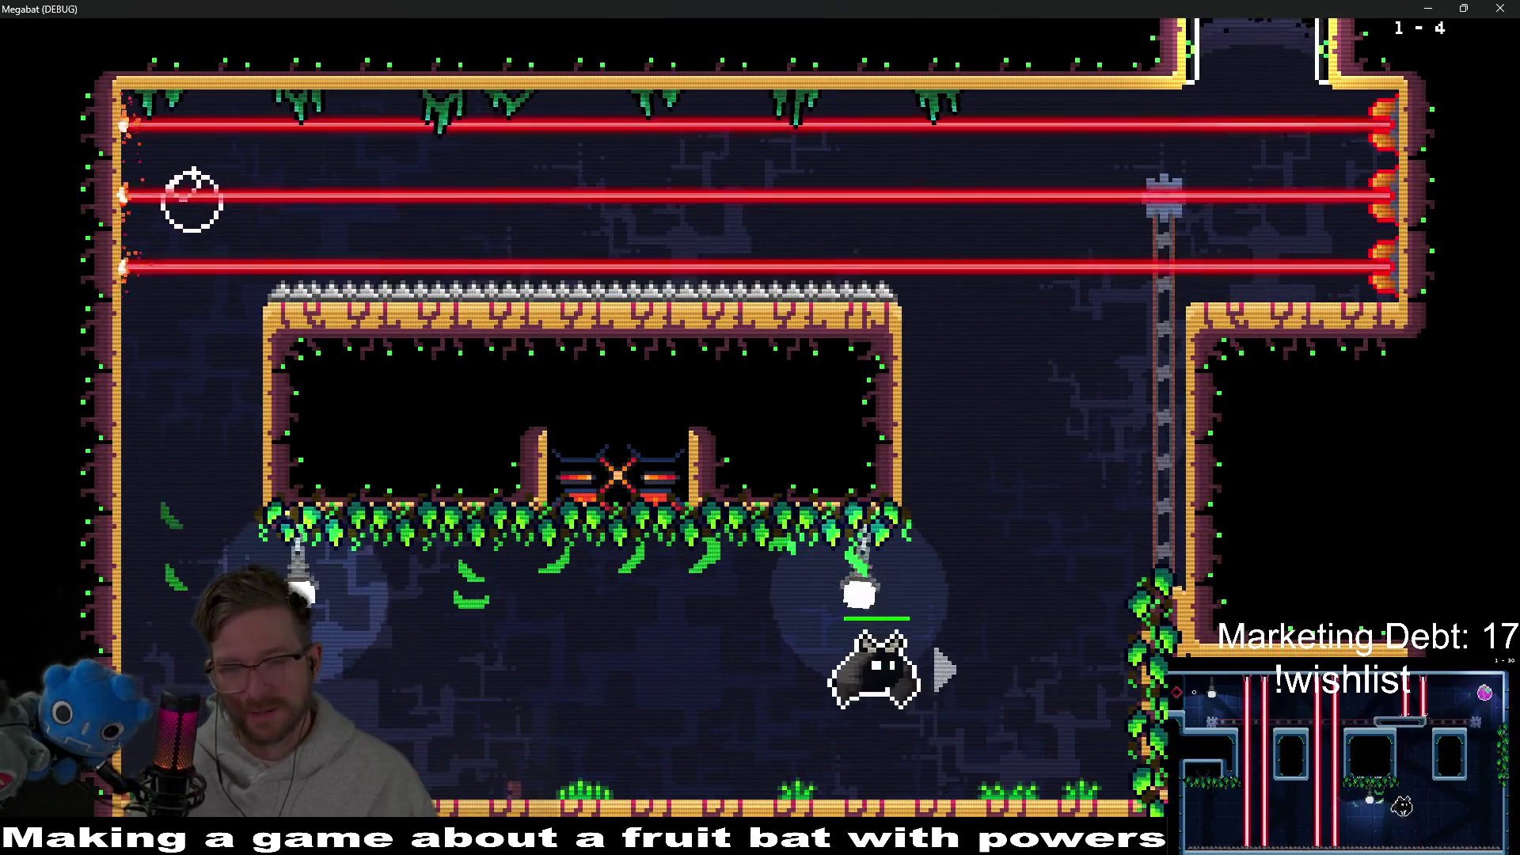
pyautogui.press('Up')
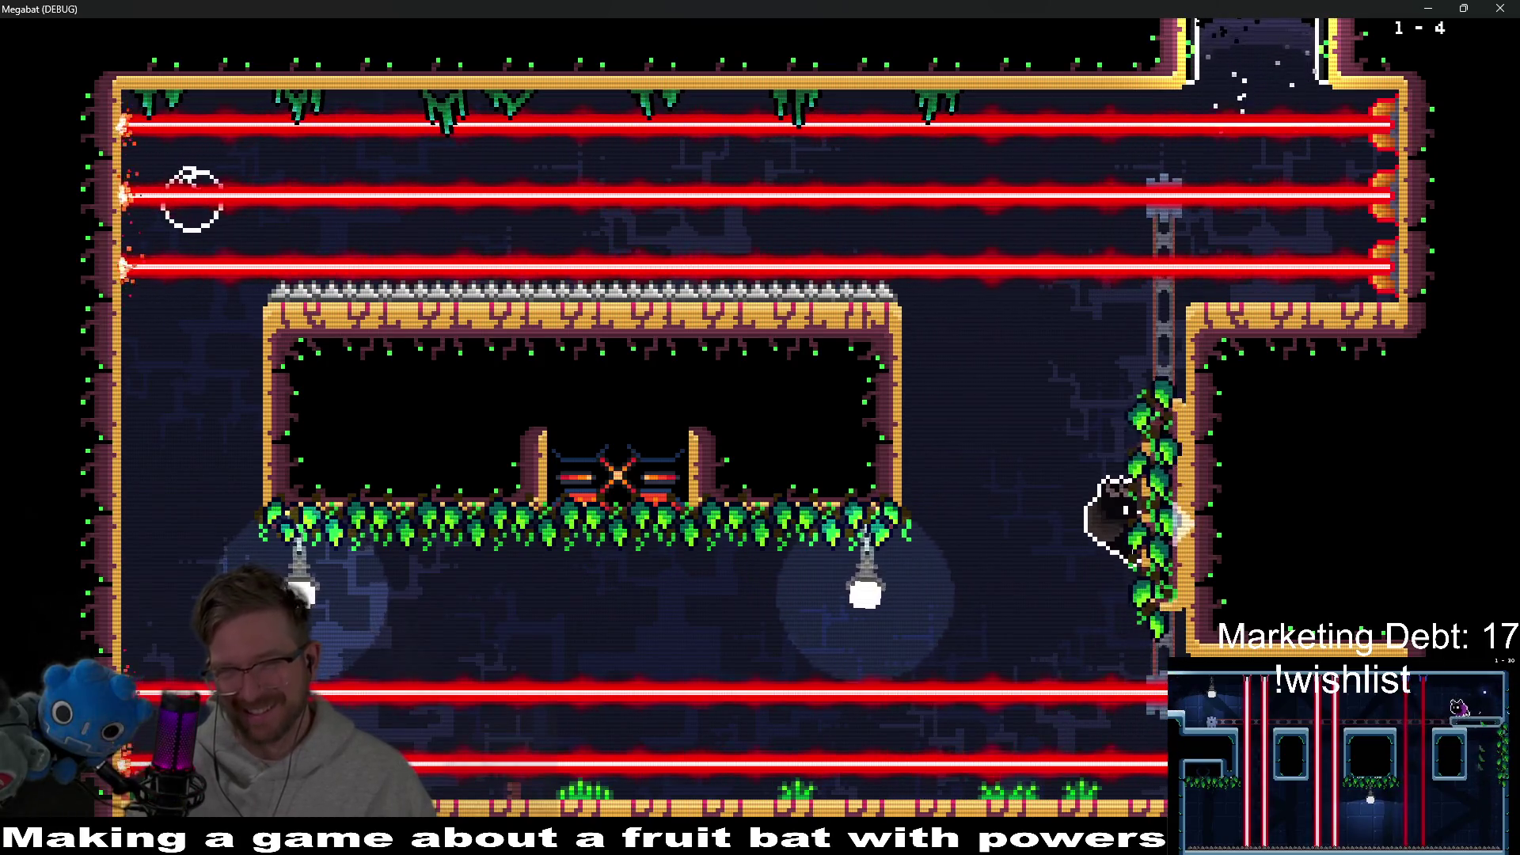
pyautogui.press('Up')
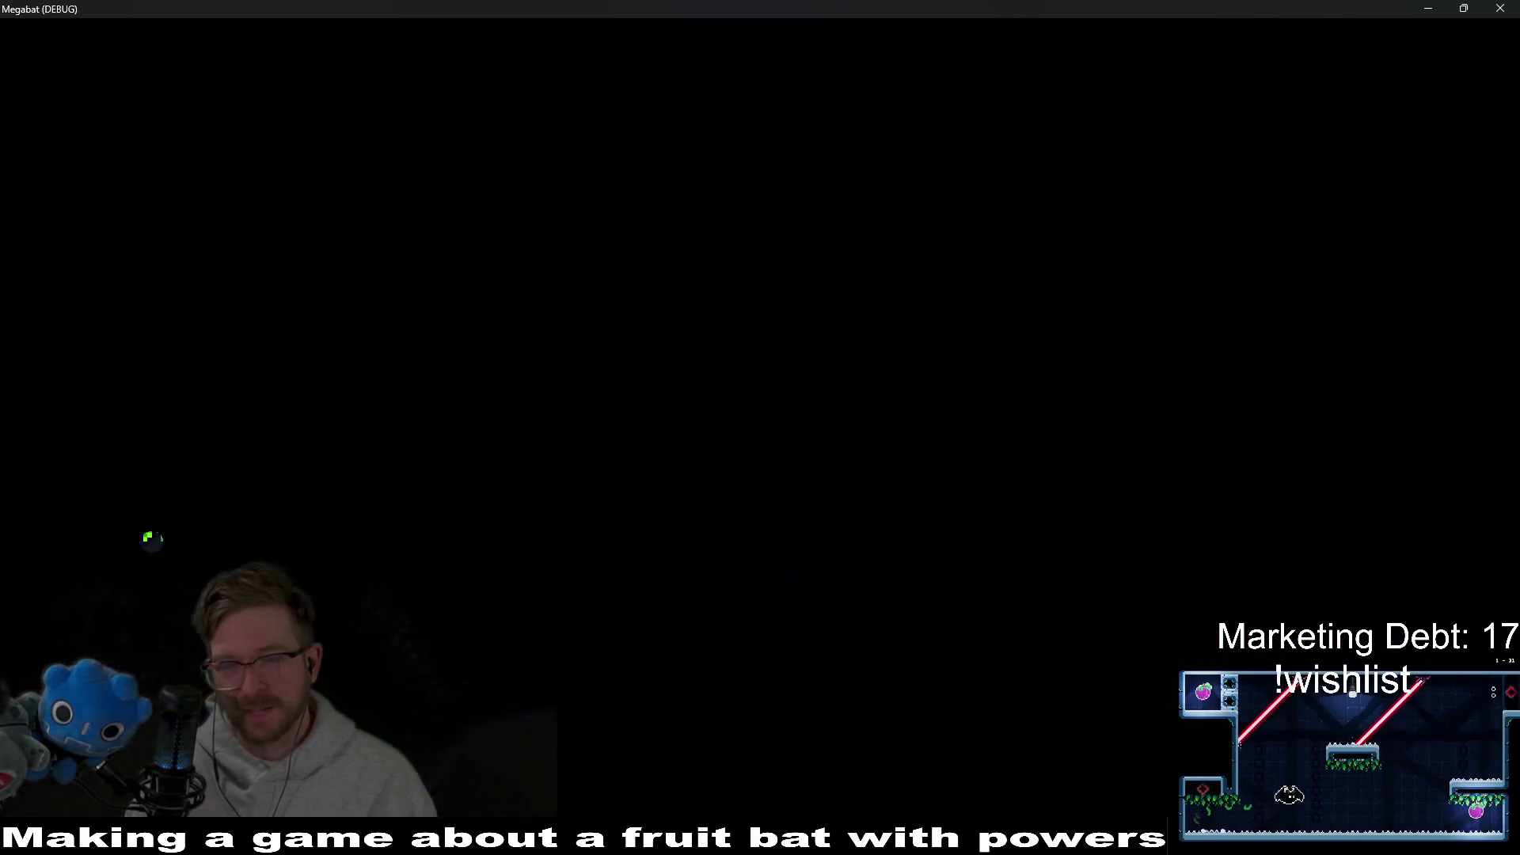
pyautogui.press('Escape')
pyautogui.press('Return')
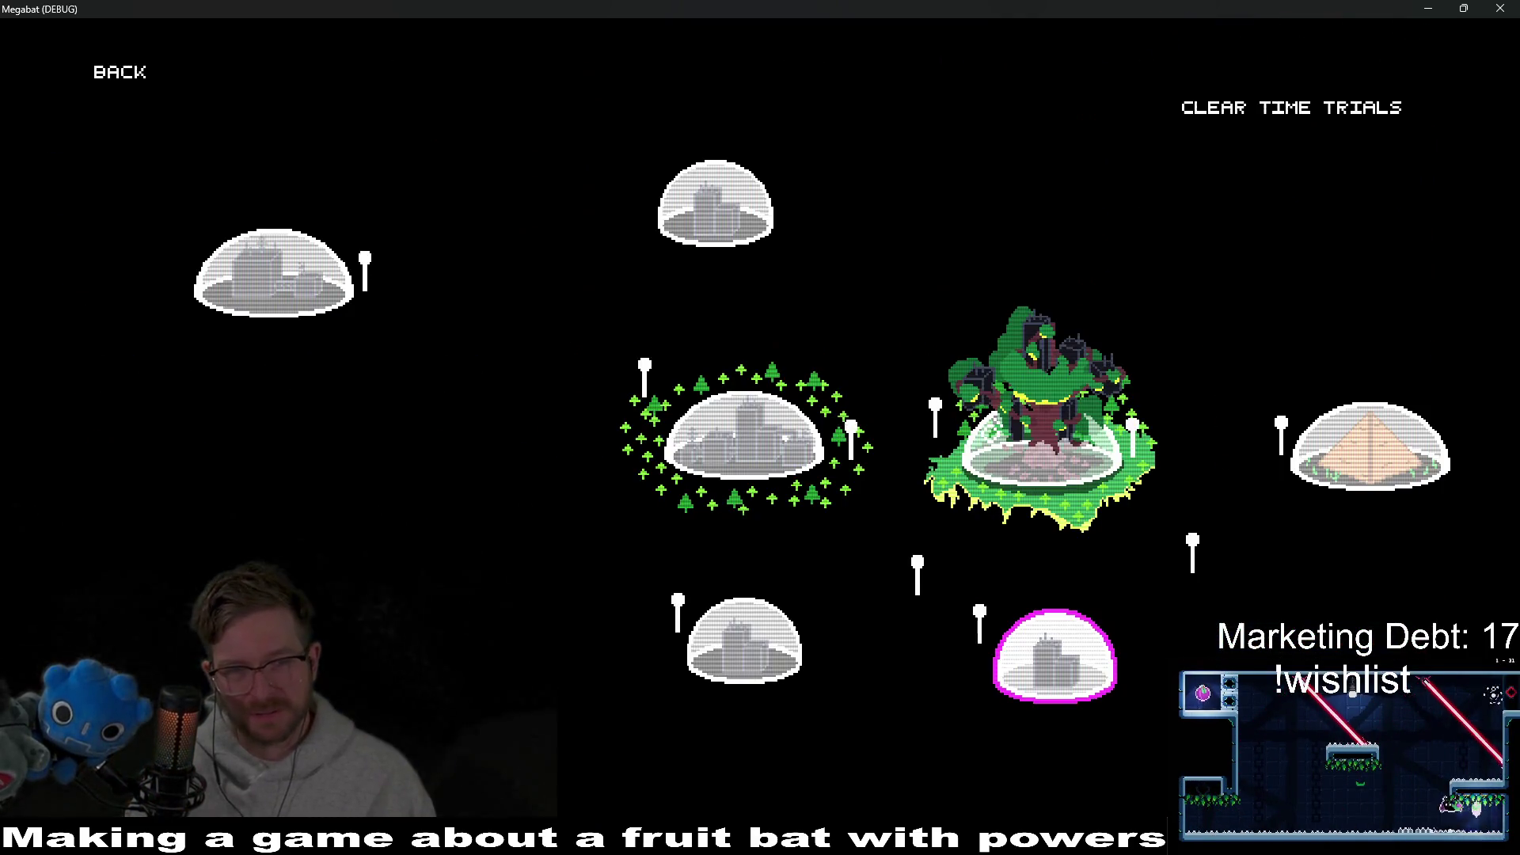
# Step: Start level 2-1 in the tree-island world and hit the floor button to retract the lasers
pyautogui.click(1067, 496)
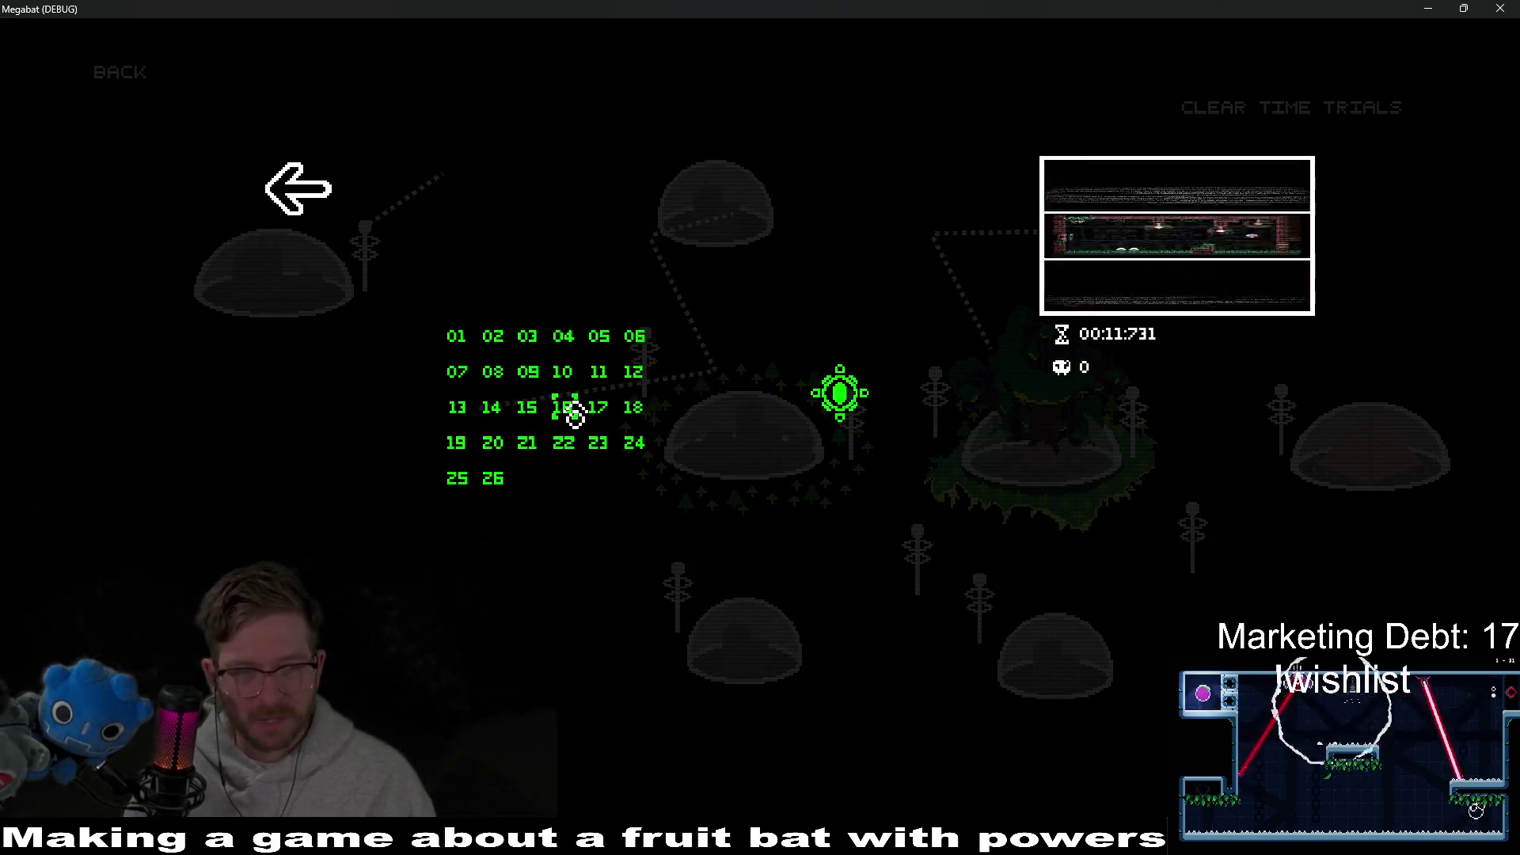
pyautogui.click(449, 356)
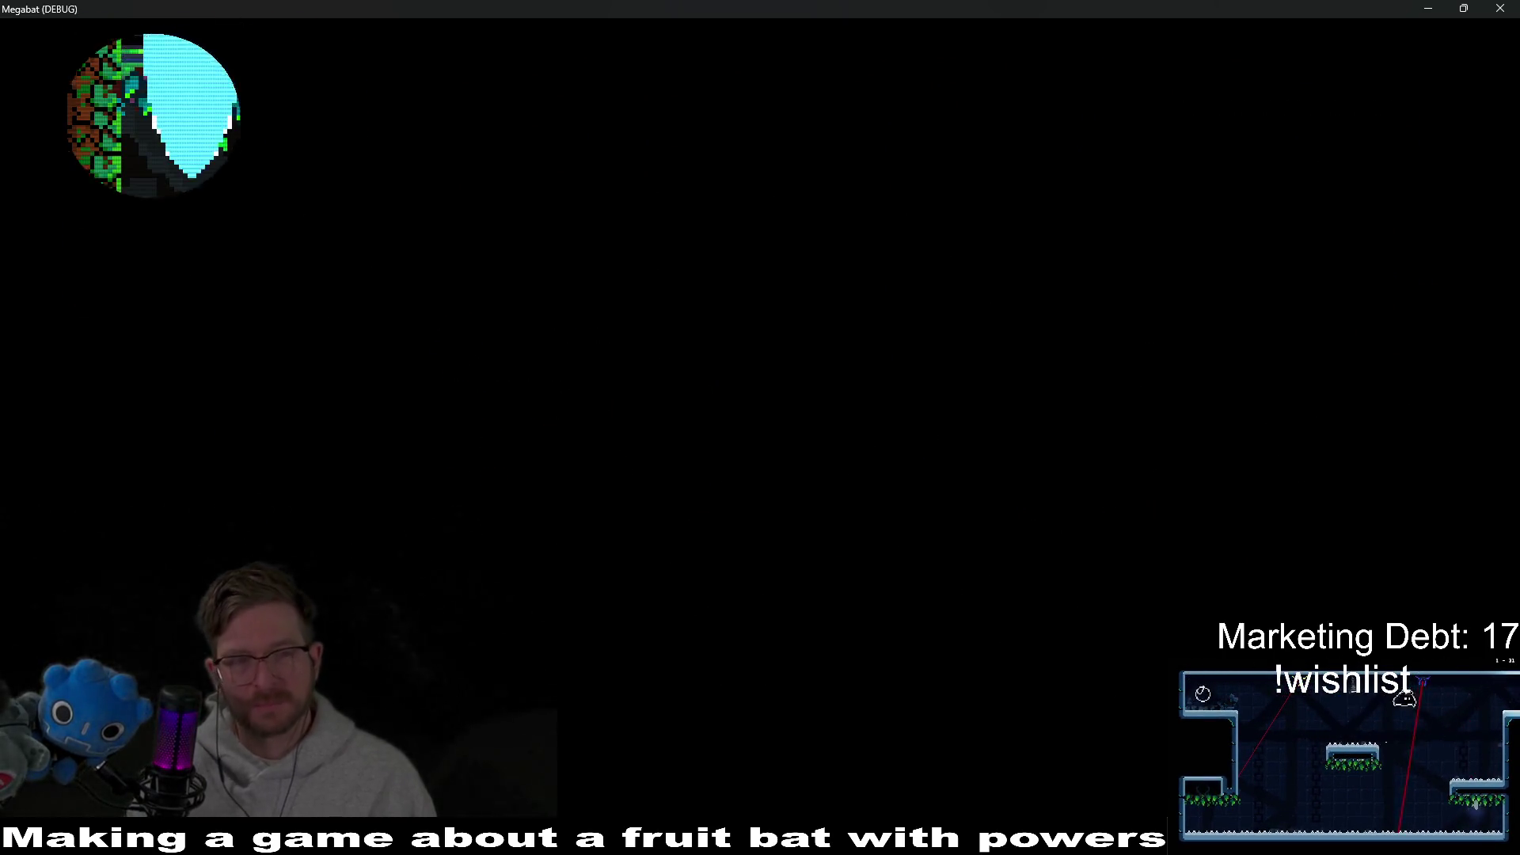
pyautogui.press('Right')
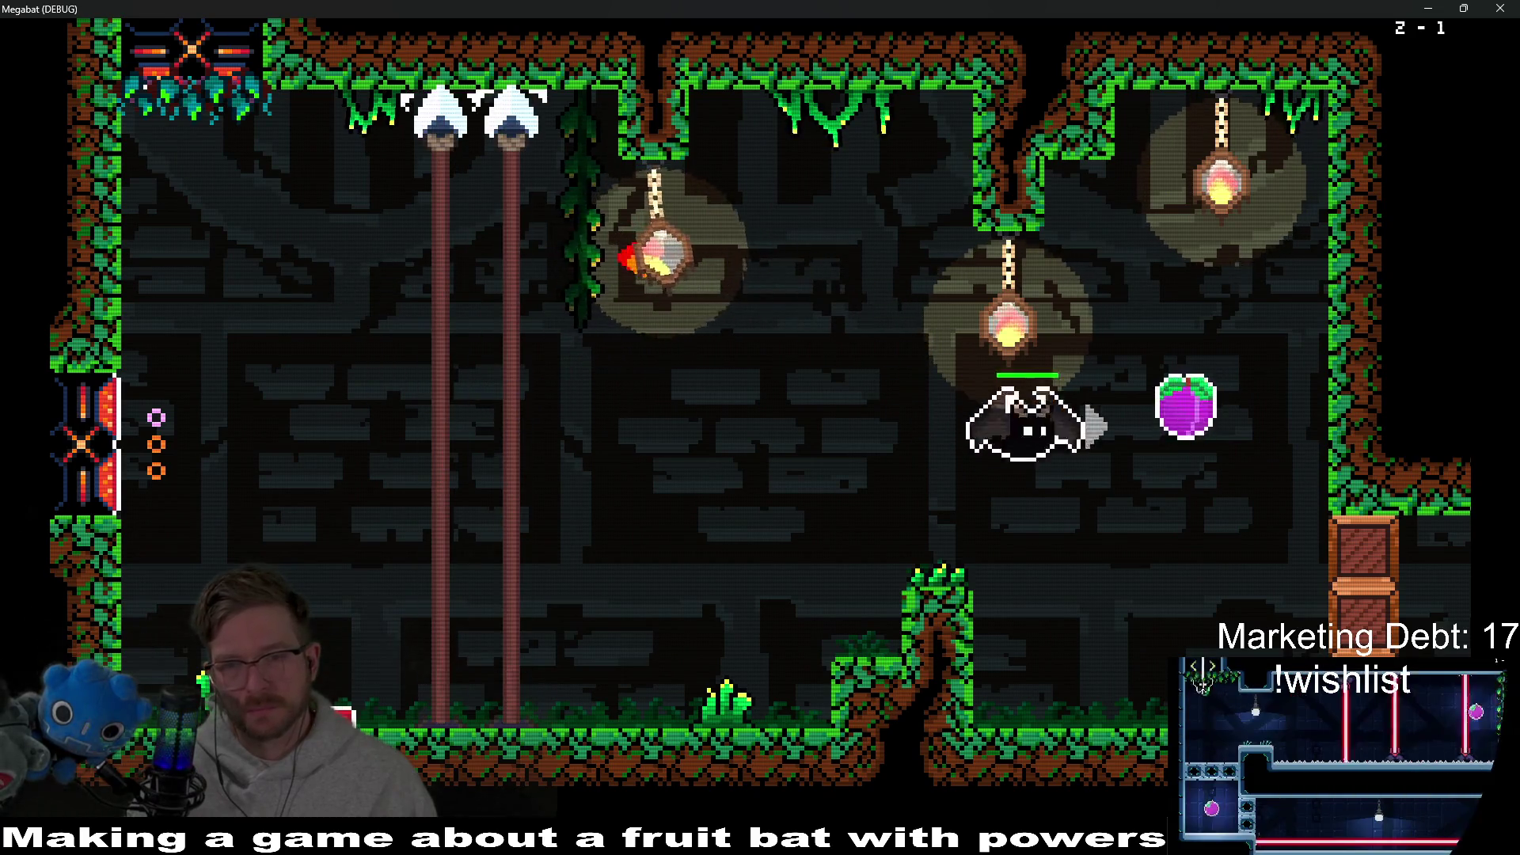
pyautogui.press('Right')
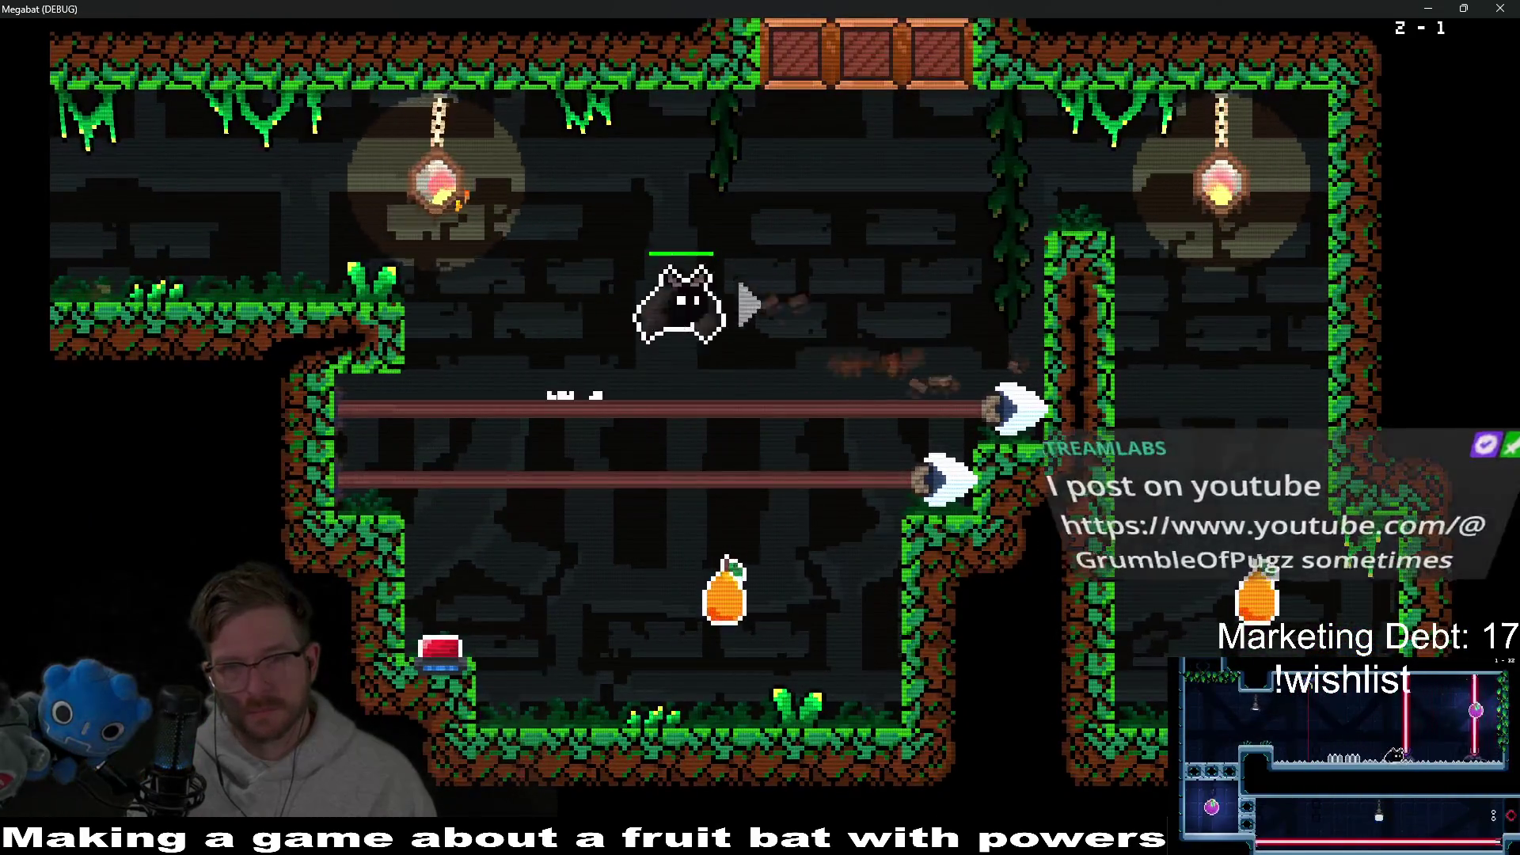
pyautogui.press('Left')
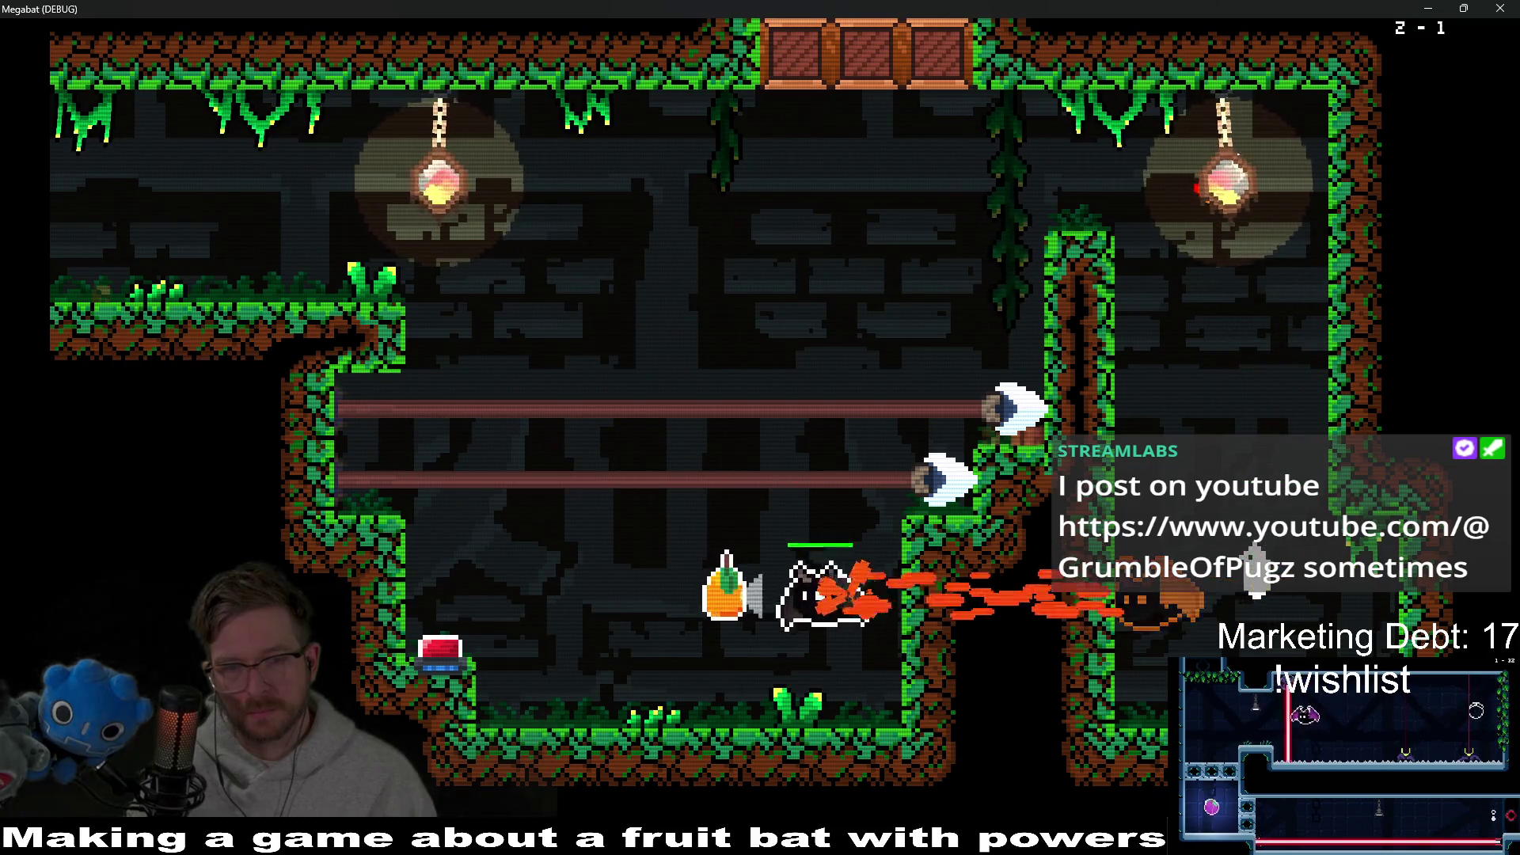
pyautogui.press('Right')
# Step: Fly through the next rooms past the lamp, grabbing the fruit on the upper ledge
pyautogui.press('Left')
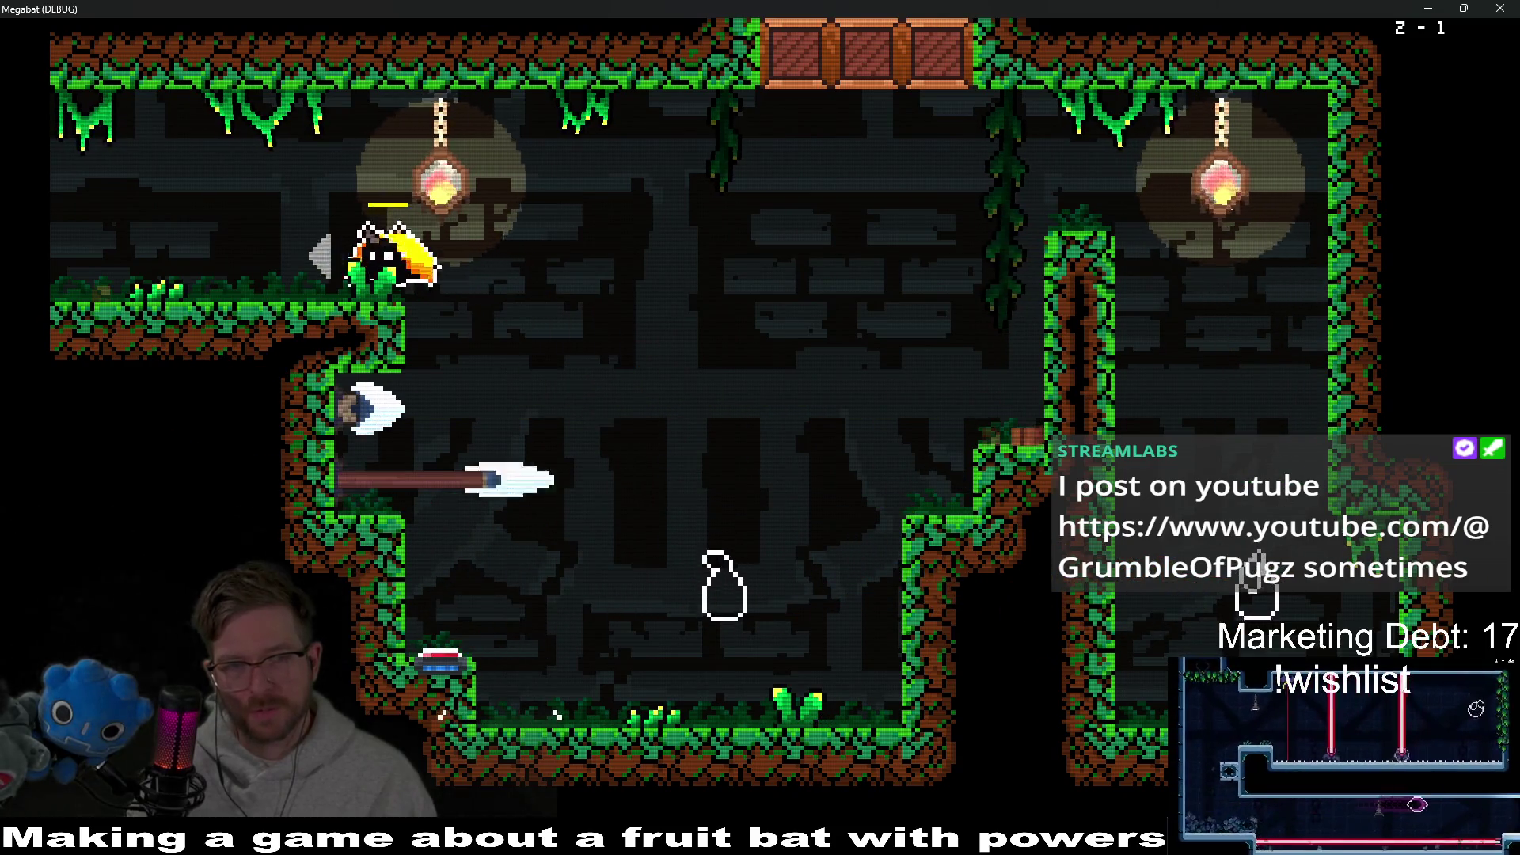
pyautogui.press('Left')
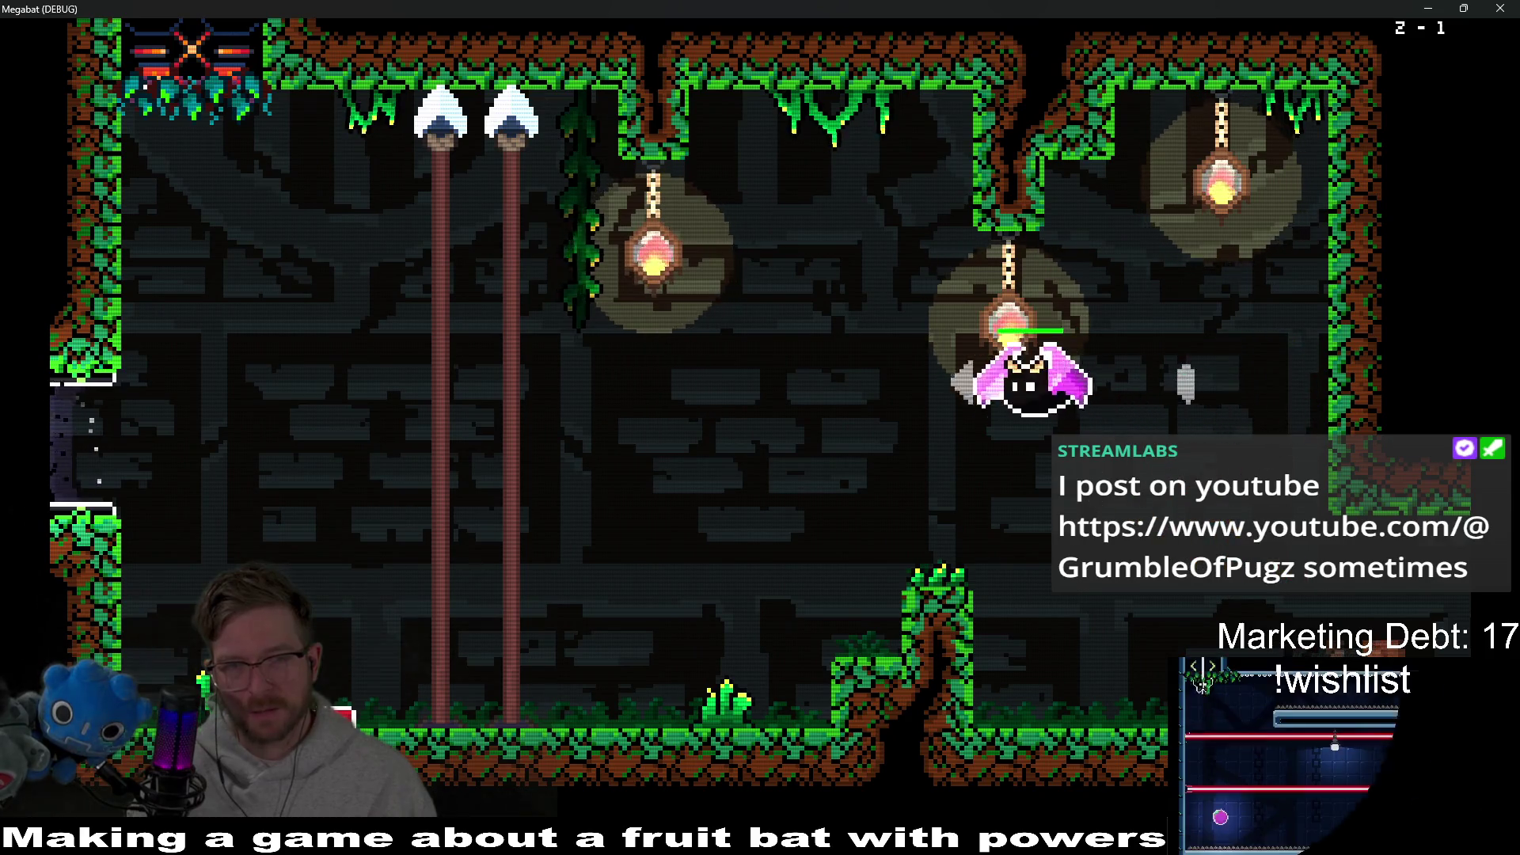
pyautogui.press('Left')
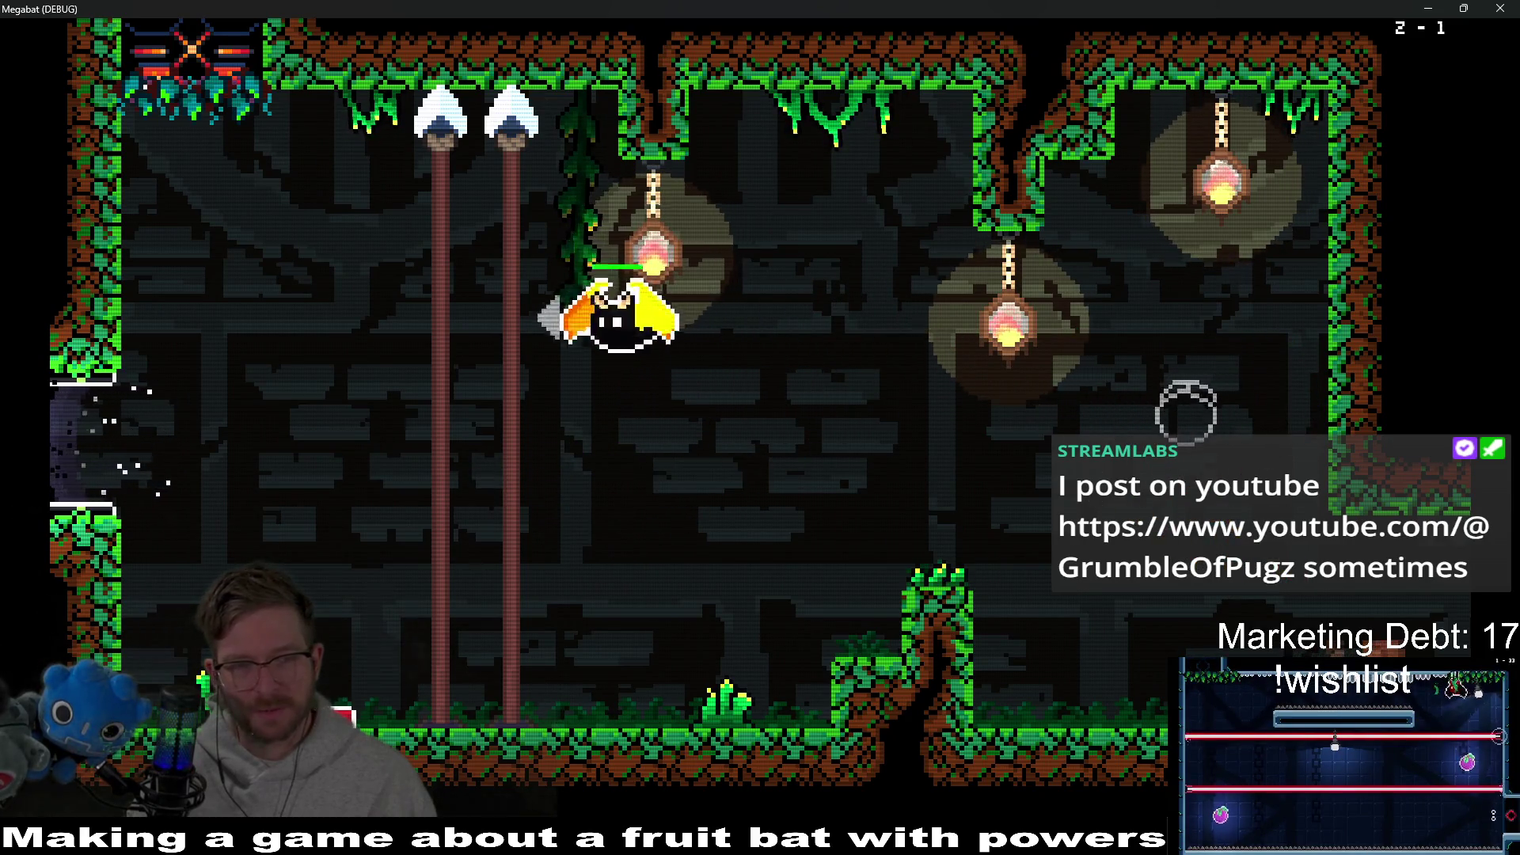
pyautogui.press('Left')
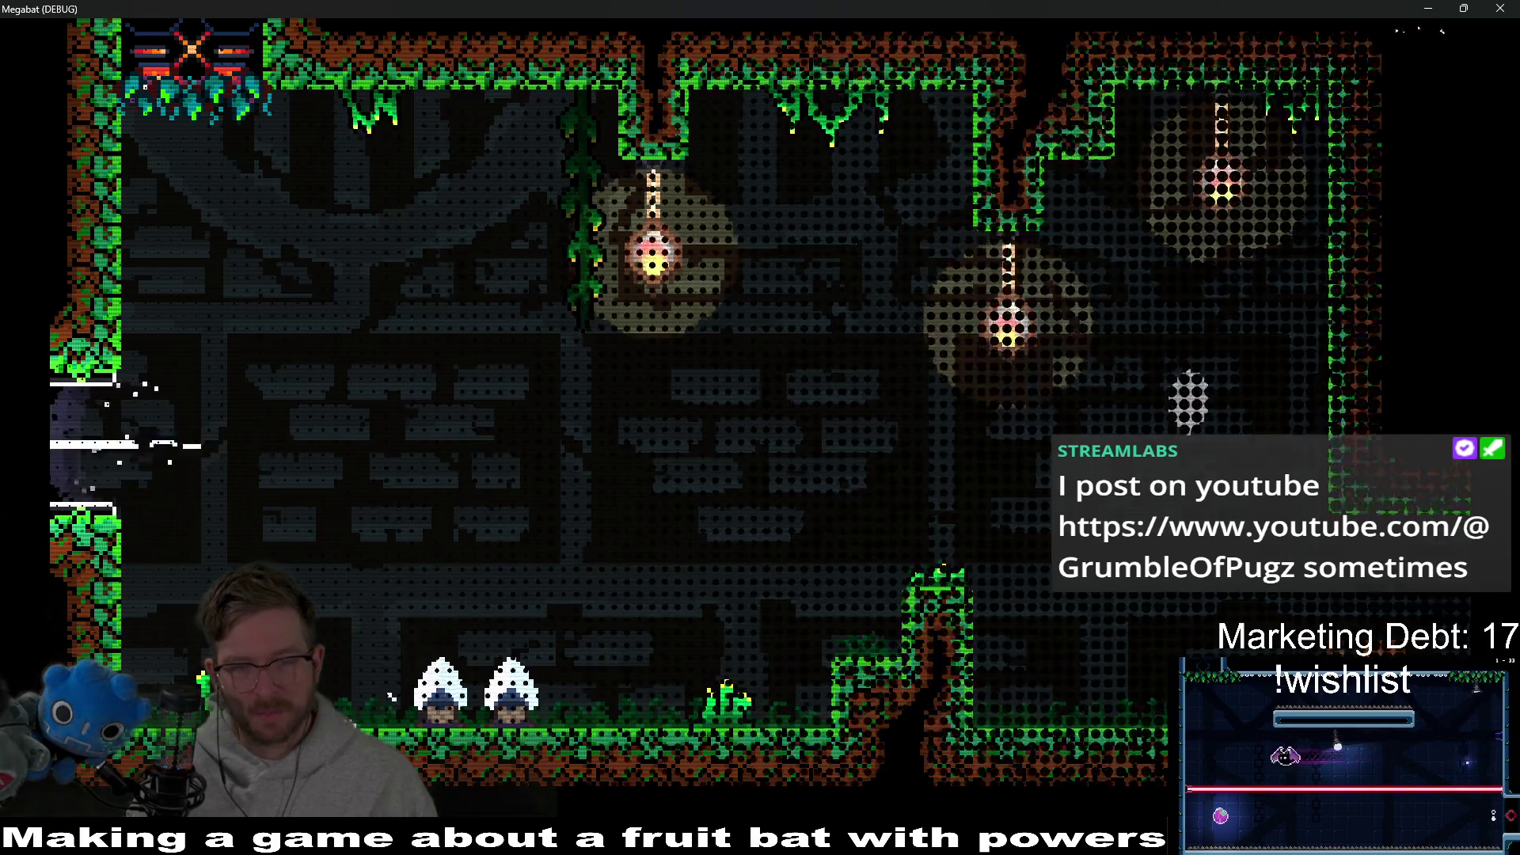
pyautogui.press('Right')
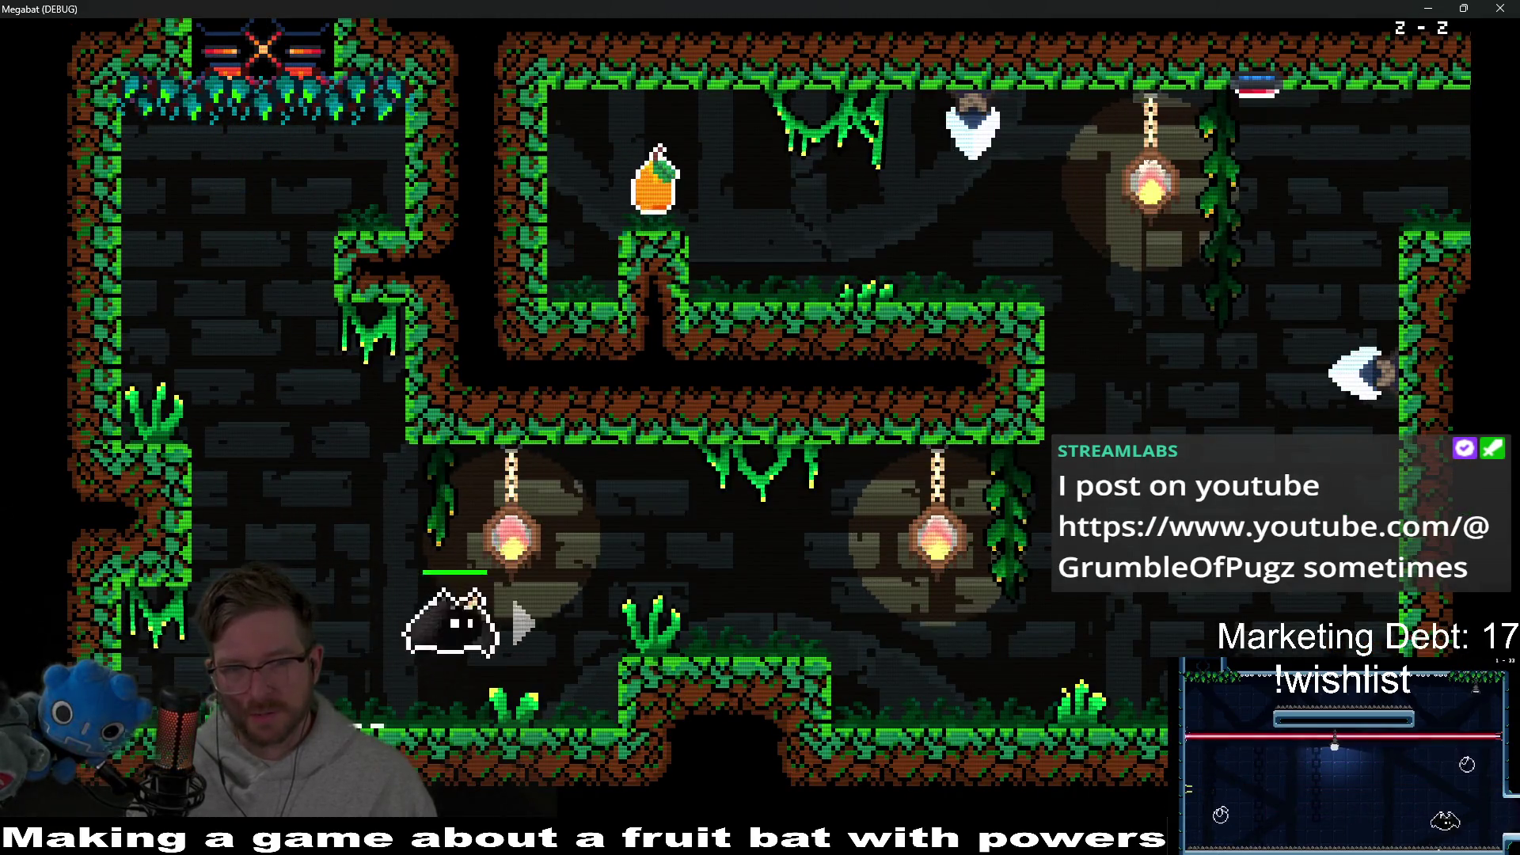
pyautogui.press('Up')
pyautogui.press('Left')
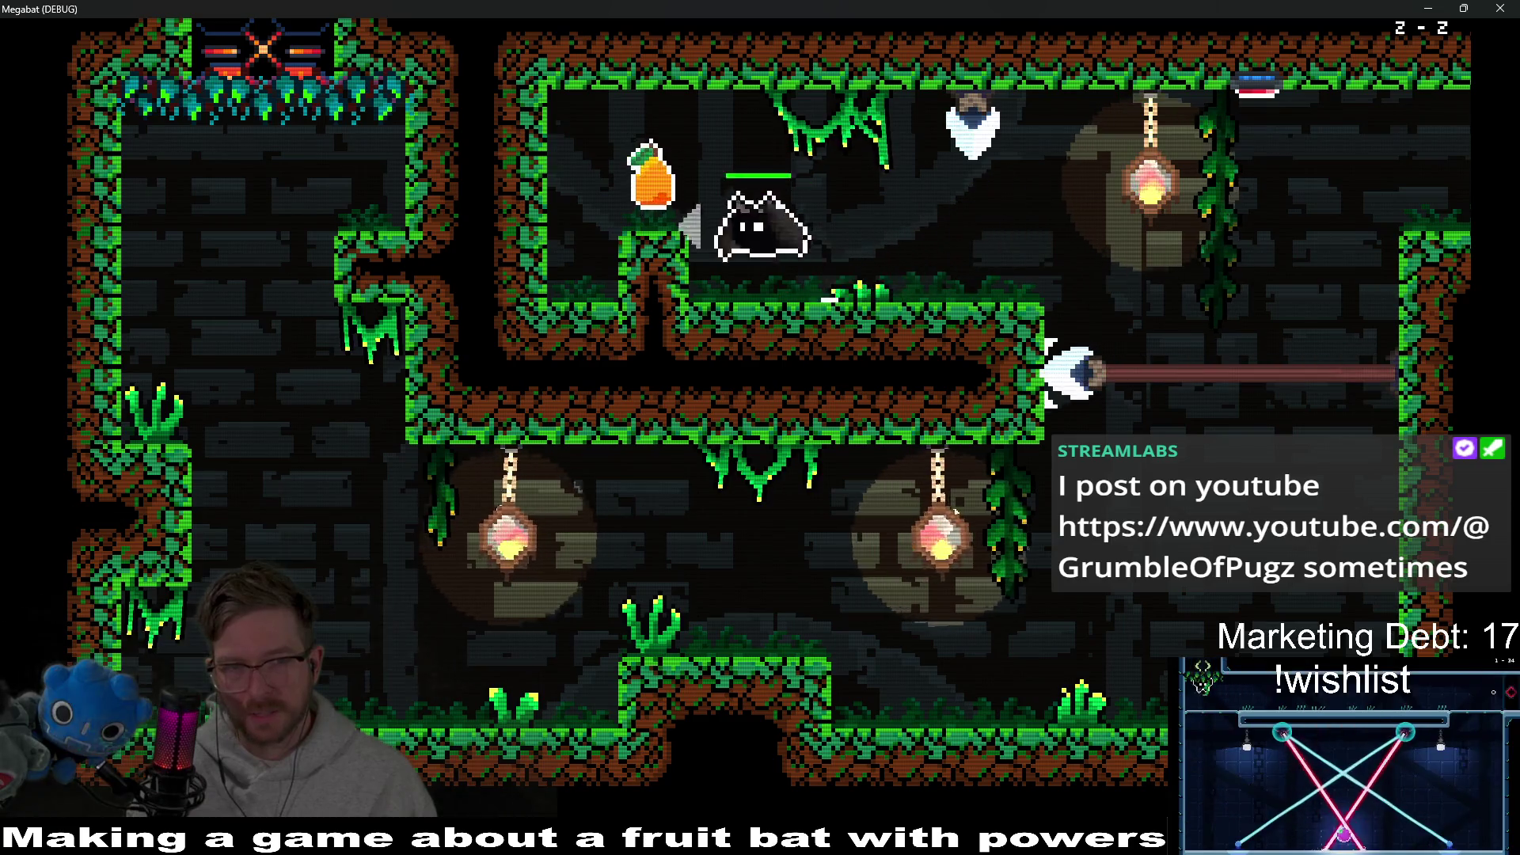
pyautogui.press('Right')
pyautogui.press('Right')
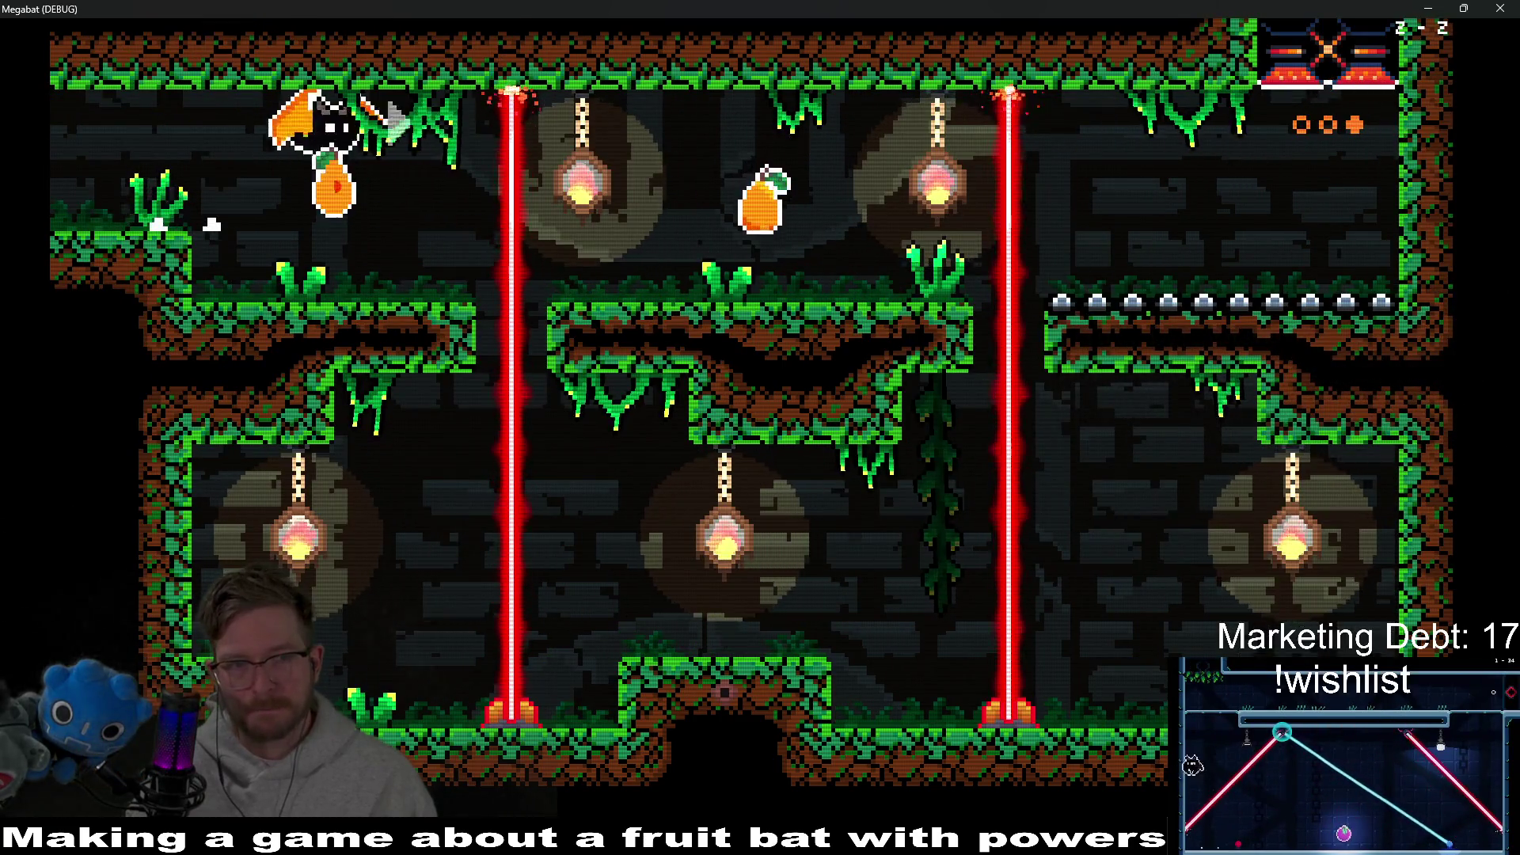
pyautogui.press('Right')
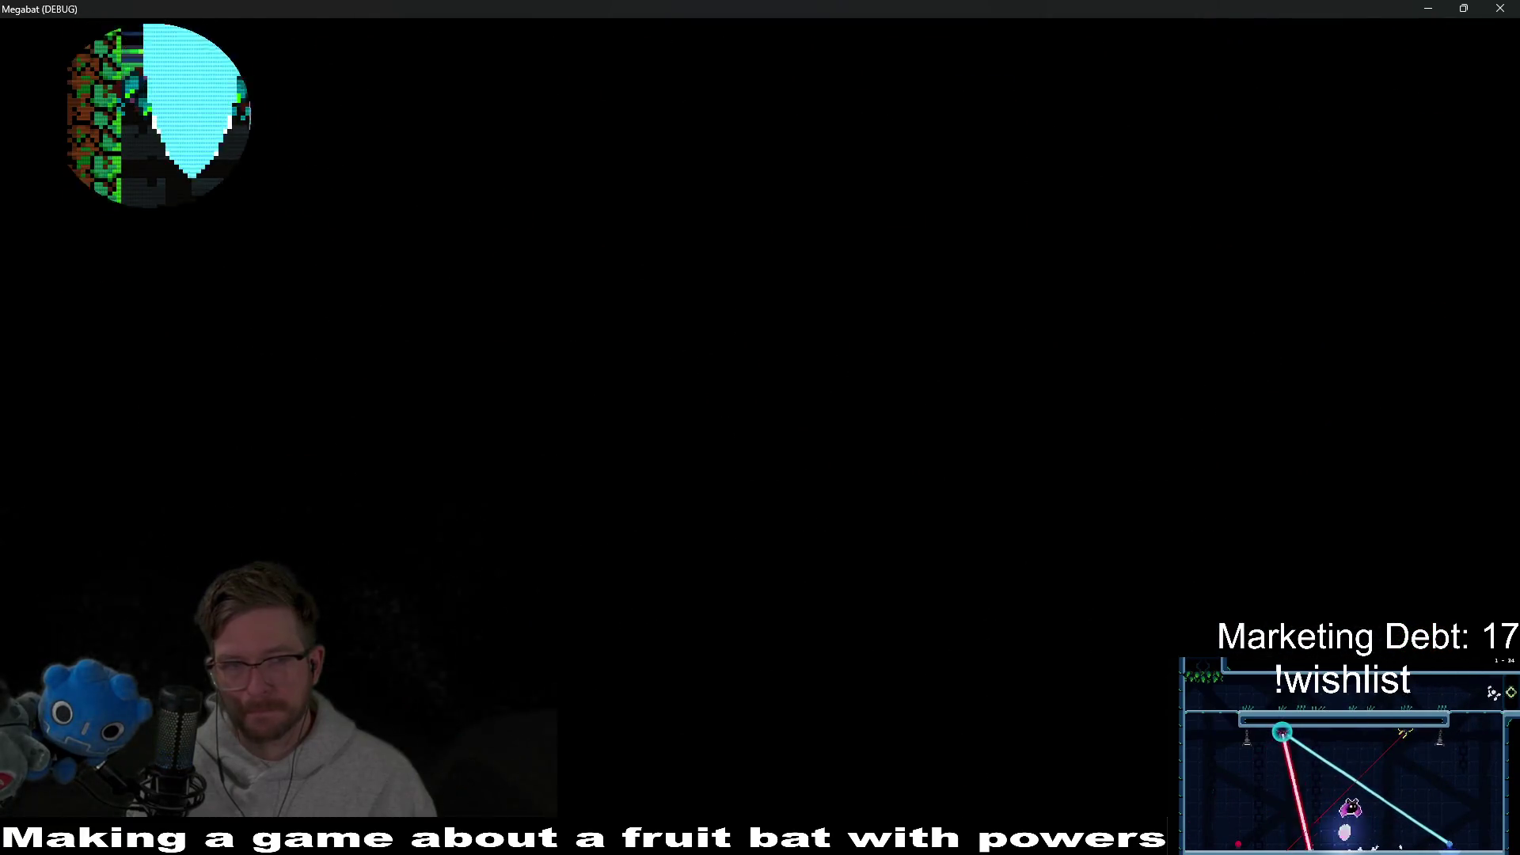
# Step: Collect the plums and pears, break through the crates to the exit, then pause in level 2-5
pyautogui.press('Right')
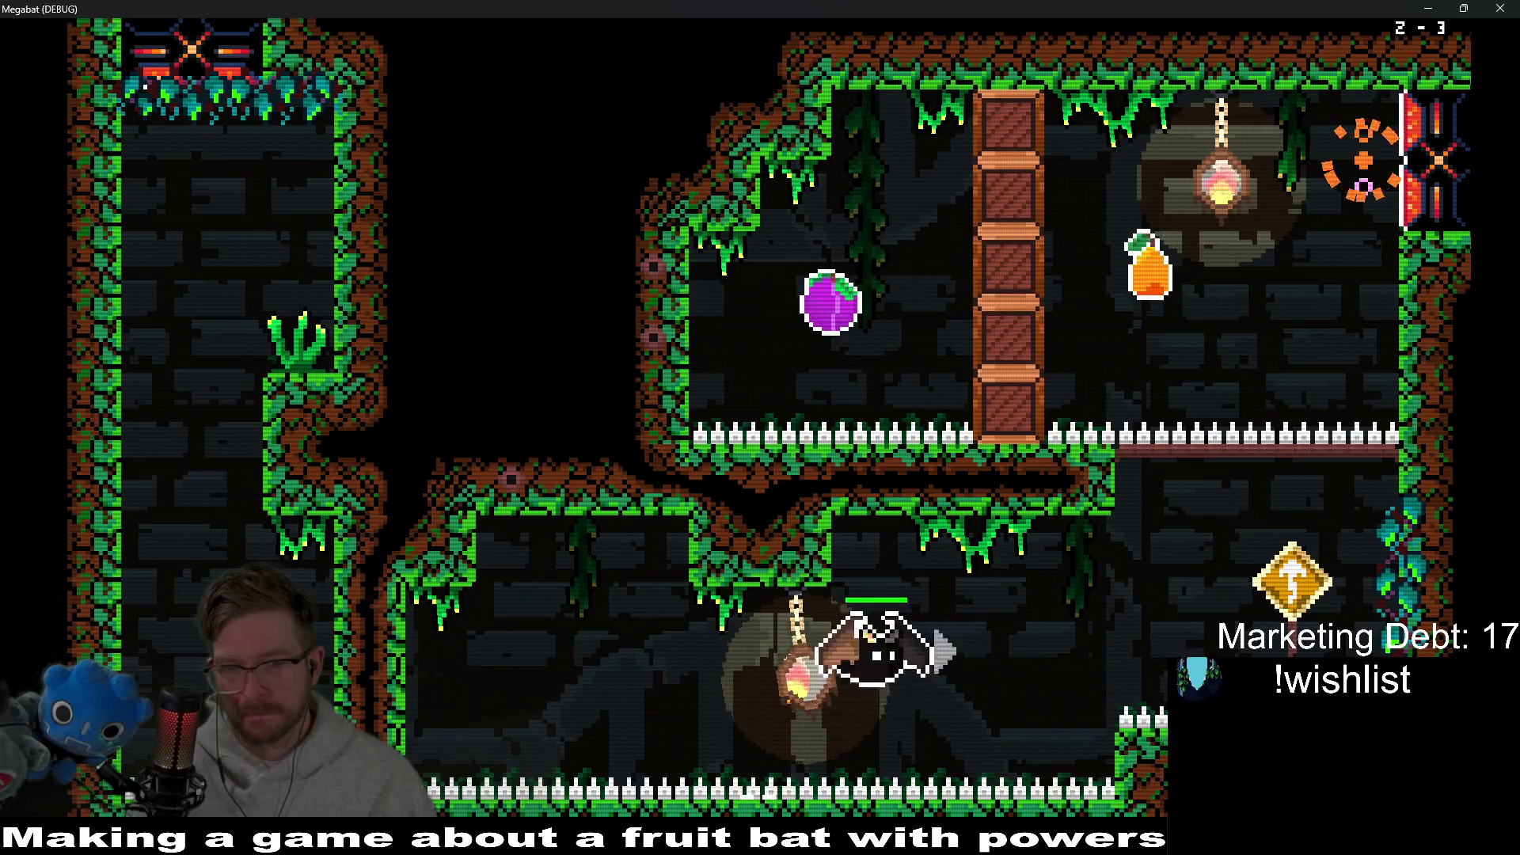
pyautogui.press('Left')
pyautogui.press('Right')
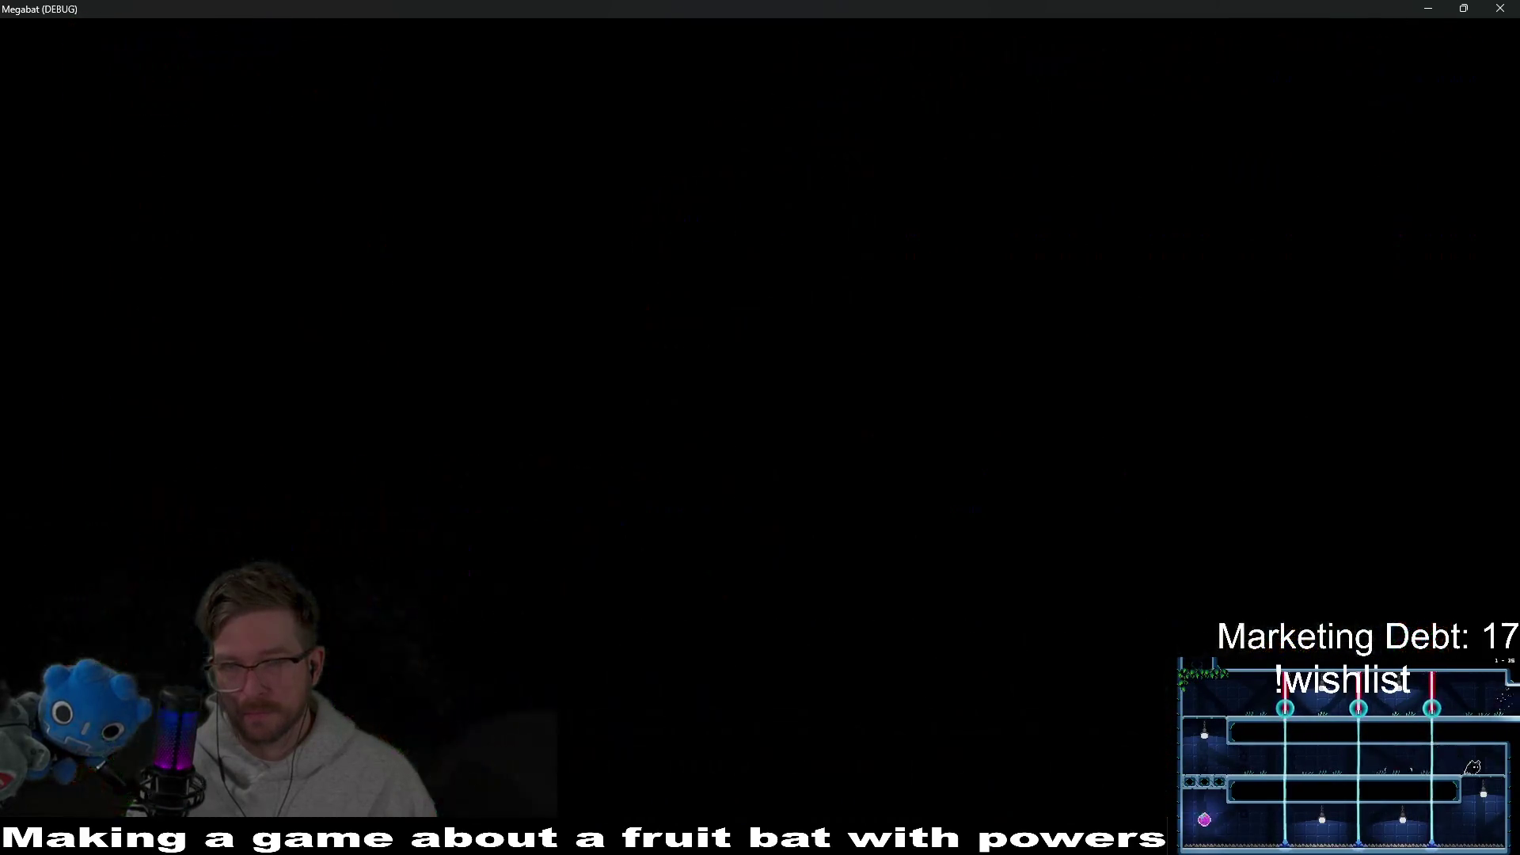
pyautogui.press('Right')
pyautogui.press('Left')
pyautogui.press('Right')
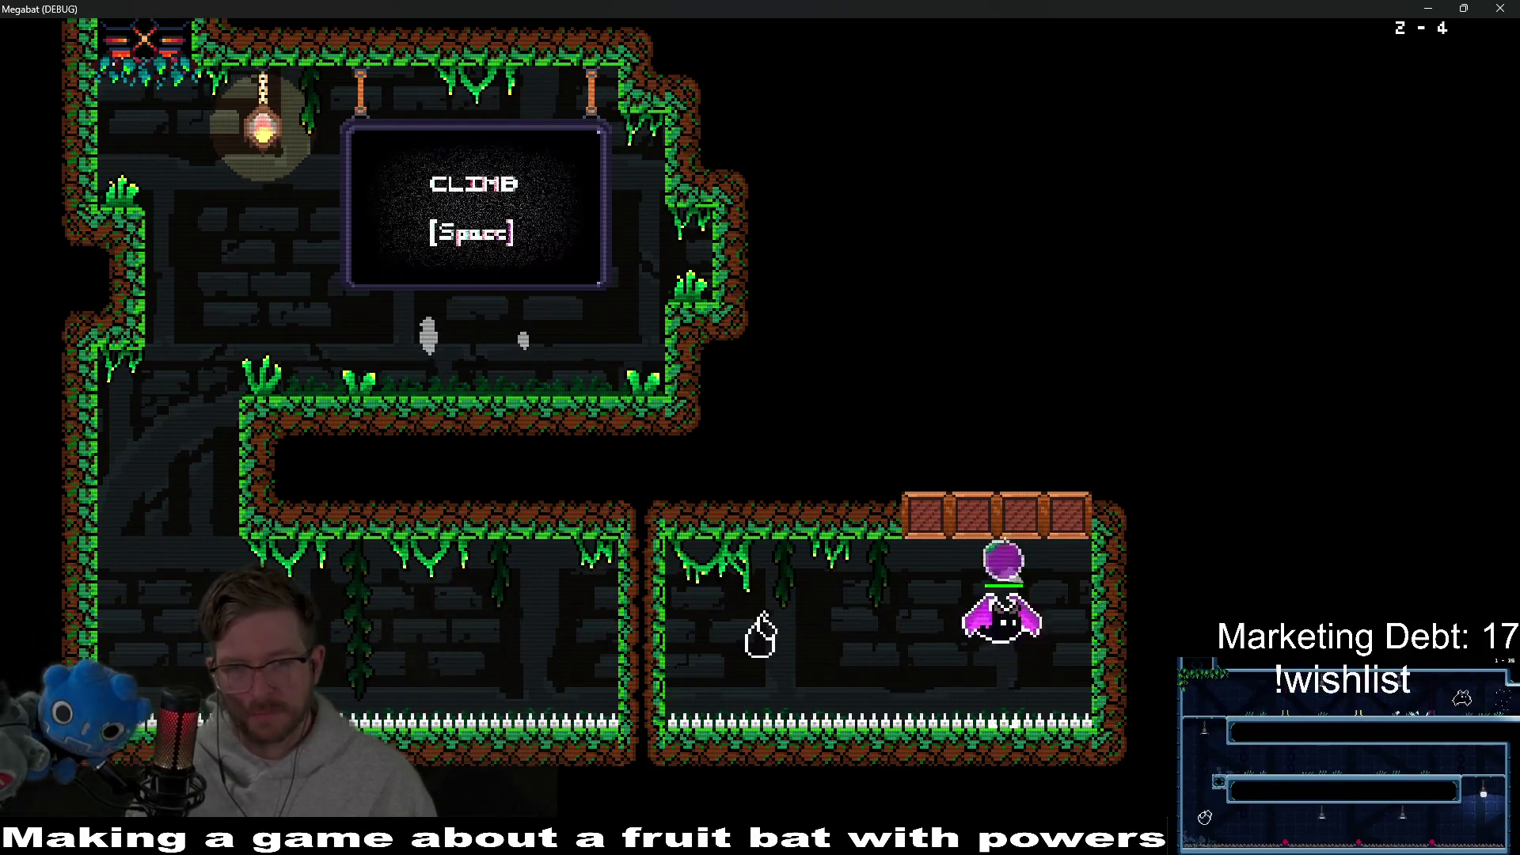
pyautogui.press('space')
pyautogui.press('Right')
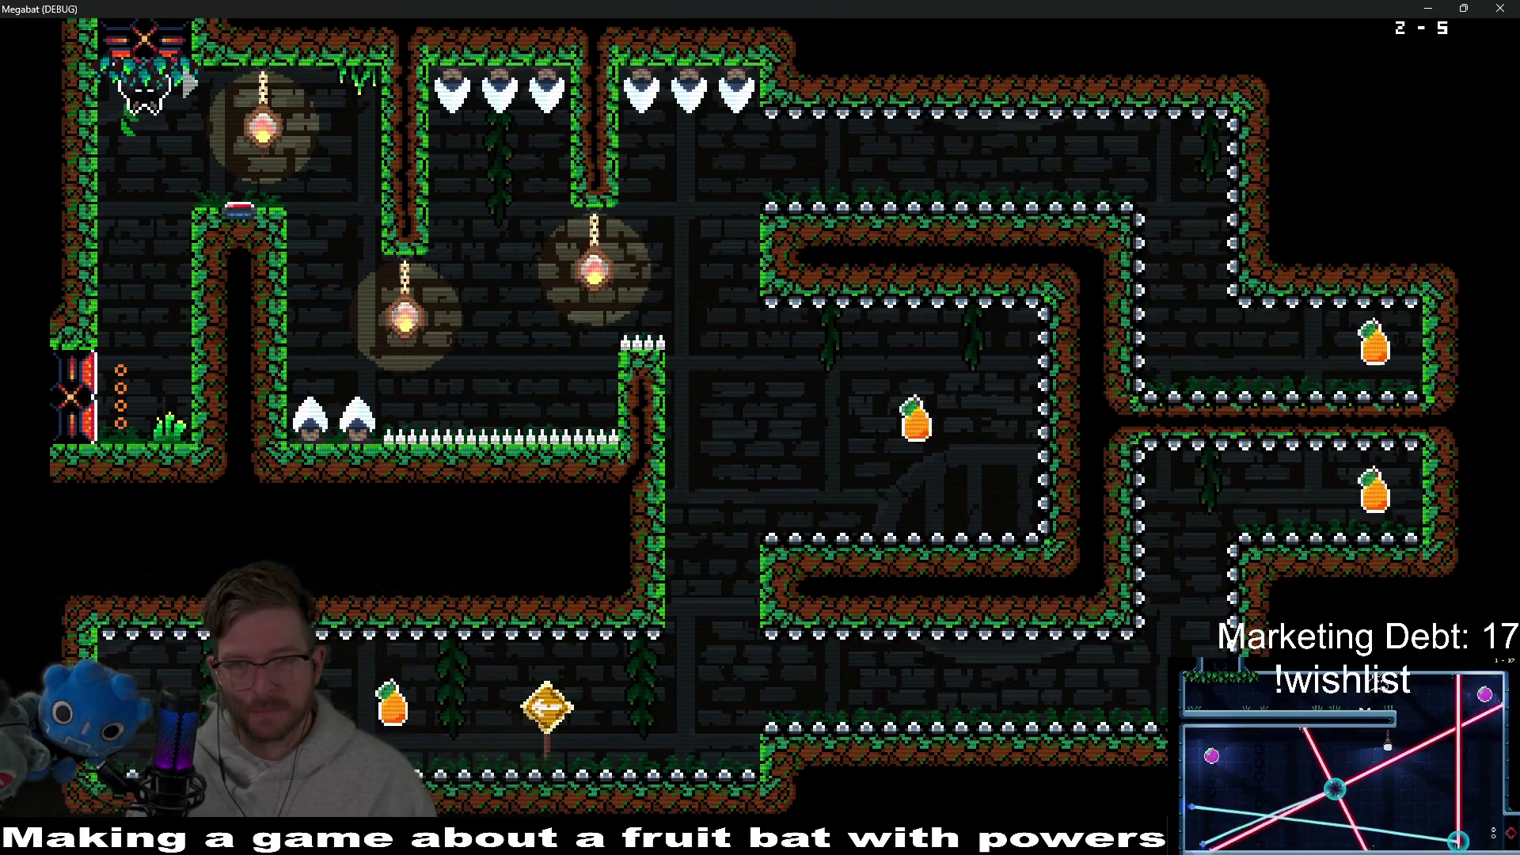
pyautogui.press('Escape')
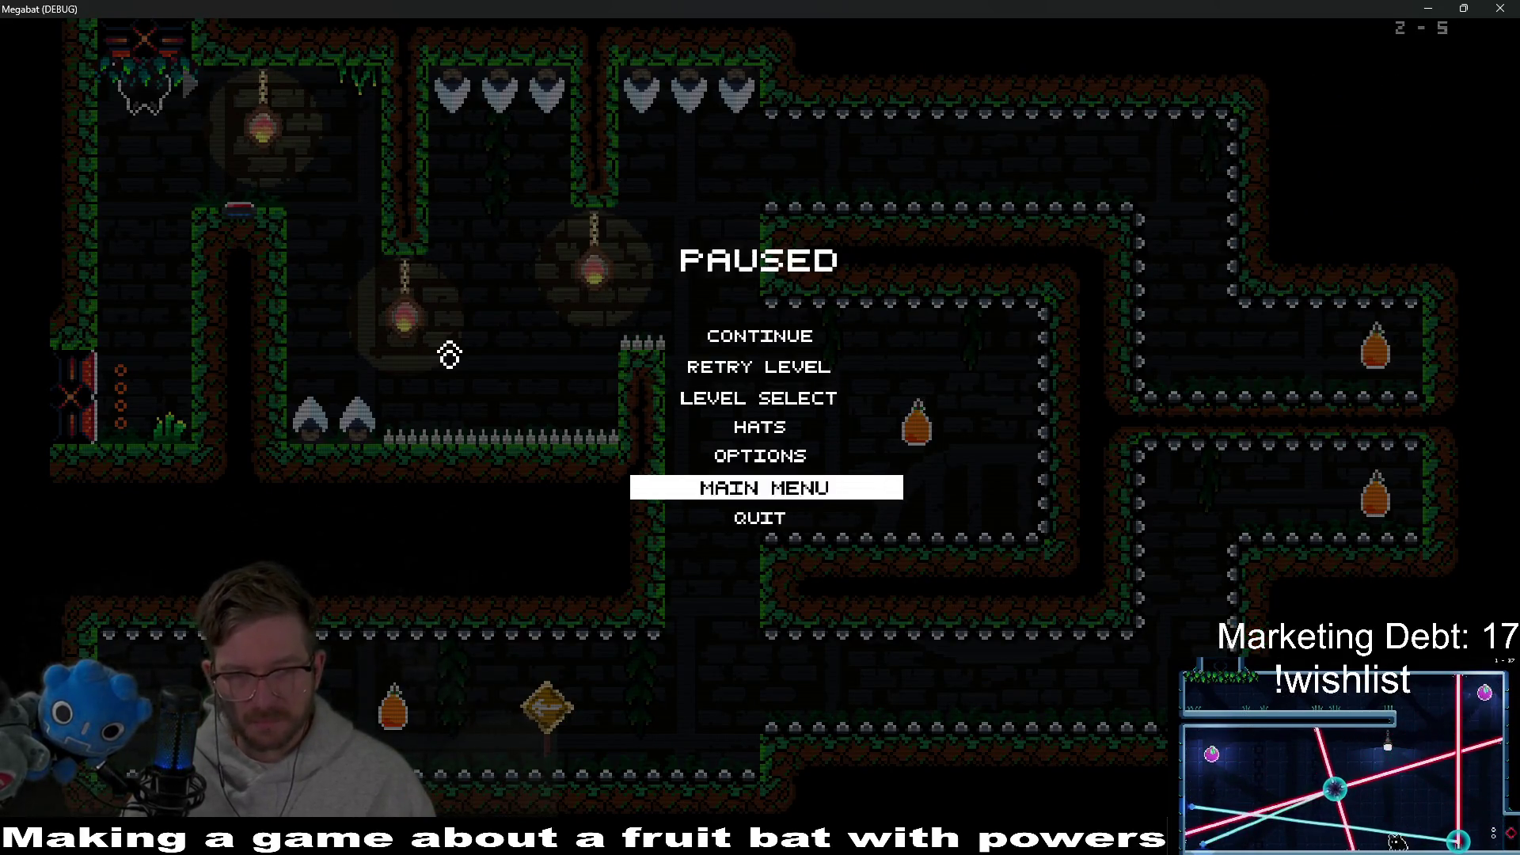
pyautogui.press('Return')
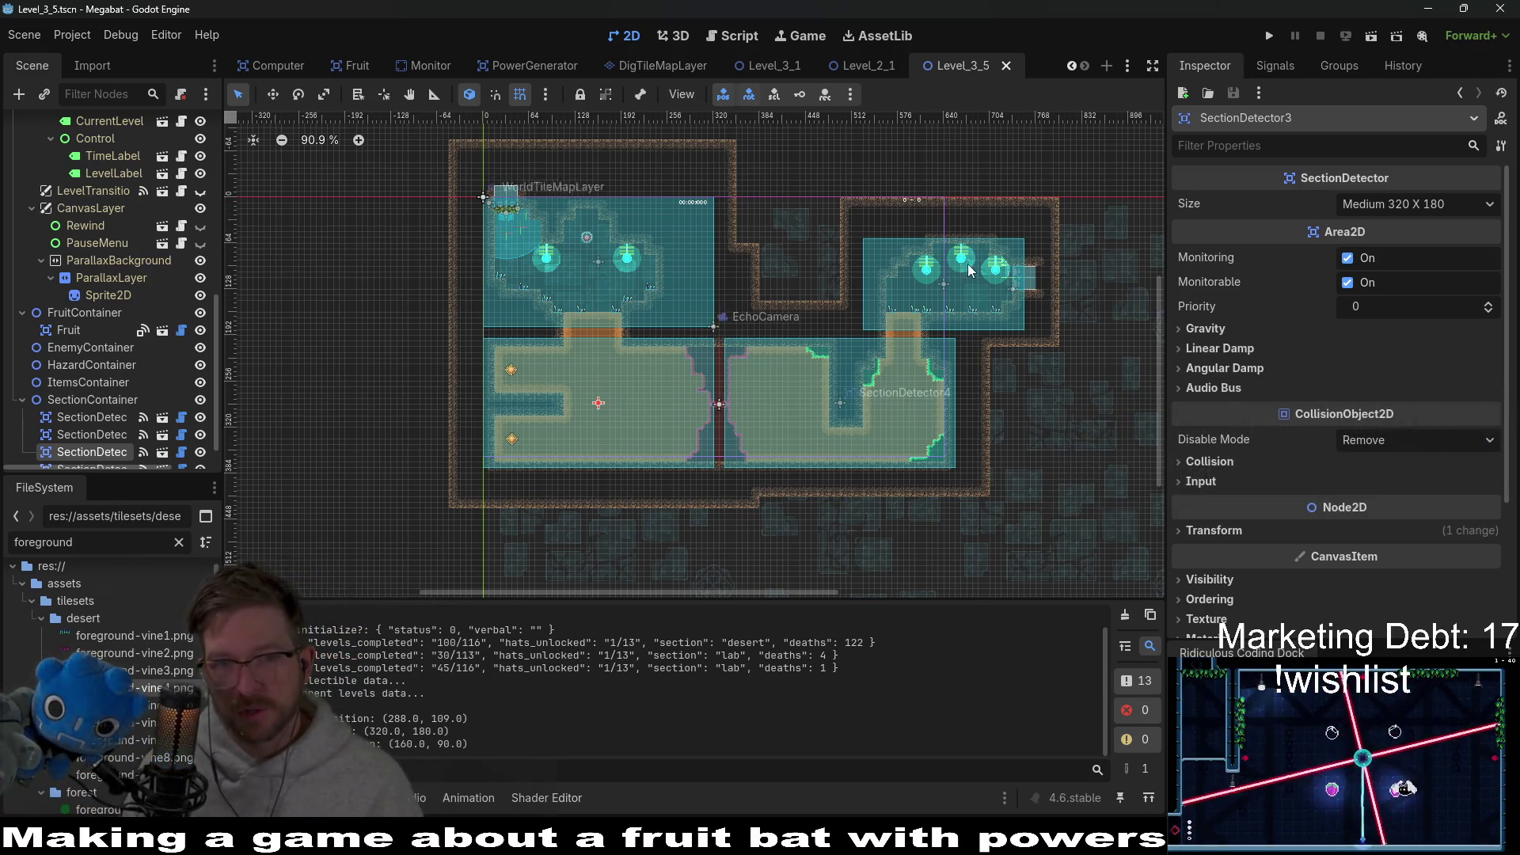
# Step: Switch the Godot editor to the Level_2_1 scene tab
pyautogui.moveTo(865, 60)
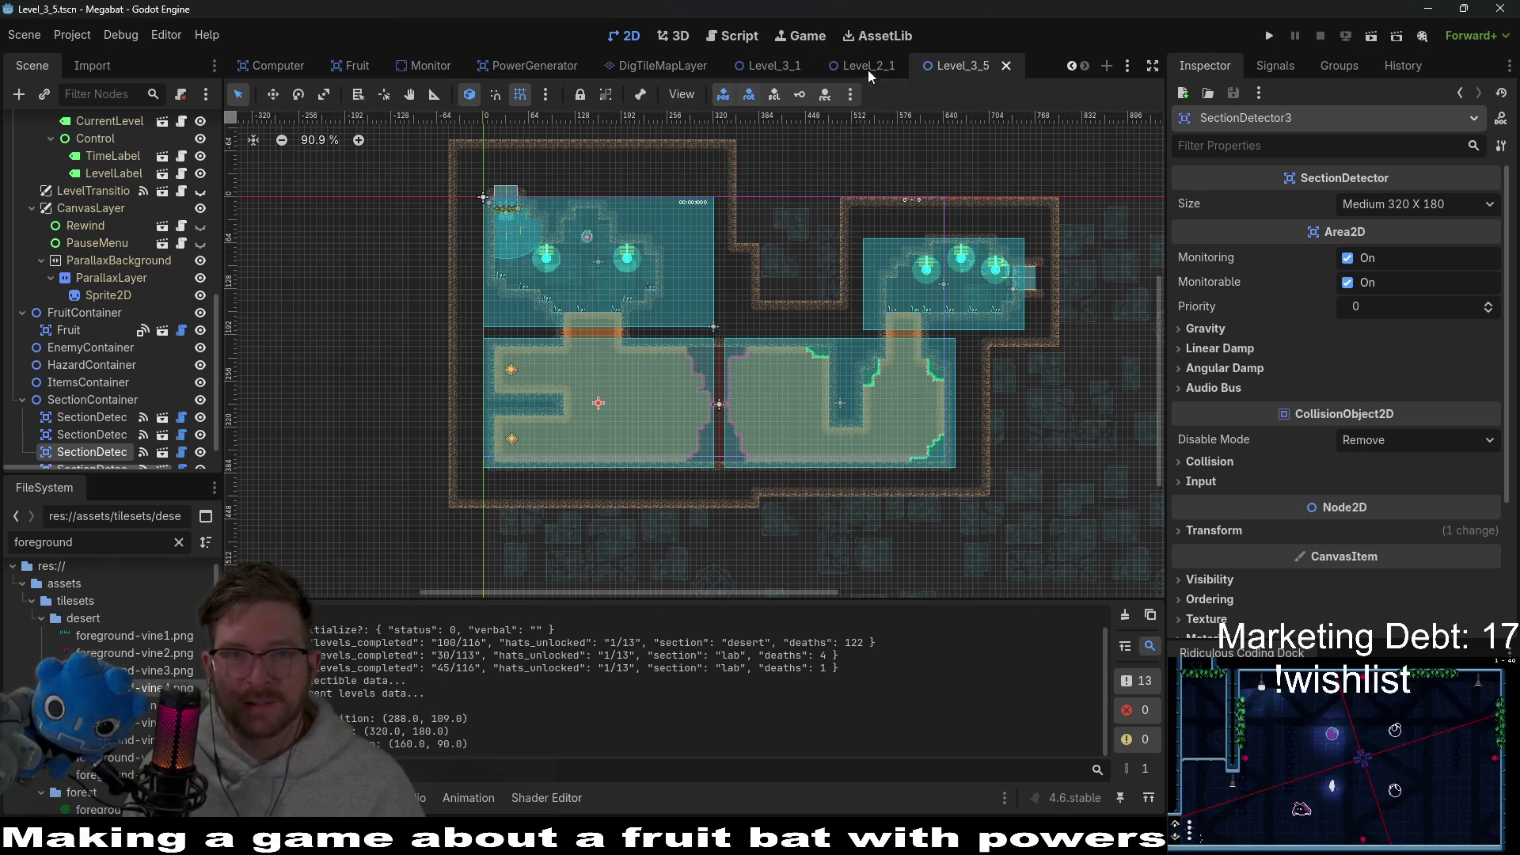
pyautogui.click(868, 63)
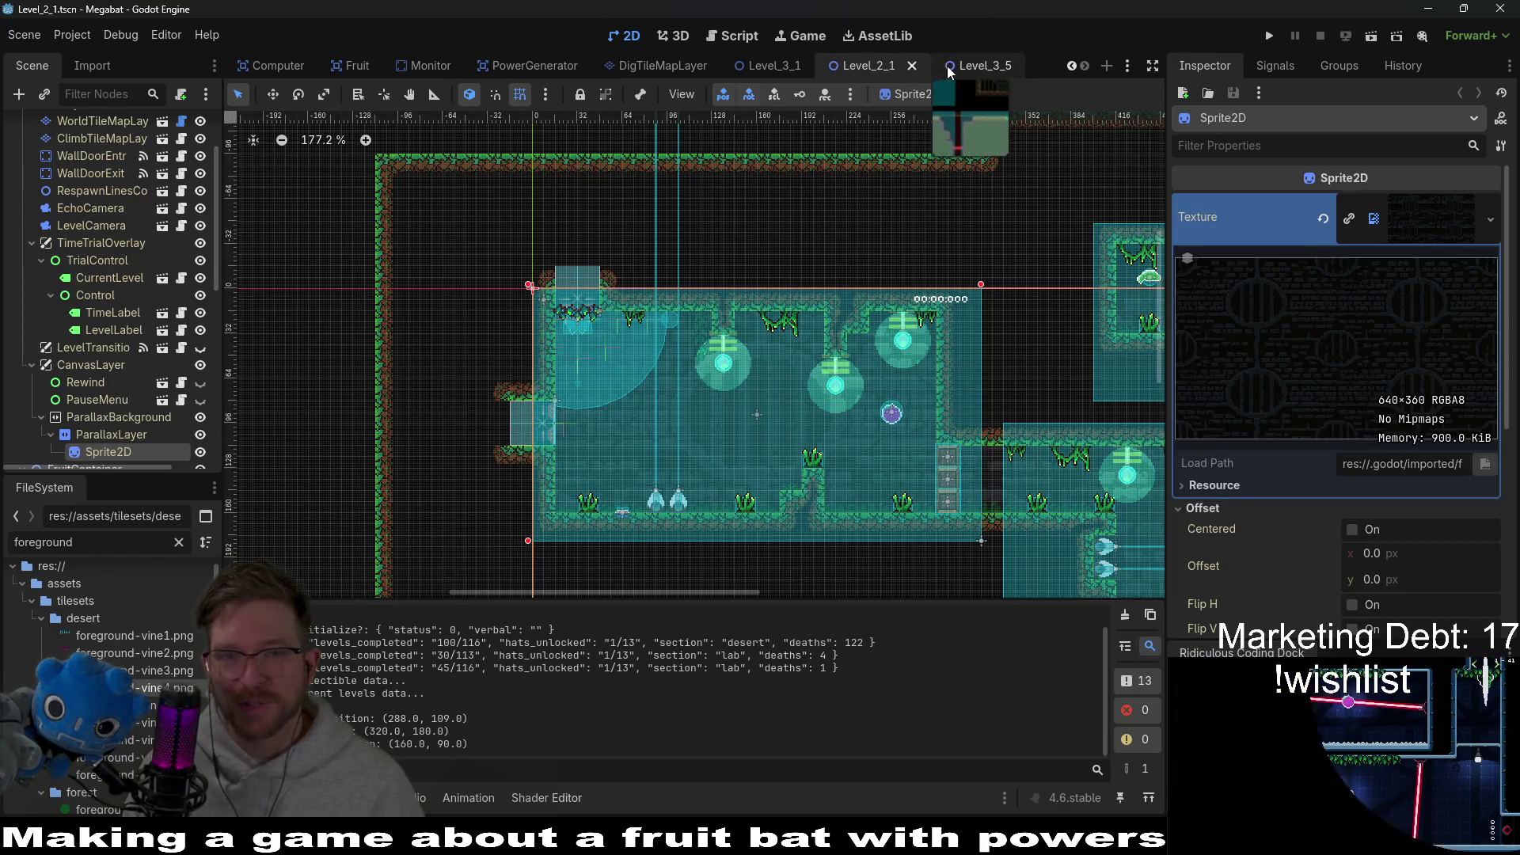
# Step: Switch back to the Level_3_5 scene tab in the editor
pyautogui.click(949, 65)
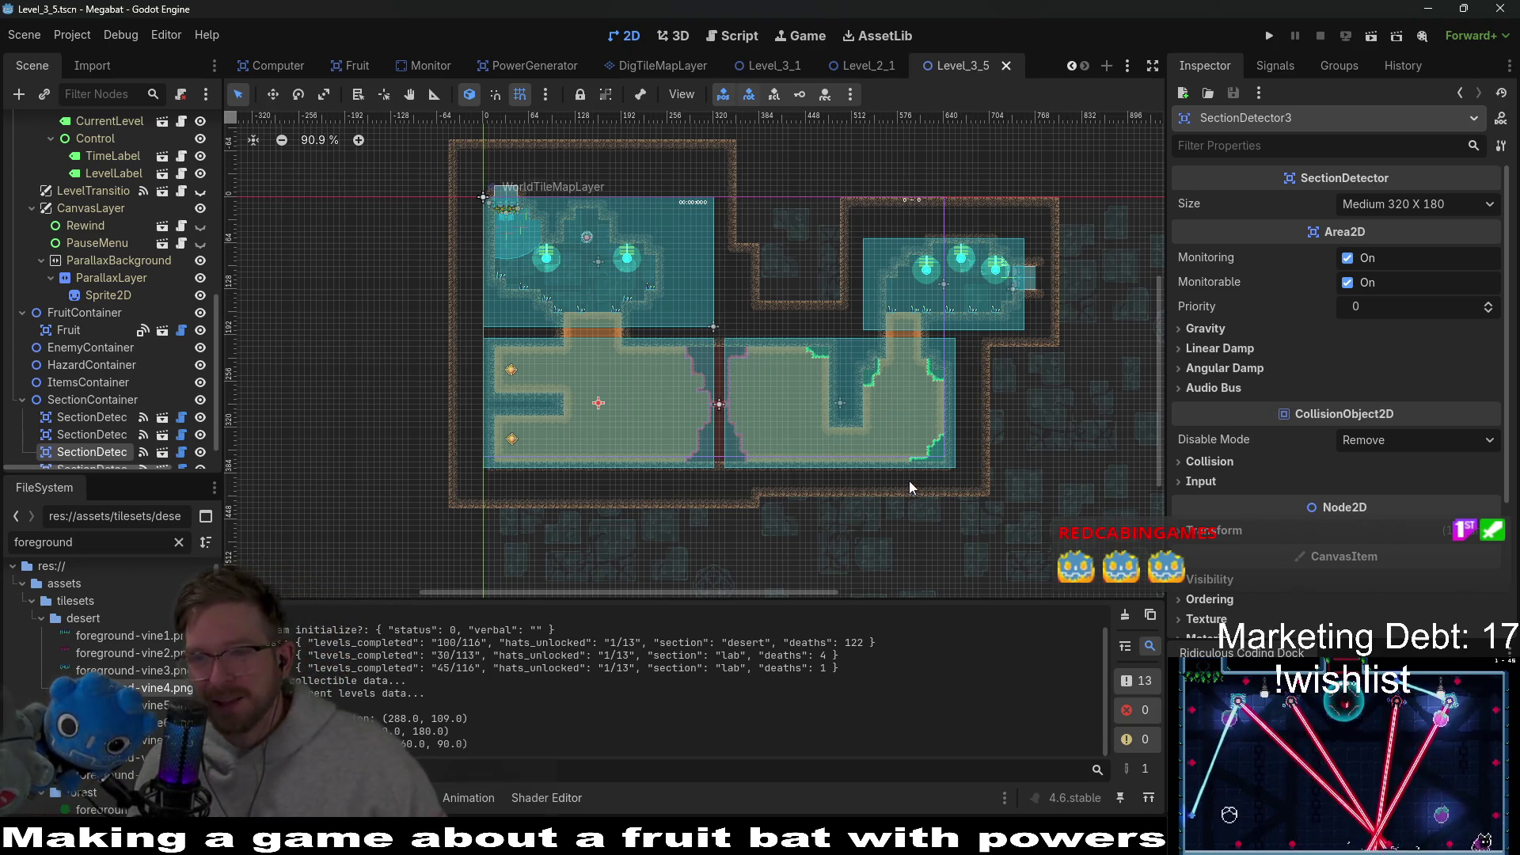
# Step: Zoom the Level_3_5 viewport to 214.4% and pan to the lower room around SectionDetector3
pyautogui.scroll(10, 645, 359)
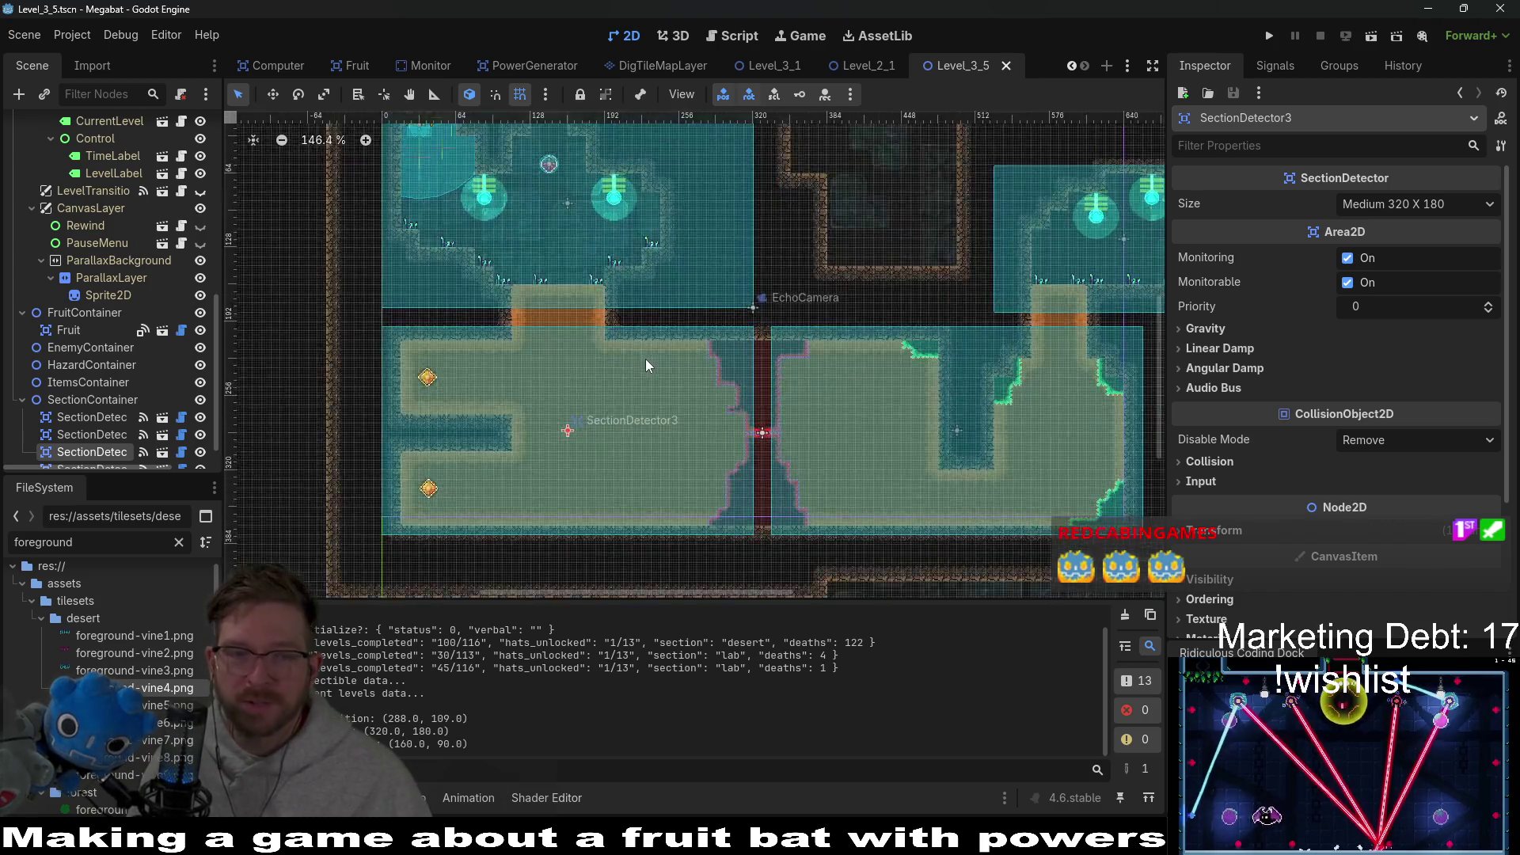
pyautogui.moveTo(695, 382); pyautogui.dragTo(778, 304)
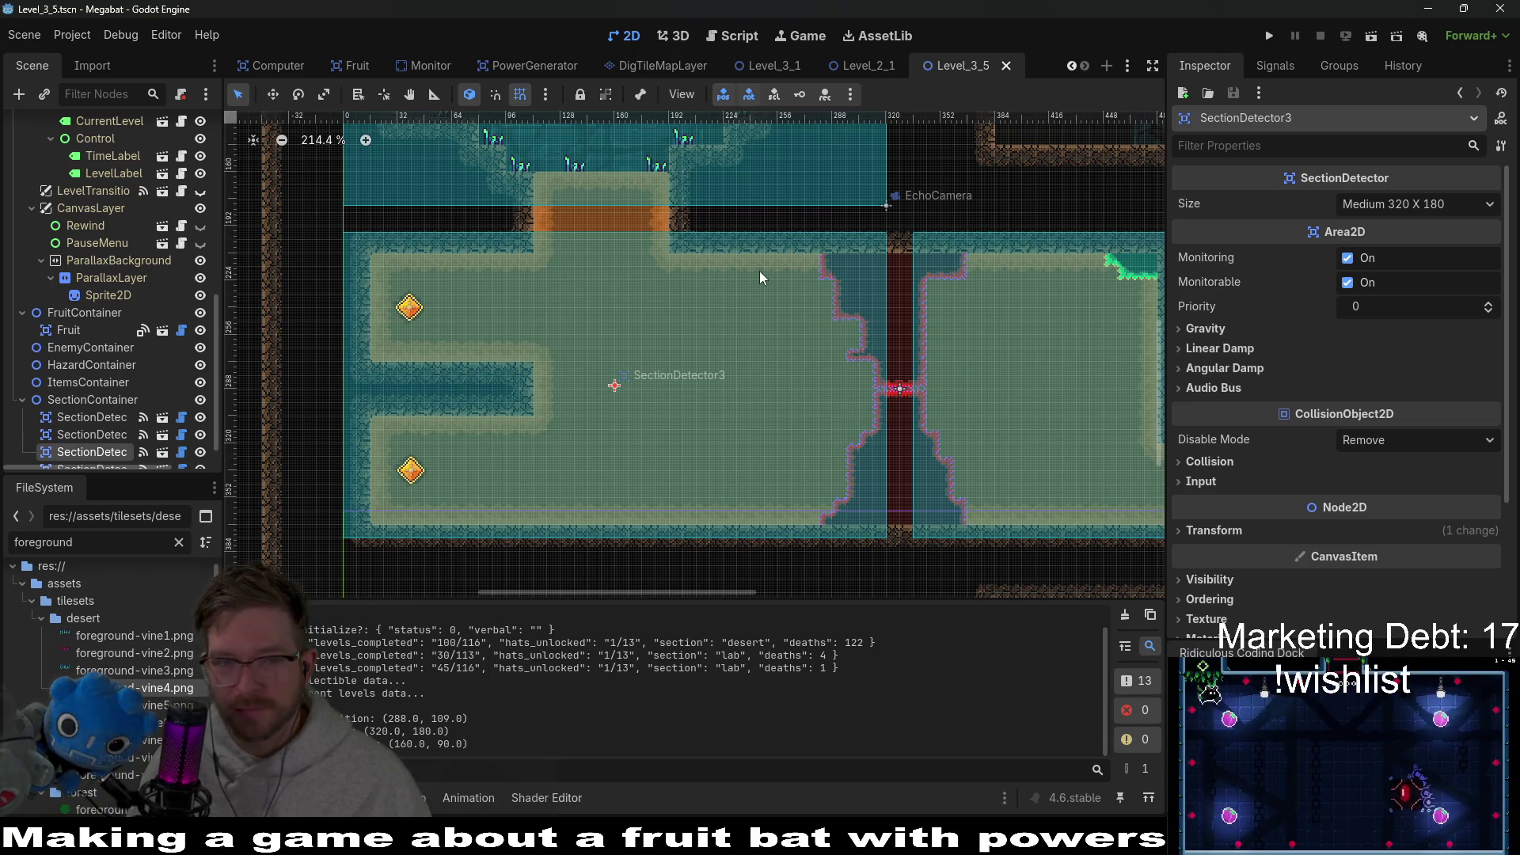
pyautogui.scroll(5, 660, 431)
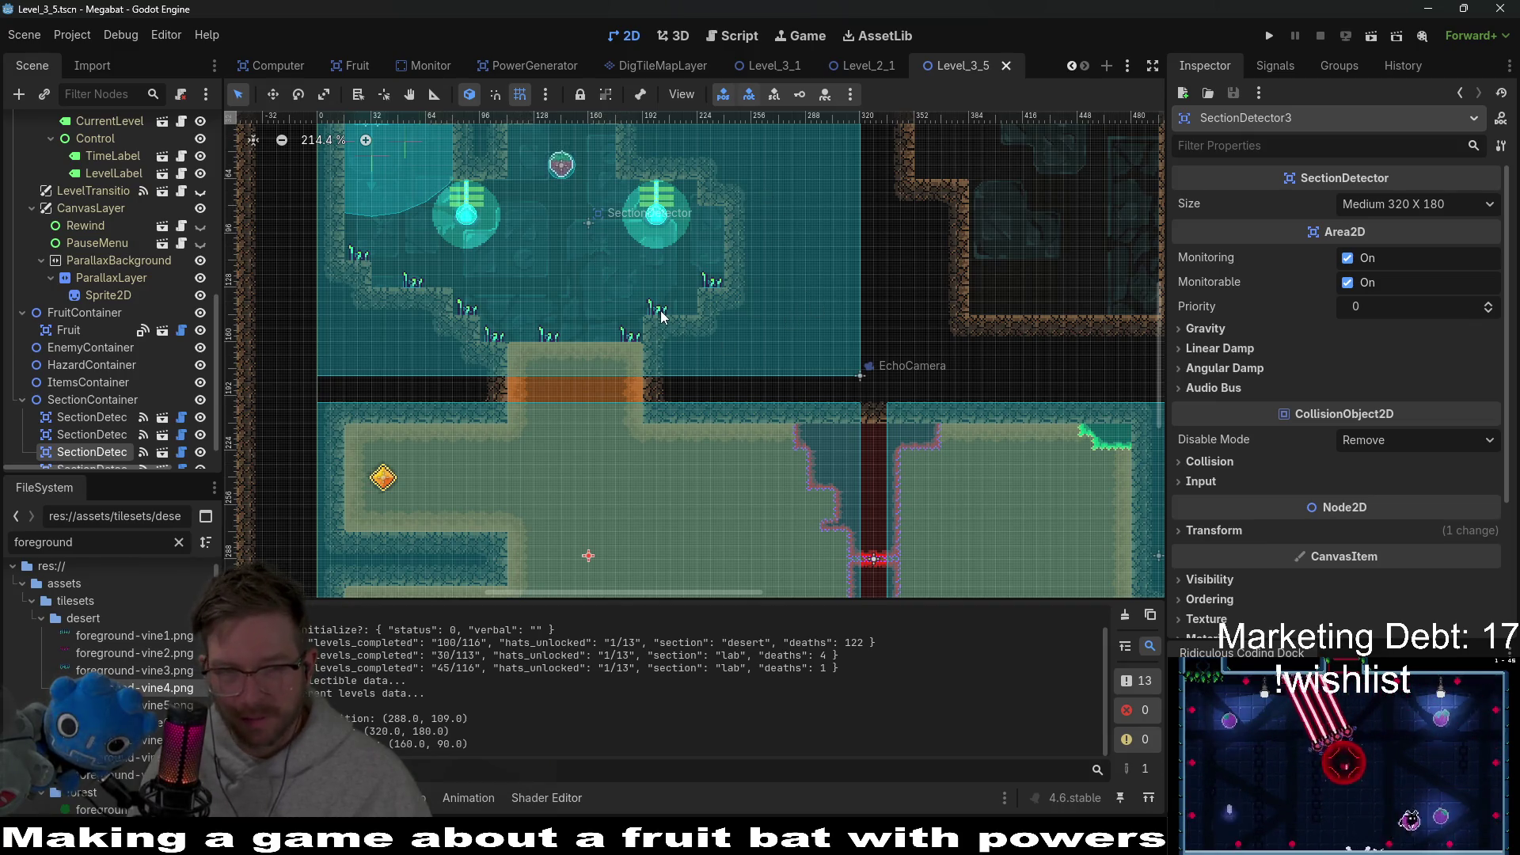
pyautogui.hscroll(-5, 727, 340)
pyautogui.scroll(2, 727, 340)
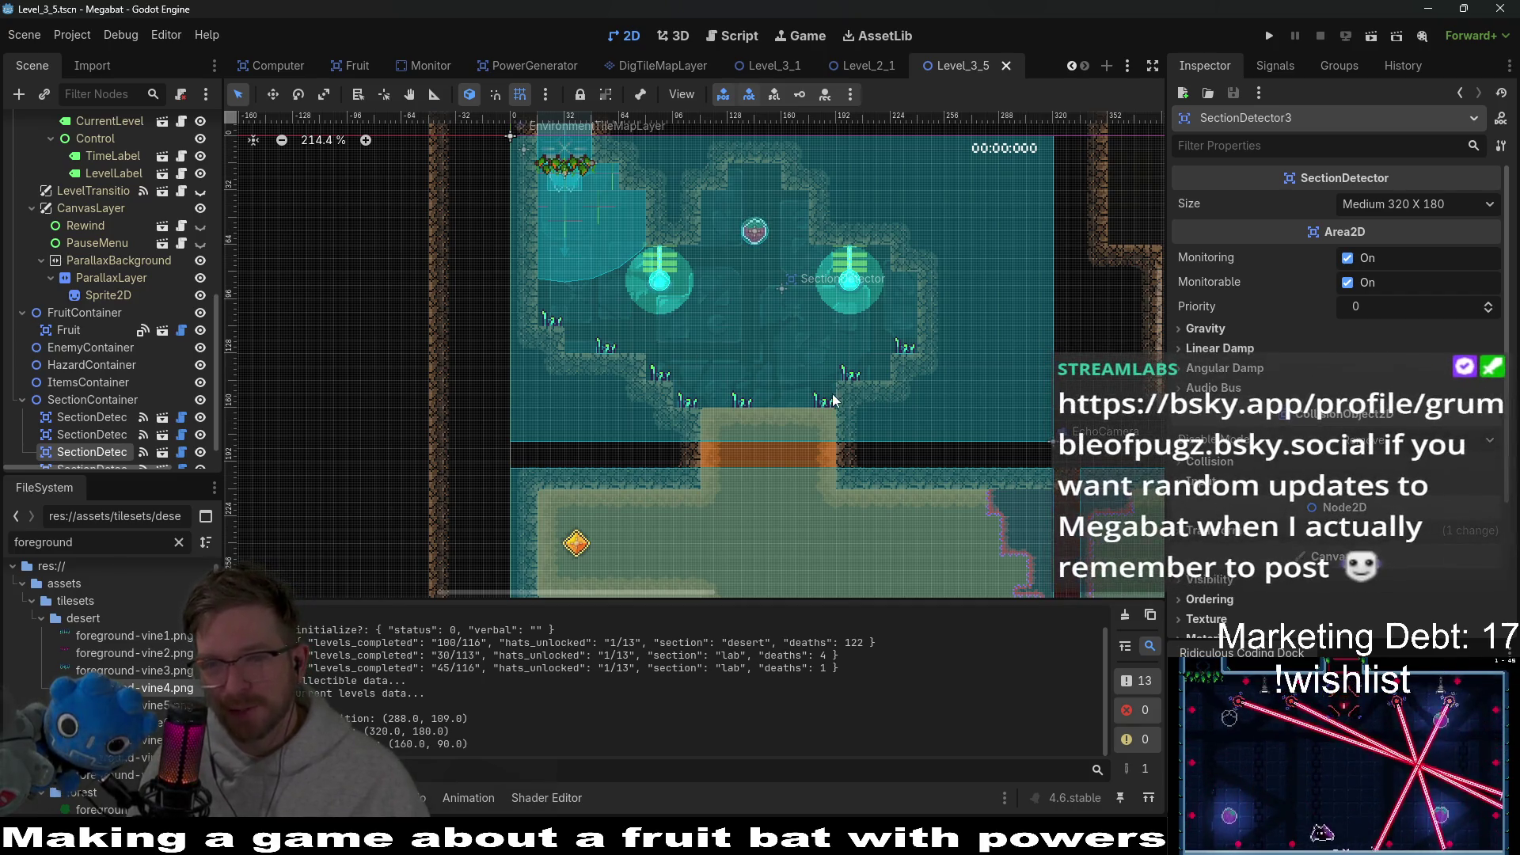
pyautogui.moveTo(840, 403); pyautogui.dragTo(780, 254)
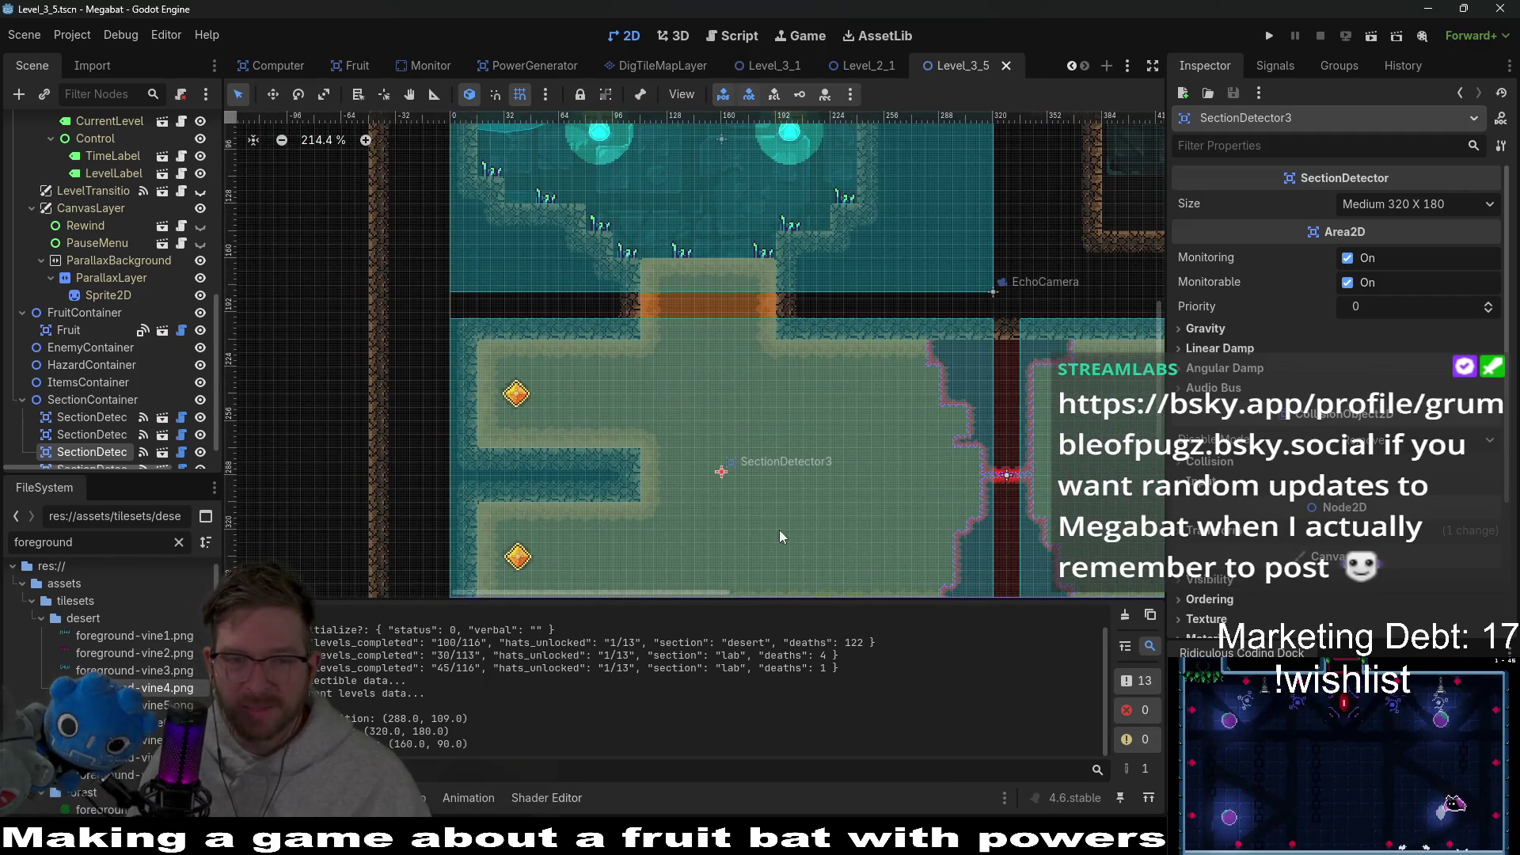
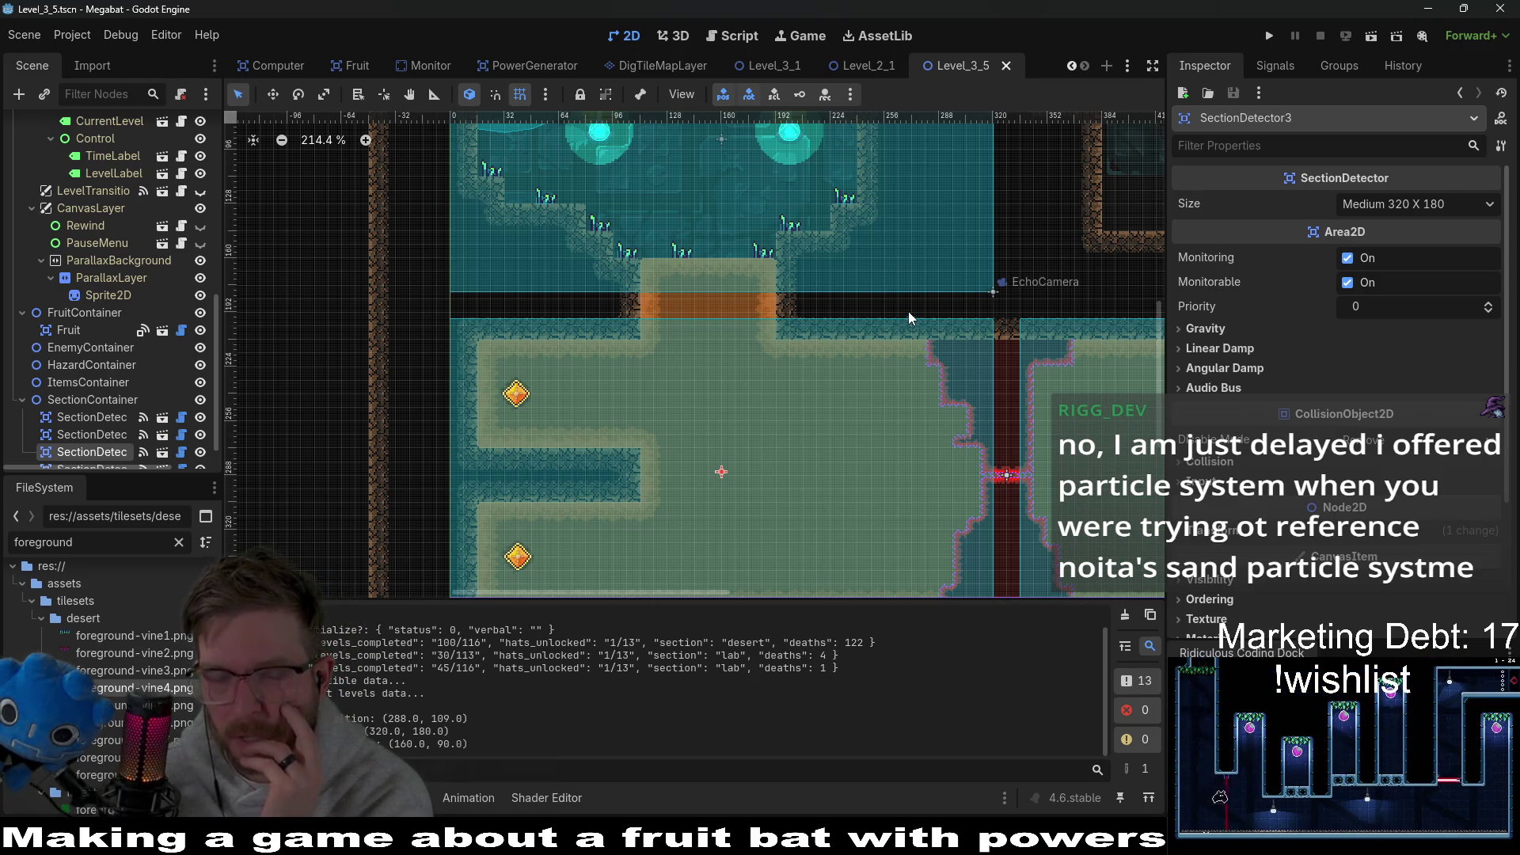
# Step: Look over Steam's Pepper Grinder store page, then cycle through Aseprite back to Godot's Level_3_5 scene
pyautogui.scroll(3, 725, 385)
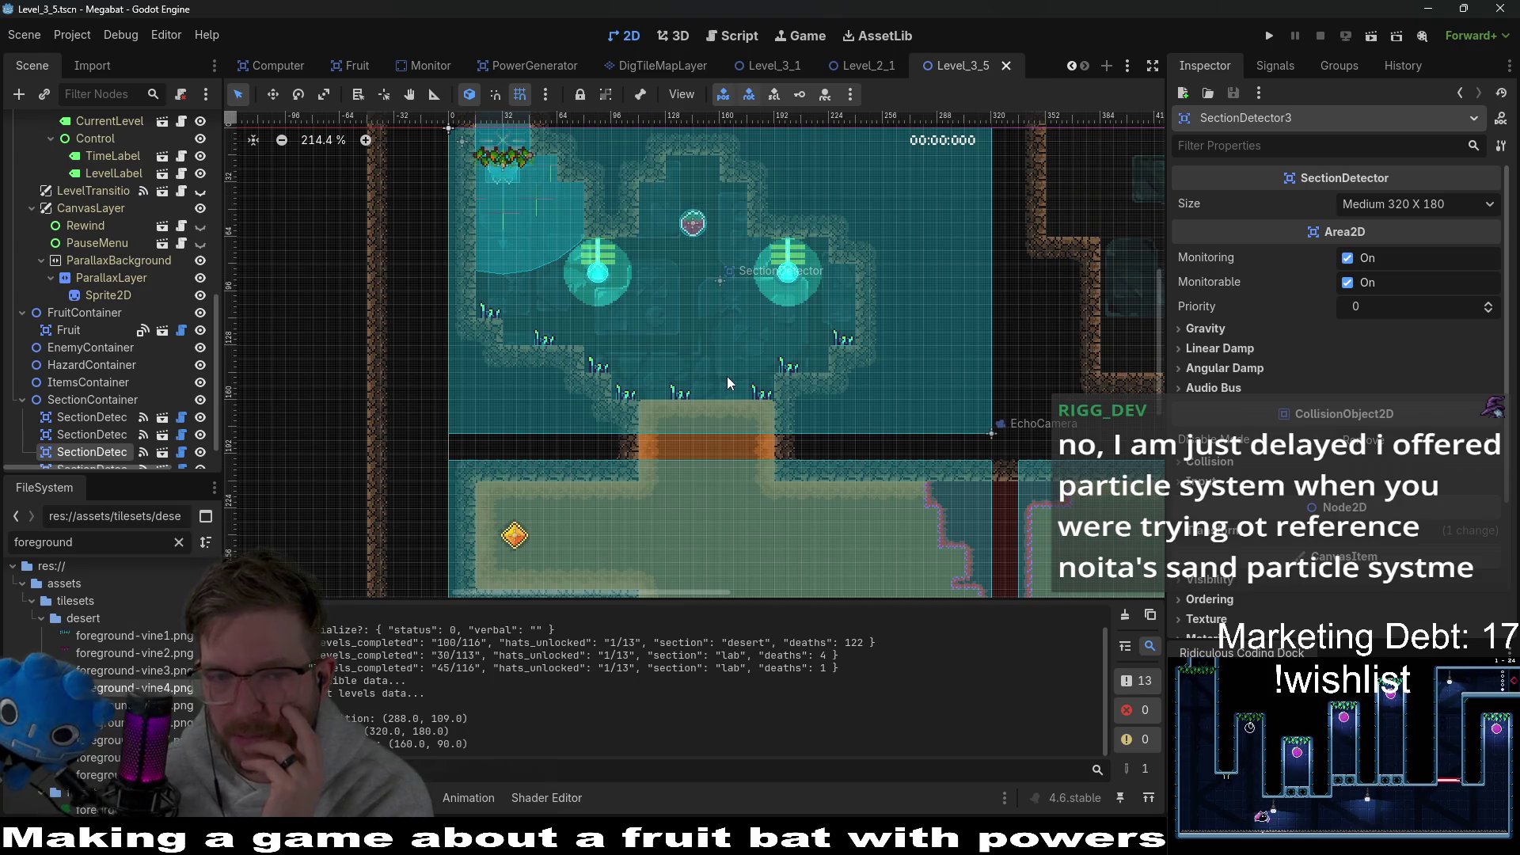
pyautogui.scroll(4, 728, 377)
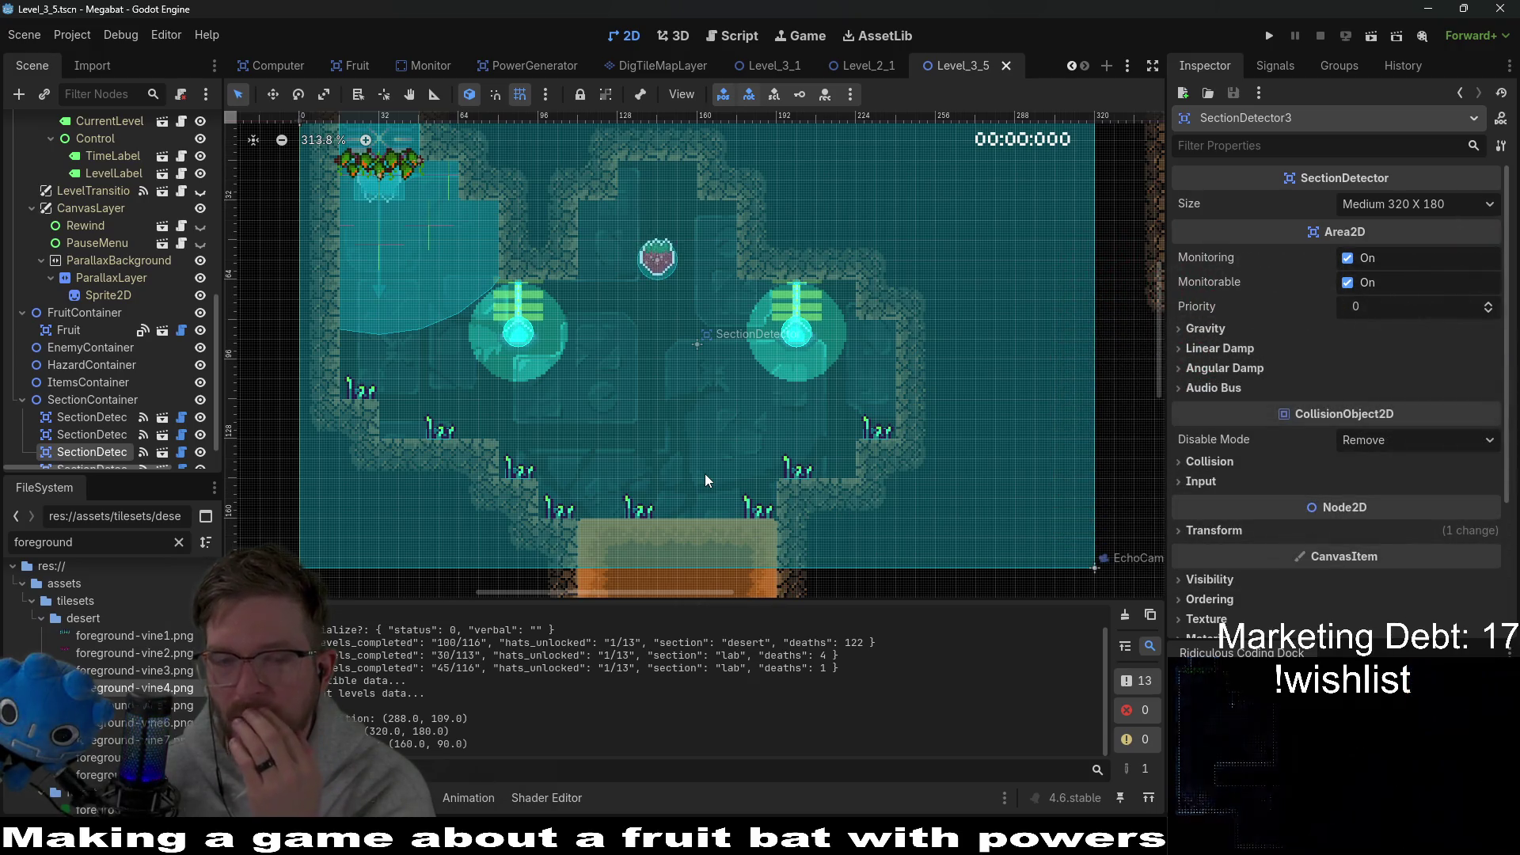
pyautogui.scroll(-2, 706, 480)
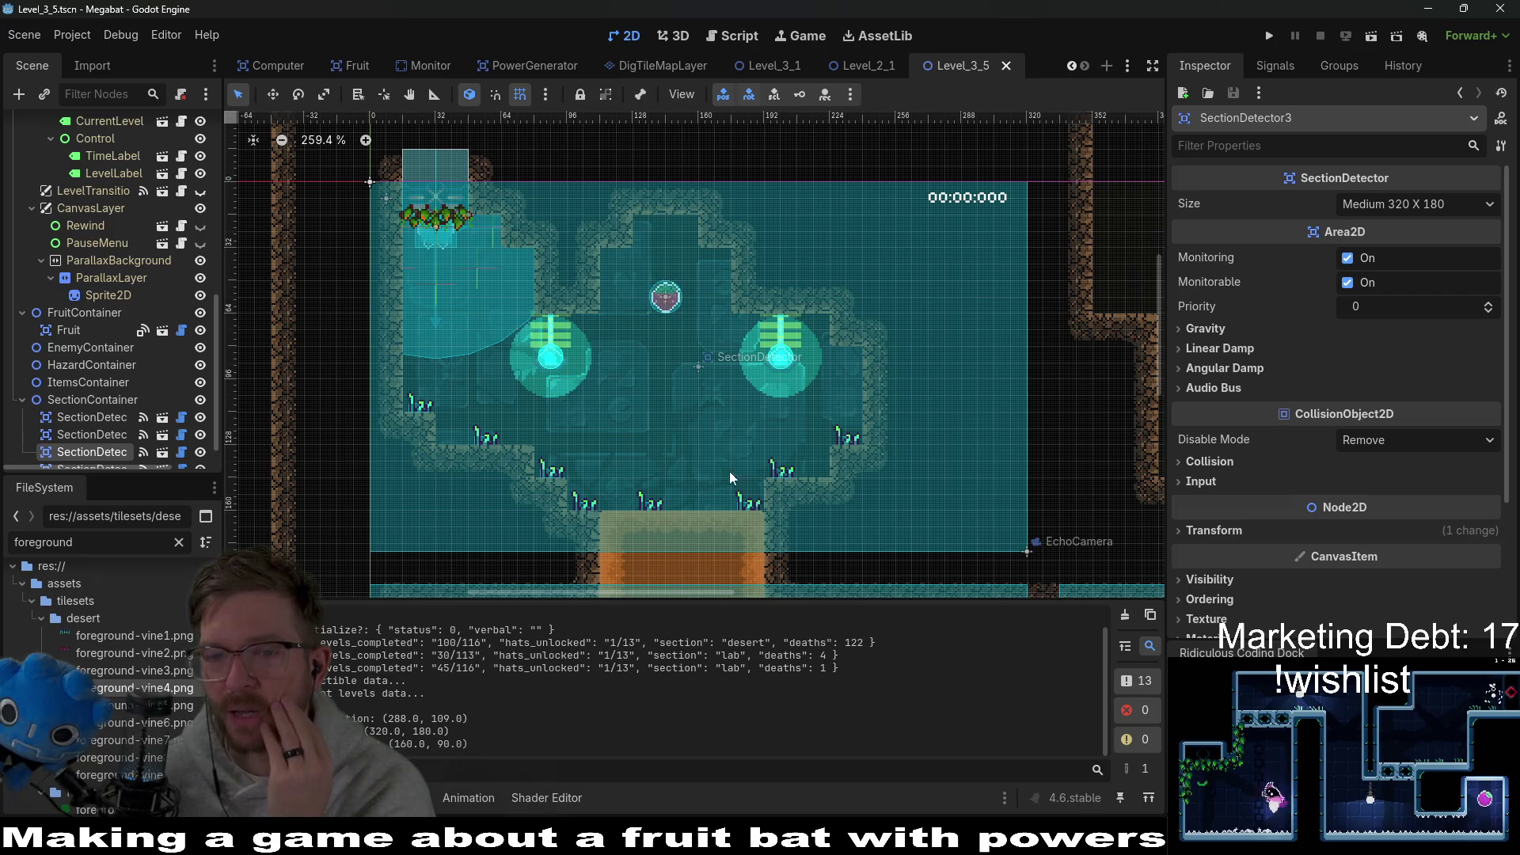
pyautogui.scroll(-3, 912, 412)
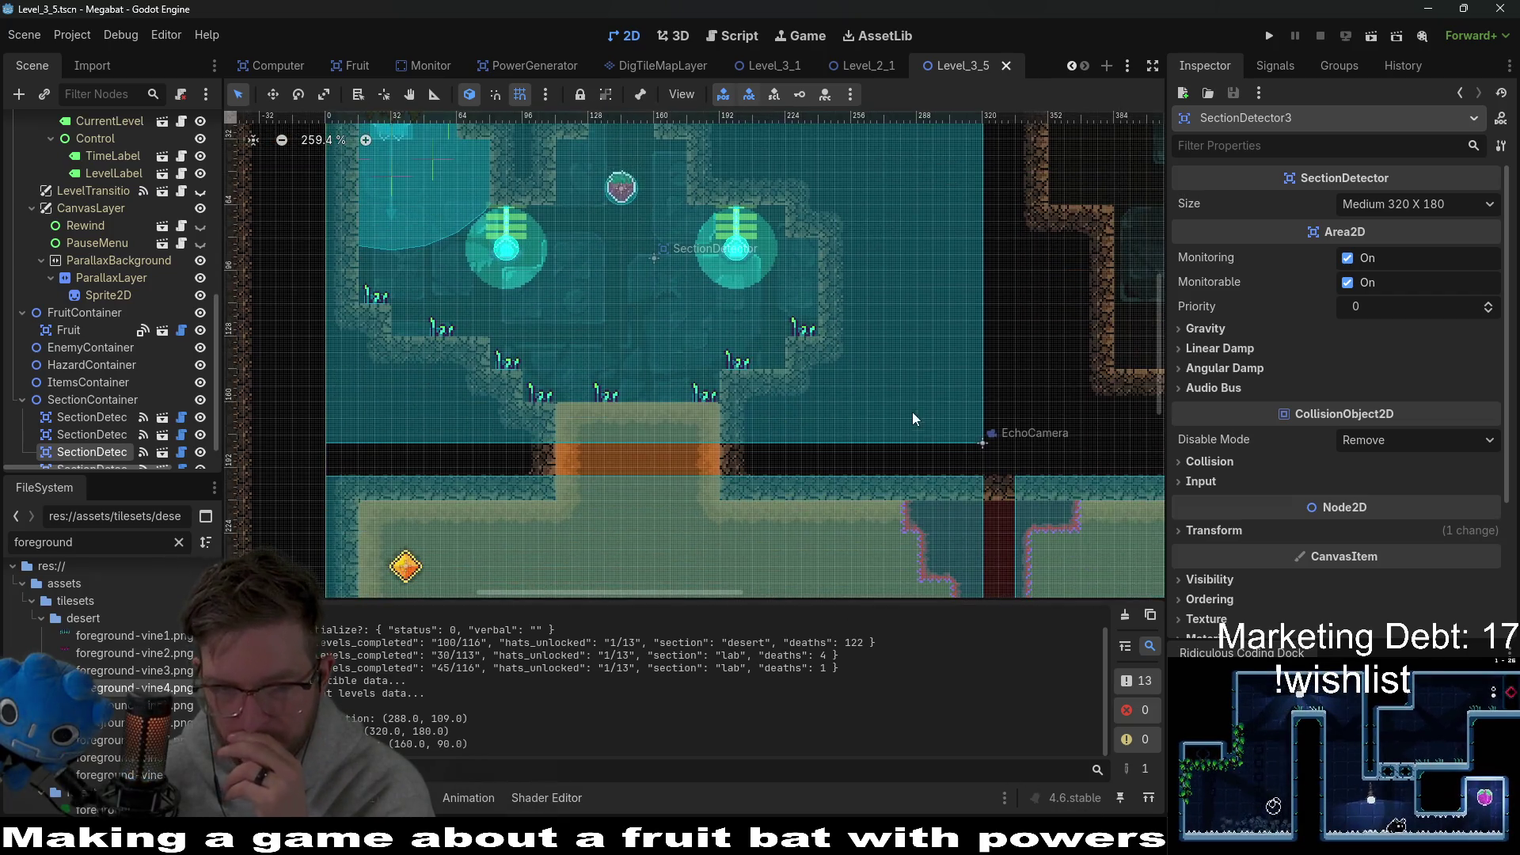
pyautogui.hscroll(3, 871, 372)
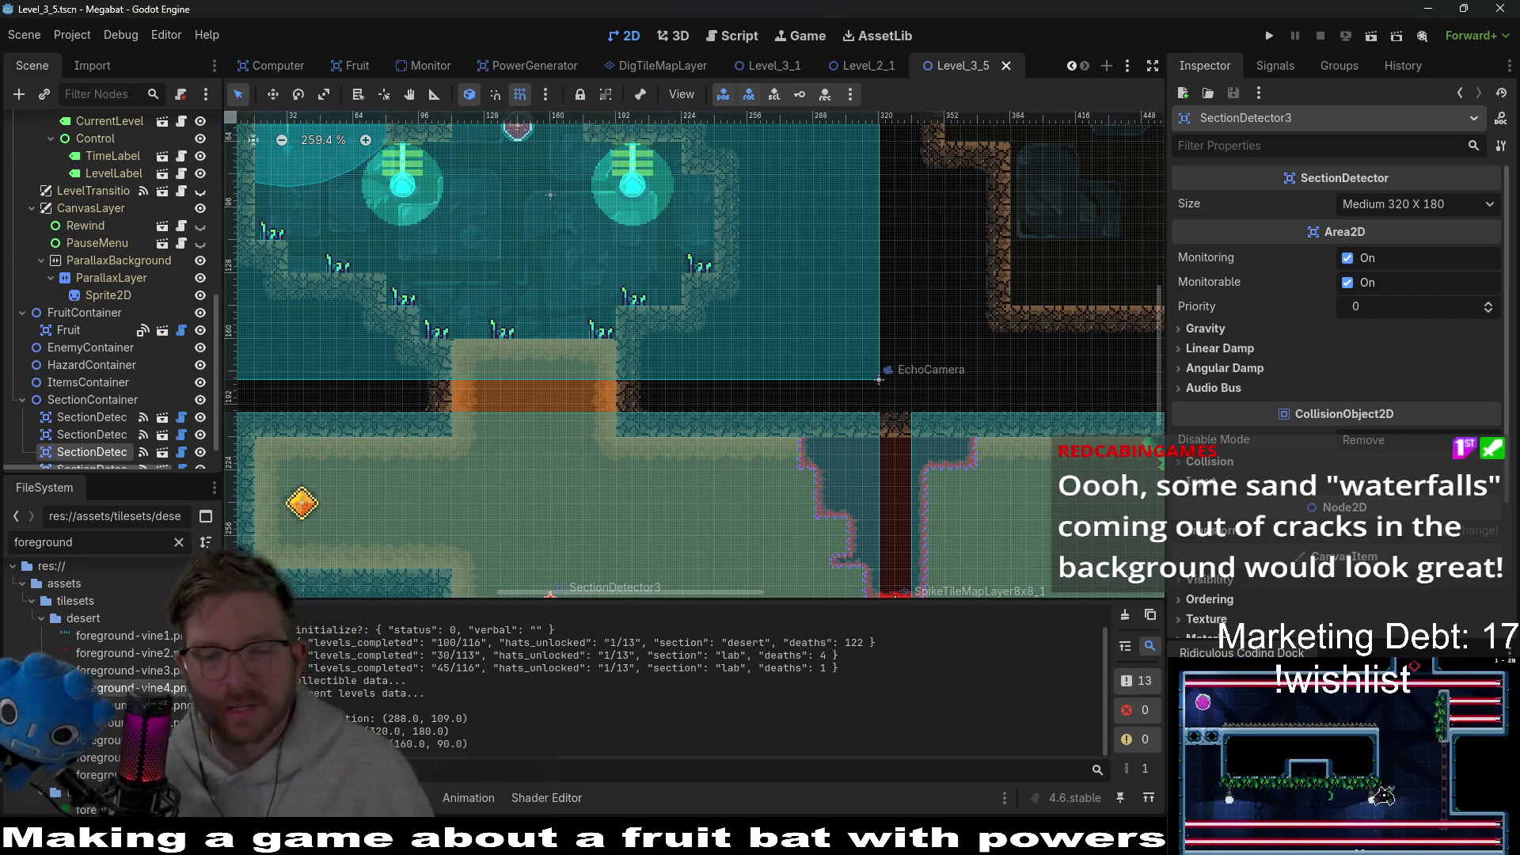
pyautogui.hotkey('alt', 'Tab')
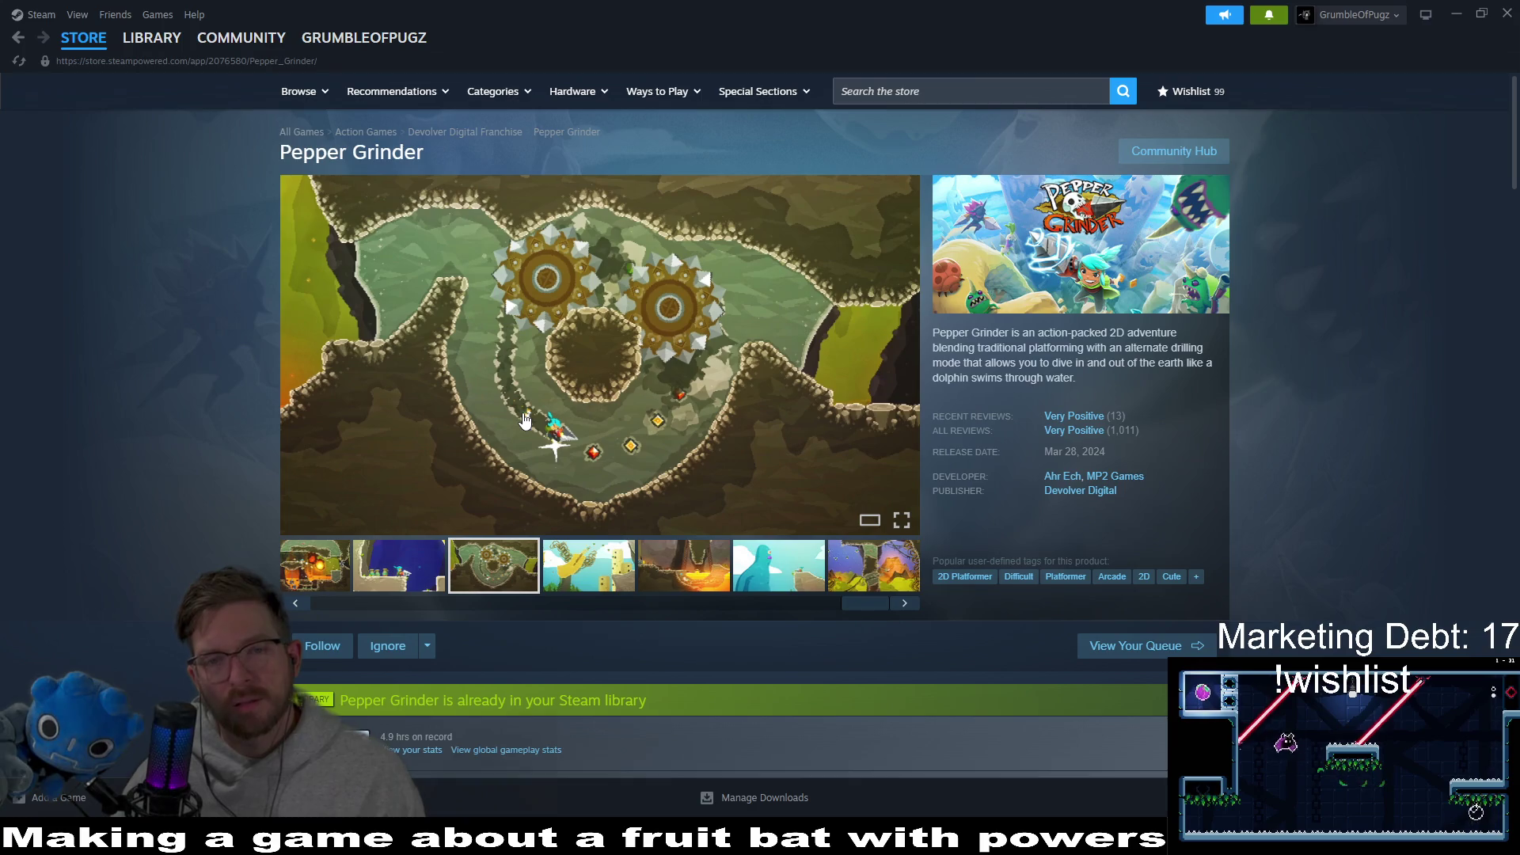
pyautogui.moveTo(529, 396)
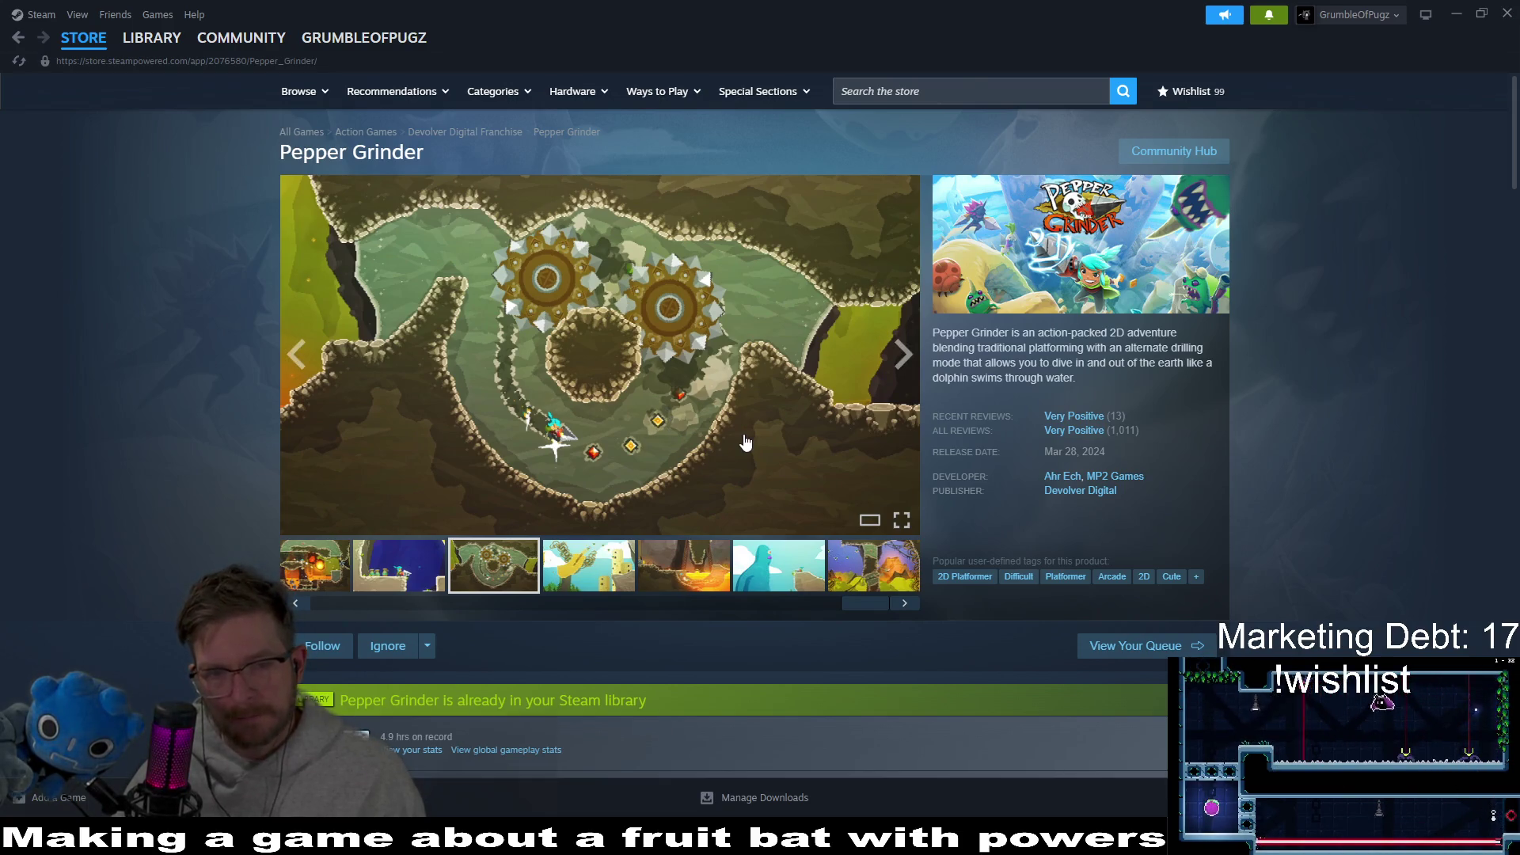
pyautogui.hotkey('alt', 'Tab')
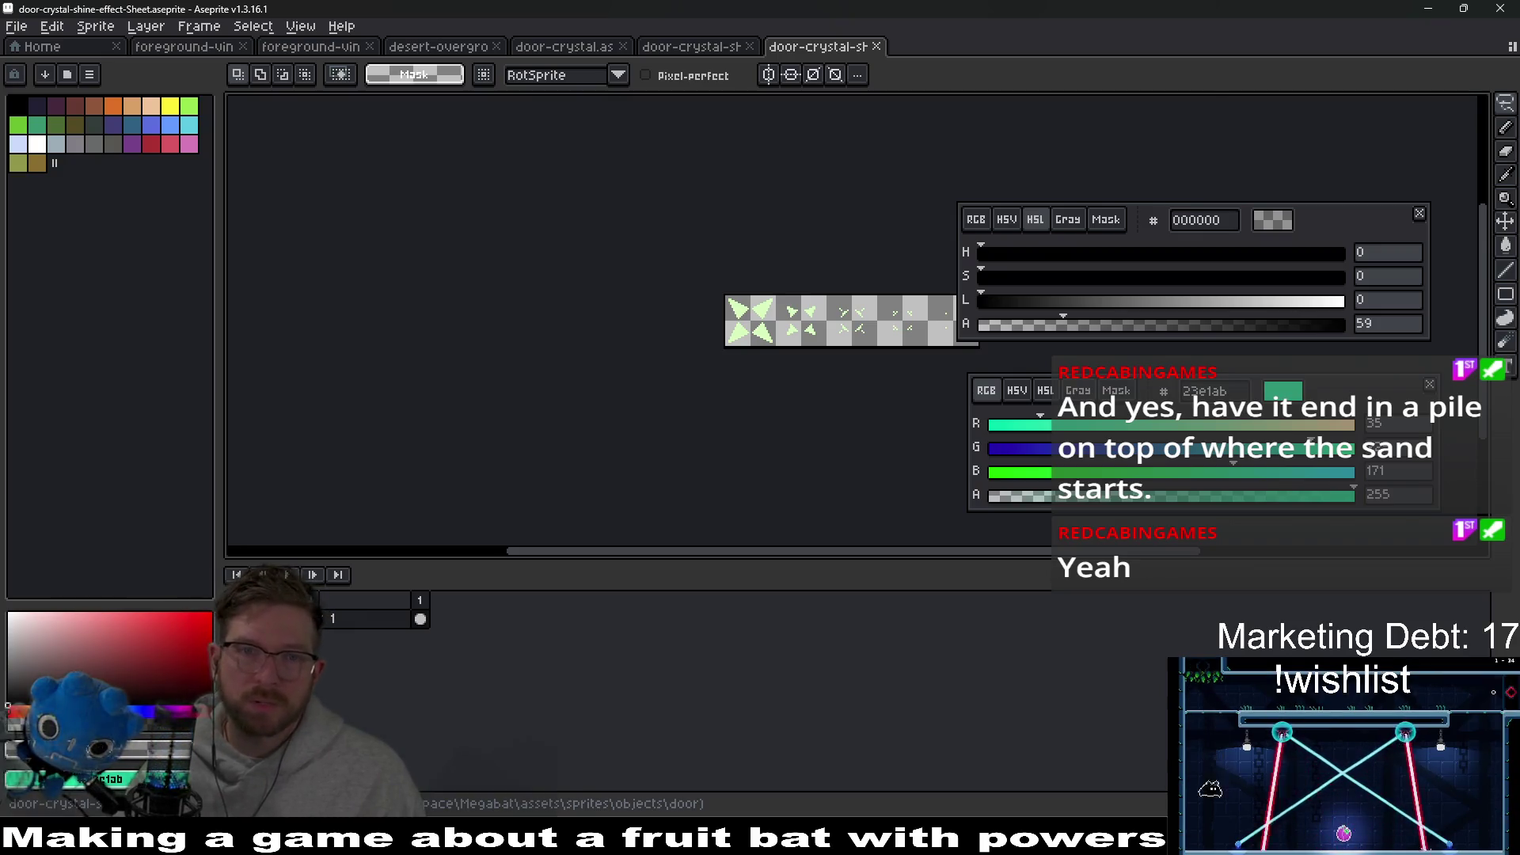
pyautogui.hotkey('alt', 'Tab')
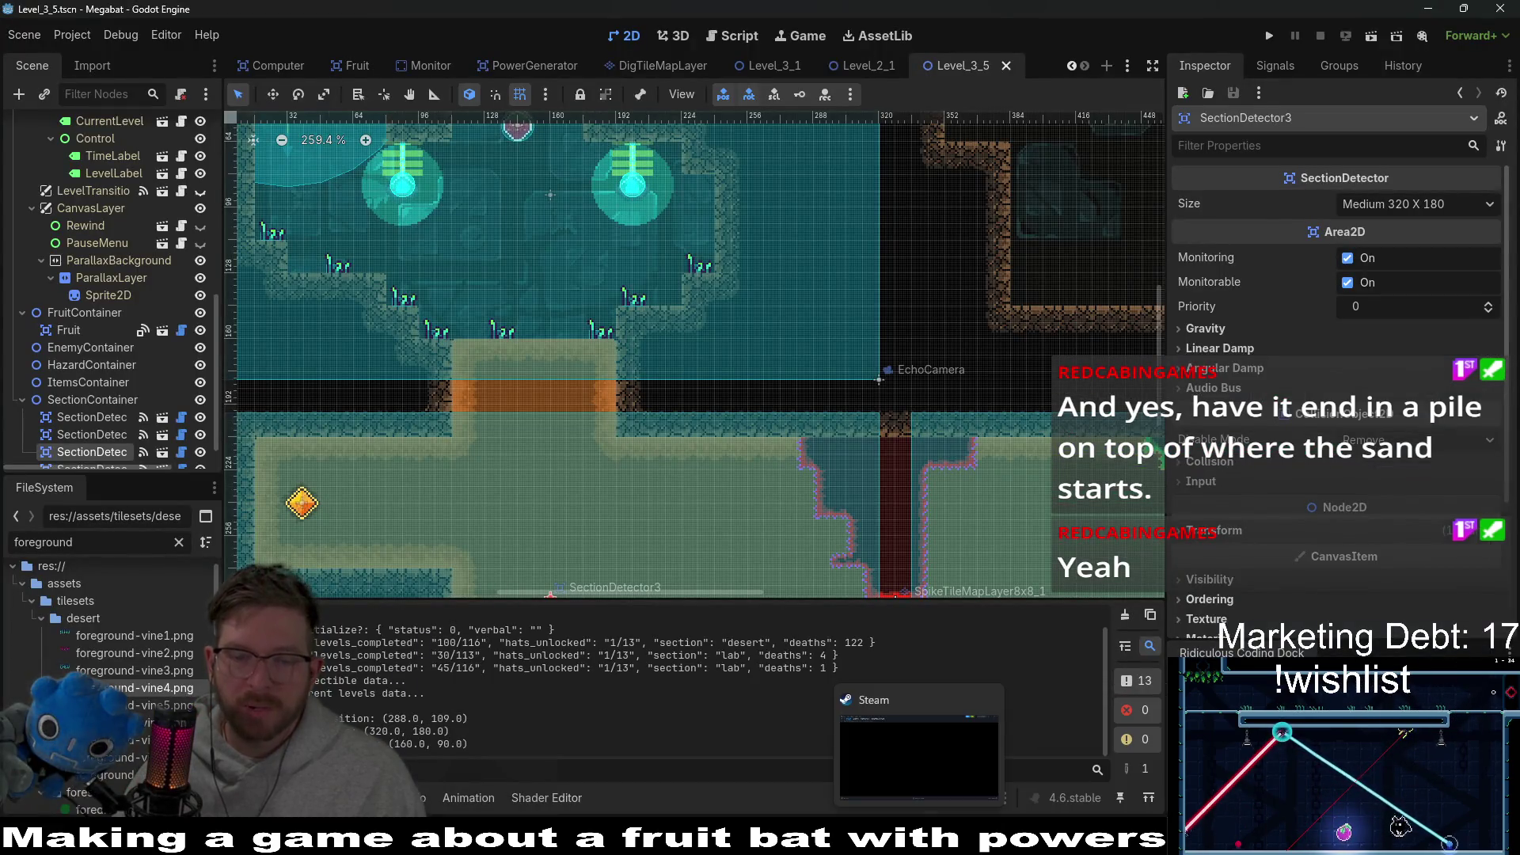
# Step: Open the enemy ideas text on the Excalidraw Notes board for editing, then return to Steam
pyautogui.hotkey('alt', 'Tab')
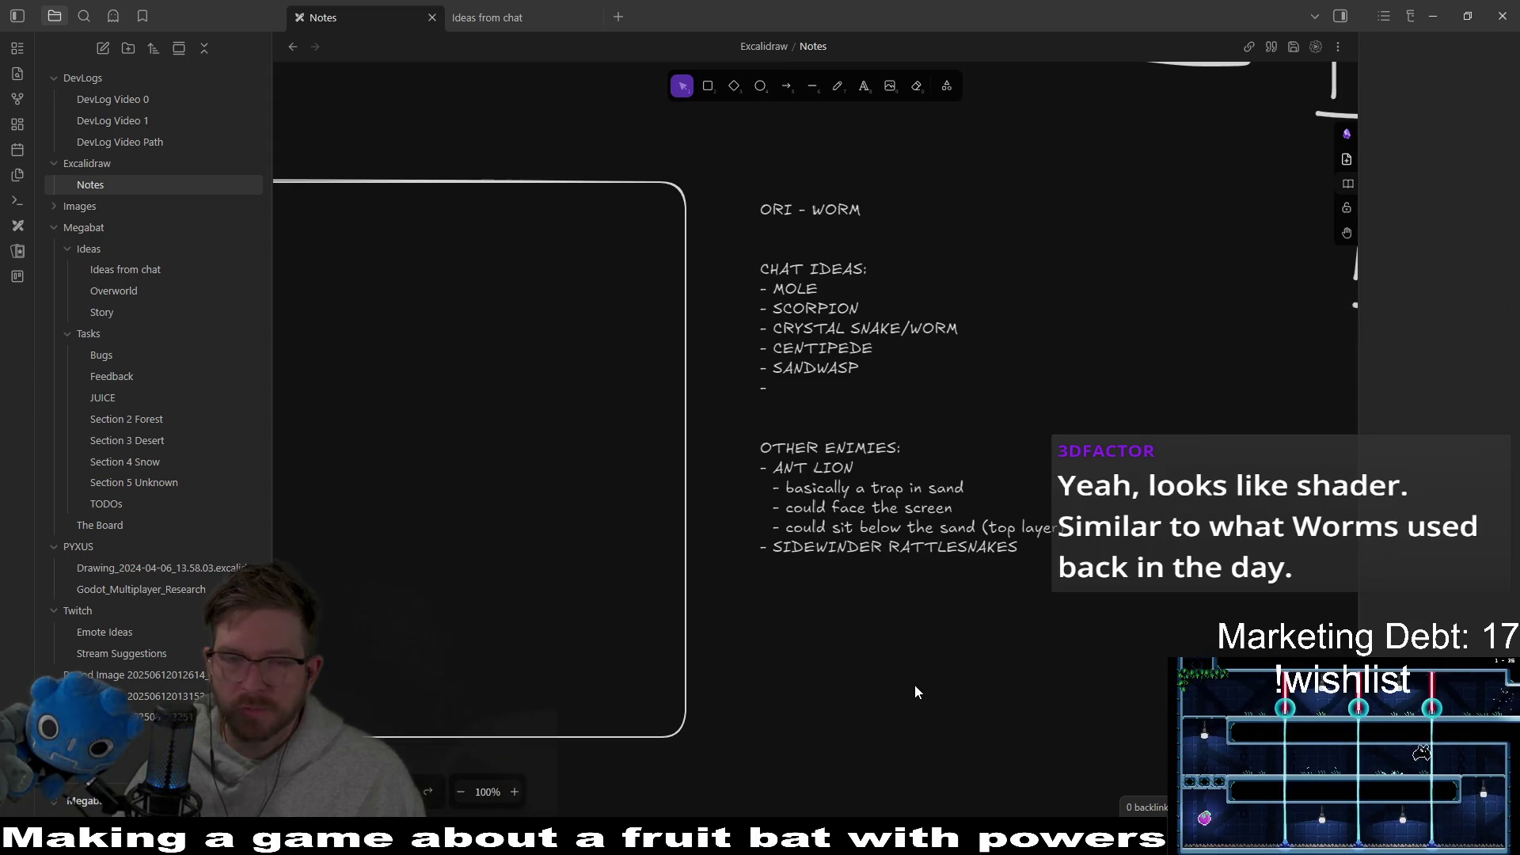
pyautogui.doubleClick(1036, 554)
pyautogui.click(1036, 554)
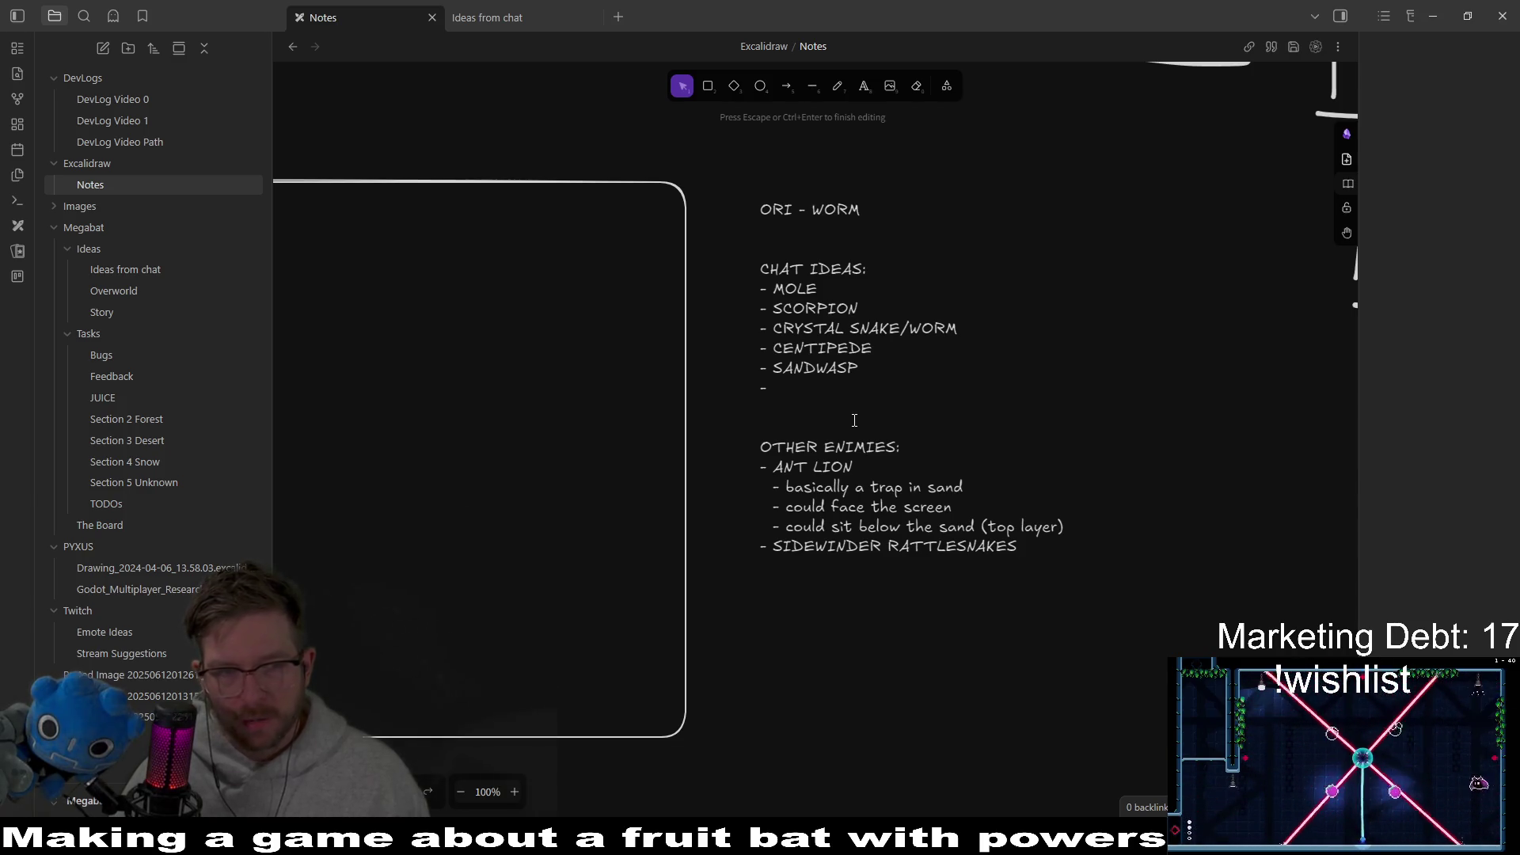
pyautogui.hotkey('alt', 'Tab')
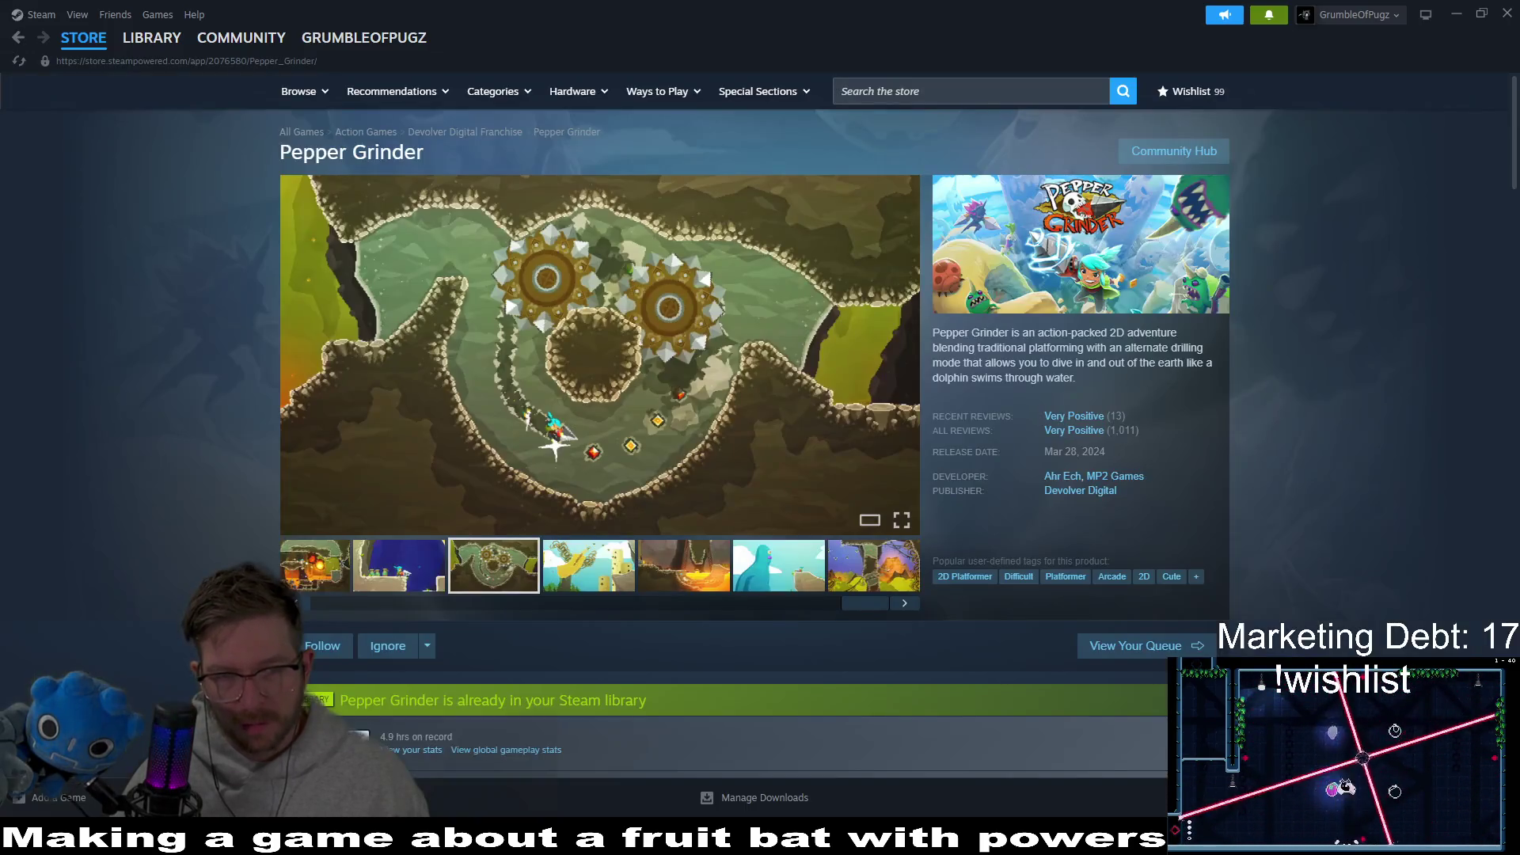
# Step: Clear the library search and launch Space Scavenger 2 Playtest from Steam's library
pyautogui.click(170, 40)
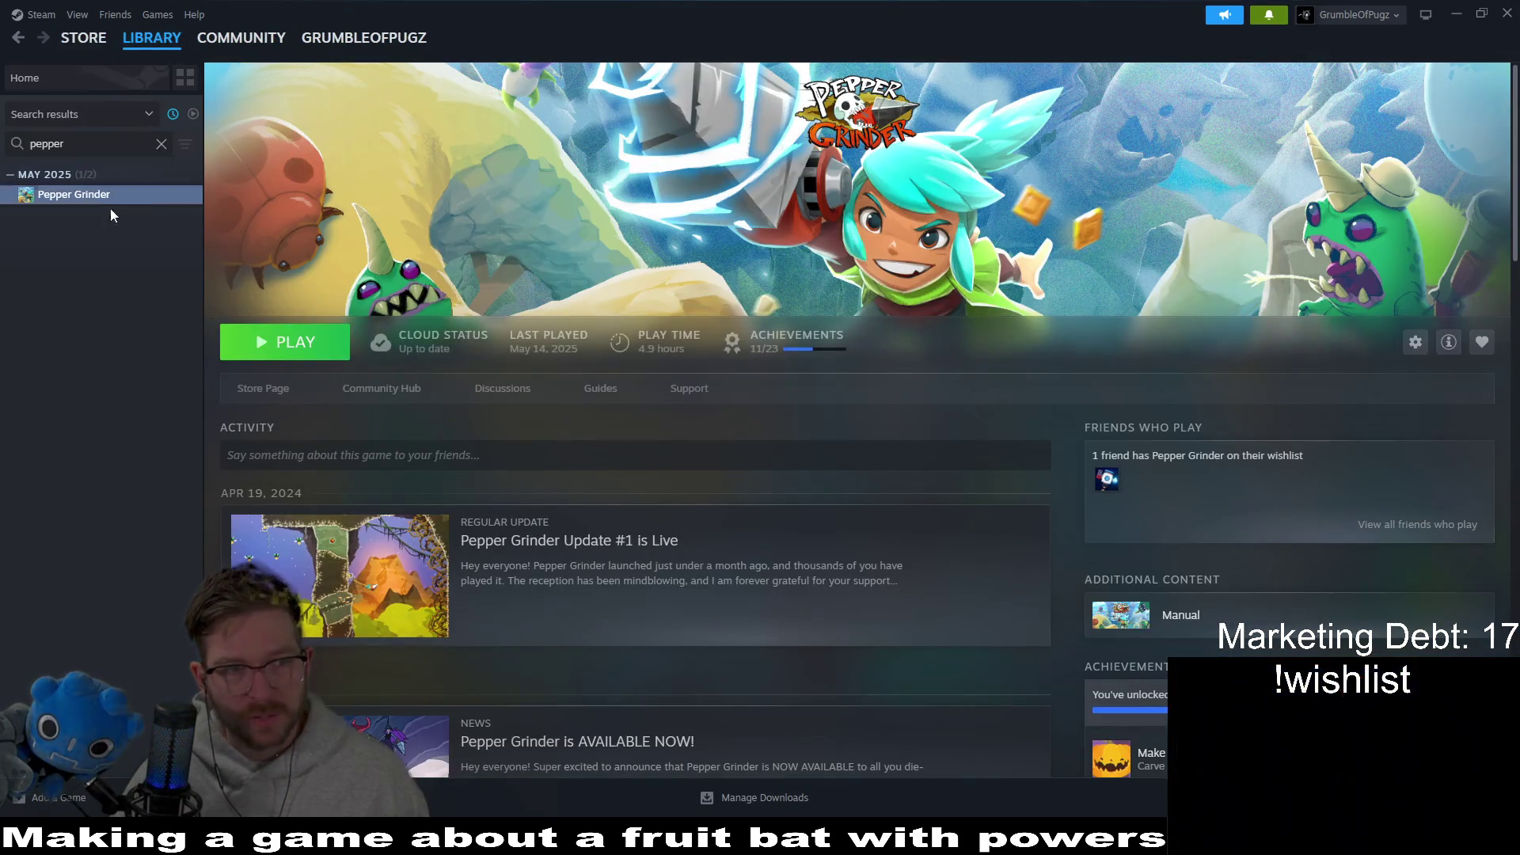
pyautogui.click(162, 145)
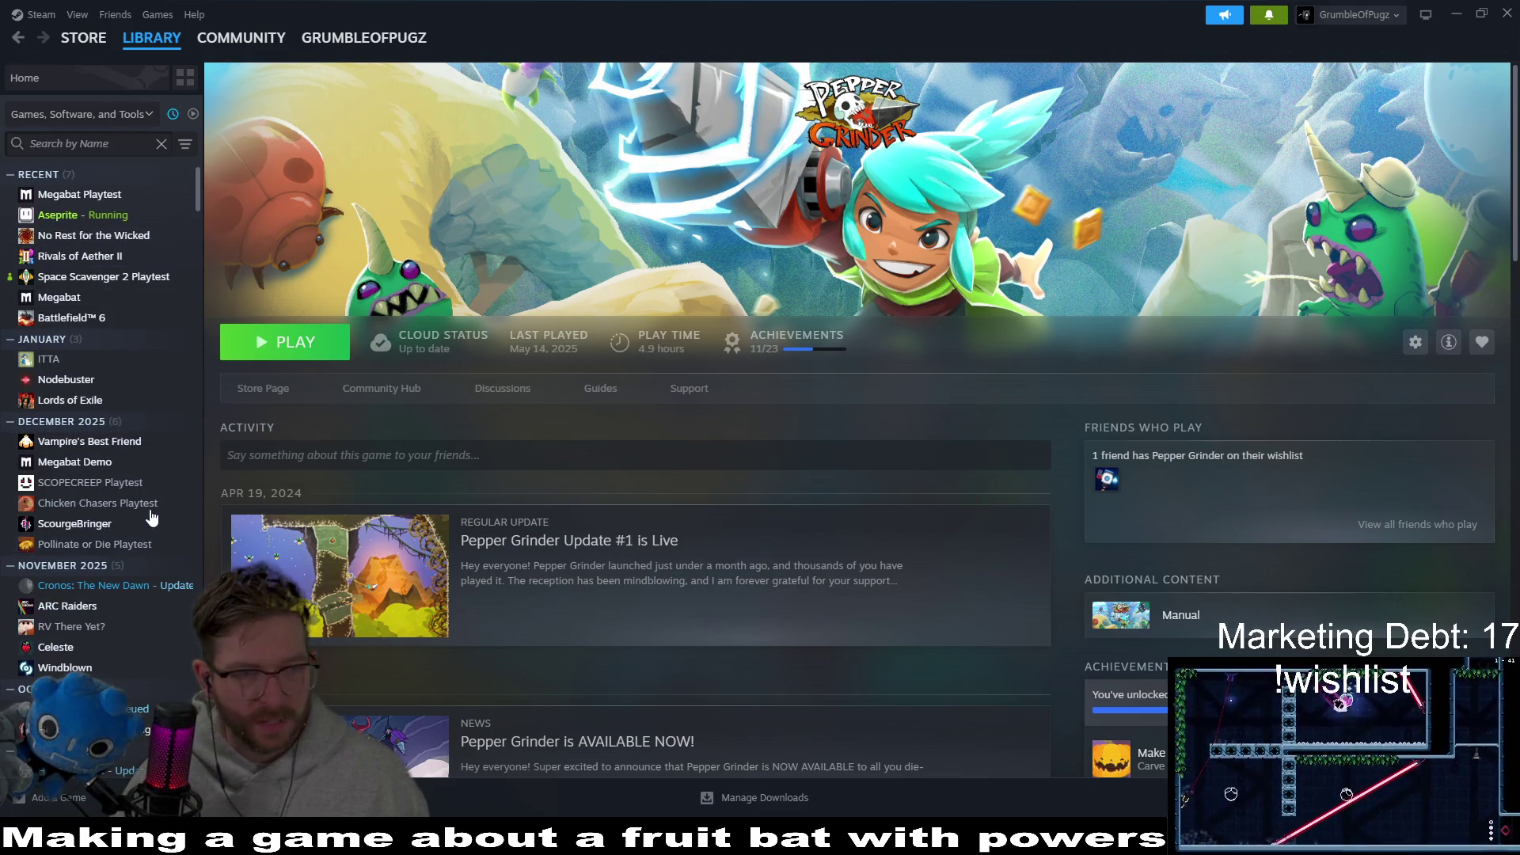
pyautogui.click(103, 276)
pyautogui.click(305, 343)
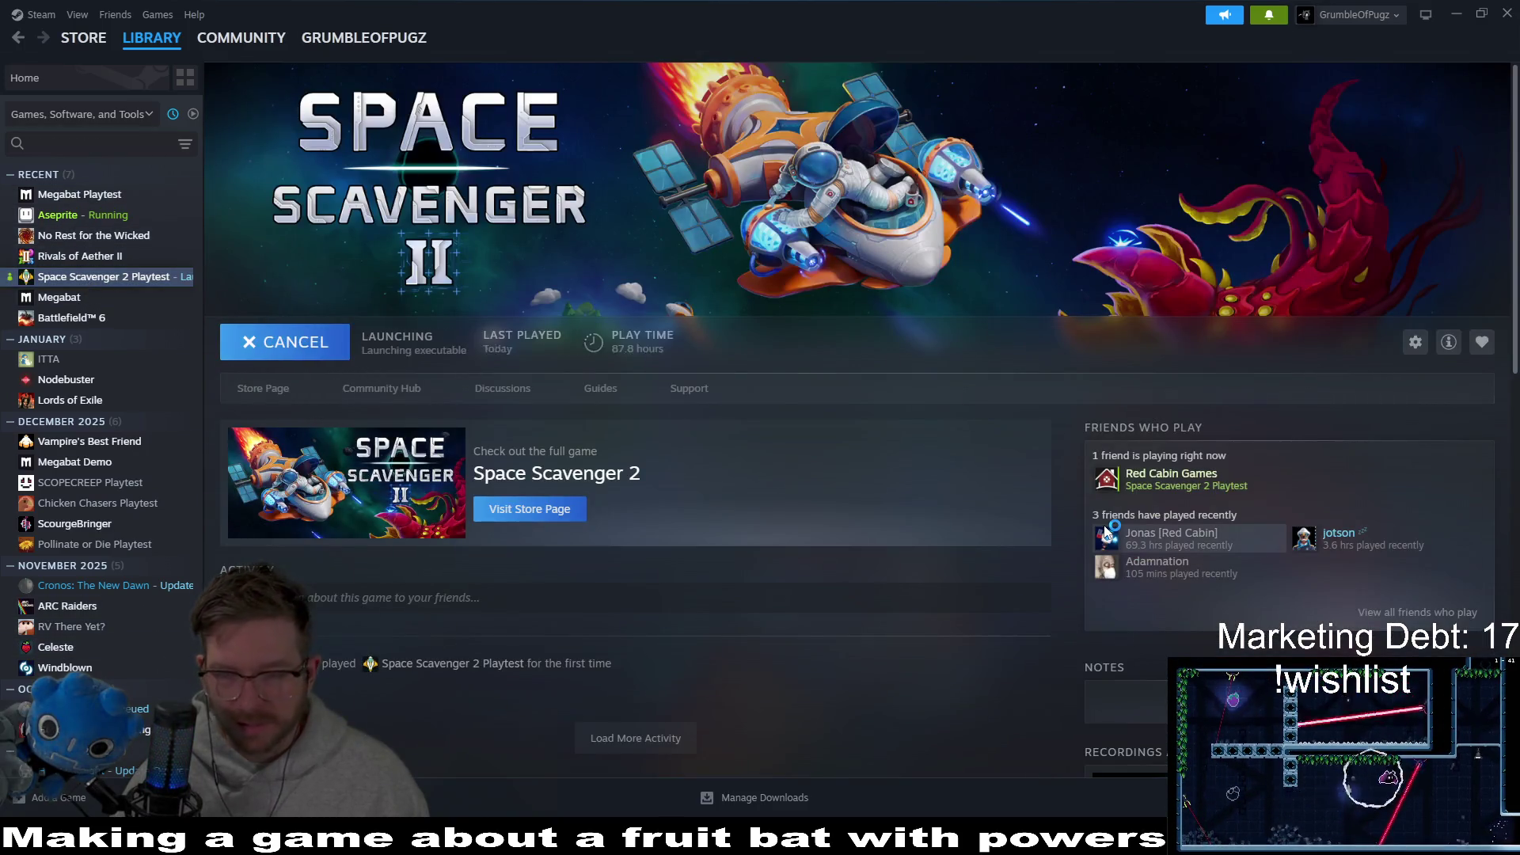
pyautogui.moveTo(1108, 533)
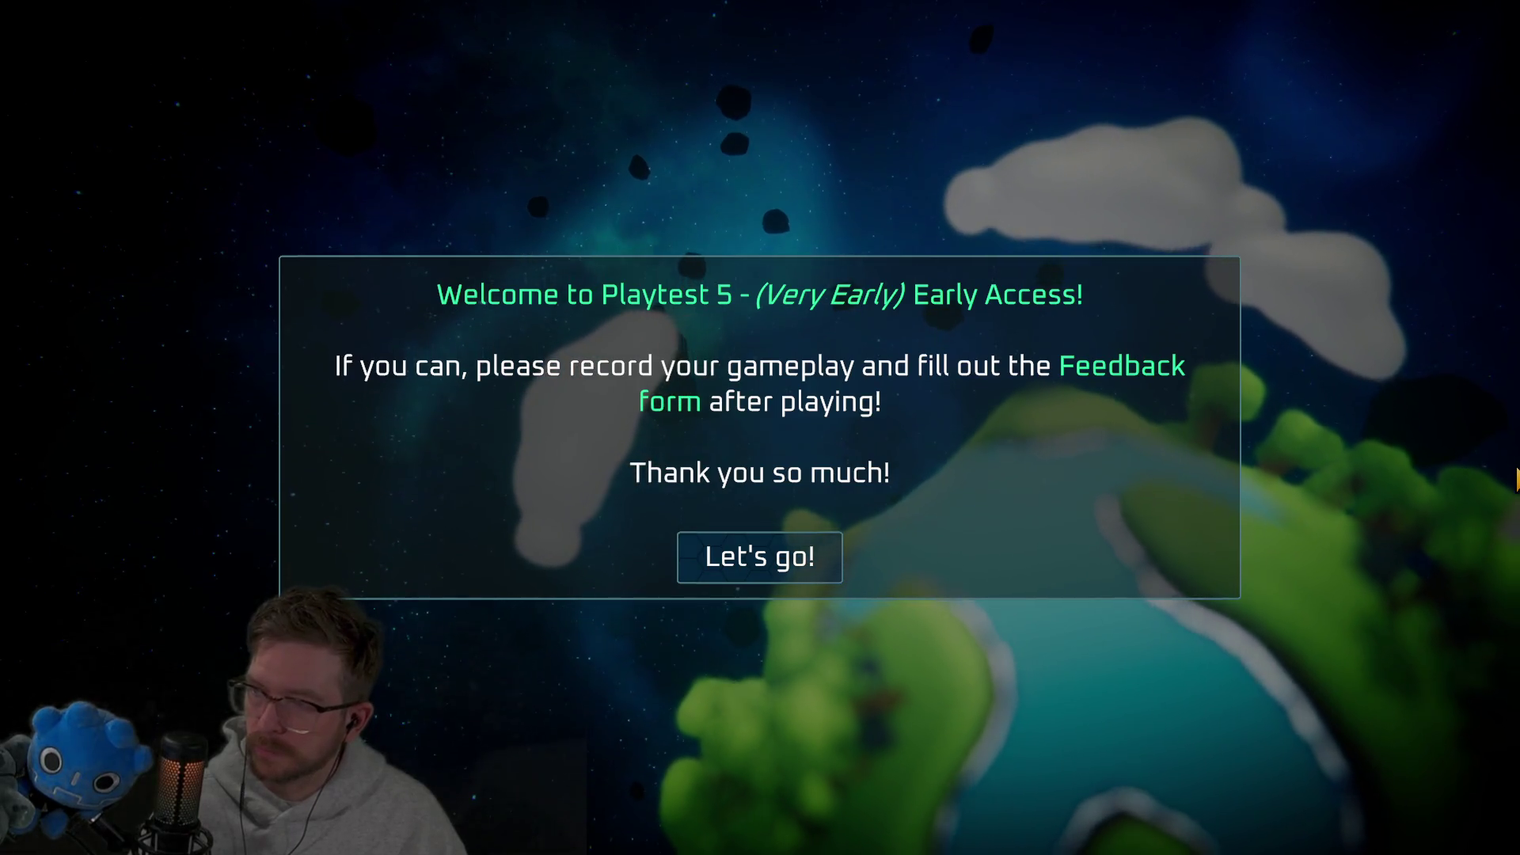
# Step: Dismiss the playtest welcome, start a game from the main menu, and enter the Daily Challenge portal
pyautogui.click(707, 574)
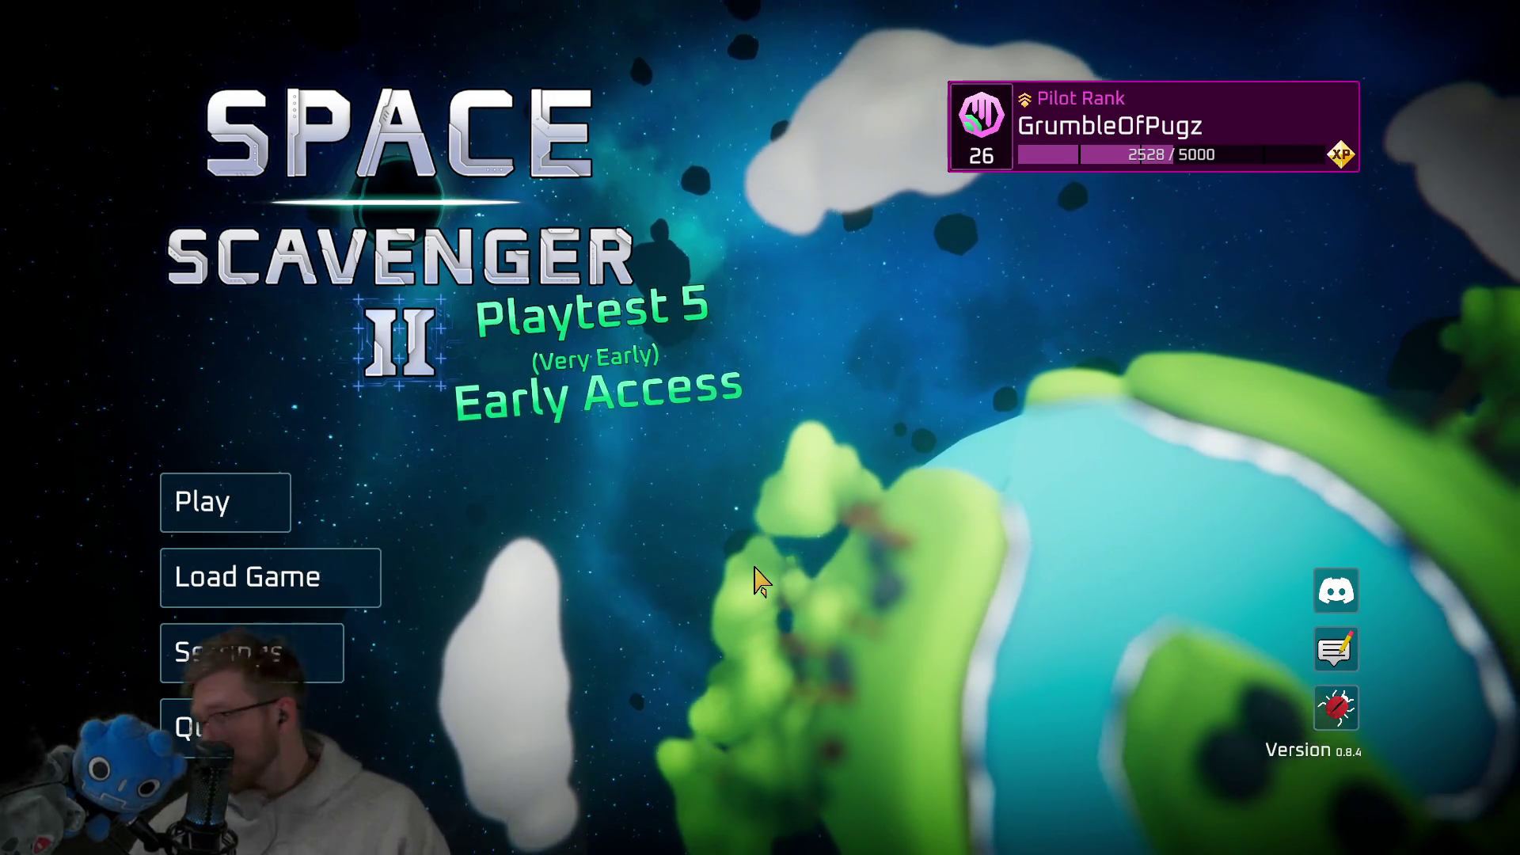
pyautogui.press('Down')
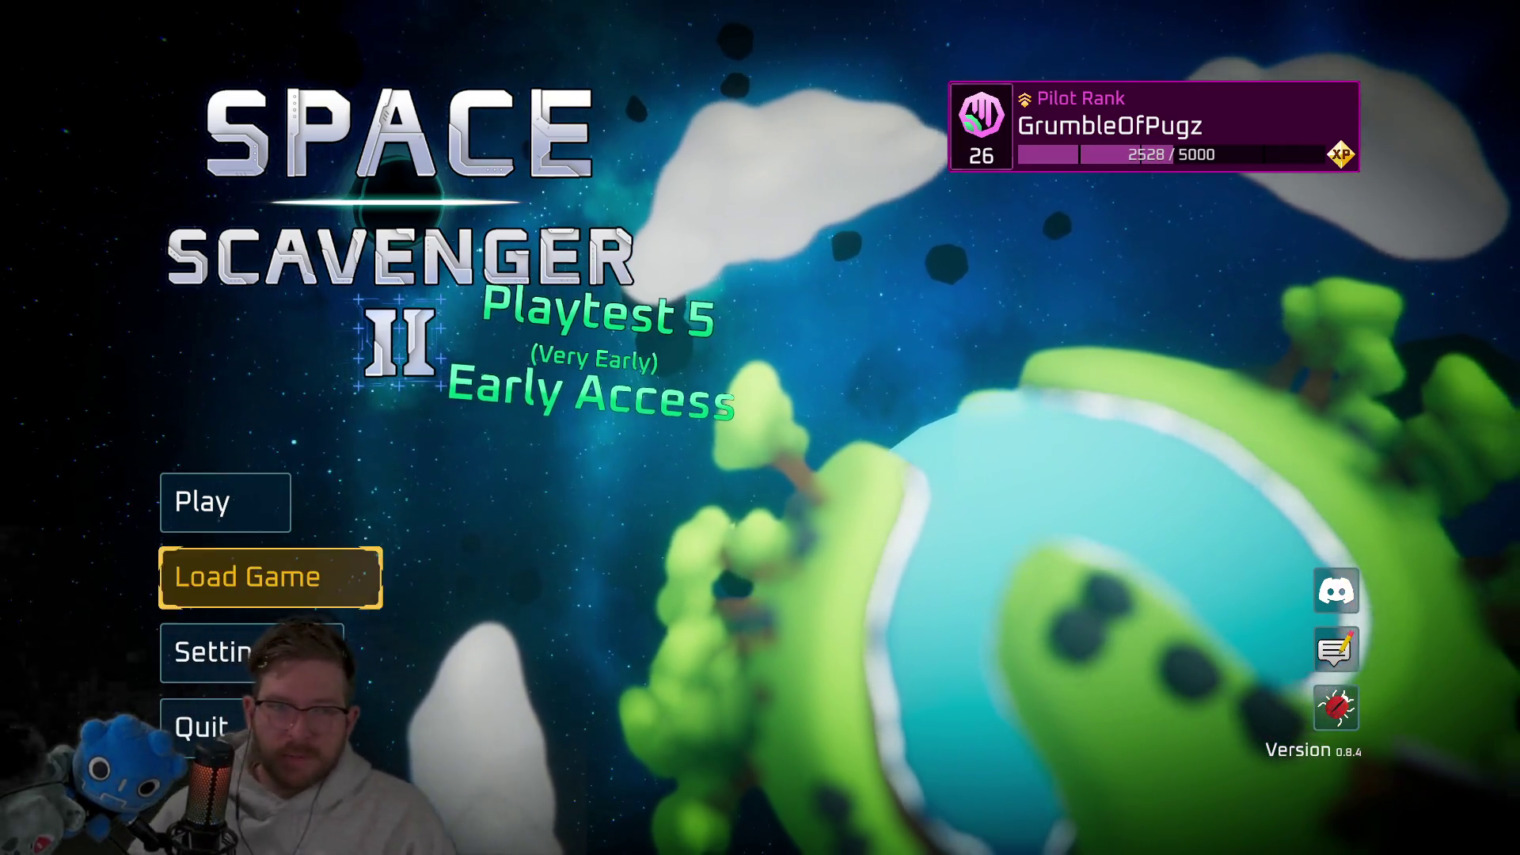
pyautogui.press('Up')
pyautogui.press('Return')
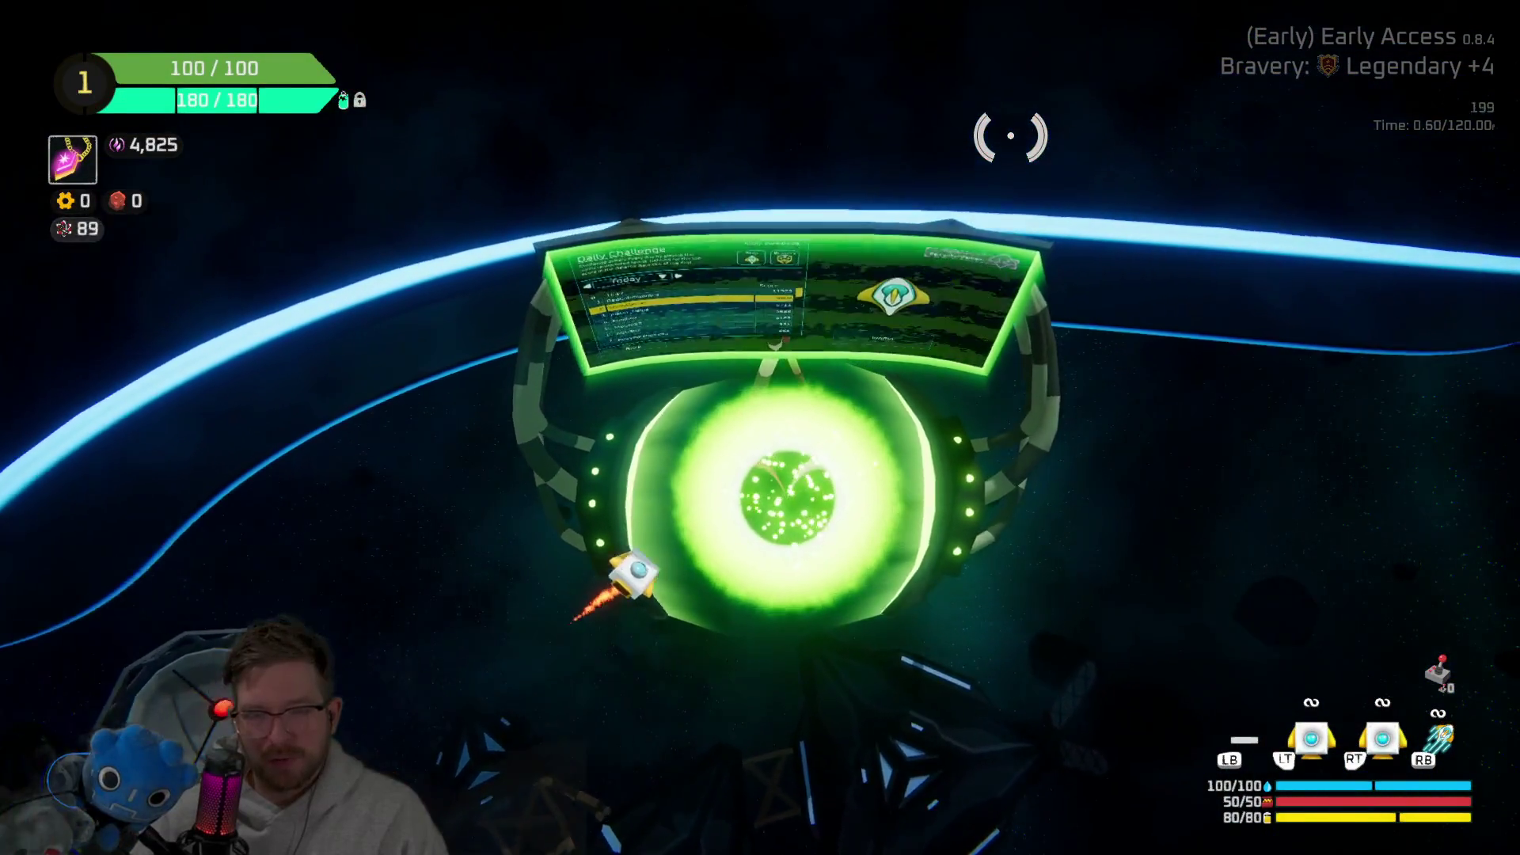
pyautogui.press('Return')
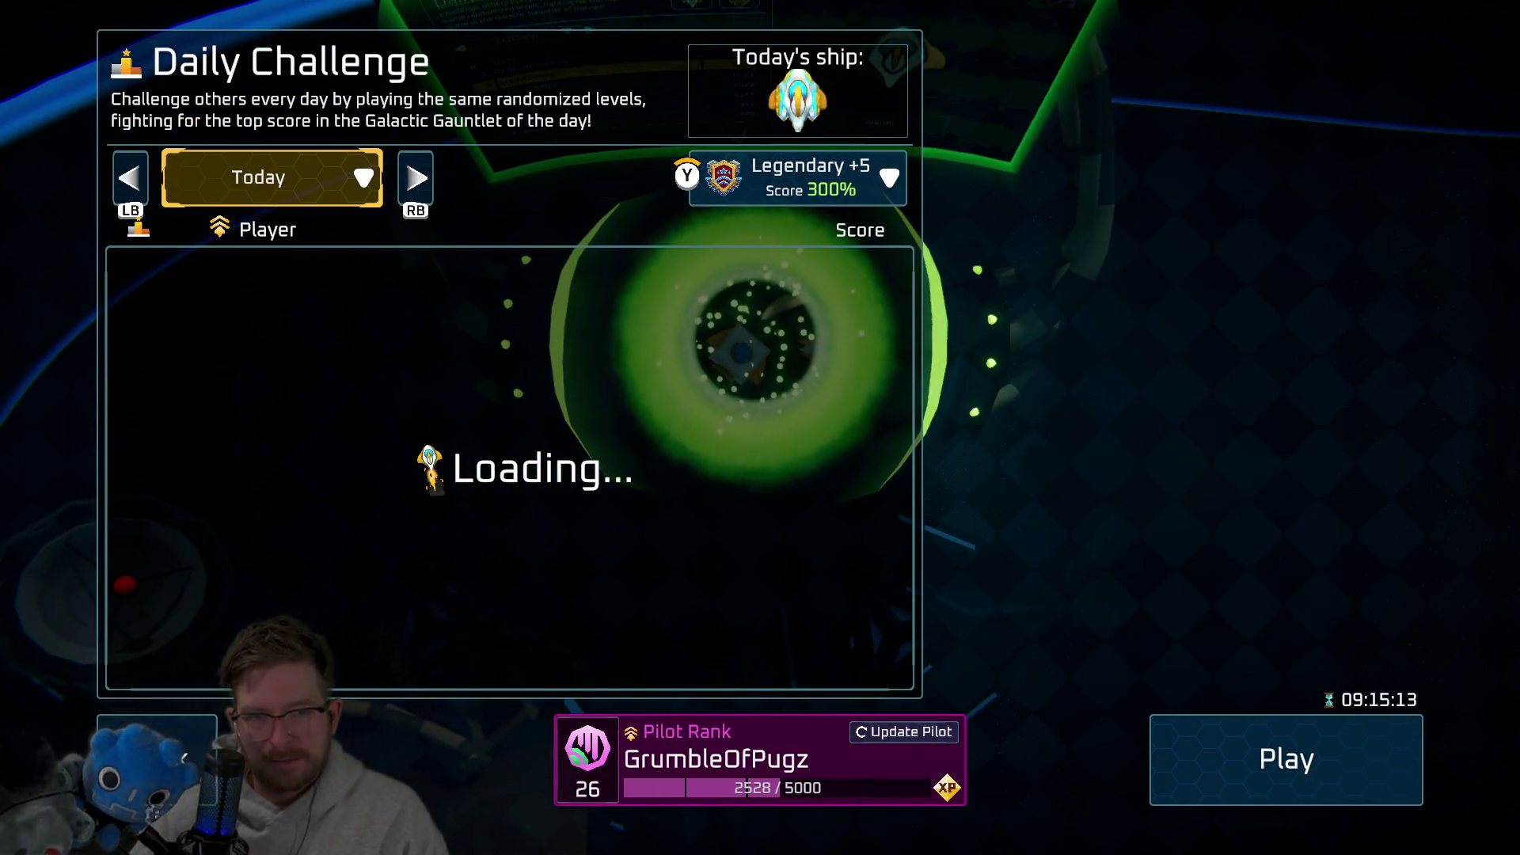
# Step: Switch the Daily Challenge to today, browse the leaderboard, and start the Legendary +5 run
pyautogui.press('Right')
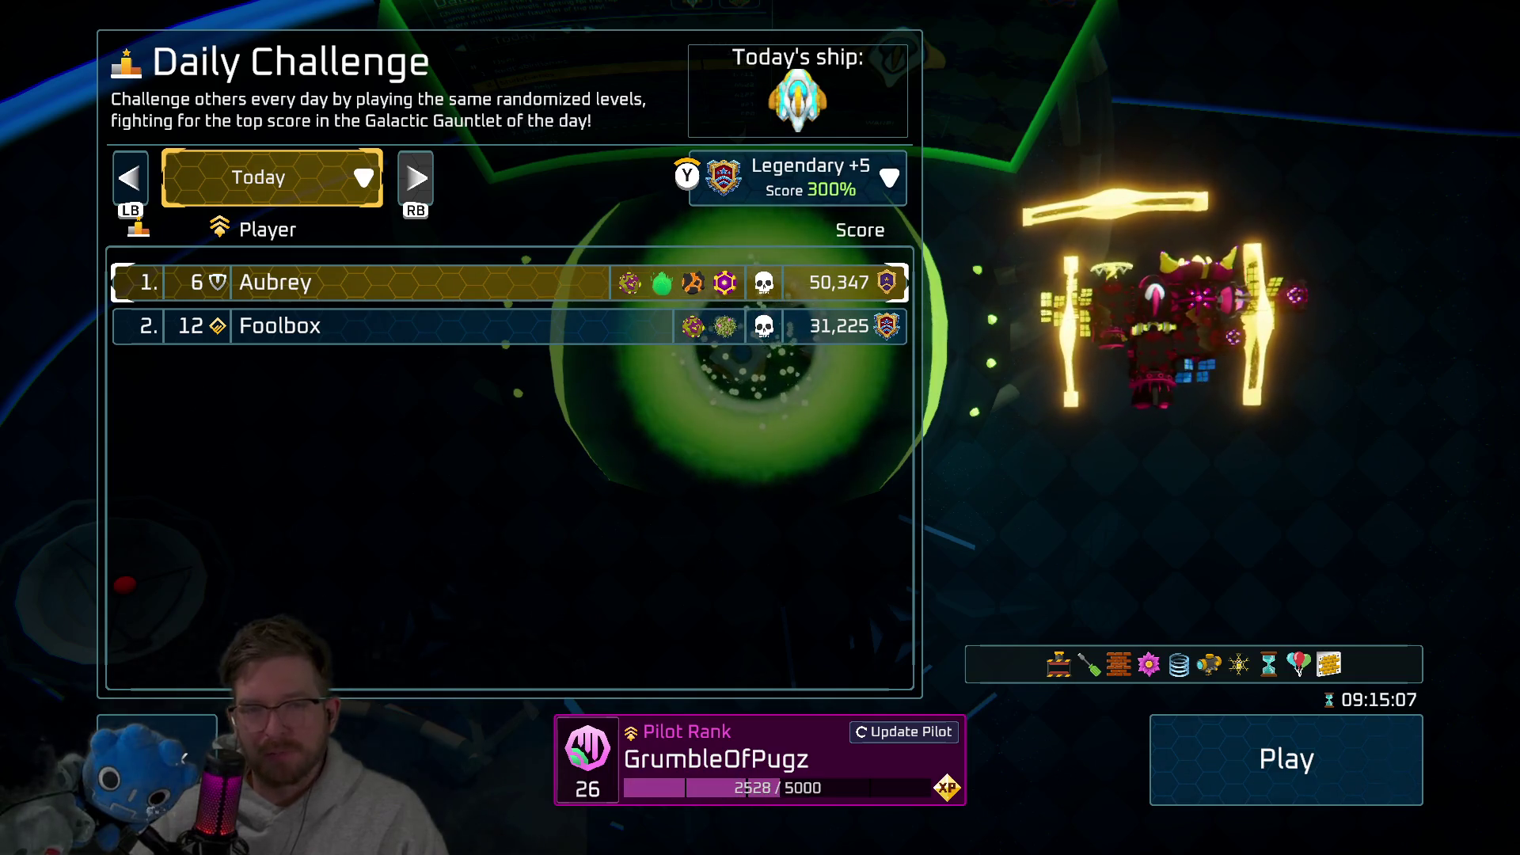
pyautogui.press('Down')
pyautogui.press('Down')
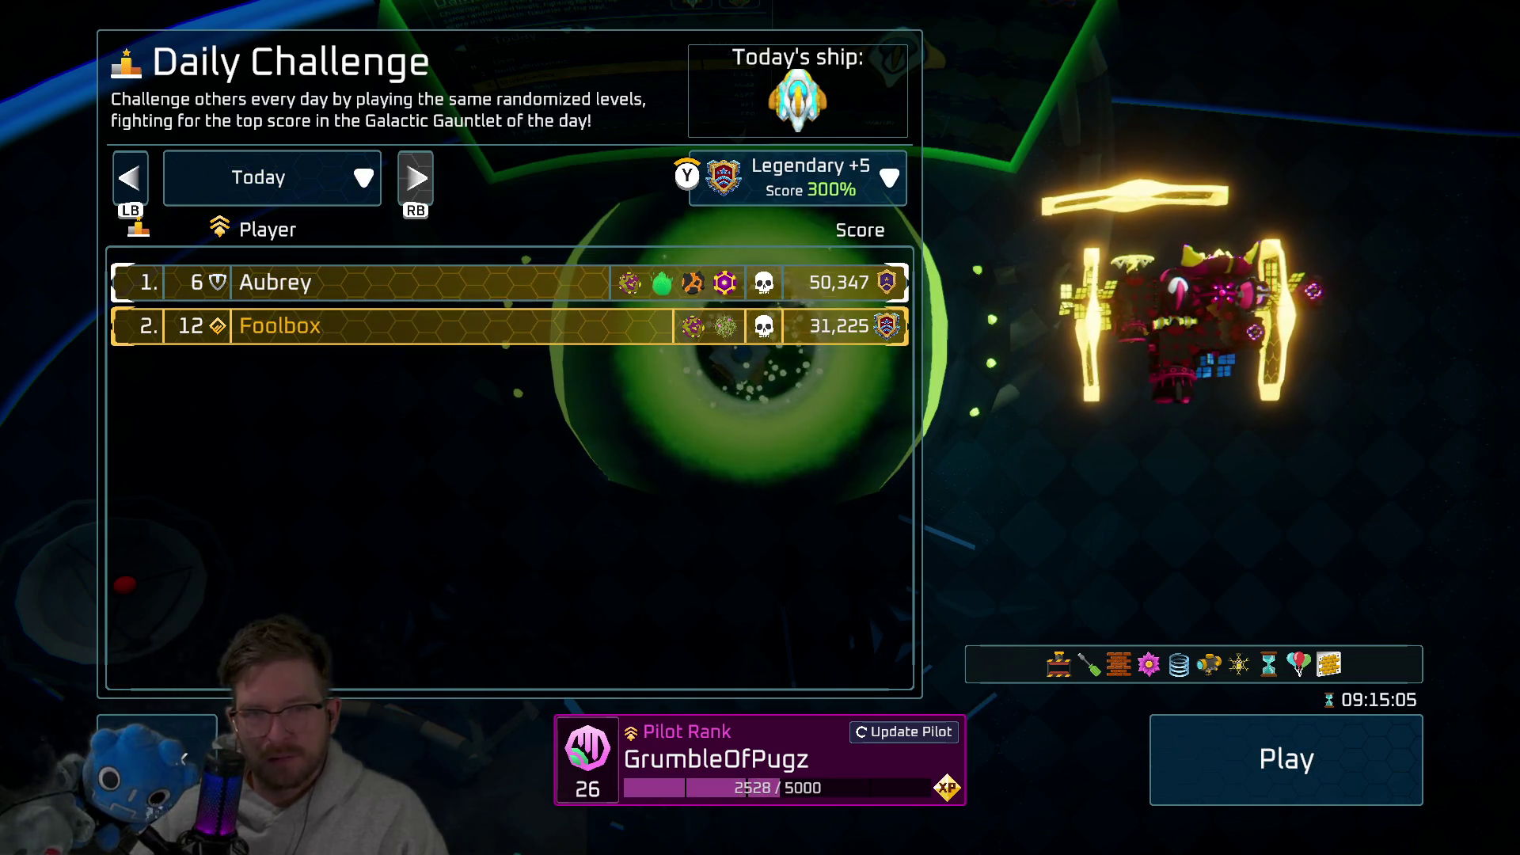
pyautogui.press('Up')
pyautogui.press('Up')
pyautogui.press('Right')
pyautogui.press('Left')
pyautogui.press('Down')
pyautogui.press('Up')
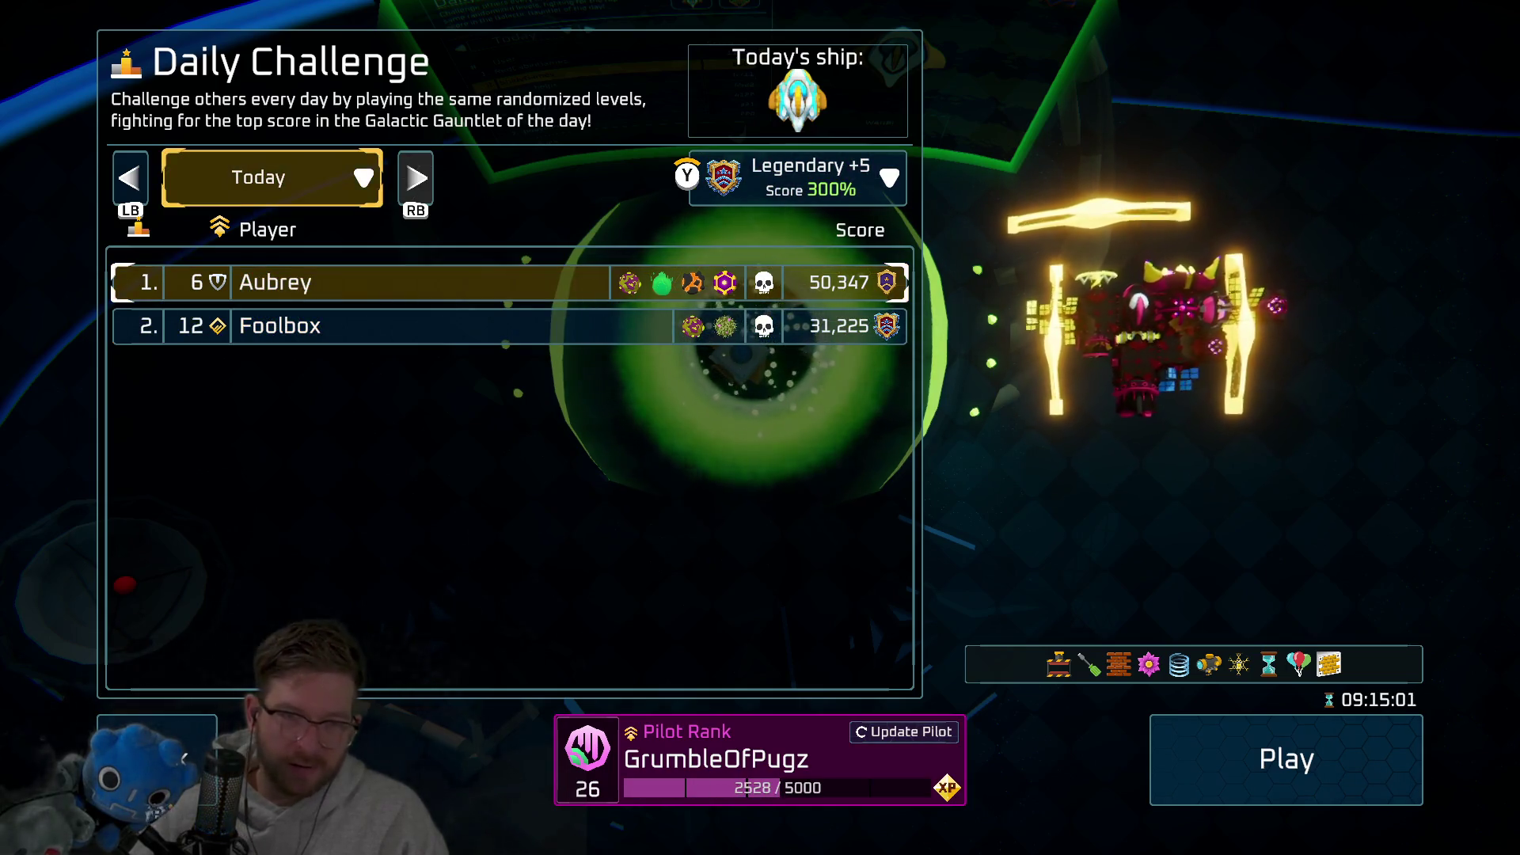
pyautogui.press('Down')
pyautogui.press('Down')
pyautogui.press('Down')
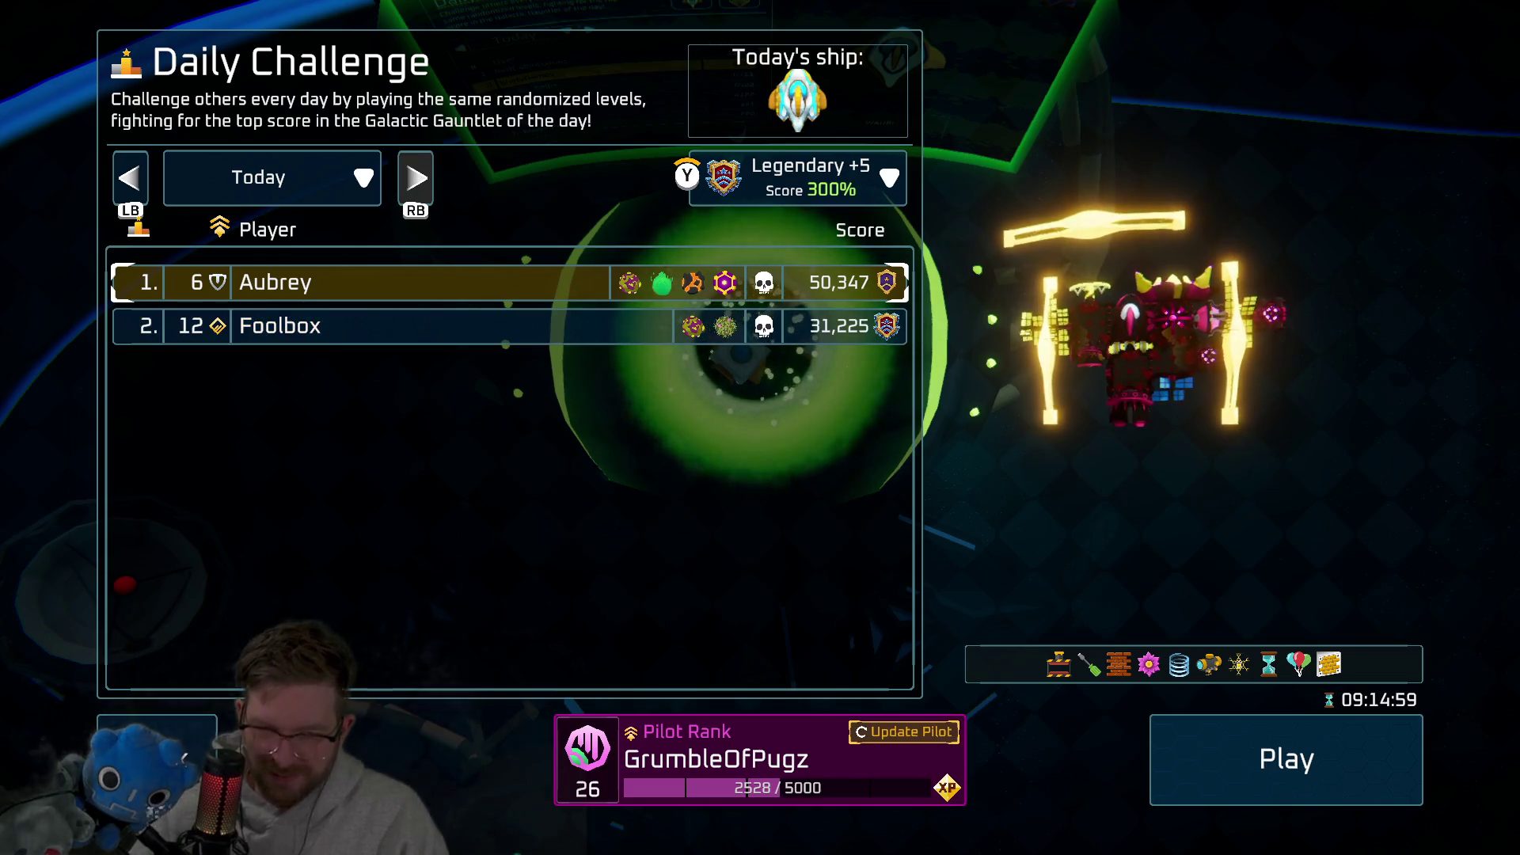
pyautogui.press('Right')
pyautogui.press('Return')
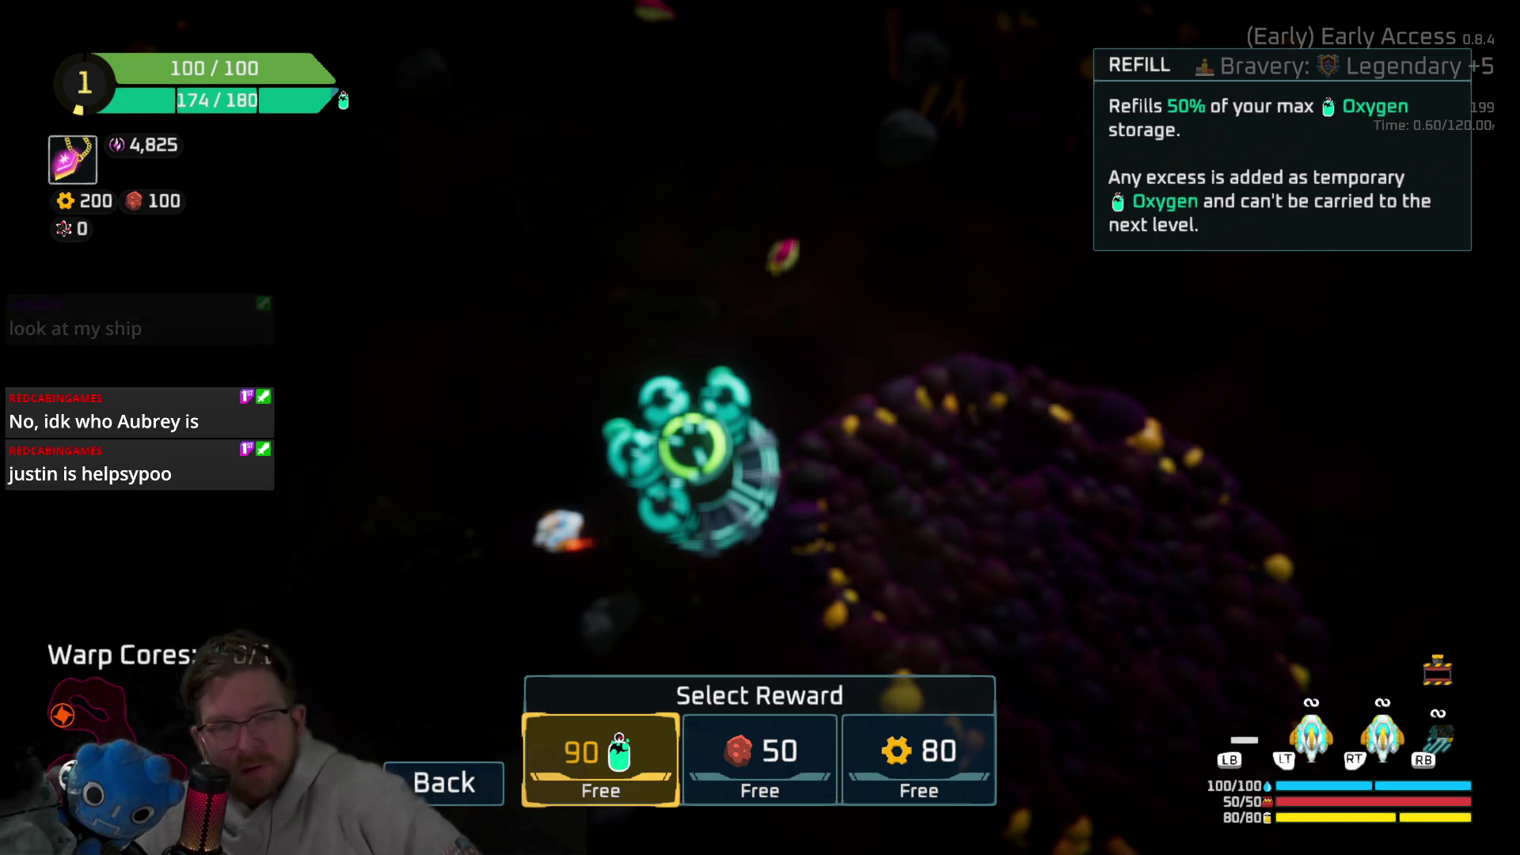
# Step: Take the 80 scrap reward and attach the Quantum Beam, spare part and solar panel to the ship
pyautogui.press('Right')
pyautogui.press('Right')
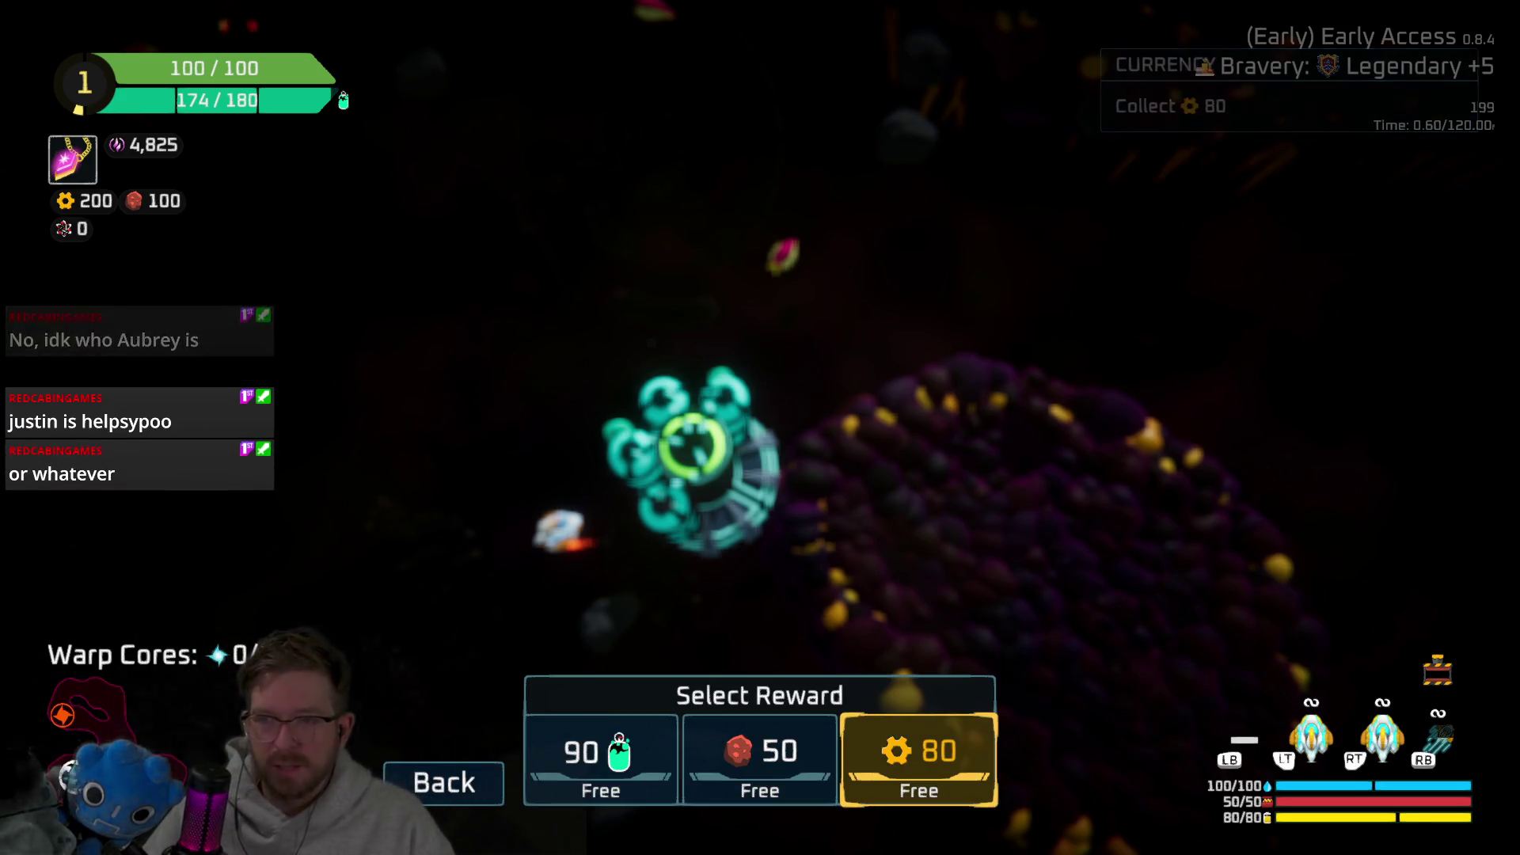
pyautogui.press('Return')
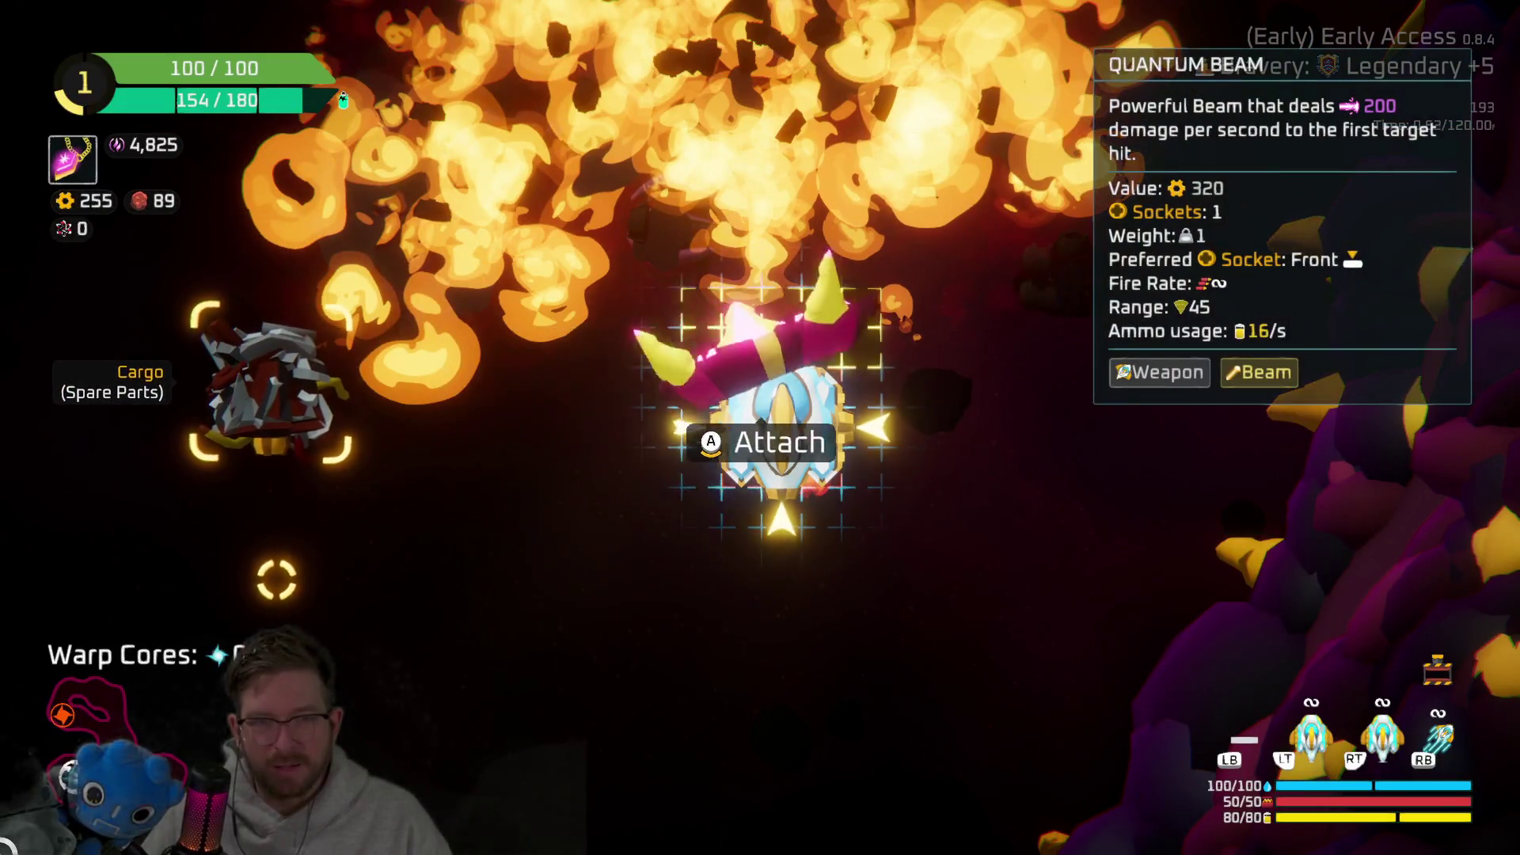
pyautogui.press('a')
pyautogui.press('a')
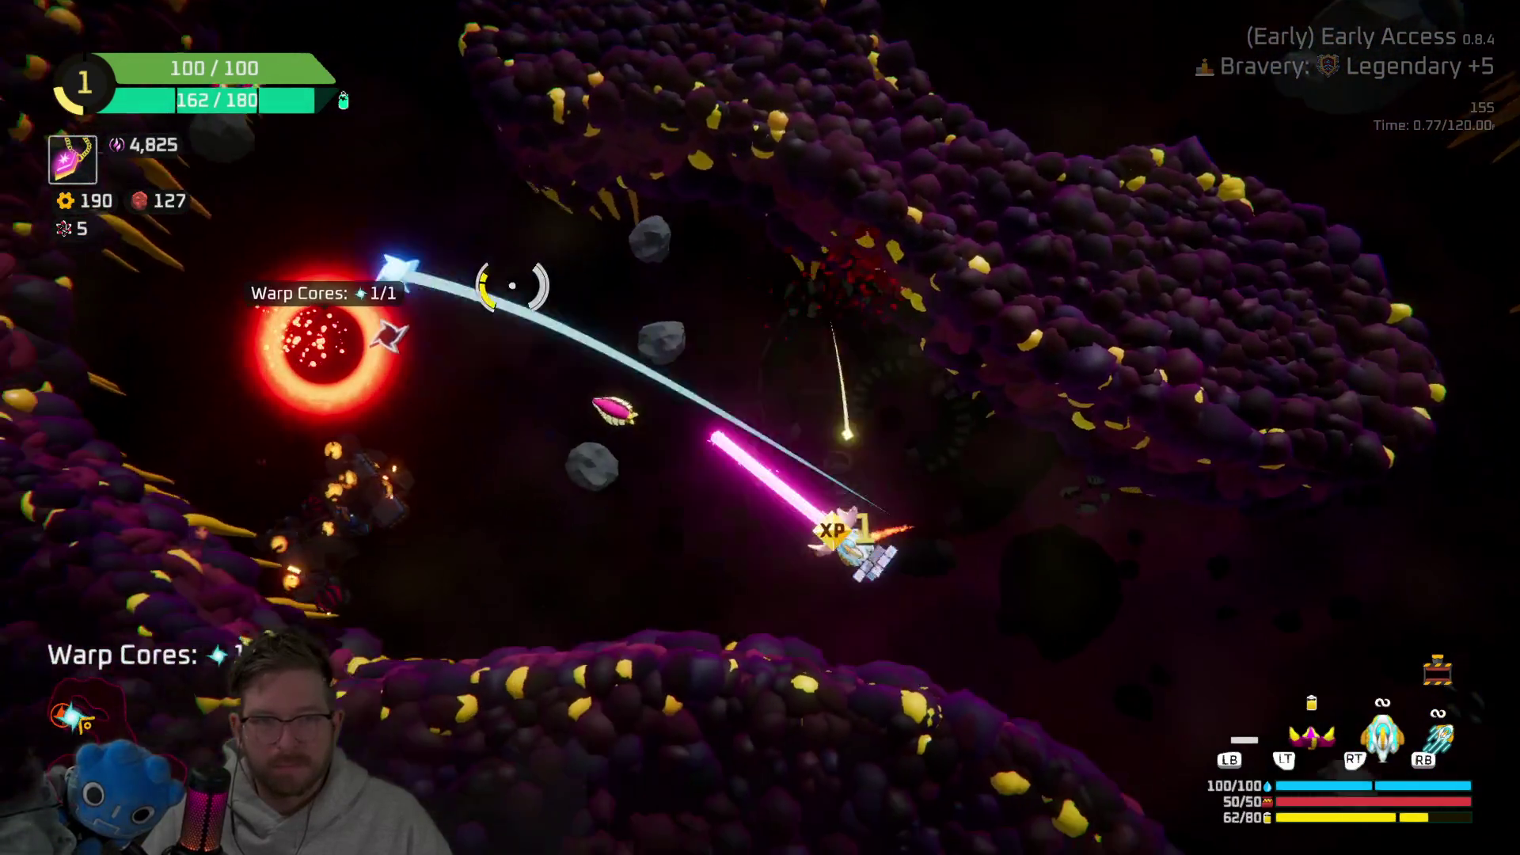
pyautogui.press('a')
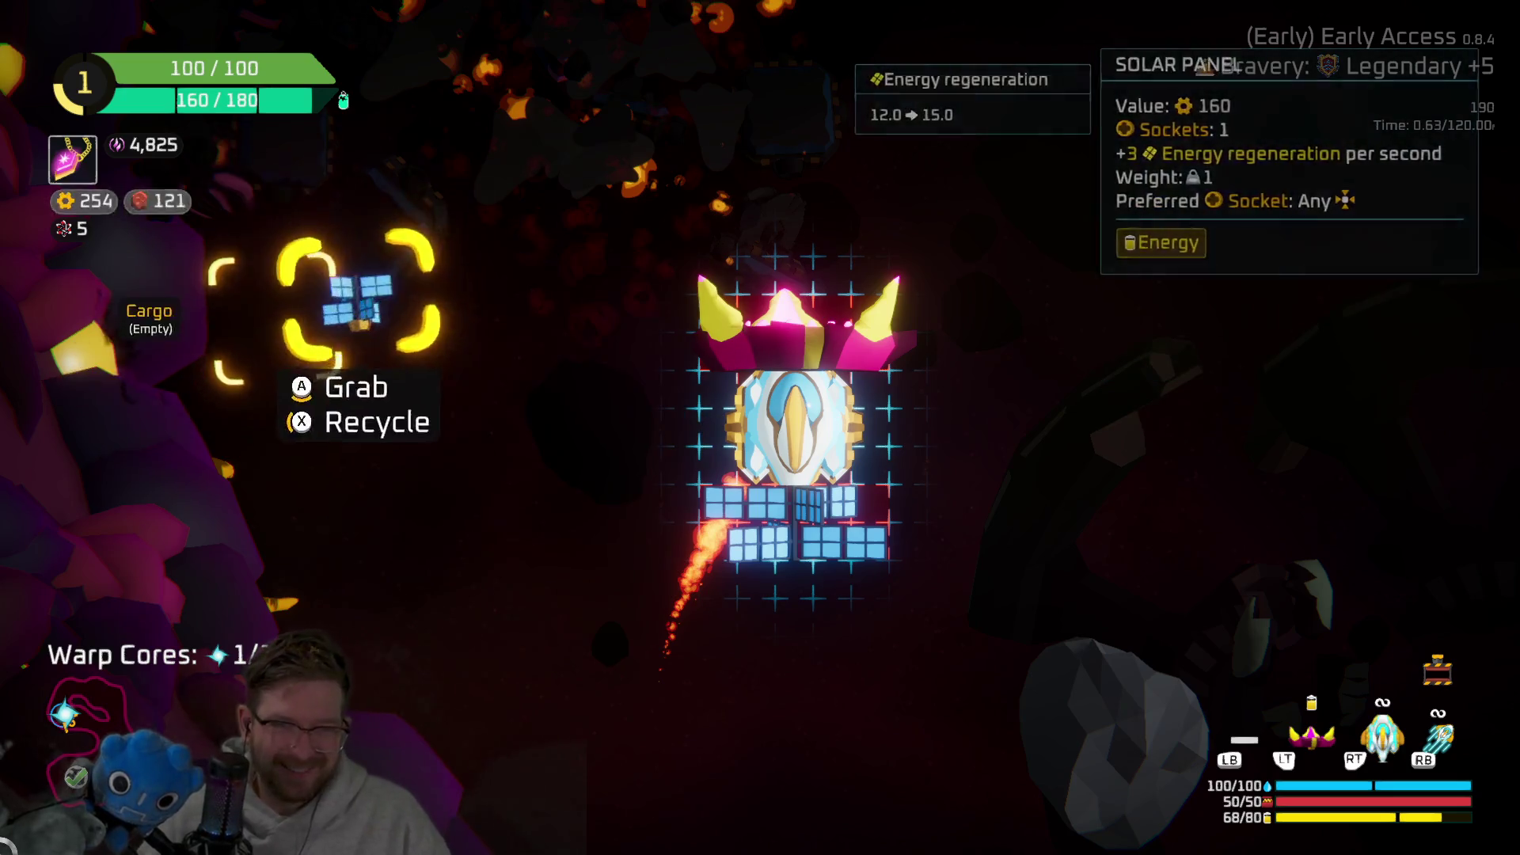
pyautogui.press('a')
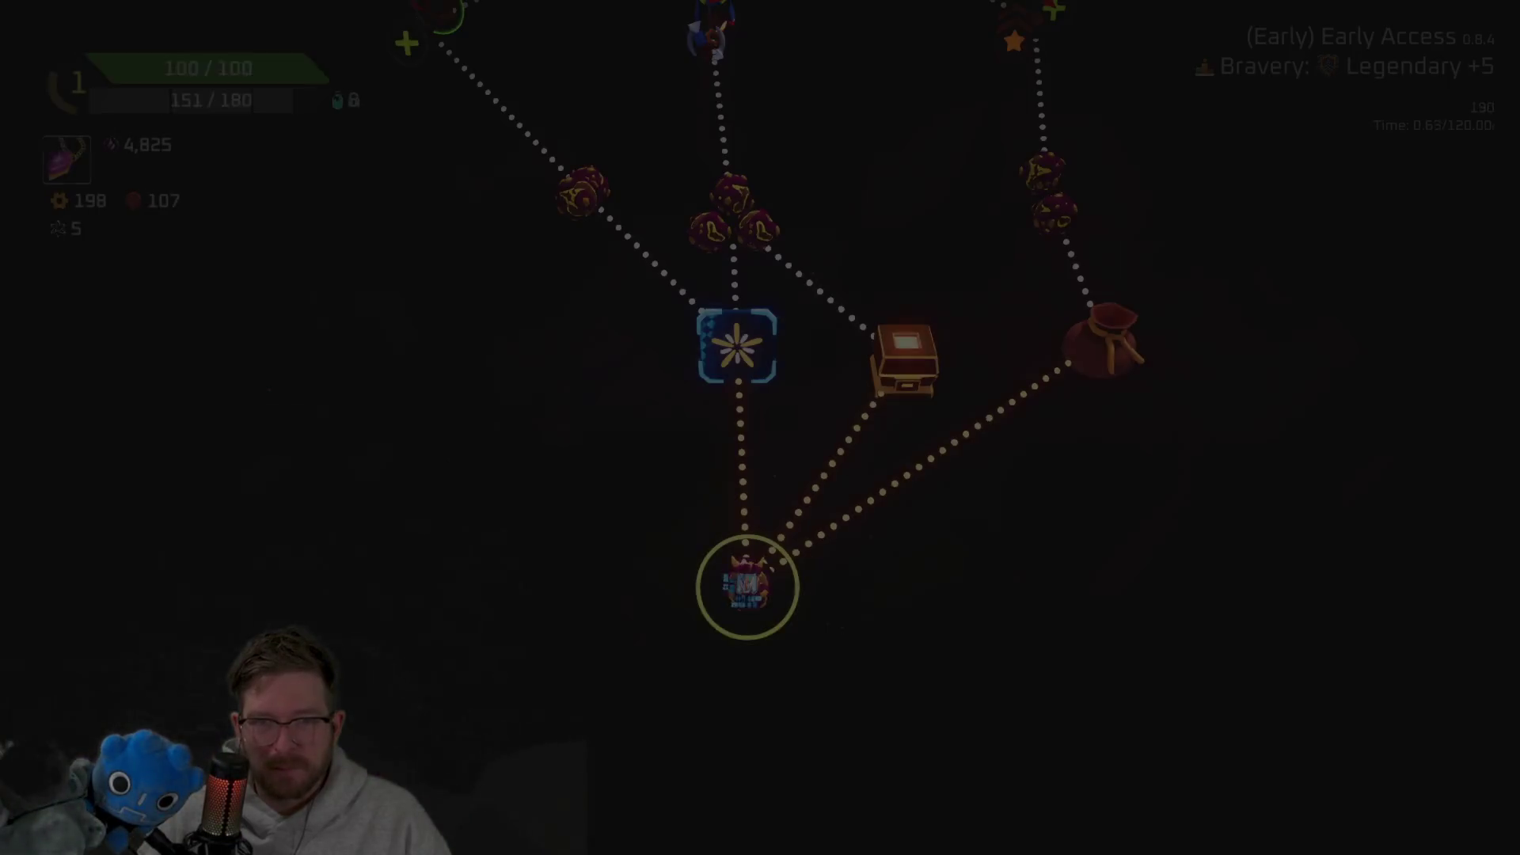
# Step: Take the drop point's 300 scrap reward and claim rewards from two oxygen stations
pyautogui.click(879, 590)
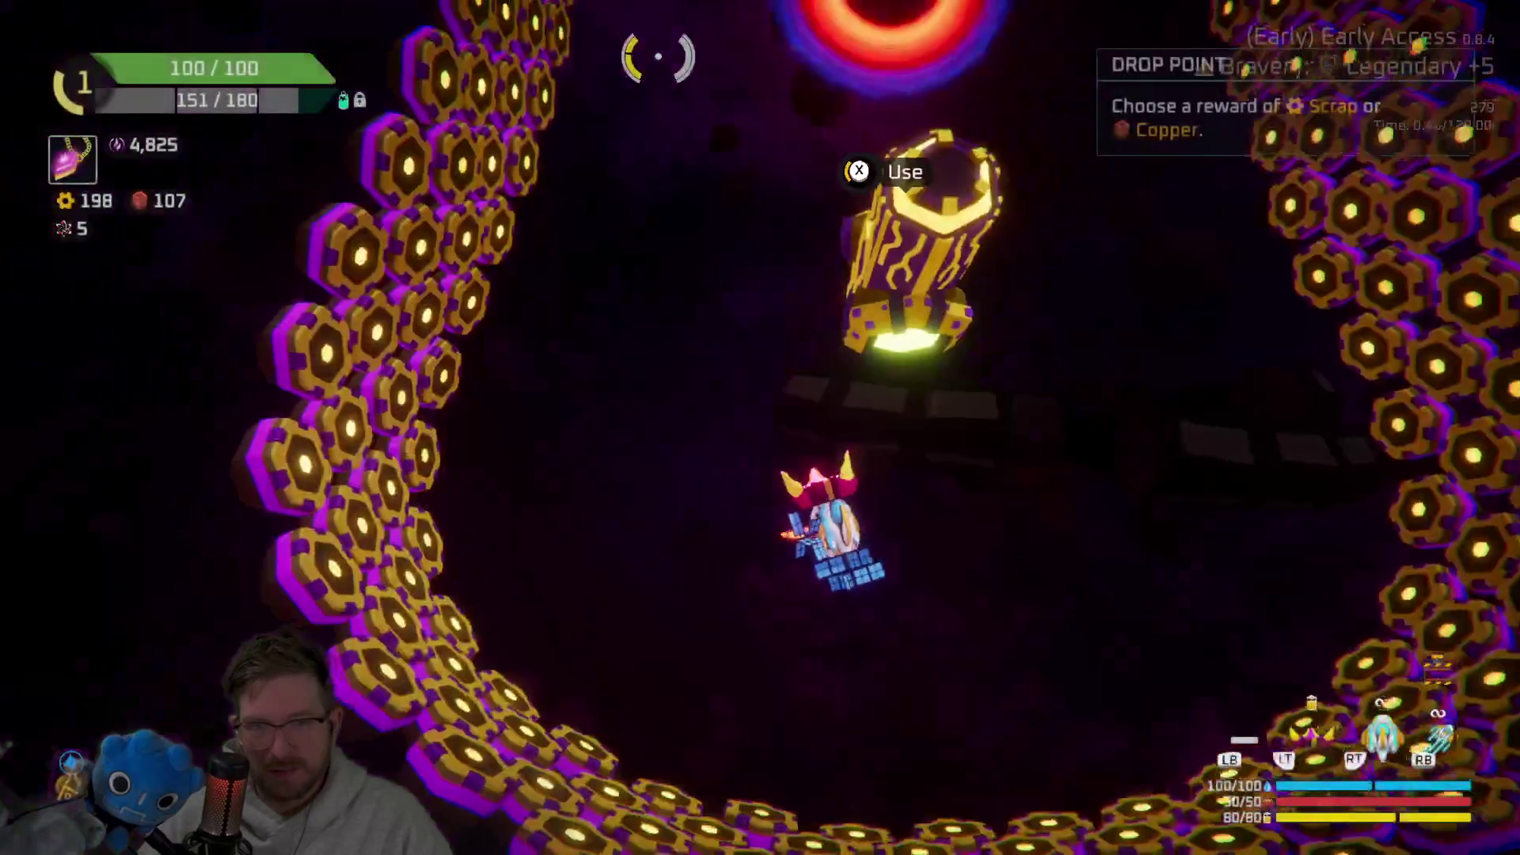
pyautogui.press('e')
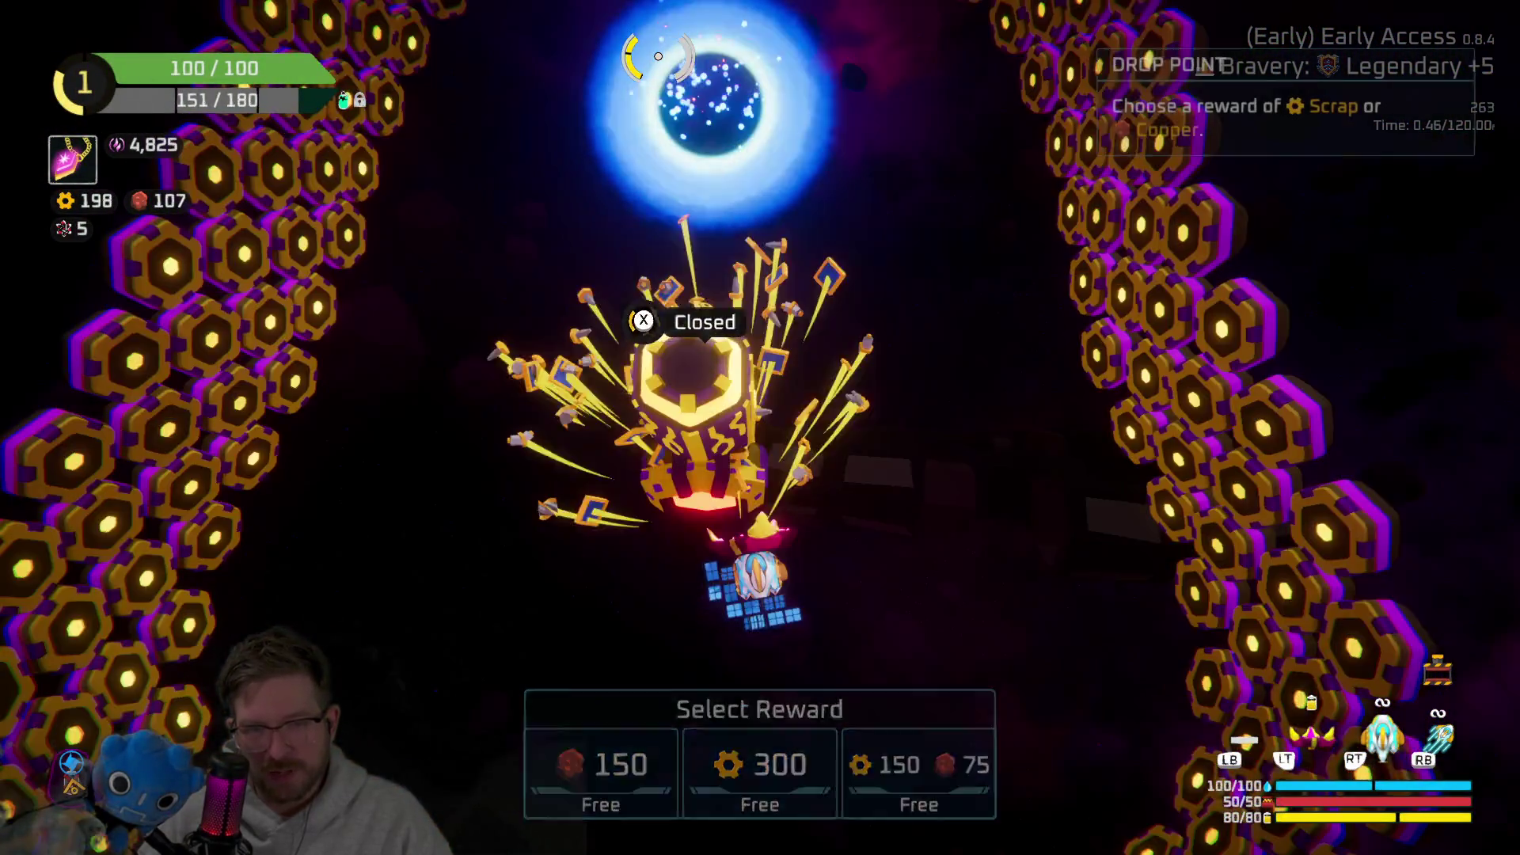
pyautogui.press('2')
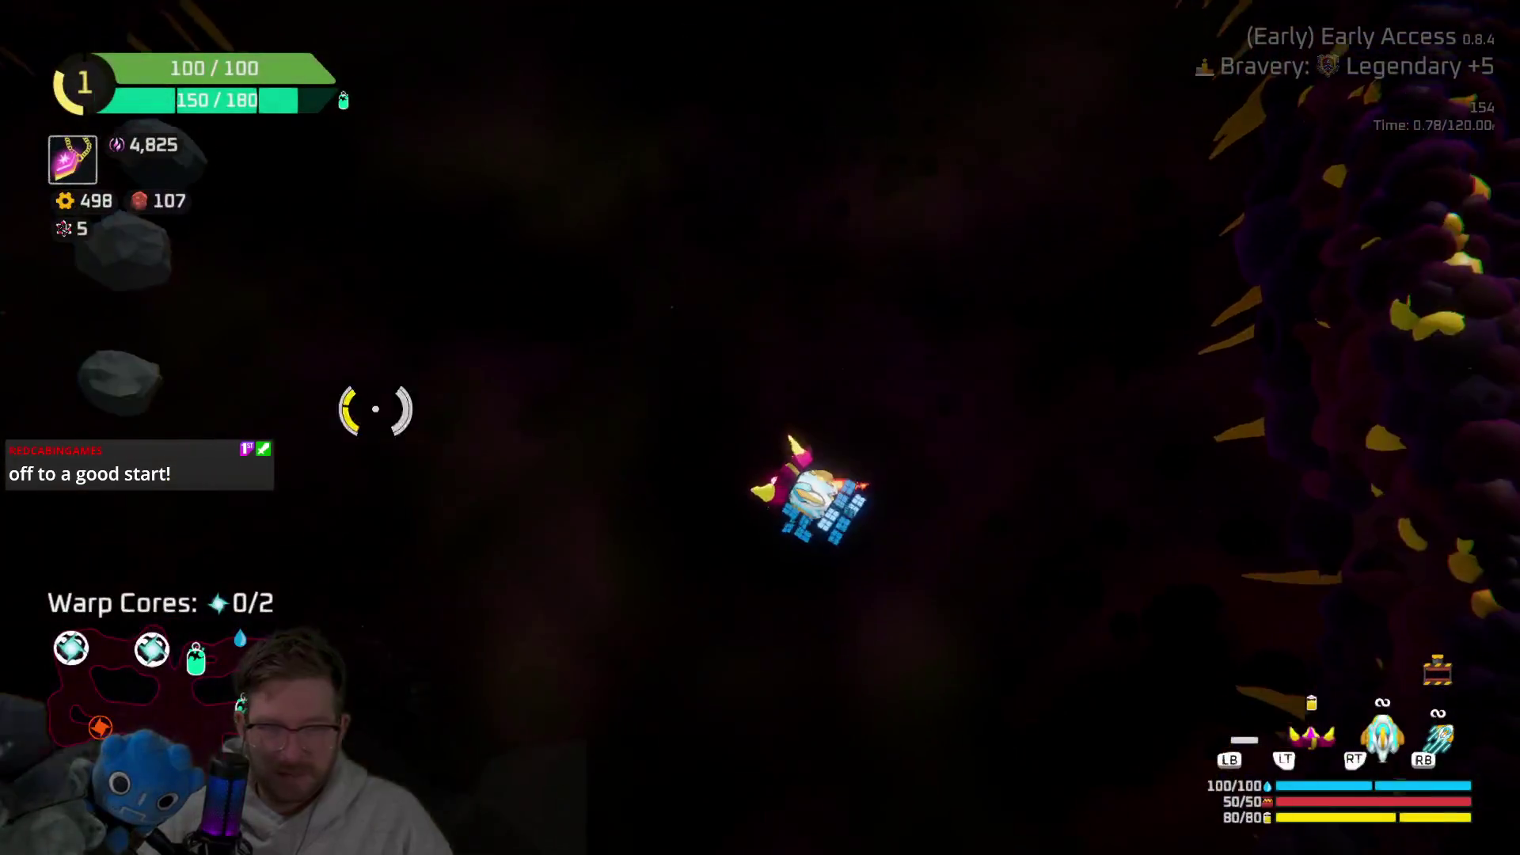
pyautogui.press('x')
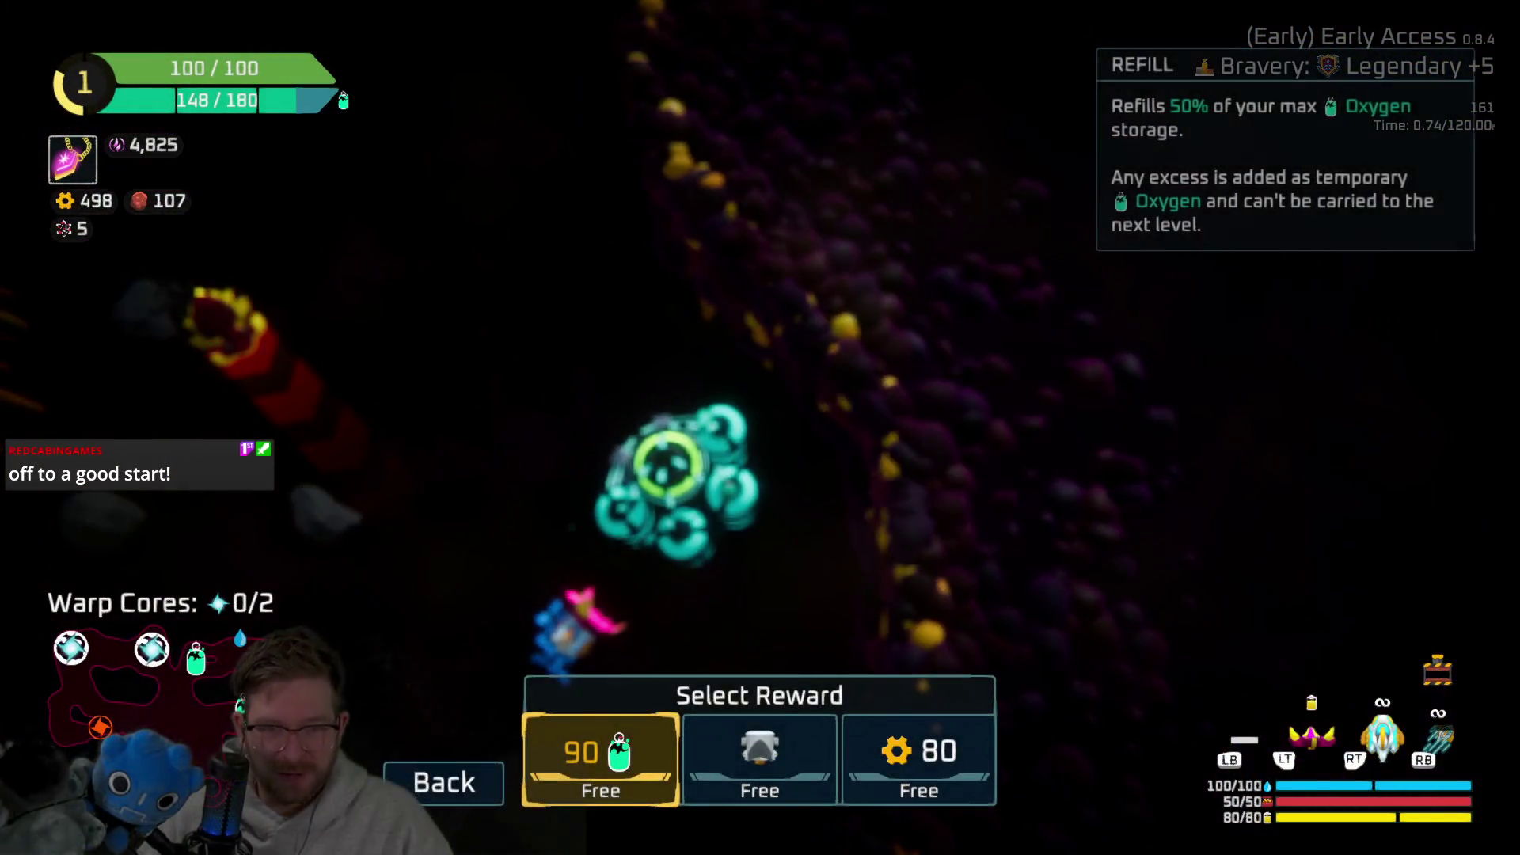
pyautogui.press('x')
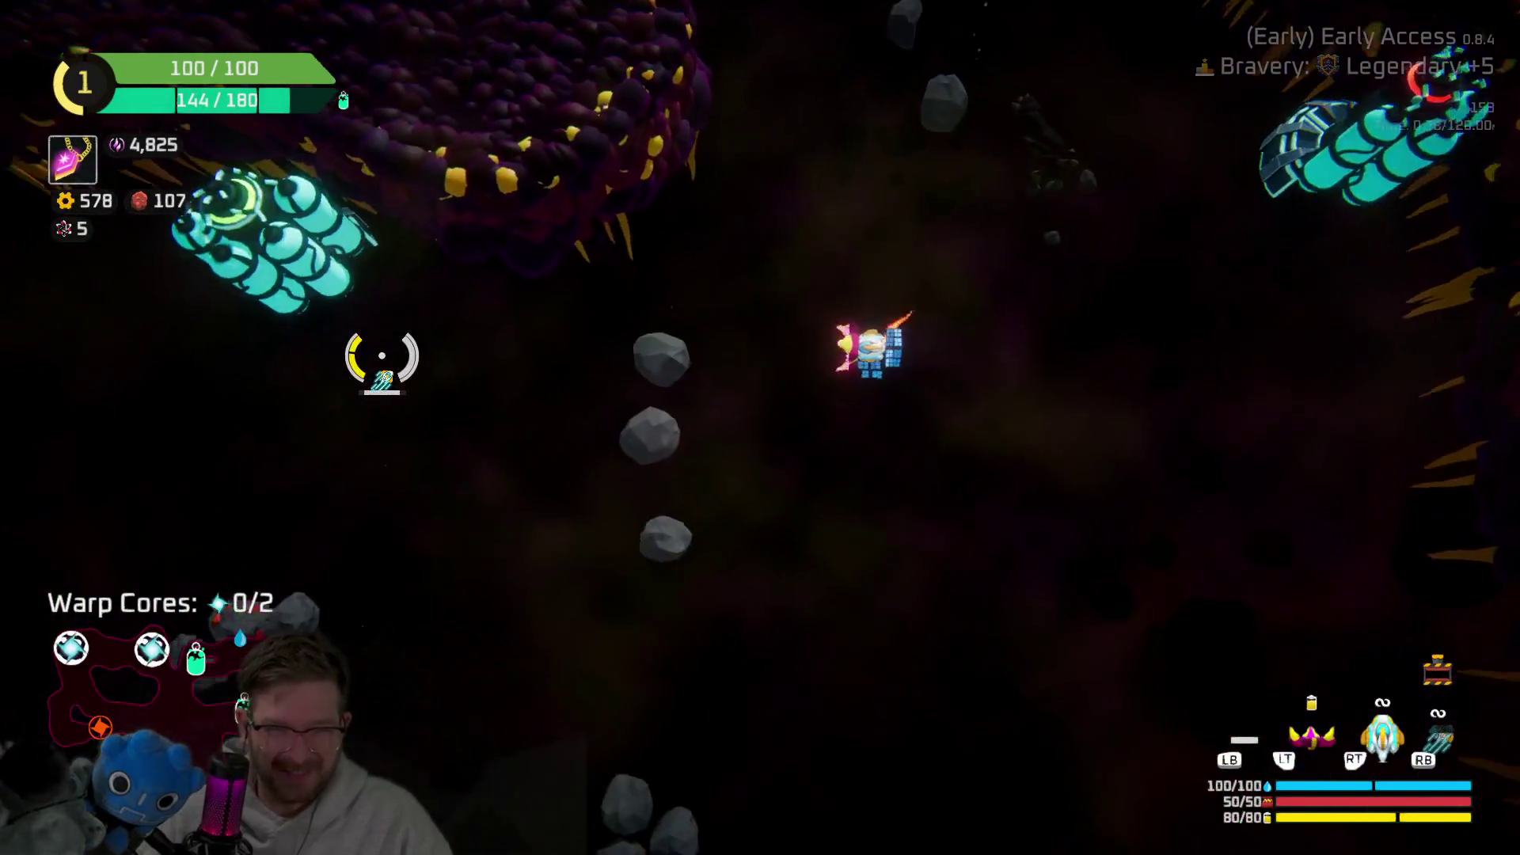
pyautogui.press('x')
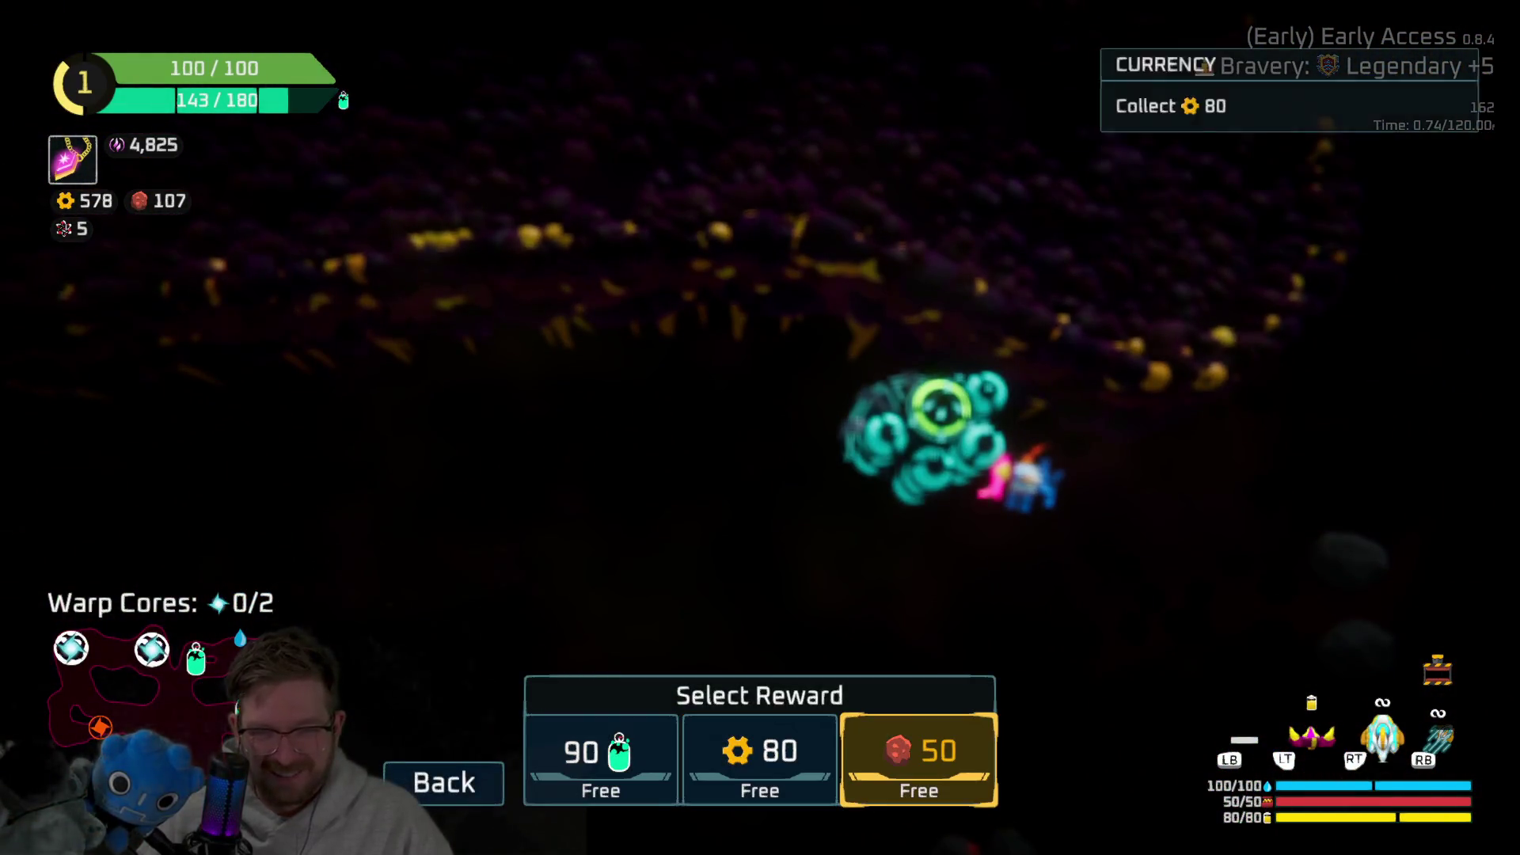
pyautogui.press('x')
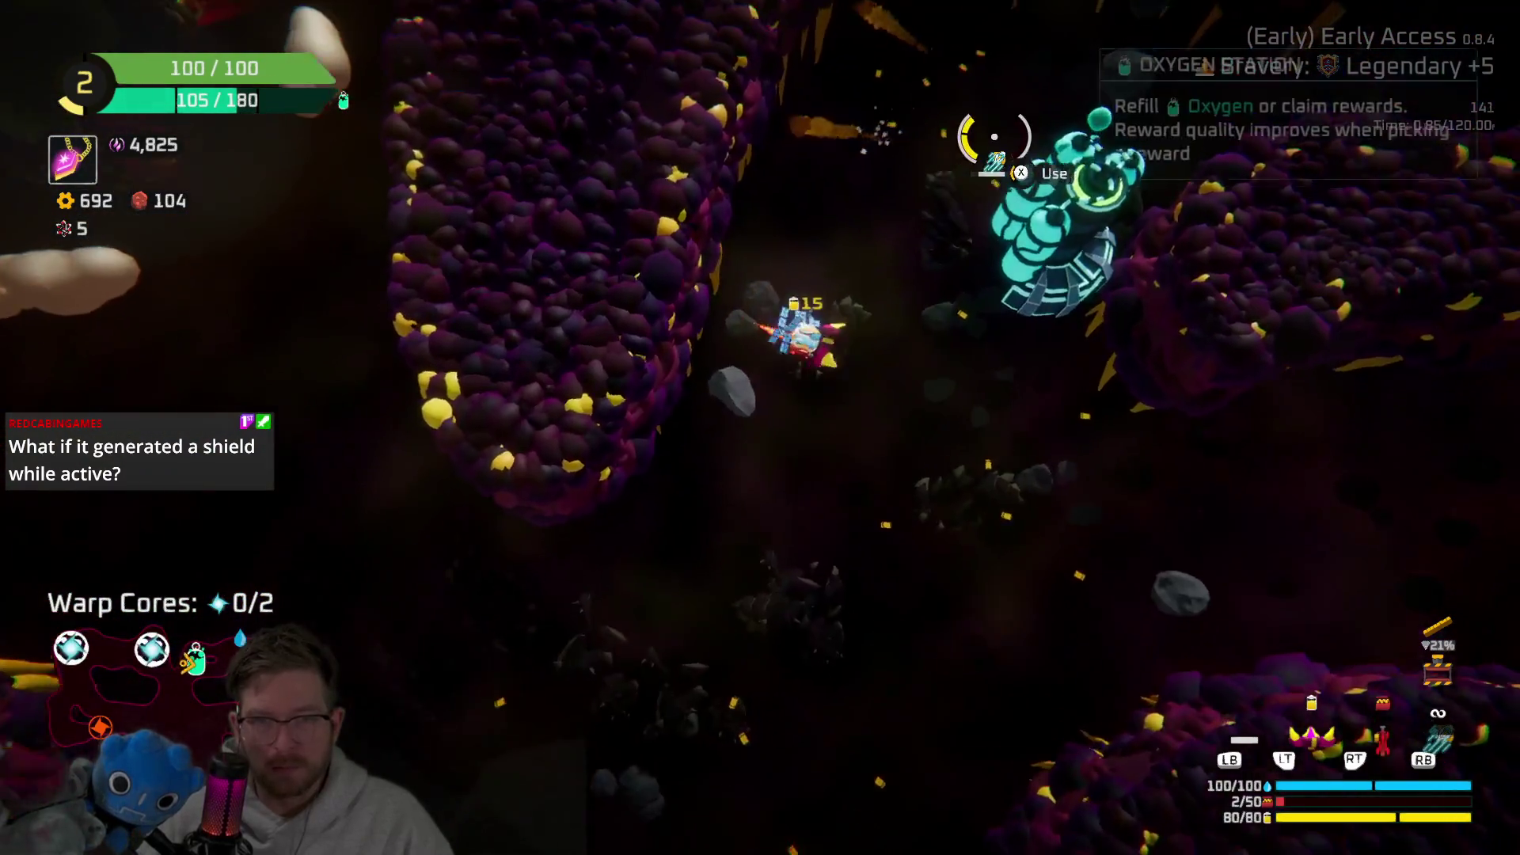
pyautogui.press('e')
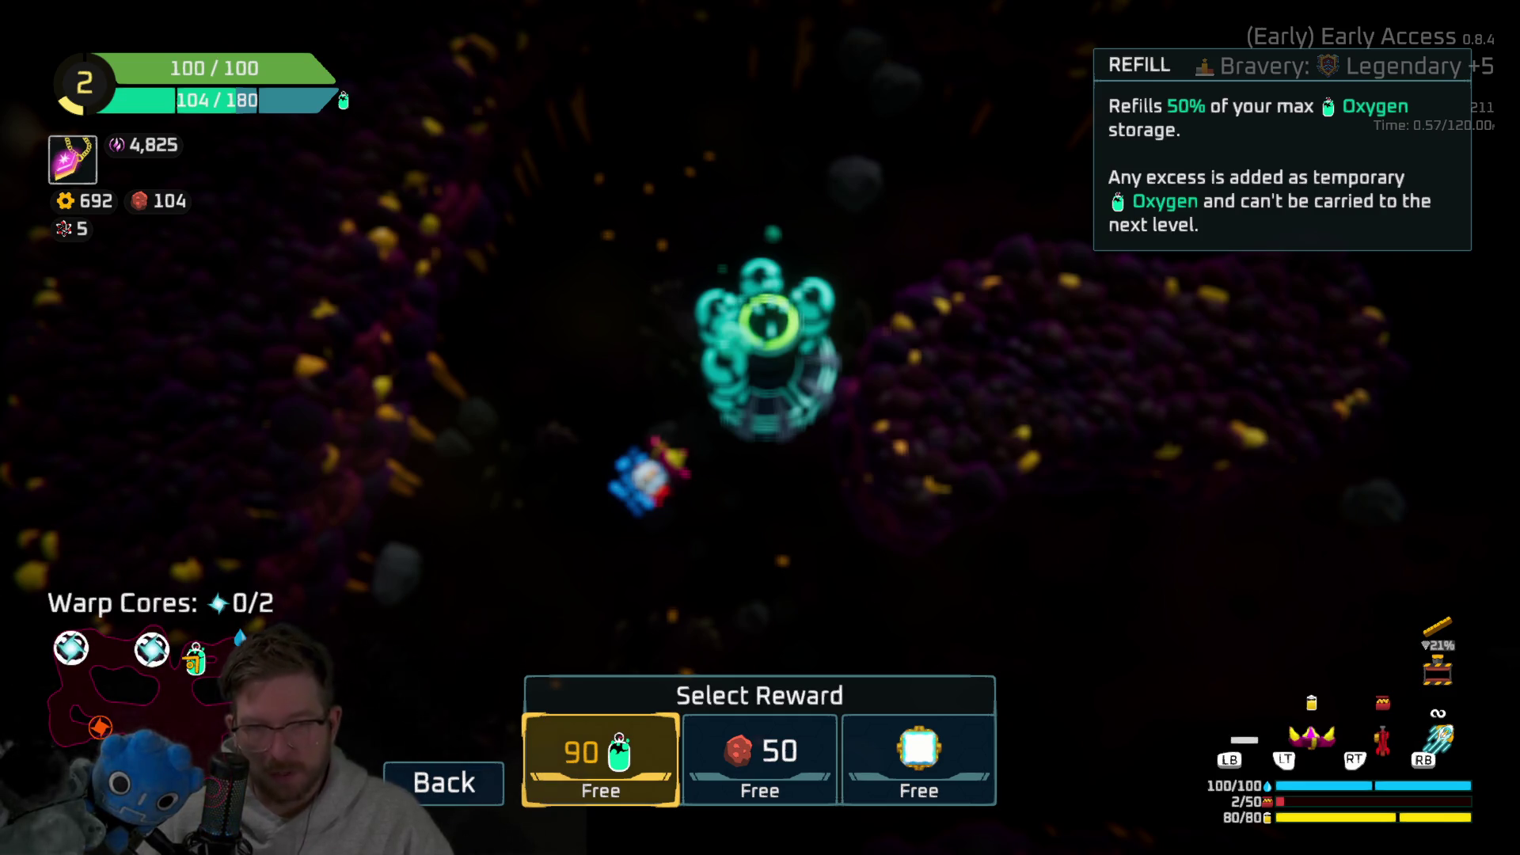
# Step: Take the ship part reward and attach it below the cockpit
pyautogui.press('e')
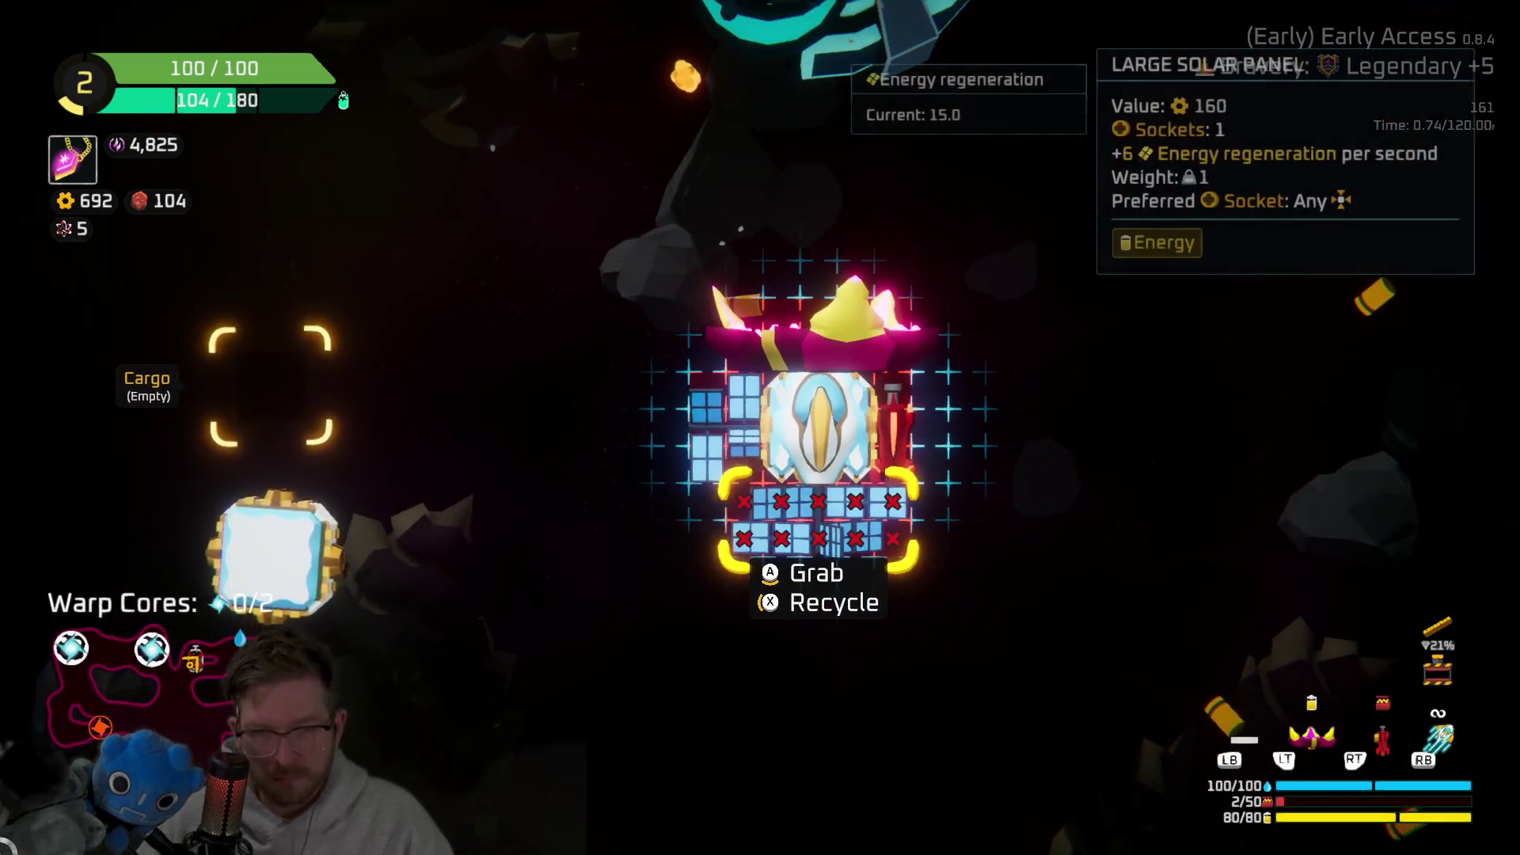
pyautogui.press('e')
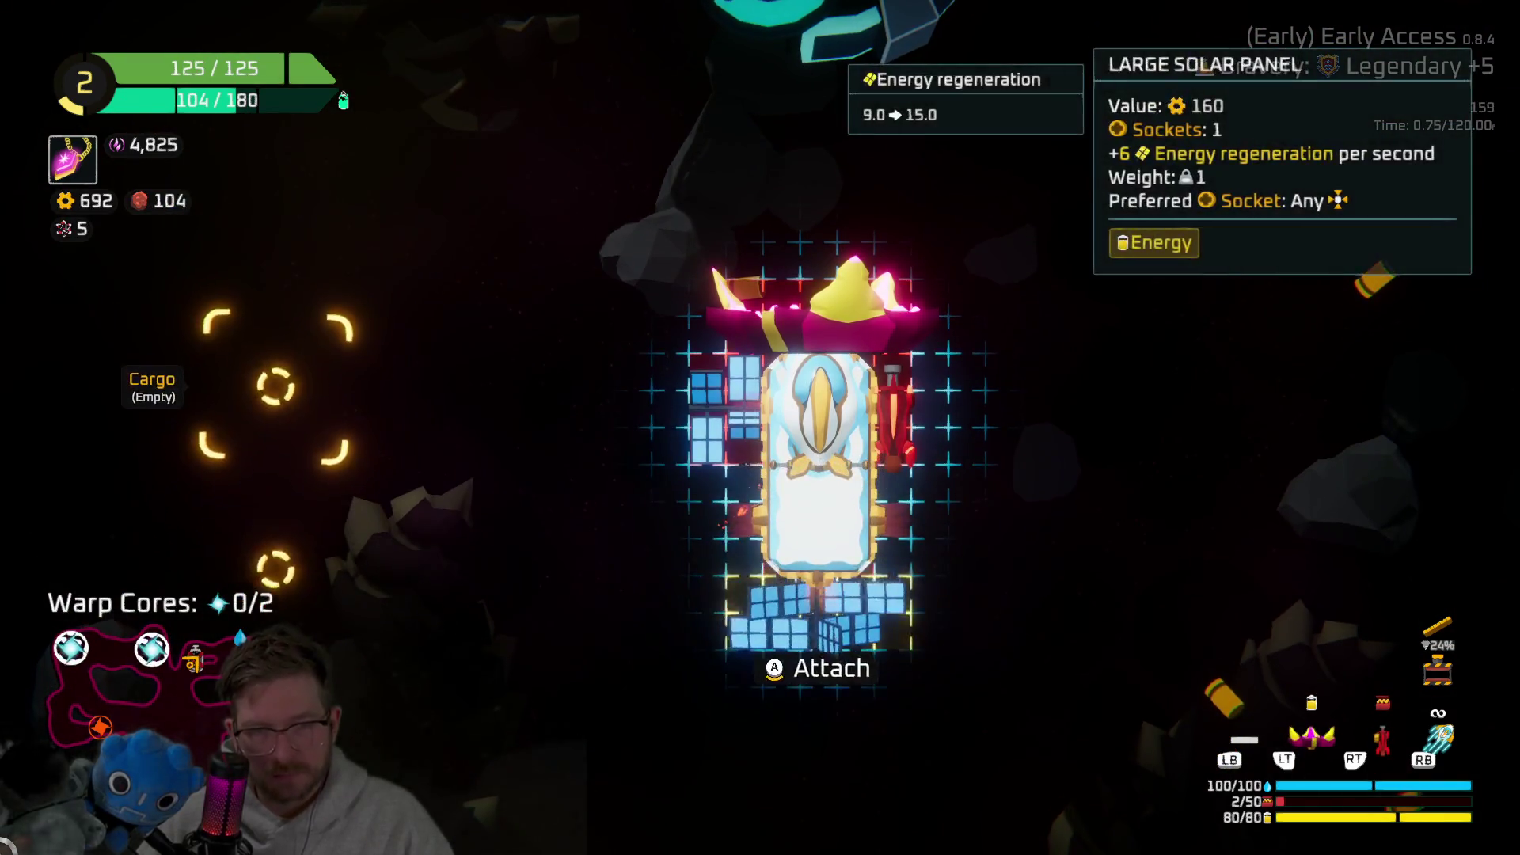
pyautogui.press('Escape')
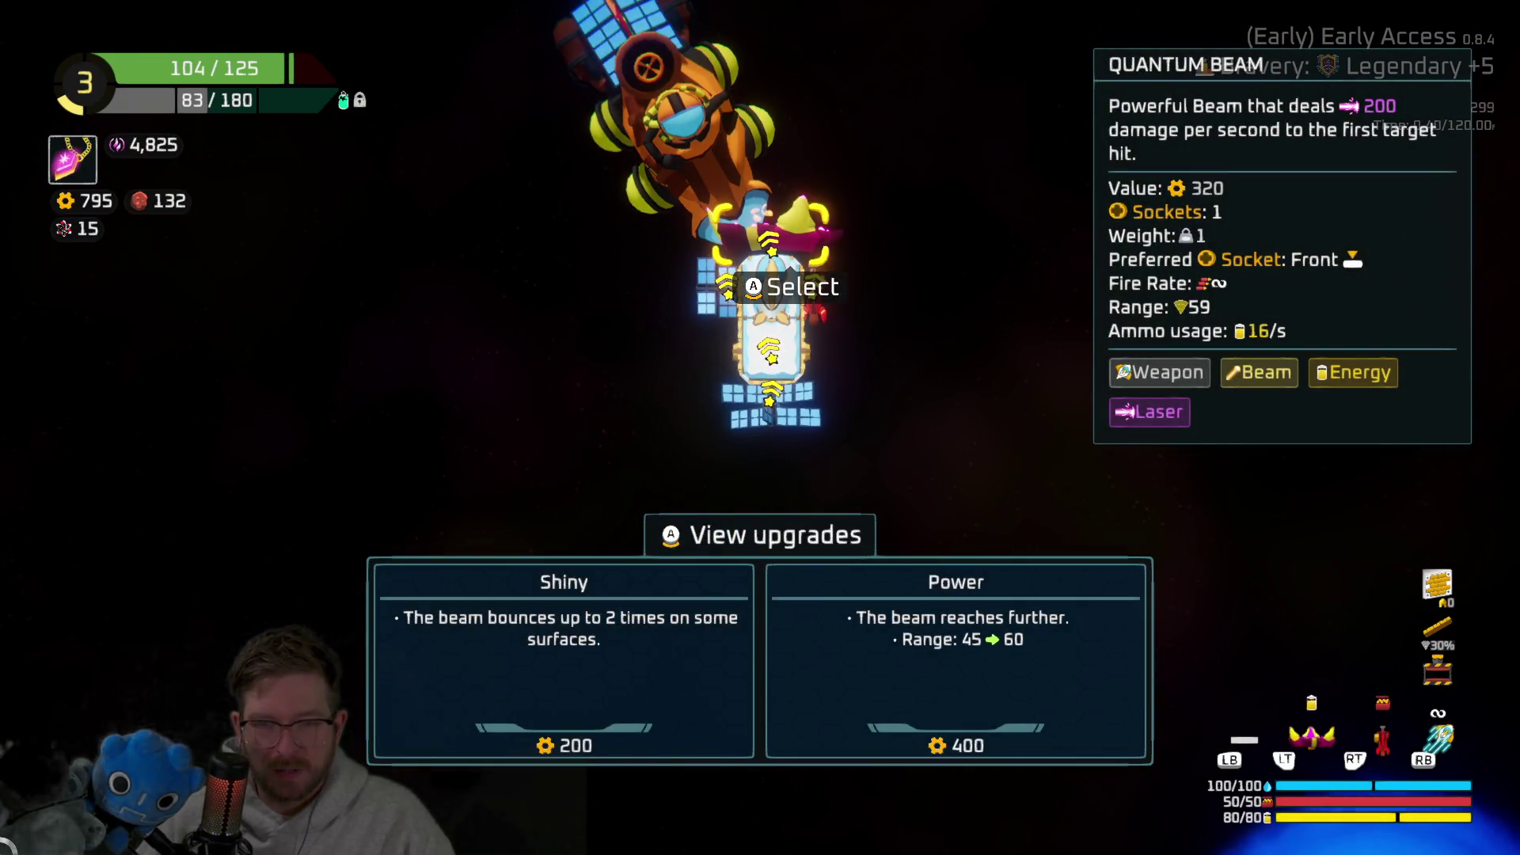
# Step: Buy the Gatling gun upgrade for the rifle at the Refiner
pyautogui.press('Right')
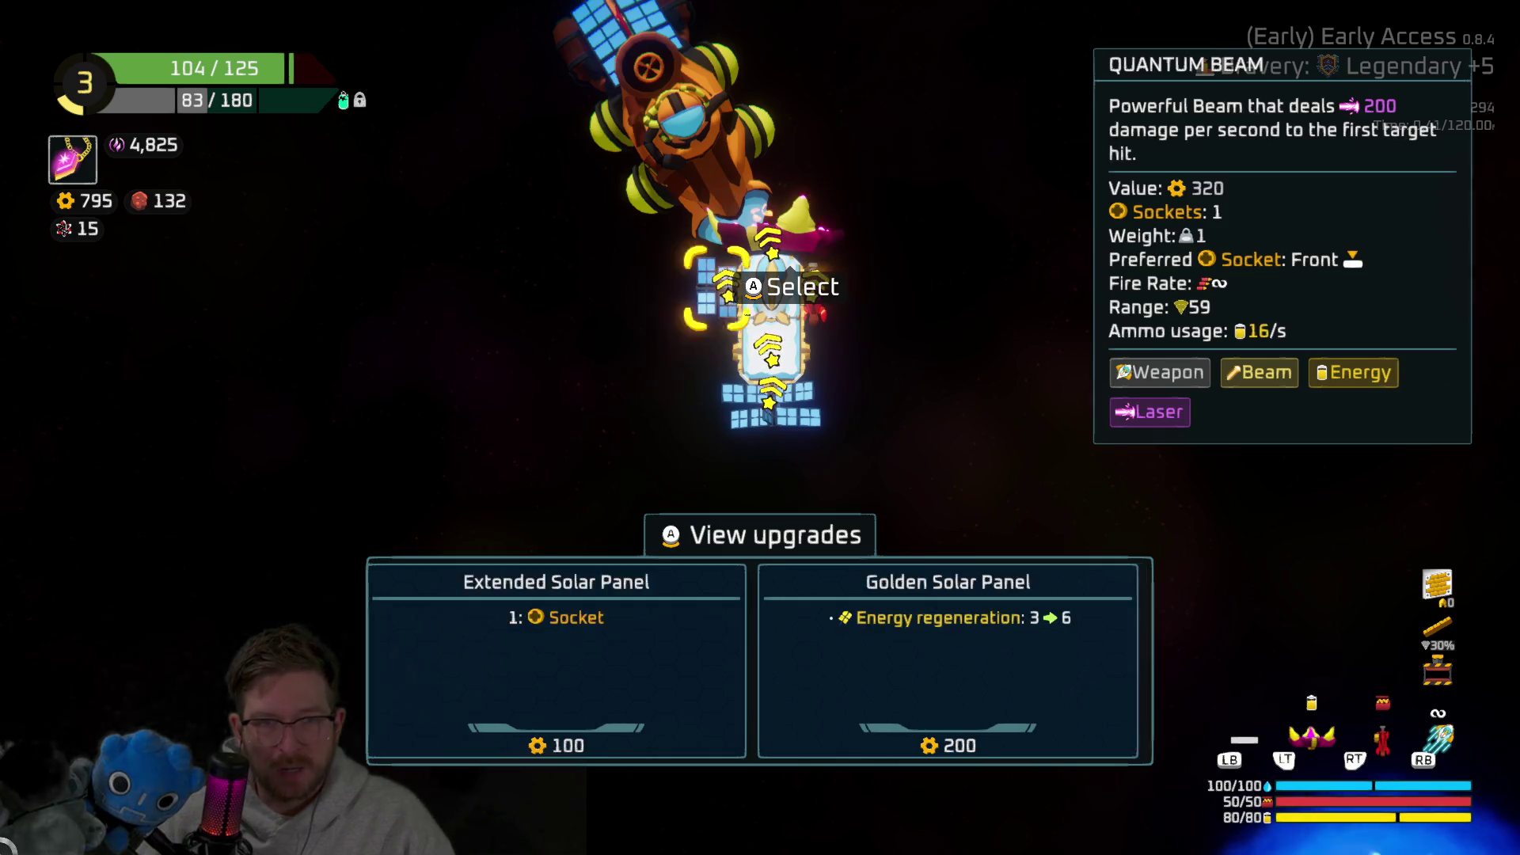
pyautogui.press('Right')
pyautogui.press('Return')
pyautogui.press('Right')
pyautogui.press('Left')
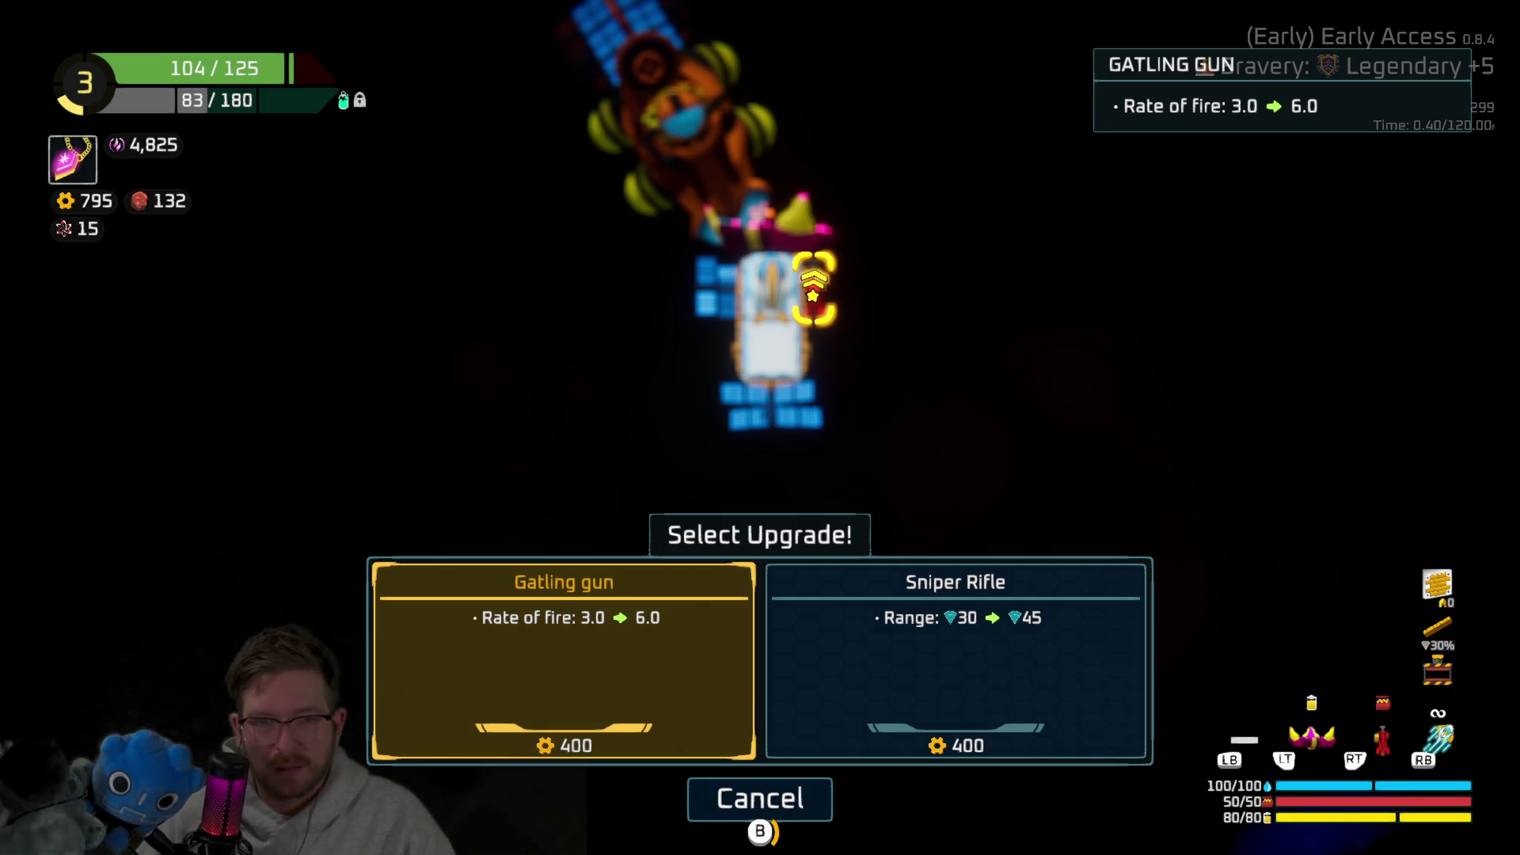
pyautogui.press('Return')
pyautogui.press('Escape')
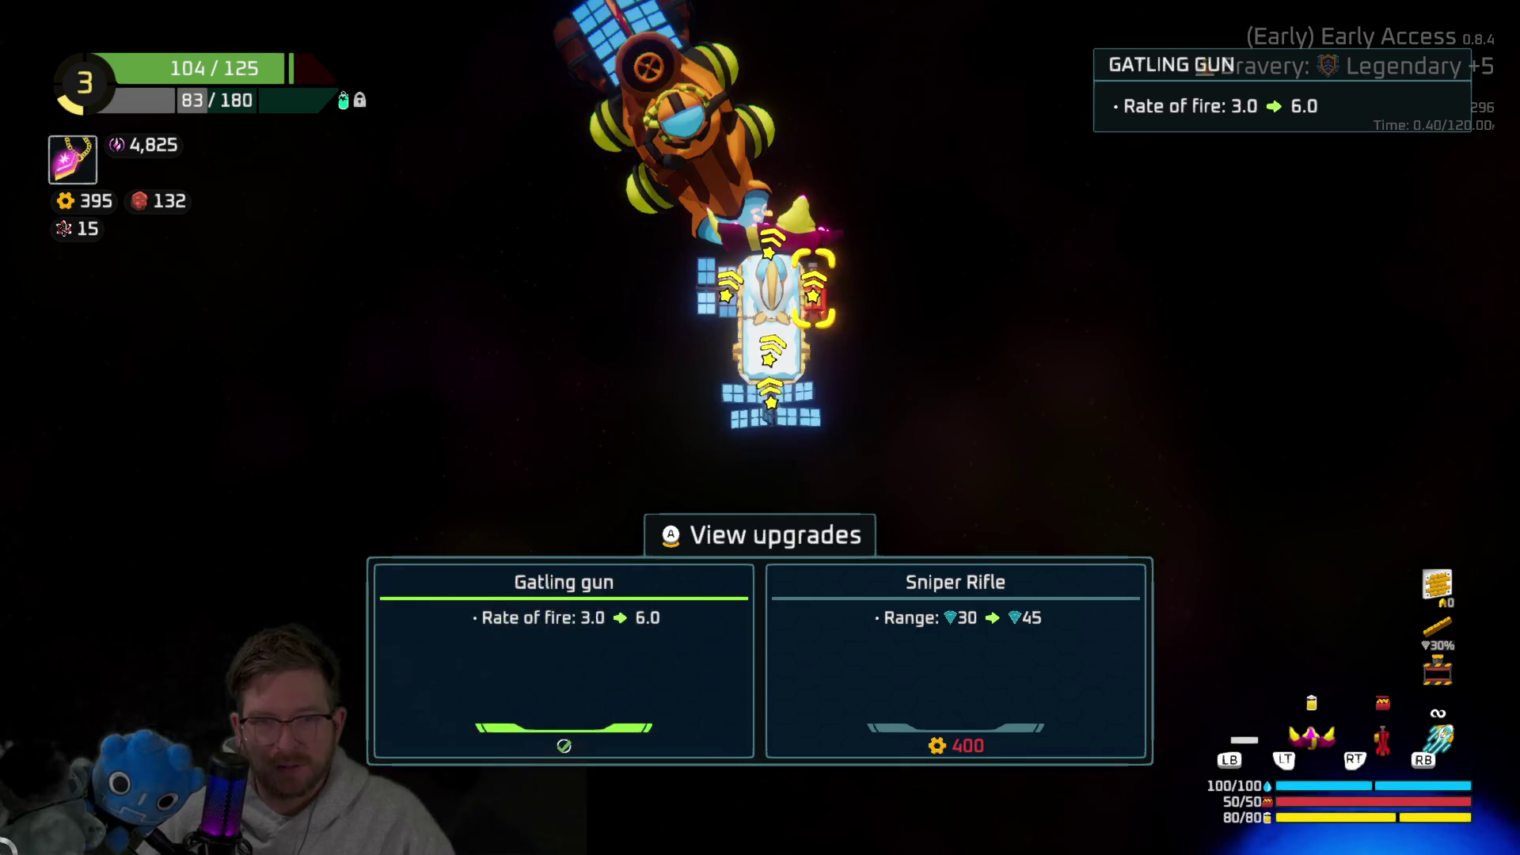
# Step: Inspect upgrades for the ship body, Quantum Beam and solar panels
pyautogui.press('Left')
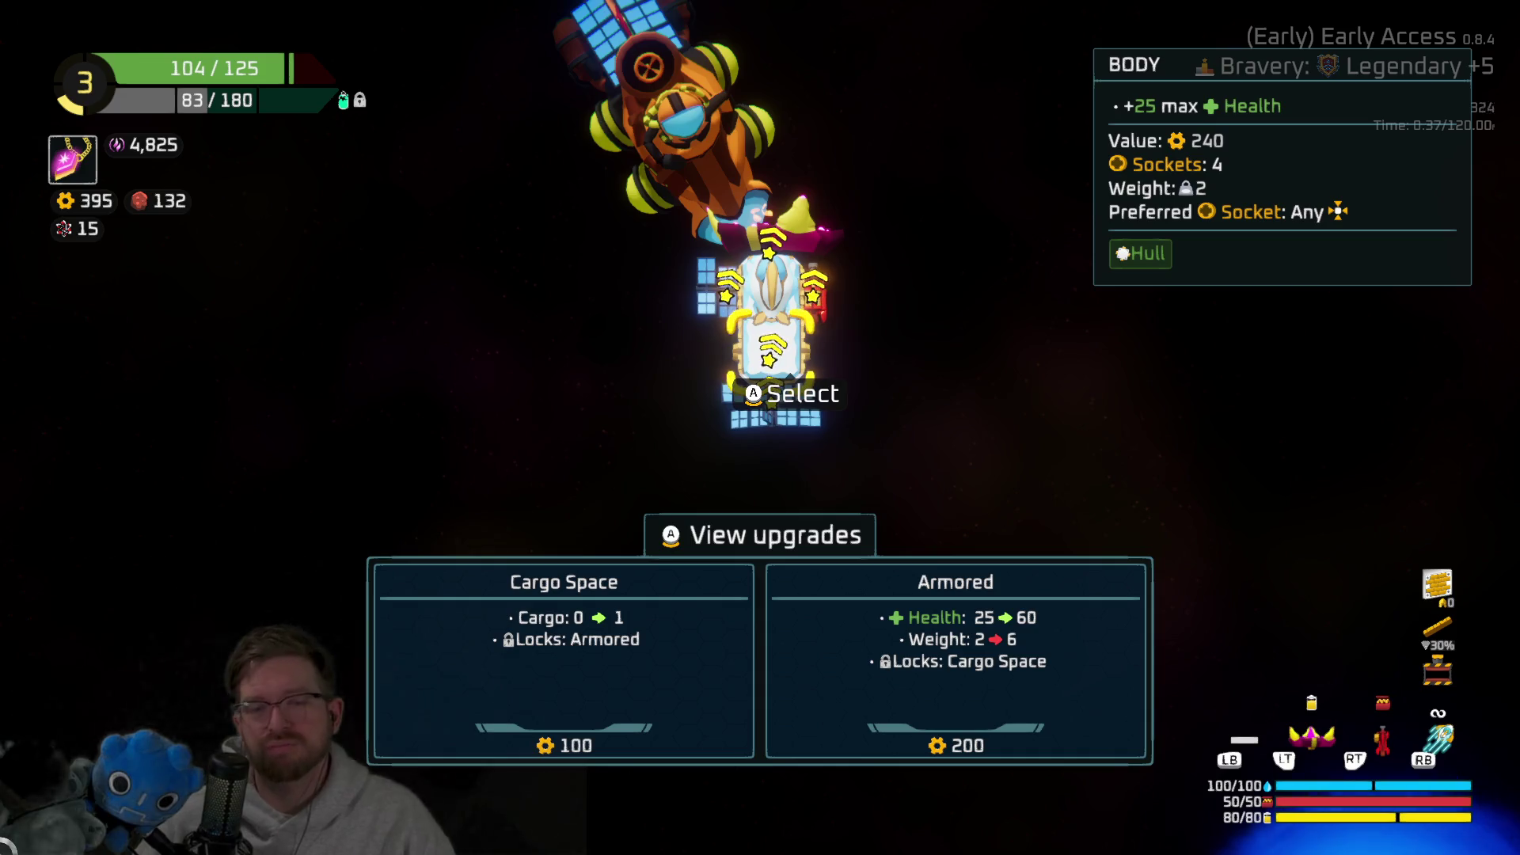
pyautogui.press('Up')
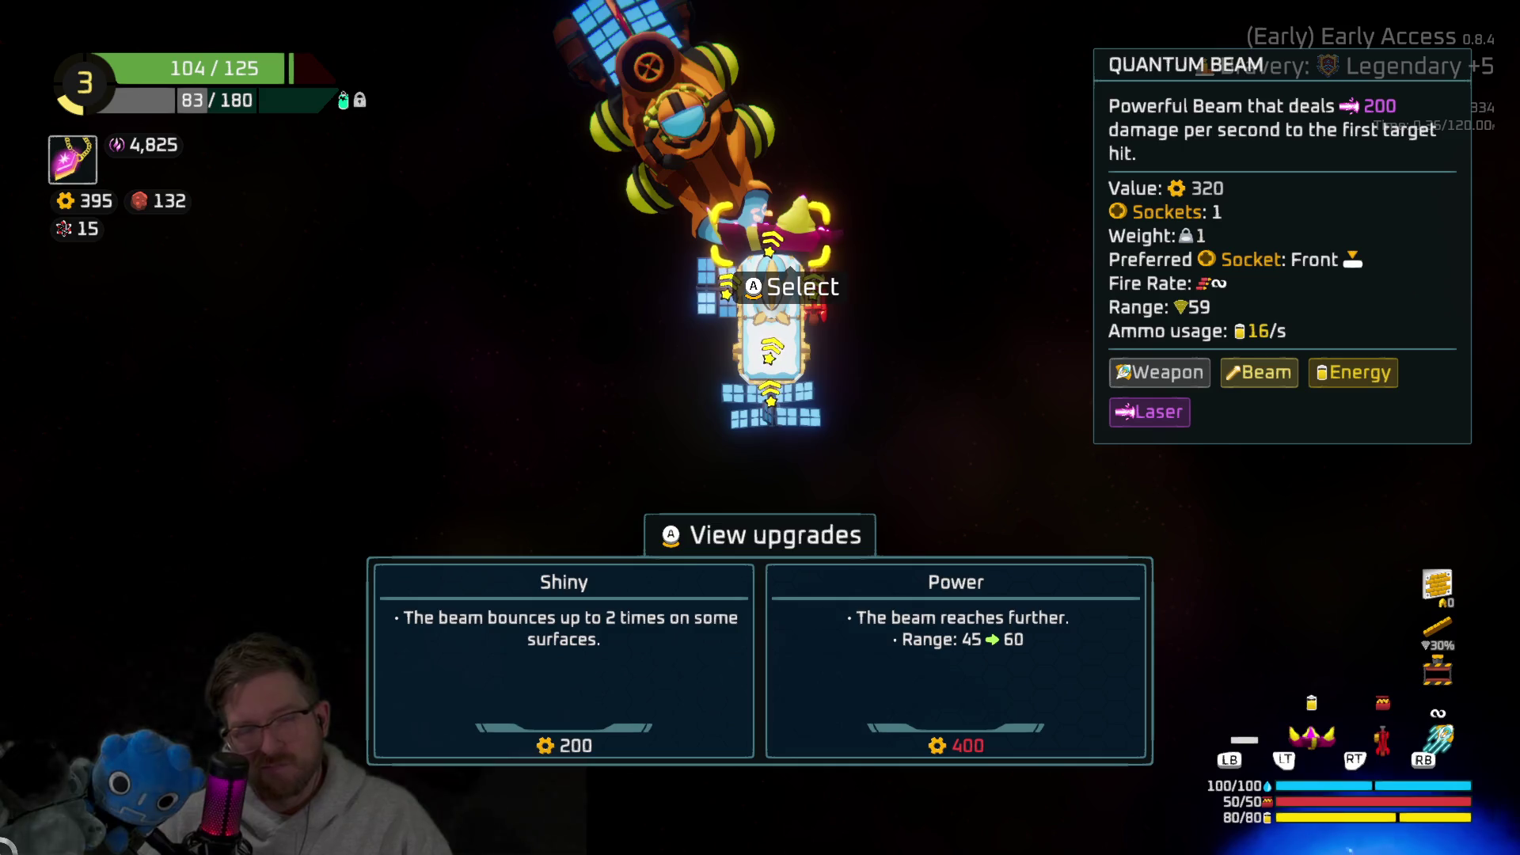
pyautogui.press('Left')
pyautogui.press('Return')
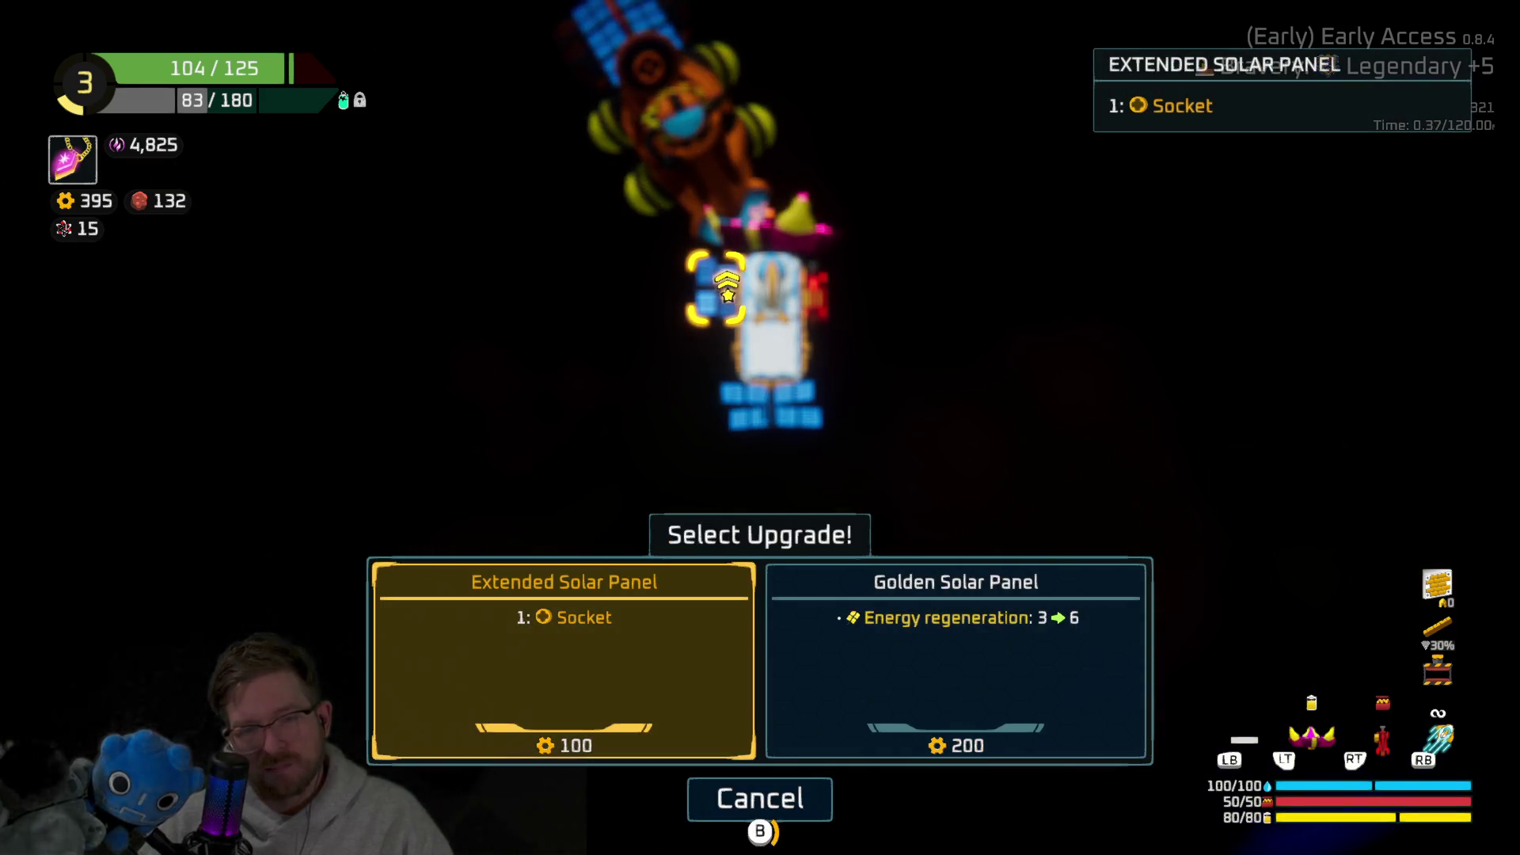
pyautogui.press('Escape')
pyautogui.press('Right')
pyautogui.press('Down')
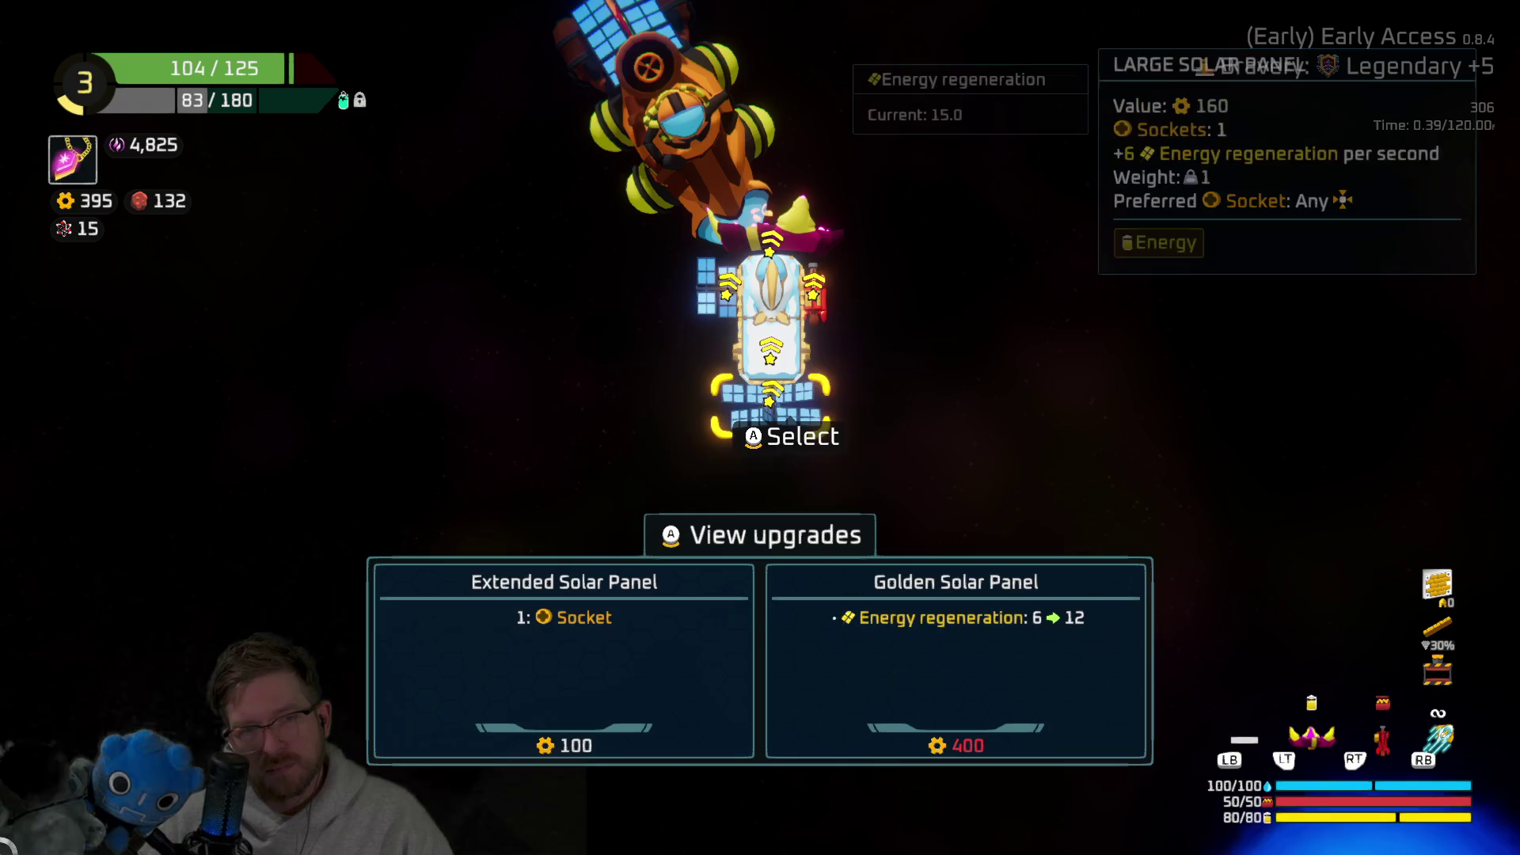
pyautogui.press('Up')
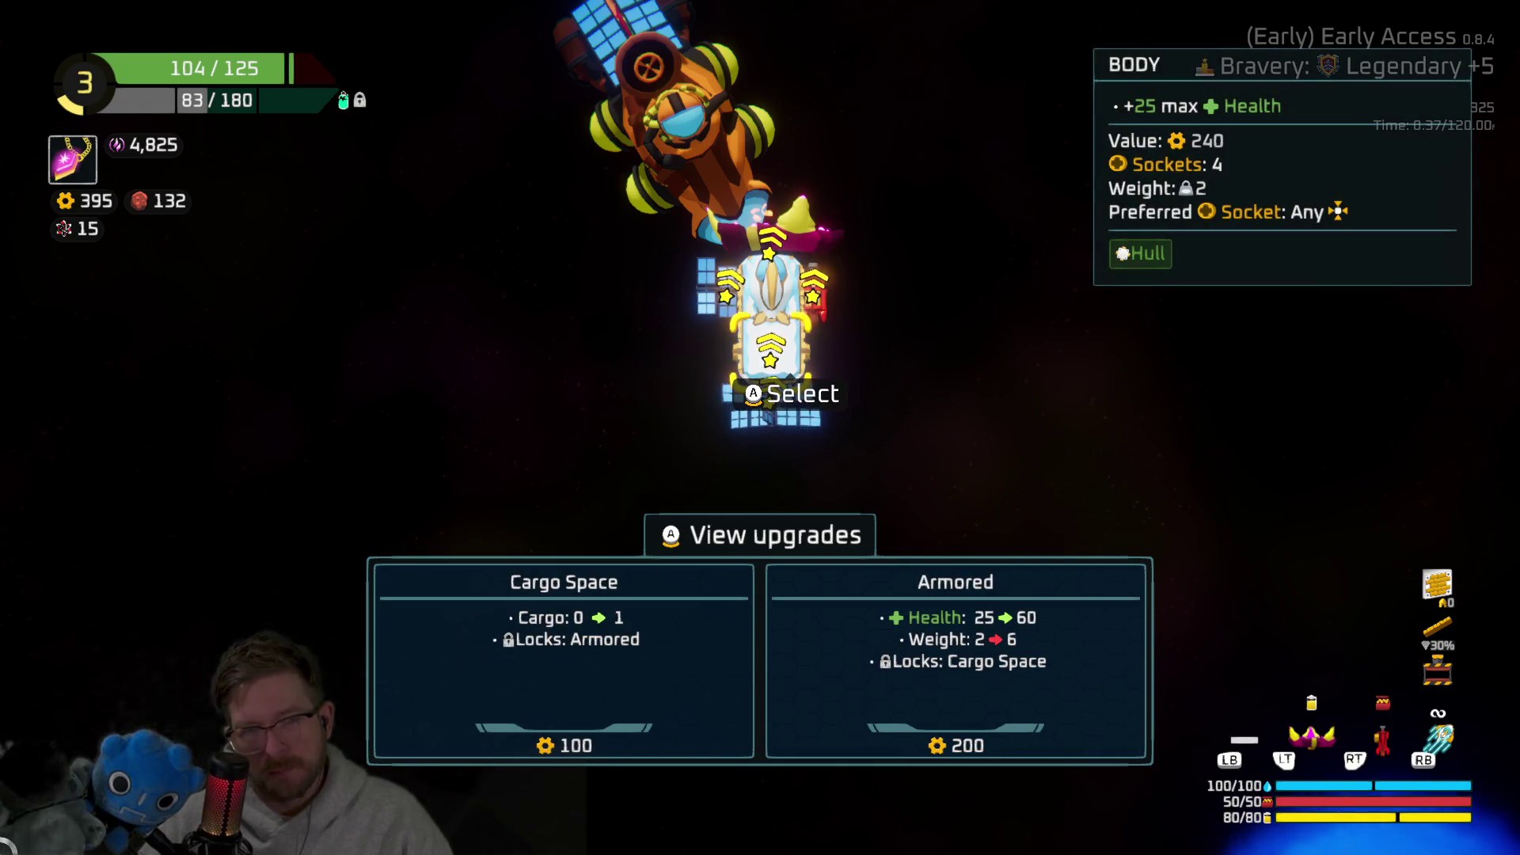
# Step: Recycle the extra body part for scrap and reattach the loose solar panel
pyautogui.press('Escape')
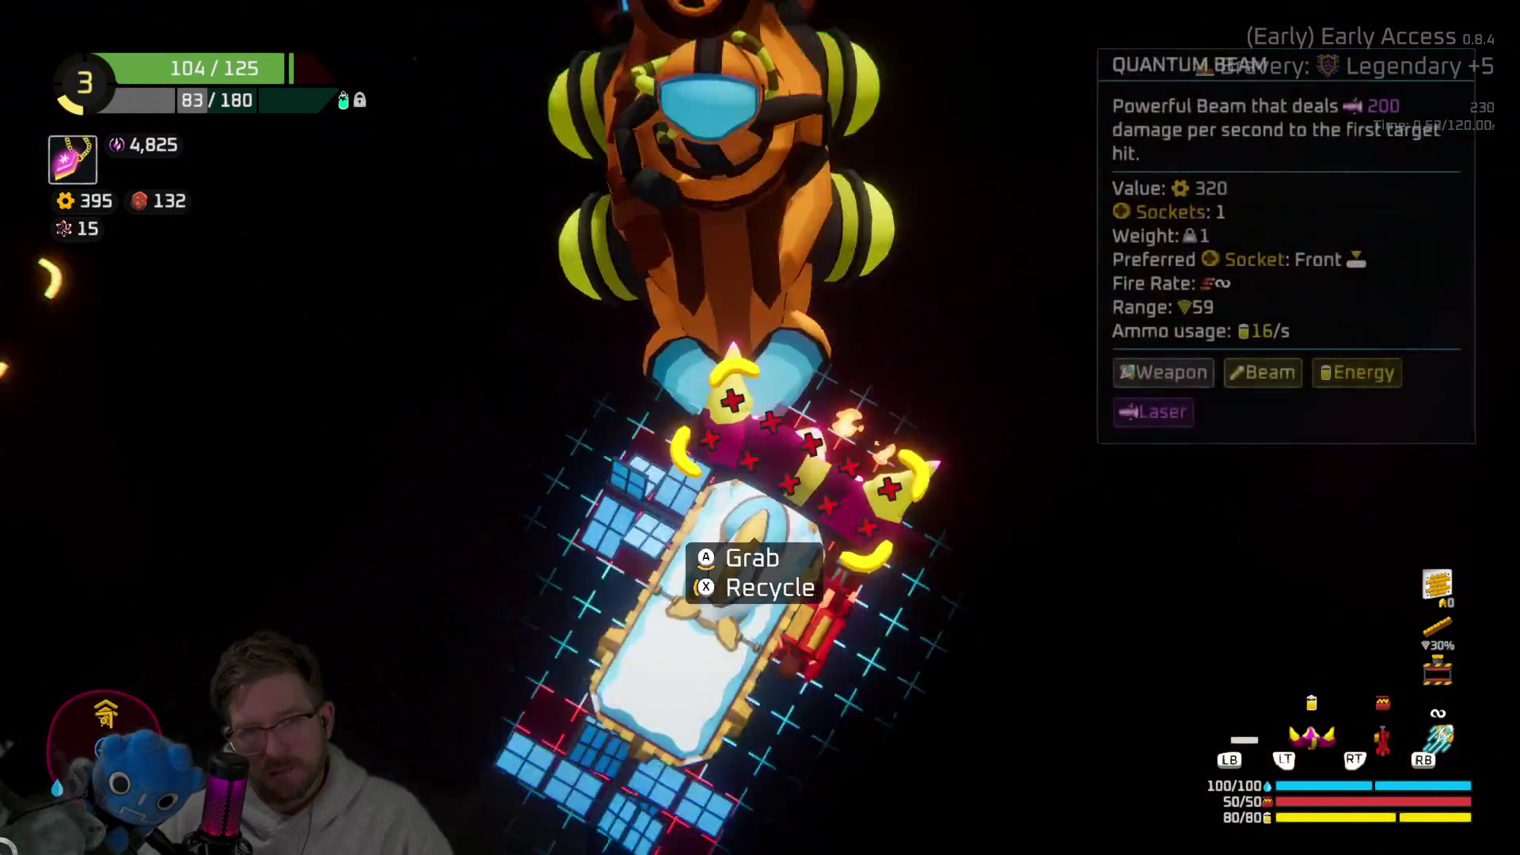
pyautogui.press('Down')
pyautogui.press('Down')
pyautogui.press('Up')
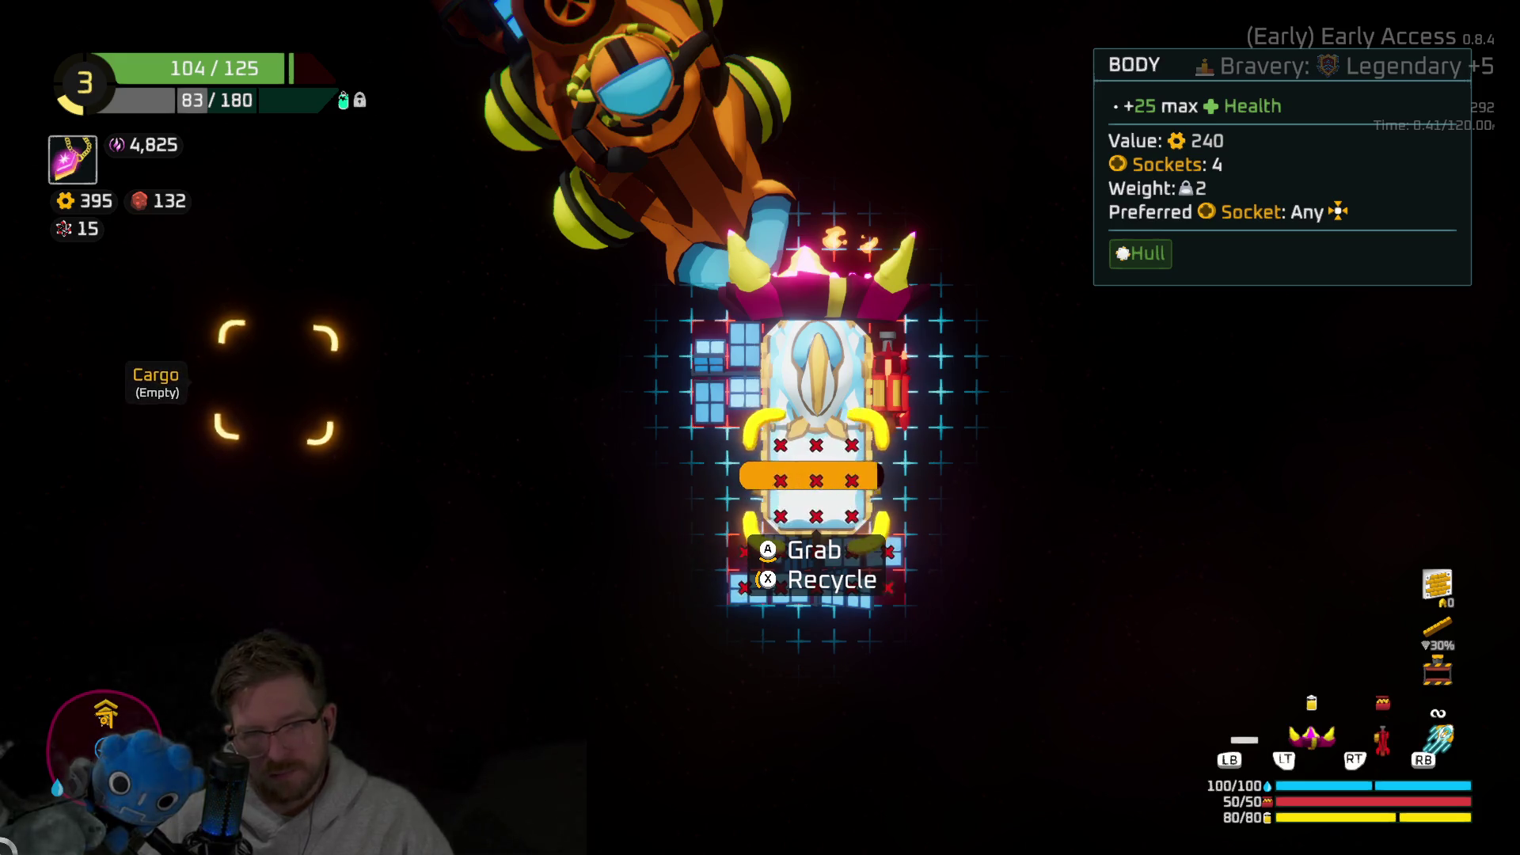
pyautogui.press('x')
pyautogui.press('a')
pyautogui.press('Escape')
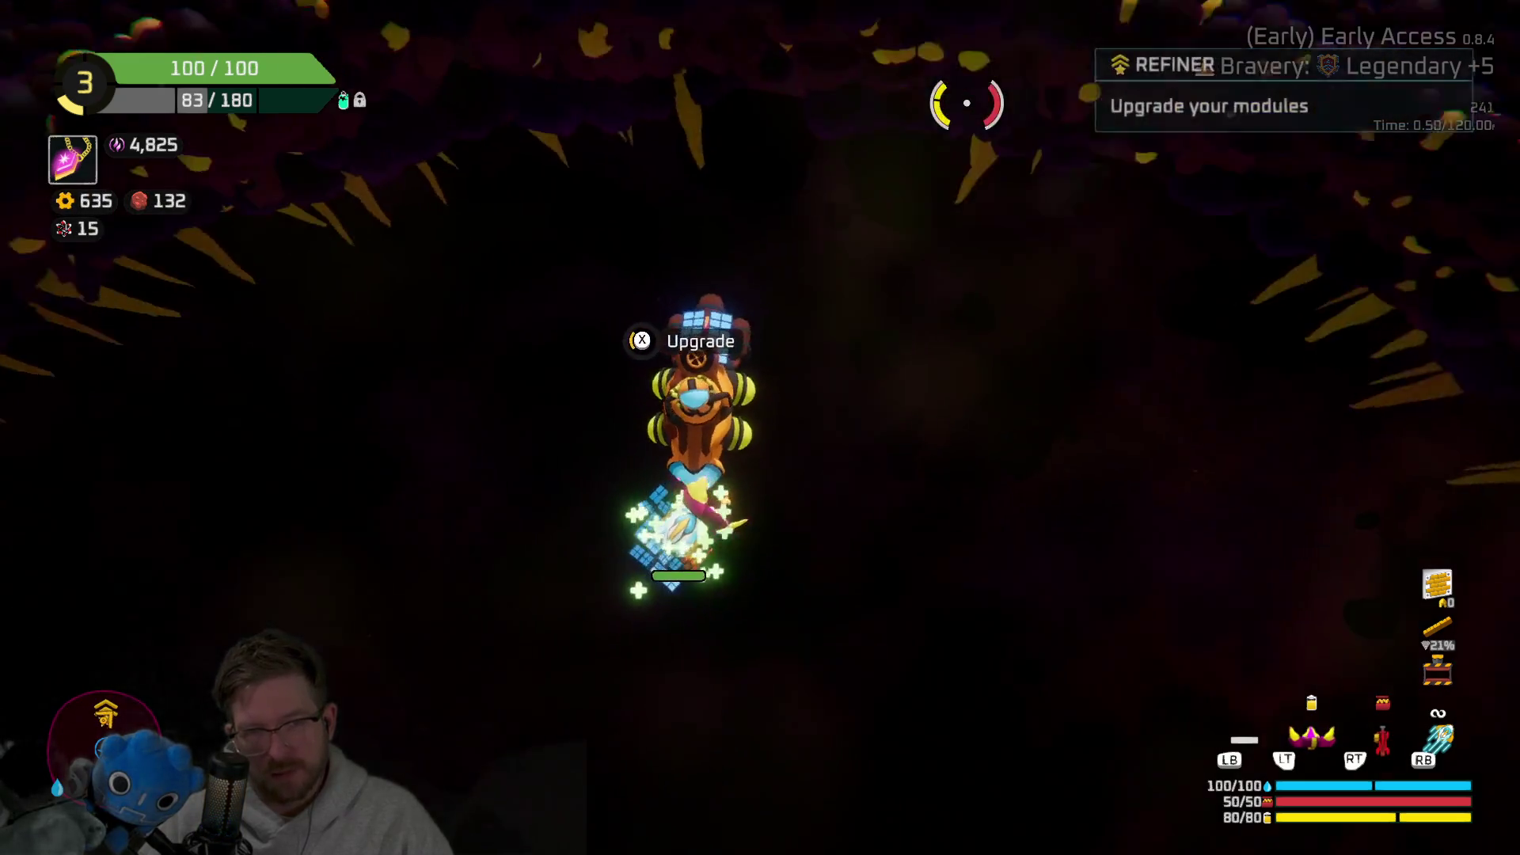
# Step: Buy the Sniper Rifle upgrade at the Refiner, then warp and start the Boss Battle
pyautogui.press('x')
pyautogui.press('Right')
pyautogui.press('a')
pyautogui.press('Right')
pyautogui.press('a')
pyautogui.press('Escape')
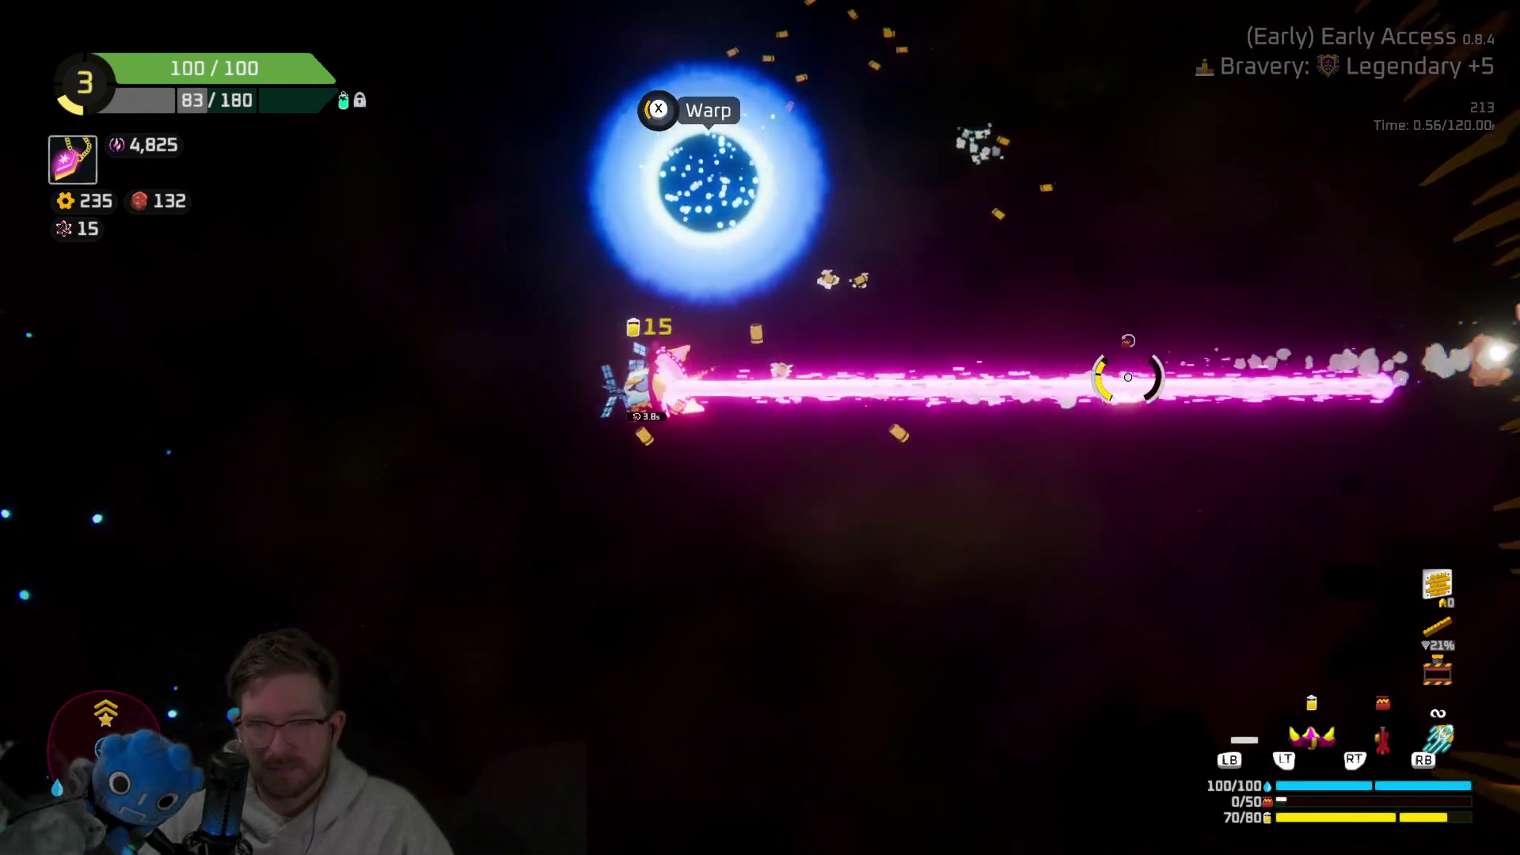
pyautogui.press('x')
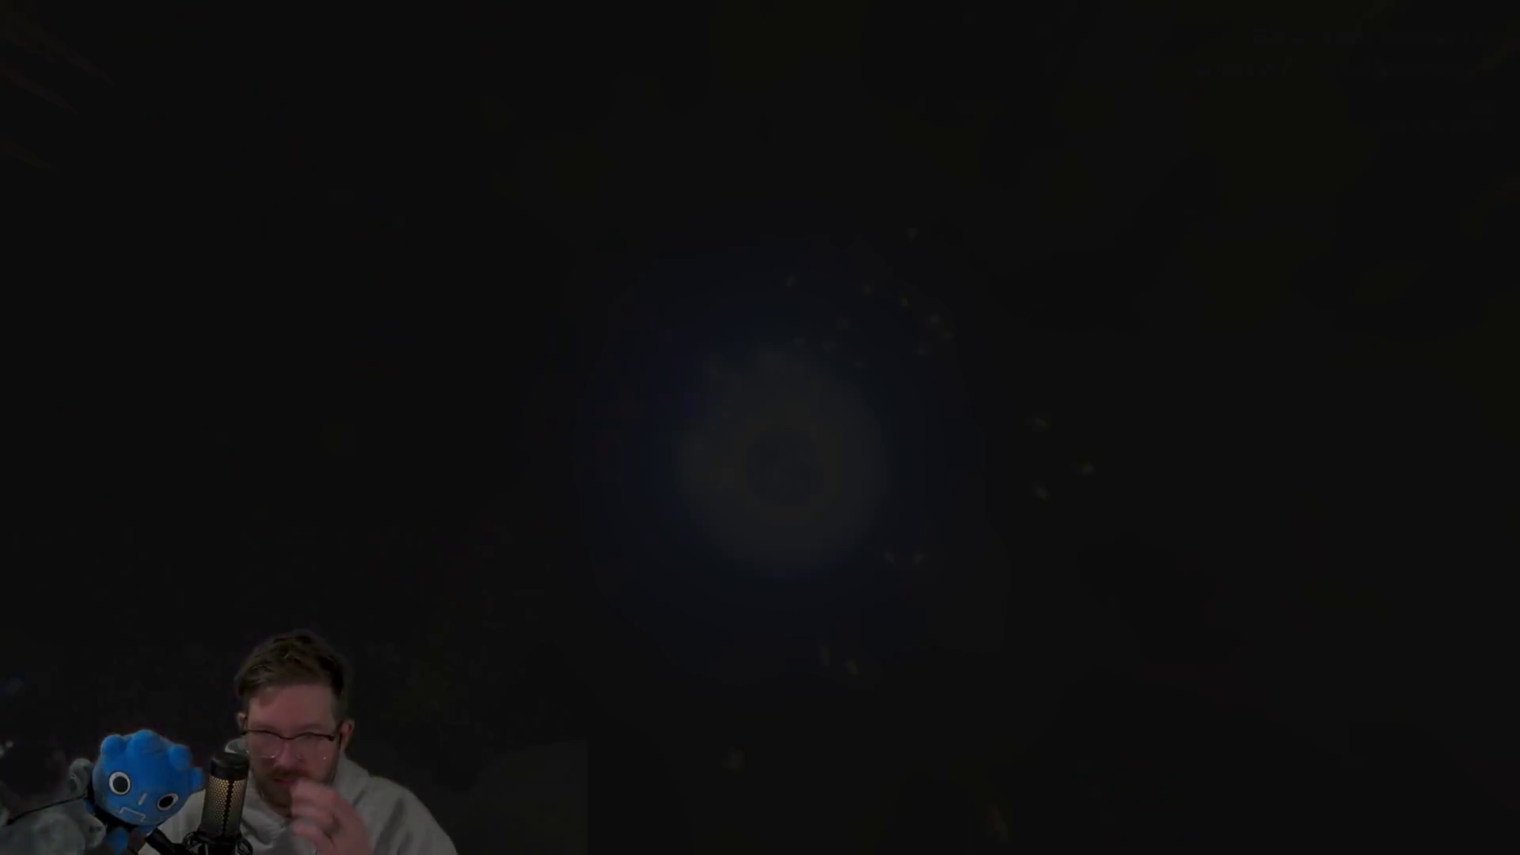
pyautogui.press('Return')
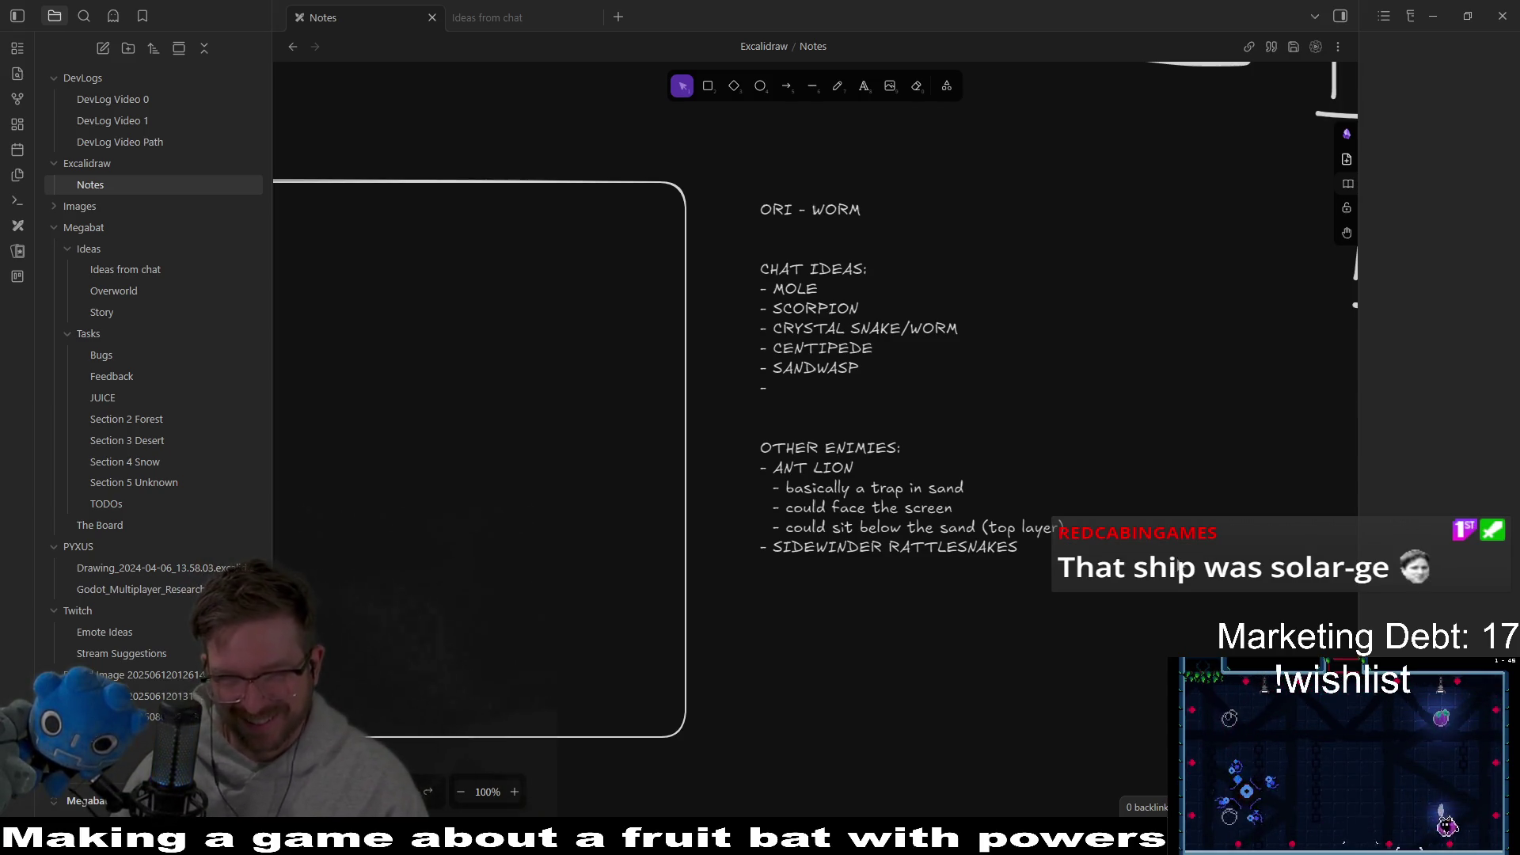
pyautogui.click(1042, 587)
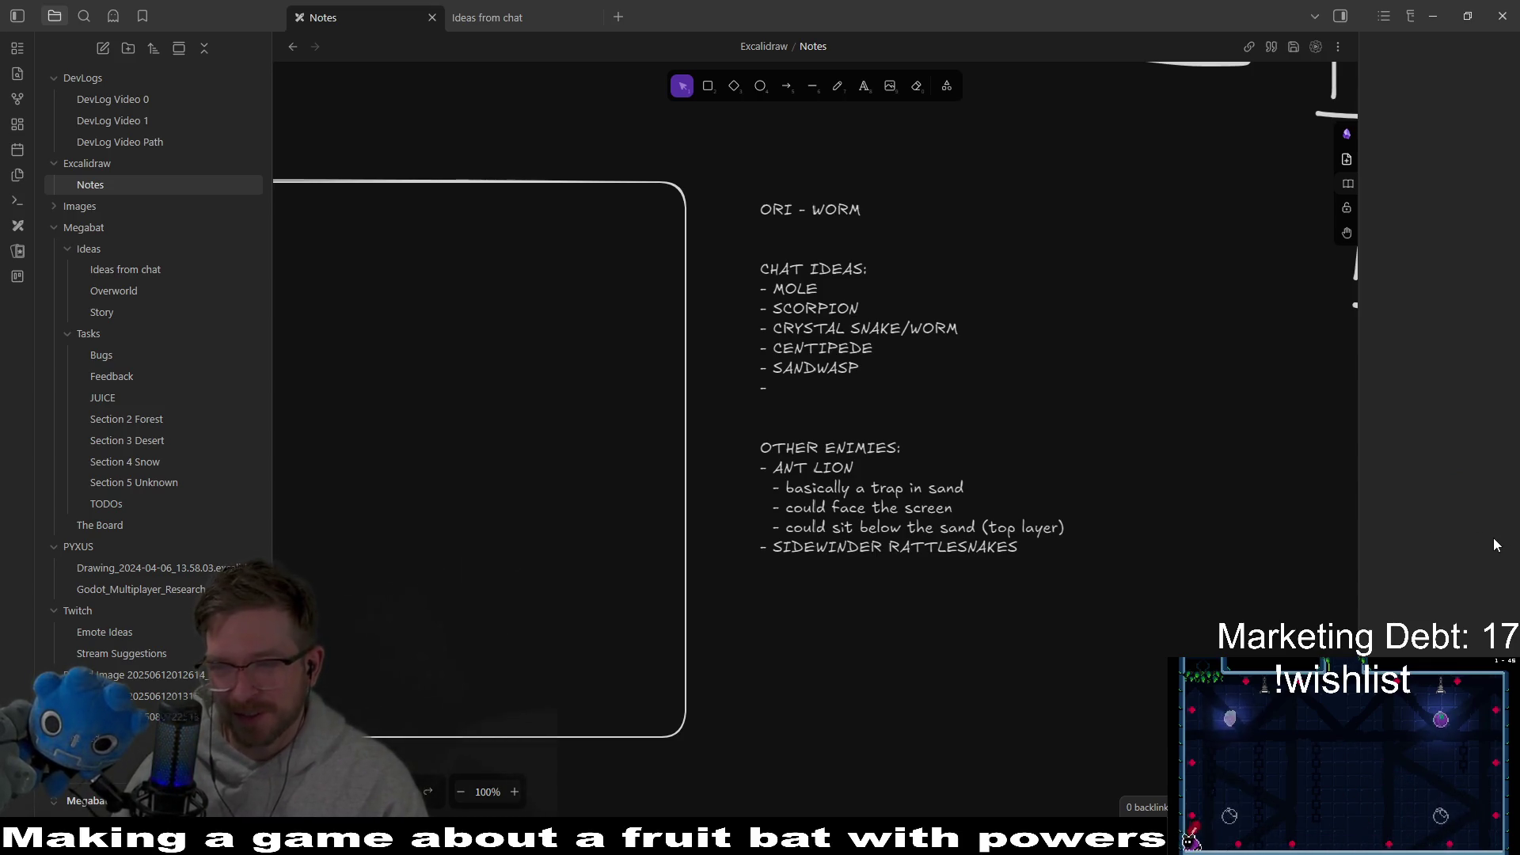
pyautogui.scroll(-1, 891, 434)
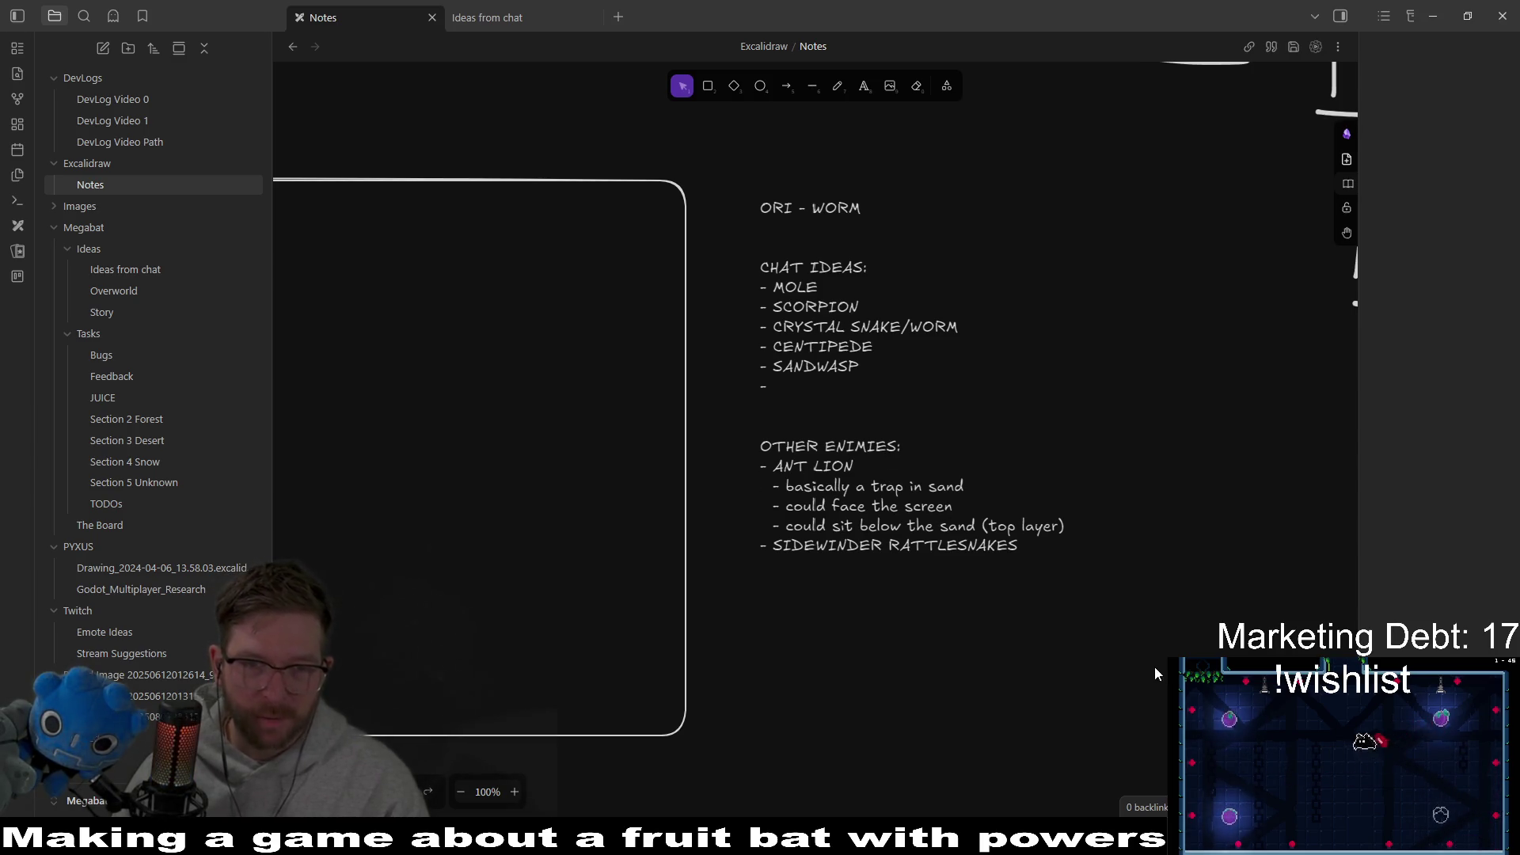
pyautogui.click(877, 347)
pyautogui.doubleClick(877, 347)
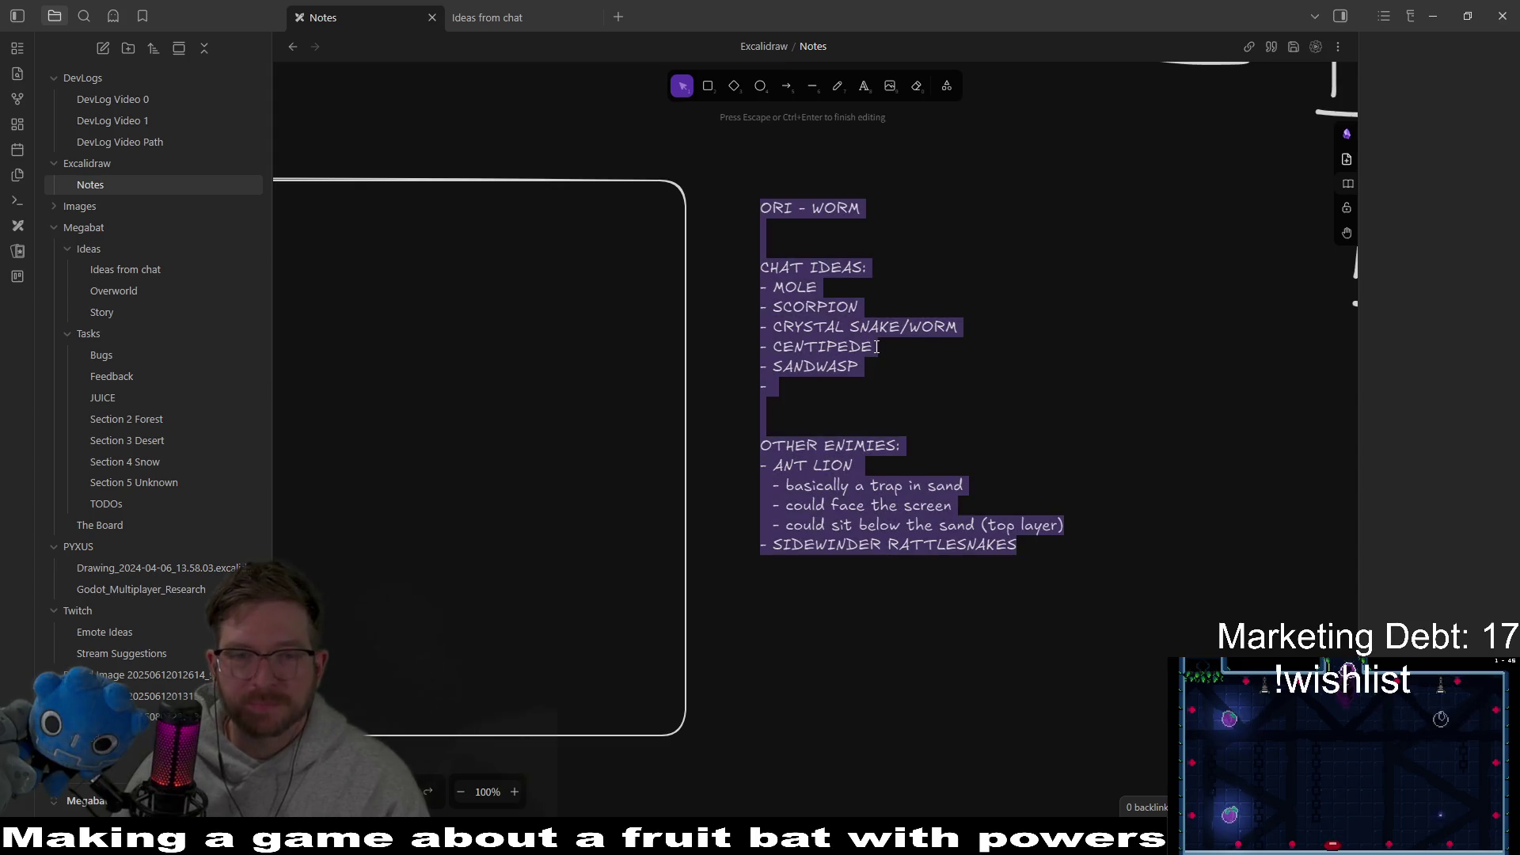
pyautogui.click(876, 347)
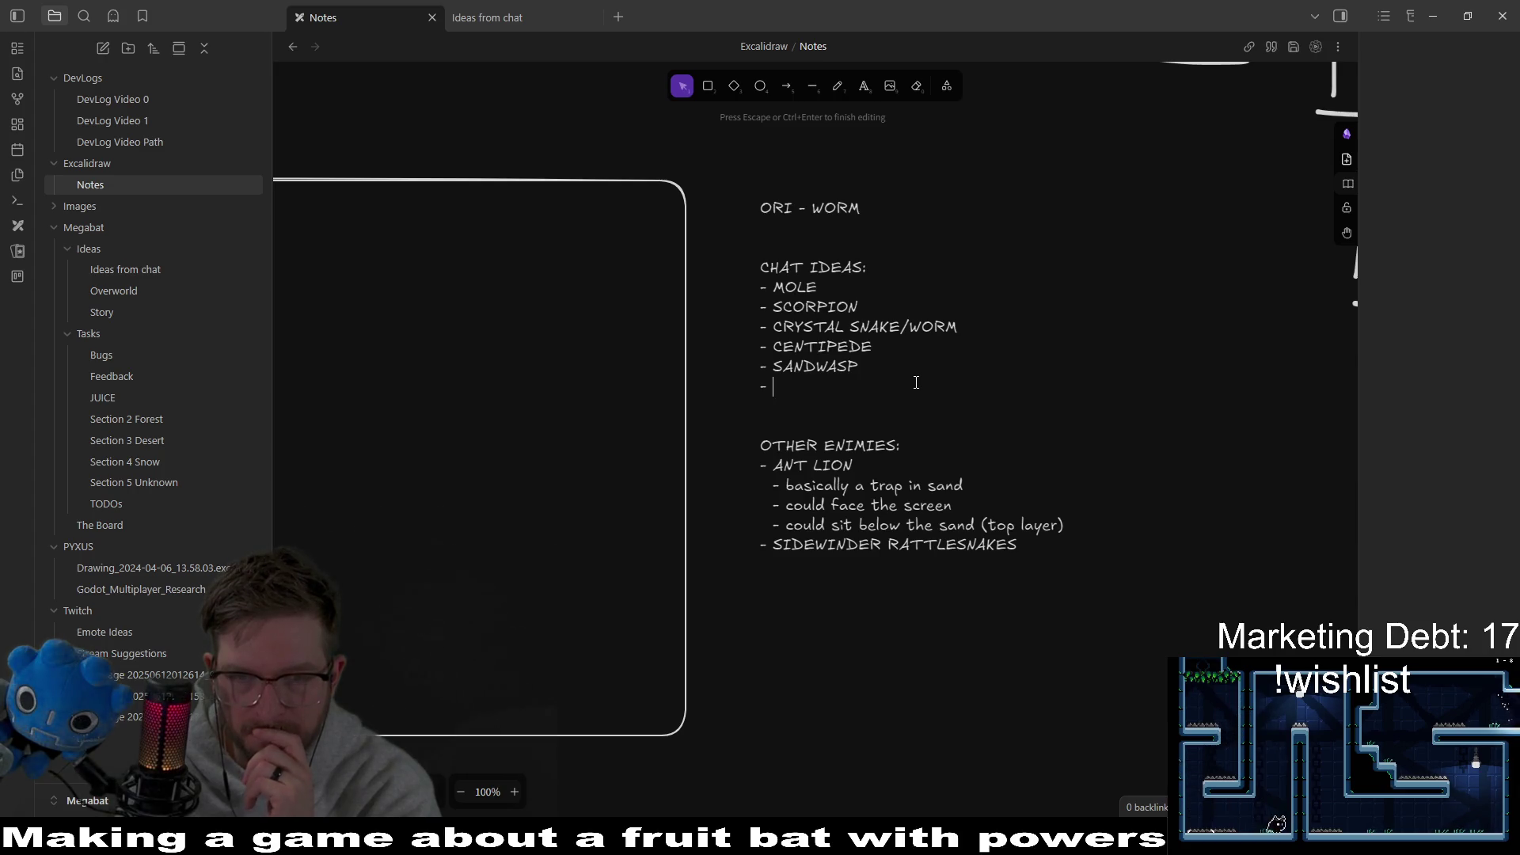
pyautogui.press('Escape')
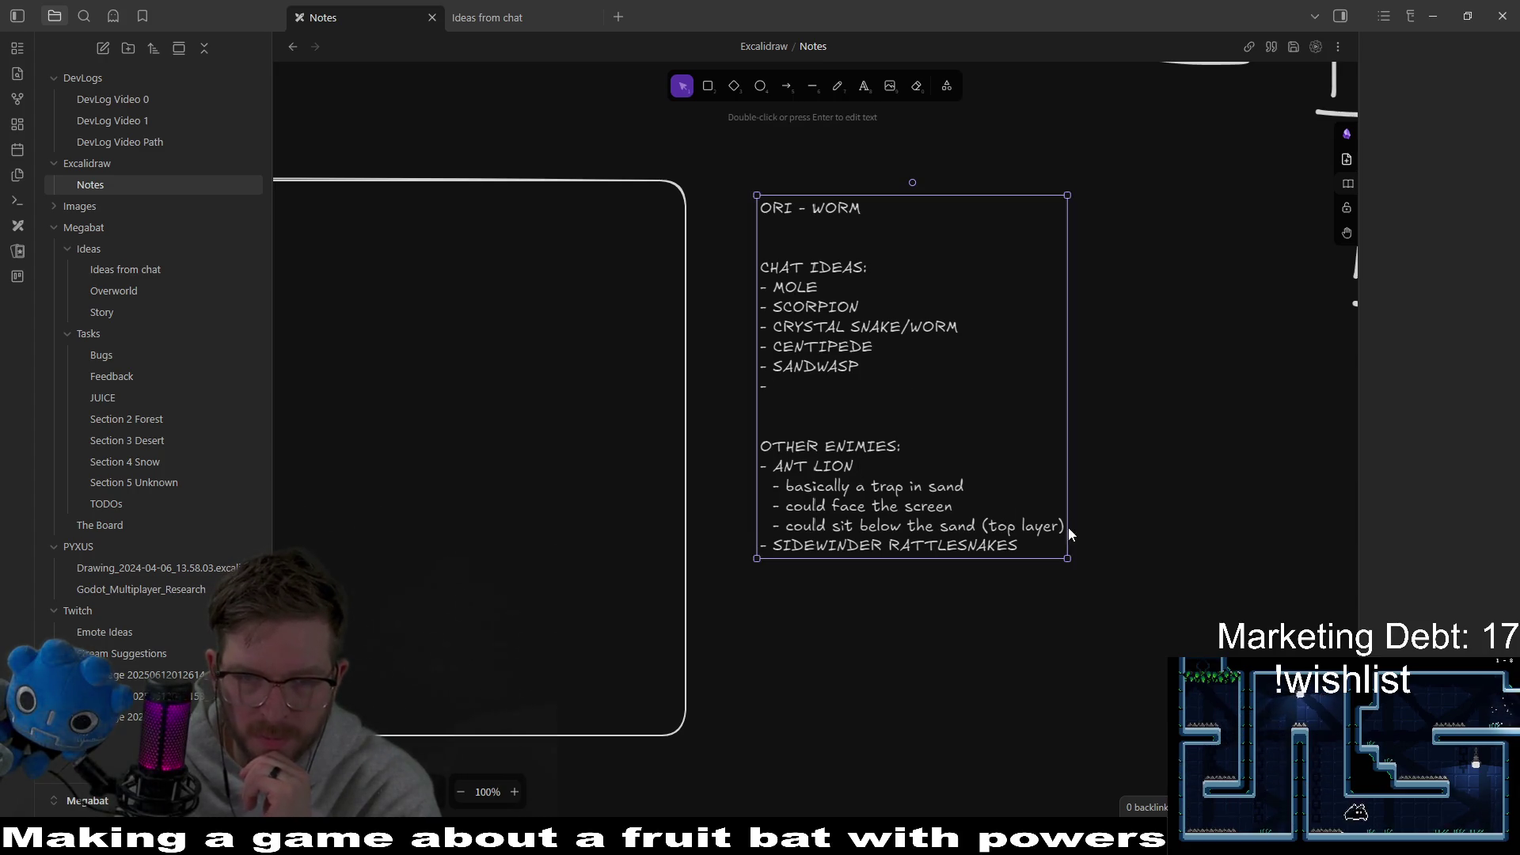
# Step: Finish the 'try to suck you in?' line under ANT LION and start an empty dash bullet below it
pyautogui.press('Return')
pyautogui.click(965, 510)
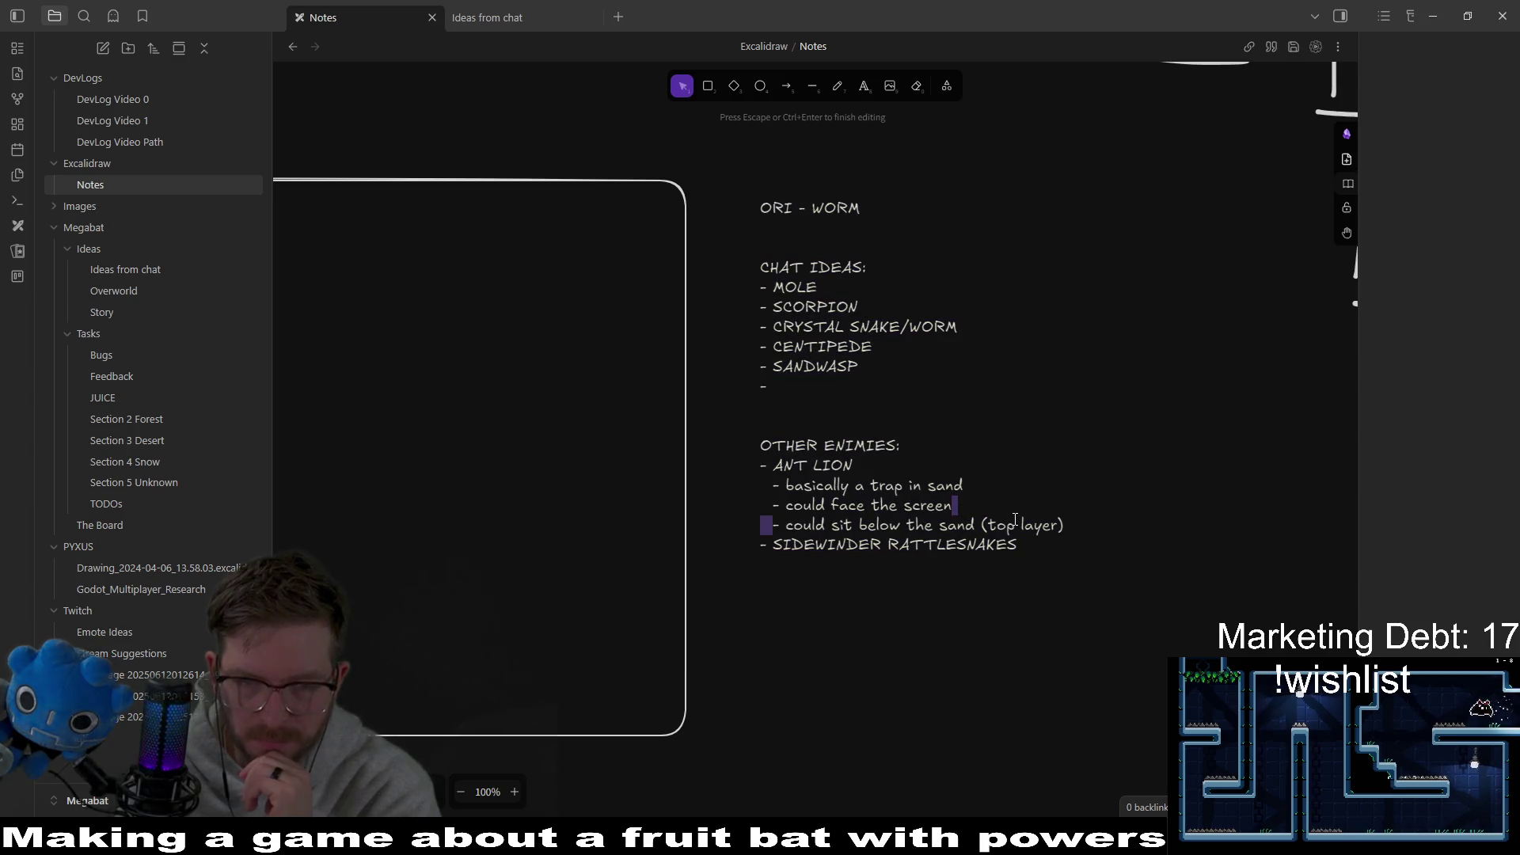
pyautogui.press('Return')
pyautogui.write('- try to suck you')
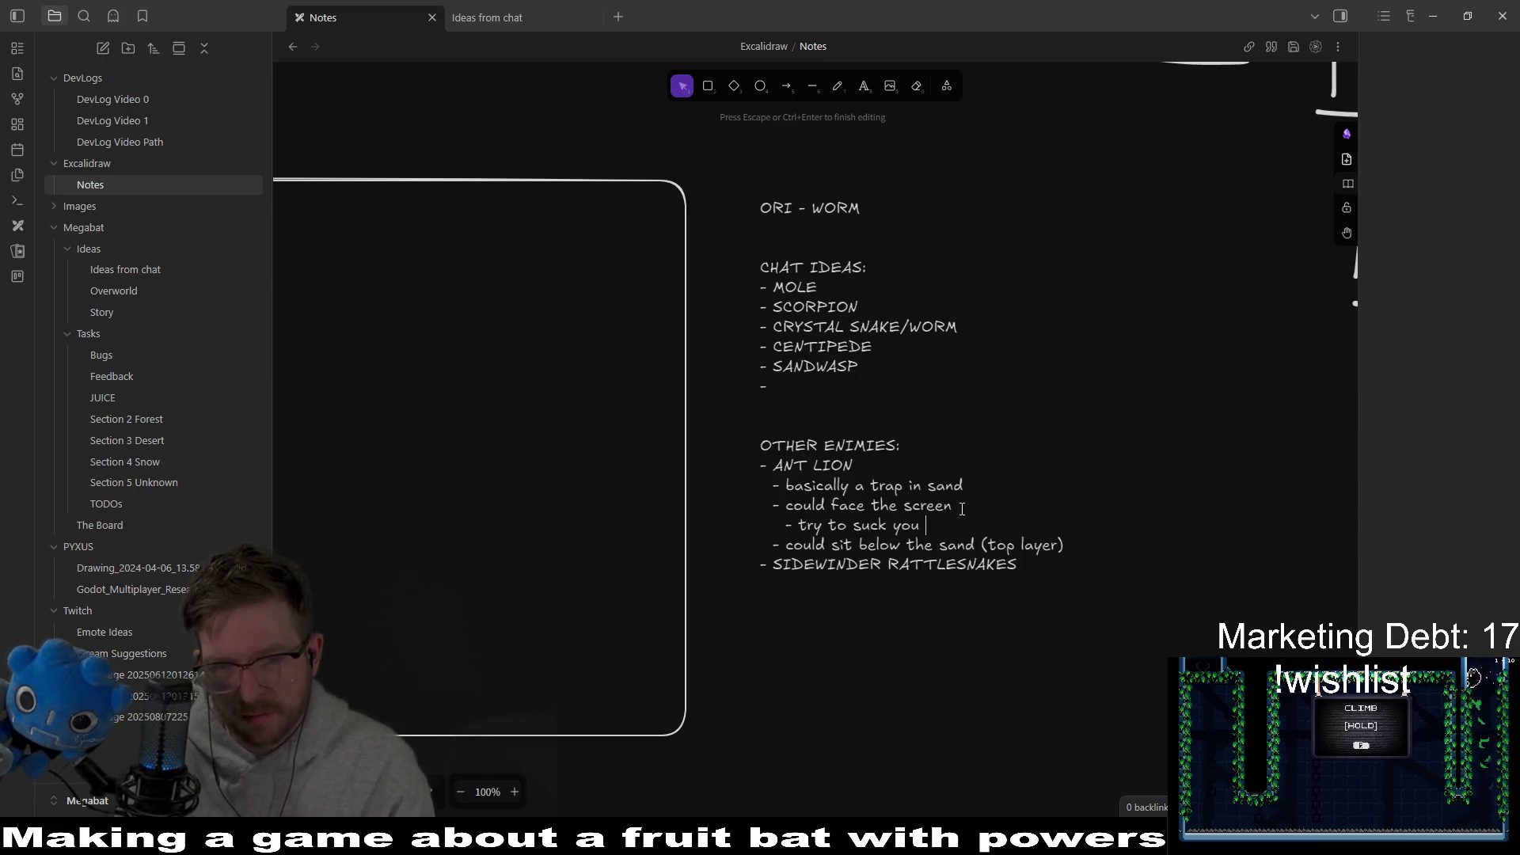
pyautogui.write('in?')
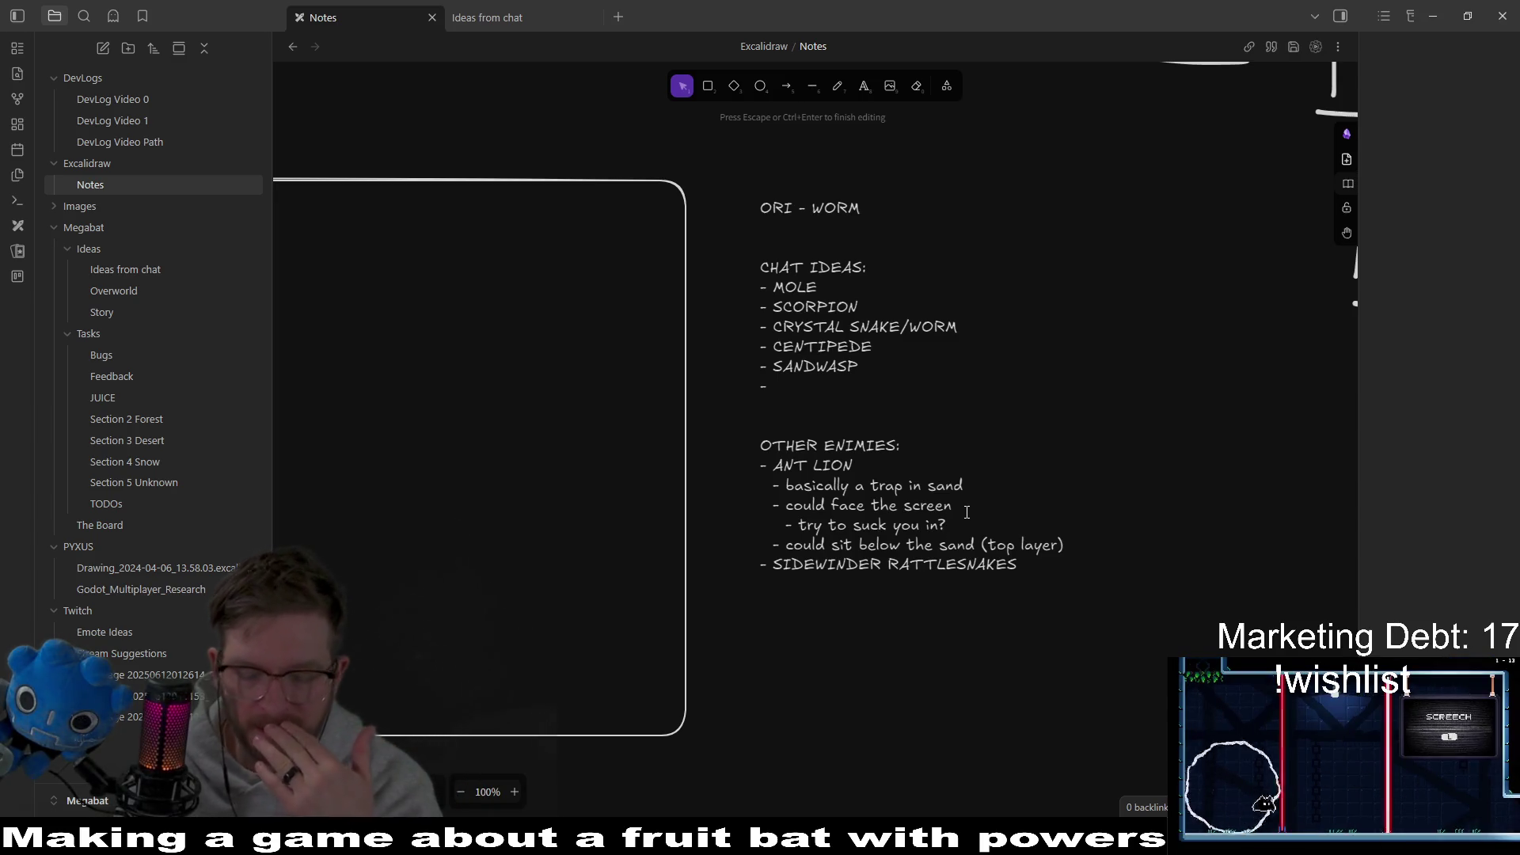
pyautogui.press('Return')
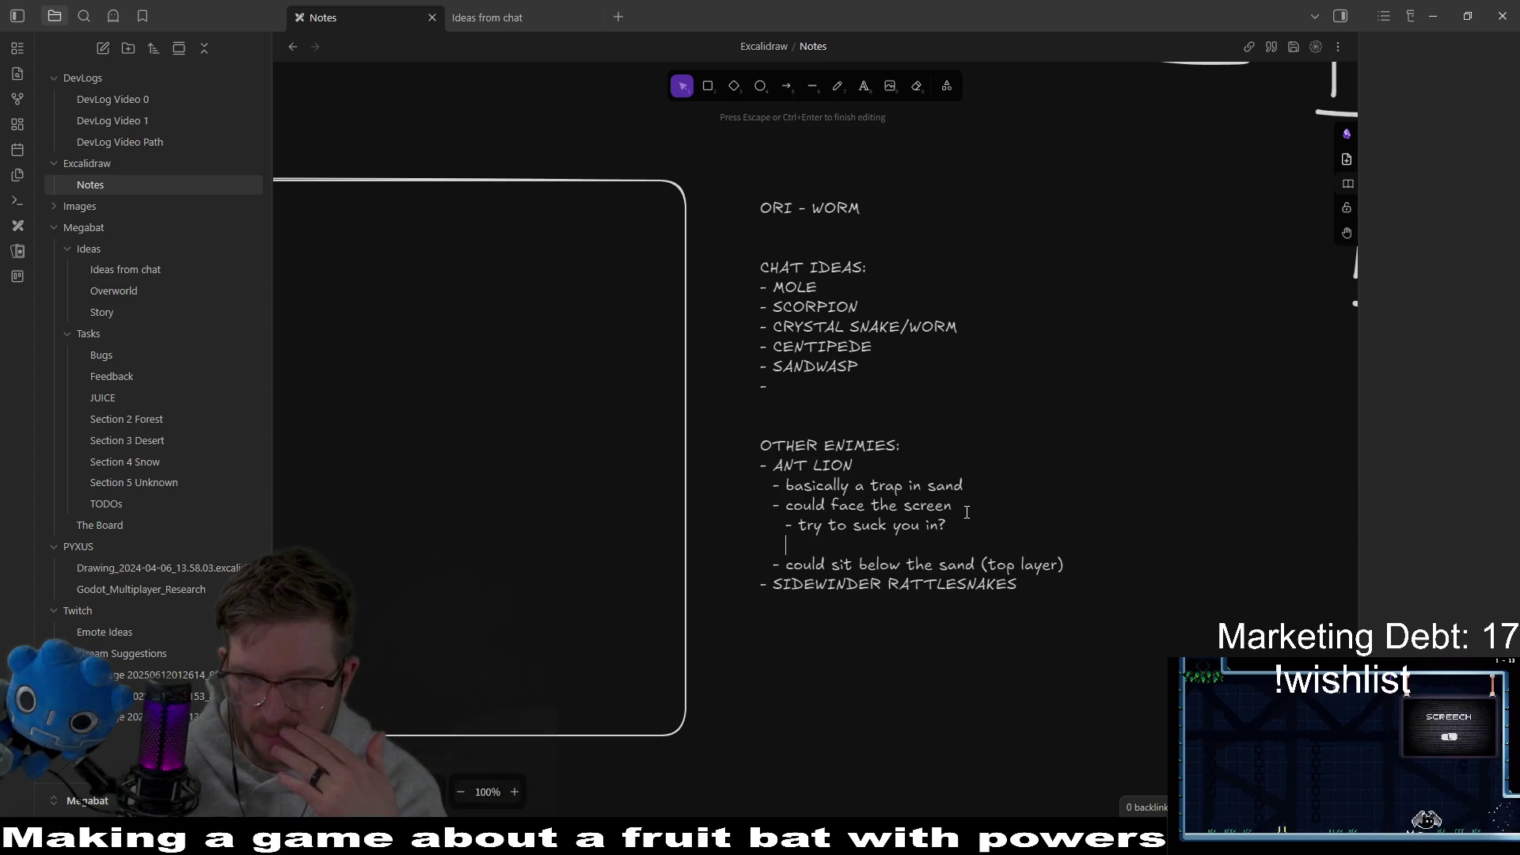
pyautogui.write('-')
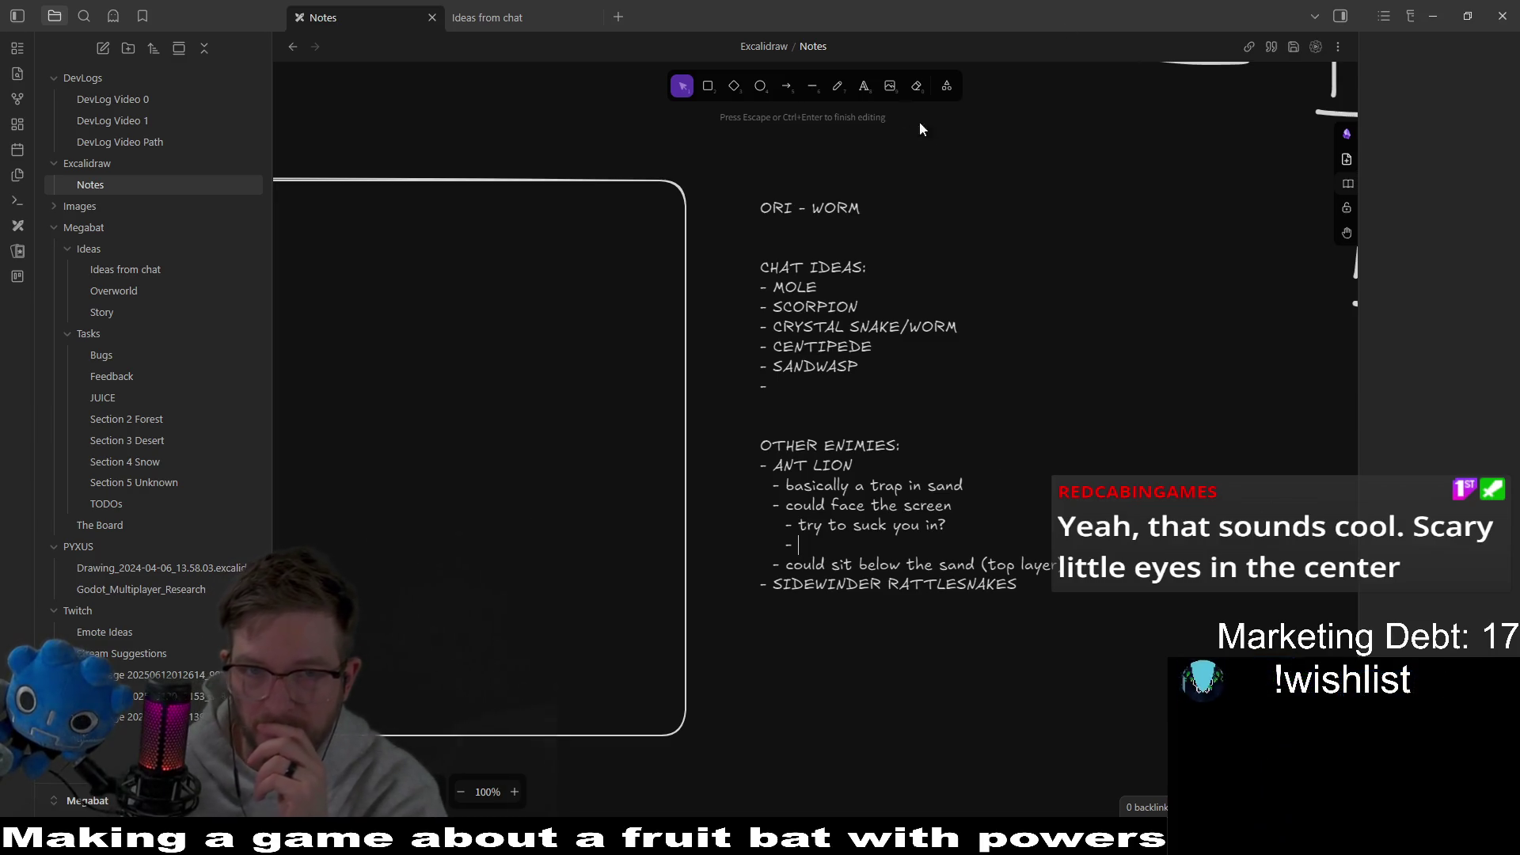
# Step: With the freedraw pen, sketch a box frame with a small loop inside below the enemy notes
pyautogui.press('Escape')
pyautogui.press('p')
pyautogui.moveTo(1072, 267); pyautogui.dragTo(927, 191)
pyautogui.scroll(-5, 924, 699)
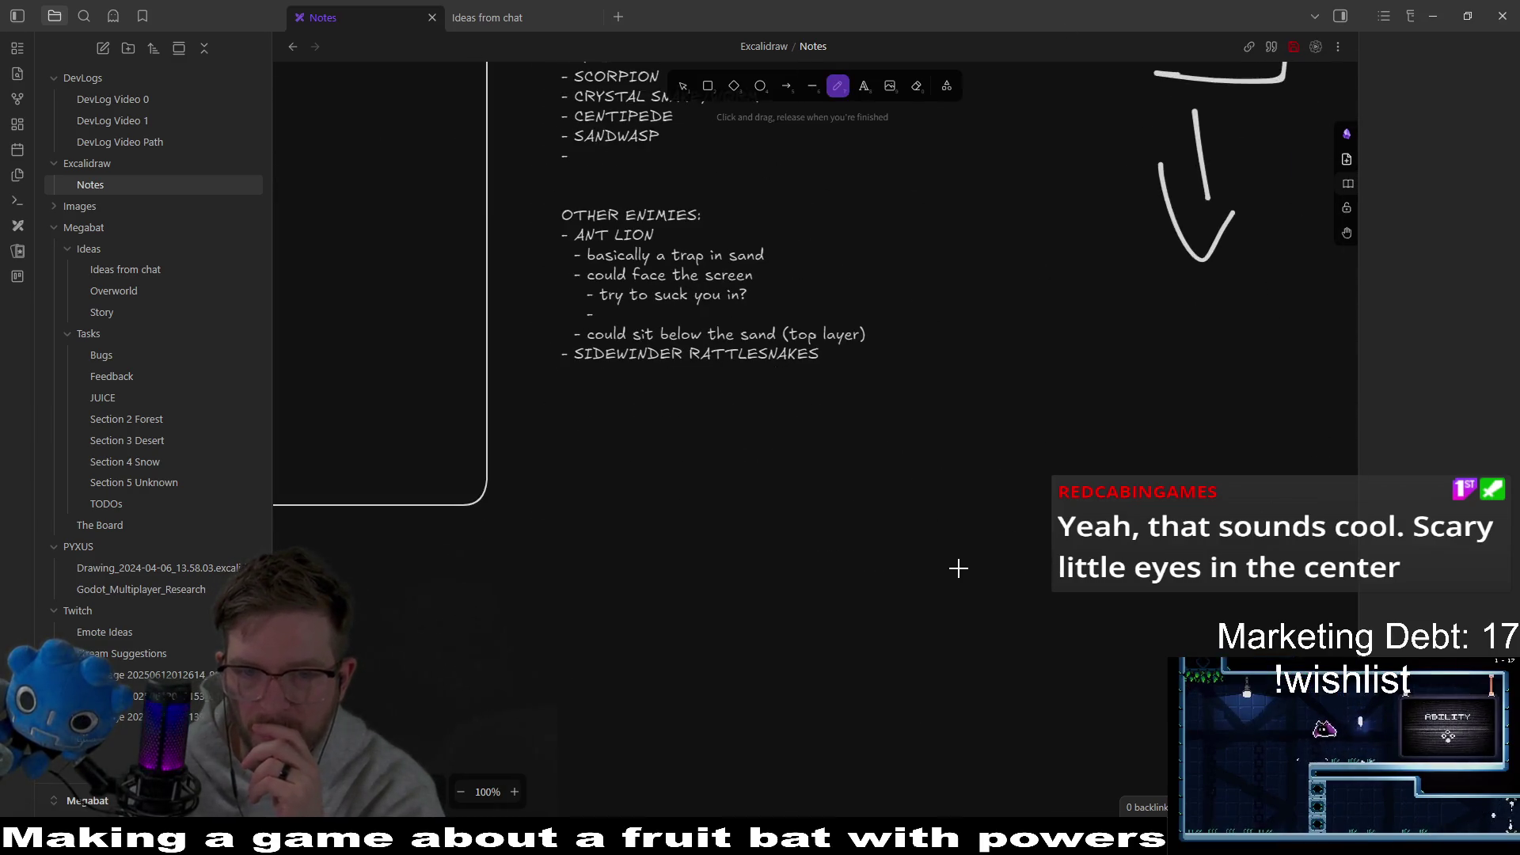
pyautogui.hscroll(4, 845, 465)
pyautogui.moveTo(741, 301)
pyautogui.mouseDown()
pyautogui.moveTo(734, 533)
pyautogui.moveTo(1138, 407)
pyautogui.moveTo(689, 587)
pyautogui.mouseUp()
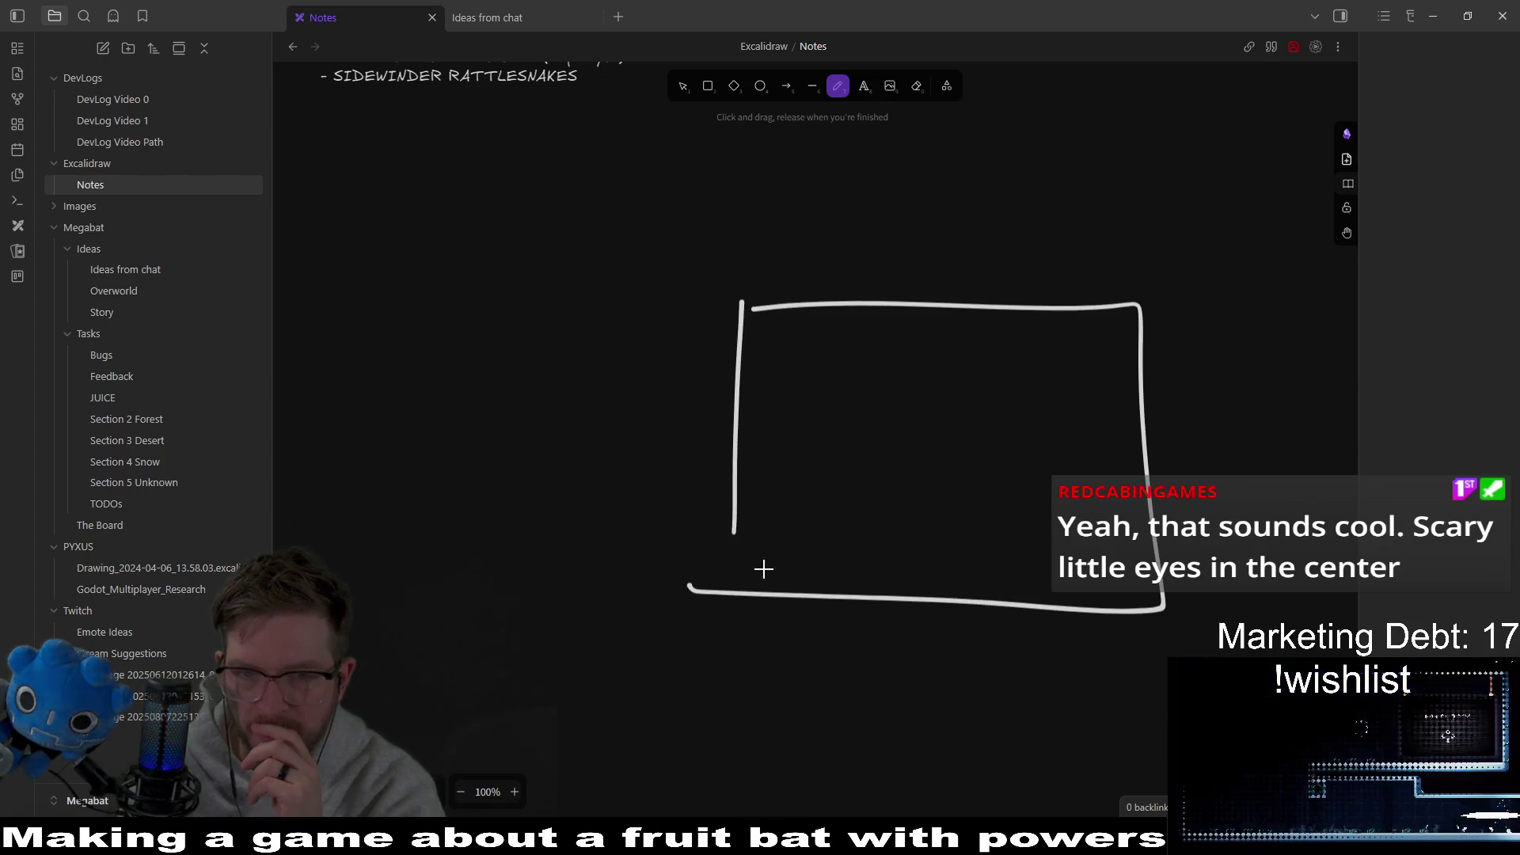
pyautogui.moveTo(923, 427)
pyautogui.mouseDown()
pyautogui.moveTo(903, 386)
pyautogui.moveTo(948, 509)
pyautogui.moveTo(1092, 370)
pyautogui.moveTo(775, 377)
pyautogui.mouseUp()
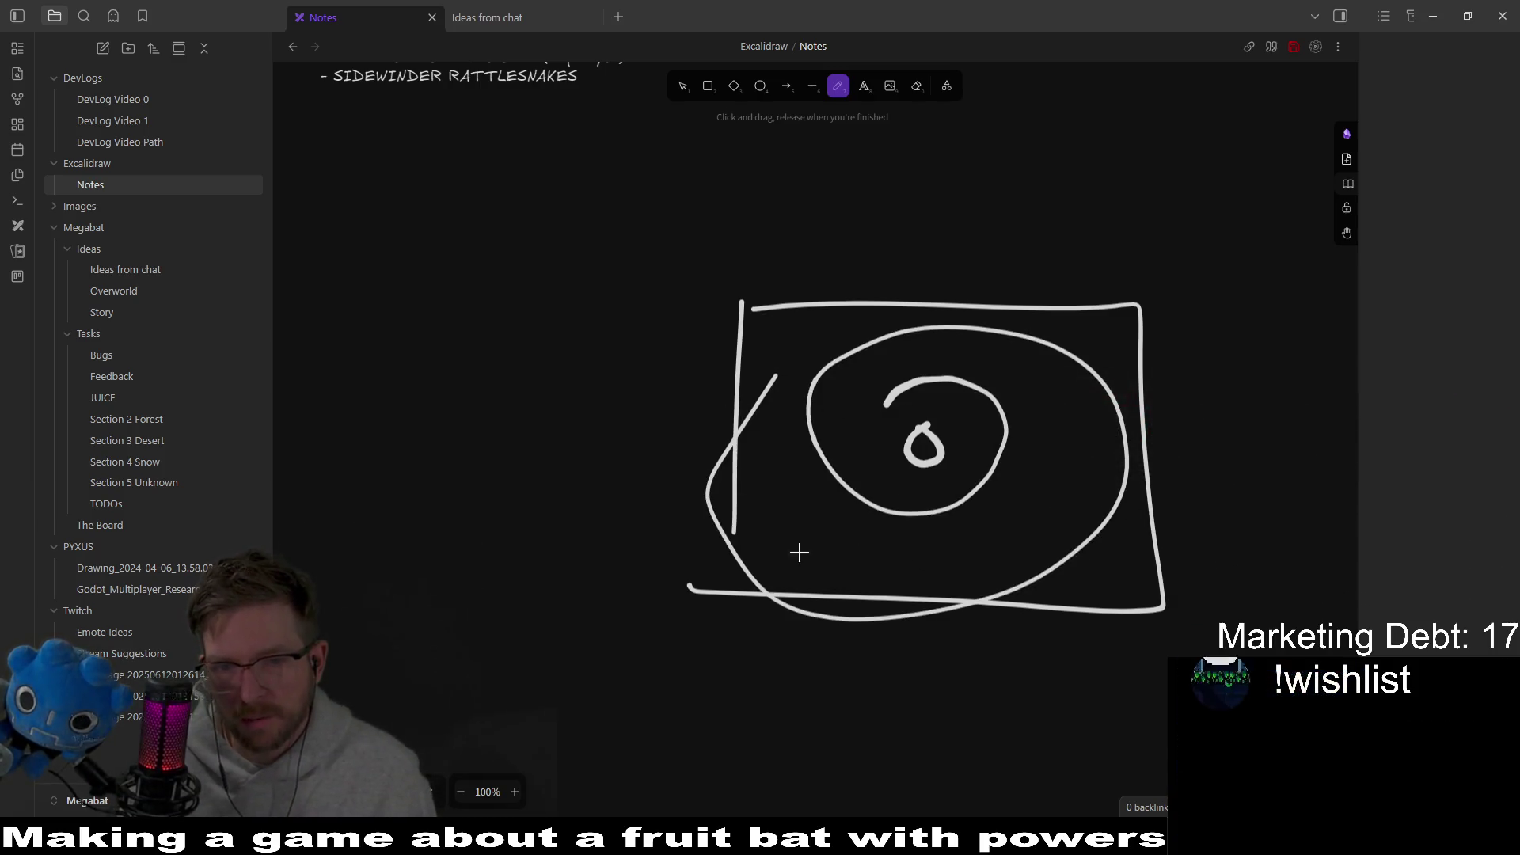
# Step: Try two strokes running down-left from the loop, then undo them
pyautogui.hotkey('ctrl', 'z')
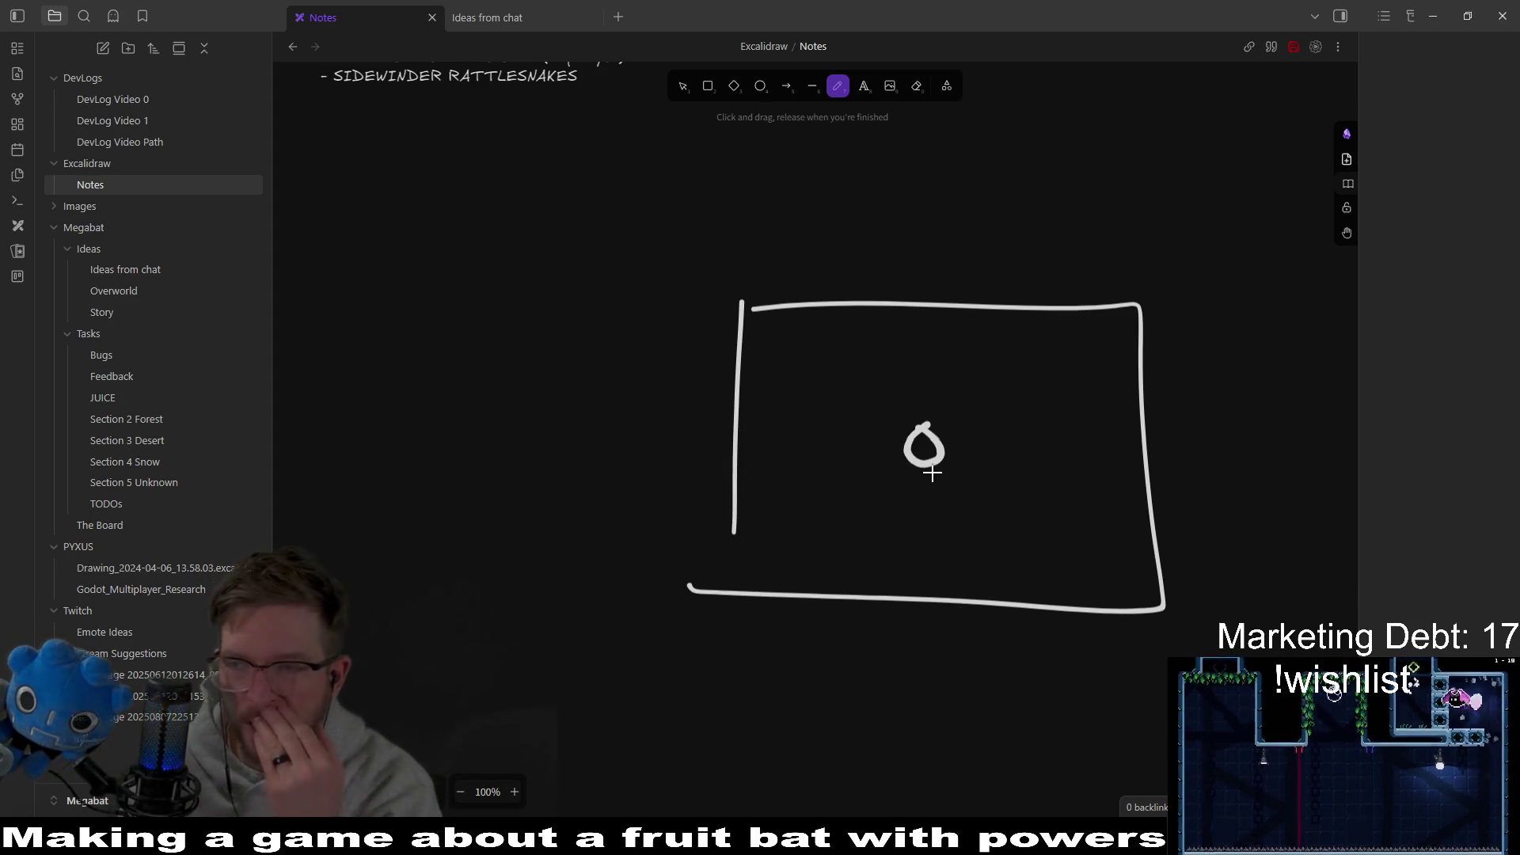
pyautogui.moveTo(897, 420); pyautogui.dragTo(744, 488)
pyautogui.moveTo(934, 493)
pyautogui.mouseDown()
pyautogui.moveTo(774, 555)
pyautogui.moveTo(857, 496)
pyautogui.mouseUp()
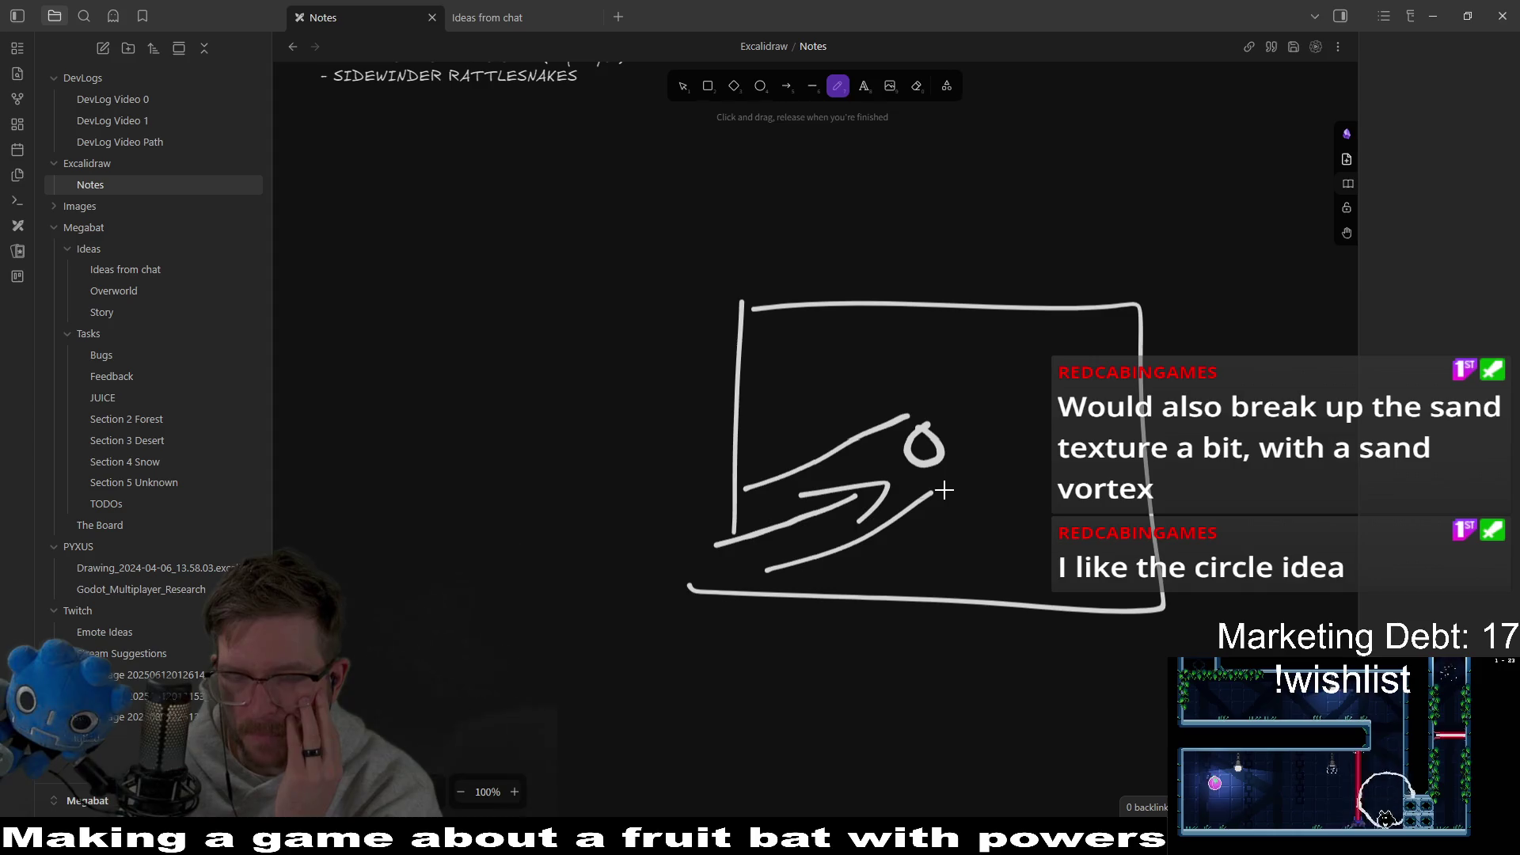
pyautogui.hotkey('ctrl', 'z')
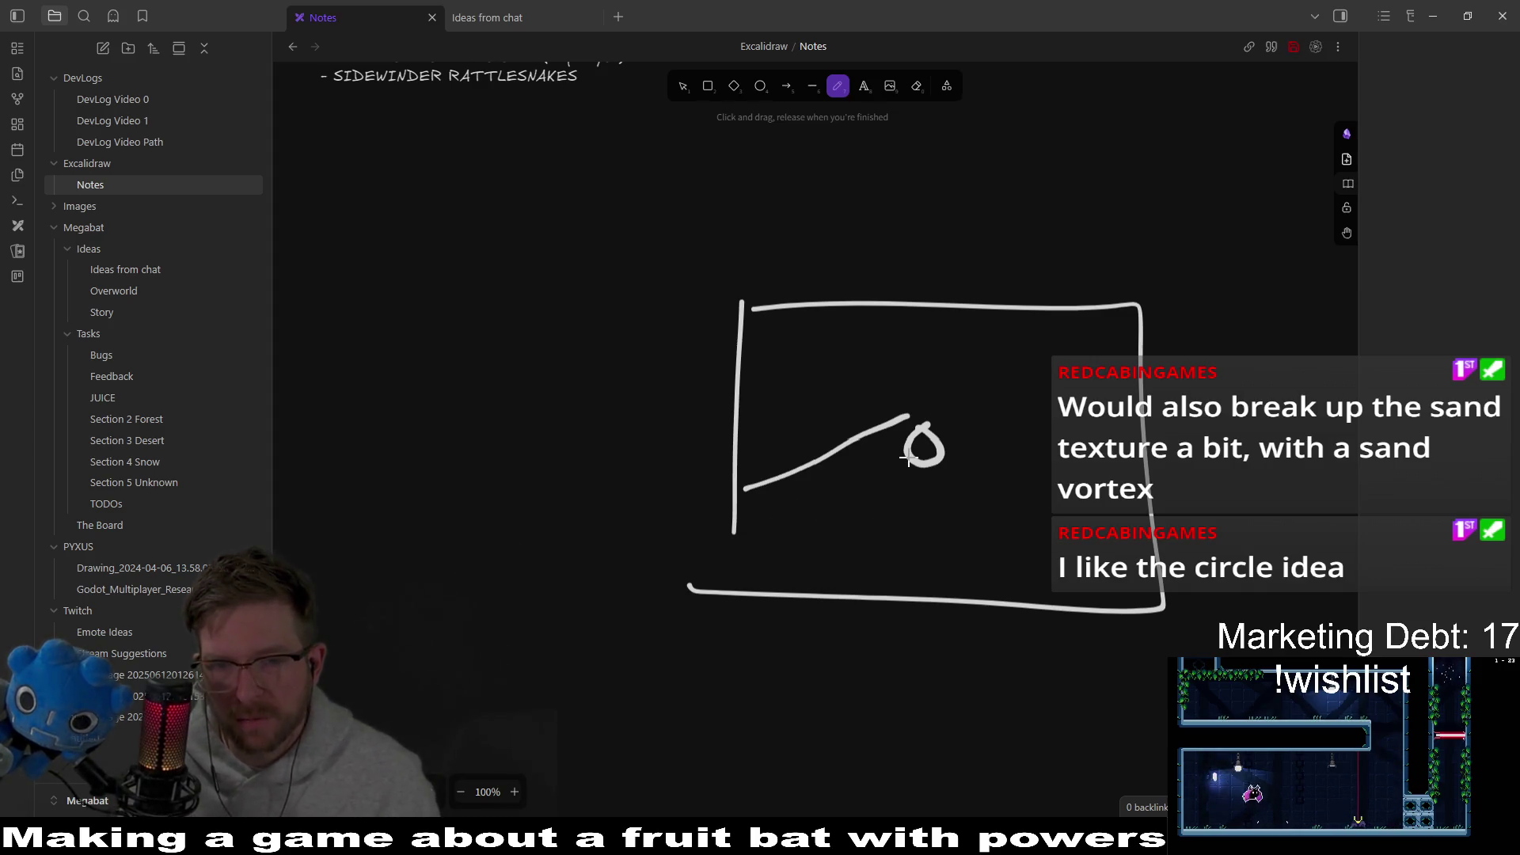
pyautogui.hotkey('ctrl', 'z')
# Step: Sketch a spiral around the small loop, undo it, and return to Godot
pyautogui.scroll(3, 858, 499)
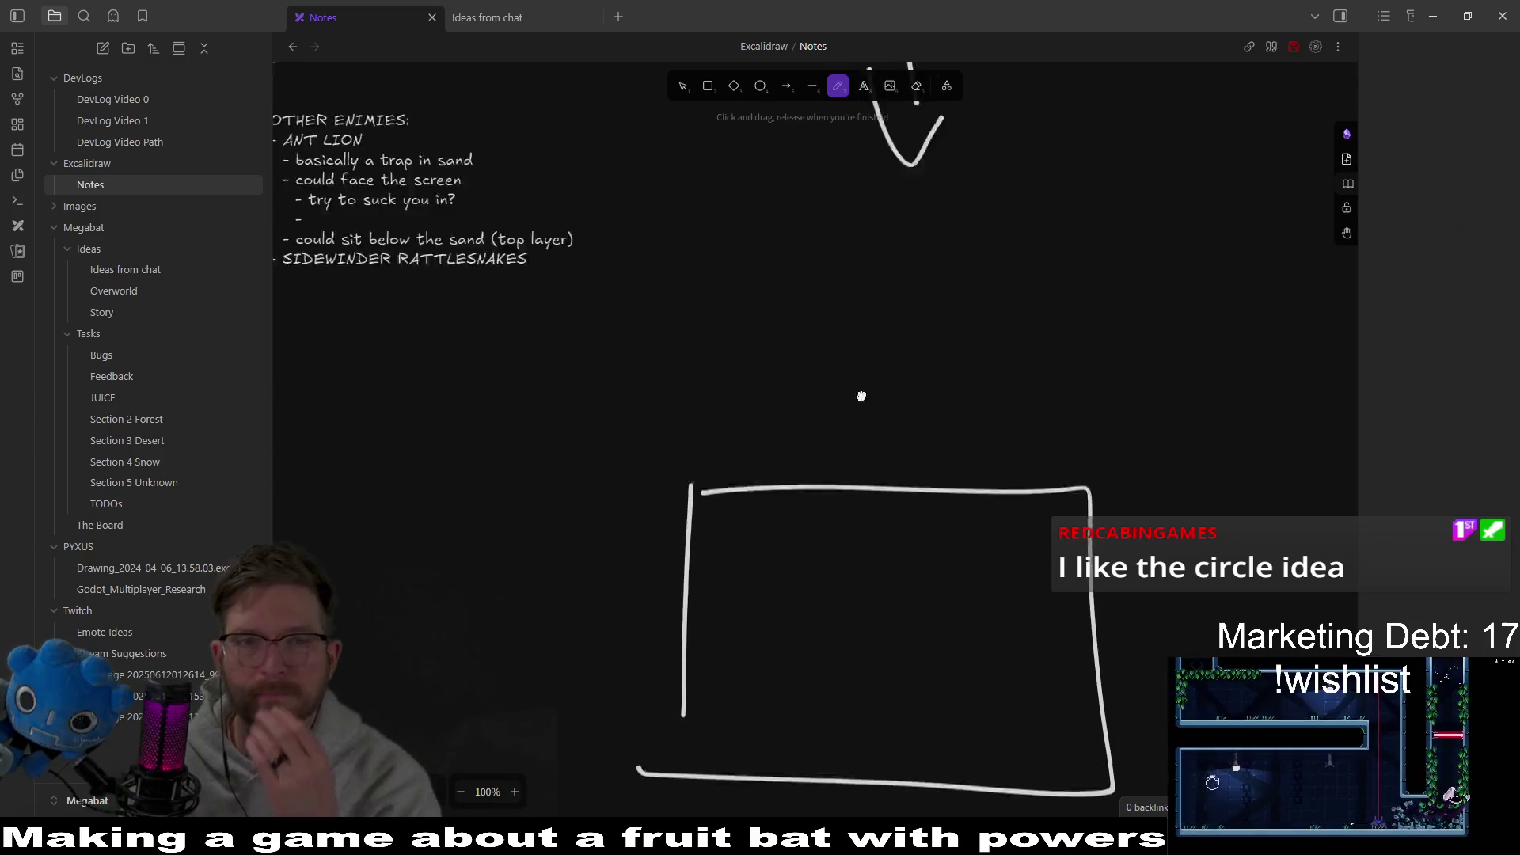
pyautogui.scroll(3, 805, 349)
pyautogui.scroll(3, 754, 424)
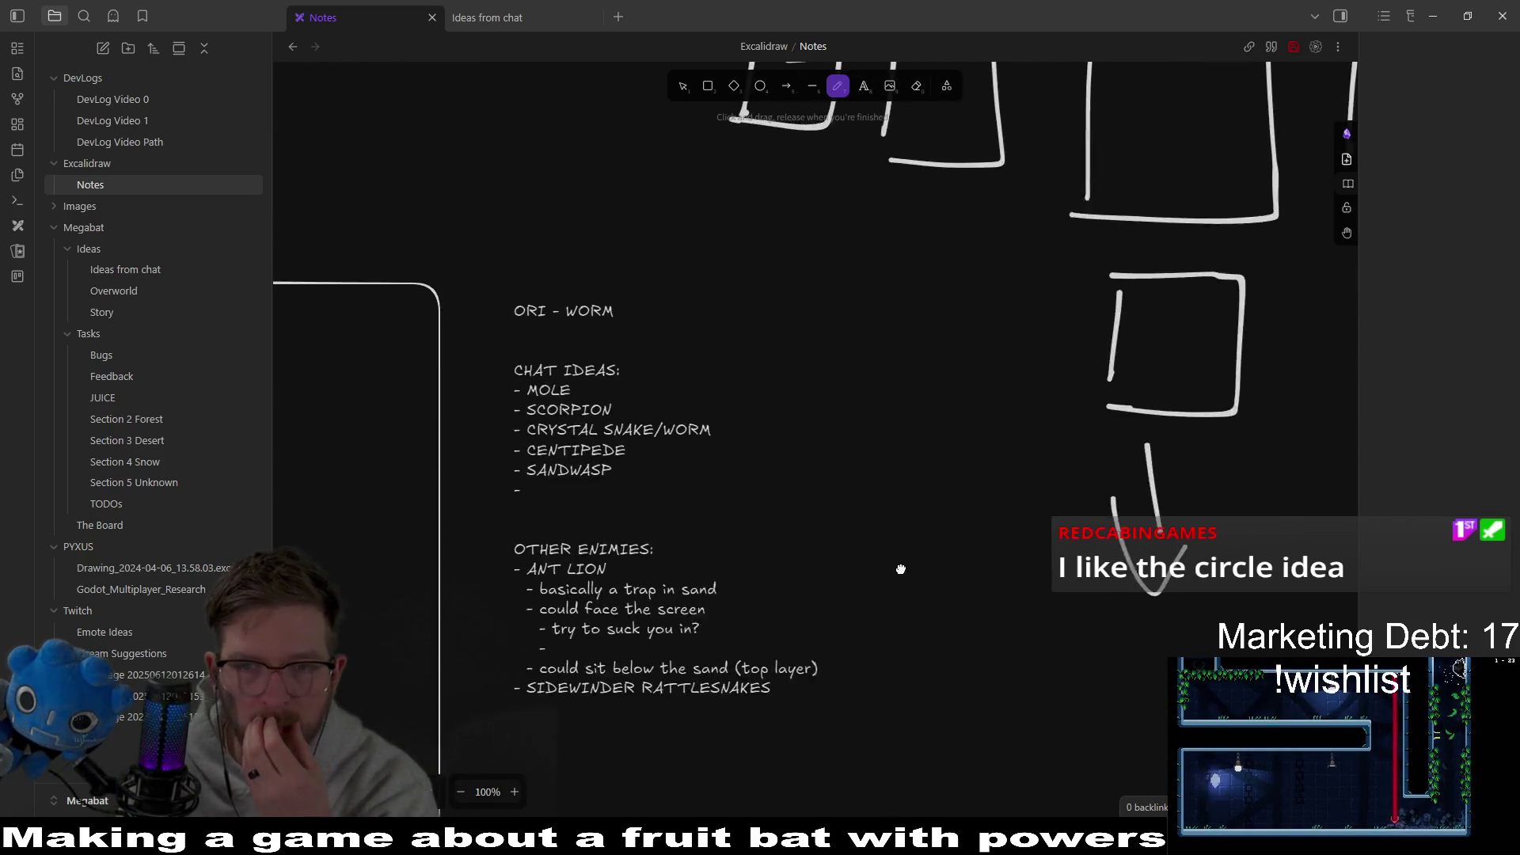
pyautogui.hscroll(-3, 946, 474)
pyautogui.scroll(-6, 946, 473)
pyautogui.moveTo(886, 372); pyautogui.dragTo(859, 401)
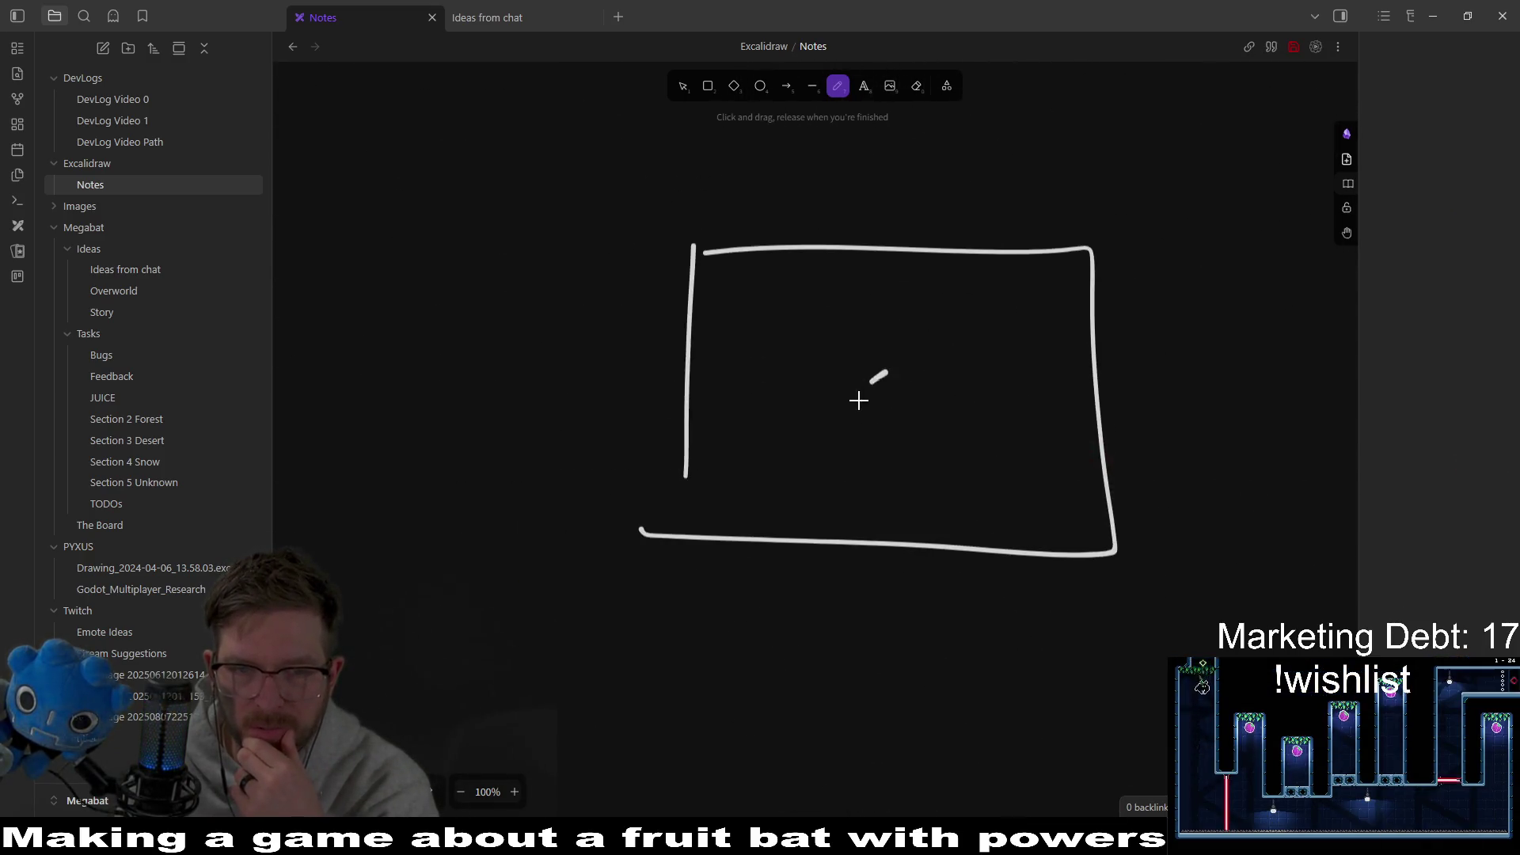
pyautogui.moveTo(867, 336)
pyautogui.mouseDown()
pyautogui.moveTo(987, 343)
pyautogui.moveTo(1074, 472)
pyautogui.mouseUp()
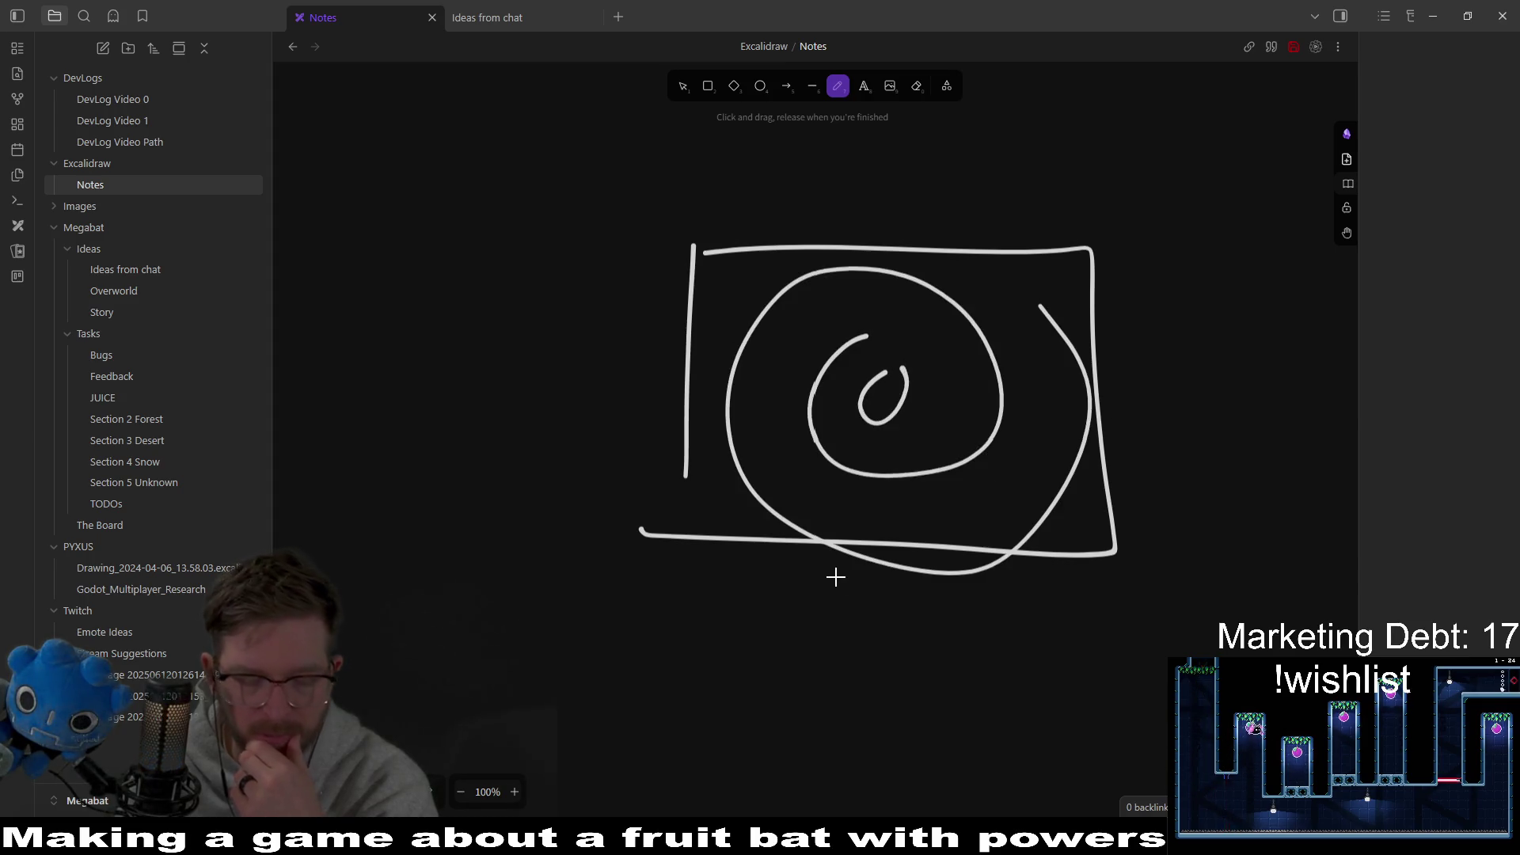
pyautogui.hotkey('ctrl', 'z')
pyautogui.hotkey('ctrl', 'z')
pyautogui.hotkey('ctrl', 'z')
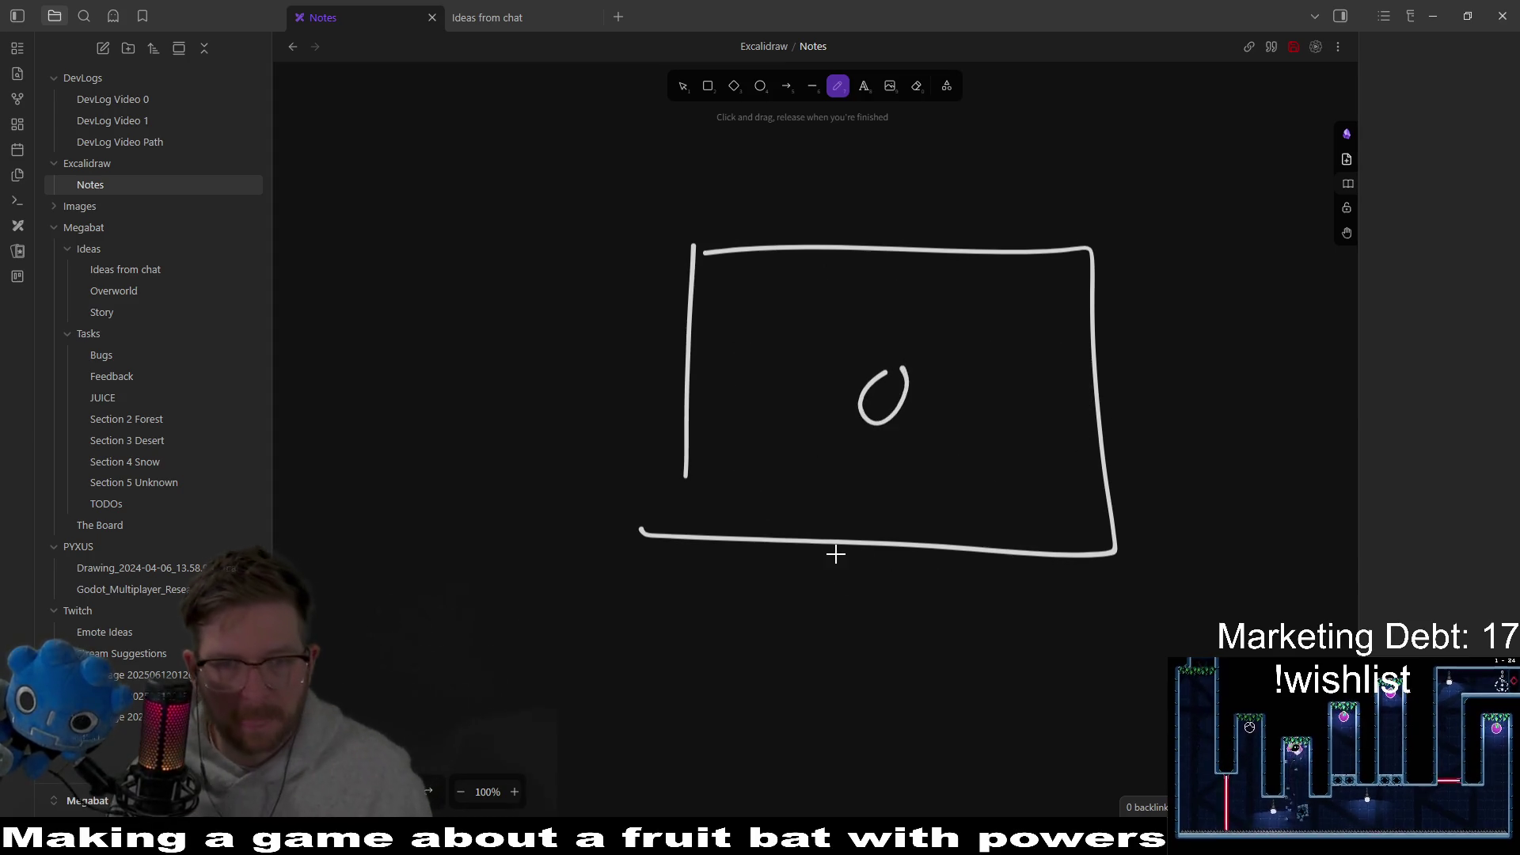
pyautogui.hotkey('alt', 'Tab')
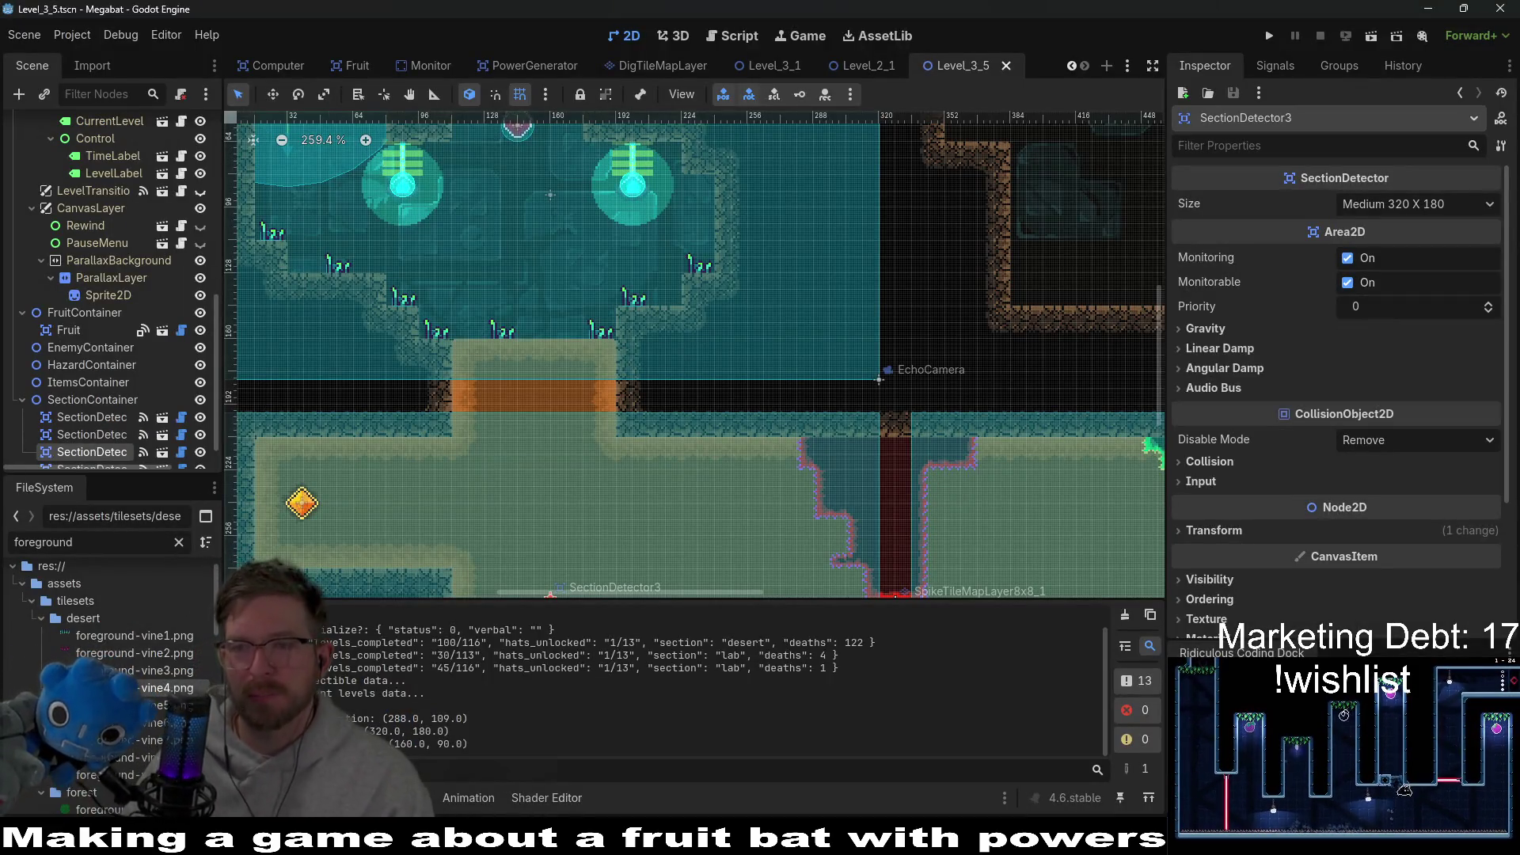
# Step: Back on the Level_3_5 scene, clear the FileSystem filter text
pyautogui.scroll(-2, 910, 483)
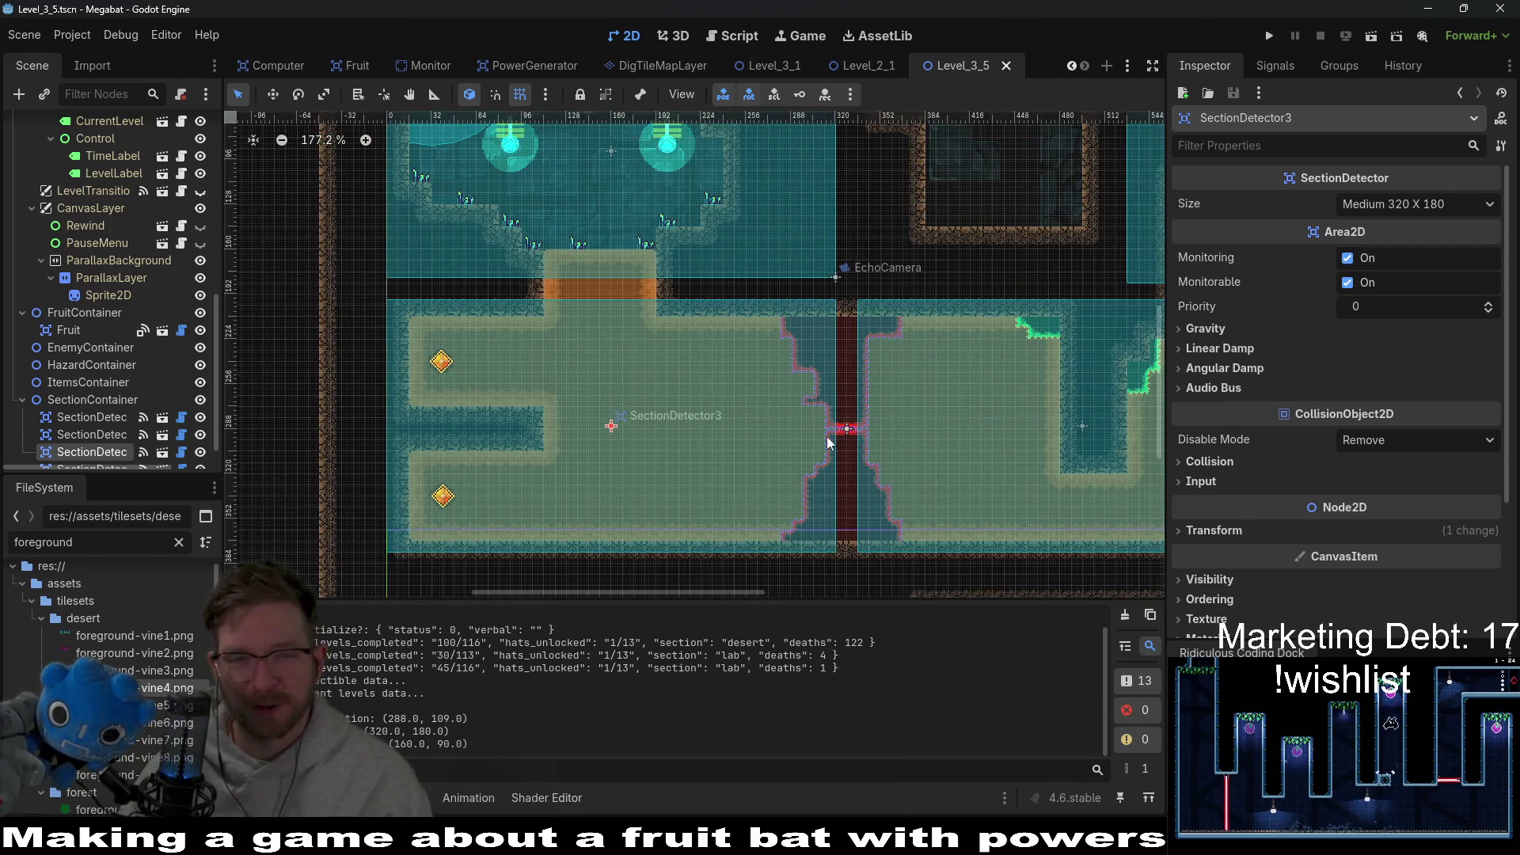
pyautogui.moveTo(724, 369); pyautogui.dragTo(788, 347)
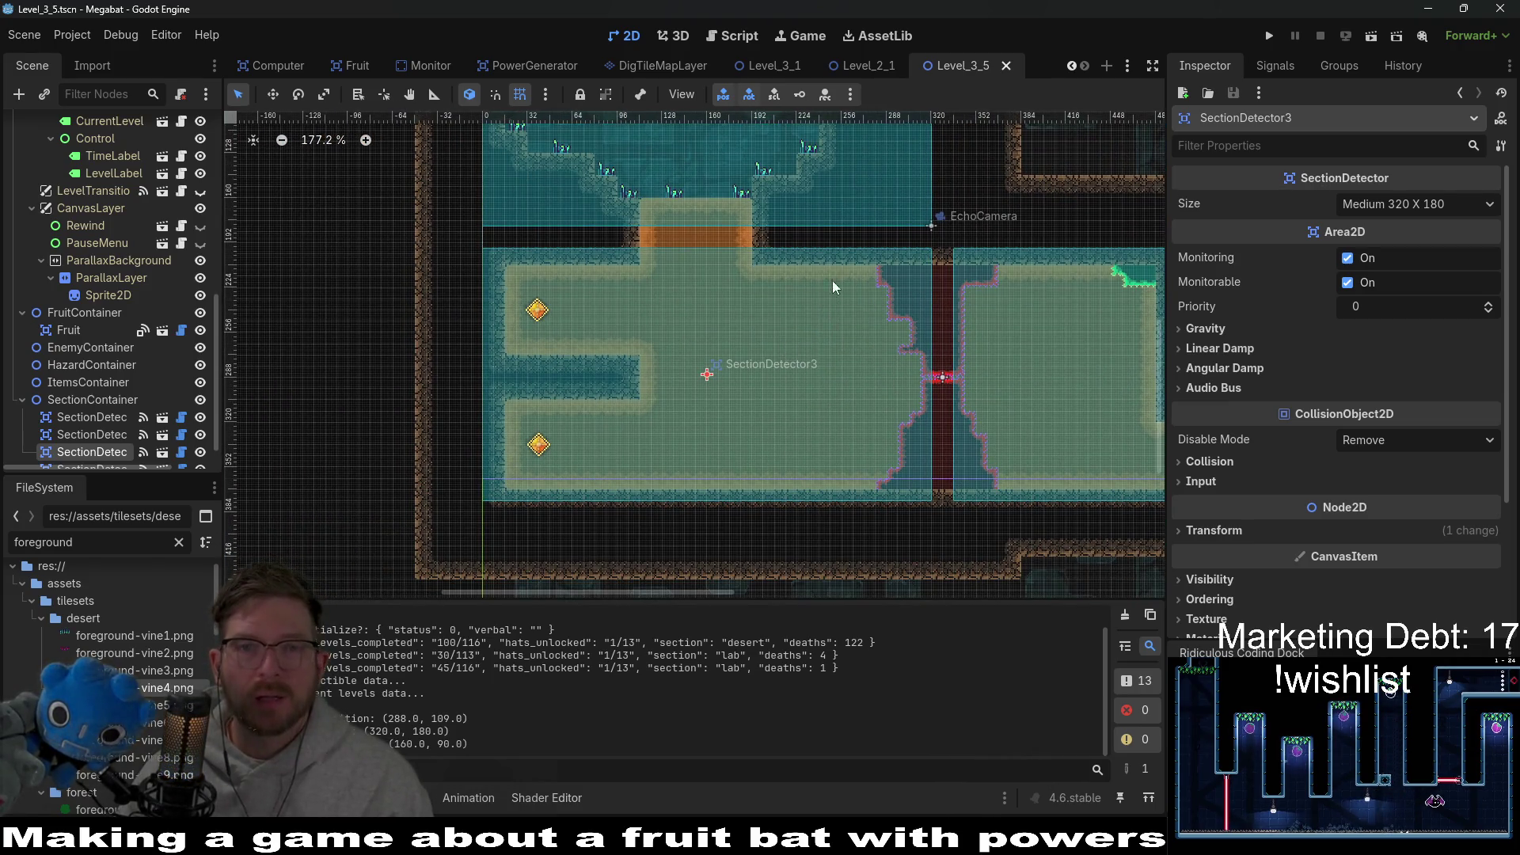
pyautogui.click(854, 69)
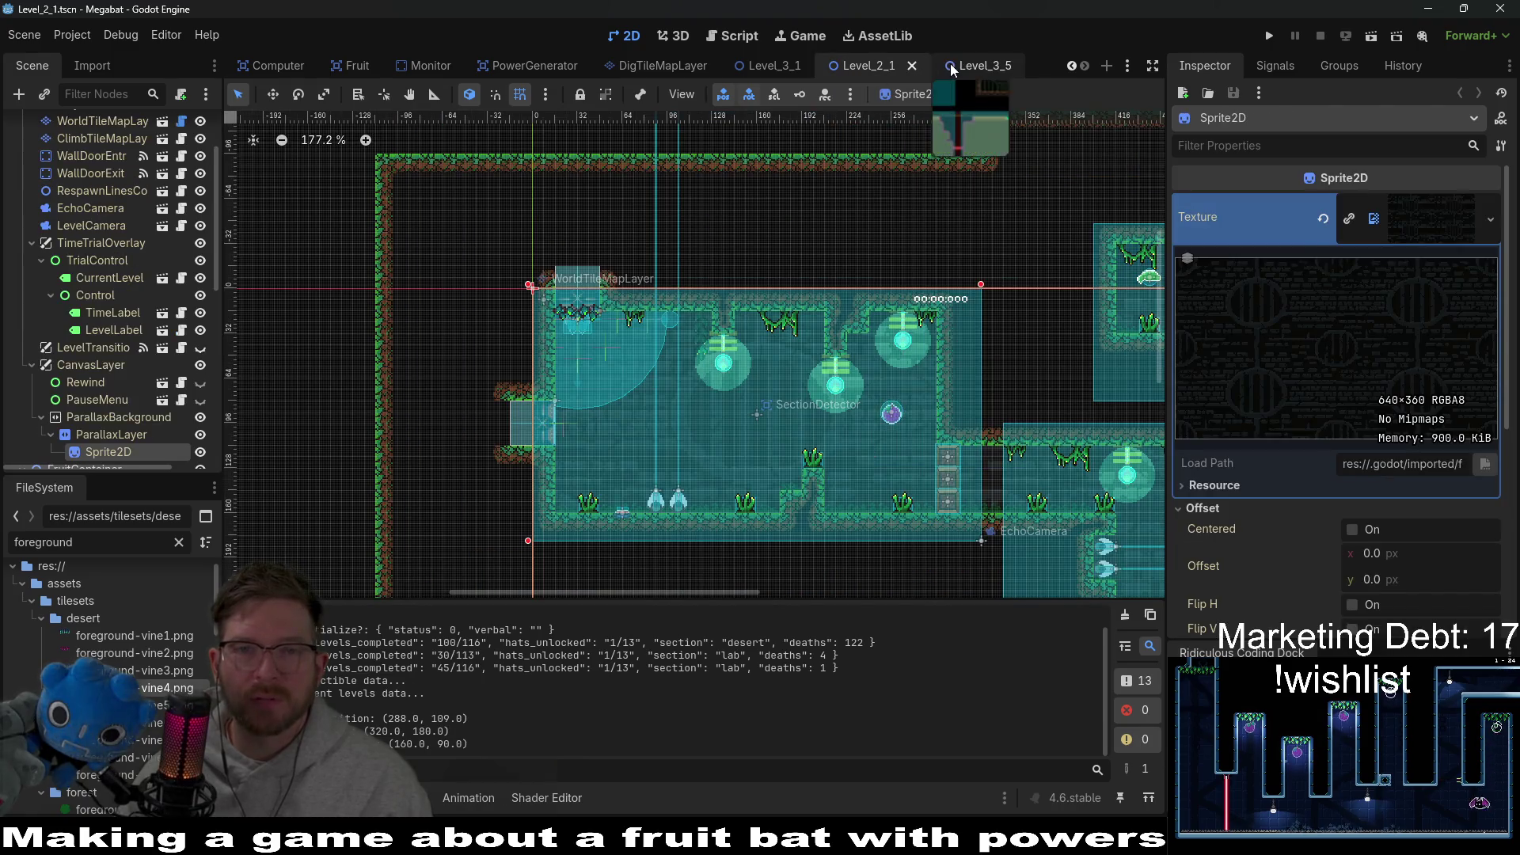
pyautogui.click(978, 66)
pyautogui.doubleClick(91, 545)
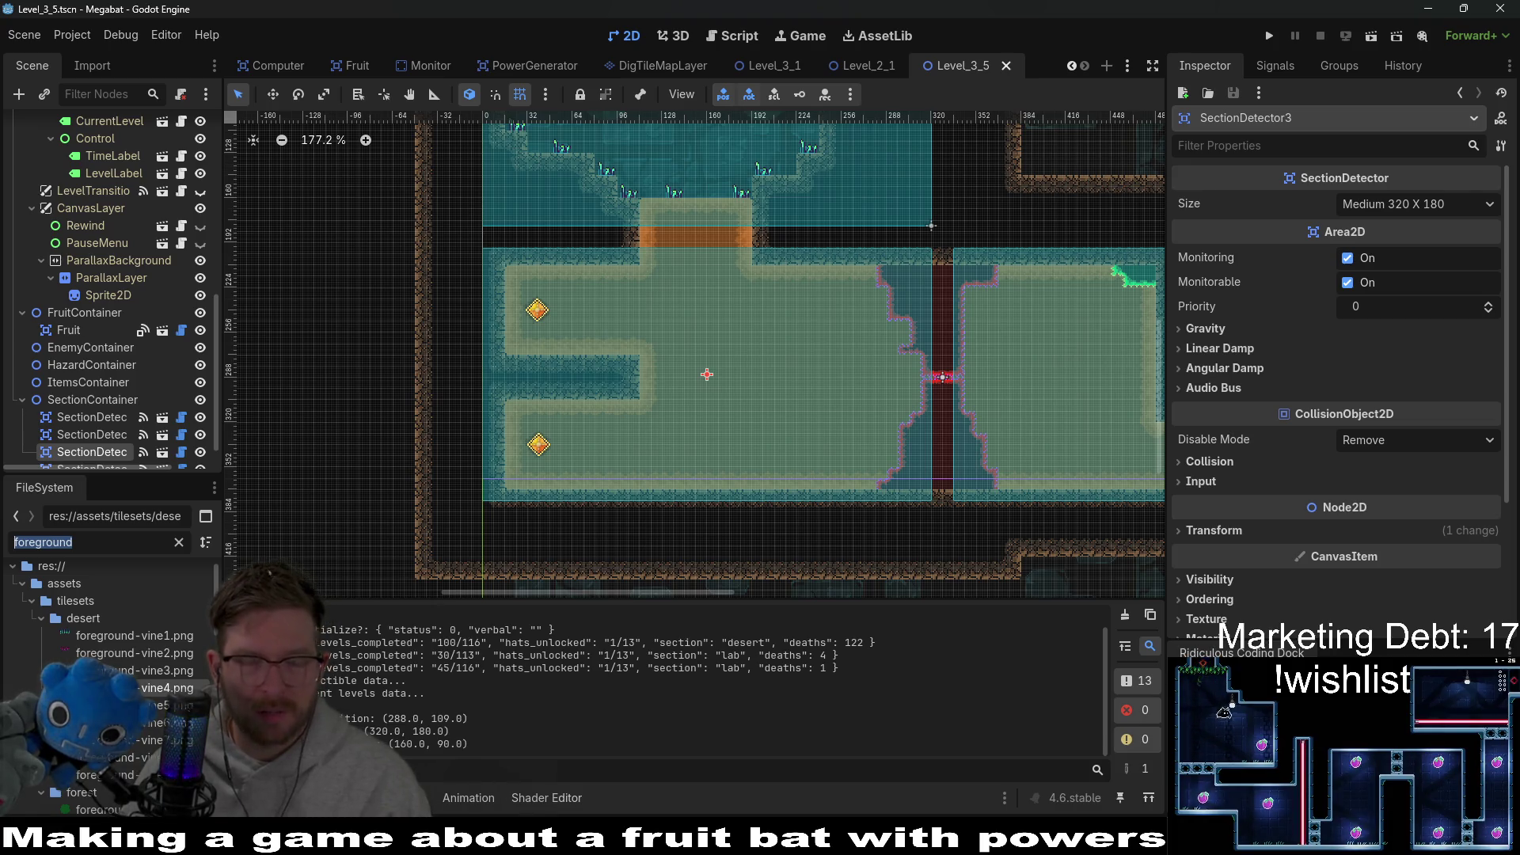
pyautogui.press('BackSpace')
# Step: Filter for and open the level_3_9, level_3_10 and level_3_11 scenes
pyautogui.write('level_')
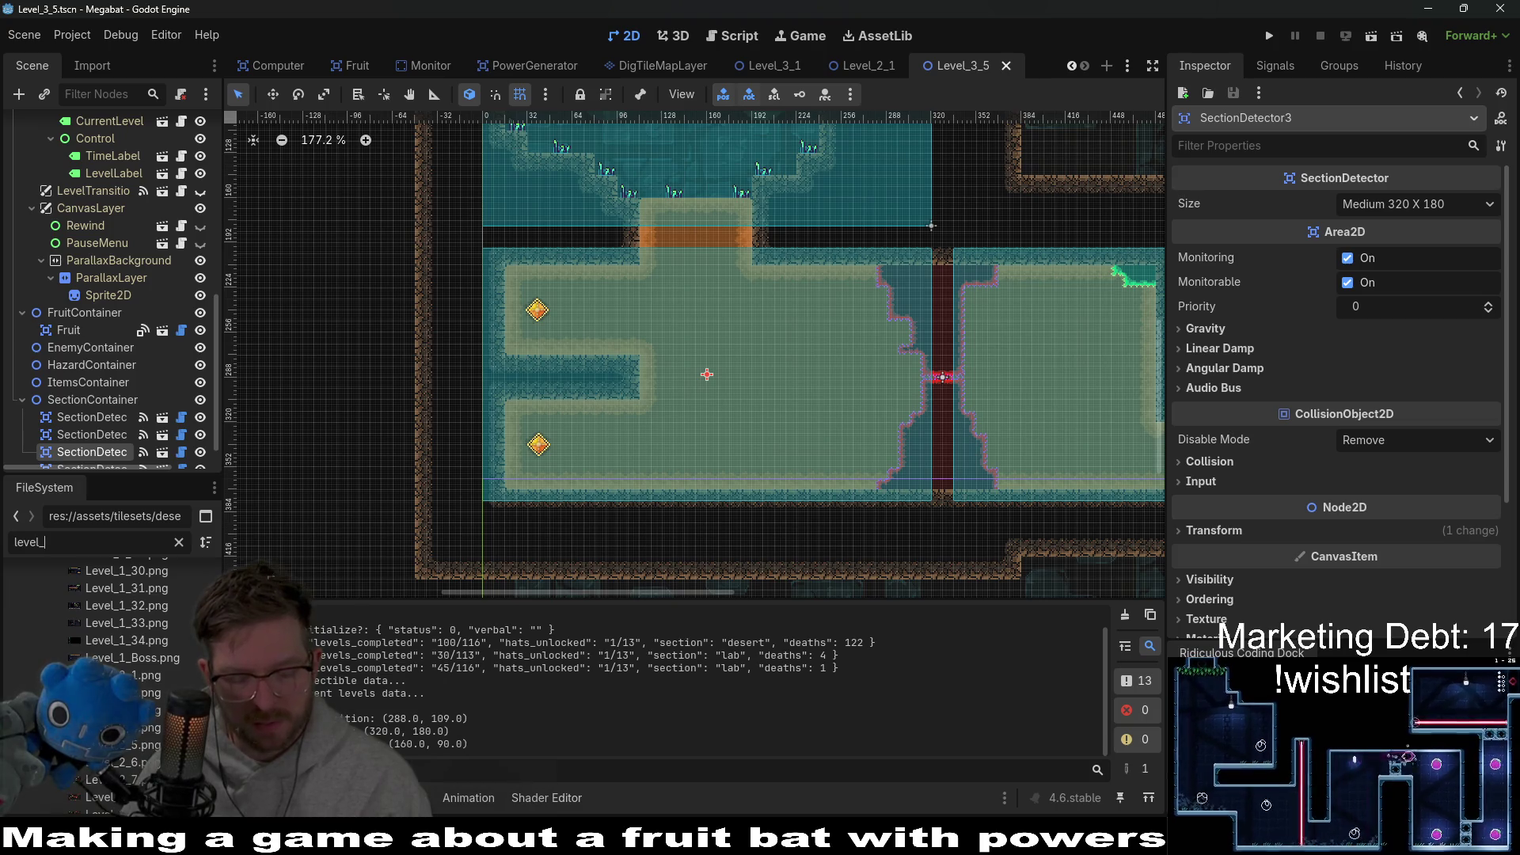
pyautogui.write('3_')
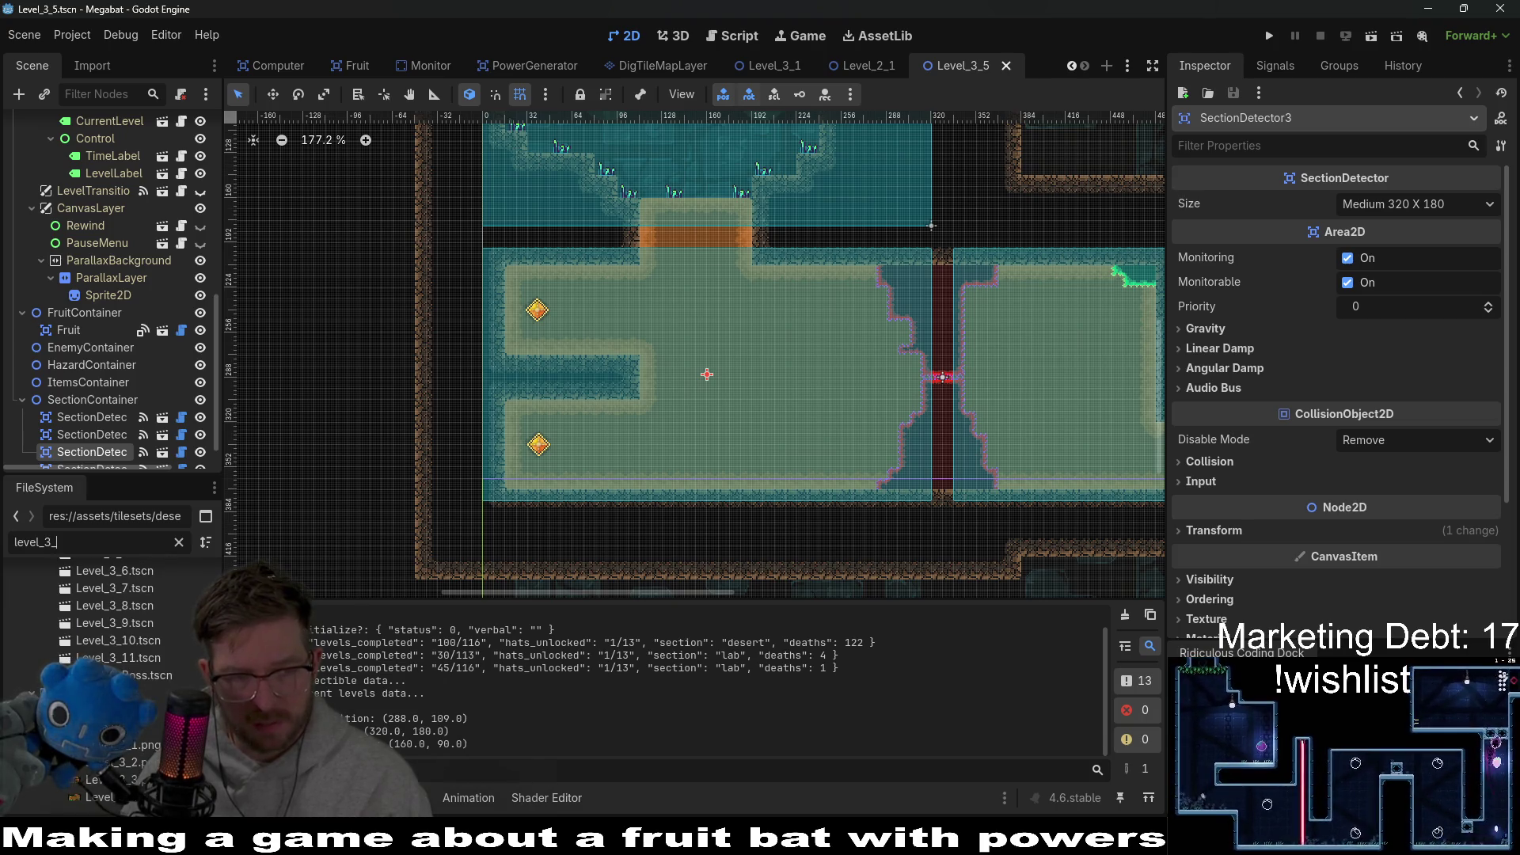
pyautogui.write('9')
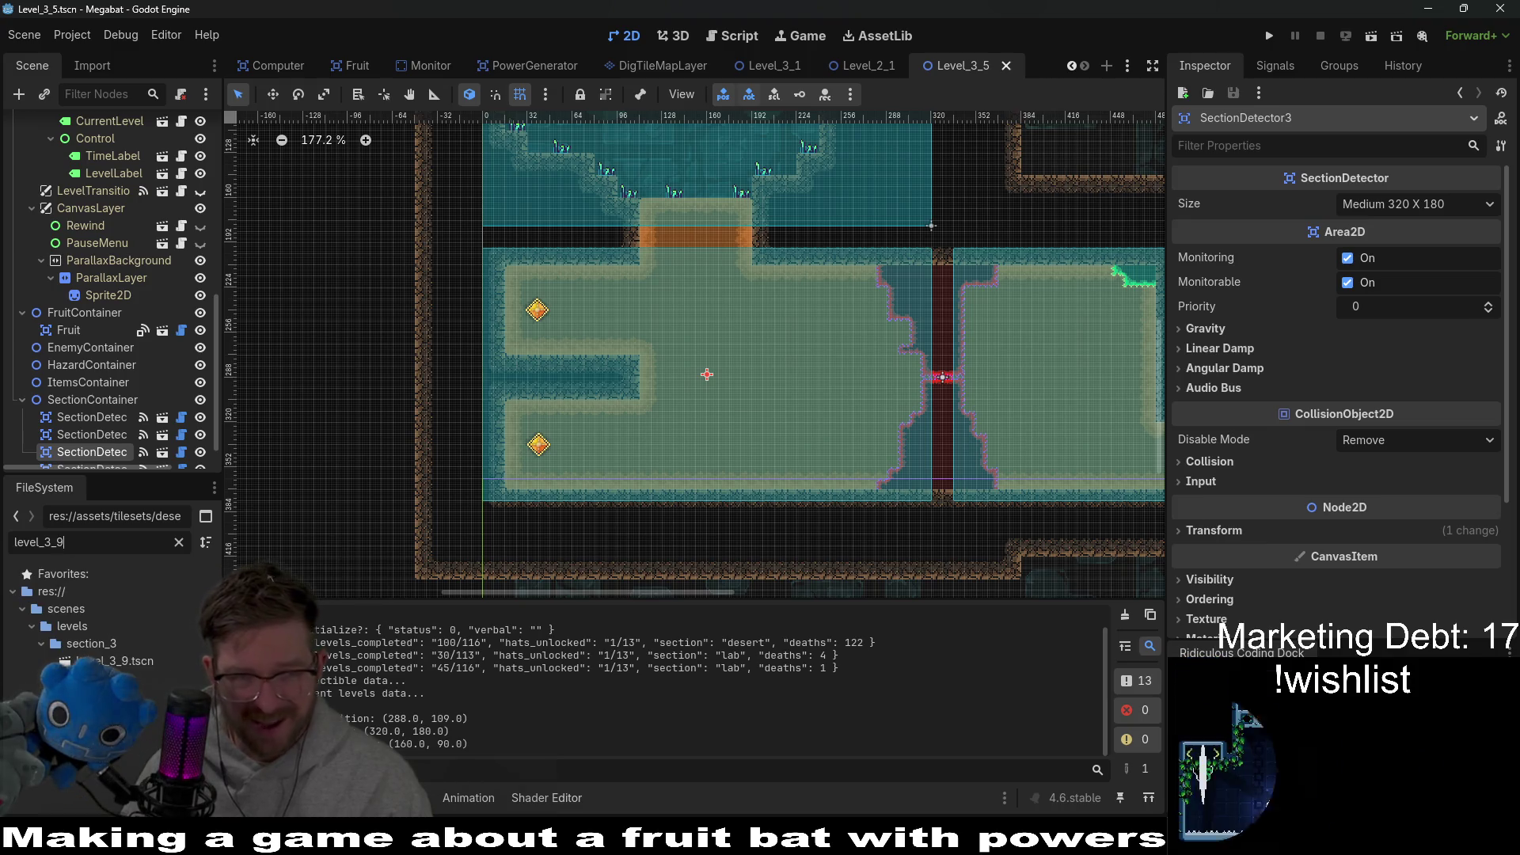
pyautogui.doubleClick(114, 660)
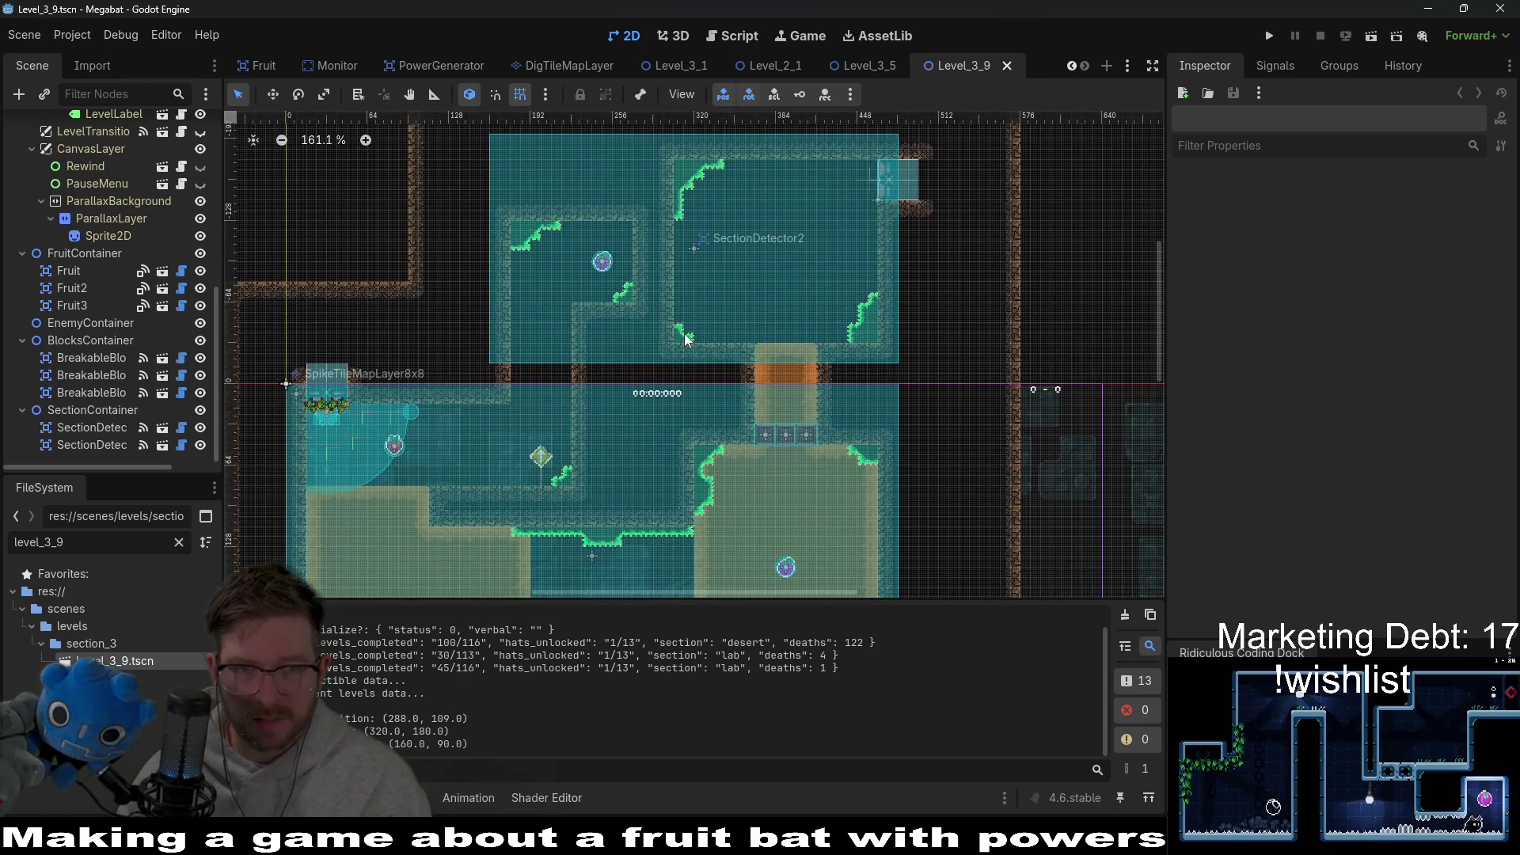
pyautogui.press('BackSpace')
pyautogui.write('10')
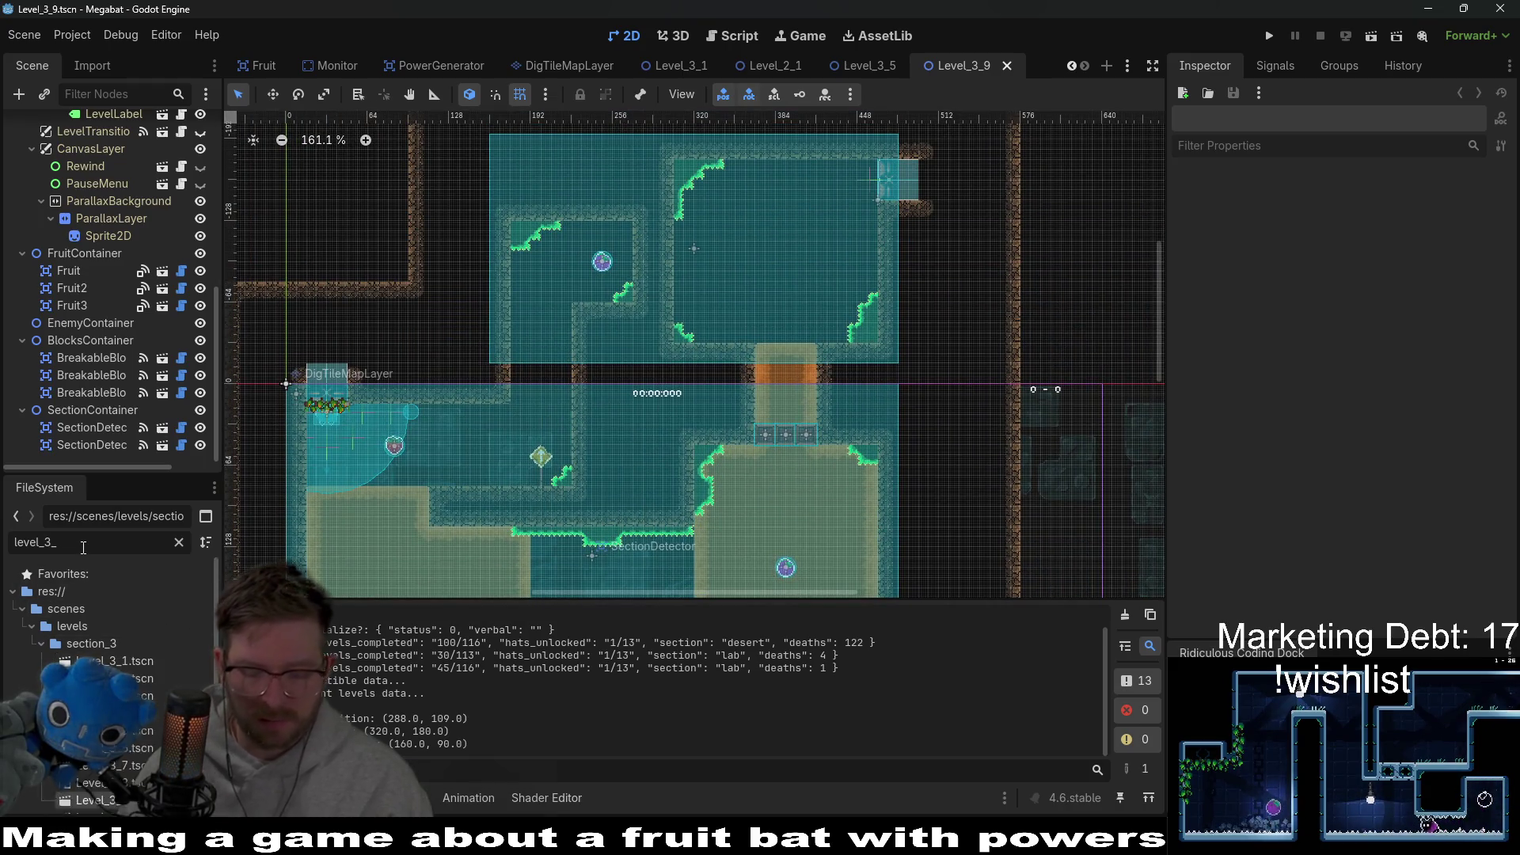
pyautogui.doubleClick(135, 665)
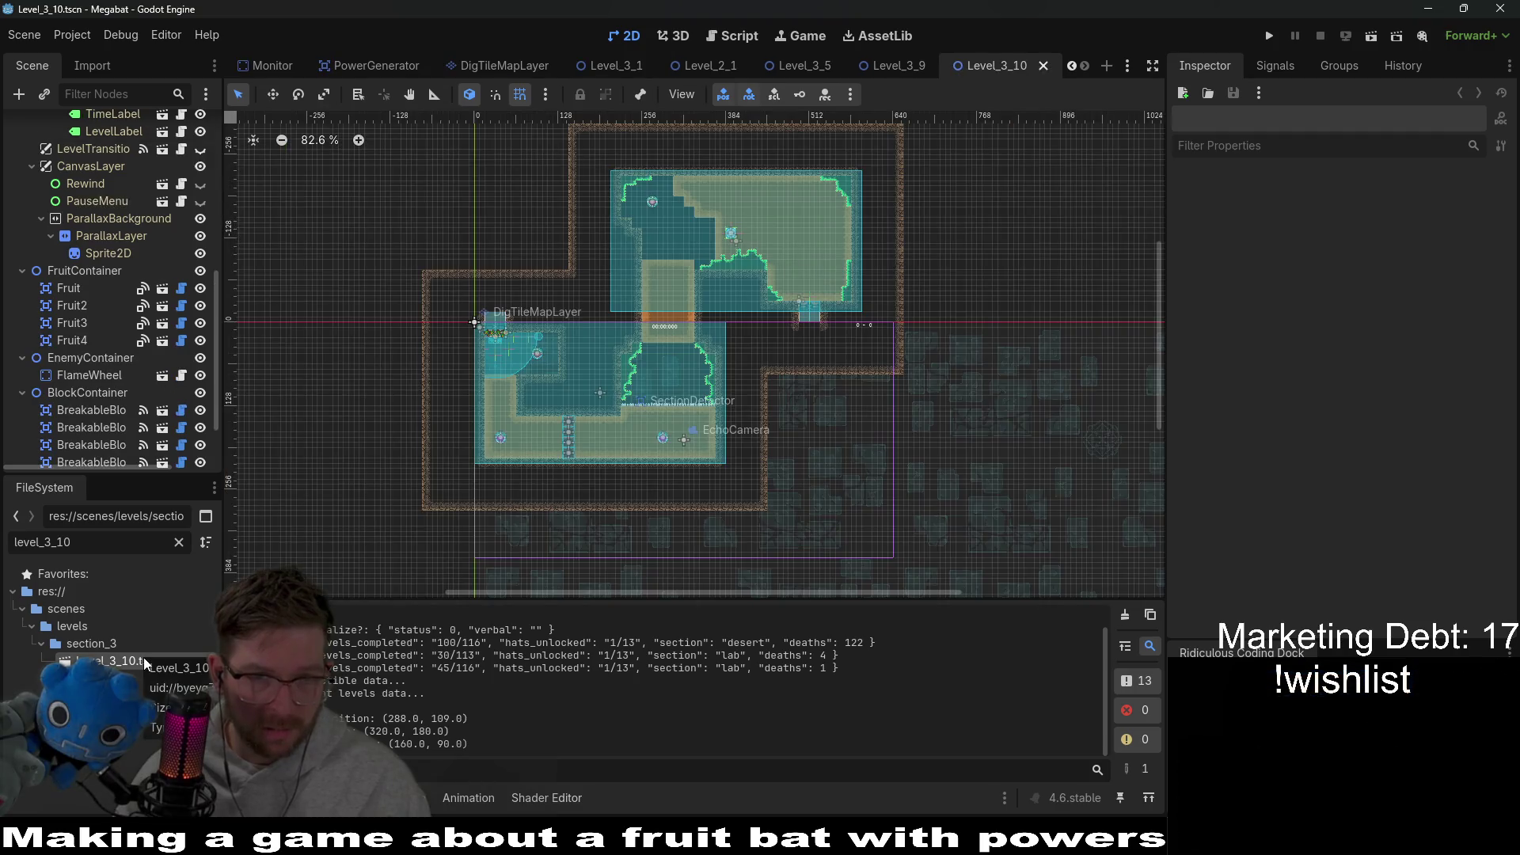
pyautogui.press('BackSpace')
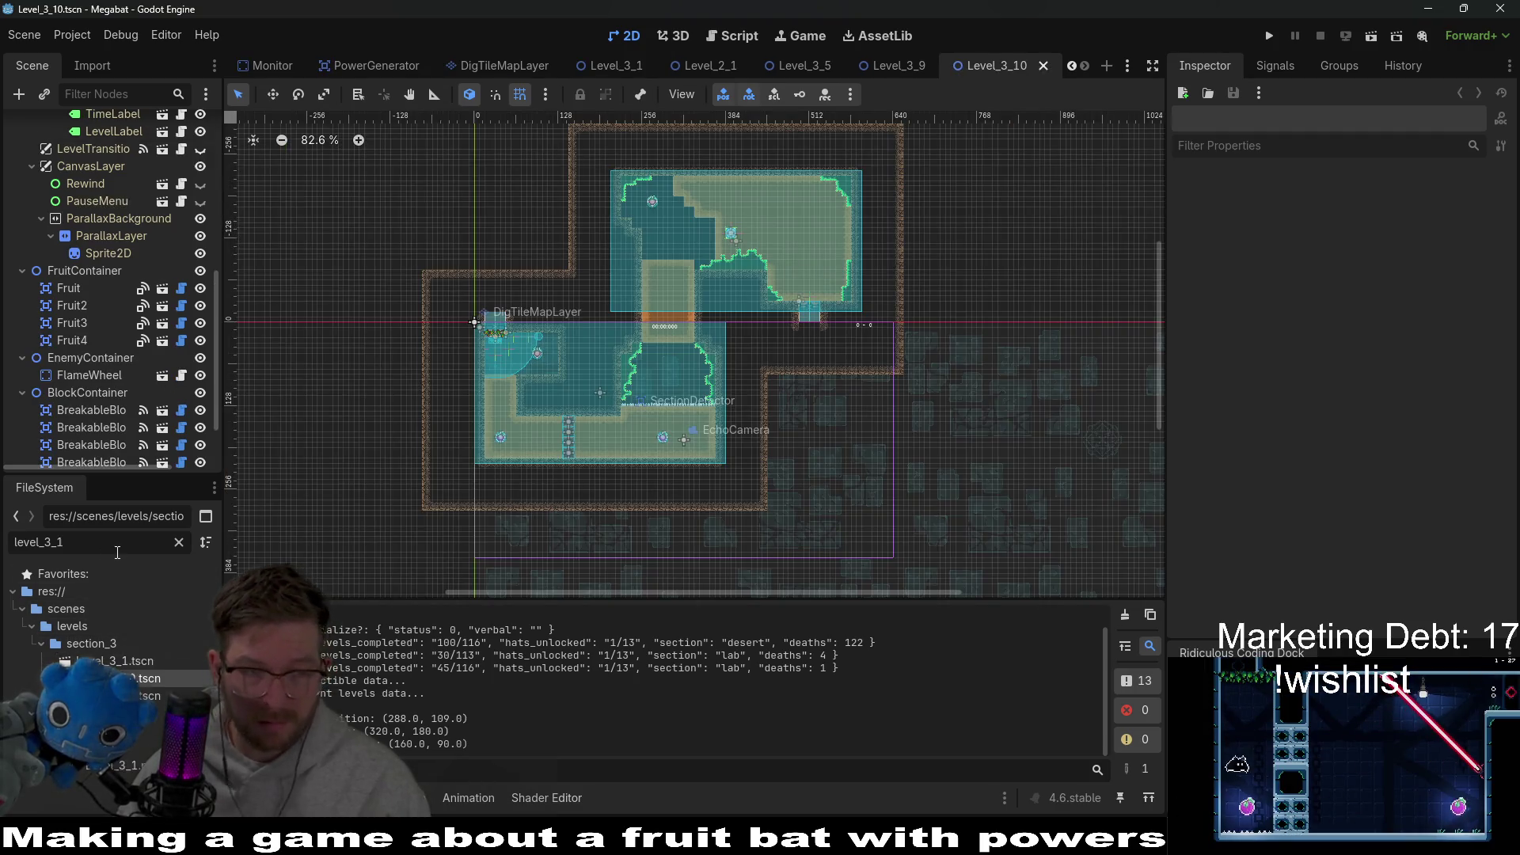
pyautogui.write('1')
pyautogui.doubleClick(139, 662)
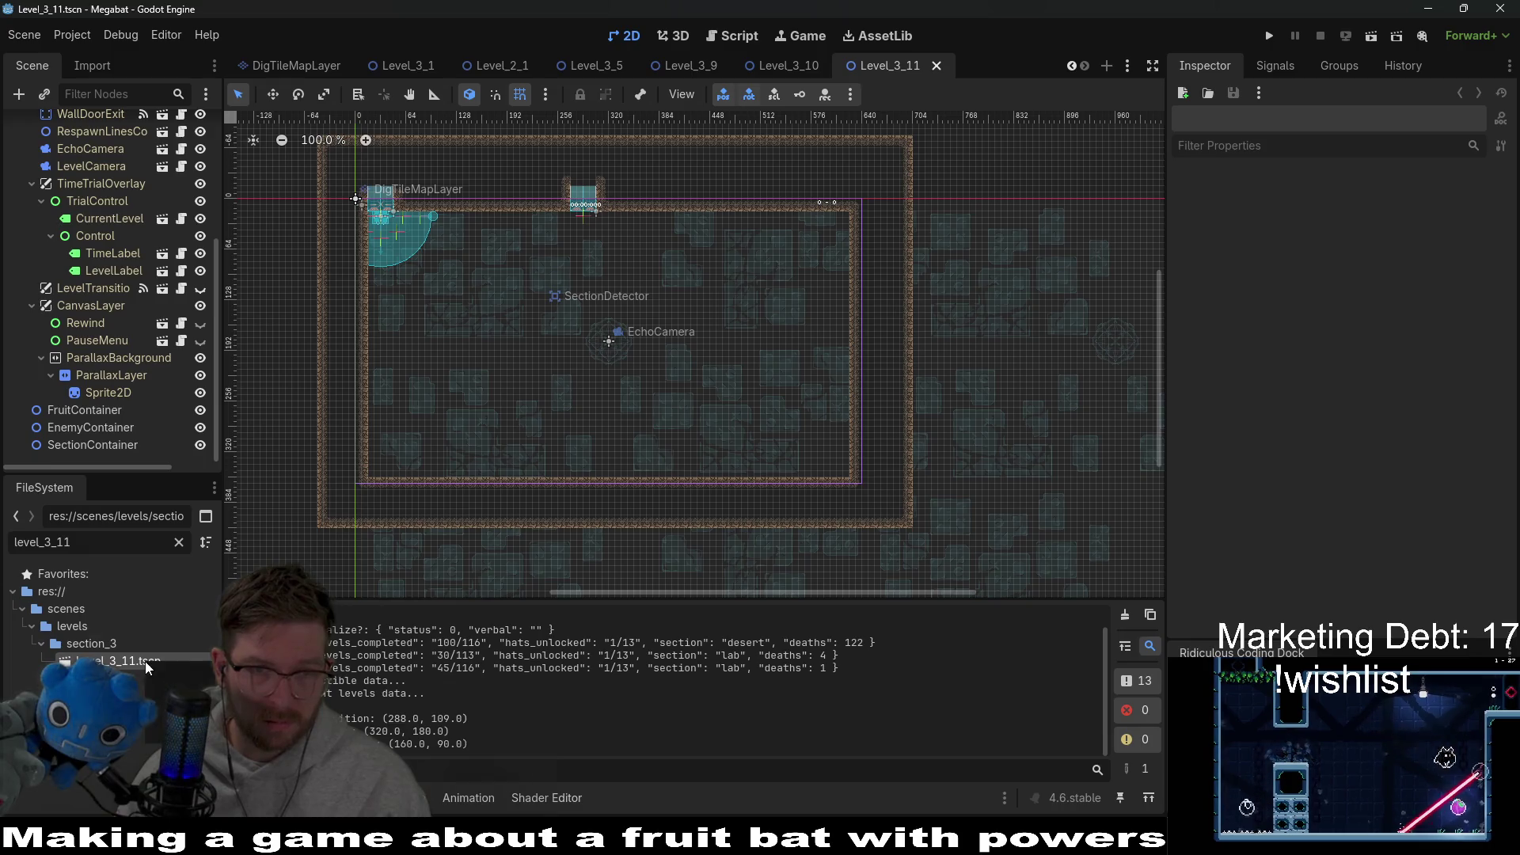
pyautogui.scroll(7, 732, 315)
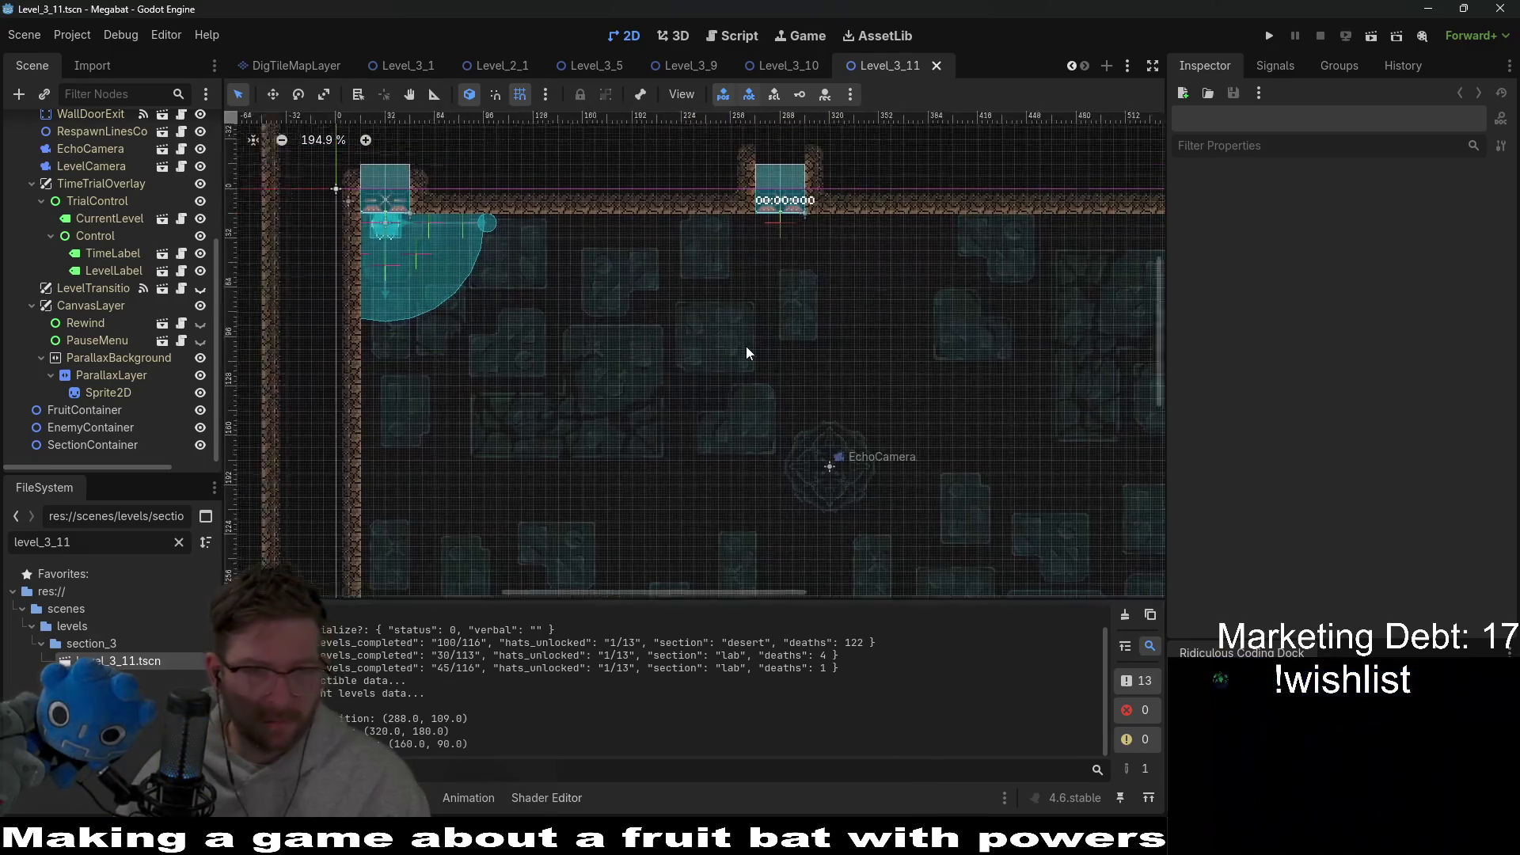
pyautogui.scroll(5, 111, 237)
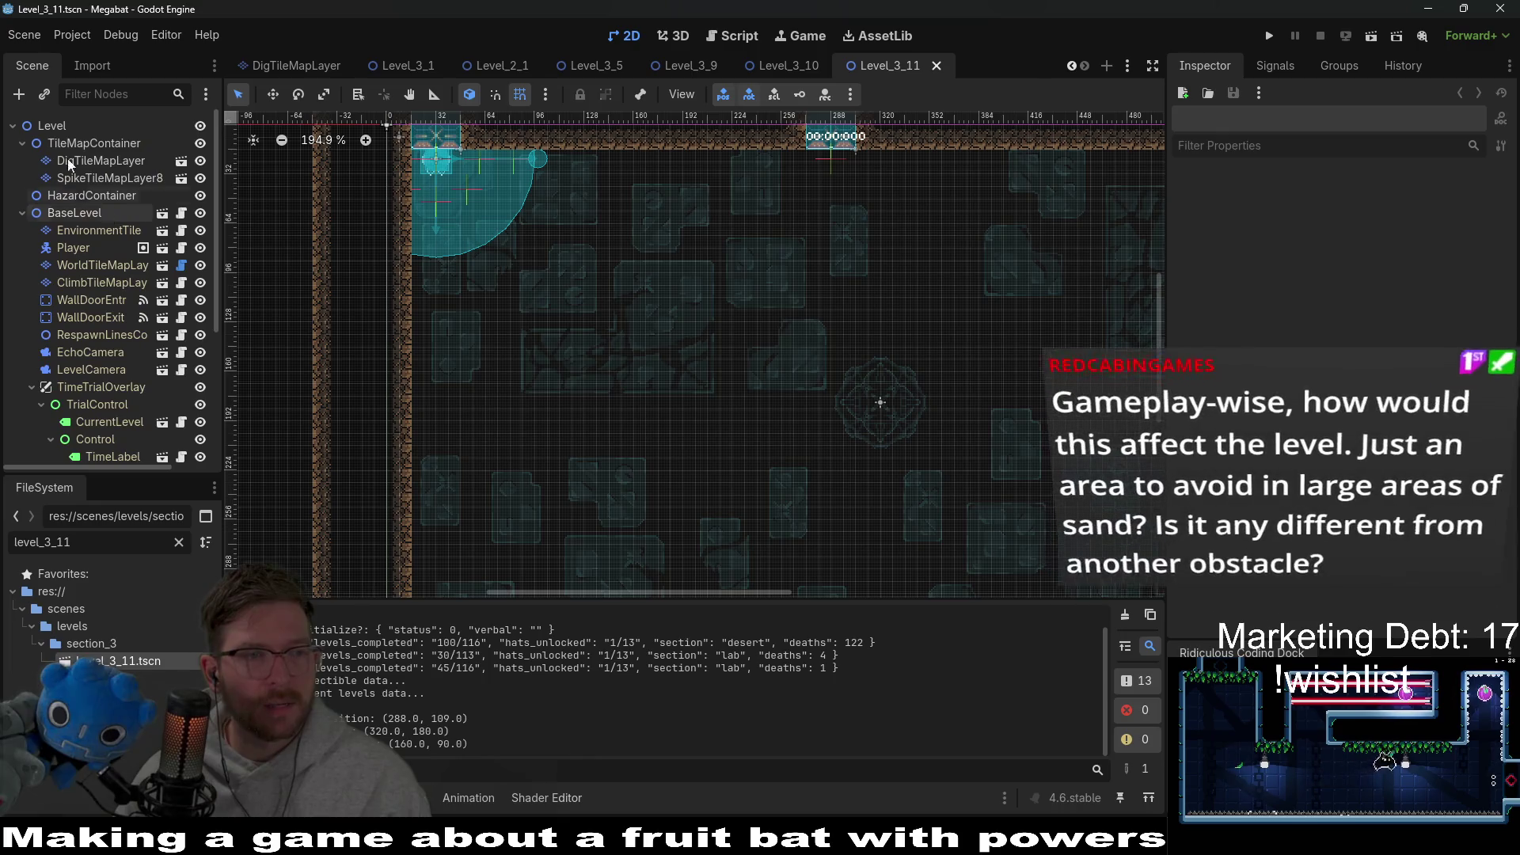
# Step: Select DigTileMapLayer and set the TileMap panel to rectangle painting with terrains
pyautogui.click(100, 161)
pyautogui.click(111, 178)
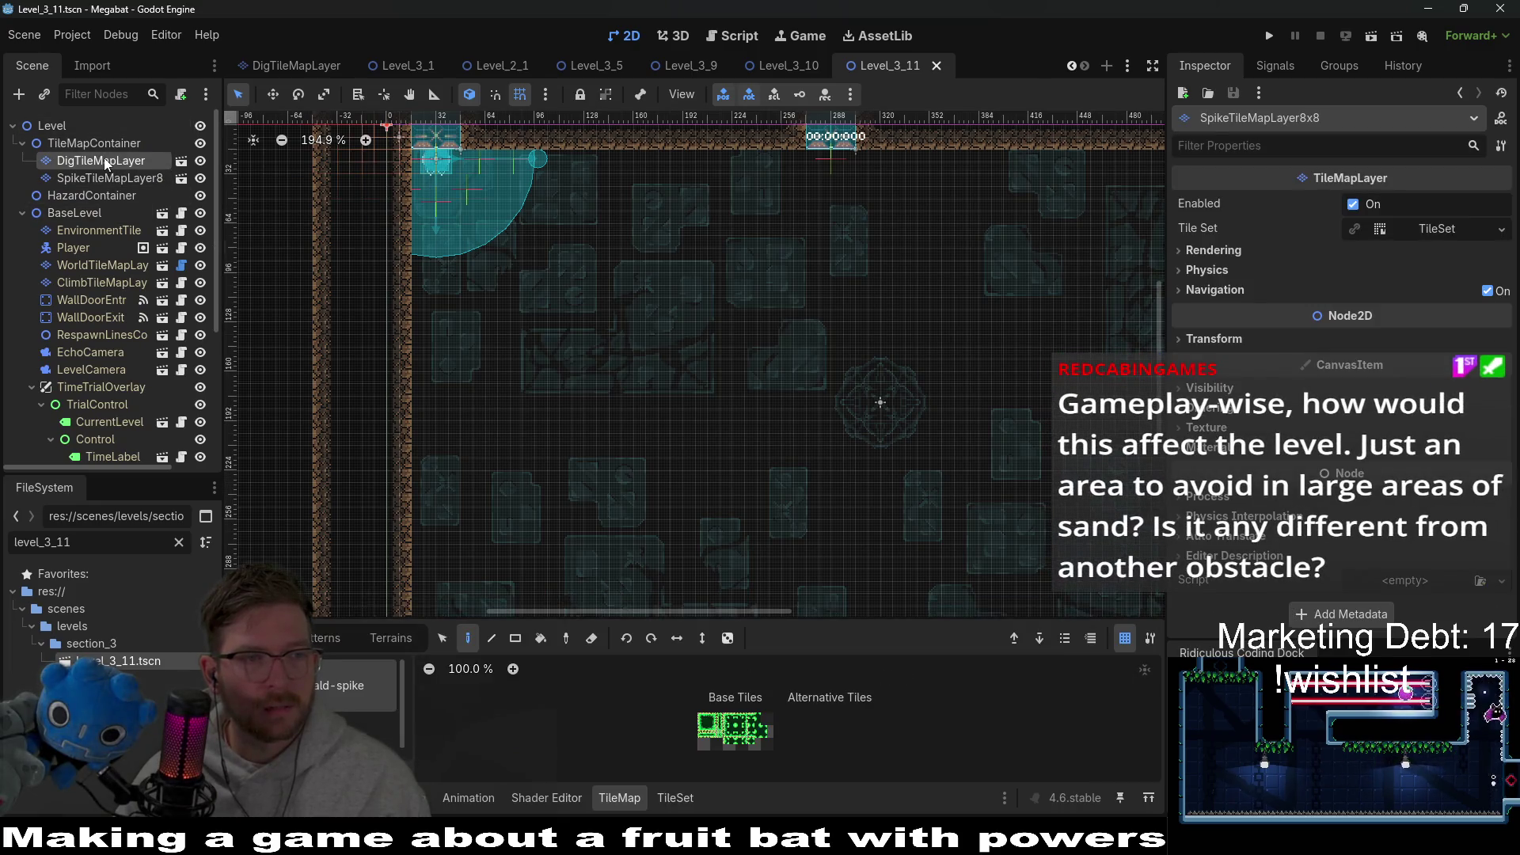
pyautogui.click(119, 161)
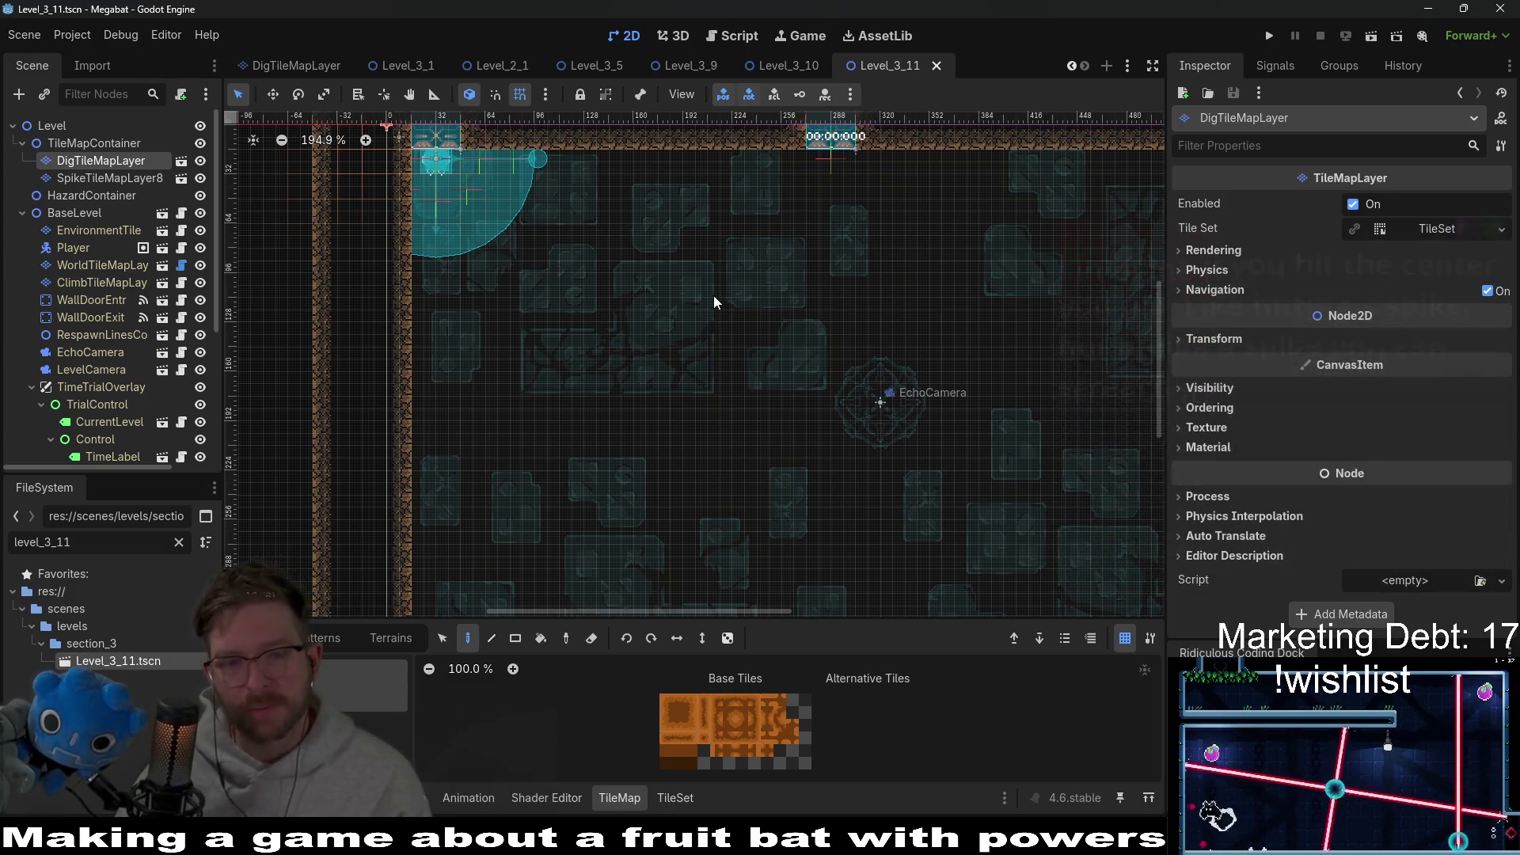
pyautogui.click(515, 638)
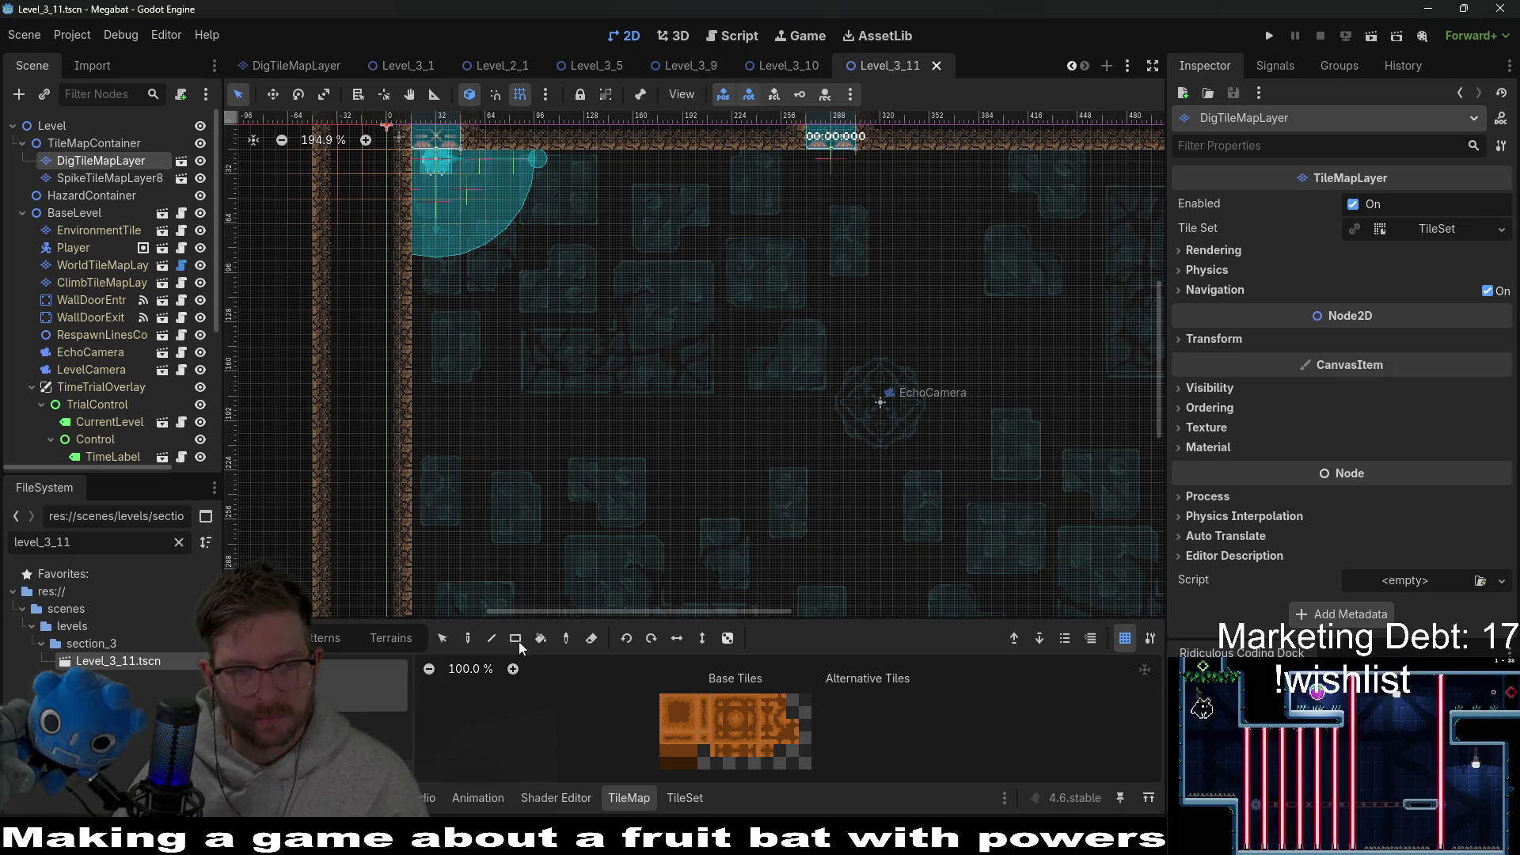
pyautogui.click(683, 798)
pyautogui.click(629, 798)
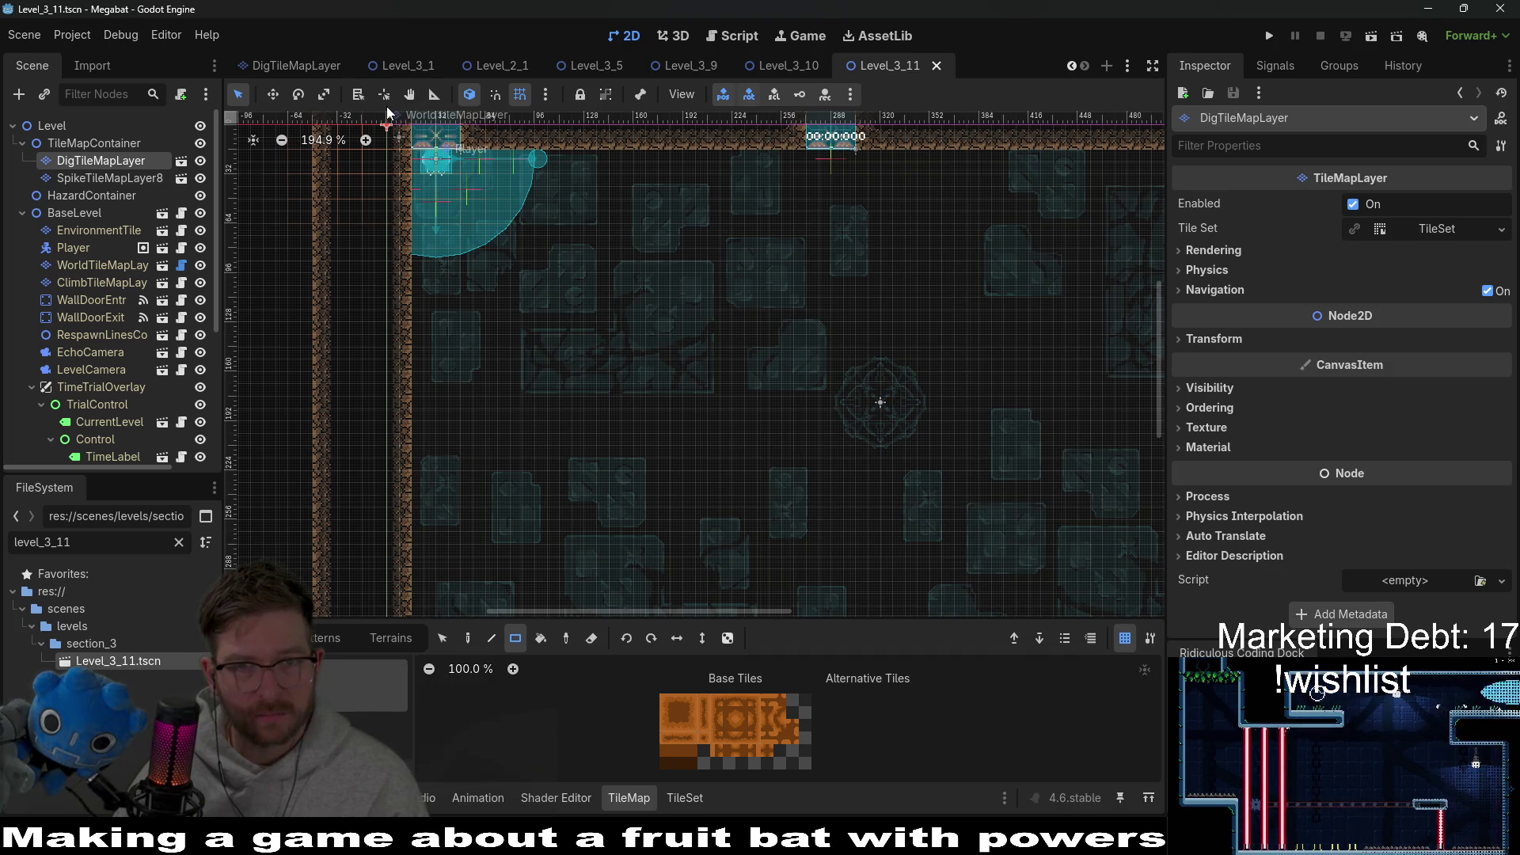
pyautogui.scroll(-5, 726, 387)
pyautogui.scroll(6, 645, 312)
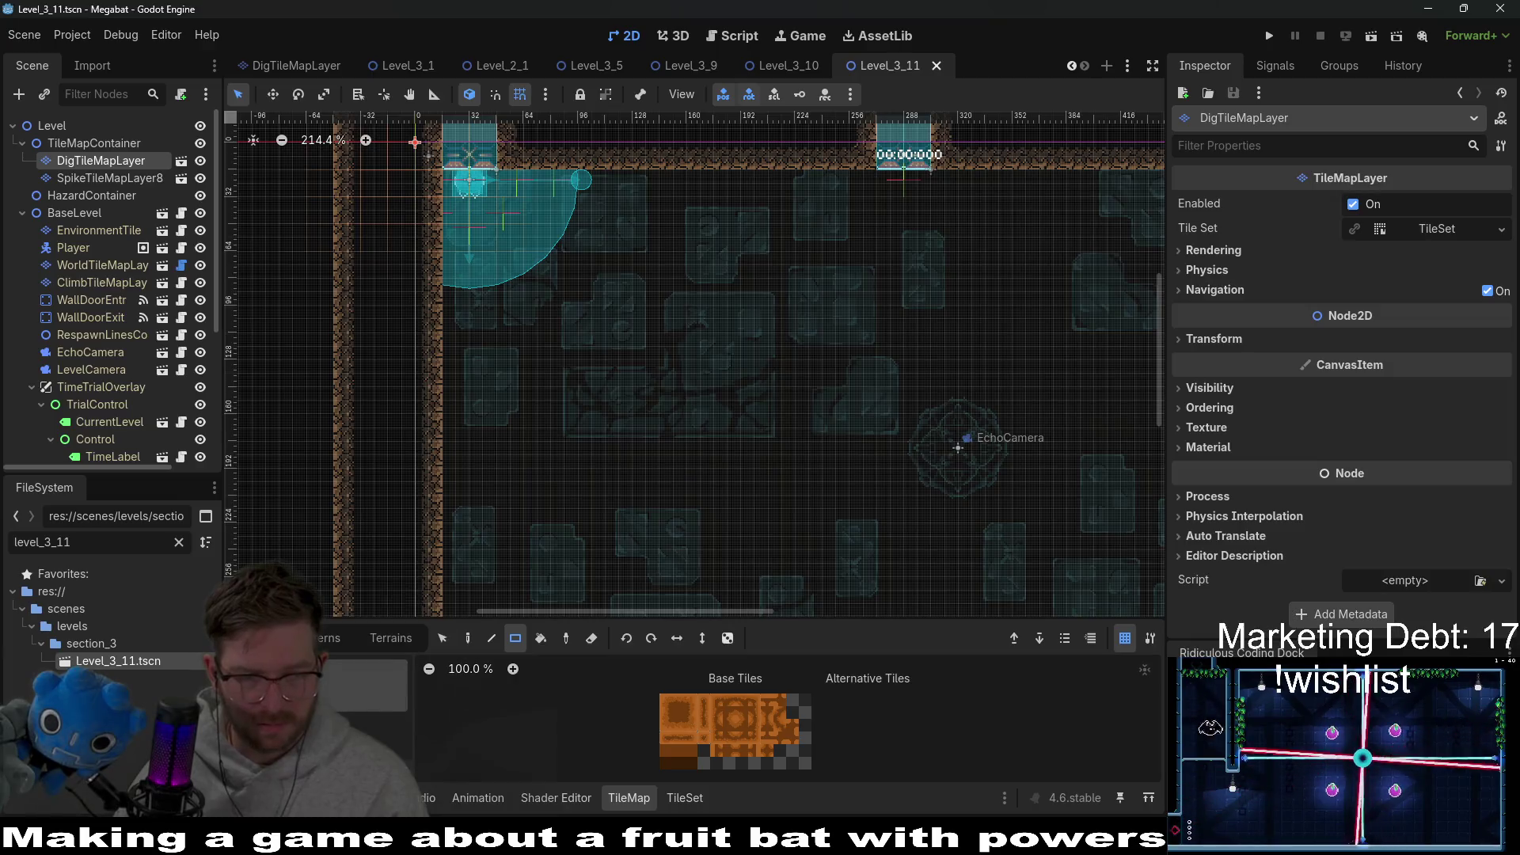
pyautogui.click(391, 638)
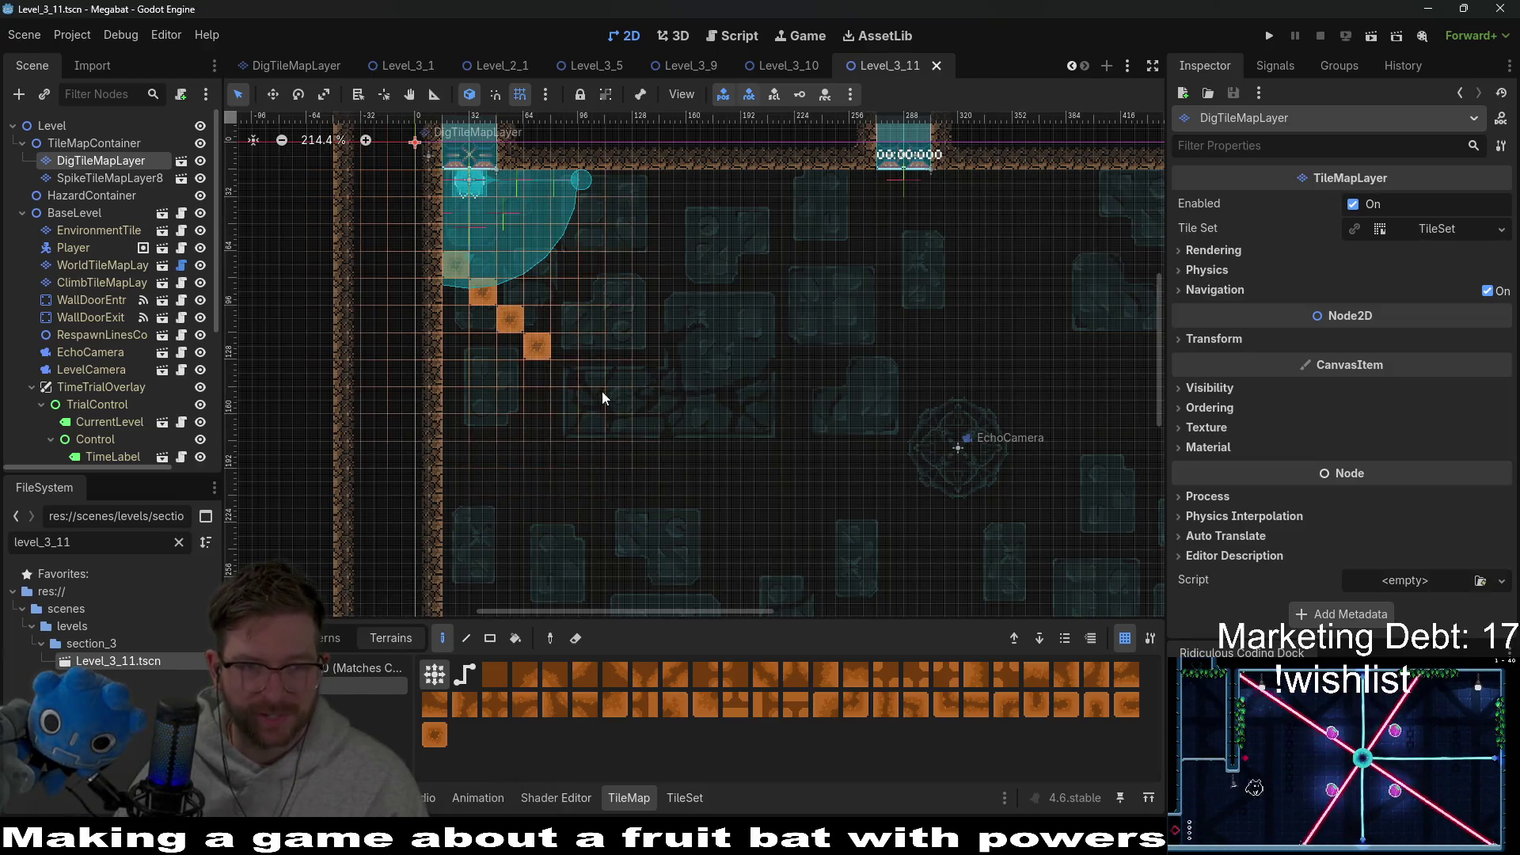
# Step: Paint a first rectangle of dig terrain in the room and reselect the dig layer
pyautogui.click(492, 641)
pyautogui.moveTo(450, 317)
pyautogui.mouseDown()
pyautogui.moveTo(604, 437)
pyautogui.moveTo(825, 519)
pyautogui.mouseUp()
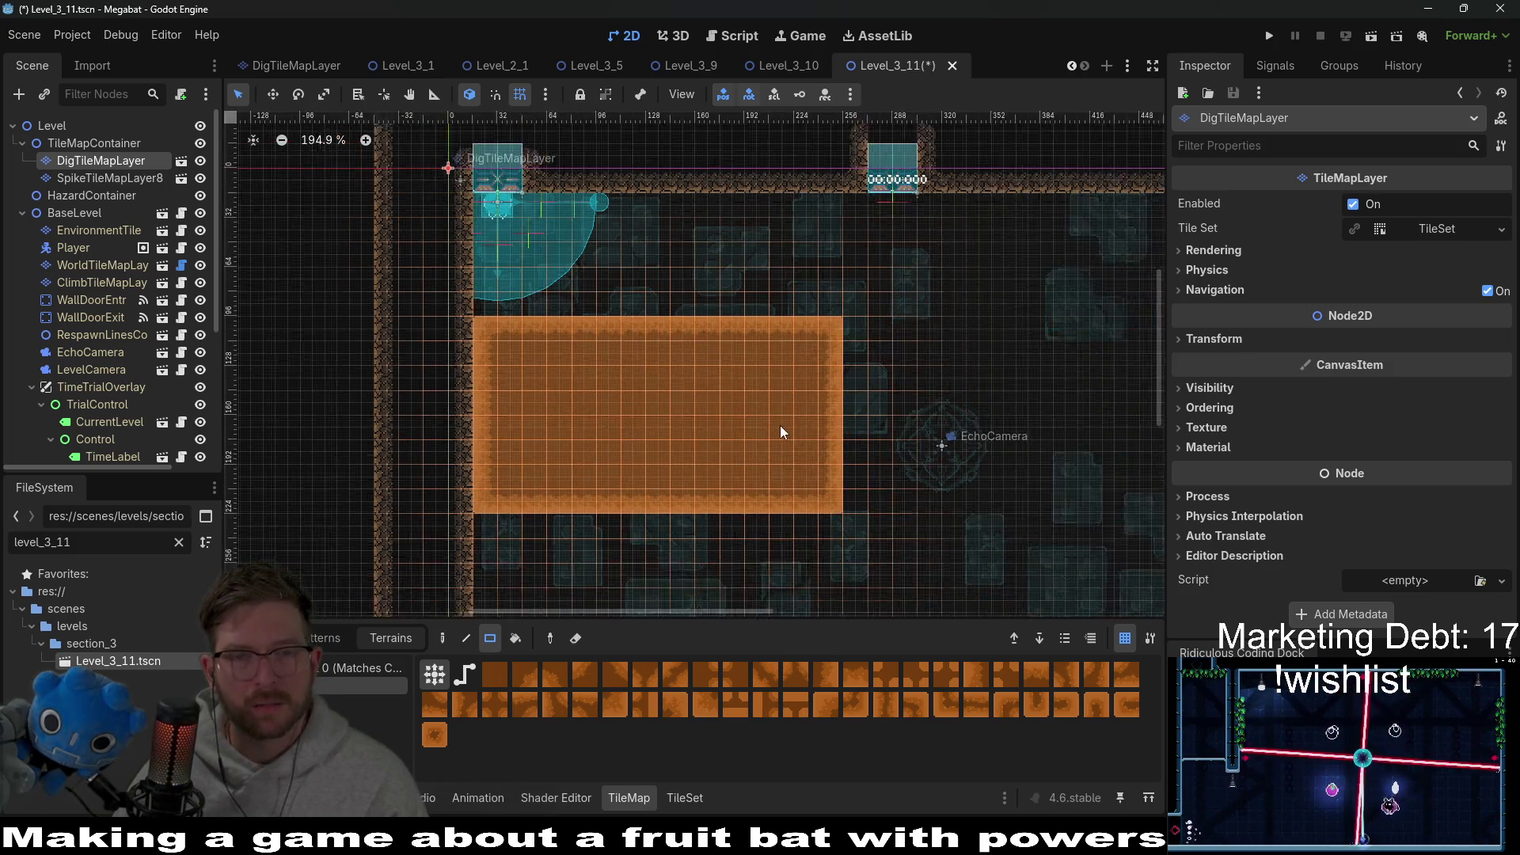
pyautogui.scroll(-2, 781, 425)
pyautogui.click(67, 127)
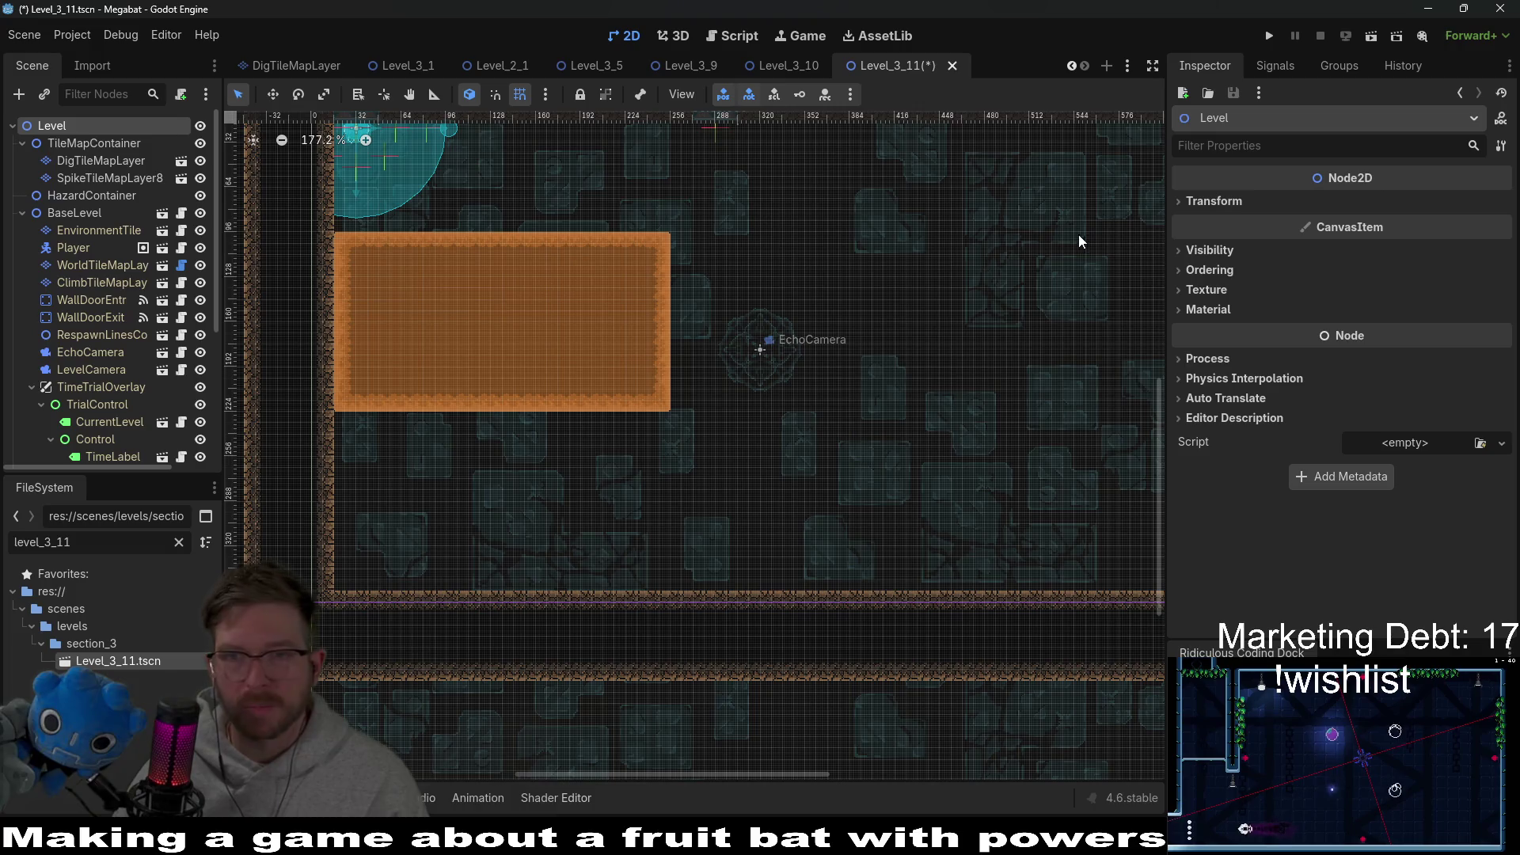
pyautogui.click(83, 160)
pyautogui.click(87, 178)
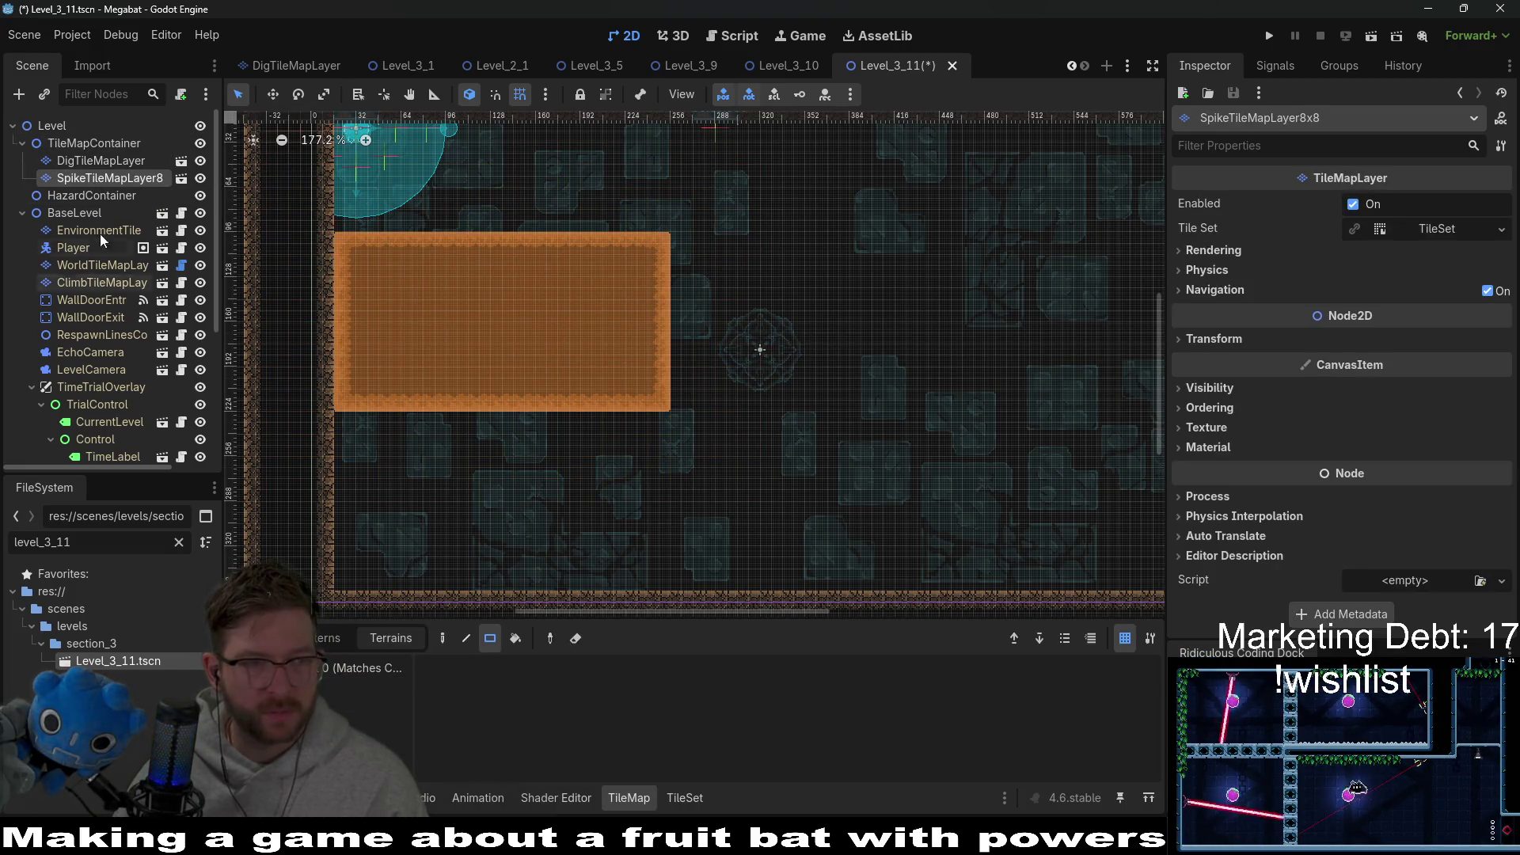
pyautogui.click(100, 160)
# Step: Enlarge the dig terrain rectangle across the whole room and save the scene
pyautogui.moveTo(335, 234)
pyautogui.mouseDown()
pyautogui.moveTo(411, 350)
pyautogui.moveTo(942, 575)
pyautogui.mouseUp()
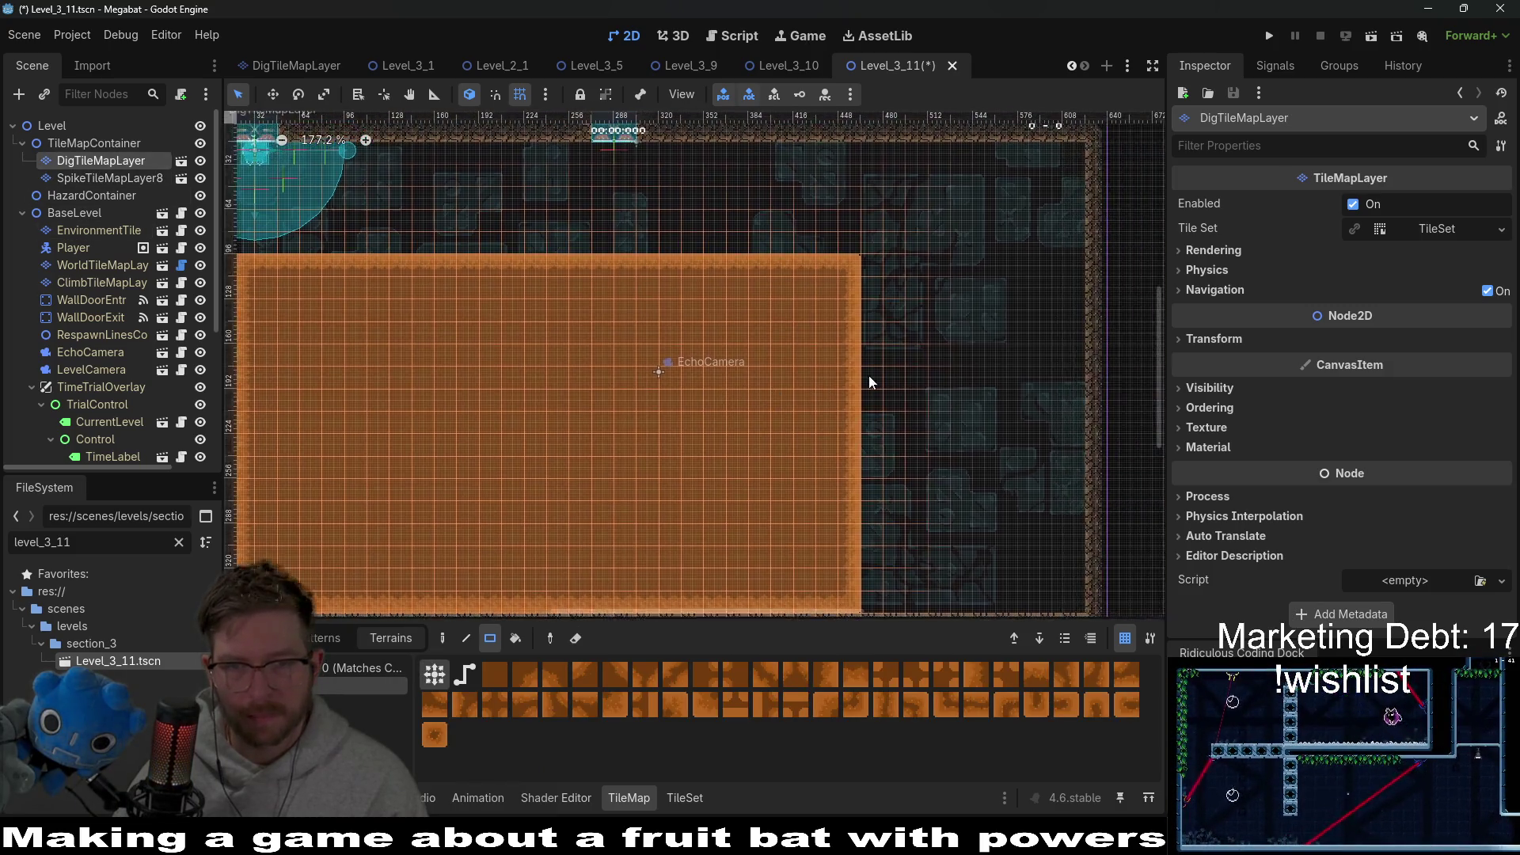
pyautogui.scroll(-2, 871, 373)
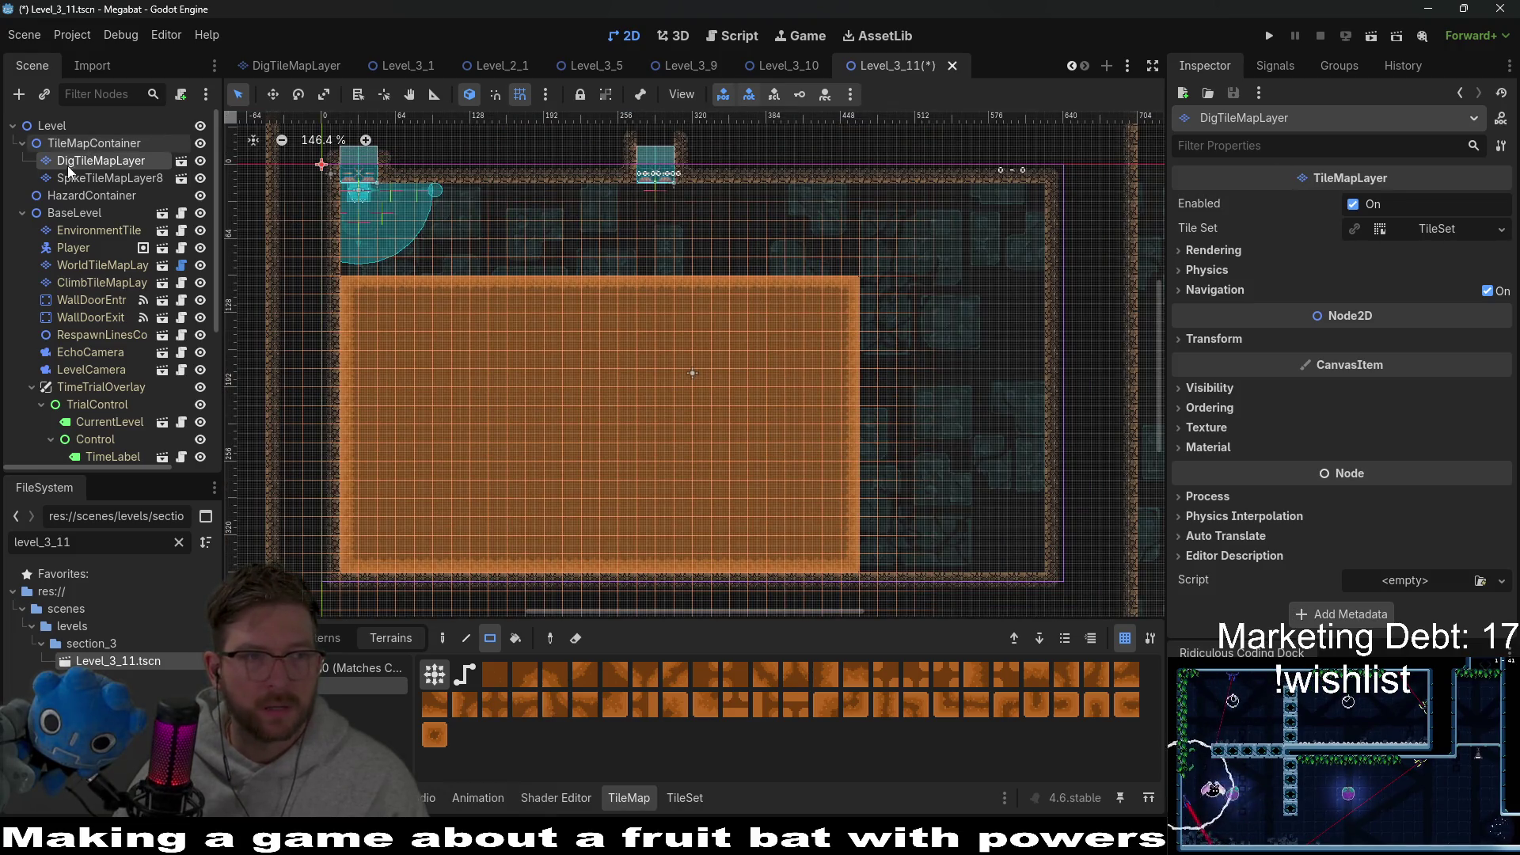
pyautogui.click(87, 216)
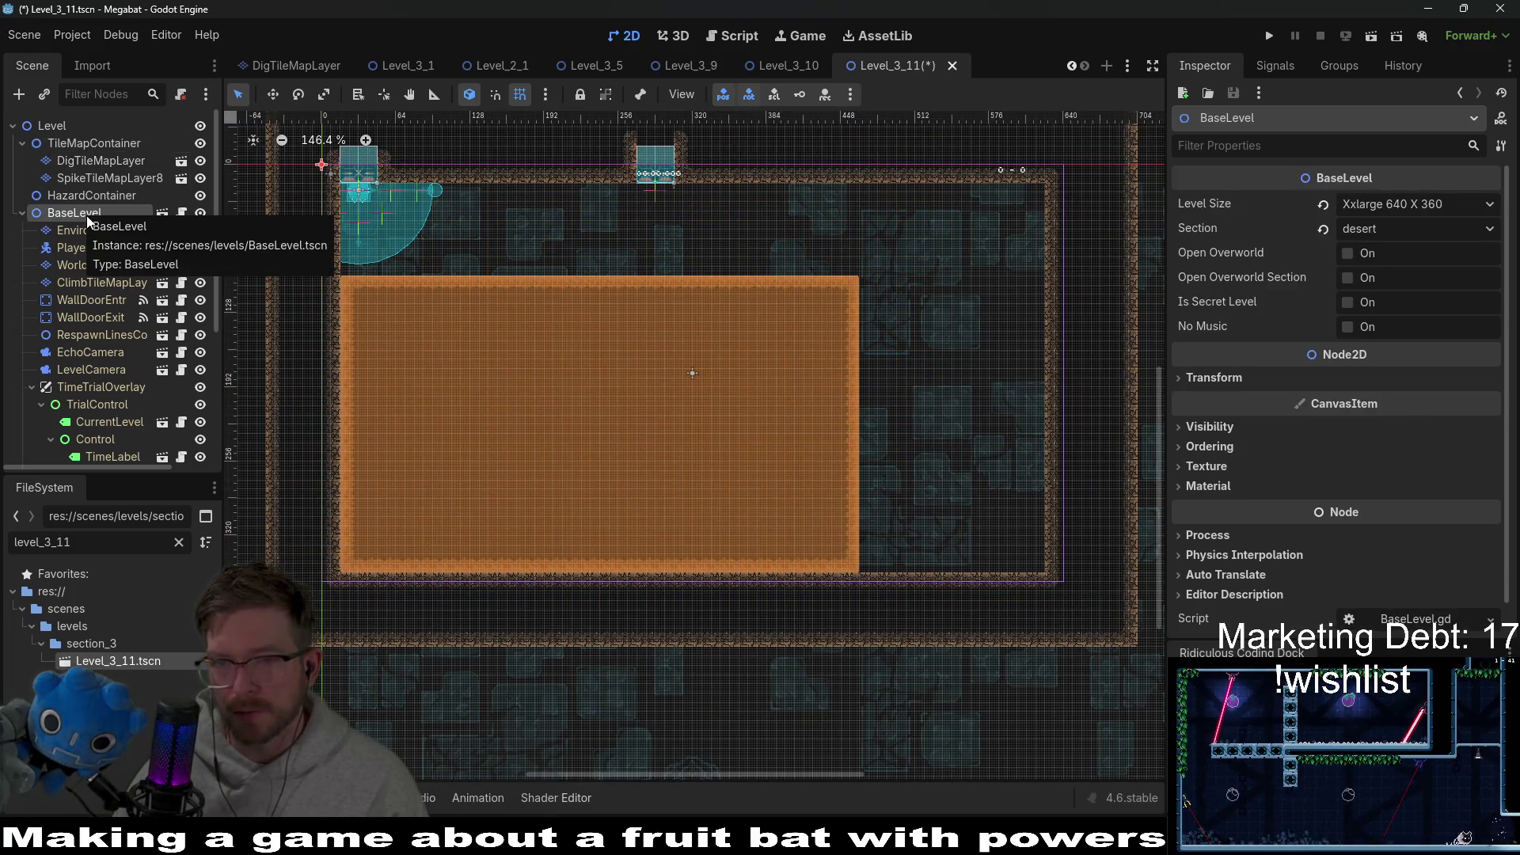
pyautogui.moveTo(491, 289); pyautogui.dragTo(653, 298)
pyautogui.hotkey('ctrl', 's')
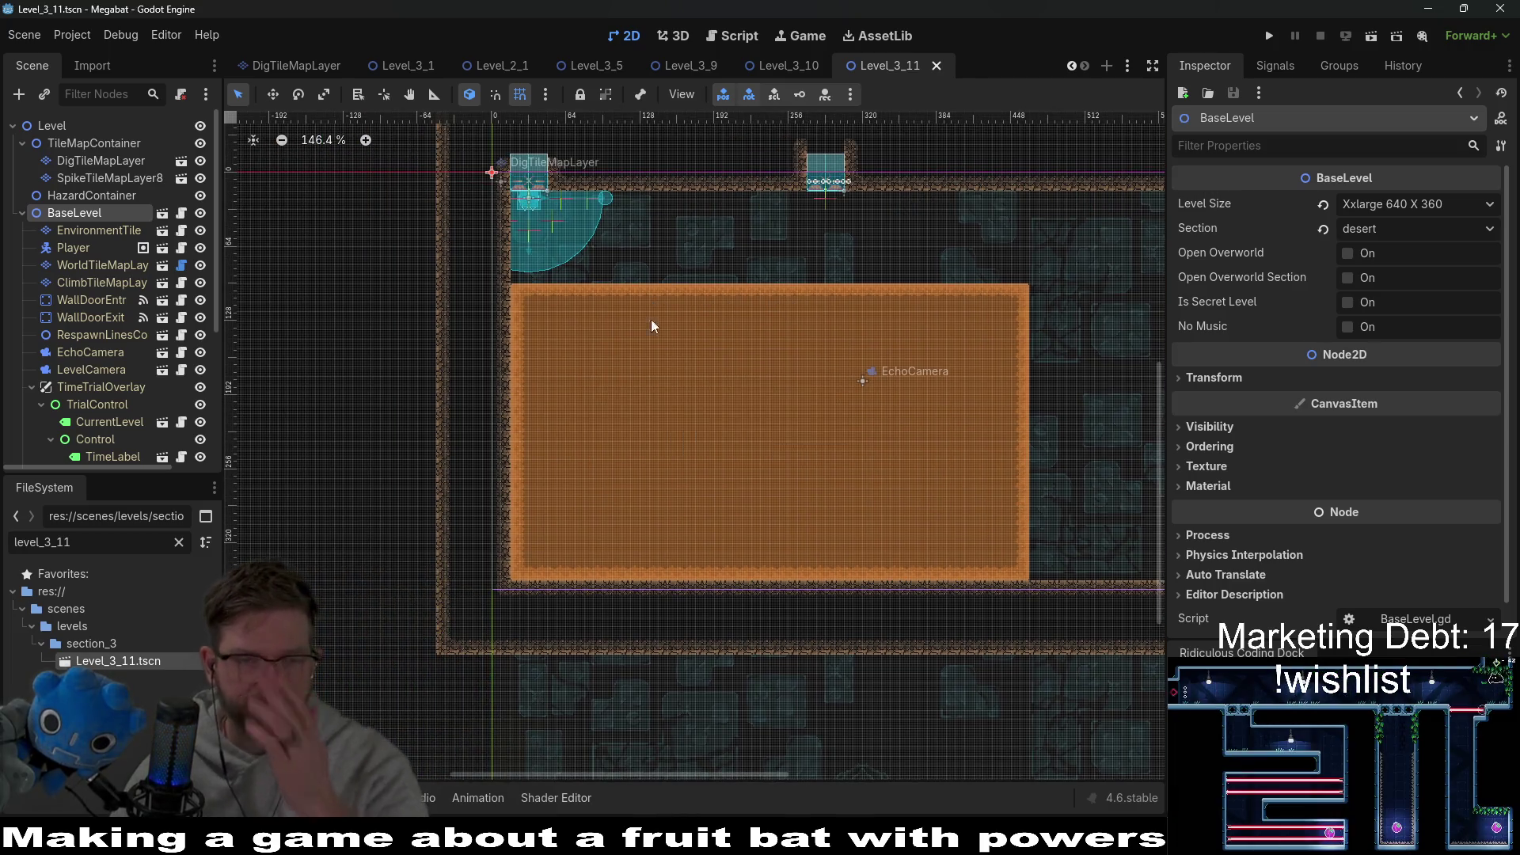
pyautogui.scroll(5, 687, 315)
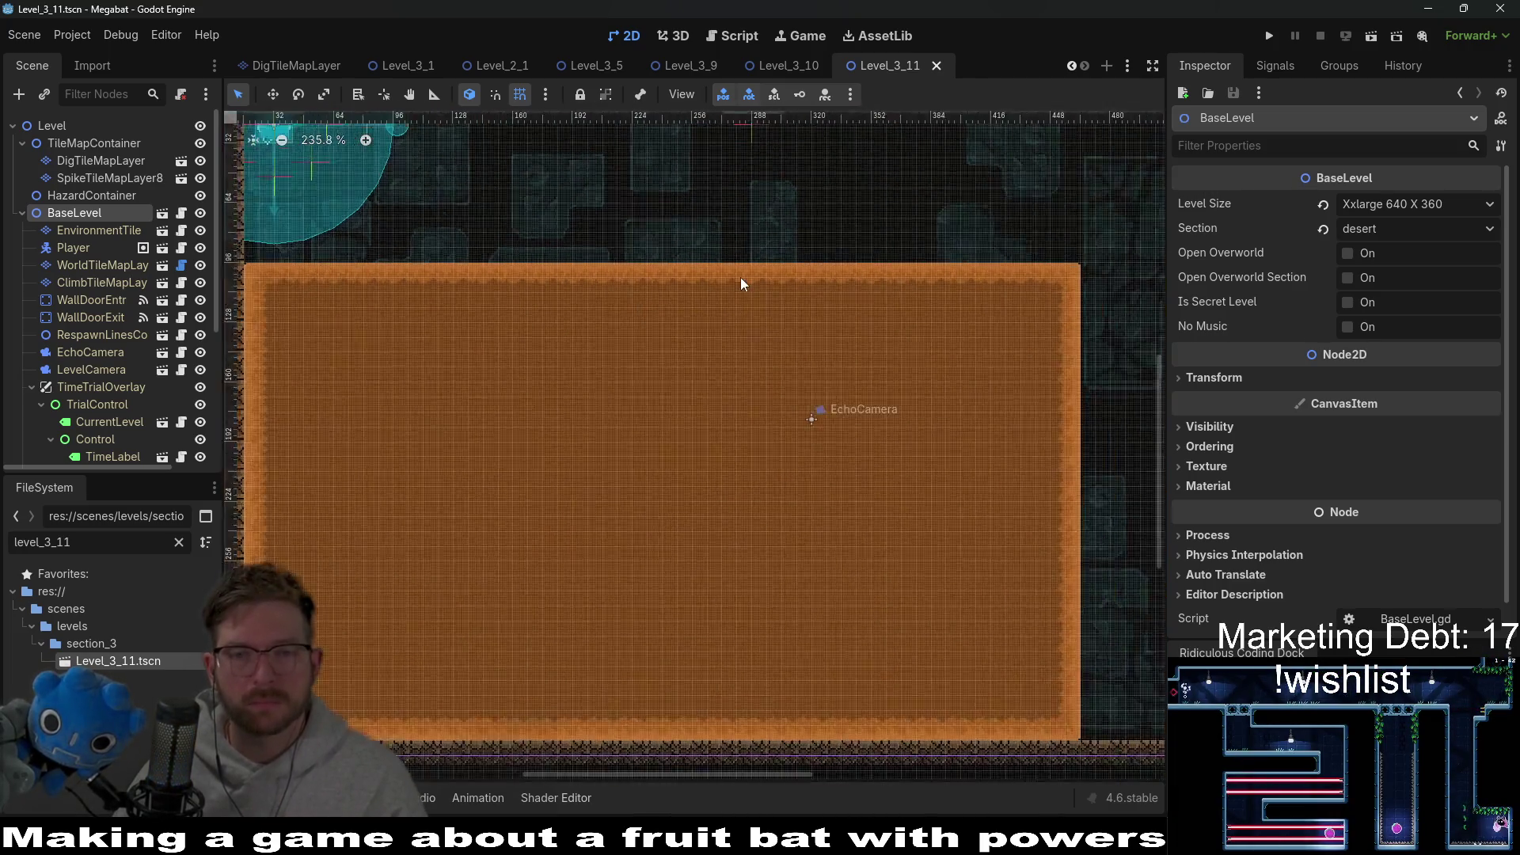
pyautogui.scroll(-2, 741, 283)
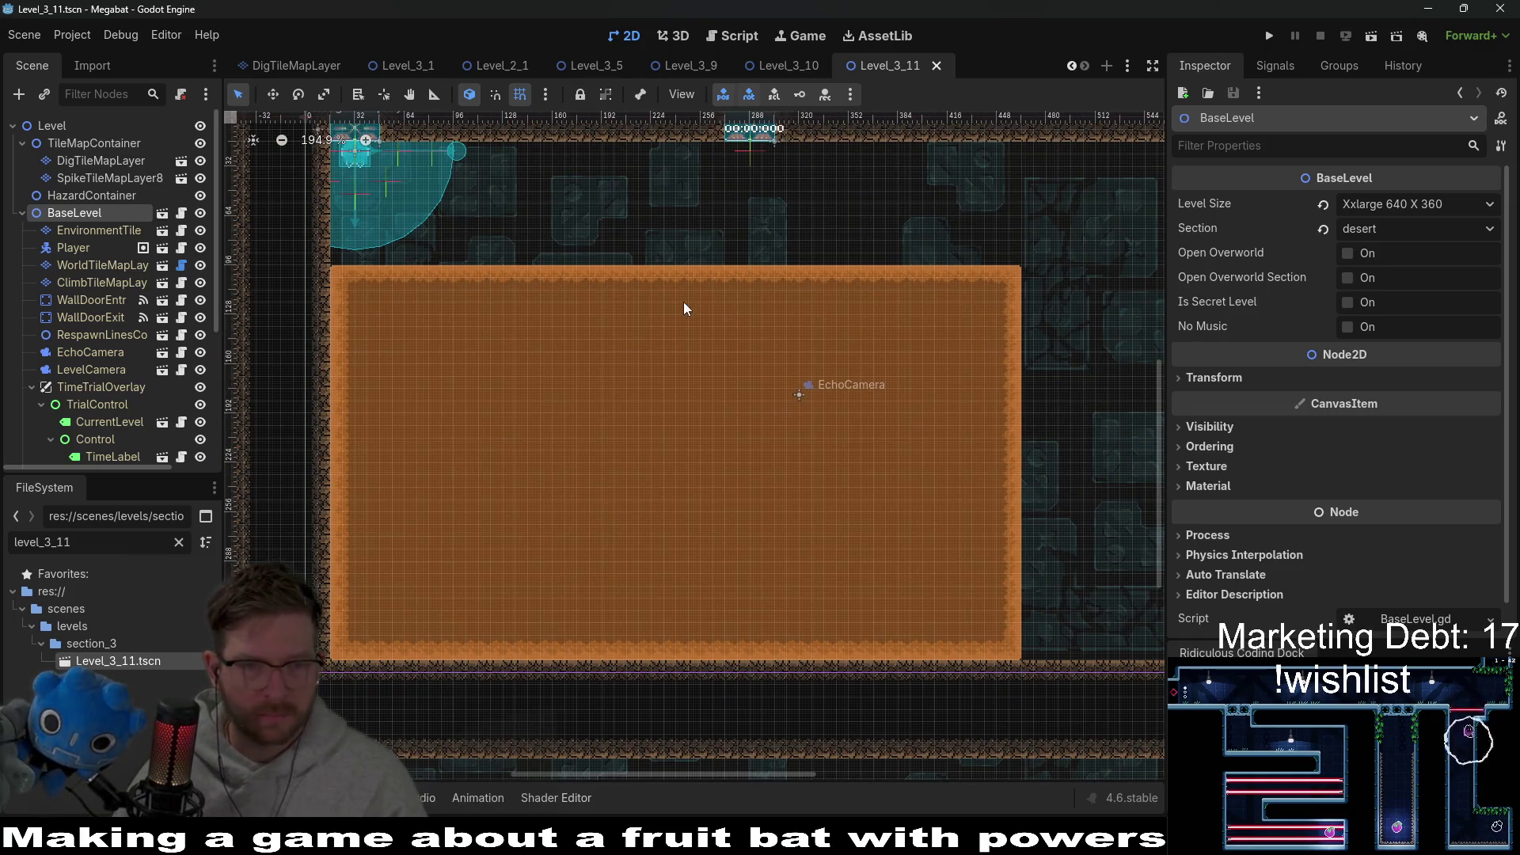
pyautogui.click(844, 480)
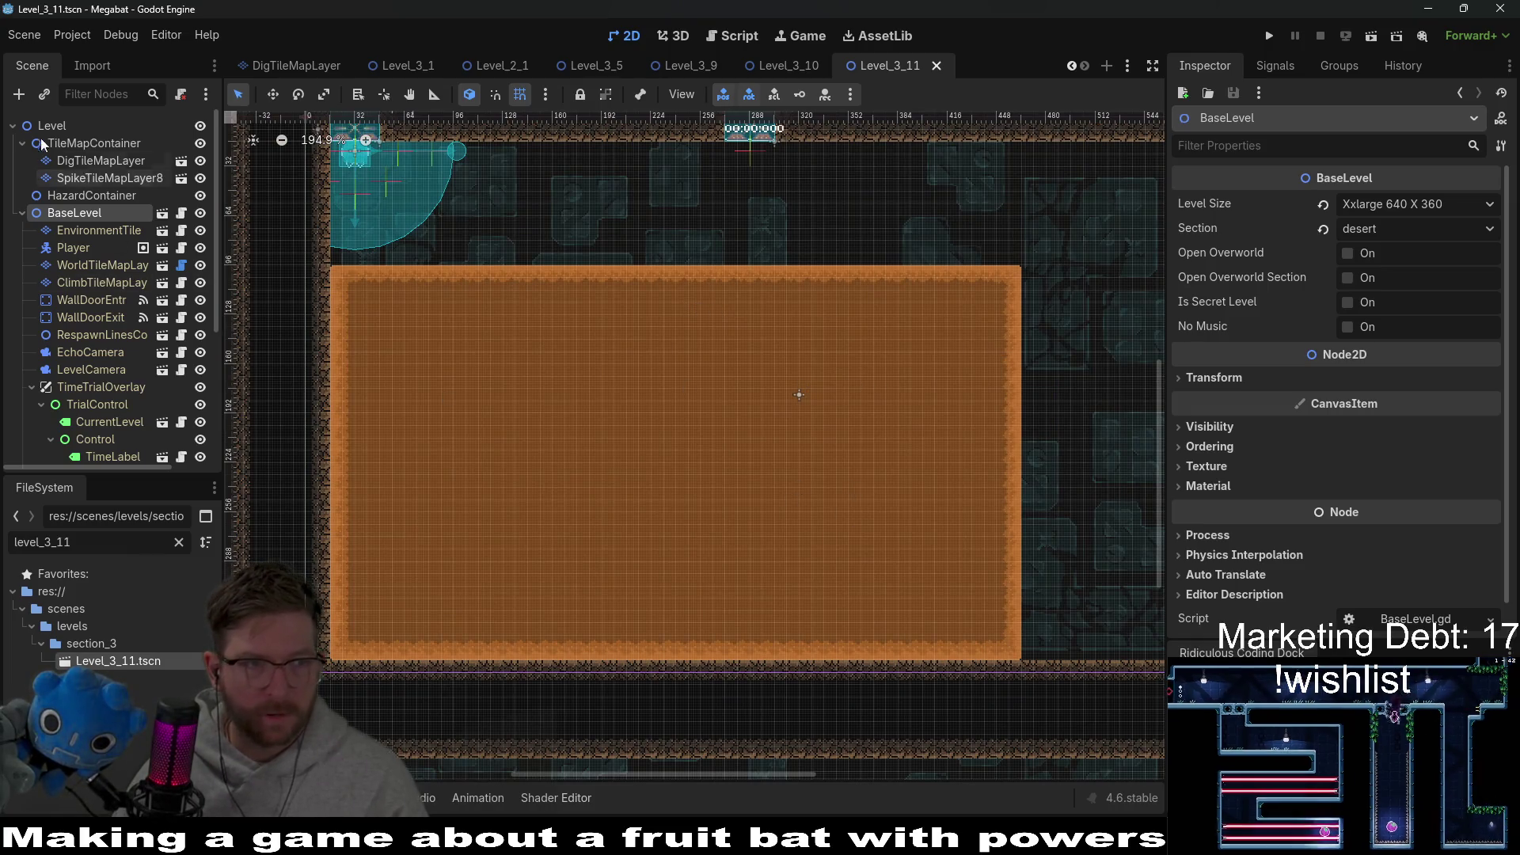
# Step: Close the Level_3_5, Level_3_9, Level_3_10, Level_3_1 and Level_2_1 scene tabs
pyautogui.middleClick(792, 64)
pyautogui.middleClick(873, 62)
pyautogui.middleClick(820, 70)
pyautogui.middleClick(824, 63)
pyautogui.middleClick(825, 63)
pyautogui.scroll(7, 740, 68)
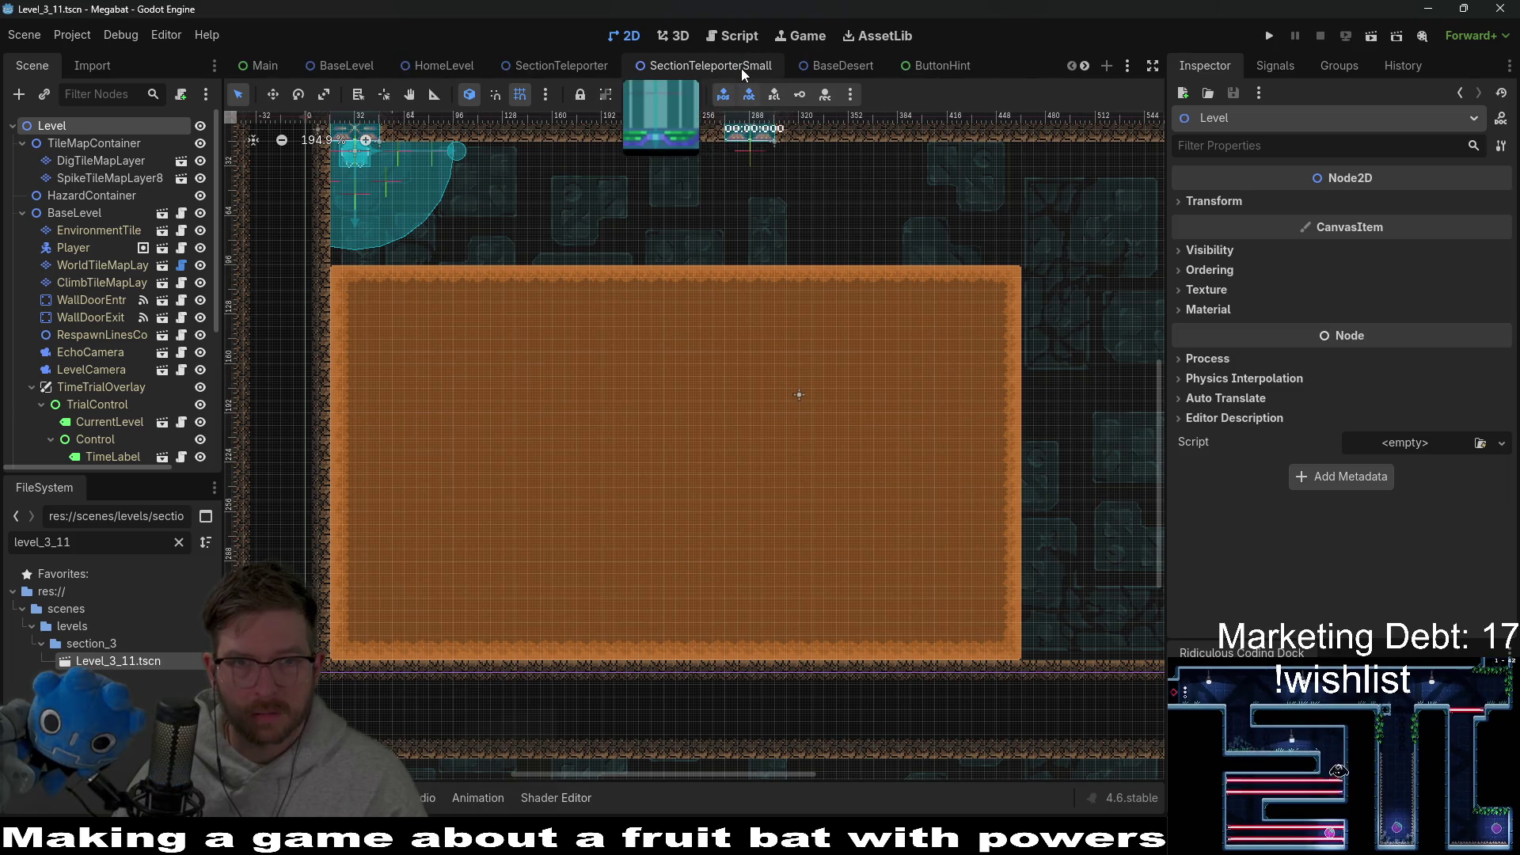
pyautogui.scroll(-5, 731, 68)
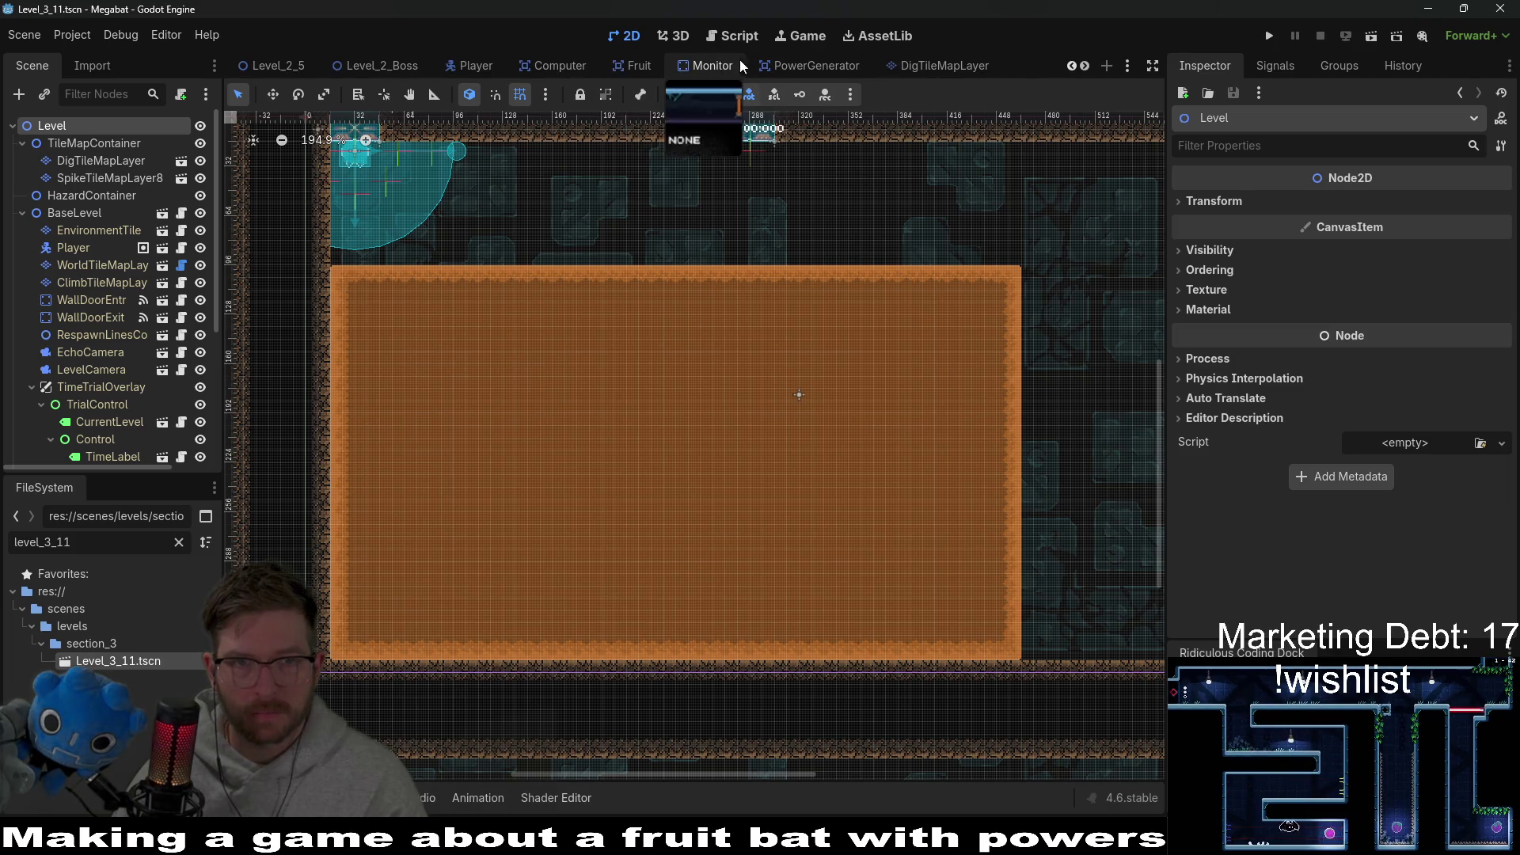
# Step: Close the Monitor, Computer, PowerGenerator, Fruit, Player, Level_2_Boss, ButtonHint, Level_2_5 and BaseDesert tabs
pyautogui.middleClick(710, 65)
pyautogui.middleClick(695, 64)
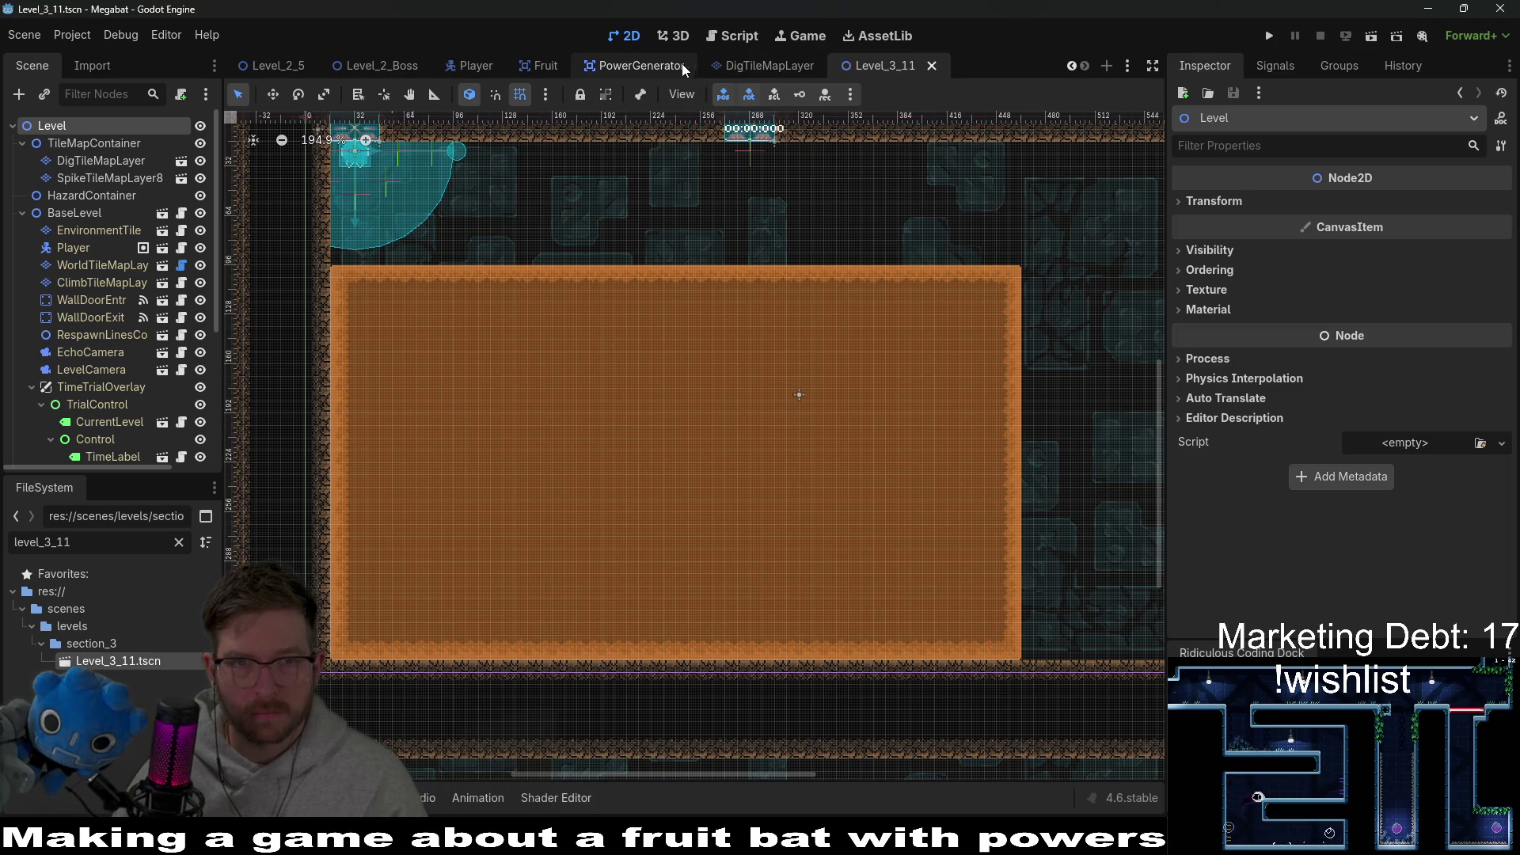
pyautogui.middleClick(641, 66)
pyautogui.middleClick(621, 65)
pyautogui.middleClick(629, 65)
pyautogui.middleClick(665, 63)
pyautogui.middleClick(669, 65)
pyautogui.middleClick(665, 66)
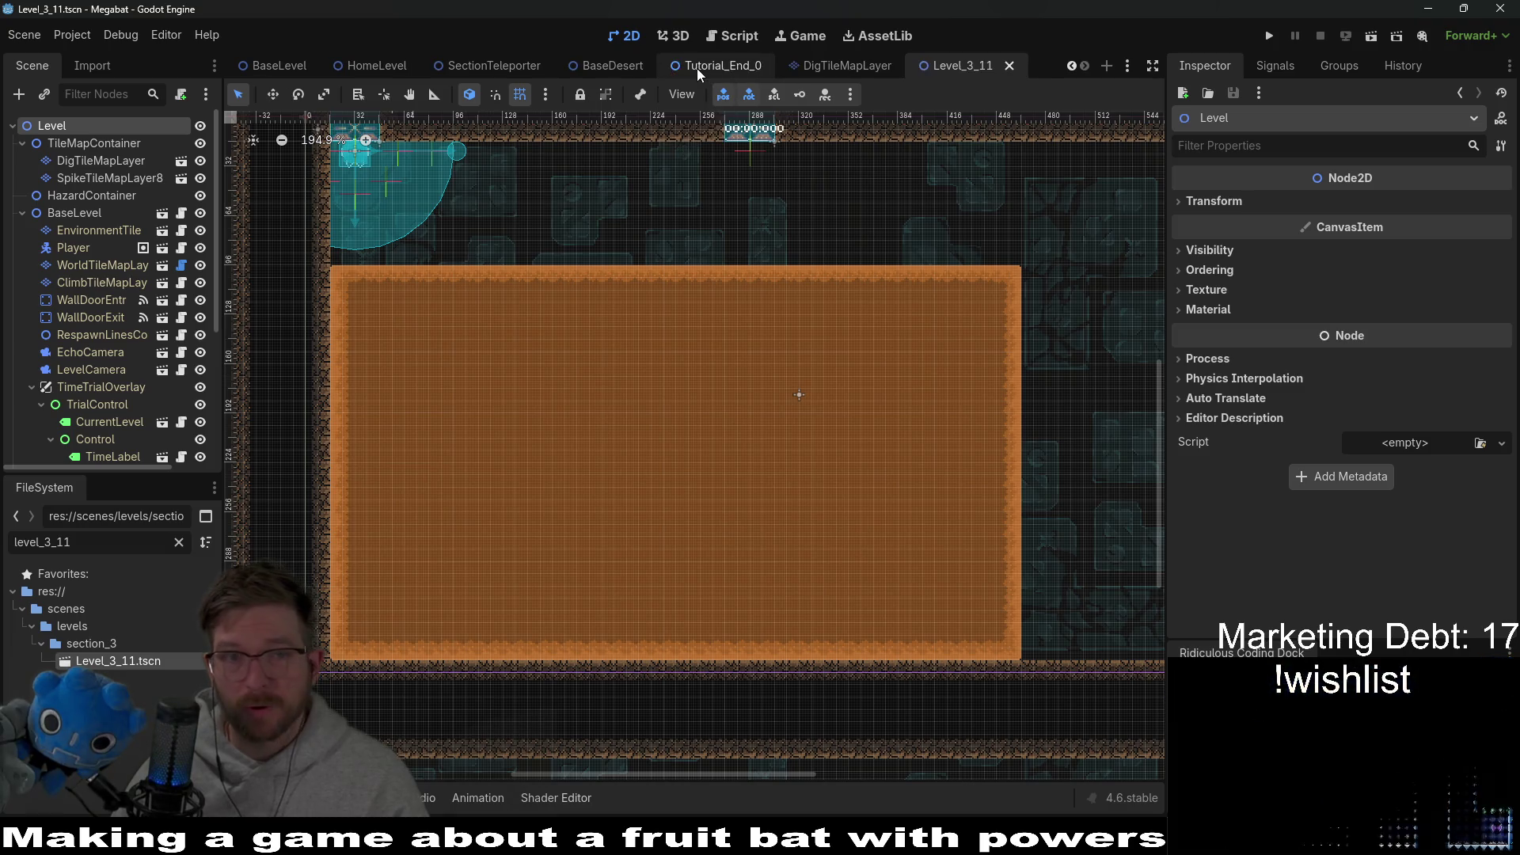
pyautogui.middleClick(630, 71)
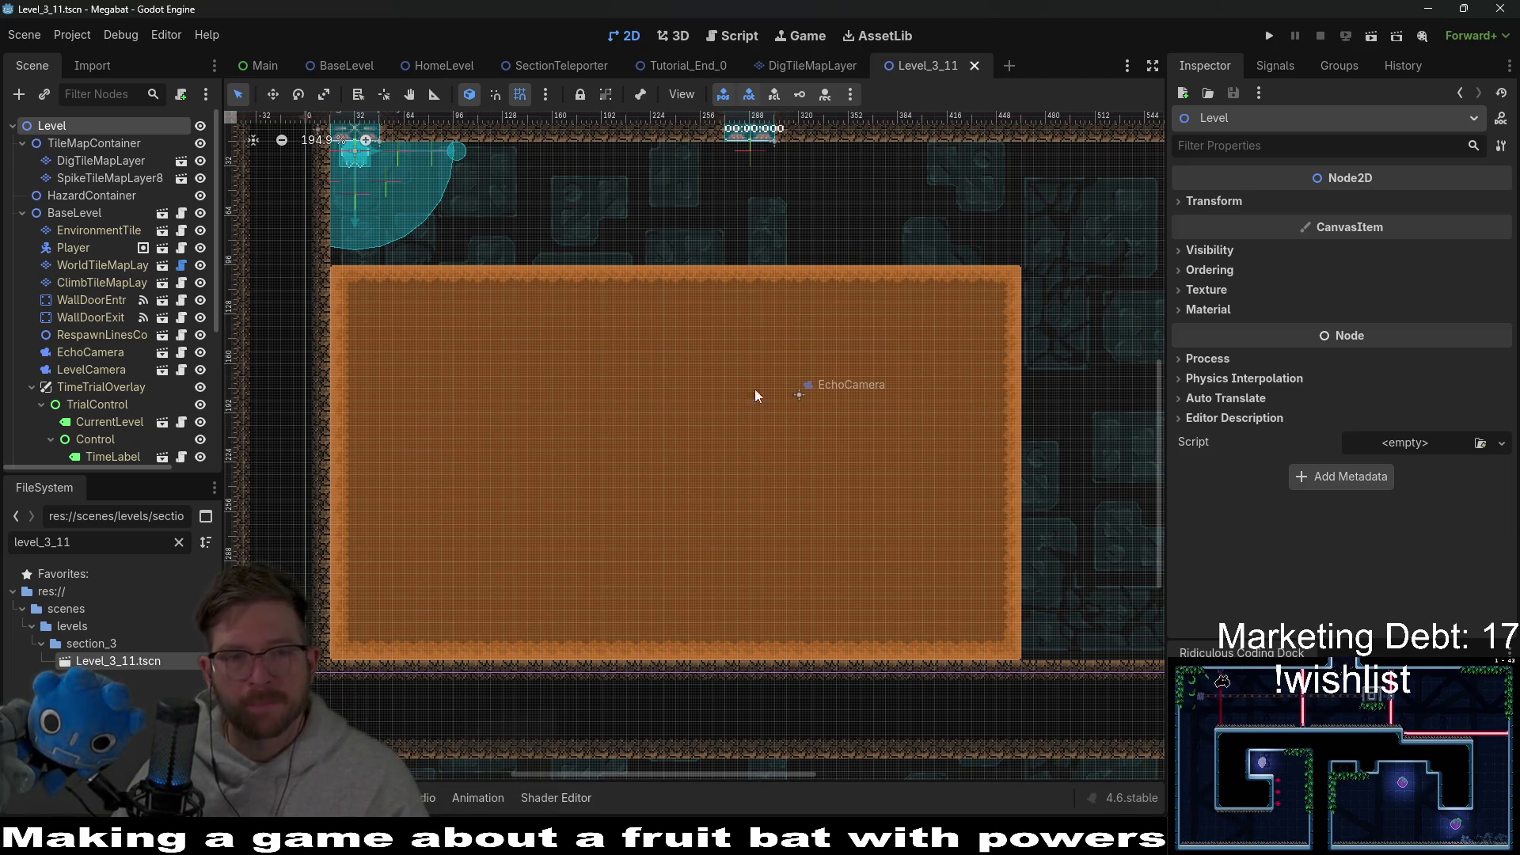
# Step: Start a new empty scene tab
pyautogui.hscroll(-3, 866, 224)
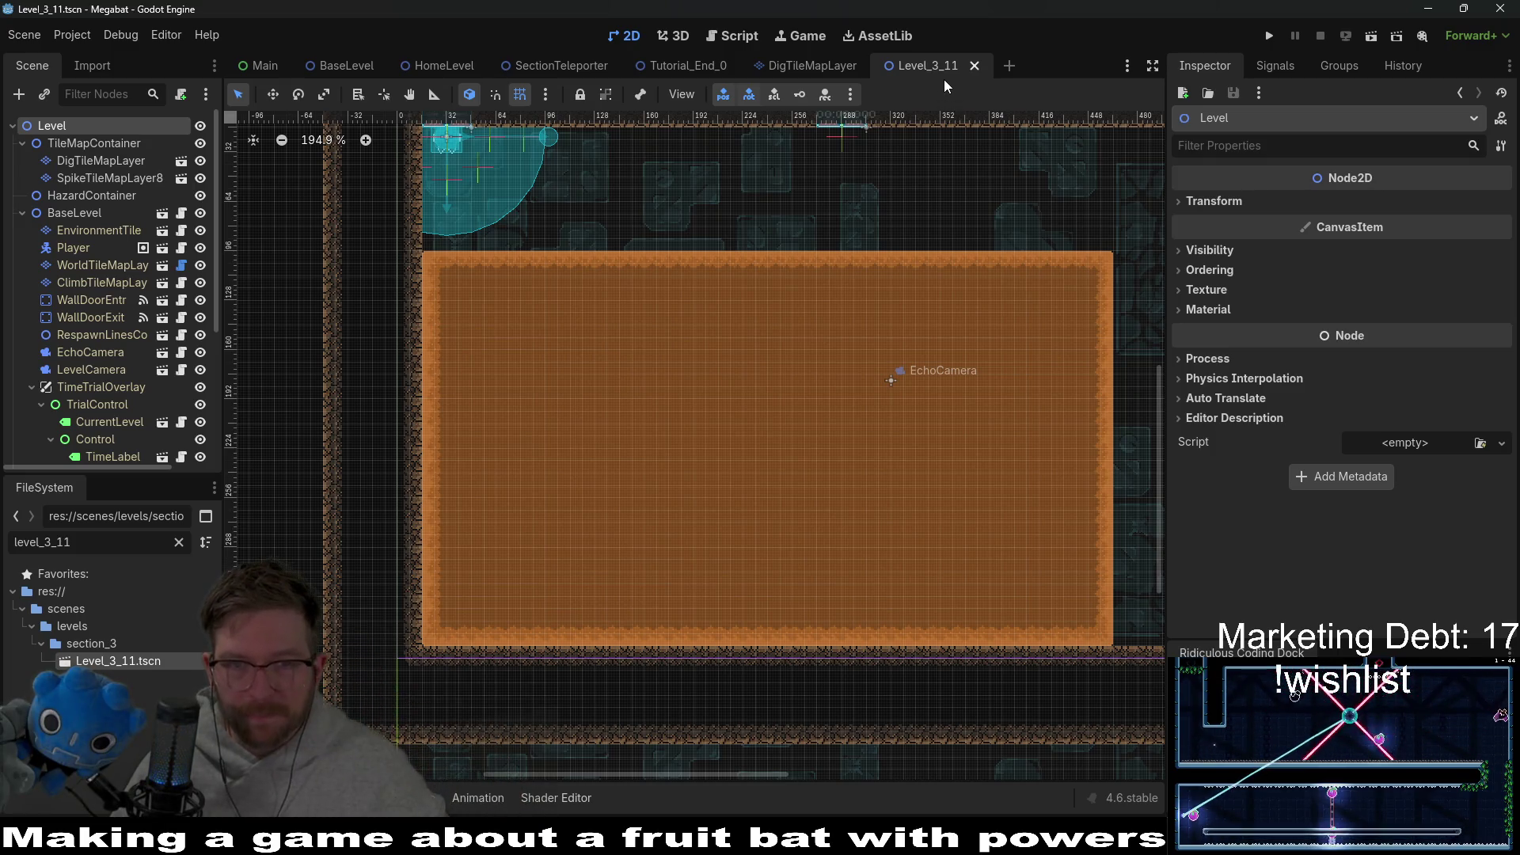
pyautogui.scroll(-1, 906, 203)
pyautogui.moveTo(978, 276); pyautogui.dragTo(916, 344)
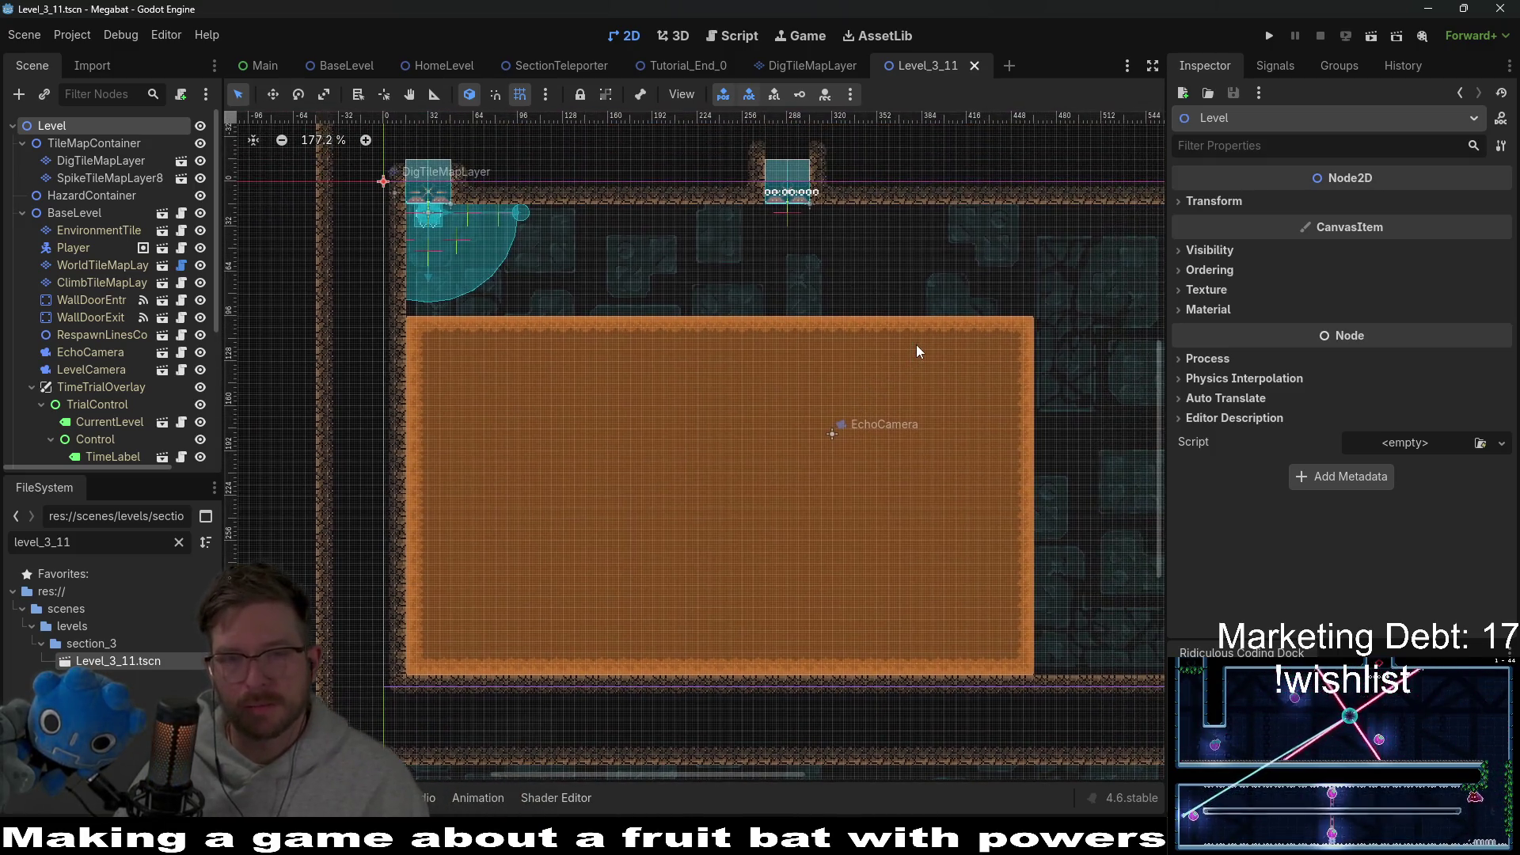
pyautogui.click(1011, 67)
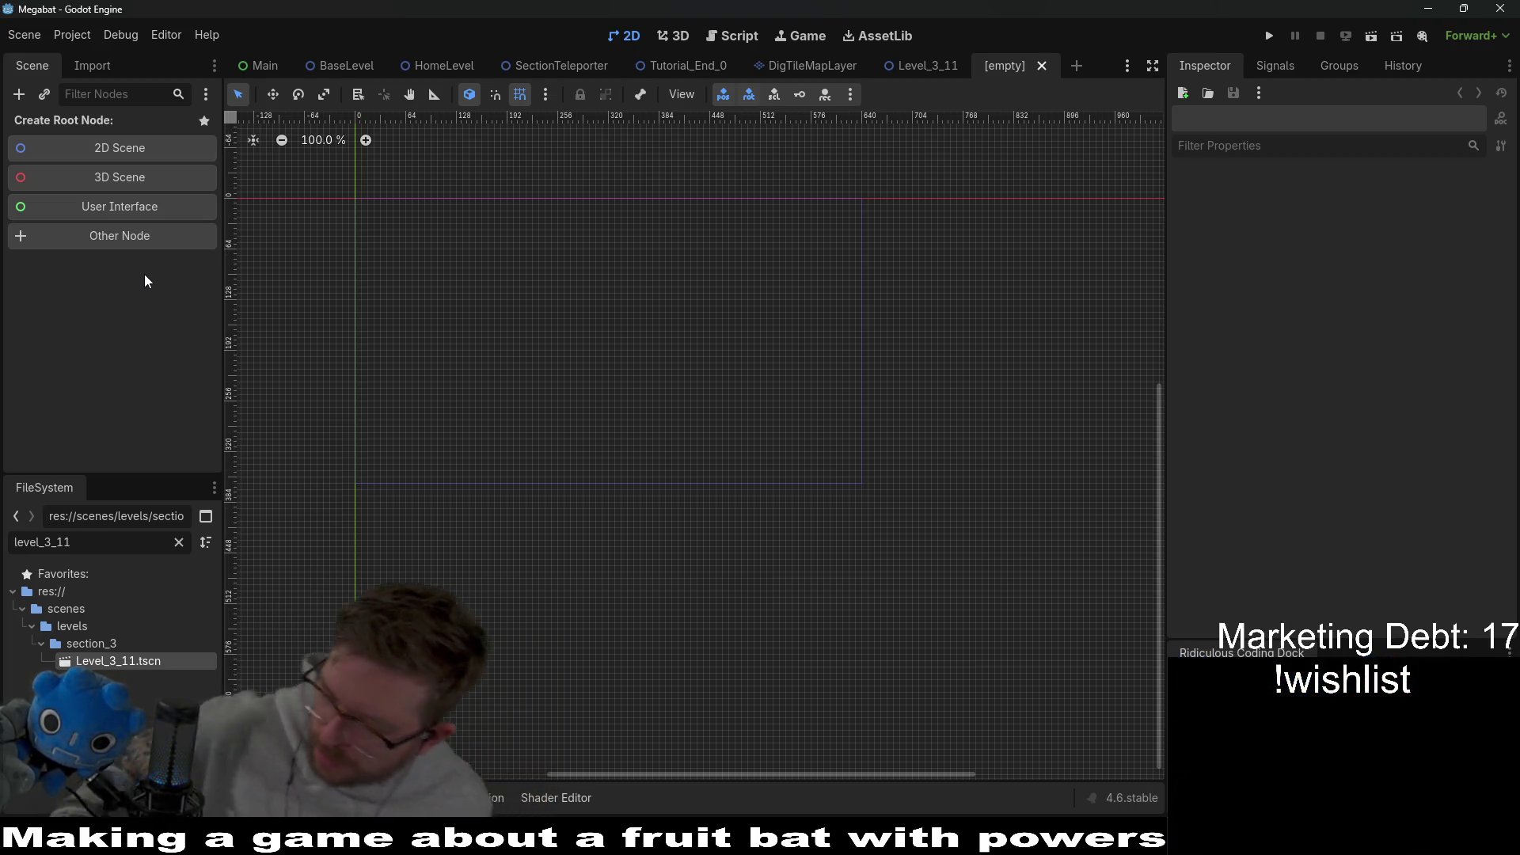
# Step: Create a Node2D root and rename it AntLionEnemy
pyautogui.click(154, 143)
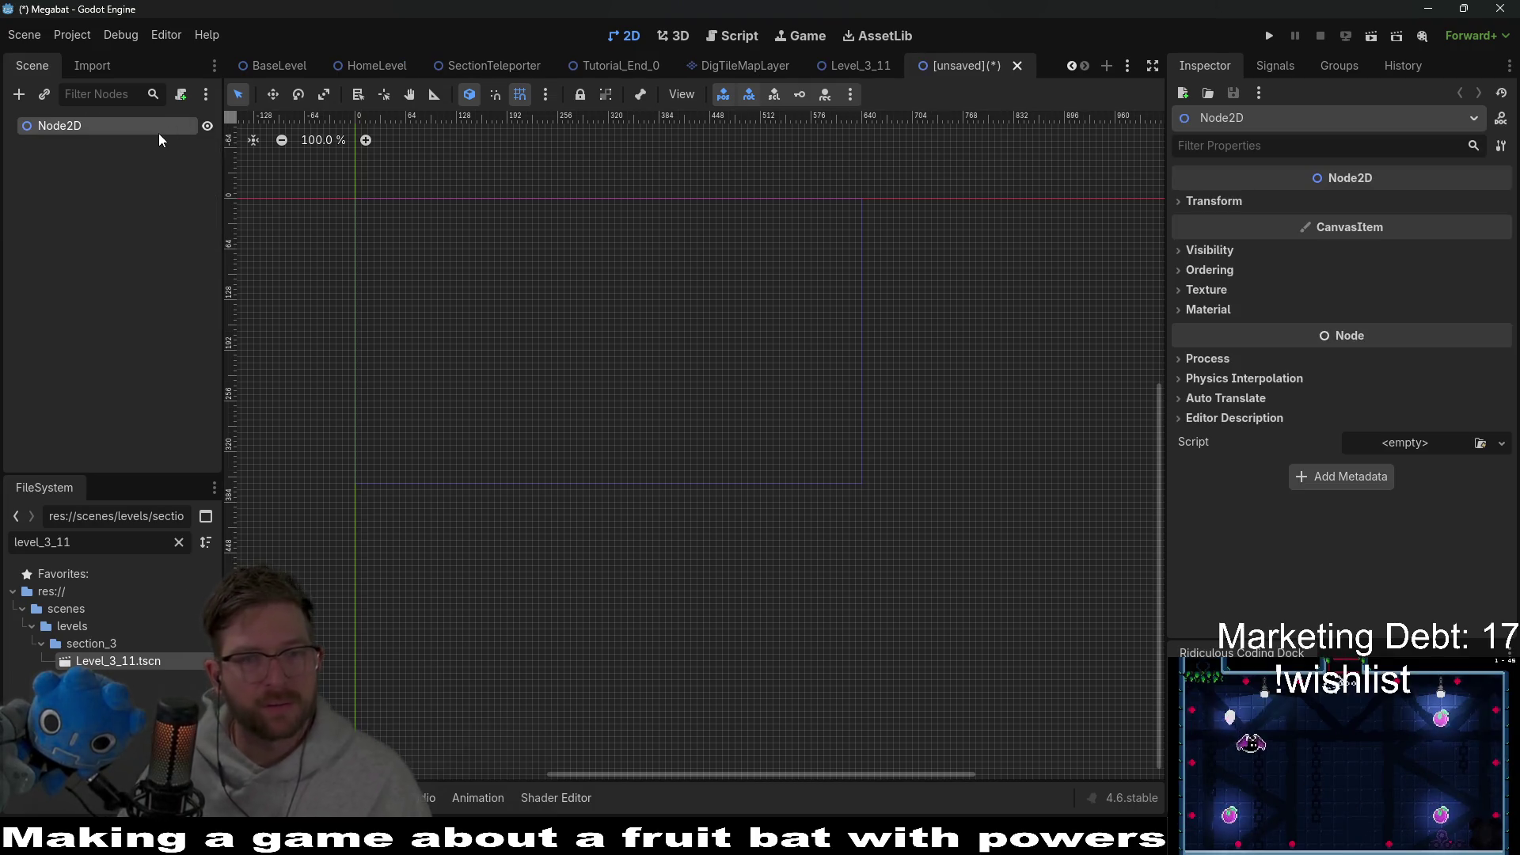
pyautogui.doubleClick(117, 132)
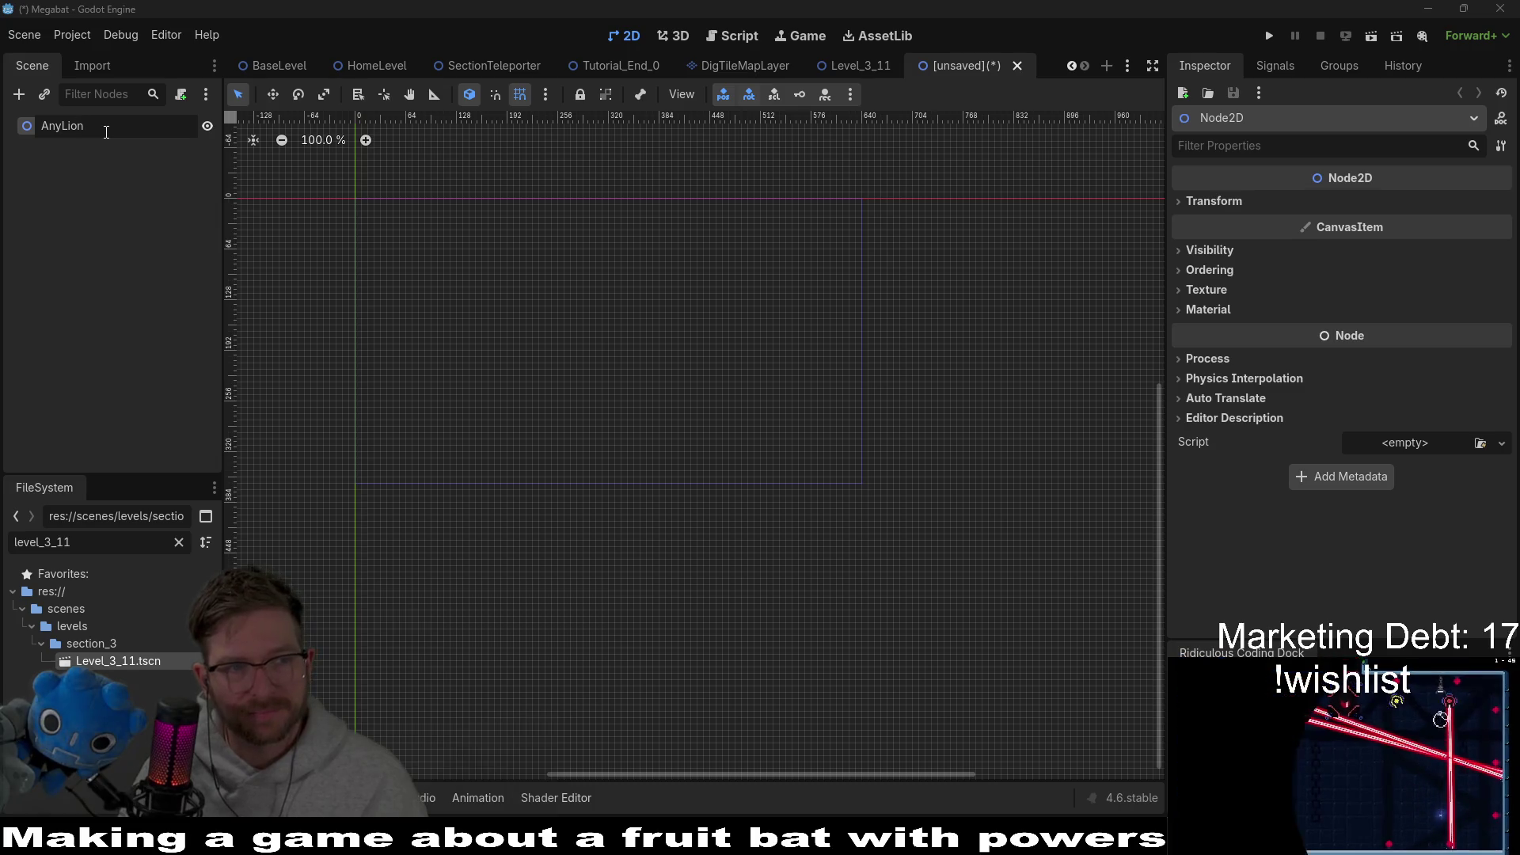
pyautogui.press('BackSpace')
pyautogui.press('BackSpace')
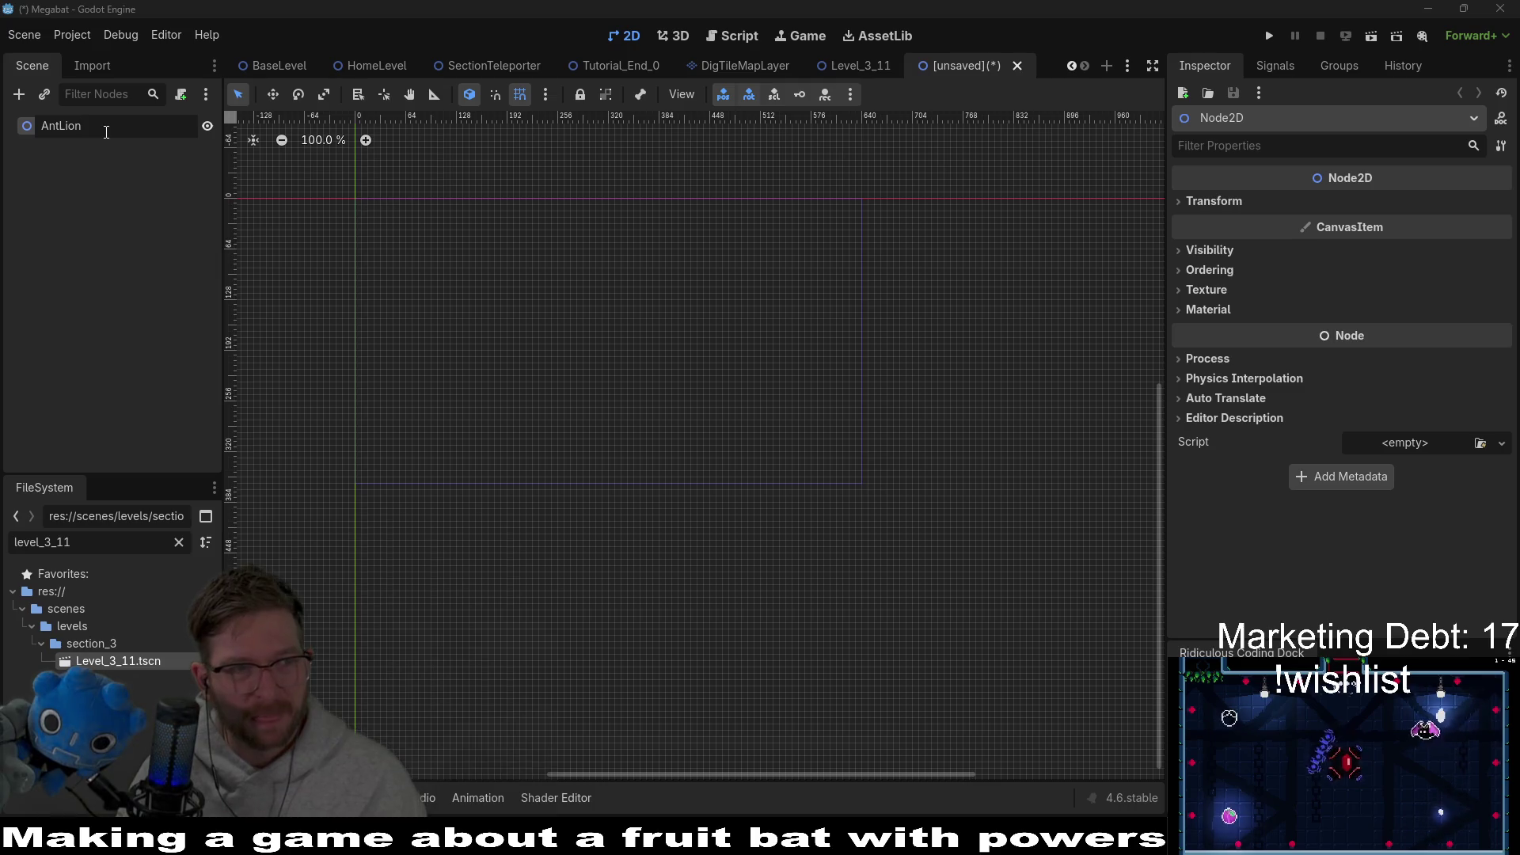
pyautogui.press('Return')
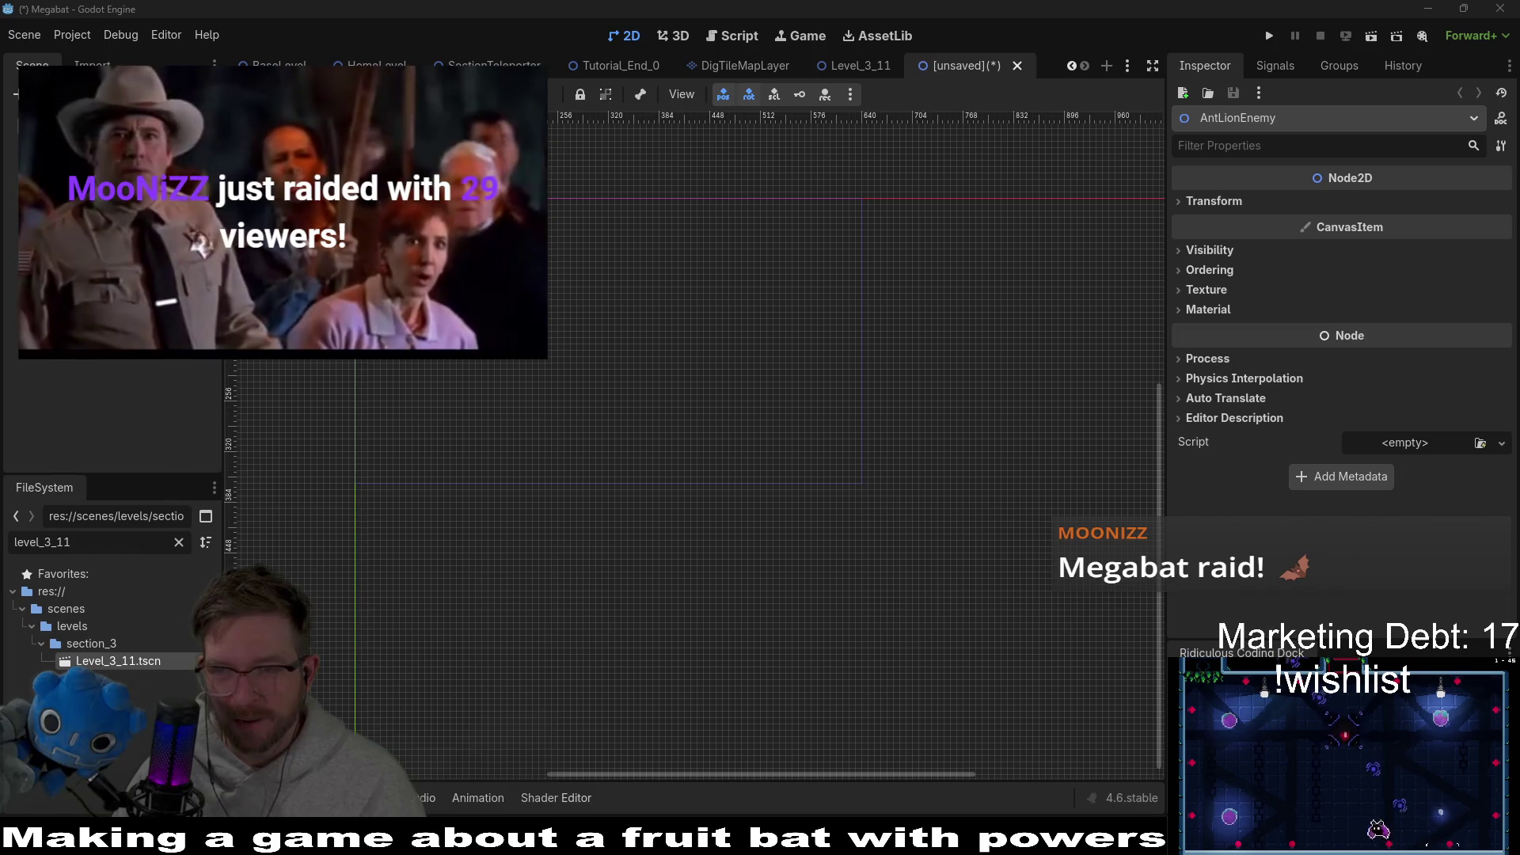
# Step: Frame the view on the scene origin, reselect AntLionEnemy, then return to Level_3_11
pyautogui.moveTo(388, 221); pyautogui.dragTo(604, 275)
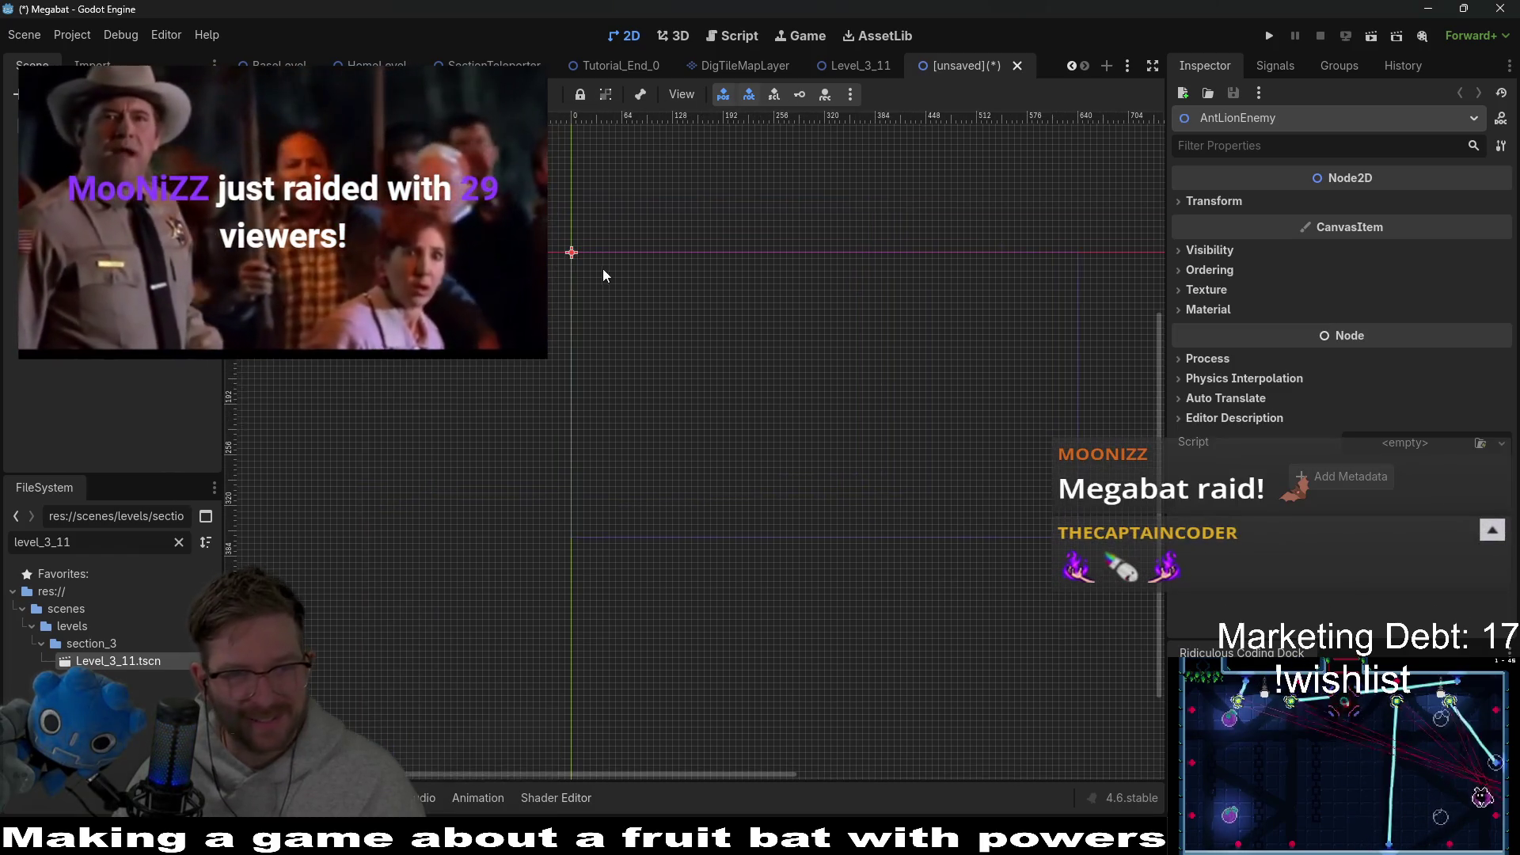
pyautogui.press('f')
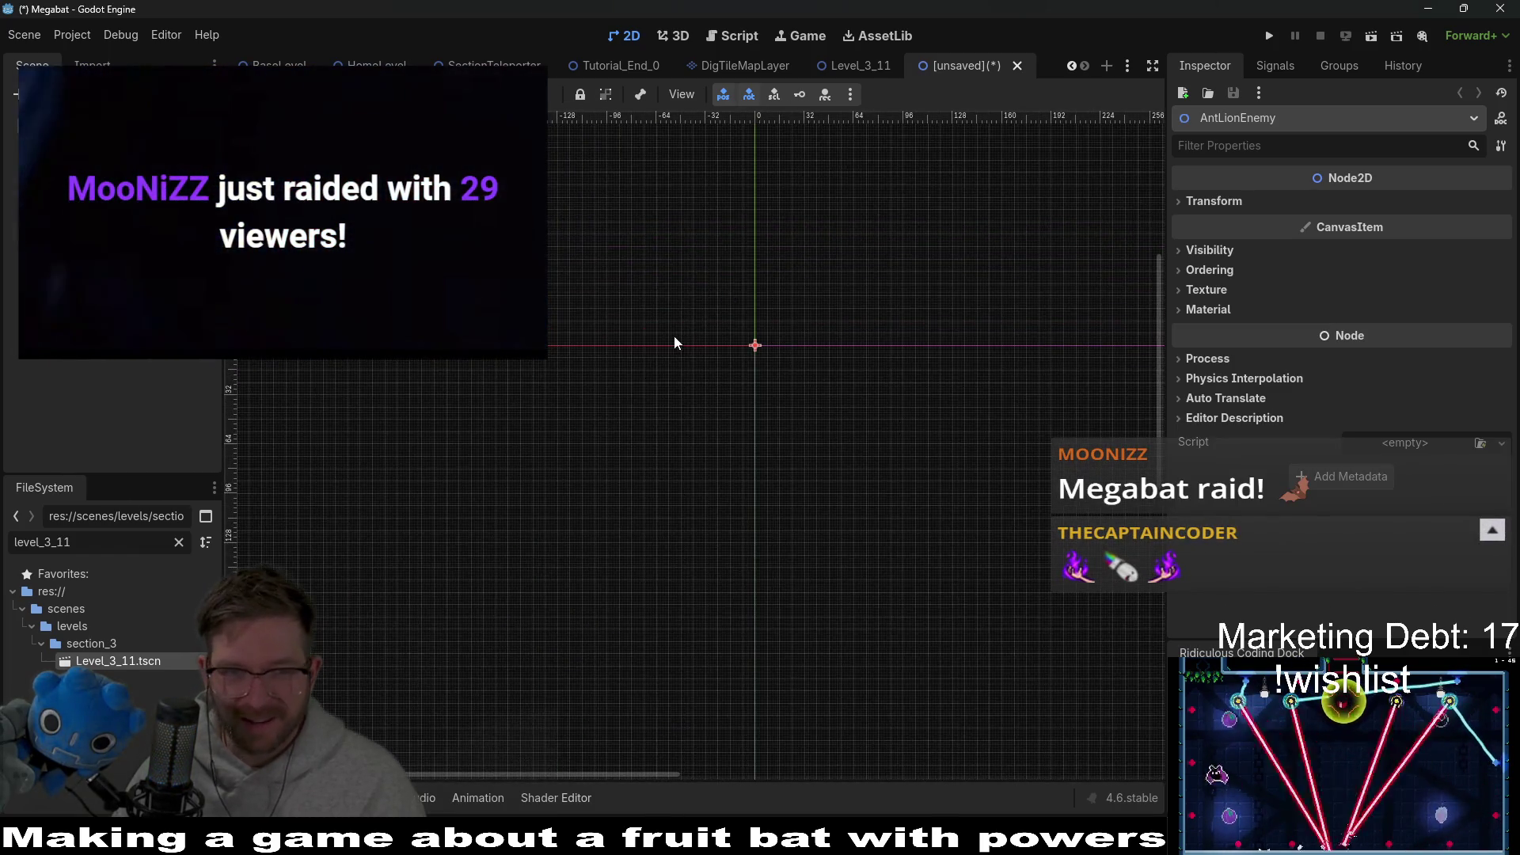
pyautogui.scroll(2, 768, 341)
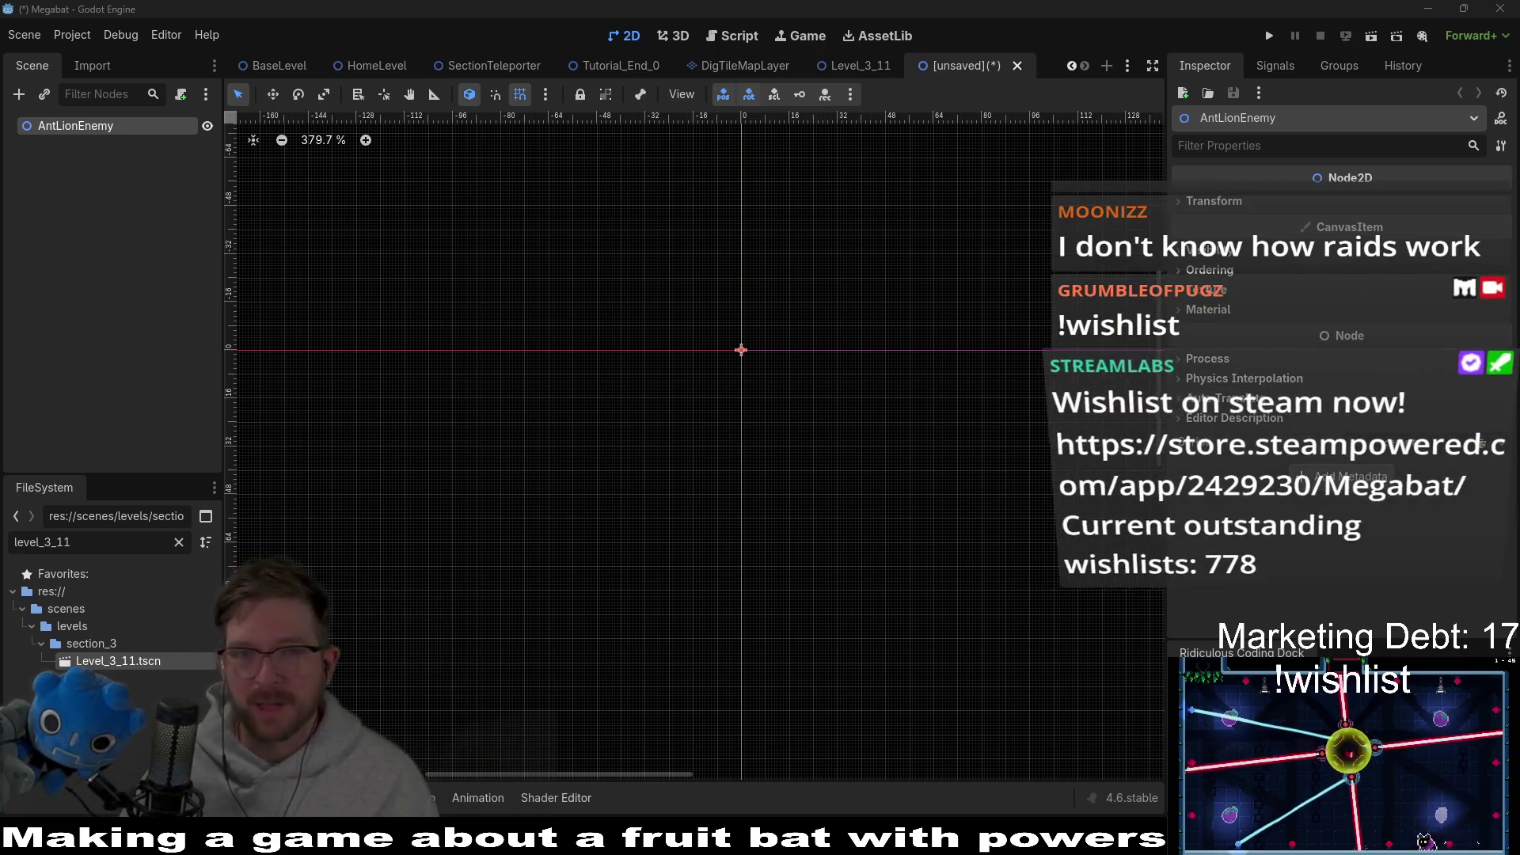
pyautogui.click(129, 191)
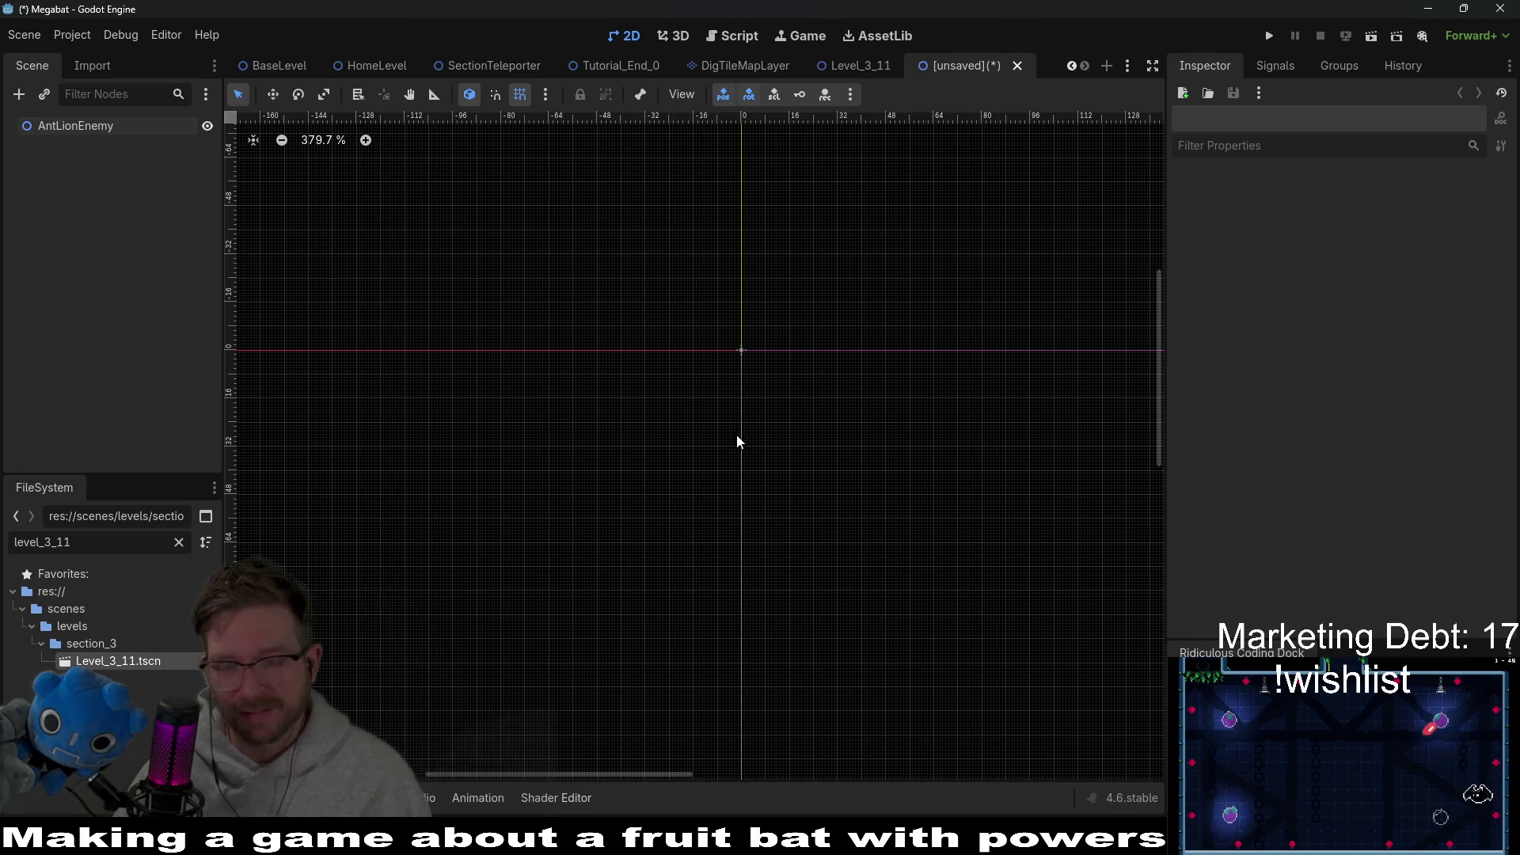
pyautogui.click(60, 125)
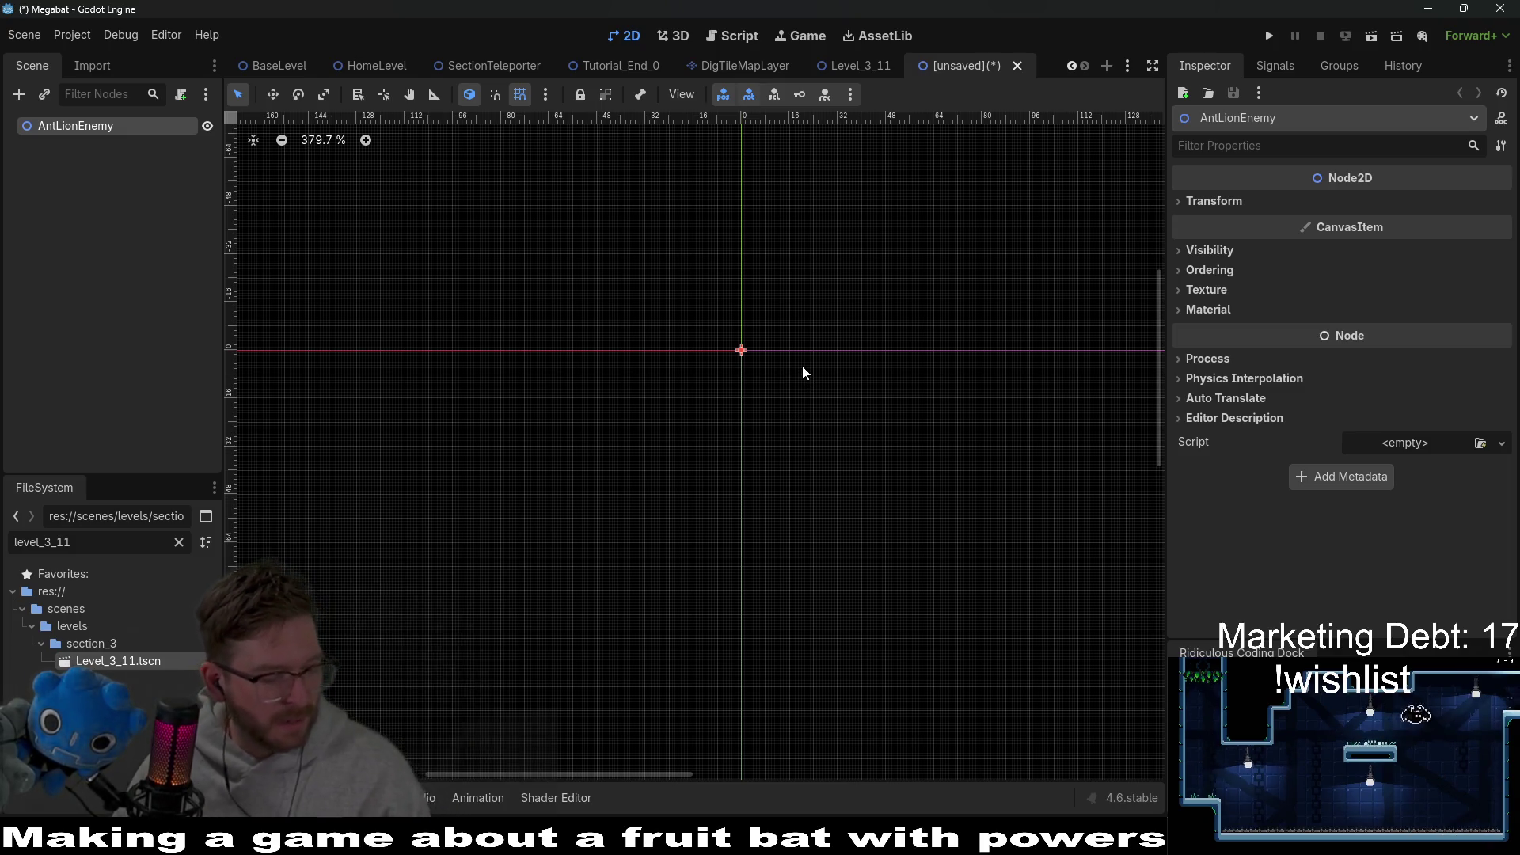
pyautogui.hotkey('alt', 'Tab')
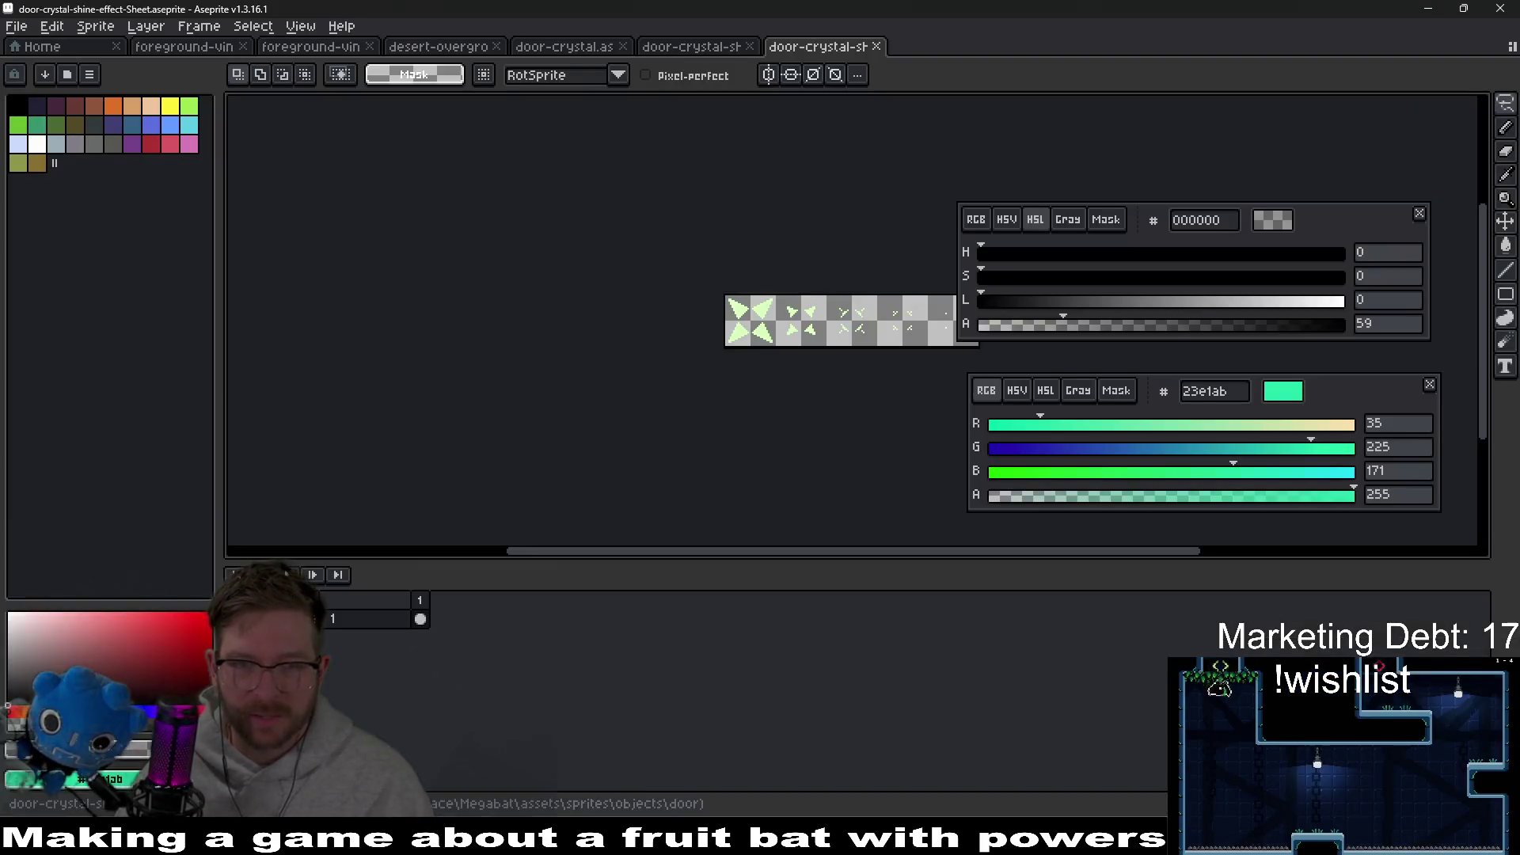
pyautogui.hotkey('alt', 'Tab')
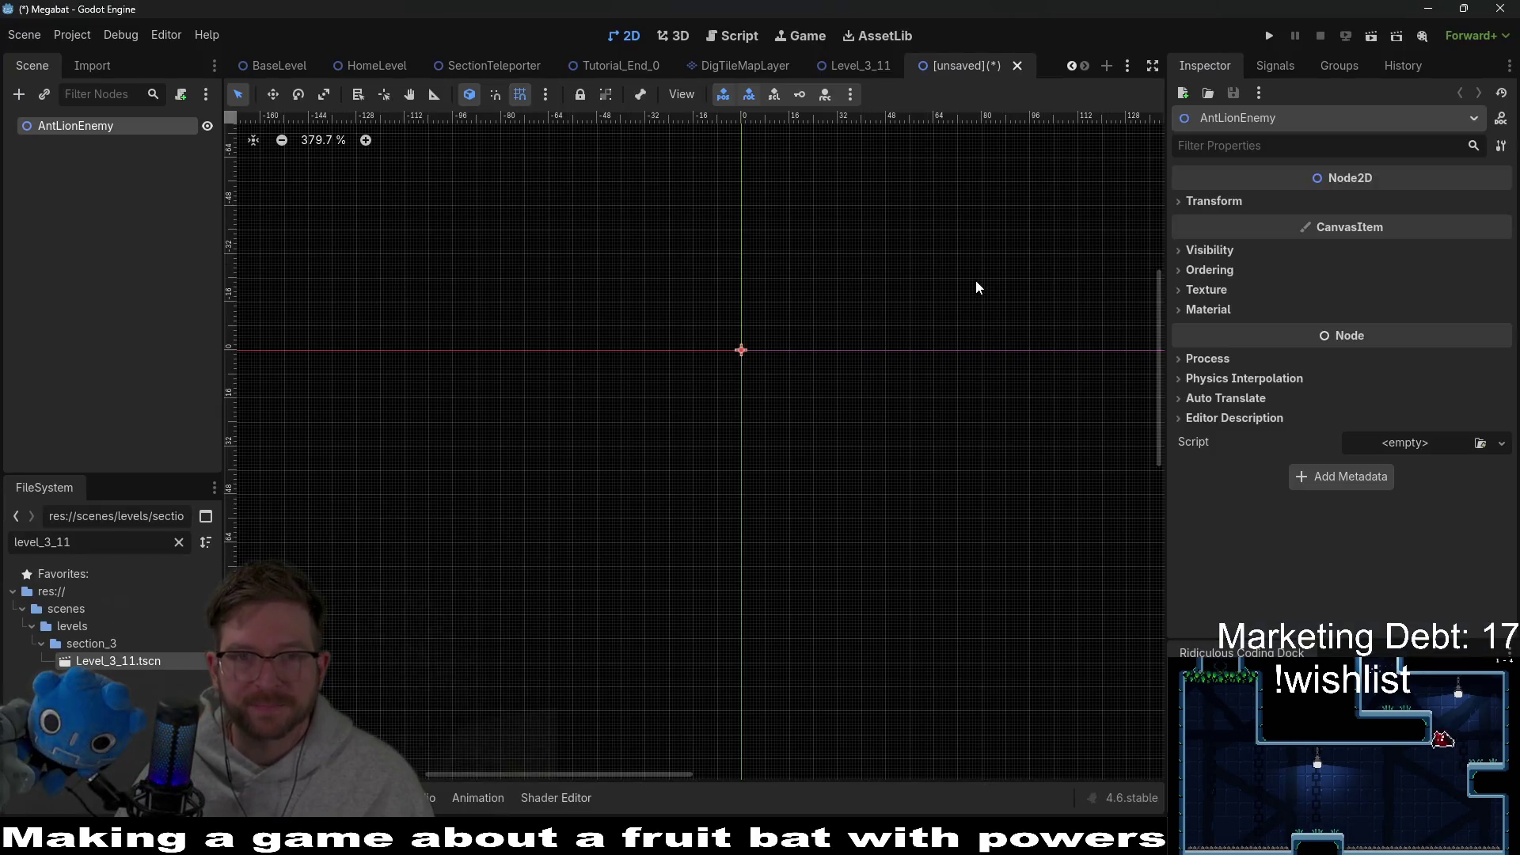
pyautogui.click(855, 68)
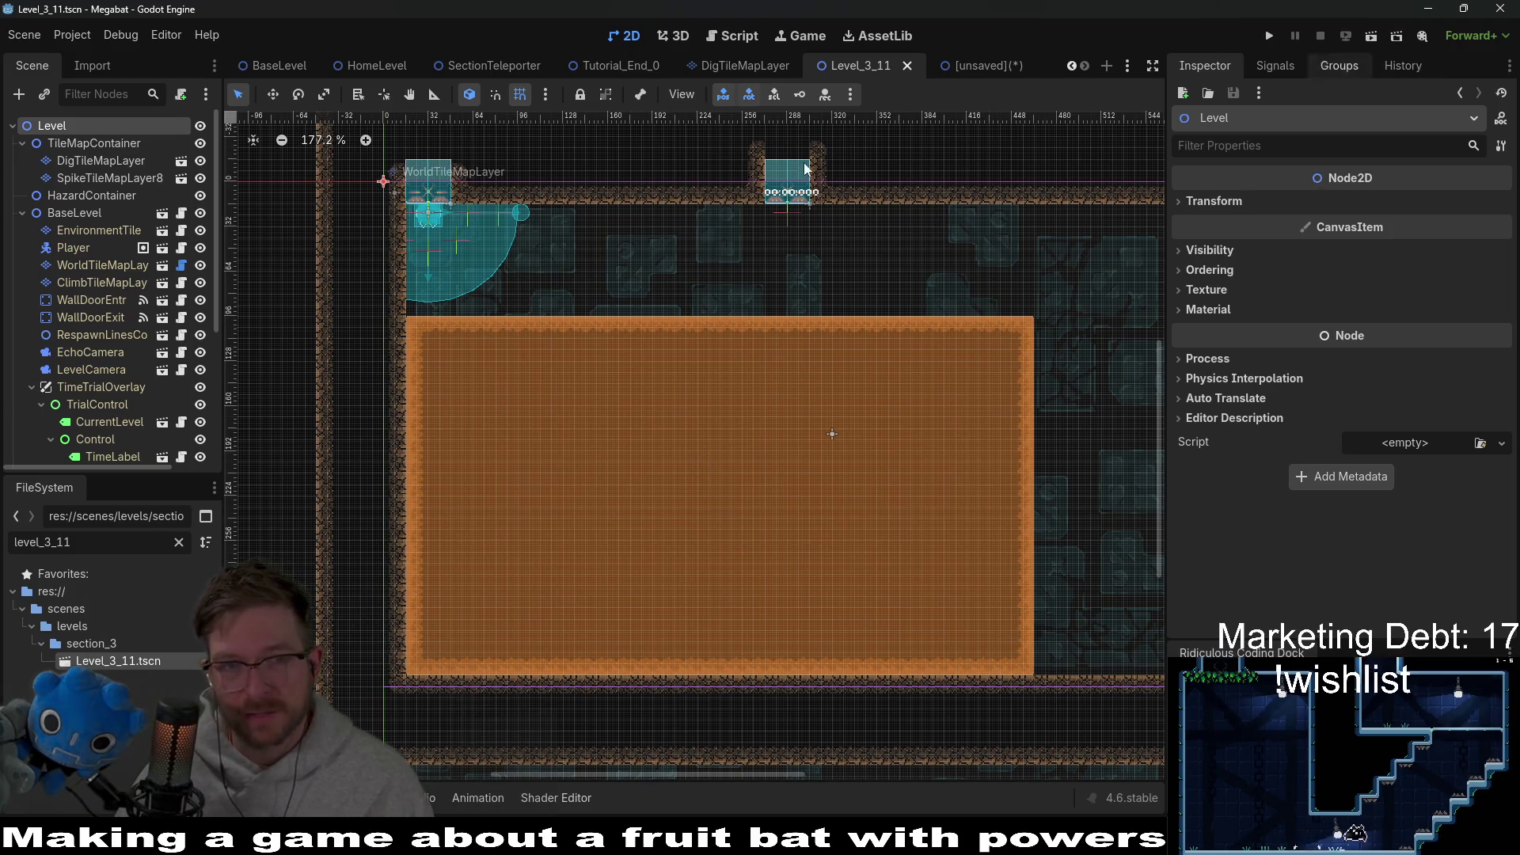
# Step: Instance a Fruit scene under FruitContainer above the sand and set its type to Dig
pyautogui.scroll(-5, 68, 198)
pyautogui.scroll(-1, 102, 409)
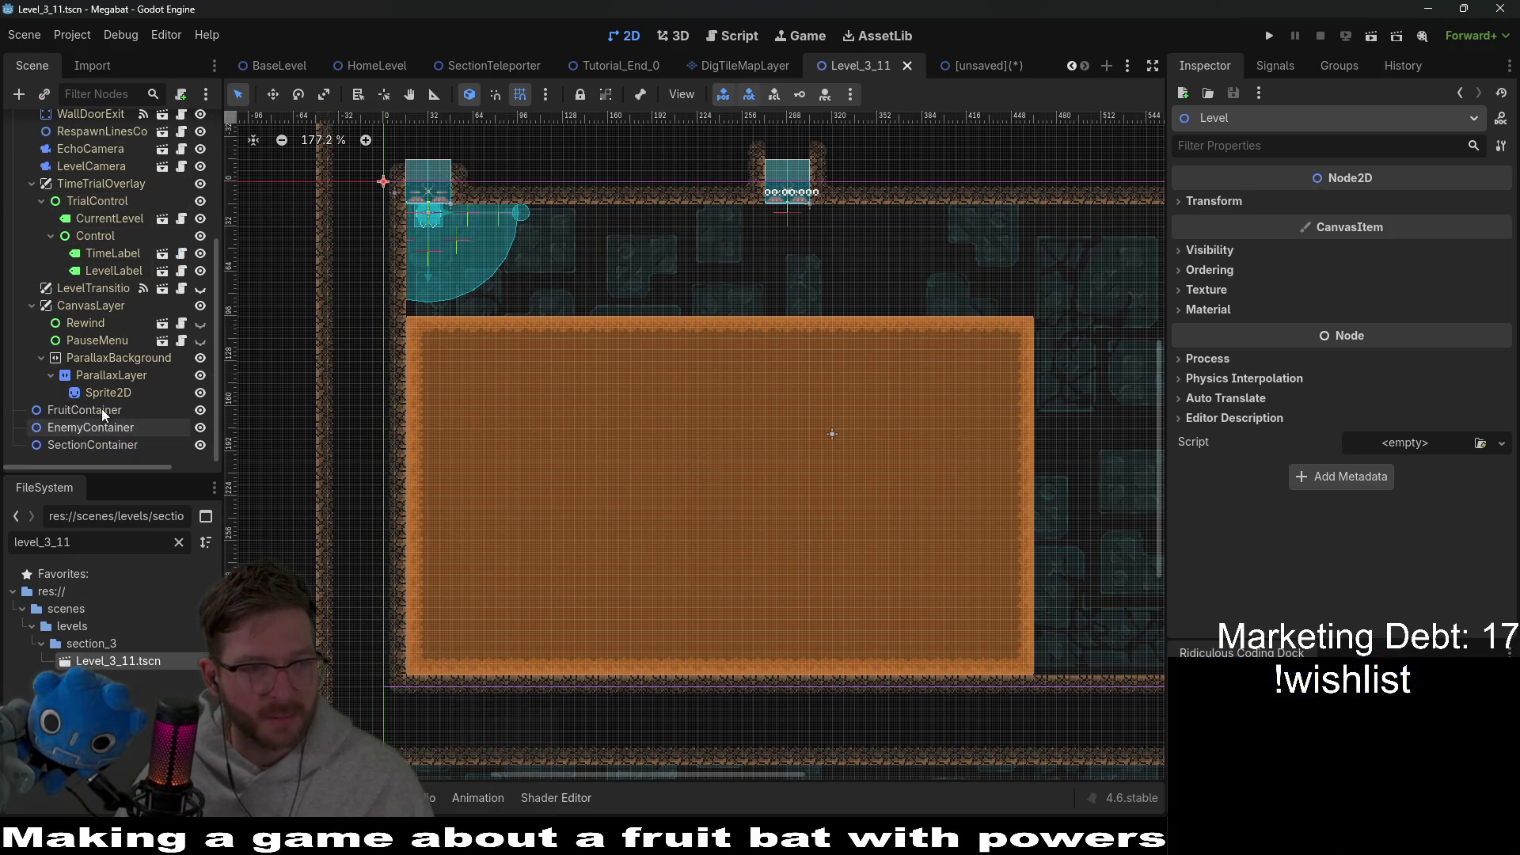
pyautogui.rightClick(78, 416)
pyautogui.click(136, 434)
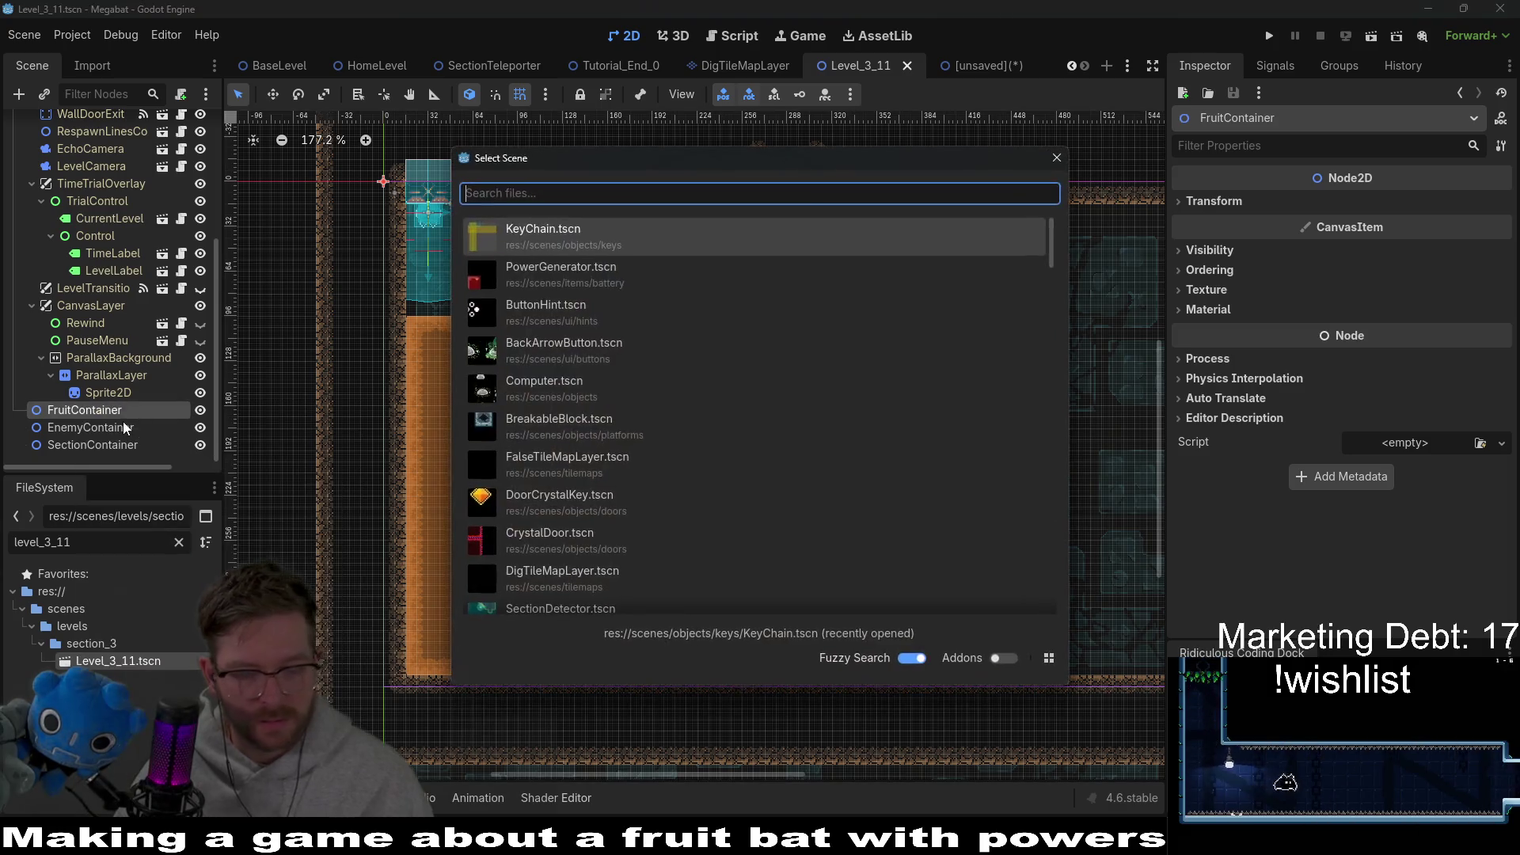
pyautogui.write('fruit')
pyautogui.press('Return')
pyautogui.press('w')
pyautogui.moveTo(451, 272); pyautogui.dragTo(616, 298)
pyautogui.click(1414, 204)
pyautogui.click(1370, 268)
pyautogui.click(1414, 206)
pyautogui.click(1384, 282)
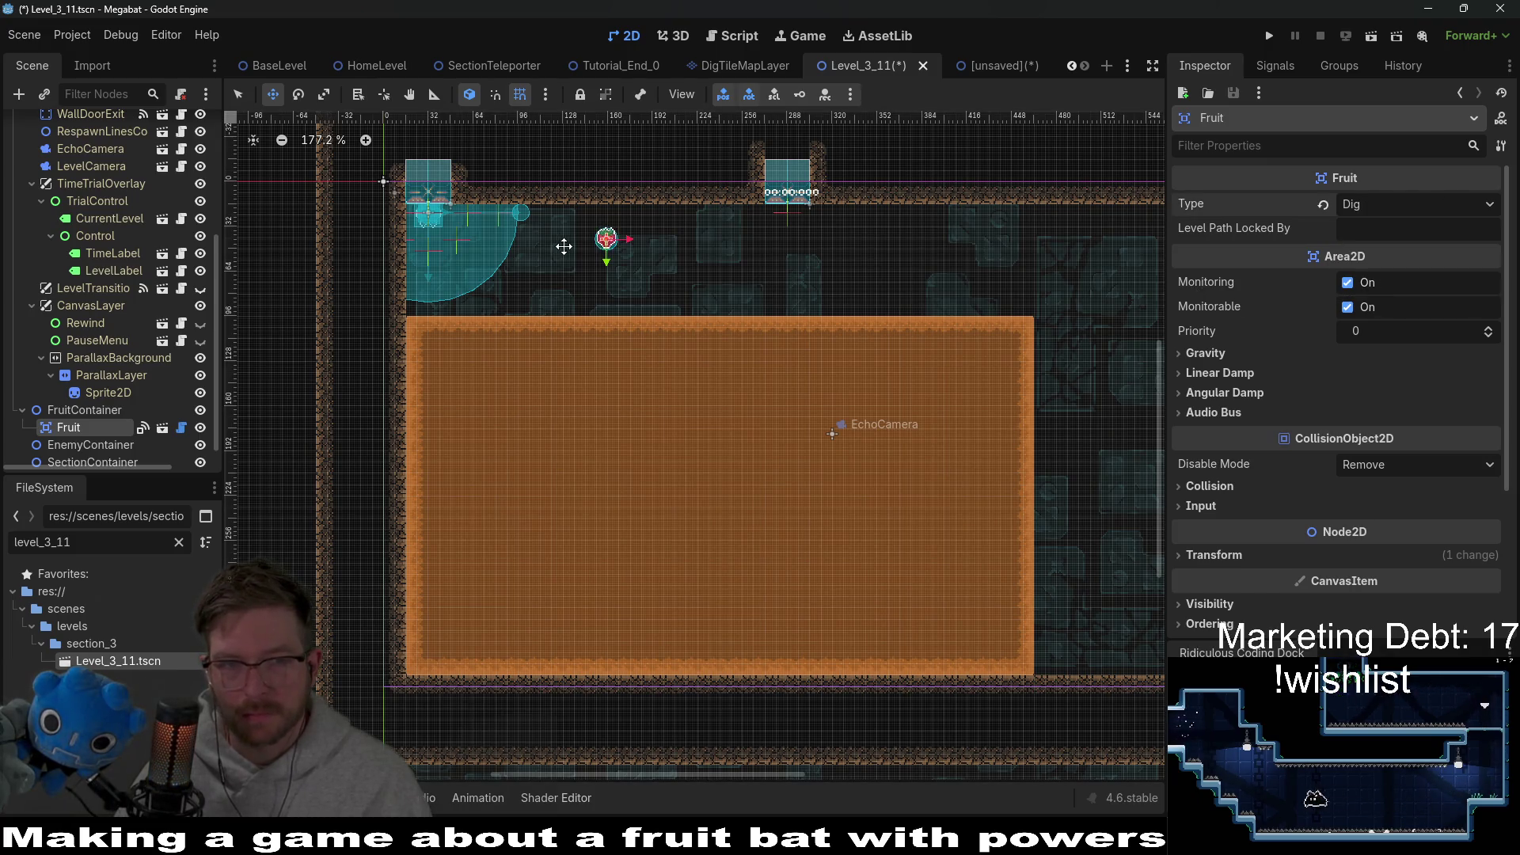
pyautogui.moveTo(670, 264)
pyautogui.mouseDown()
pyautogui.moveTo(700, 279)
pyautogui.moveTo(755, 258)
pyautogui.mouseUp()
# Step: Duplicate it into Fruit2 (Teleport) and Fruit3 (Dash) to the right, then save
pyautogui.hotkey('ctrl', 'd')
pyautogui.click(1409, 206)
pyautogui.click(1394, 268)
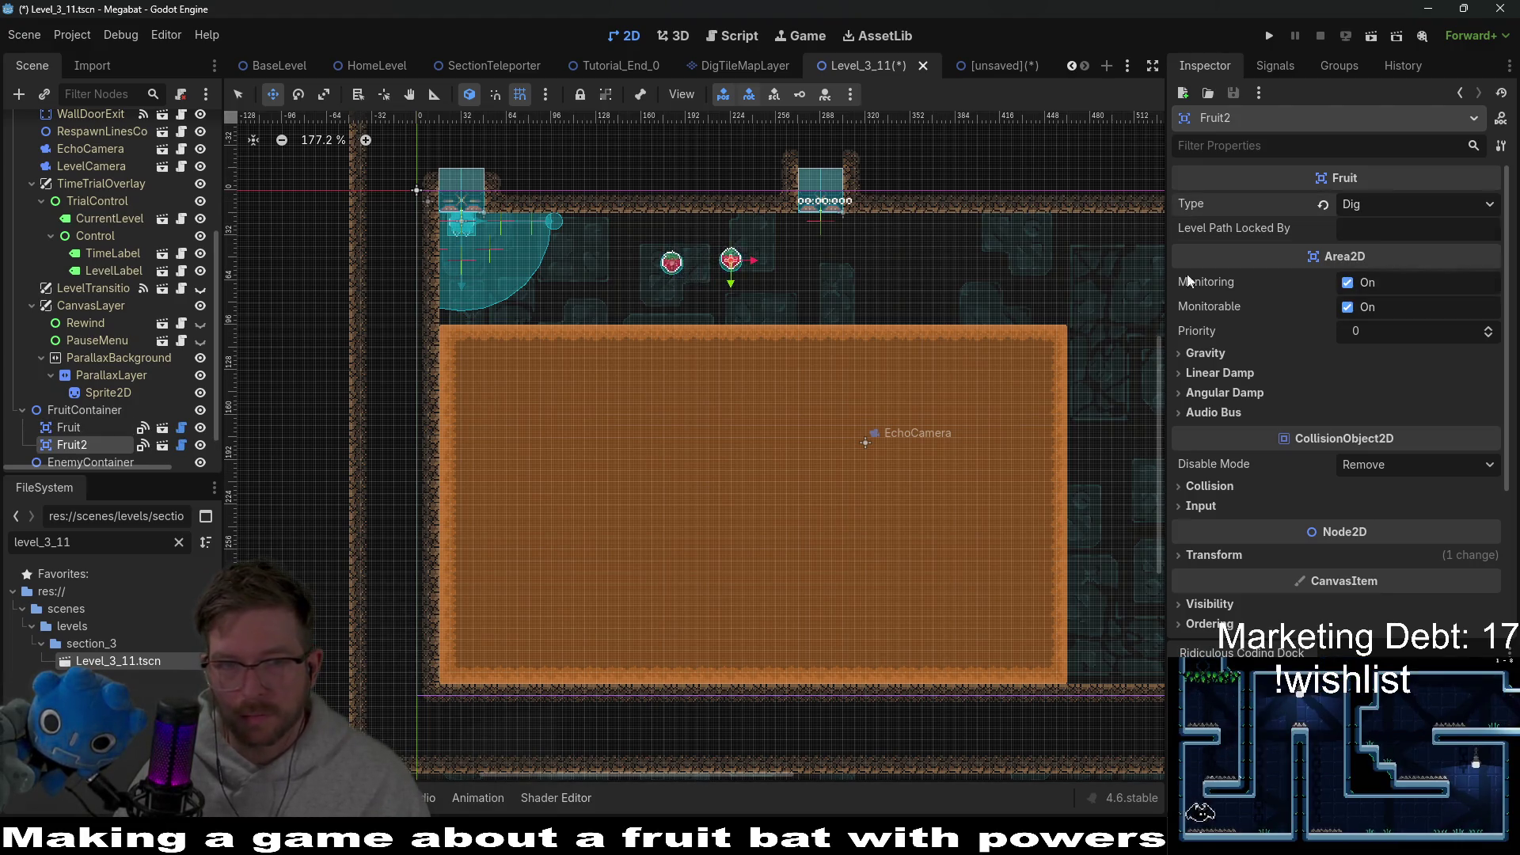
pyautogui.hotkey('ctrl', 'd')
pyautogui.moveTo(766, 277); pyautogui.dragTo(853, 281)
pyautogui.click(1399, 200)
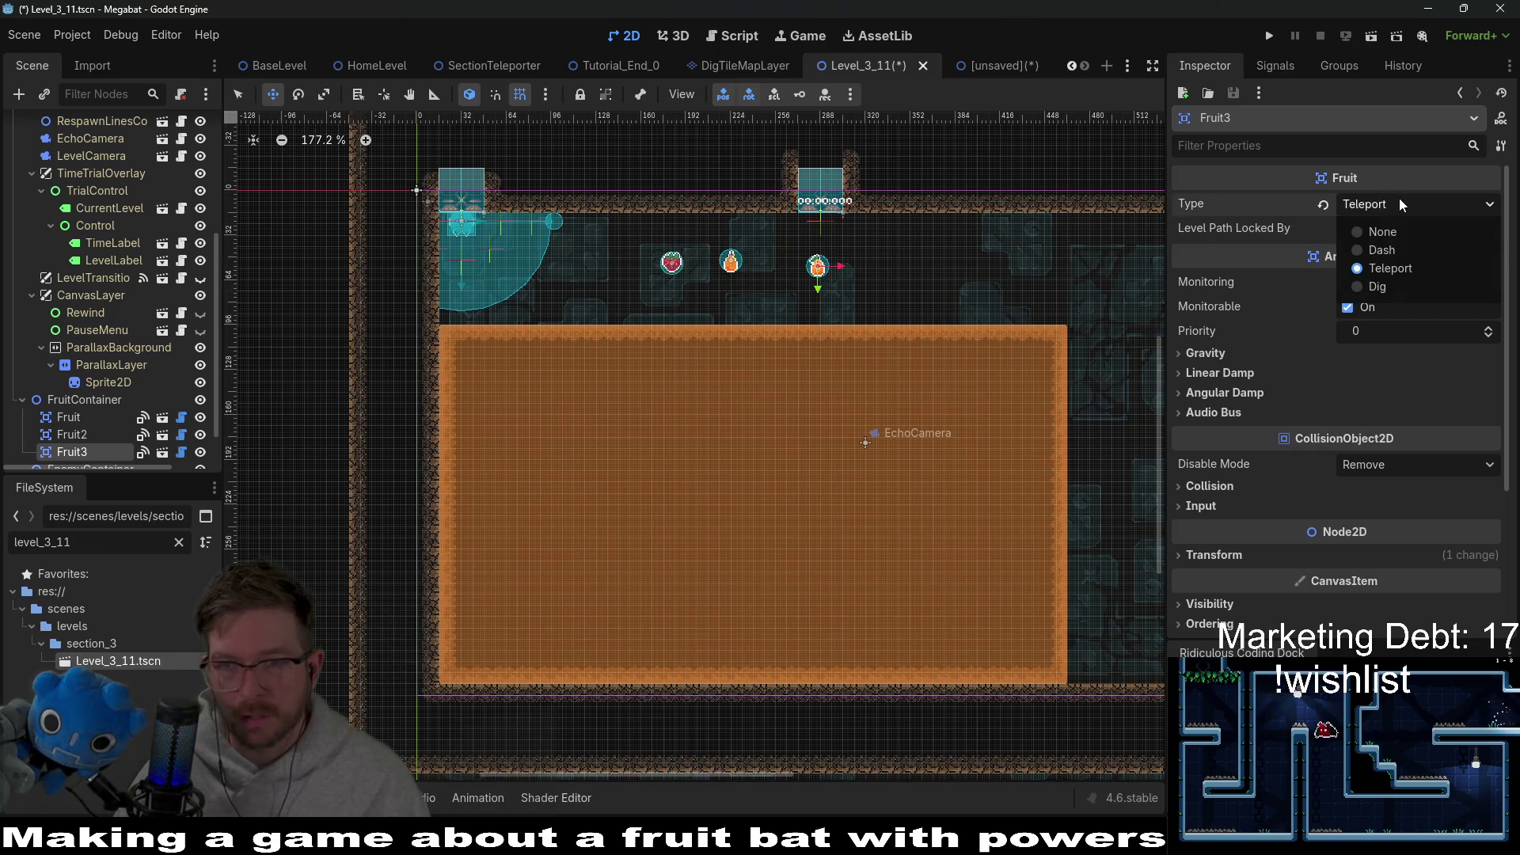
pyautogui.click(1380, 252)
pyautogui.hotkey('ctrl', 's')
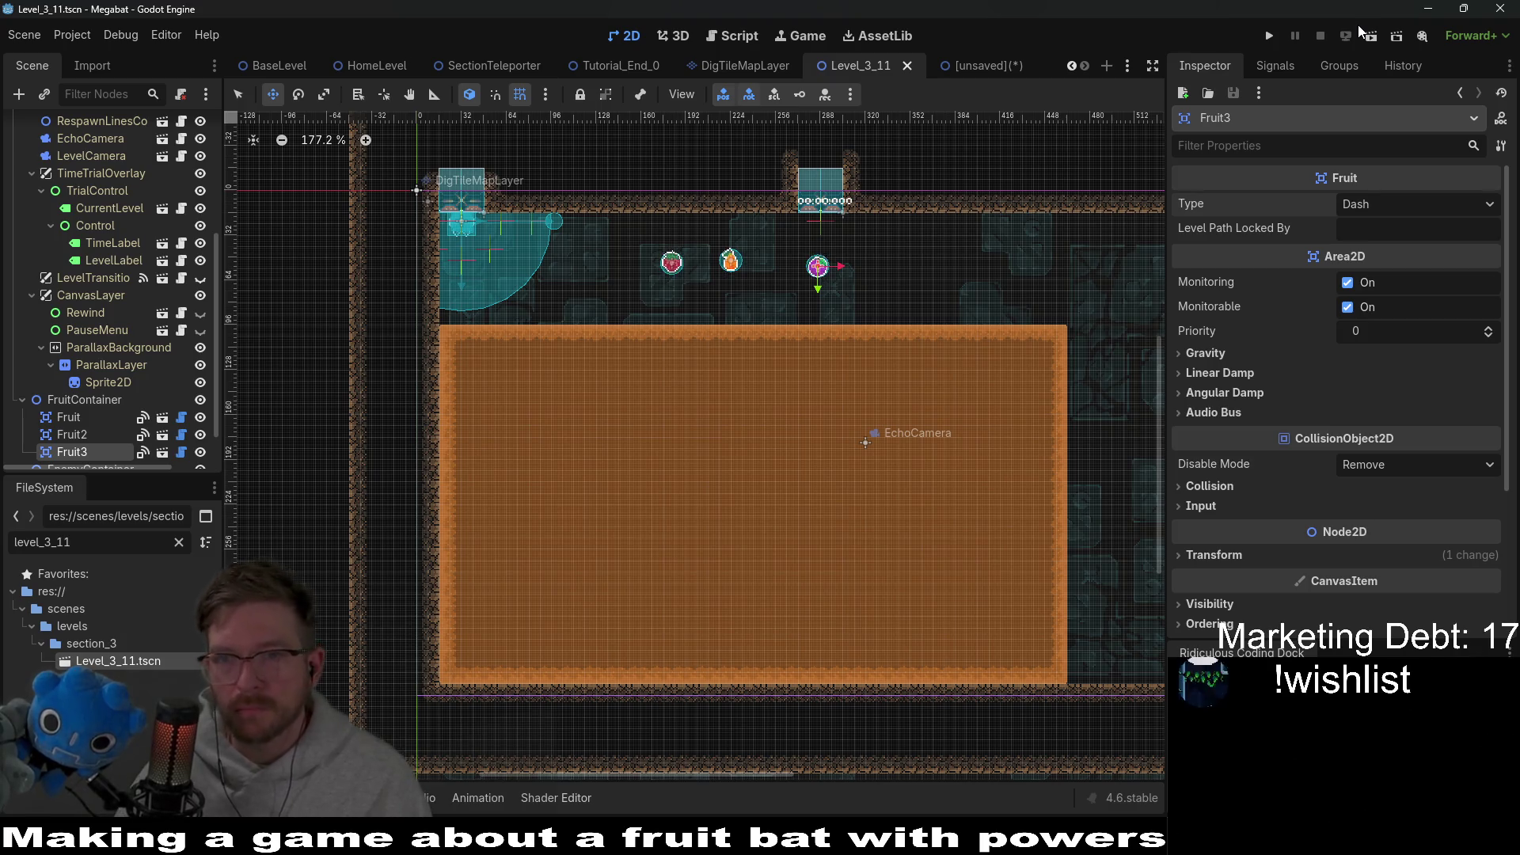
# Step: Run Level_3_11 and steer the bat down into the sand, tunneling around
pyautogui.click(1371, 35)
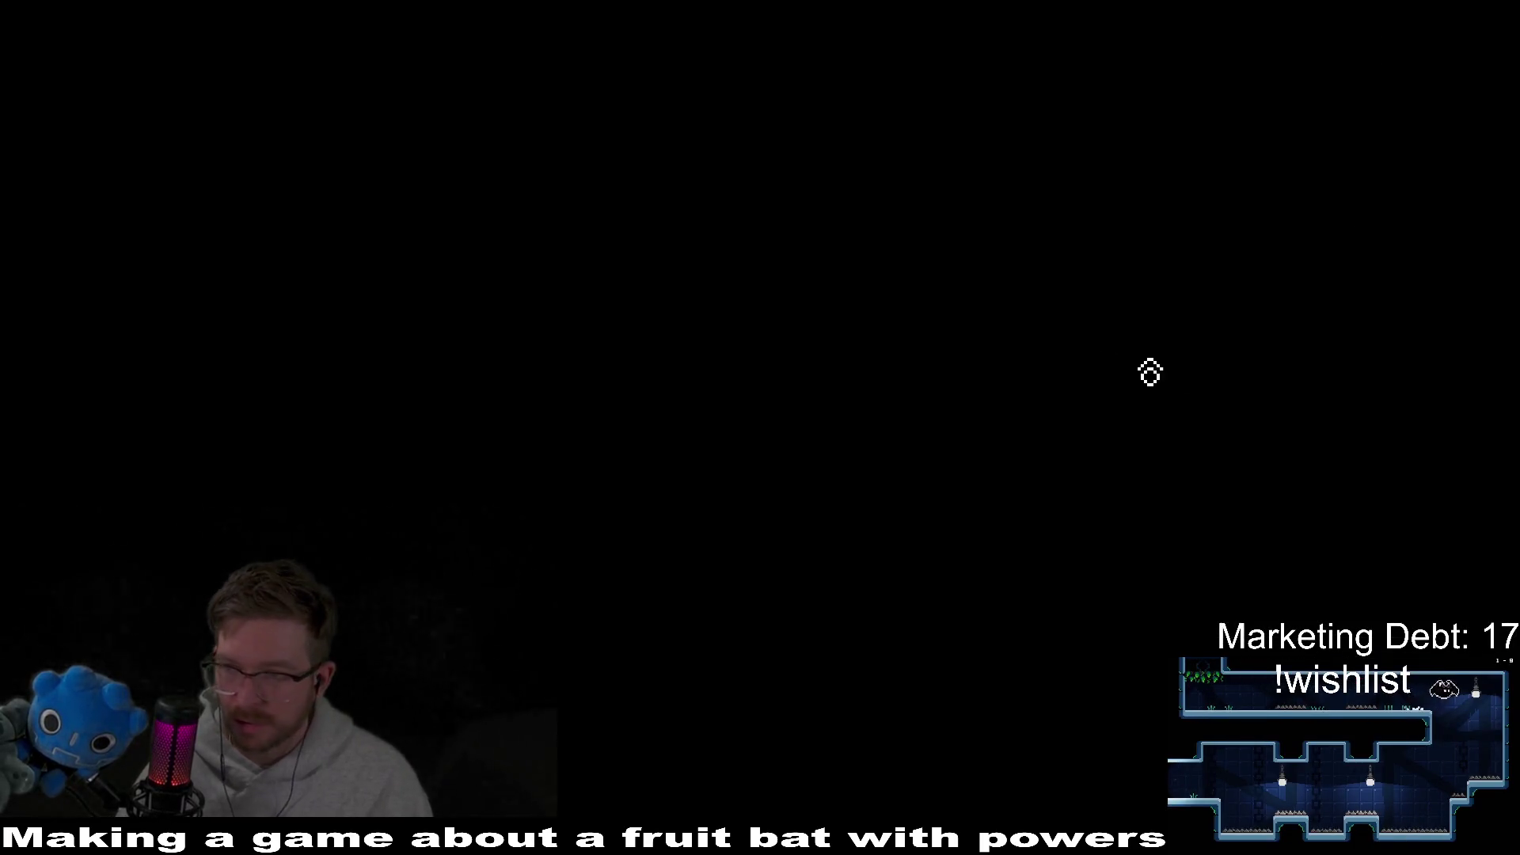
pyautogui.press('Right')
pyautogui.press('Down')
pyautogui.press('Right')
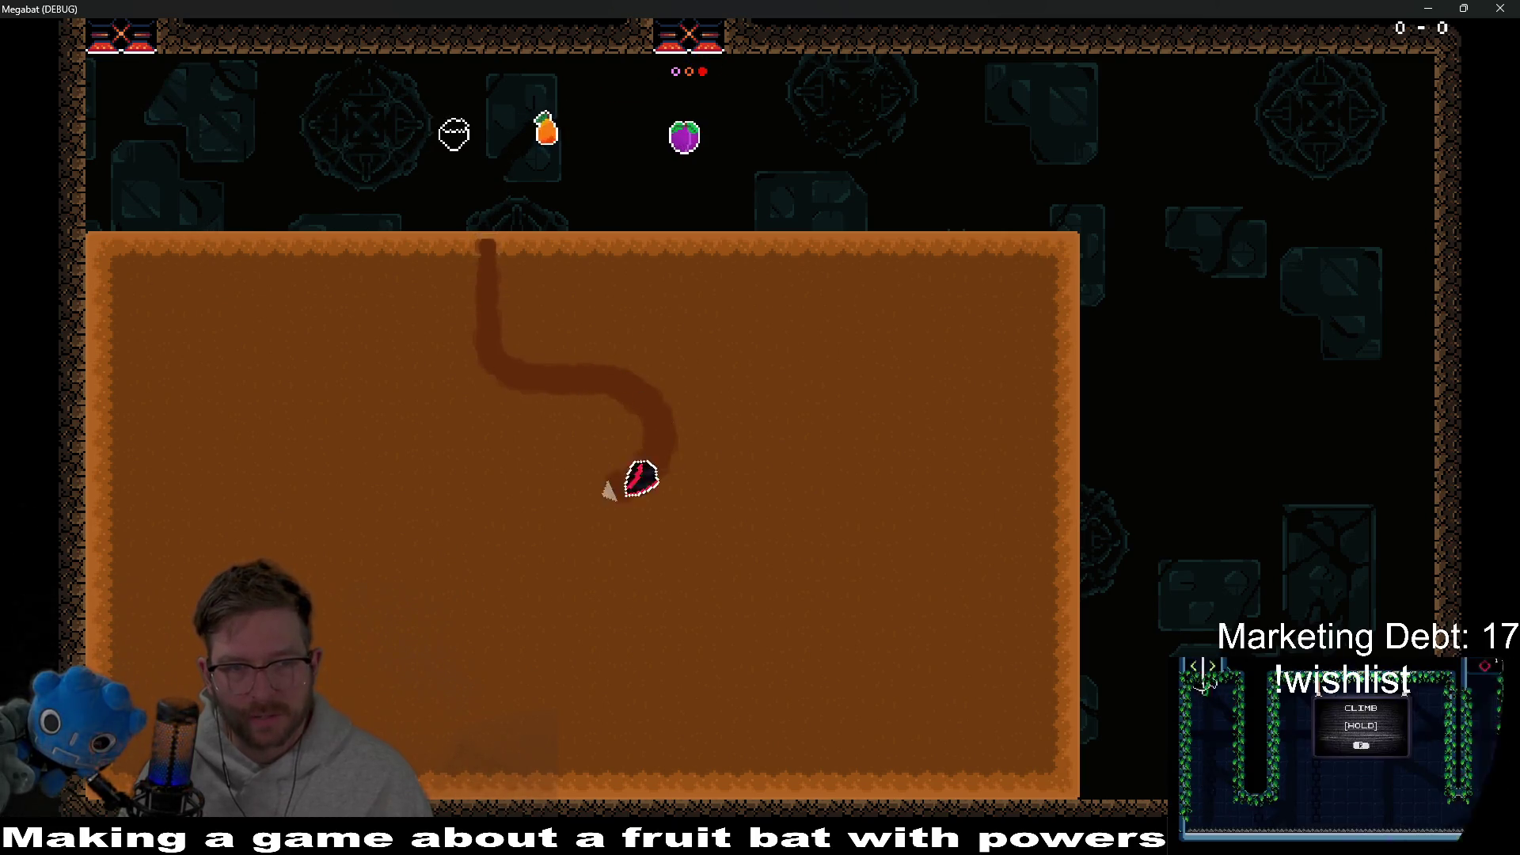
pyautogui.press('Left')
pyautogui.press('Right')
pyautogui.press('Down')
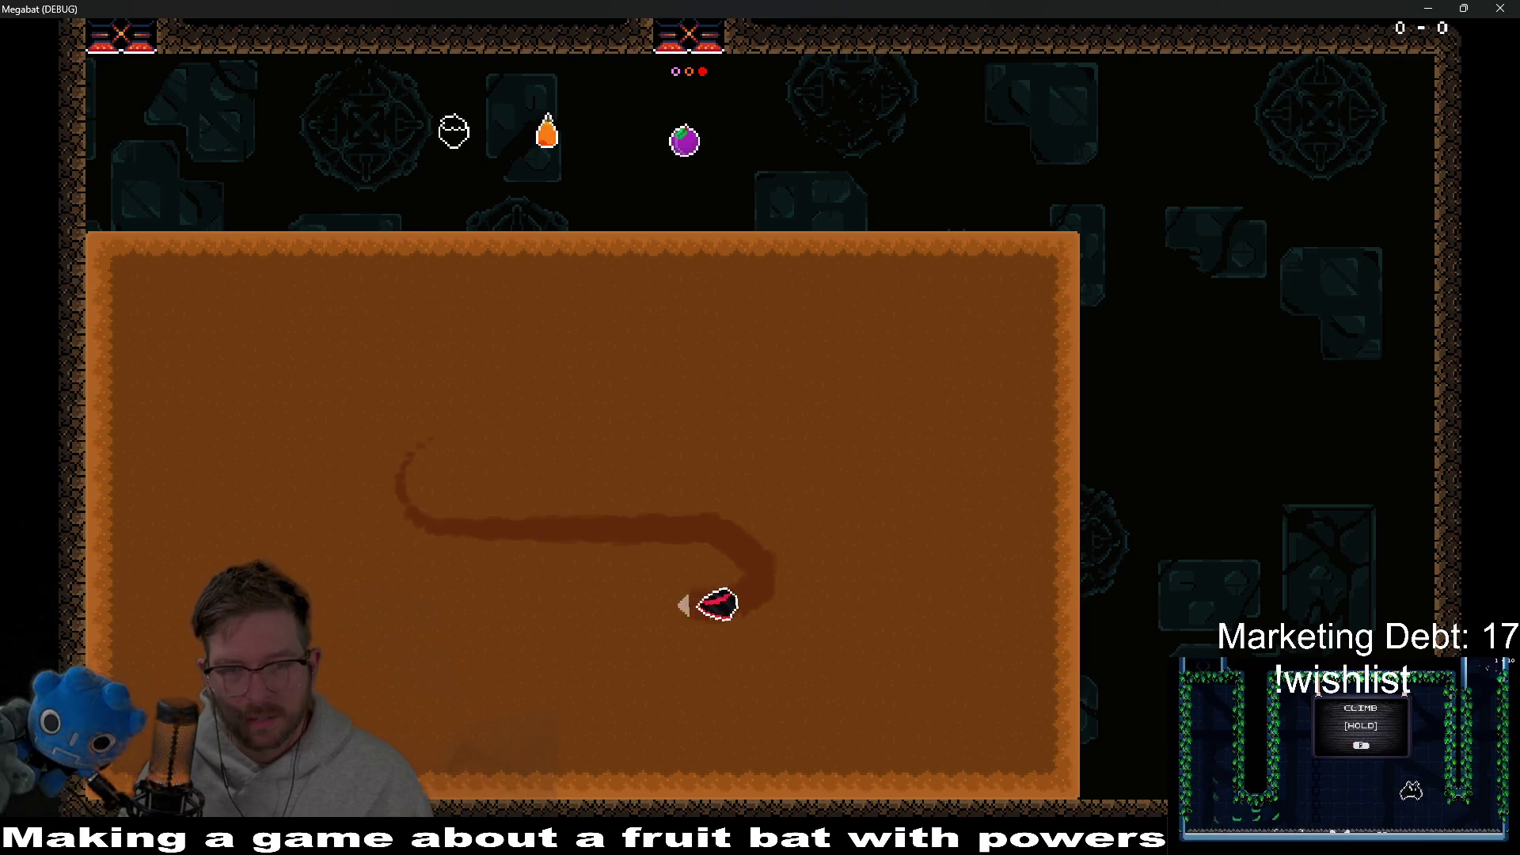
pyautogui.press('Up')
pyautogui.press('Right')
# Step: Loop the bat through the sand, burrow out on top, then stop the game
pyautogui.press('Up')
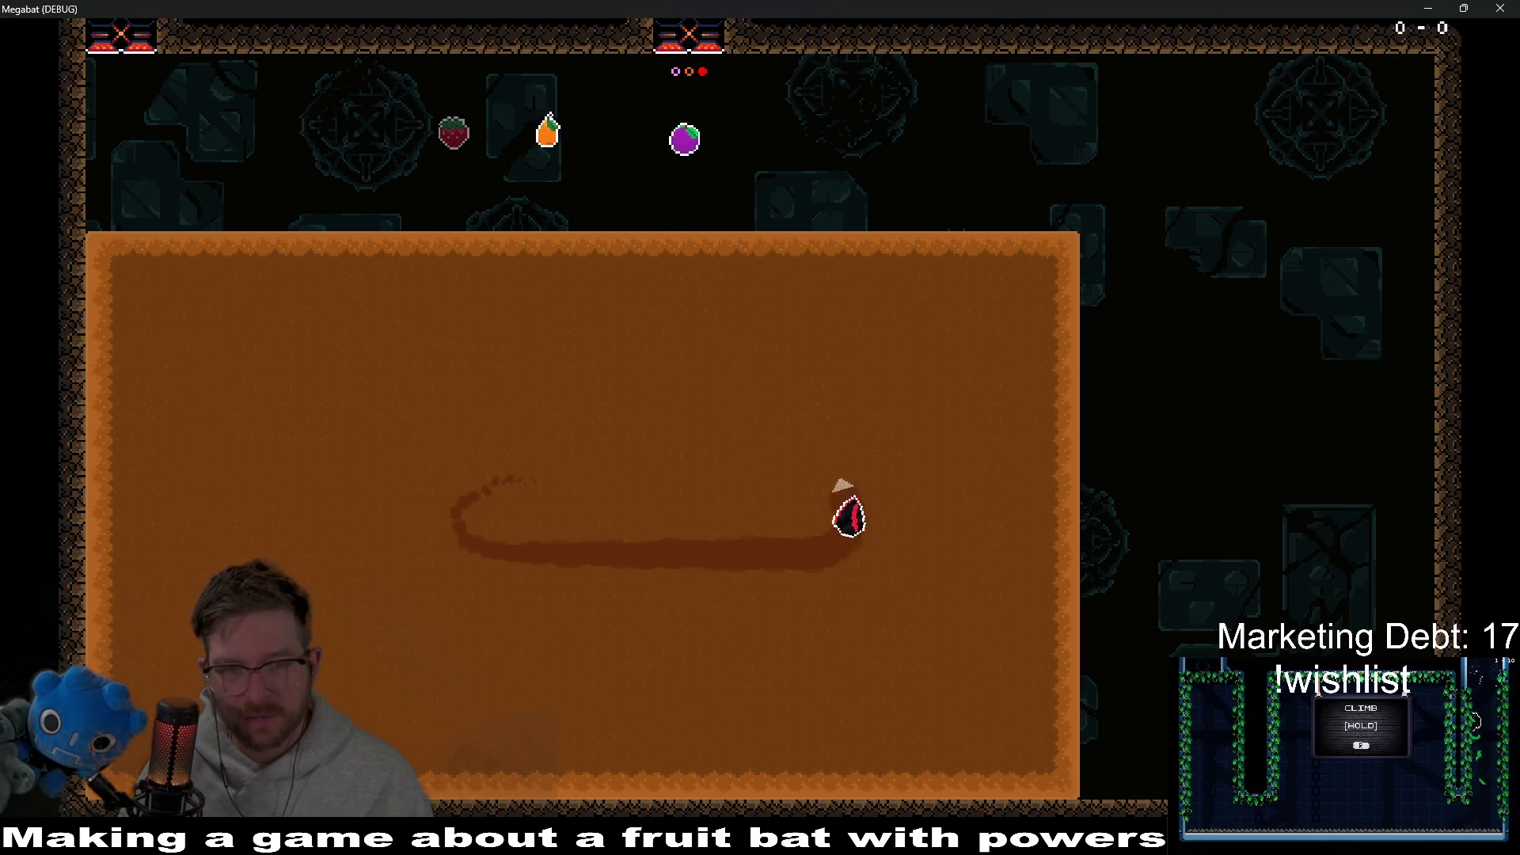
pyautogui.press('Left')
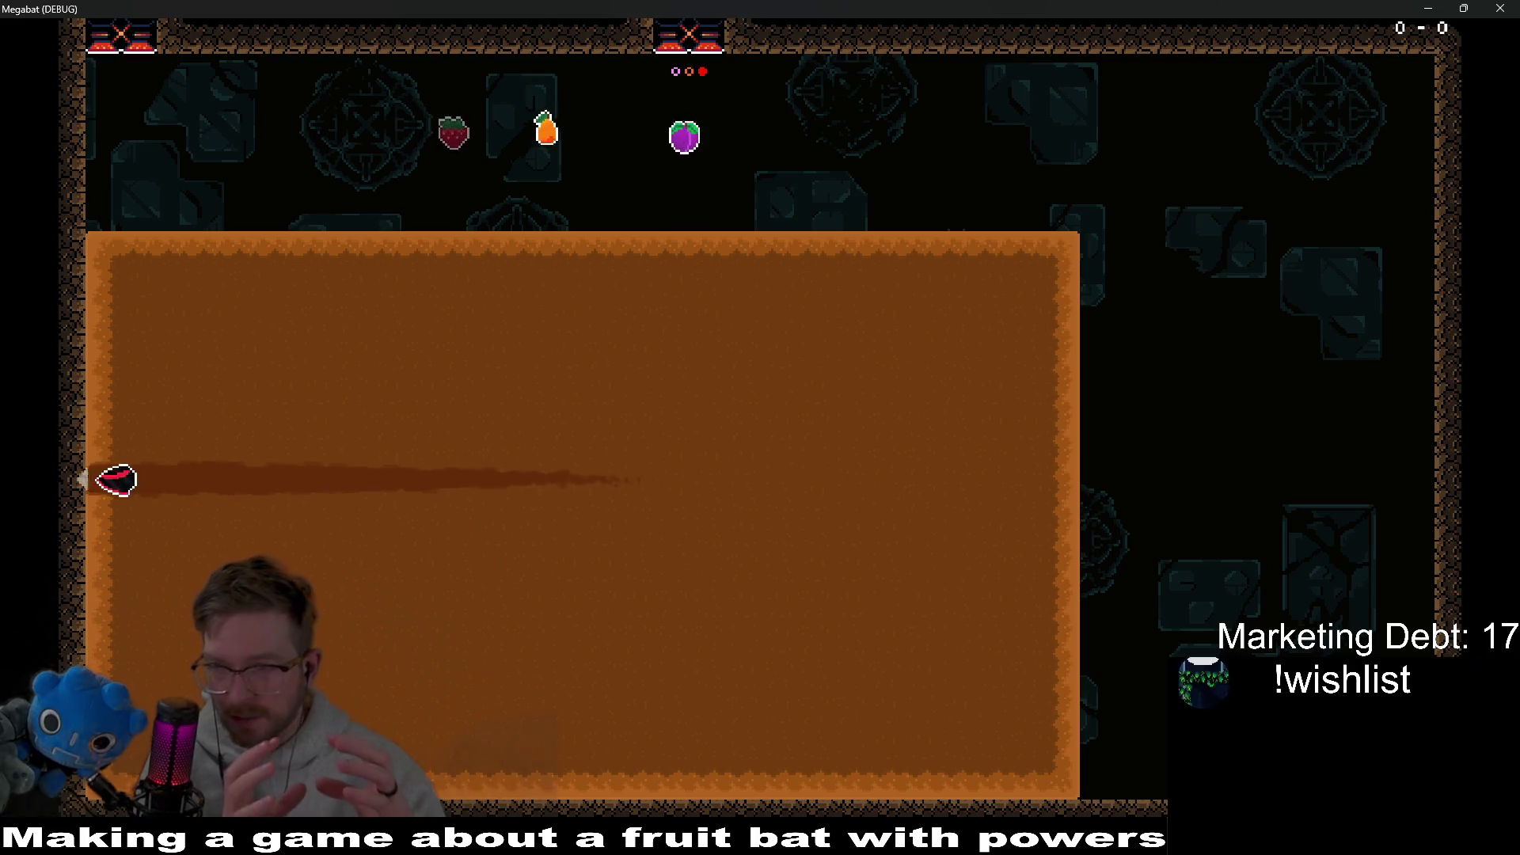
pyautogui.press('Right')
pyautogui.press('Down')
pyautogui.press('Left')
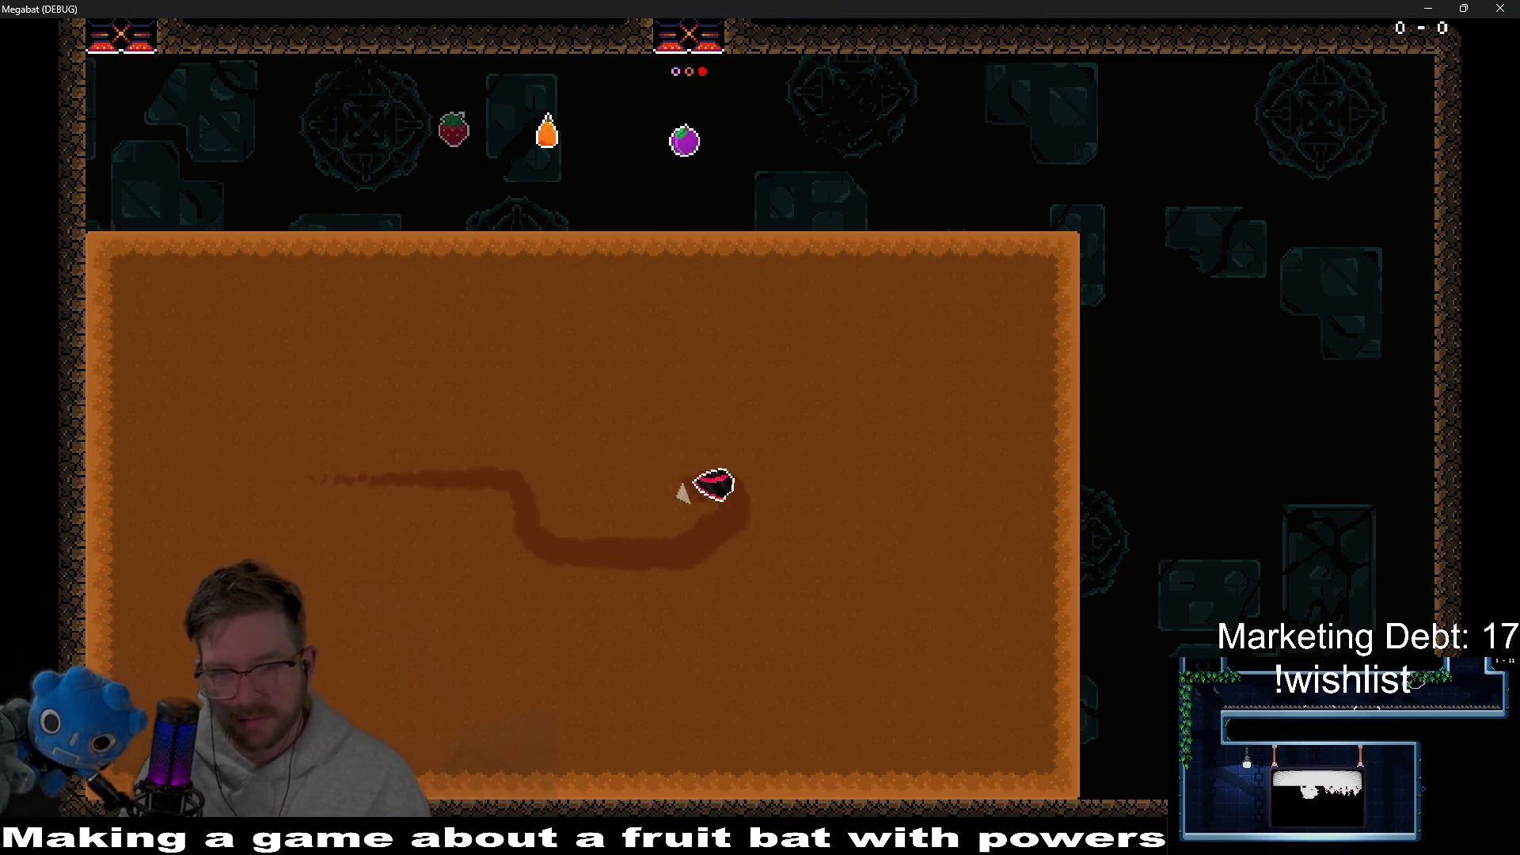
pyautogui.press('Right')
pyautogui.press('Left')
pyautogui.press('Left')
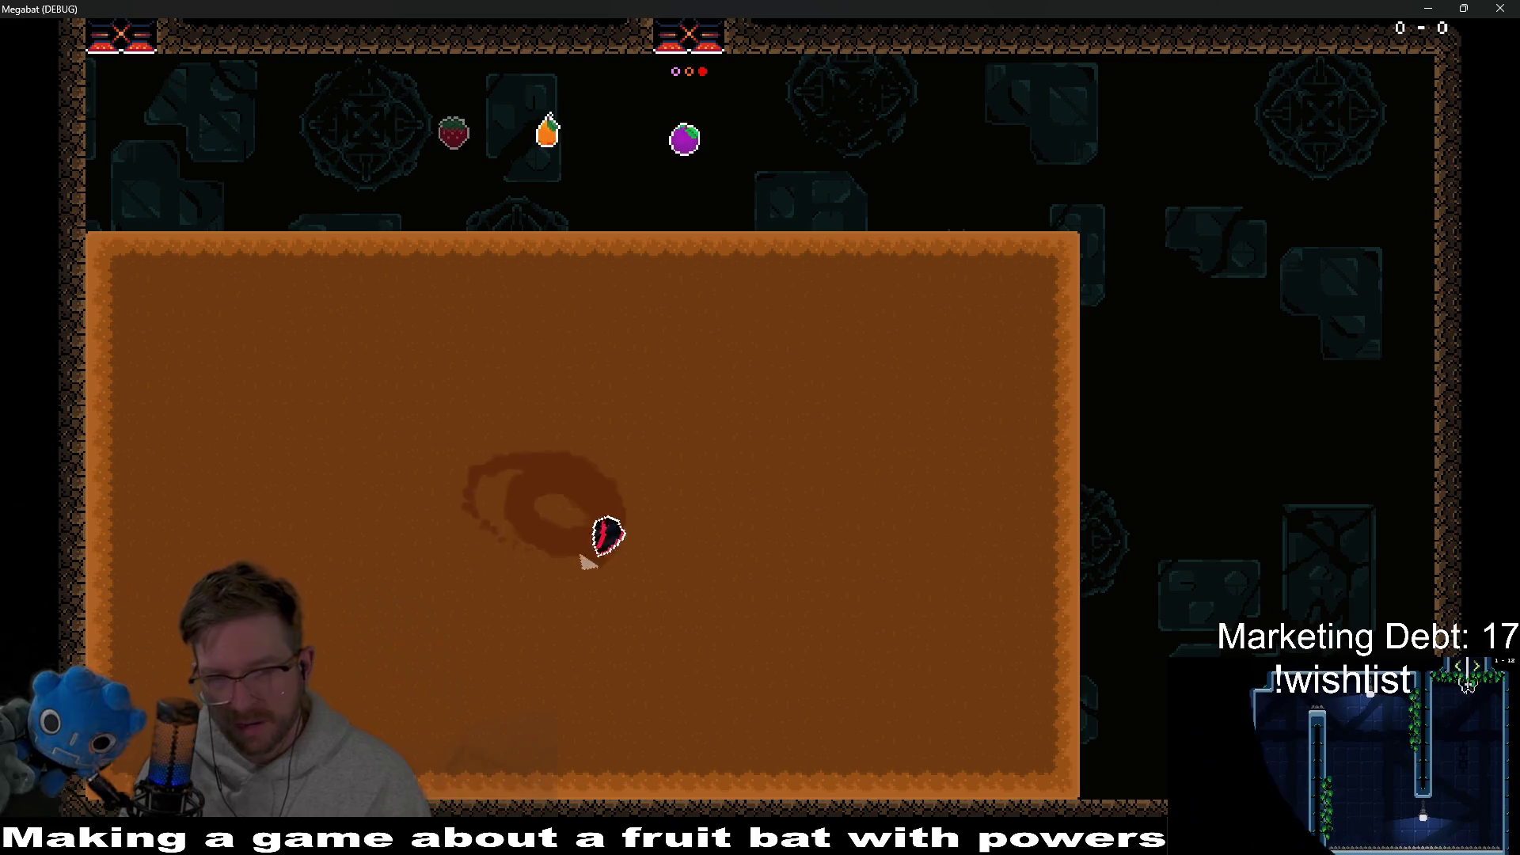
pyautogui.press('Left')
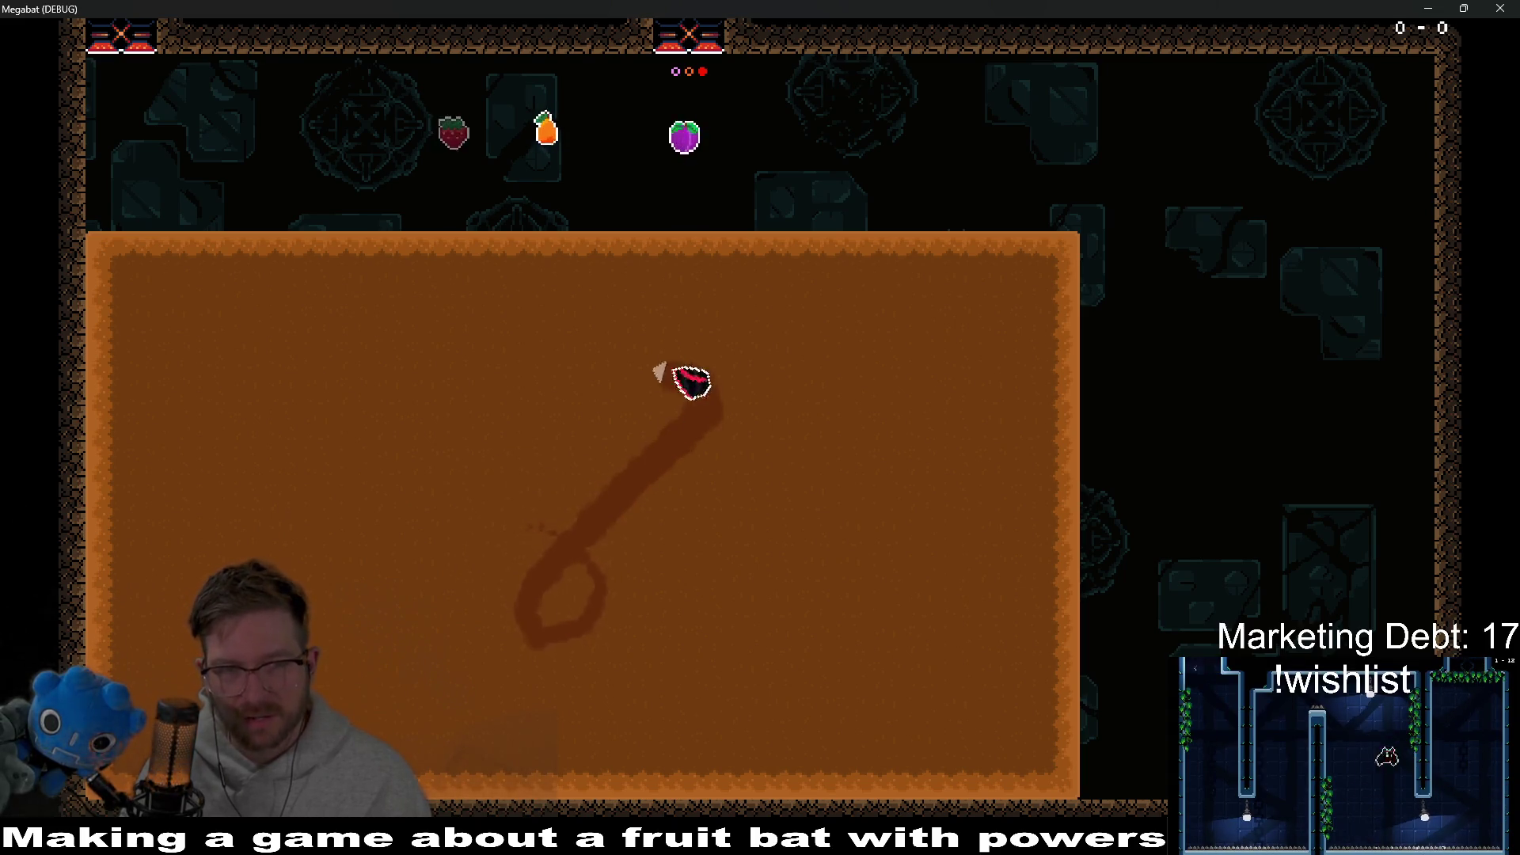
pyautogui.press('Right')
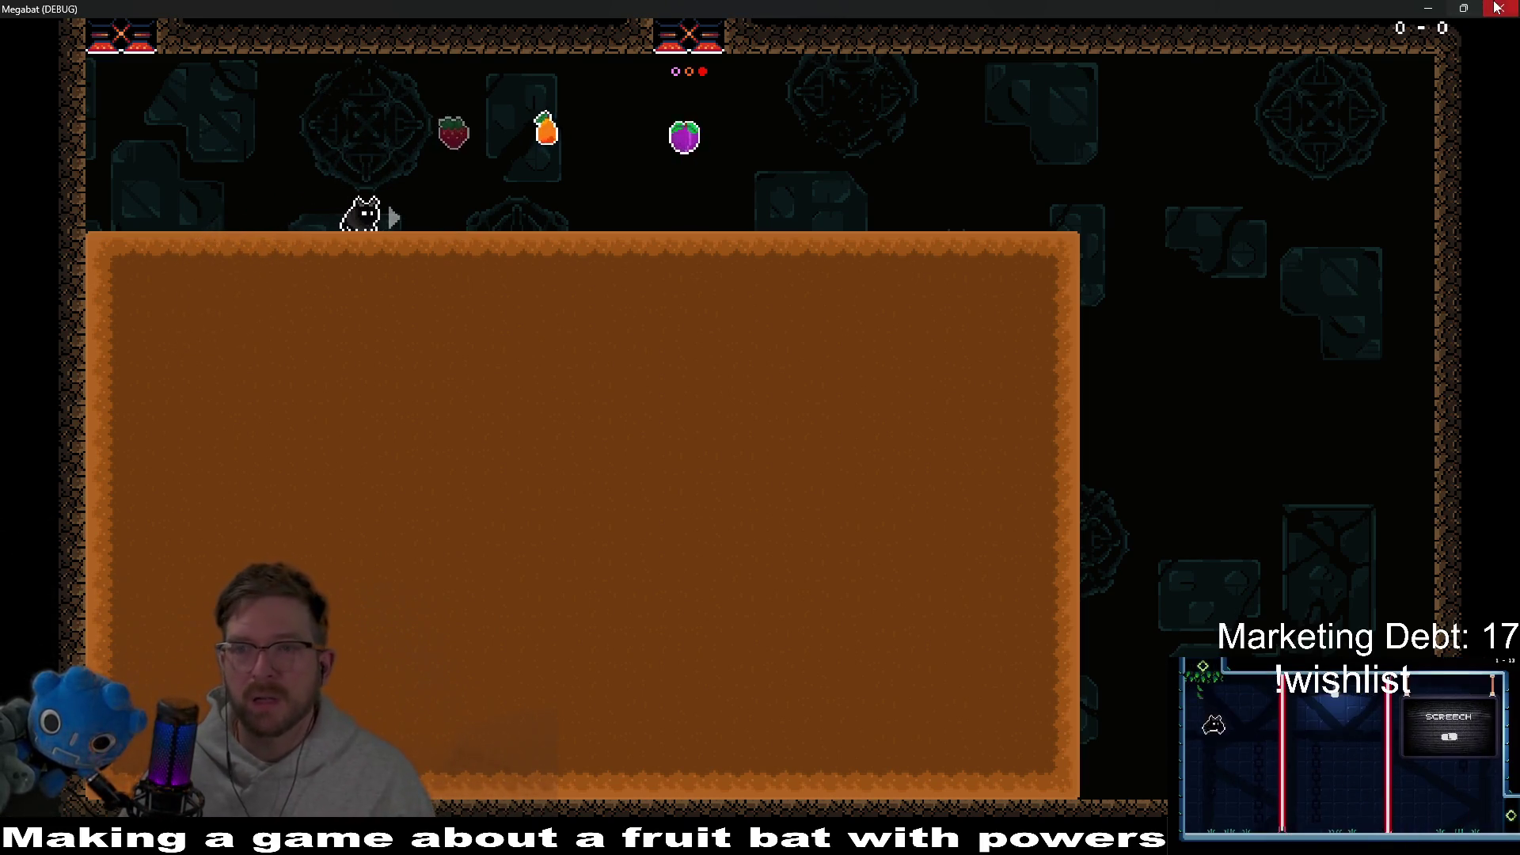
pyautogui.press('F8')
pyautogui.hotkey('ctrl', 's')
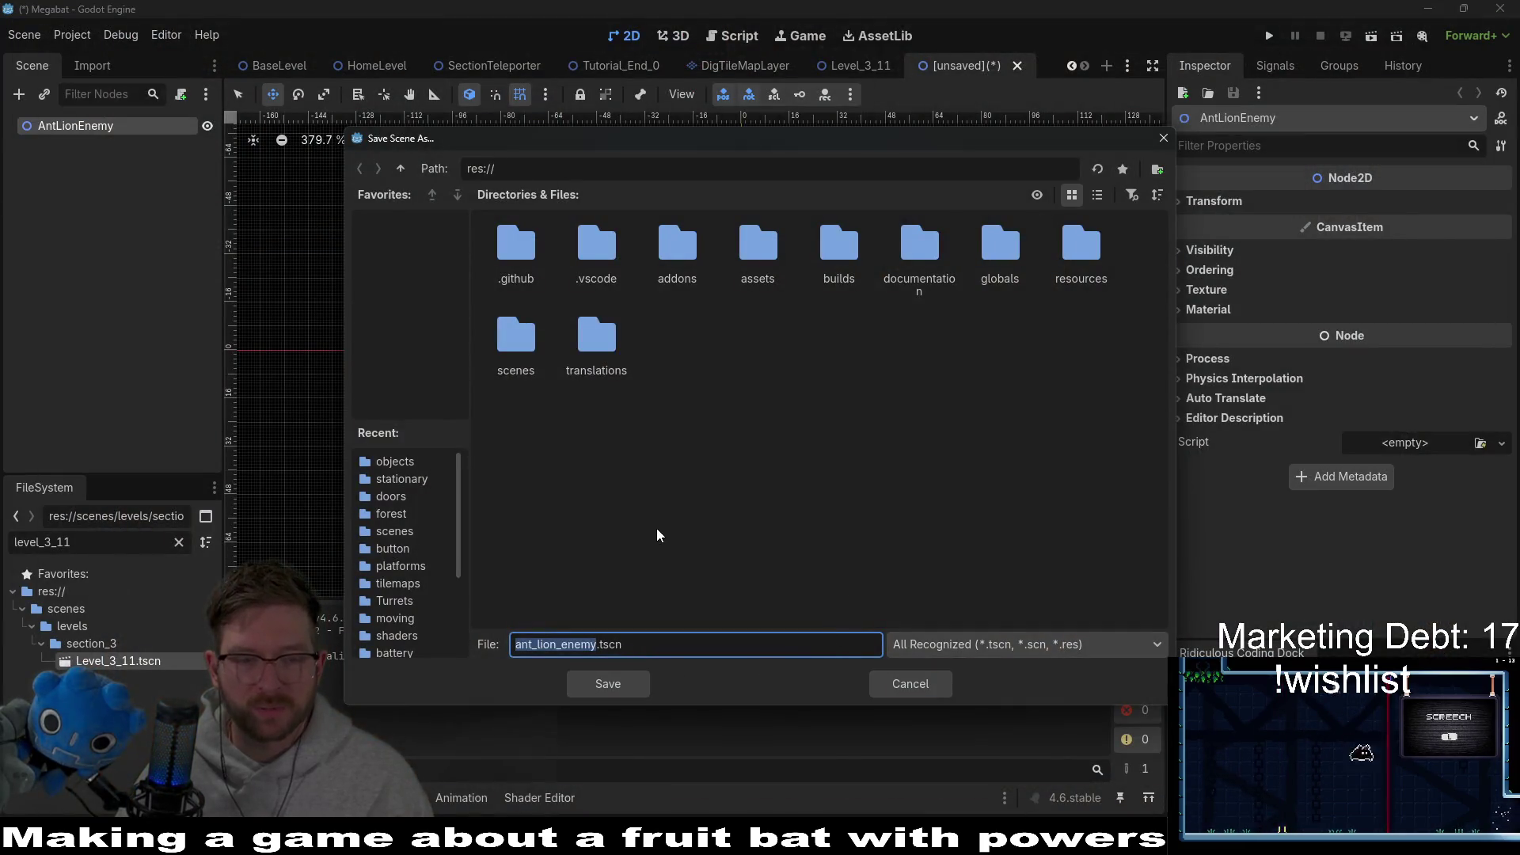
# Step: Name the scene AntLionEnemy in the res://scenes folder, then bring up Obsidian's Notes drawing
pyautogui.write('Atn')
pyautogui.press('BackSpace')
pyautogui.press('BackSpace')
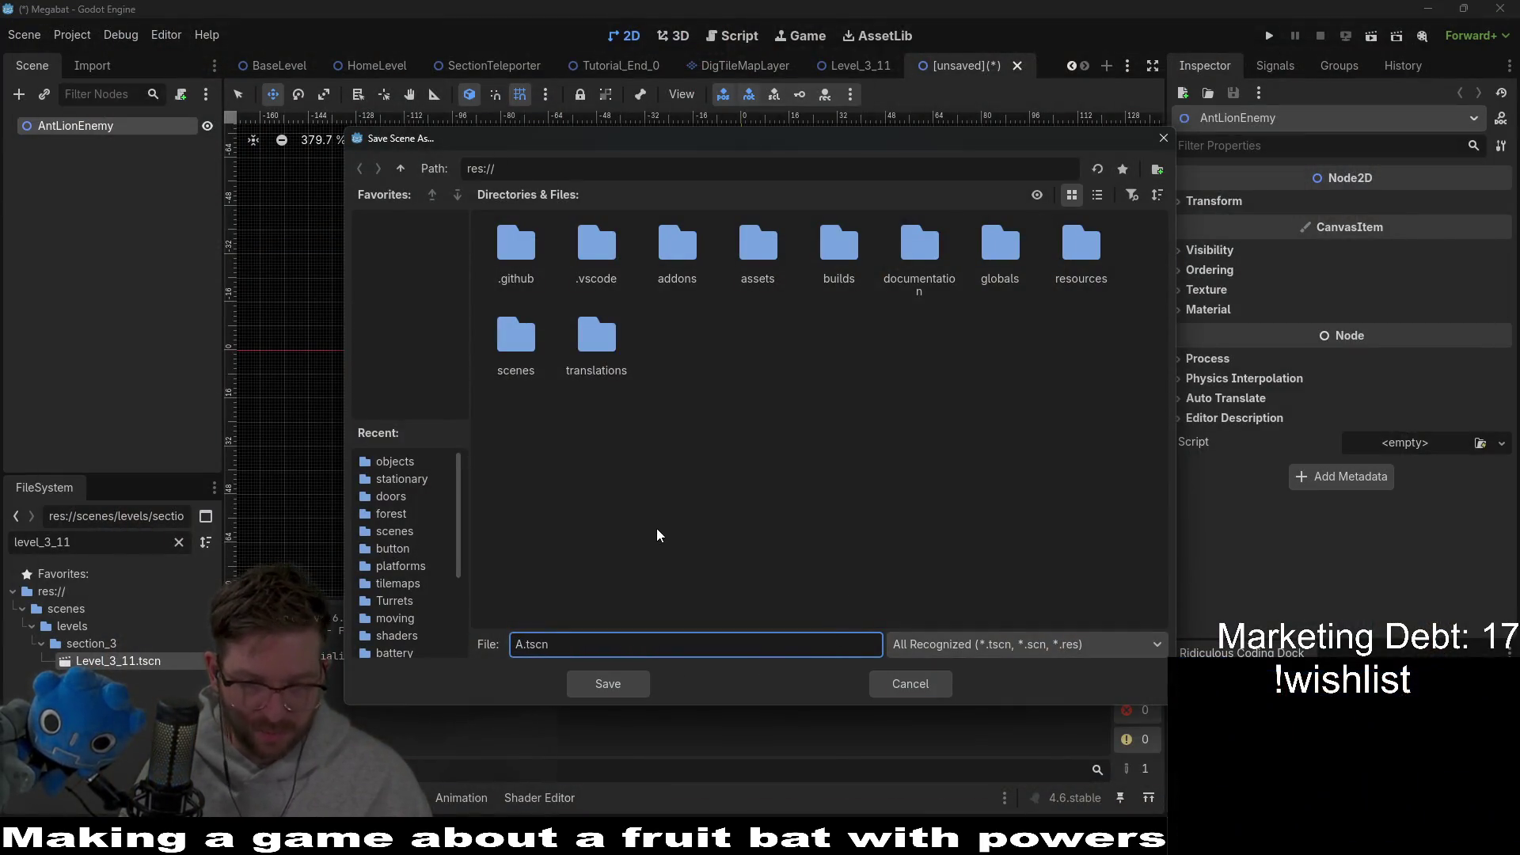
pyautogui.write('ntLionEnemy')
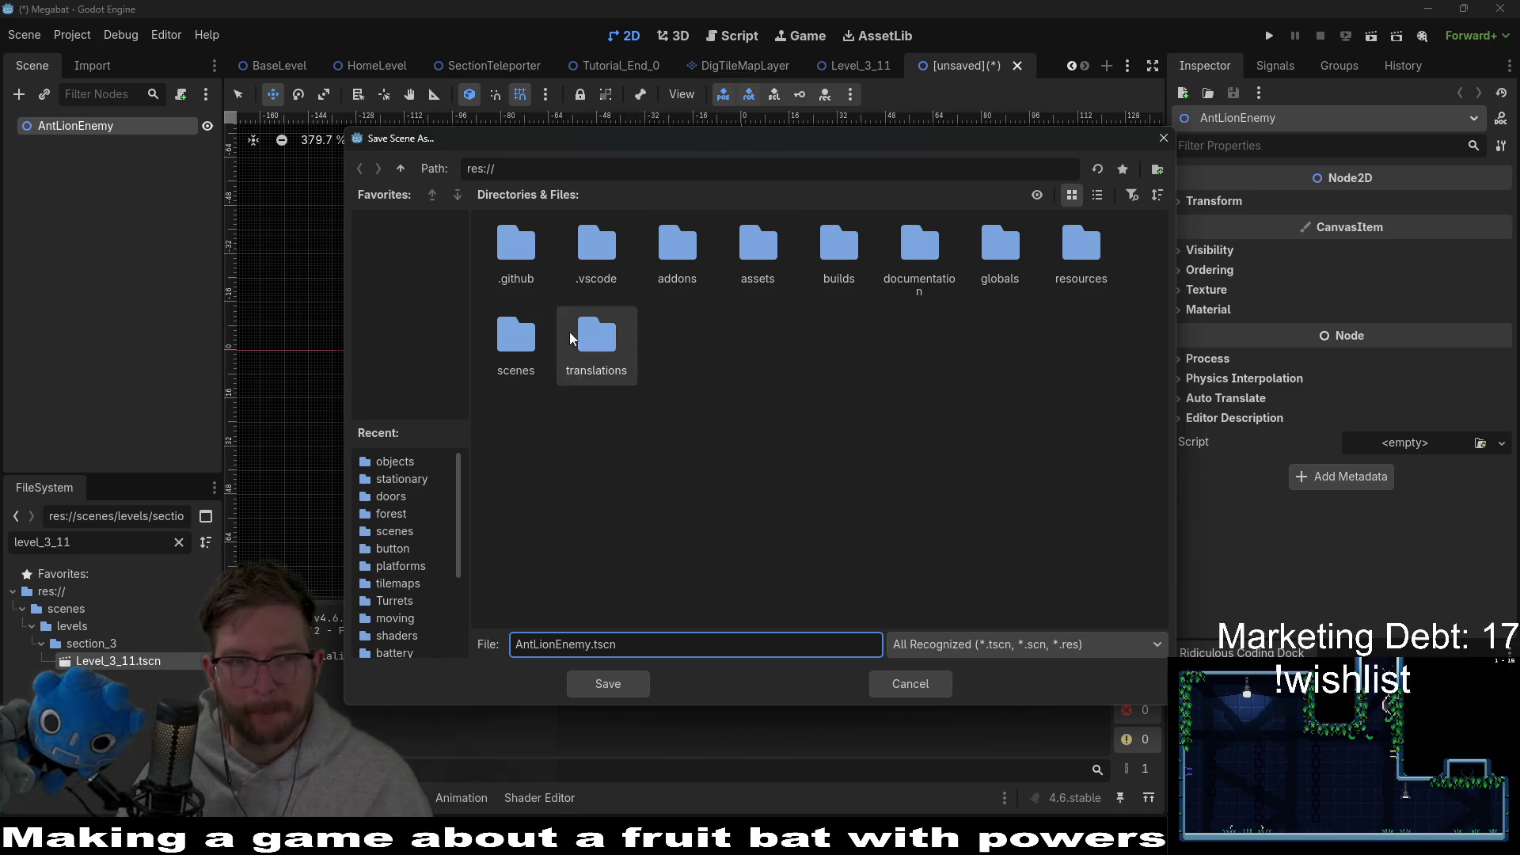
pyautogui.doubleClick(519, 345)
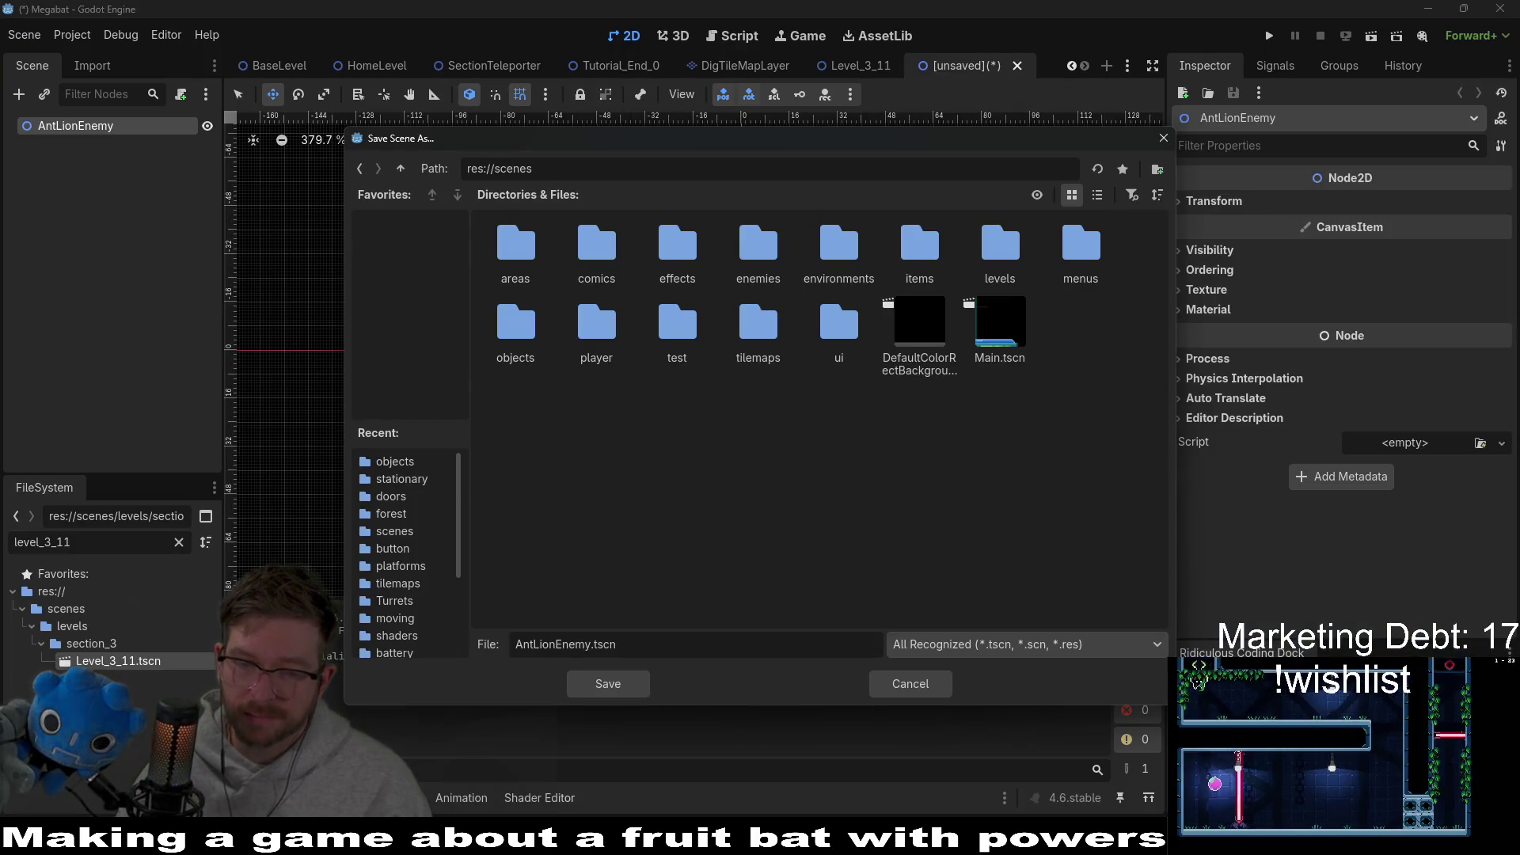
pyautogui.moveTo(919, 839)
pyautogui.click(887, 761)
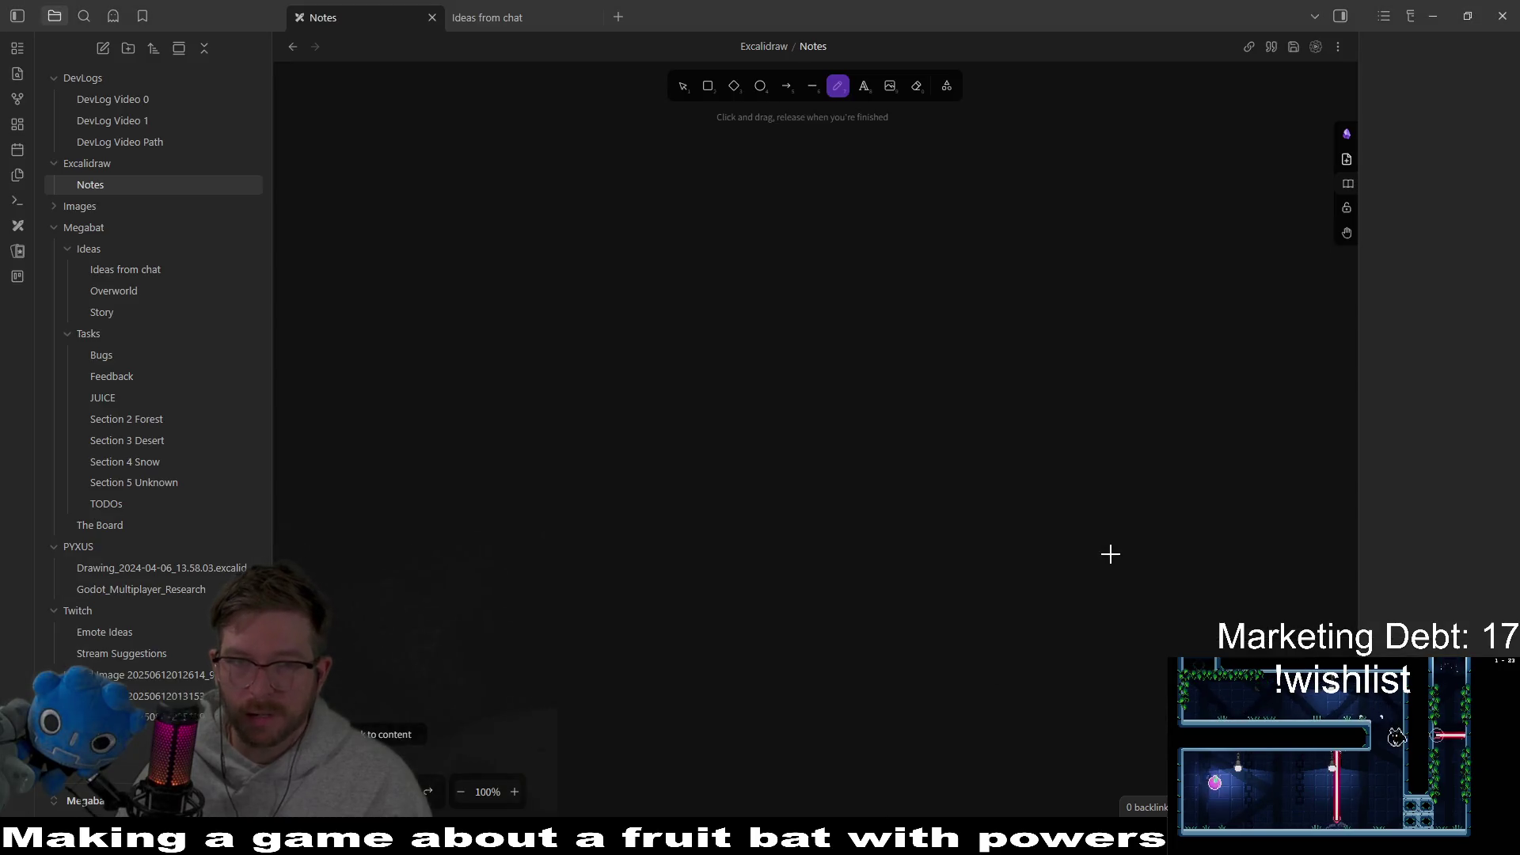
# Step: Delete the blank line in the OTHER ENIMIES text and start a '- SCORPION' bullet after (top layer)
pyautogui.scroll(3, 713, 466)
pyautogui.hscroll(-4, 713, 466)
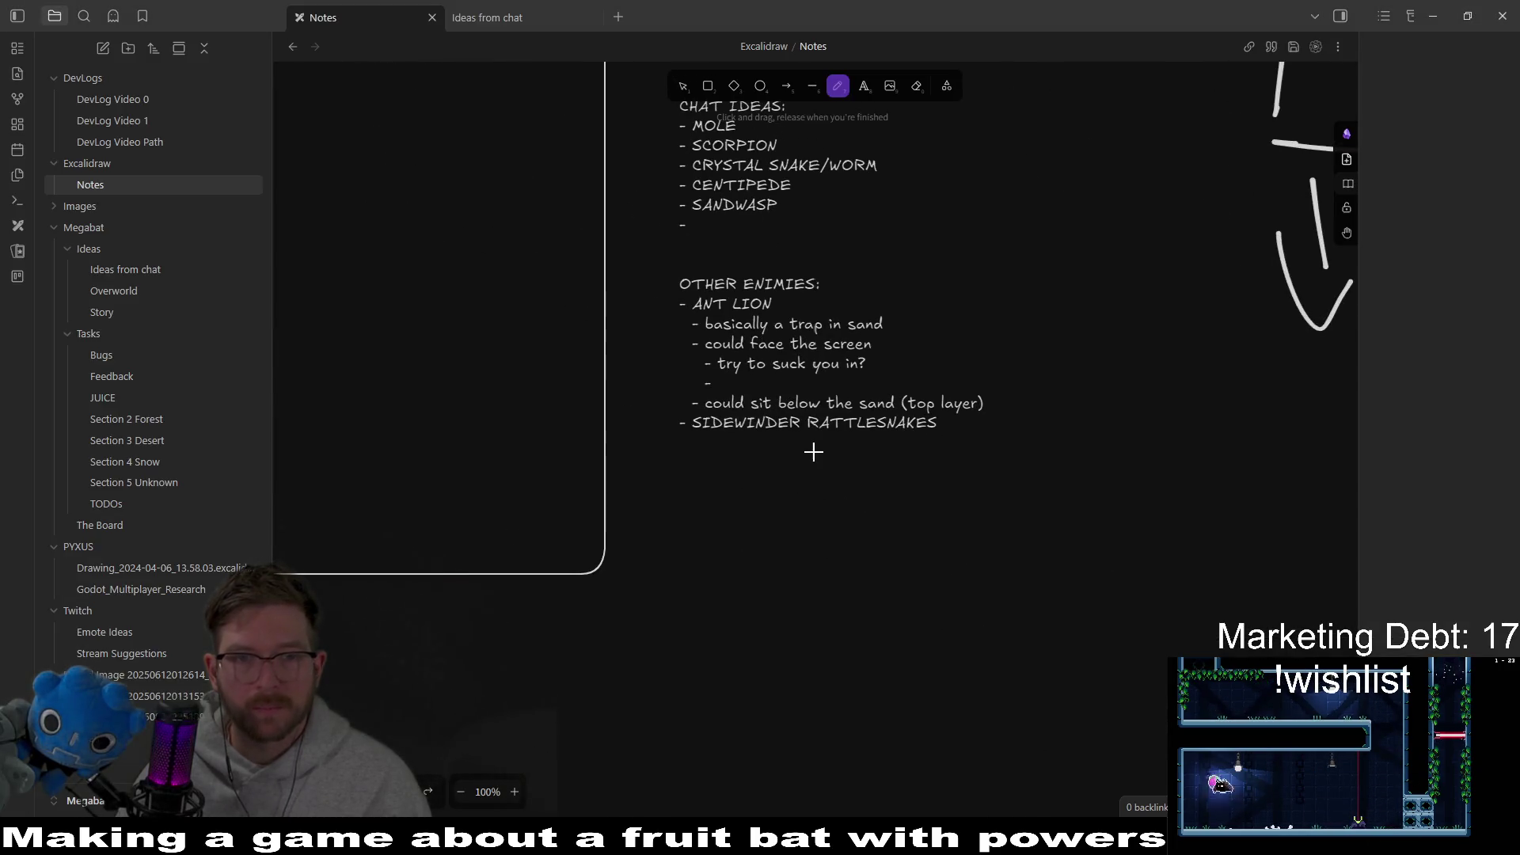
pyautogui.click(683, 86)
pyautogui.doubleClick(907, 376)
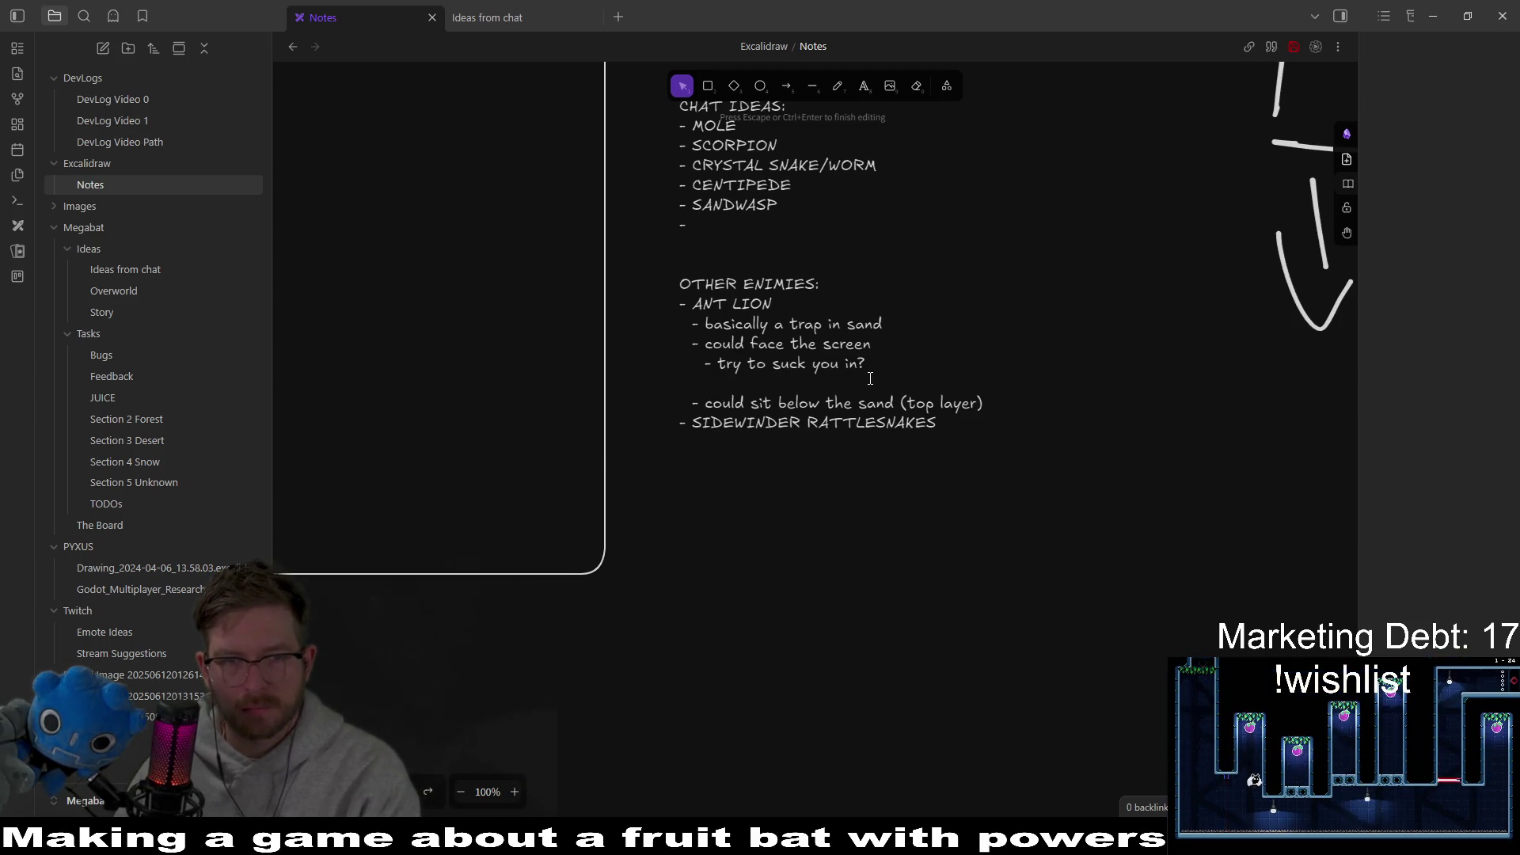
pyautogui.press('BackSpace')
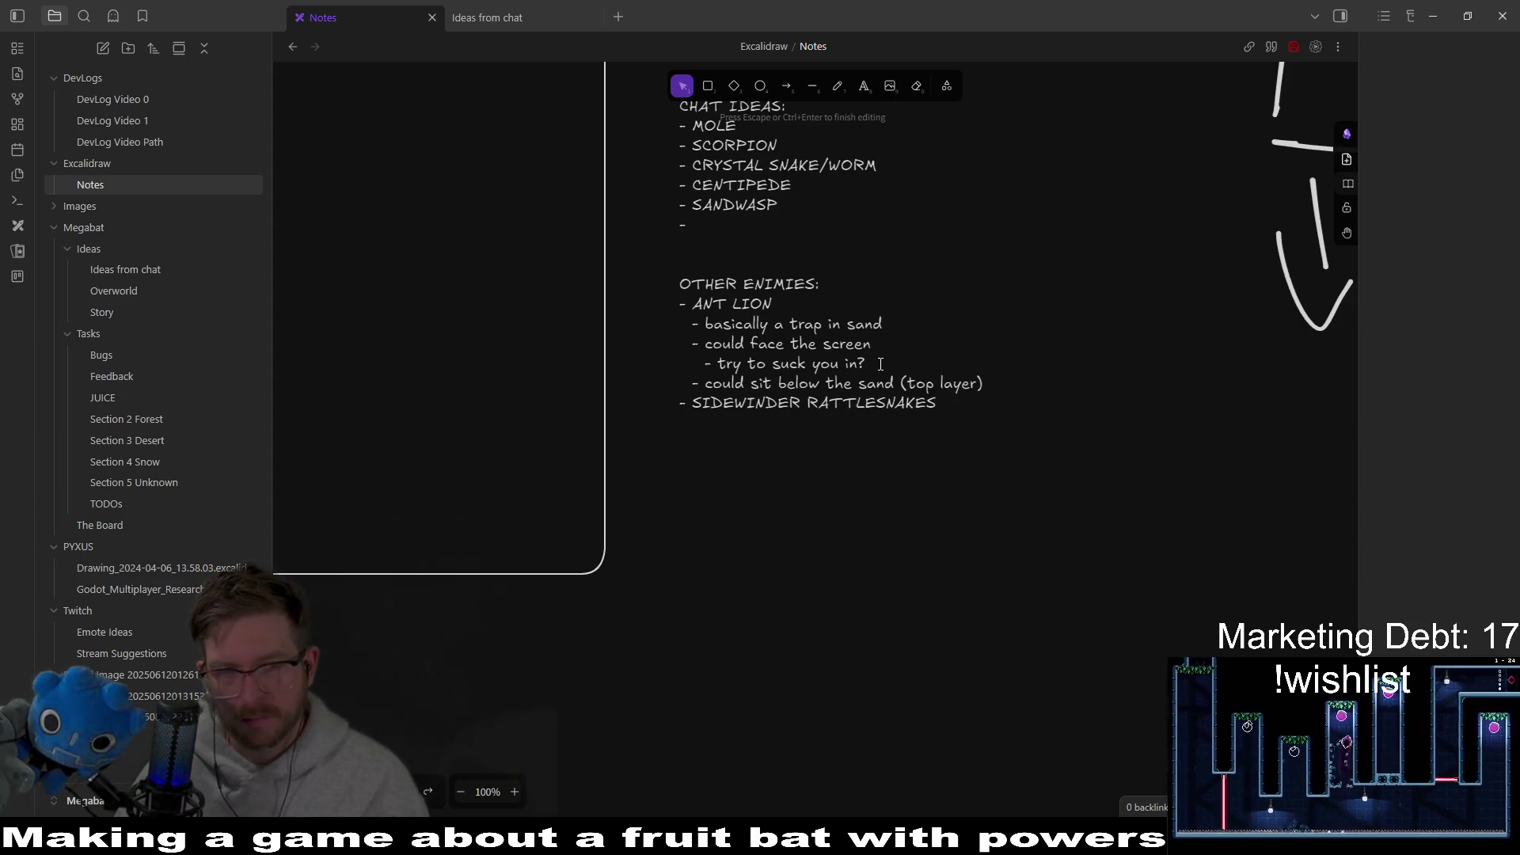
pyautogui.hotkey('ctrl', 'a')
pyautogui.click(953, 408)
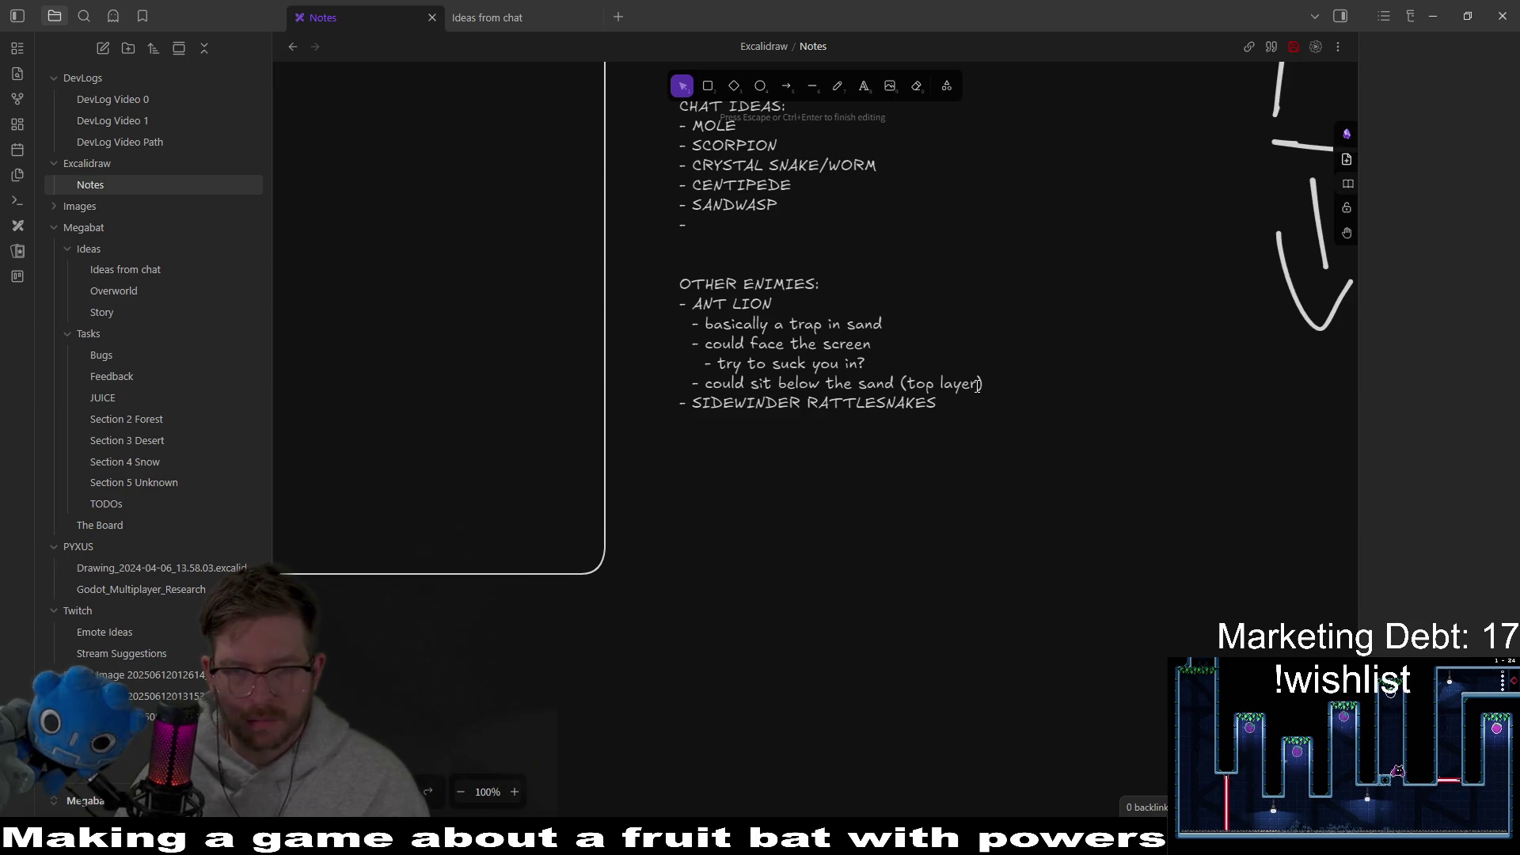
pyautogui.press('Return')
pyautogui.write('- SCORPION')
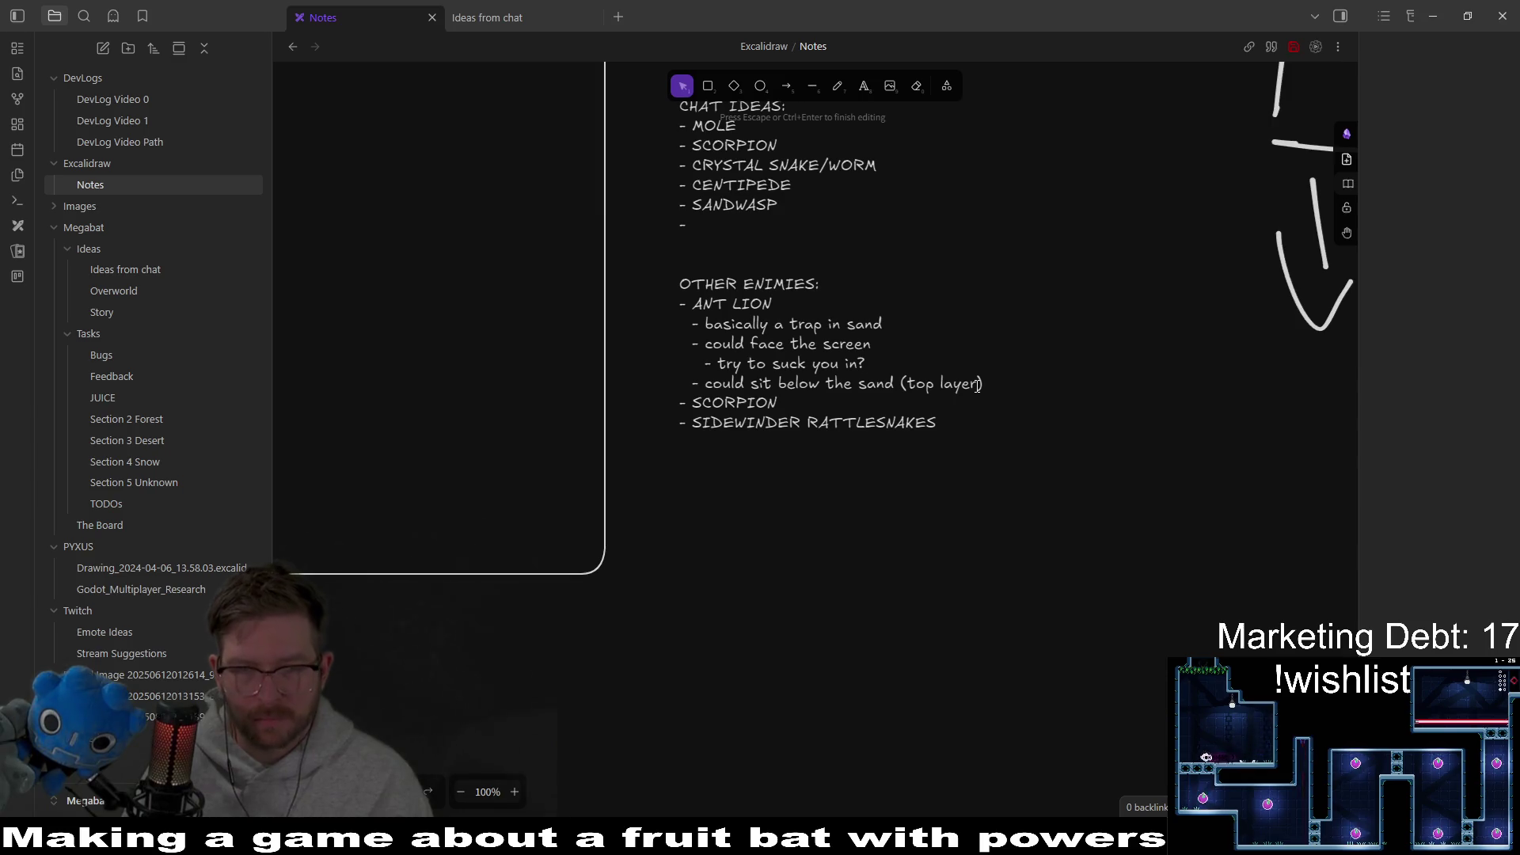
# Step: Add an indented SCORPION note that it sits in gaps and chases you
pyautogui.press('Return')
pyautogui.write('-')
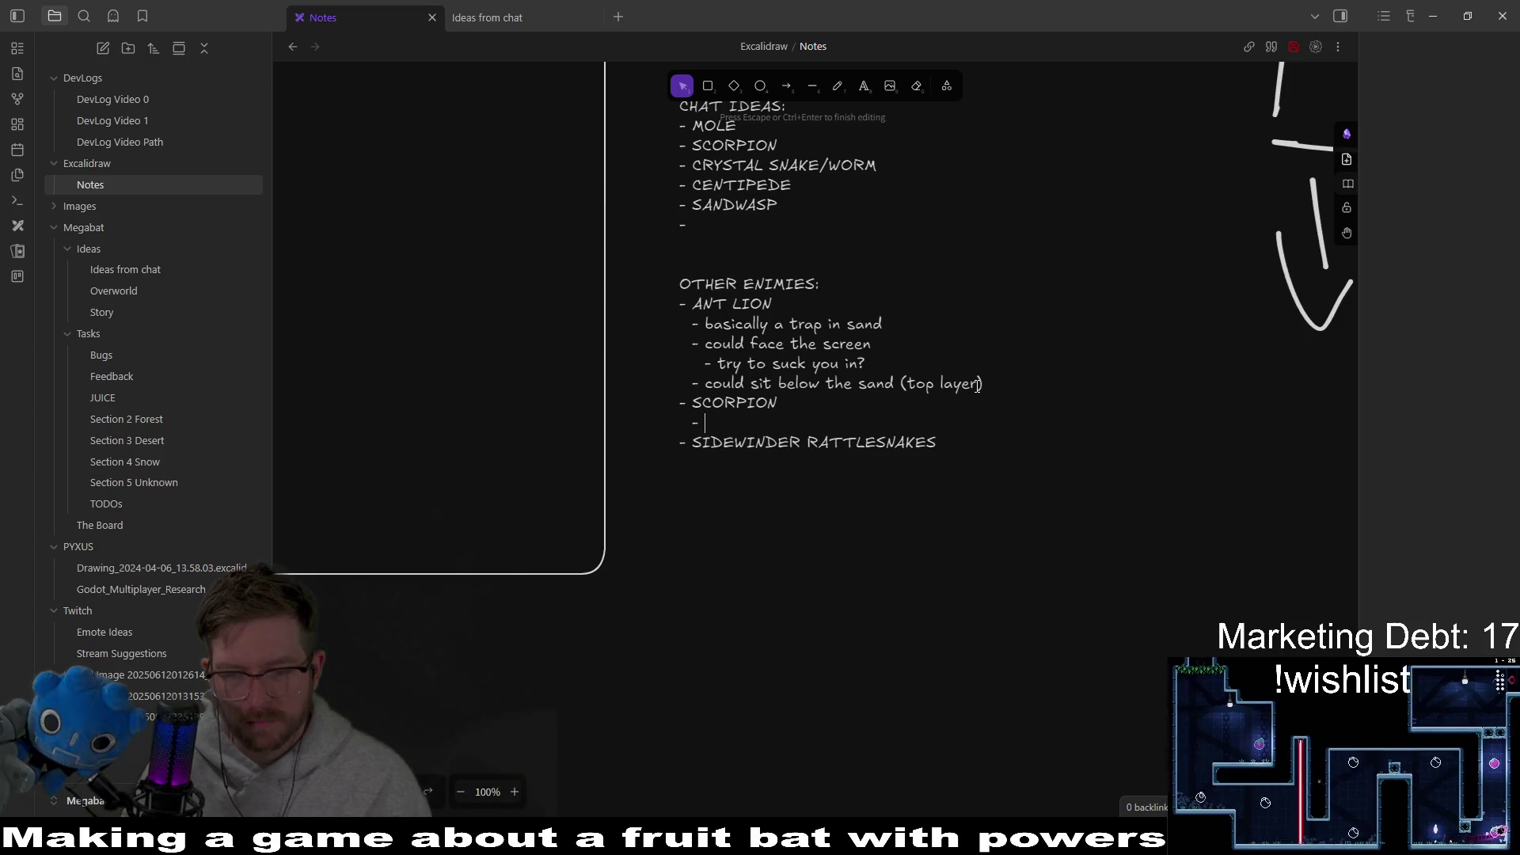
pyautogui.write(' sits in ')
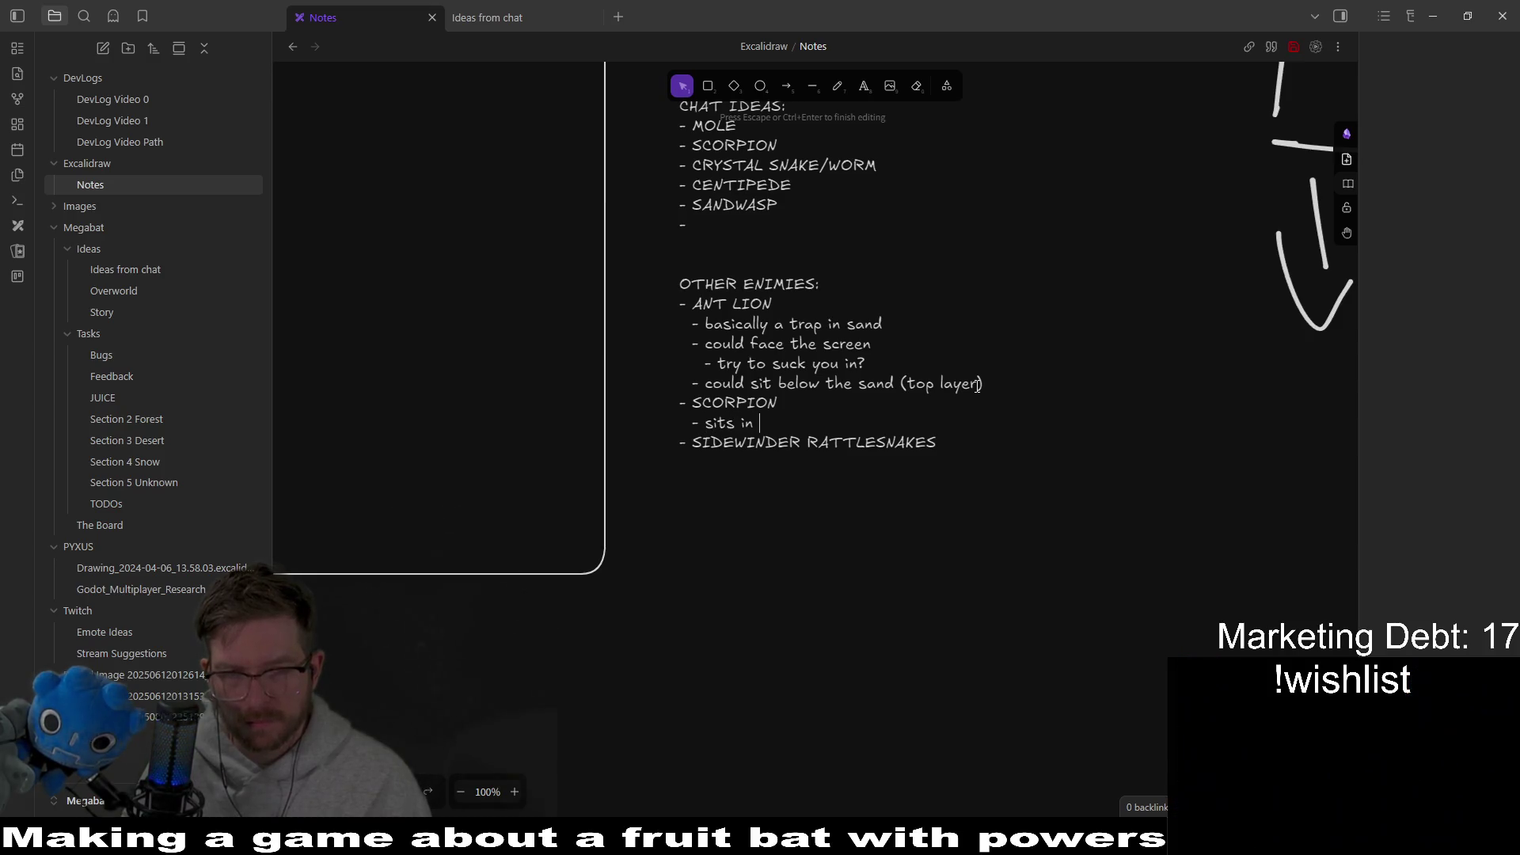
pyautogui.write(' gaps in sand and ch')
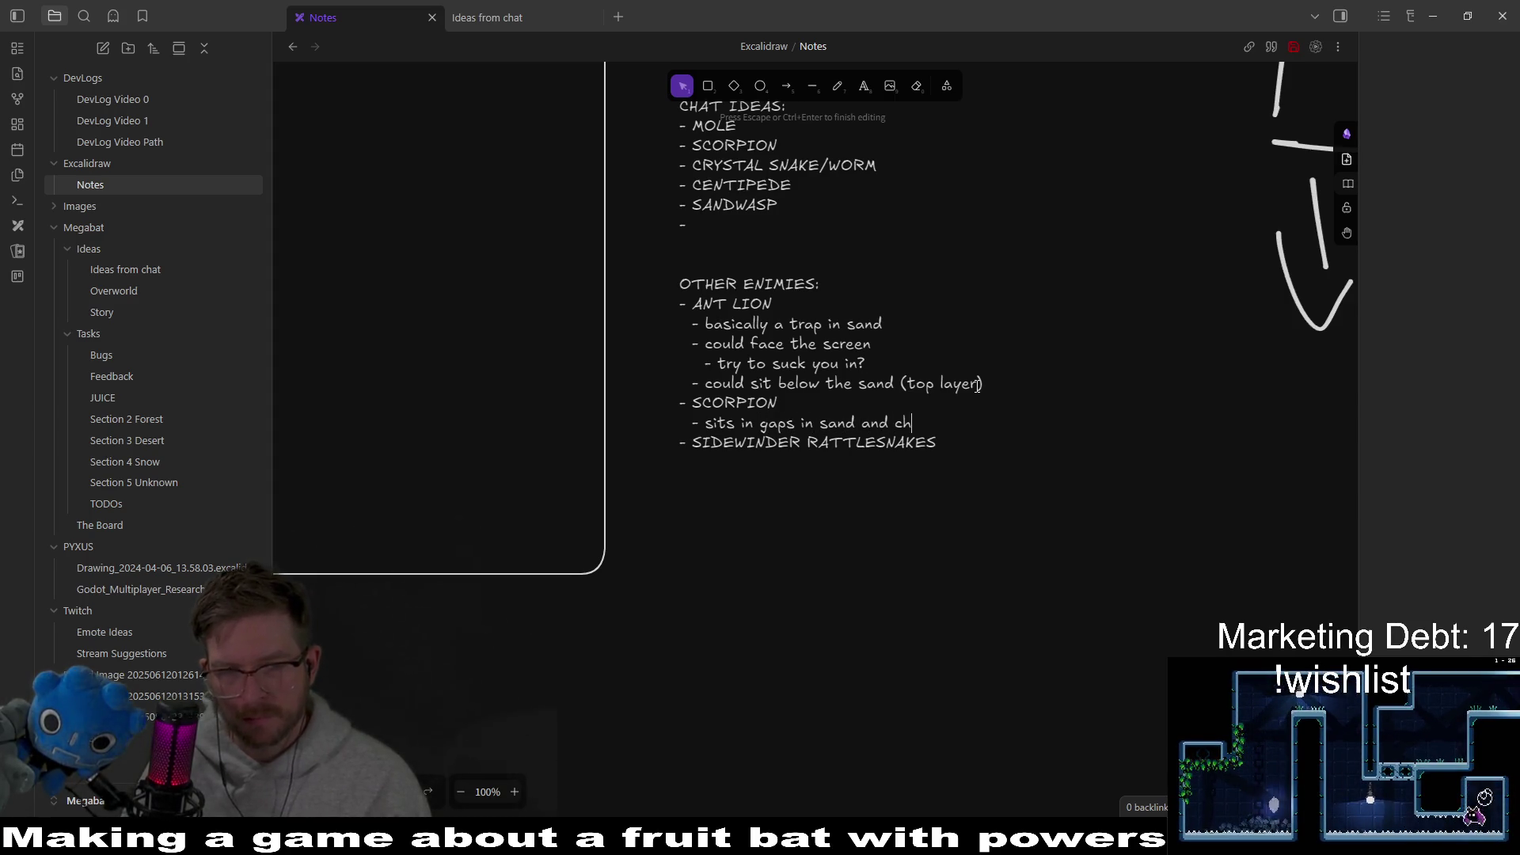
pyautogui.write('aces')
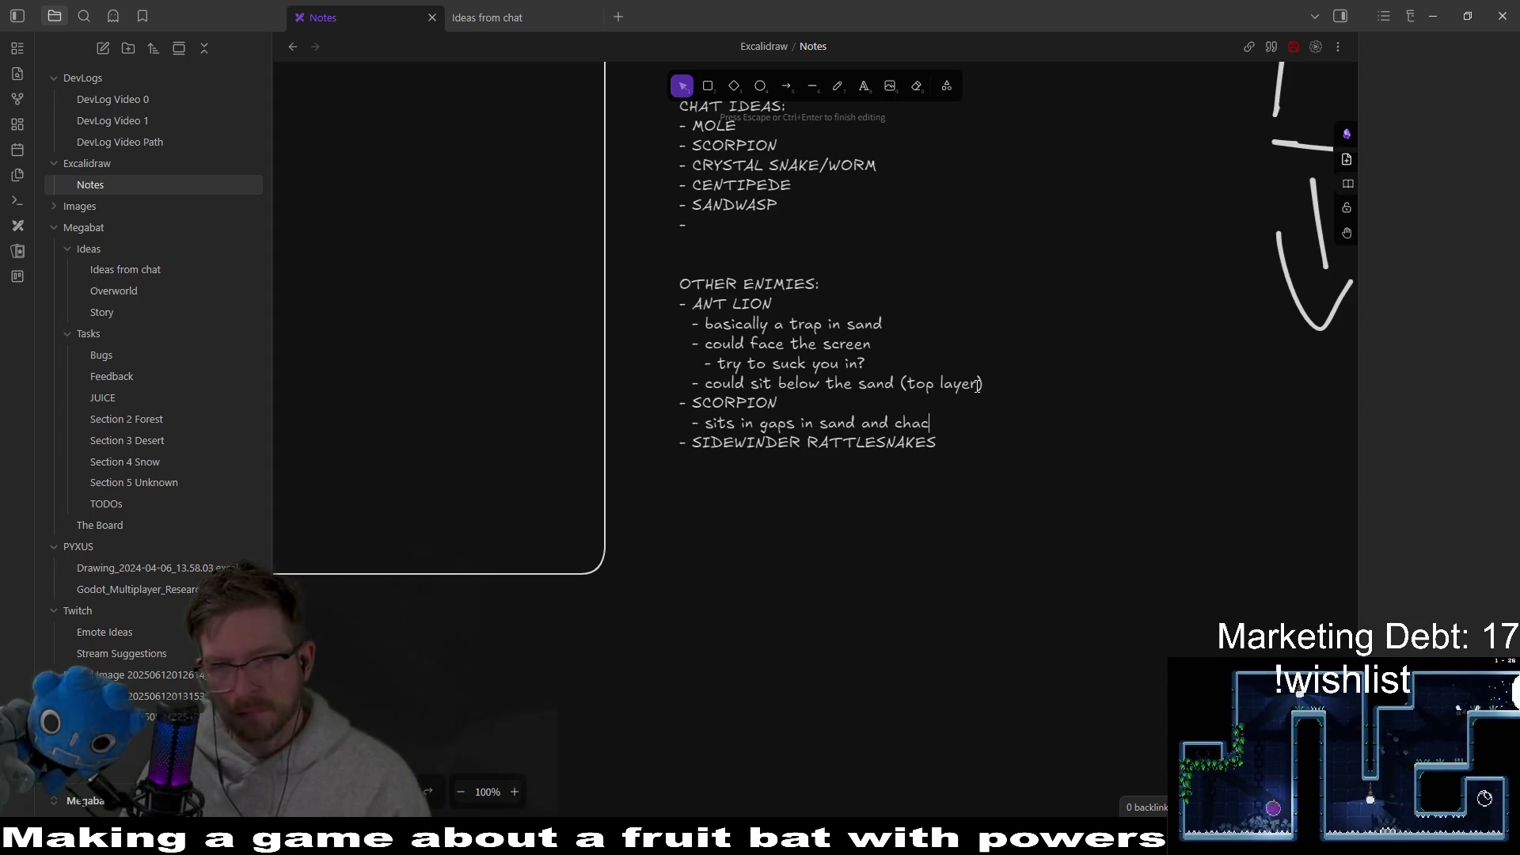
pyautogui.press('BackSpace')
pyautogui.press('BackSpace')
pyautogui.press('BackSpace')
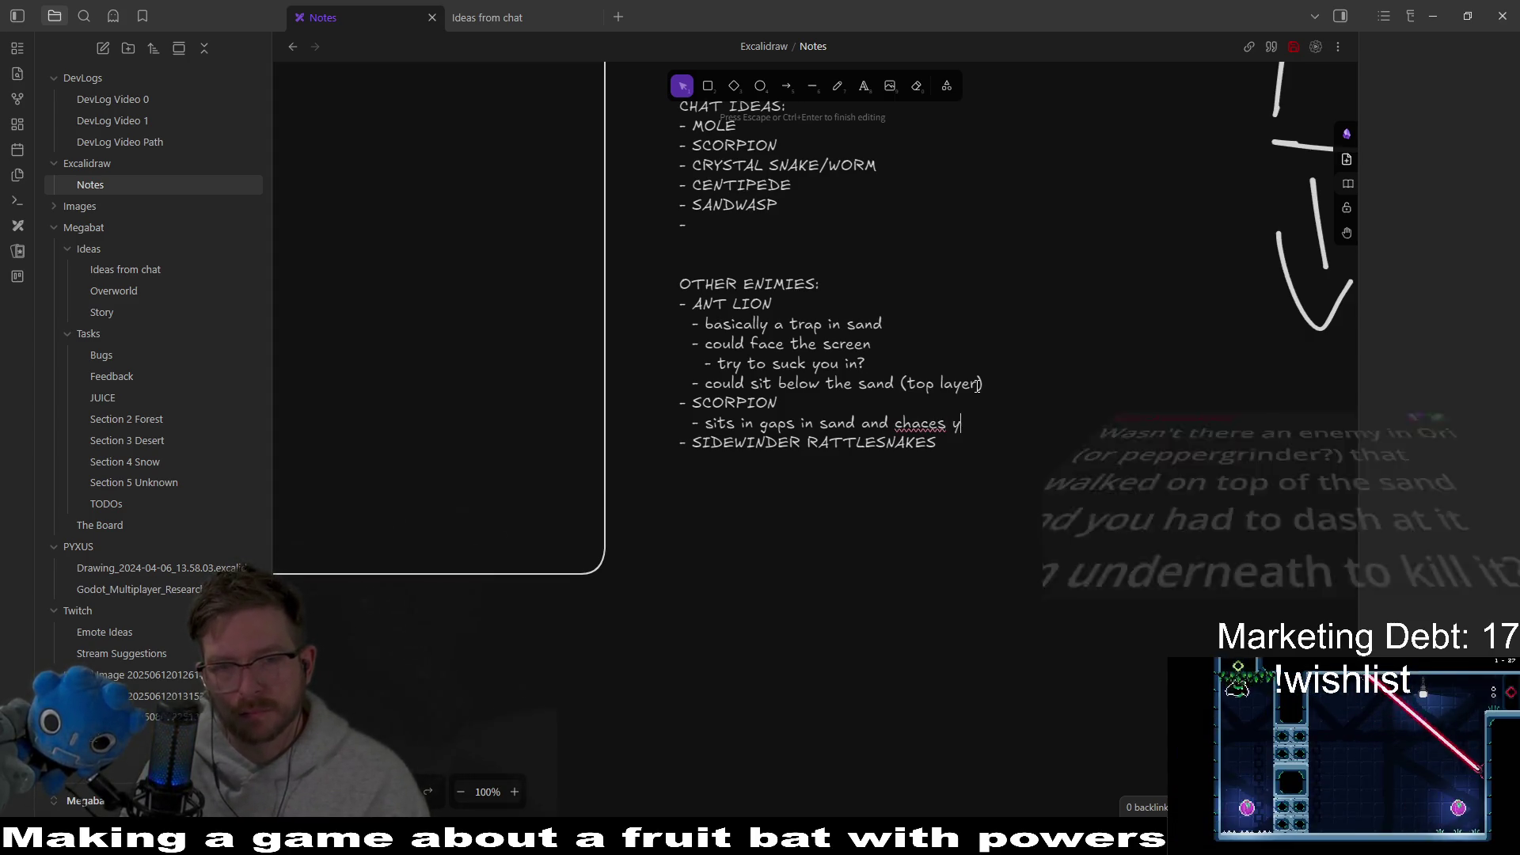
pyautogui.write('you')
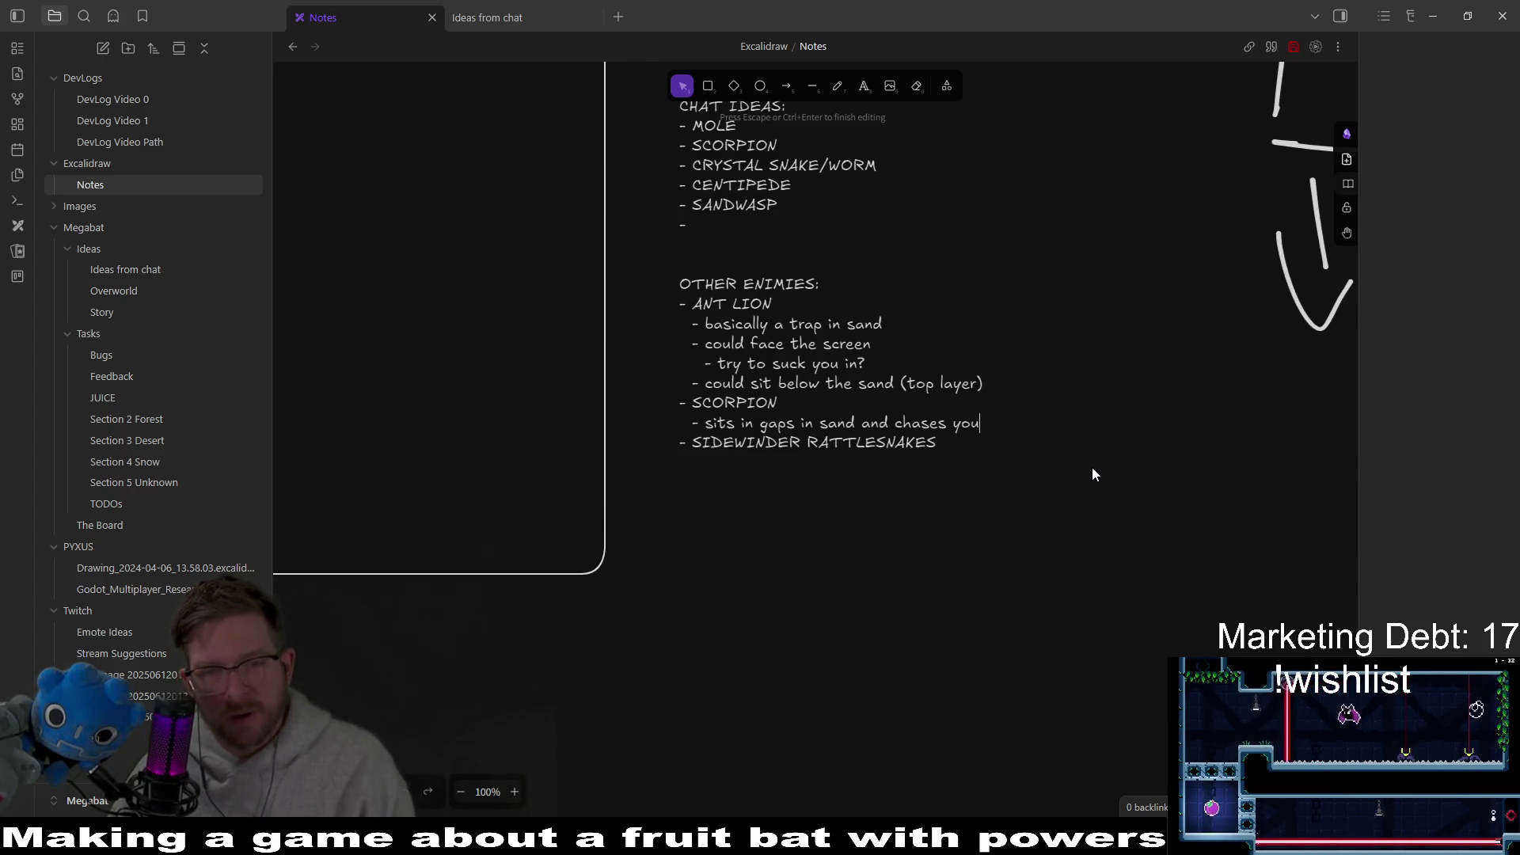
# Step: Add the note 'should it be able to dig after you?', finish editing, and return to Godot
pyautogui.press('Return')
pyautogui.write('- s')
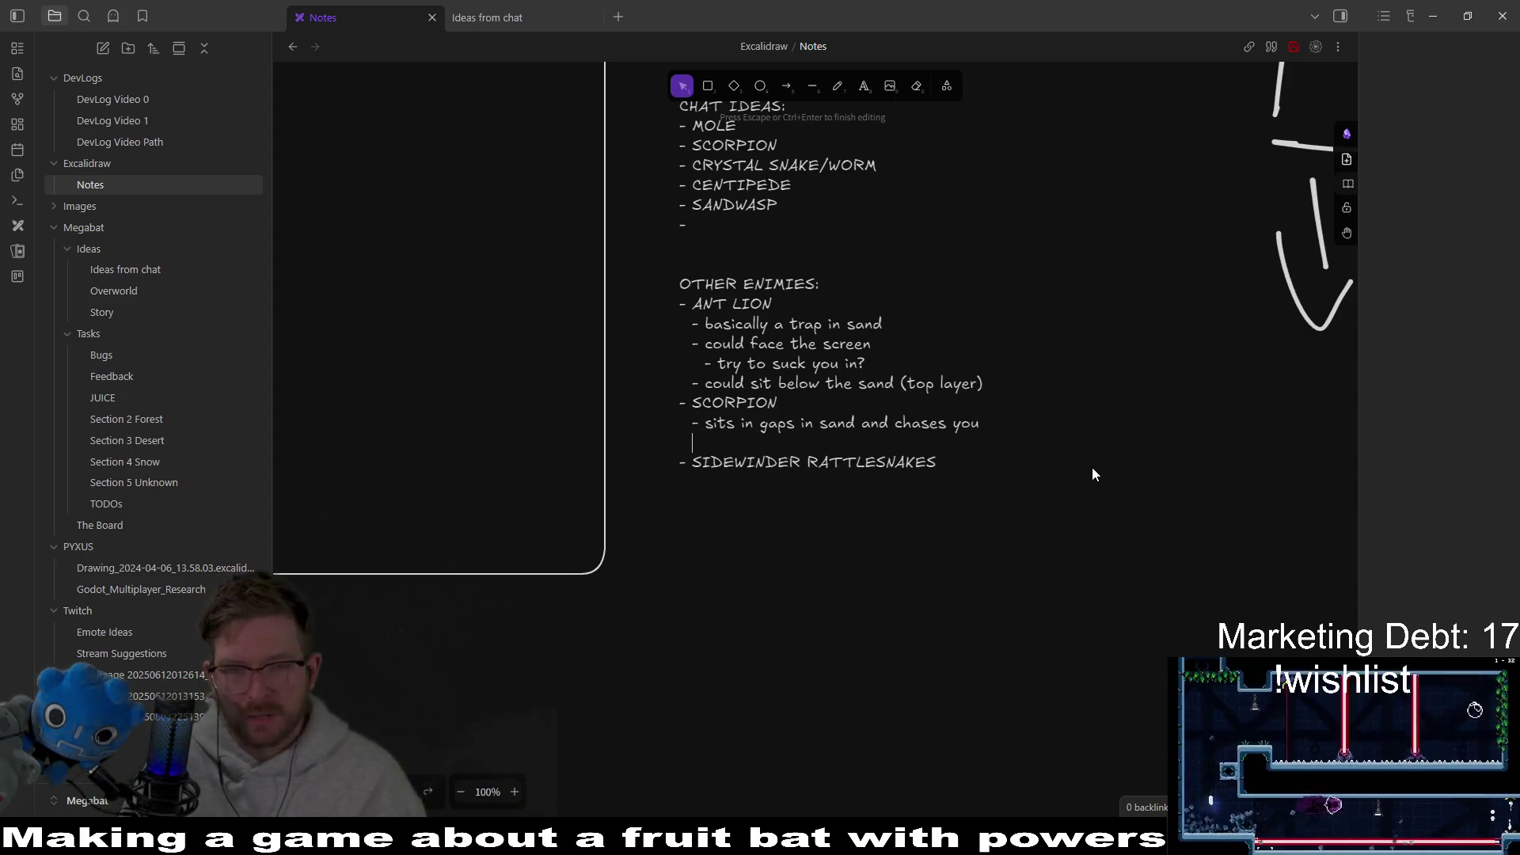
pyautogui.write('hould it b')
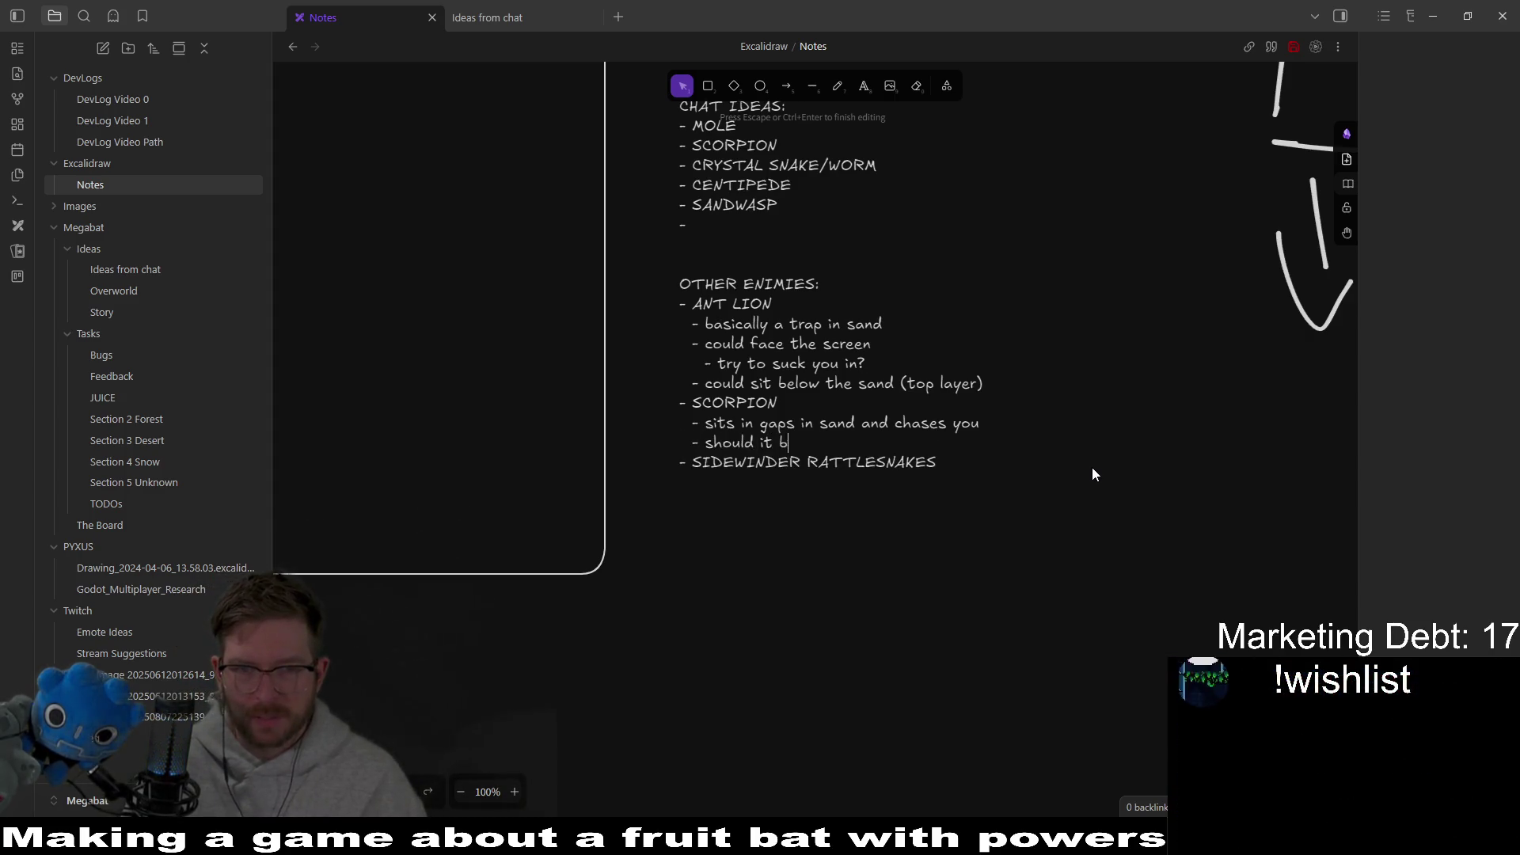
pyautogui.write('e able to dig?')
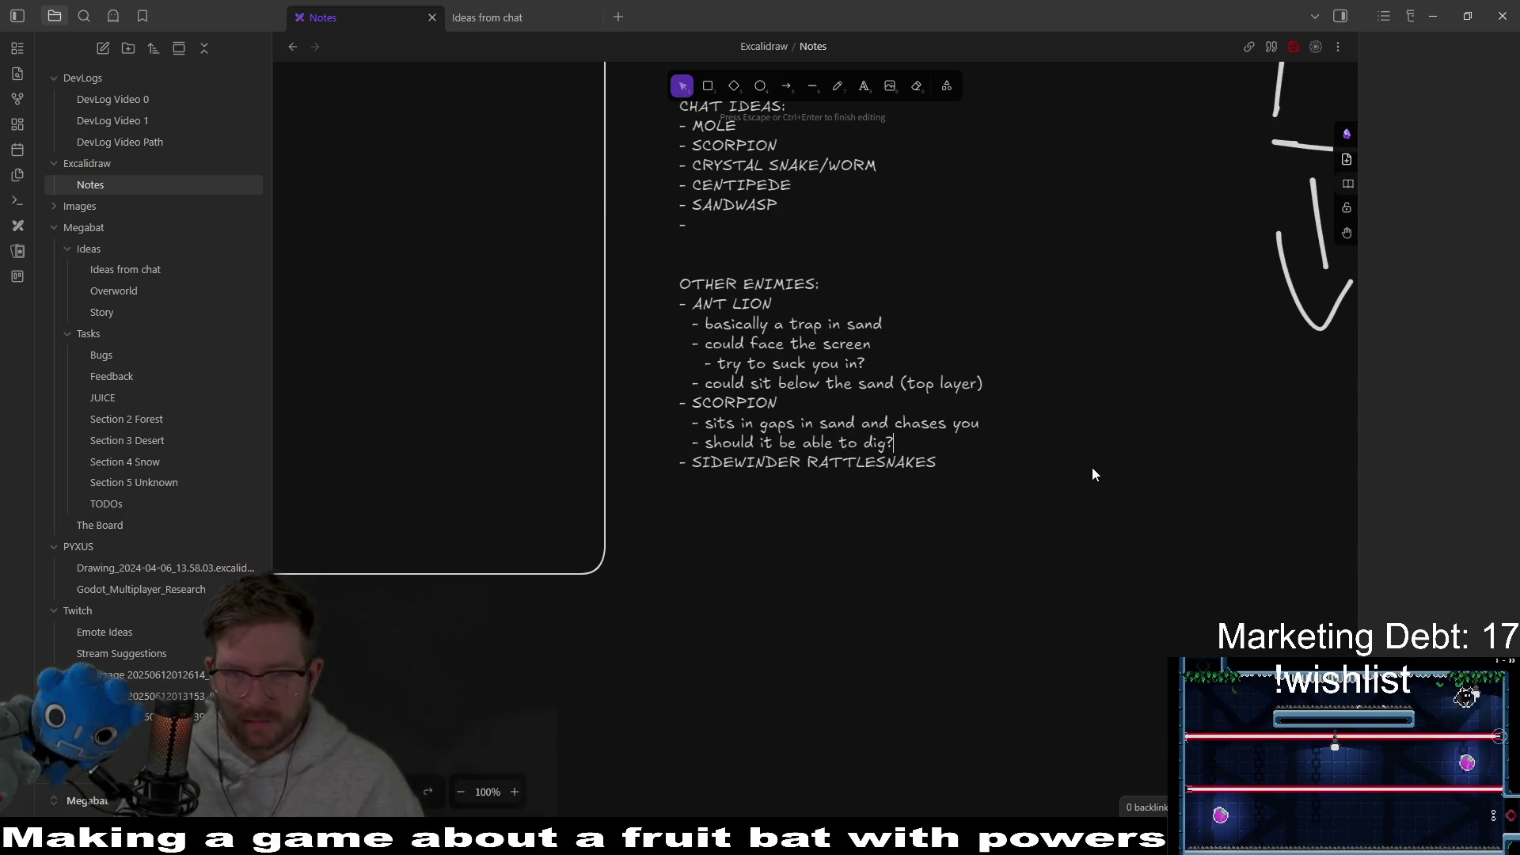
pyautogui.press('BackSpace')
pyautogui.write('after ')
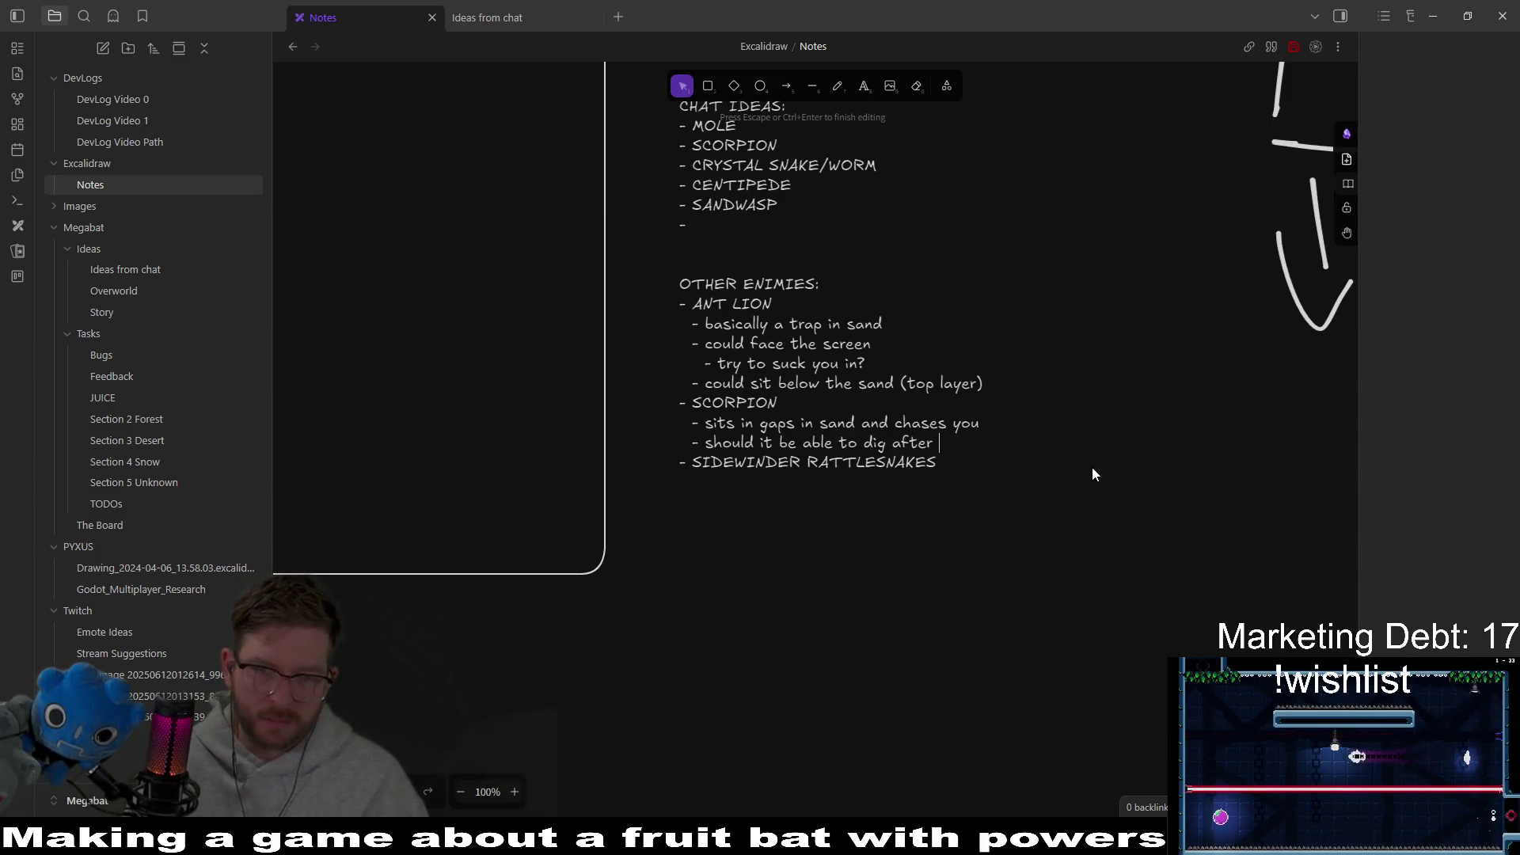
pyautogui.write('you?')
pyautogui.press('Escape')
pyautogui.hotkey('alt', 'Tab')
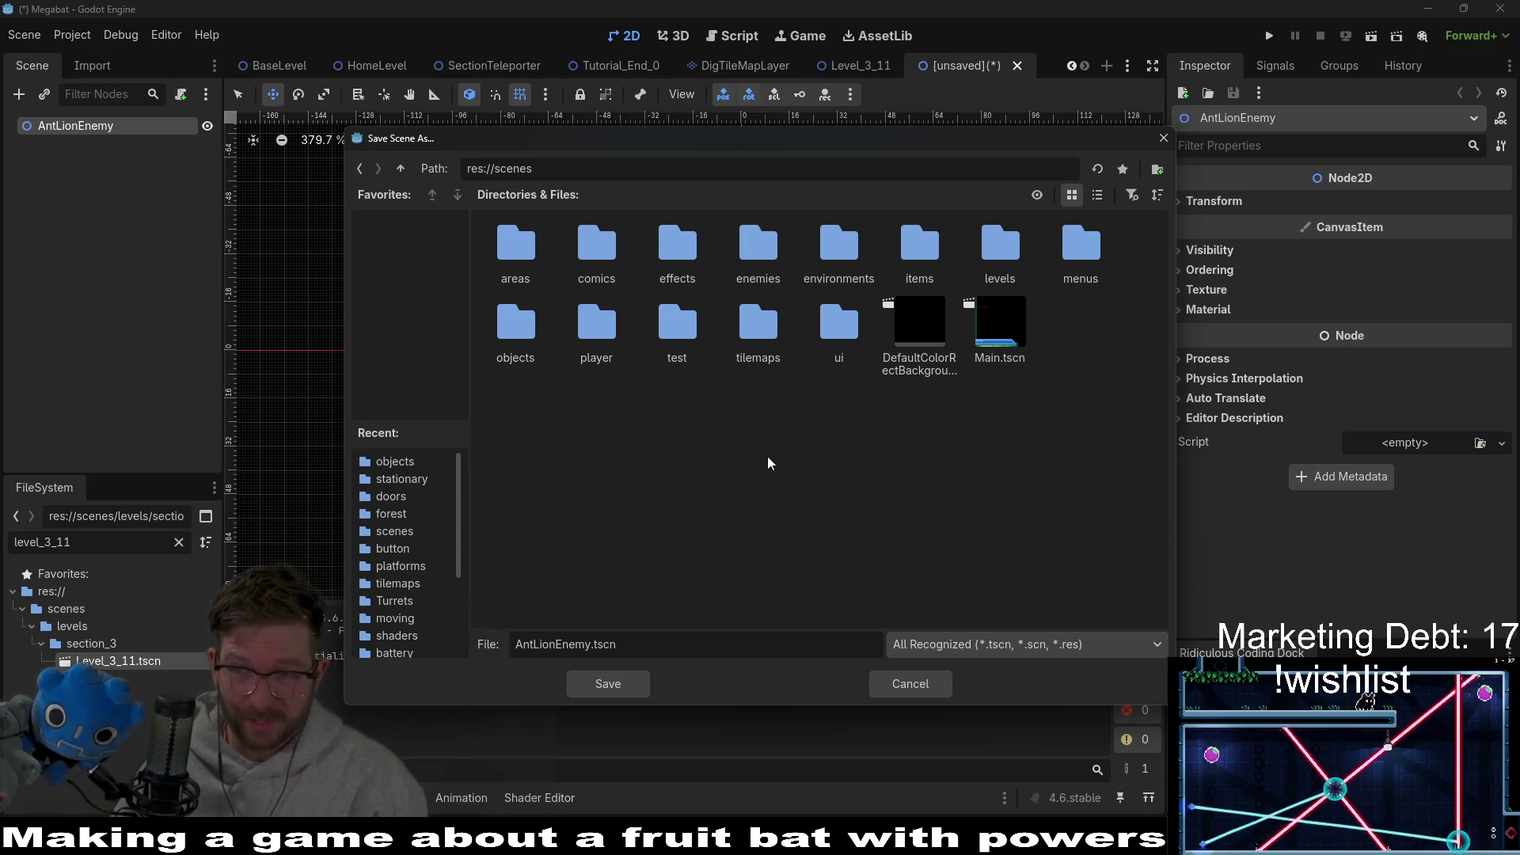
# Step: Save AntLionEnemy.tscn inside the enemies/stationary scenes folder
pyautogui.doubleClick(683, 640)
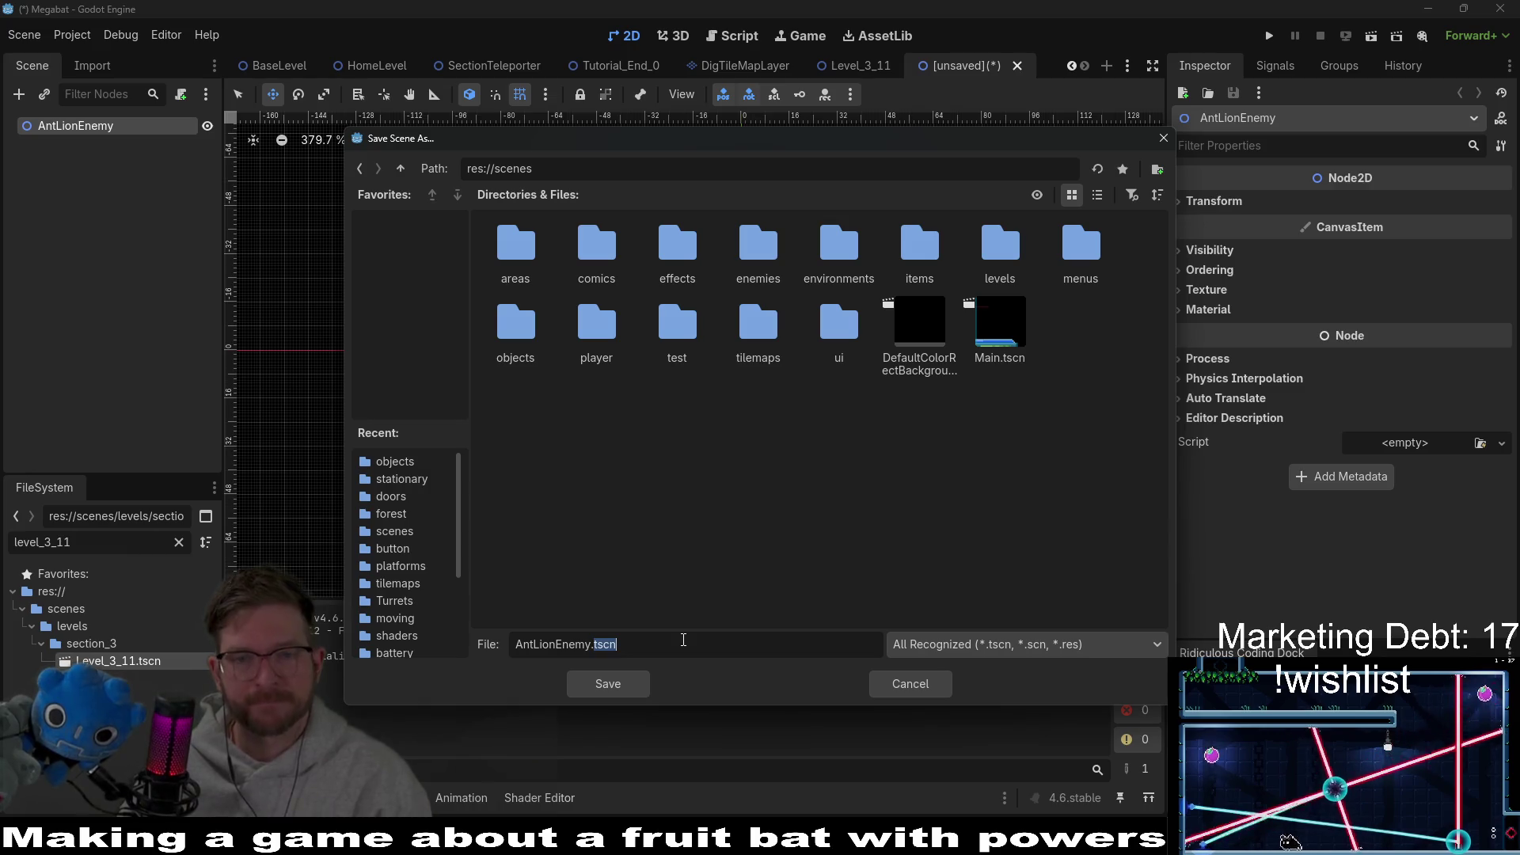
pyautogui.doubleClick(552, 645)
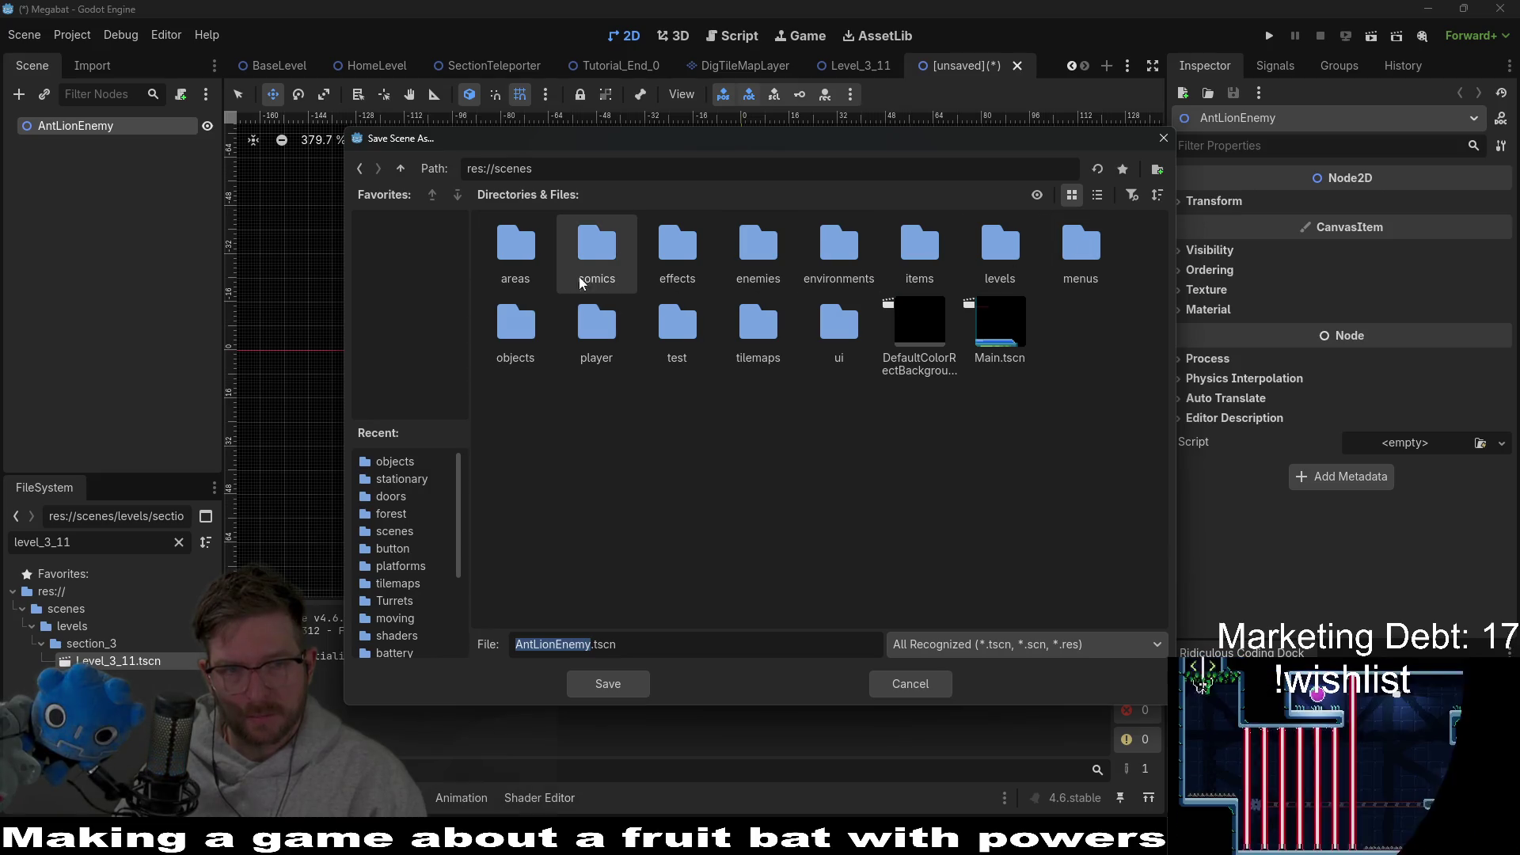
pyautogui.doubleClick(757, 253)
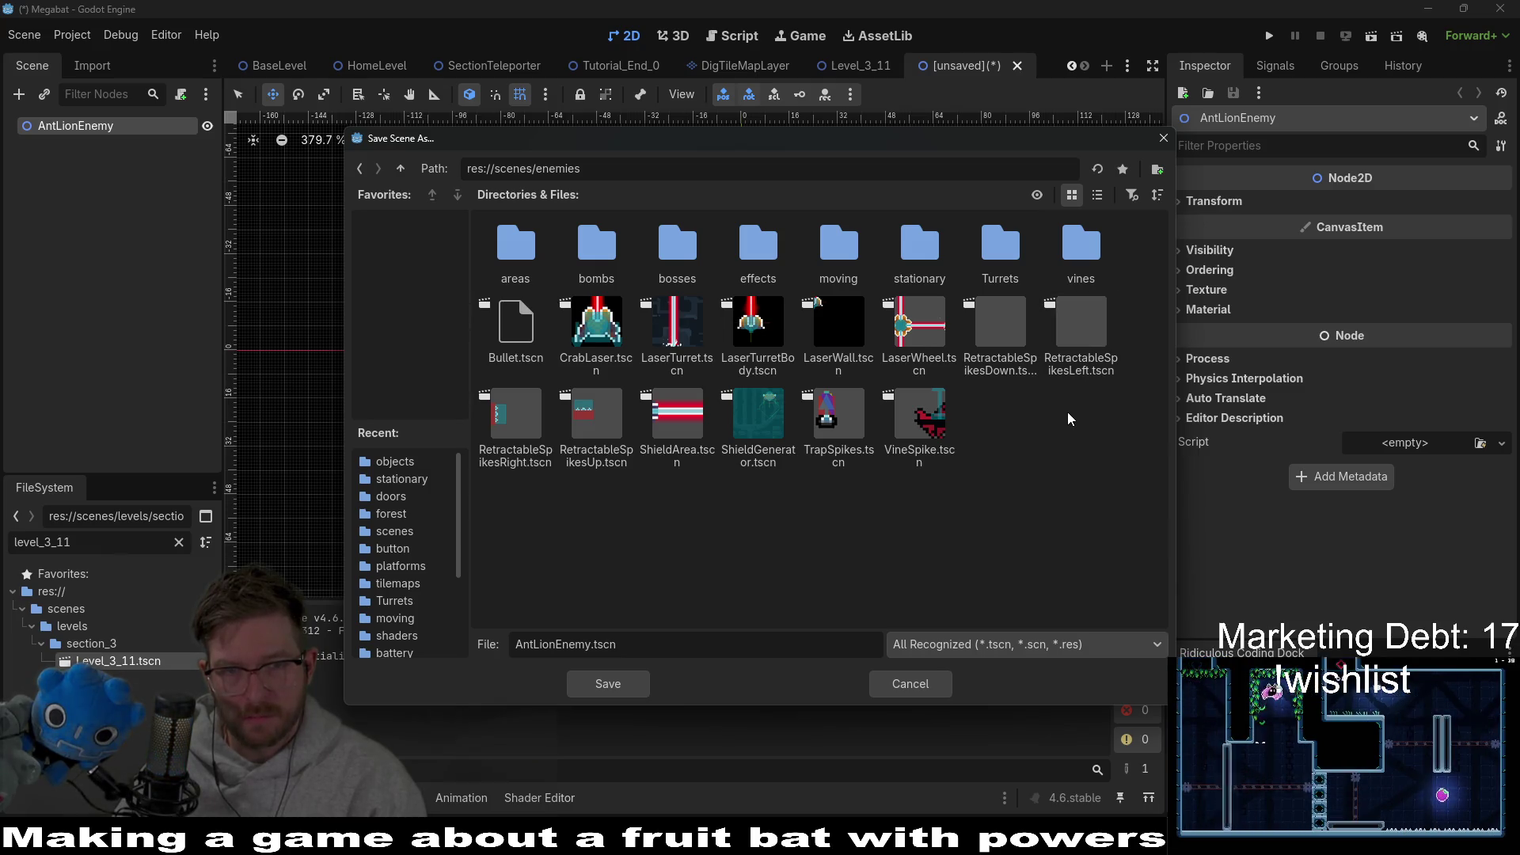
pyautogui.doubleClick(919, 249)
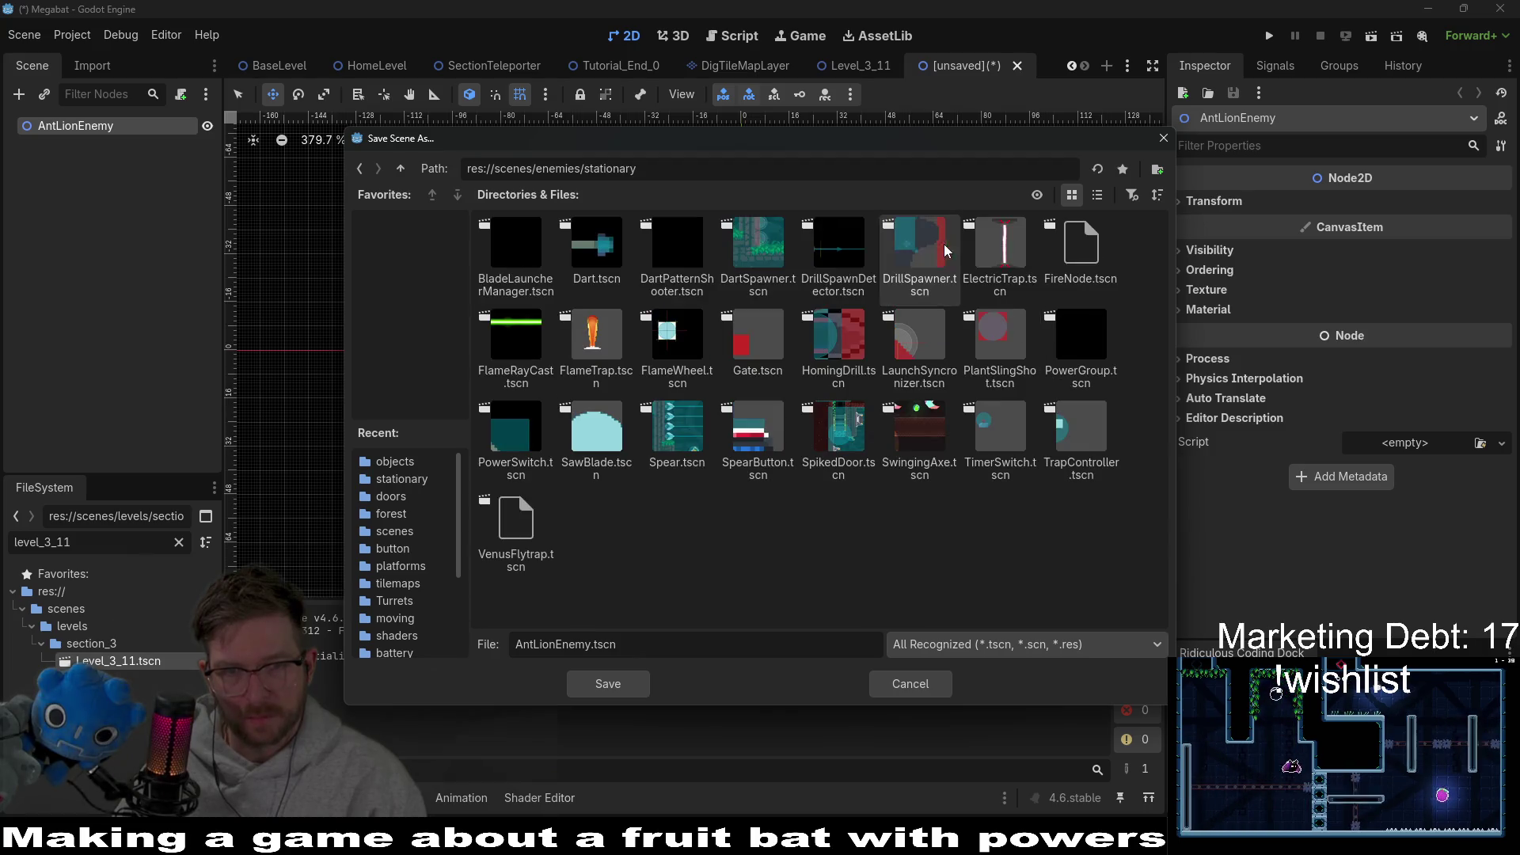
pyautogui.click(609, 684)
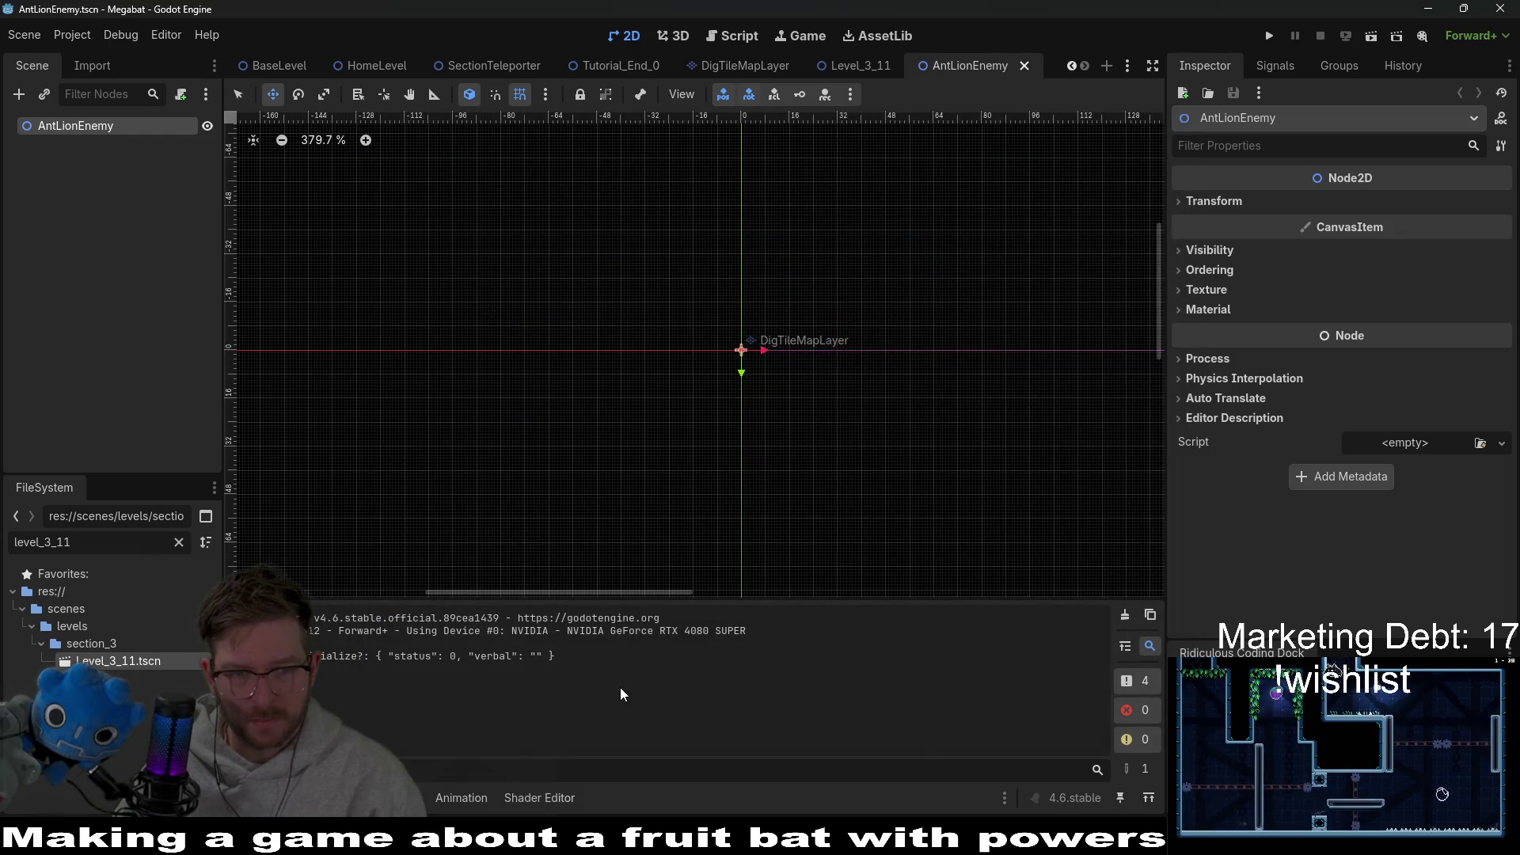
# Step: Add an Area2D child node to AntLionEnemy
pyautogui.rightClick(91, 127)
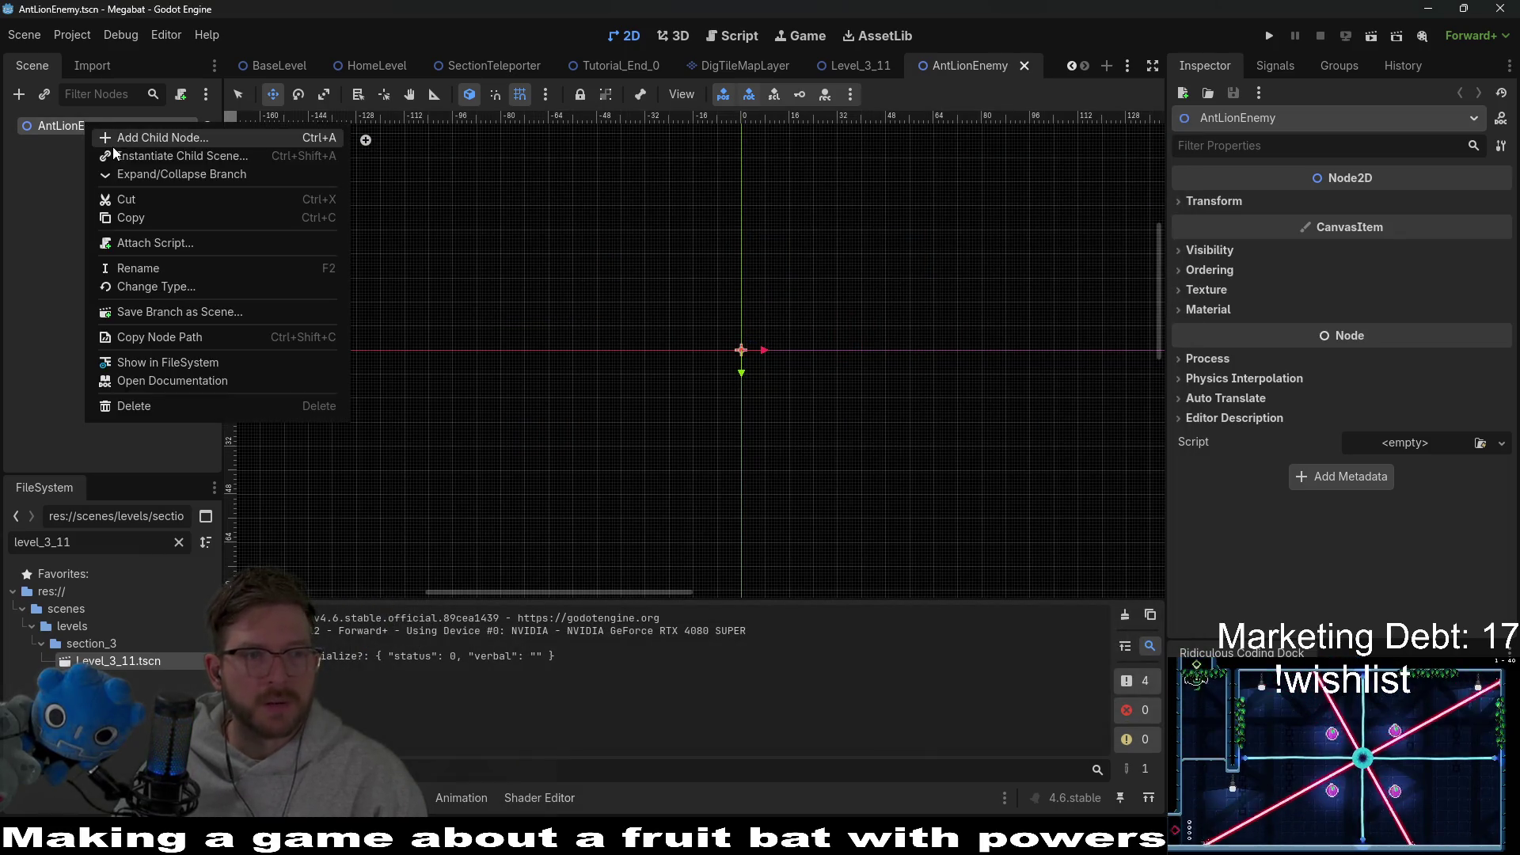
pyautogui.click(116, 141)
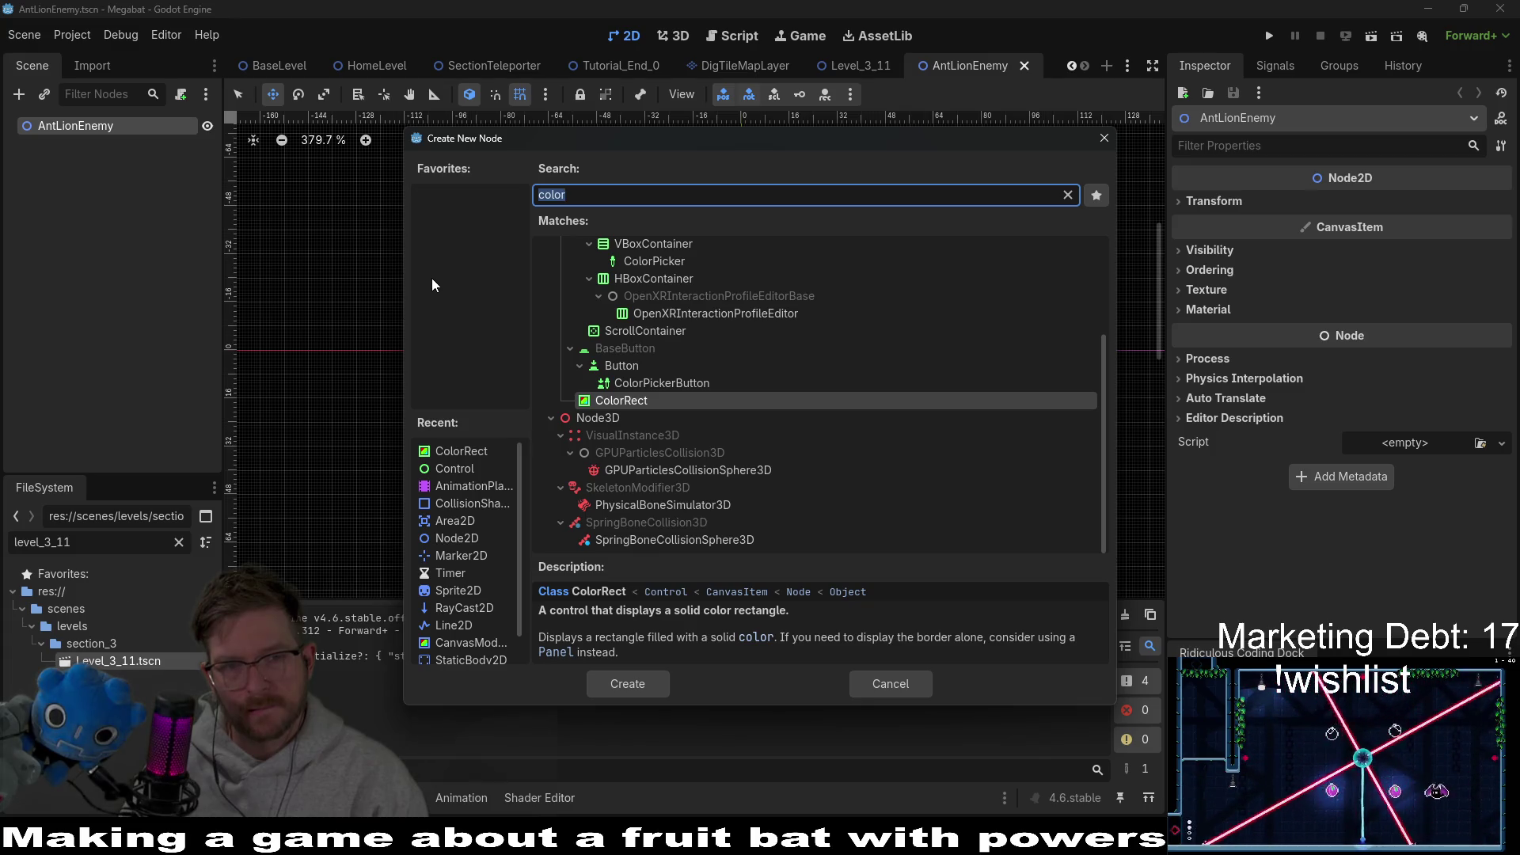
pyautogui.write('area')
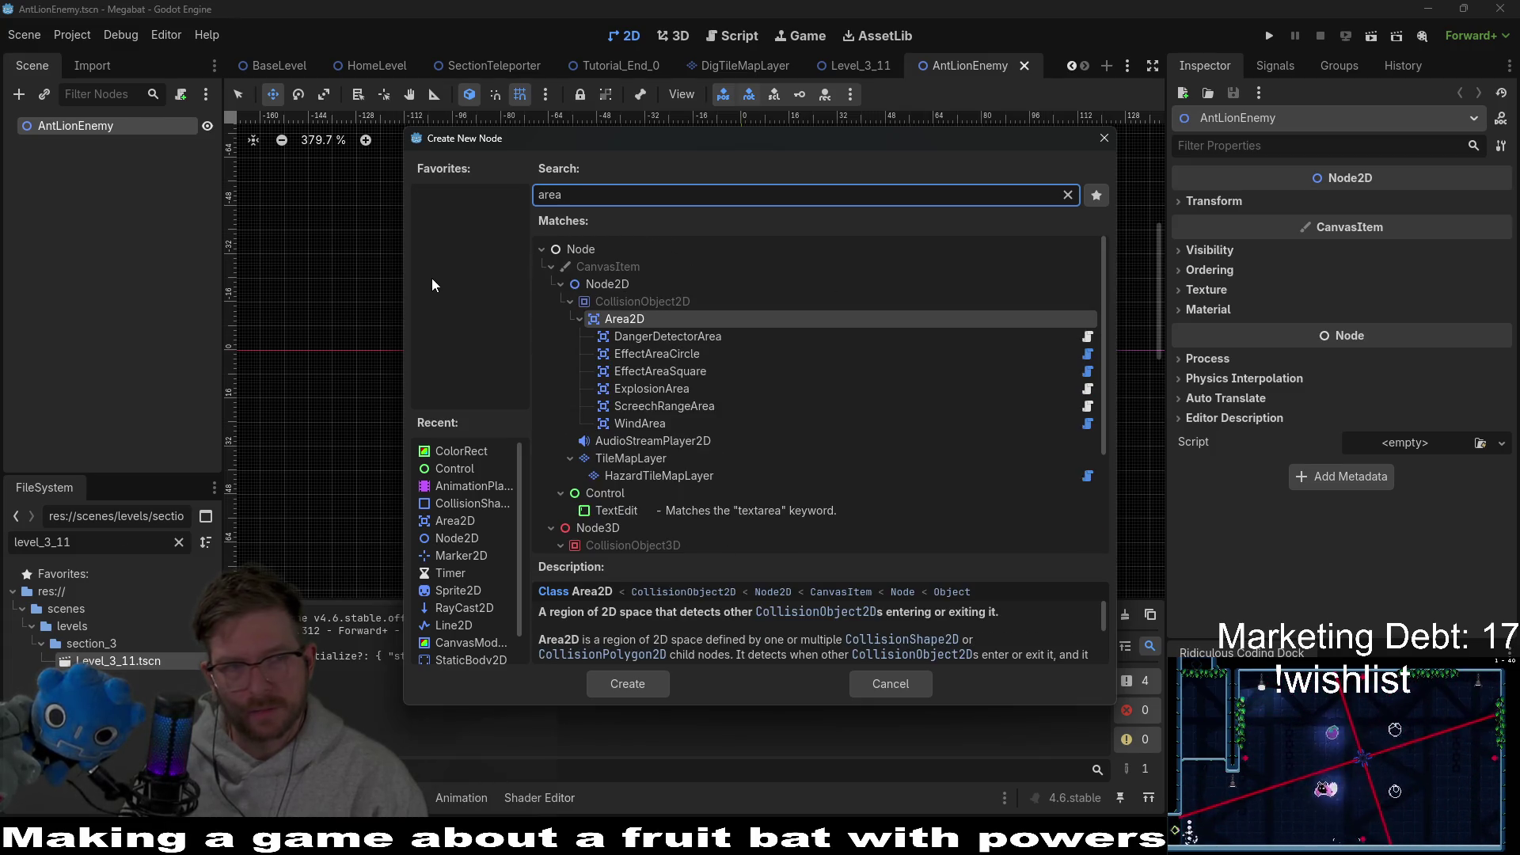
pyautogui.press('Return')
# Step: Give Area2D a CollisionShape2D with a new CircleShape2D and enlarge its radius greatly
pyautogui.rightClick(77, 144)
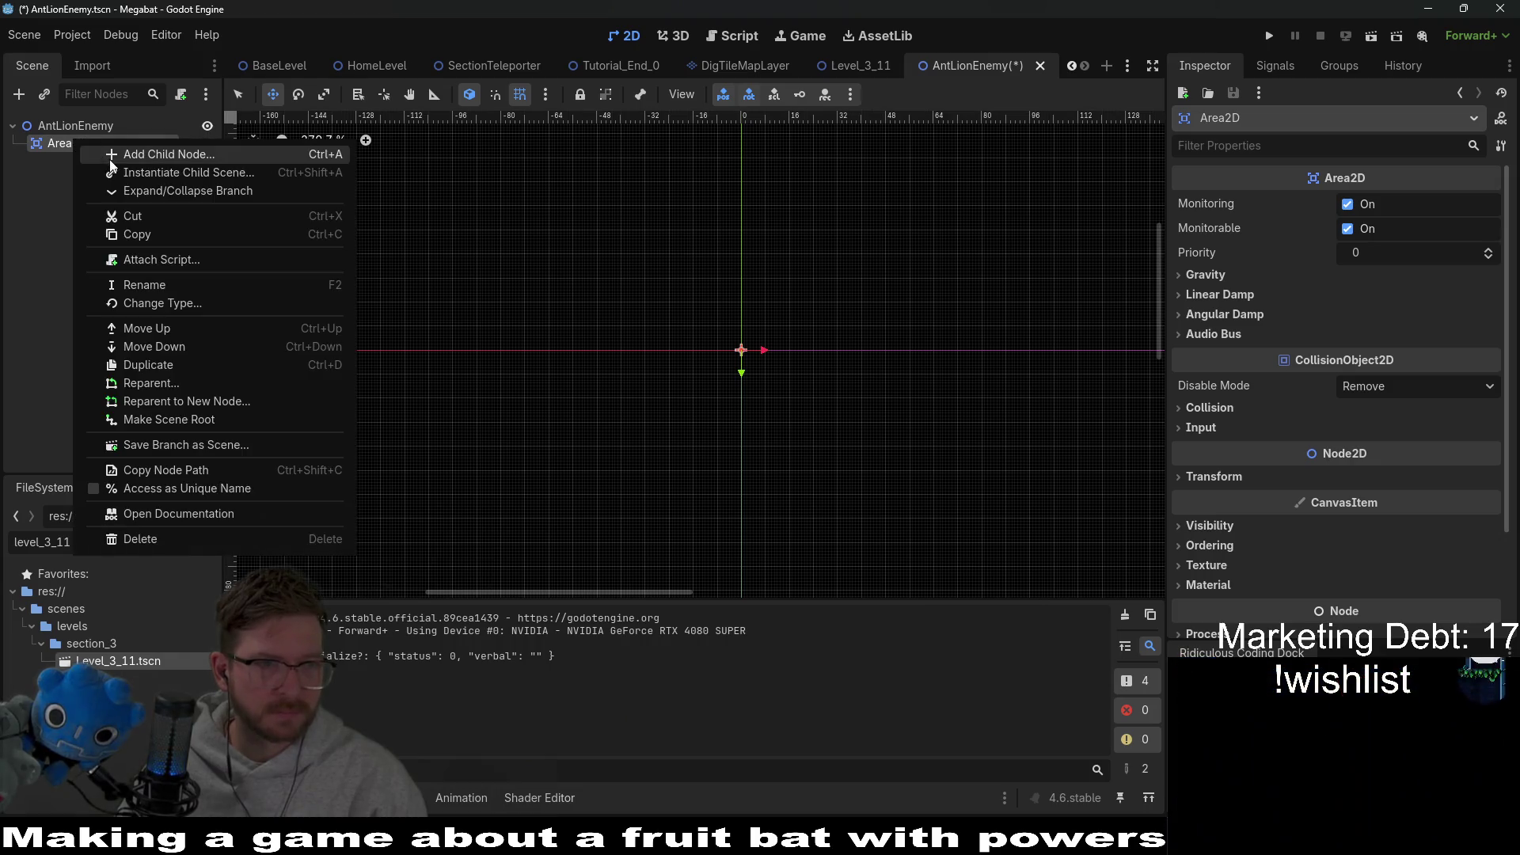
pyautogui.click(112, 157)
pyautogui.write('colli')
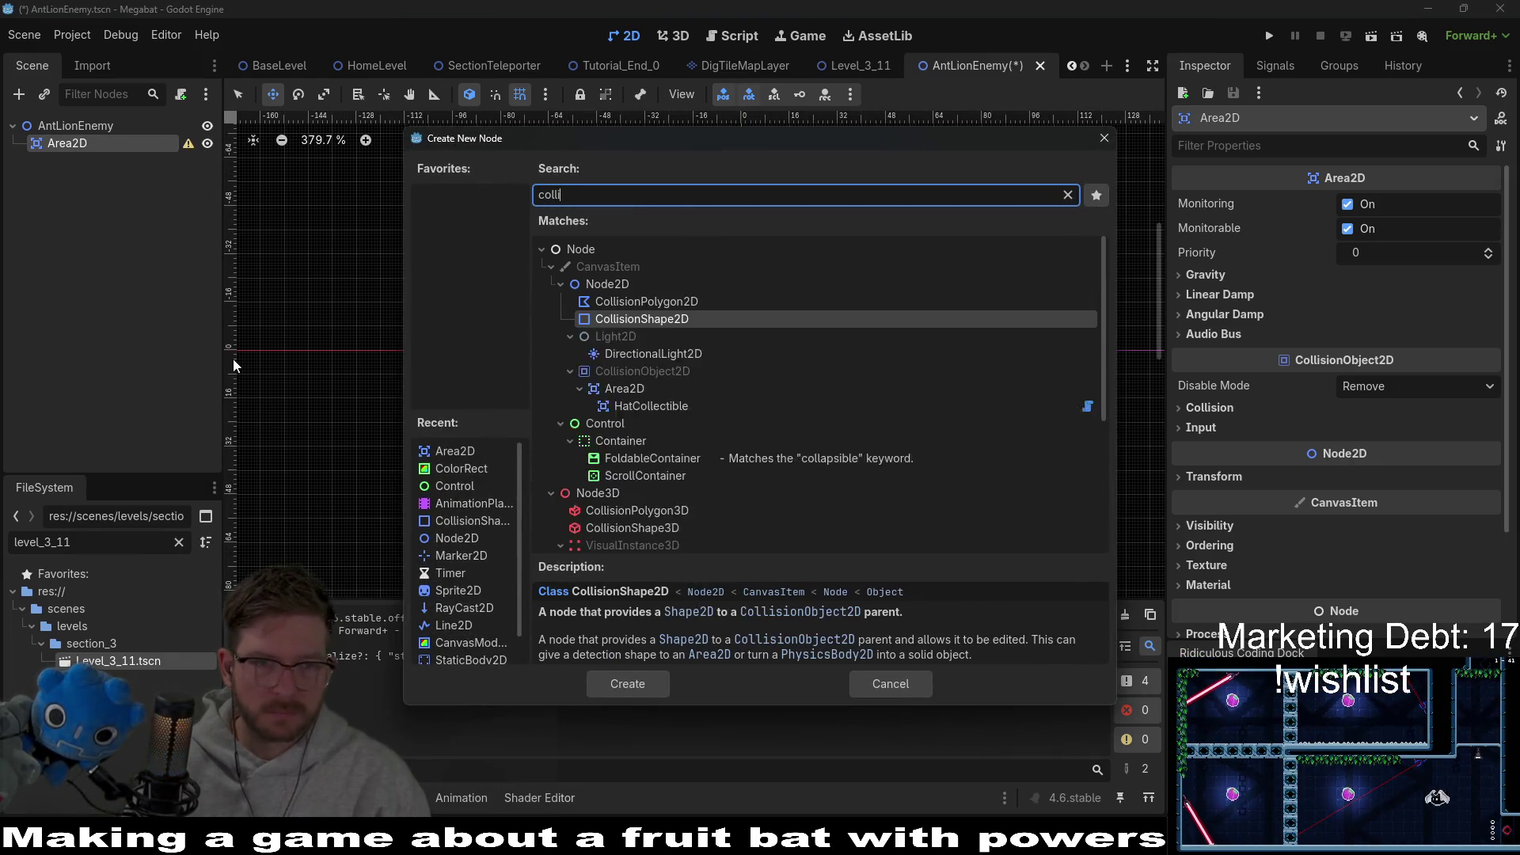
pyautogui.write('sion')
pyautogui.press('Up')
pyautogui.press('Up')
pyautogui.press('Down')
pyautogui.press('Down')
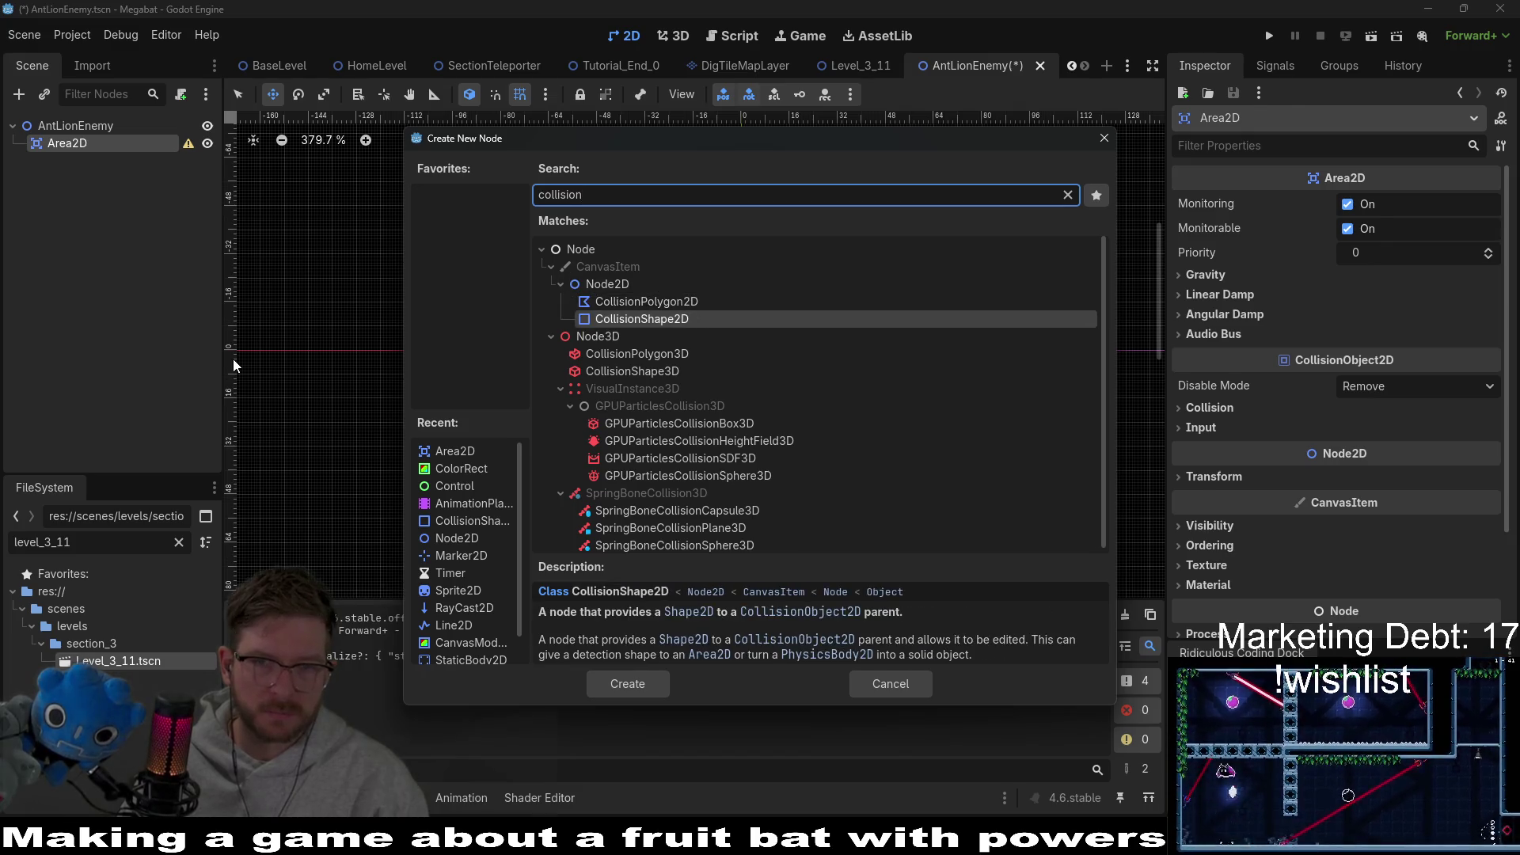
pyautogui.press('Return')
pyautogui.click(1449, 204)
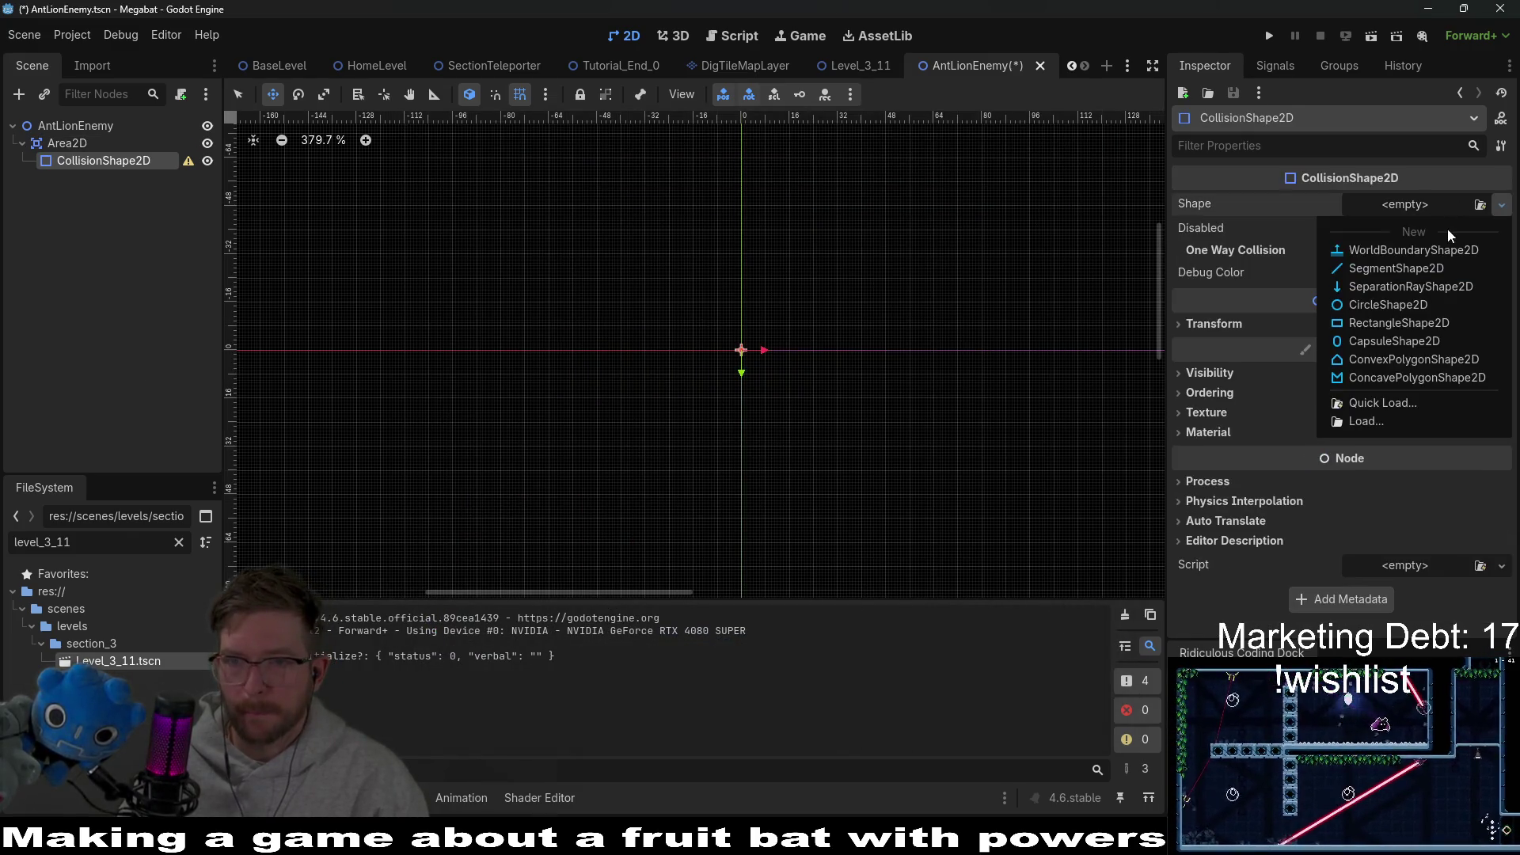
pyautogui.click(1417, 305)
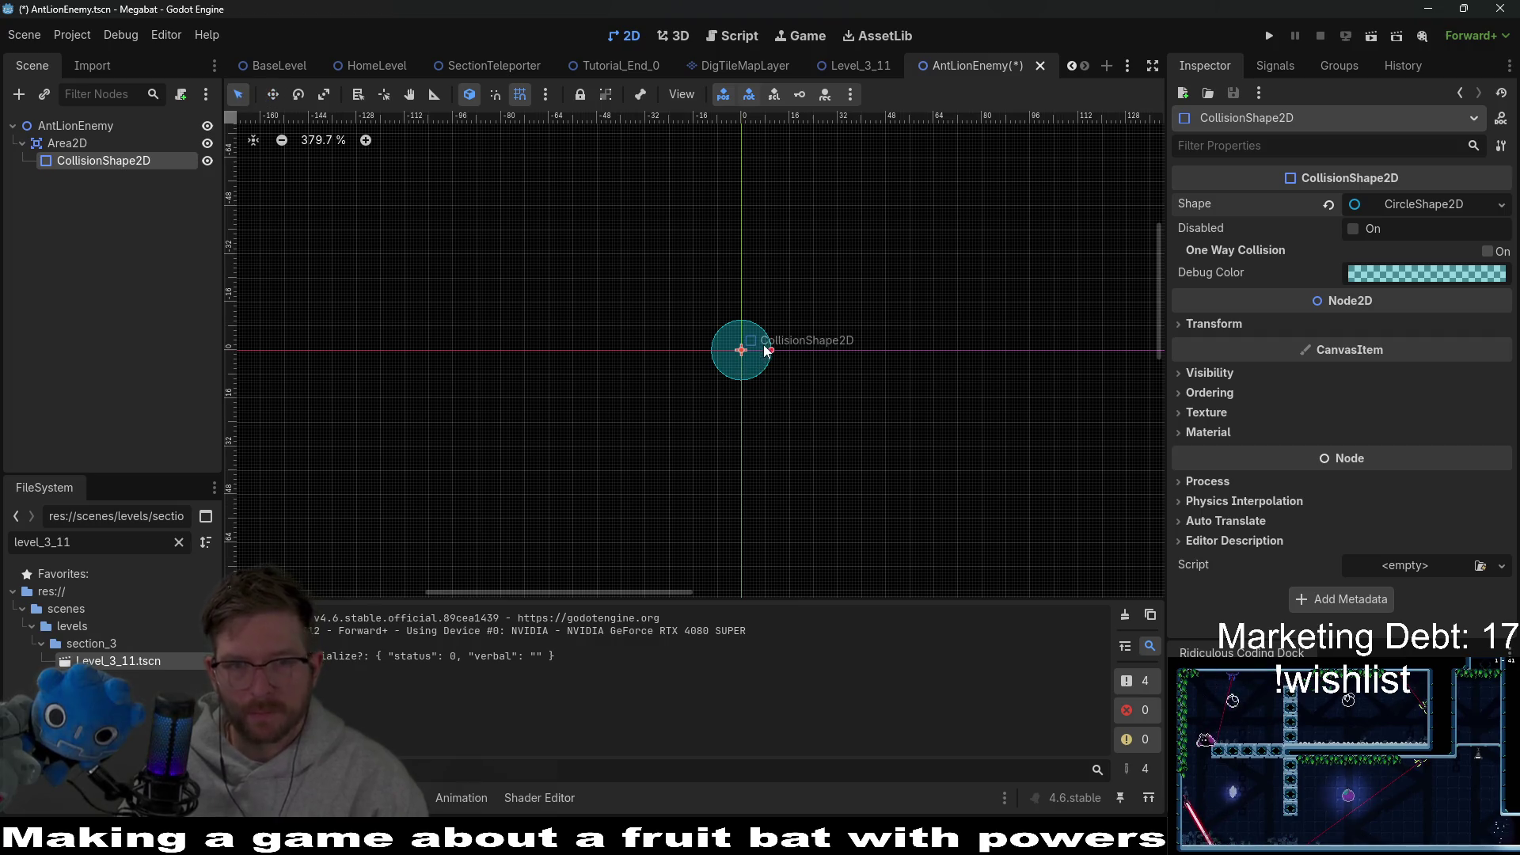
pyautogui.moveTo(772, 351); pyautogui.dragTo(960, 358)
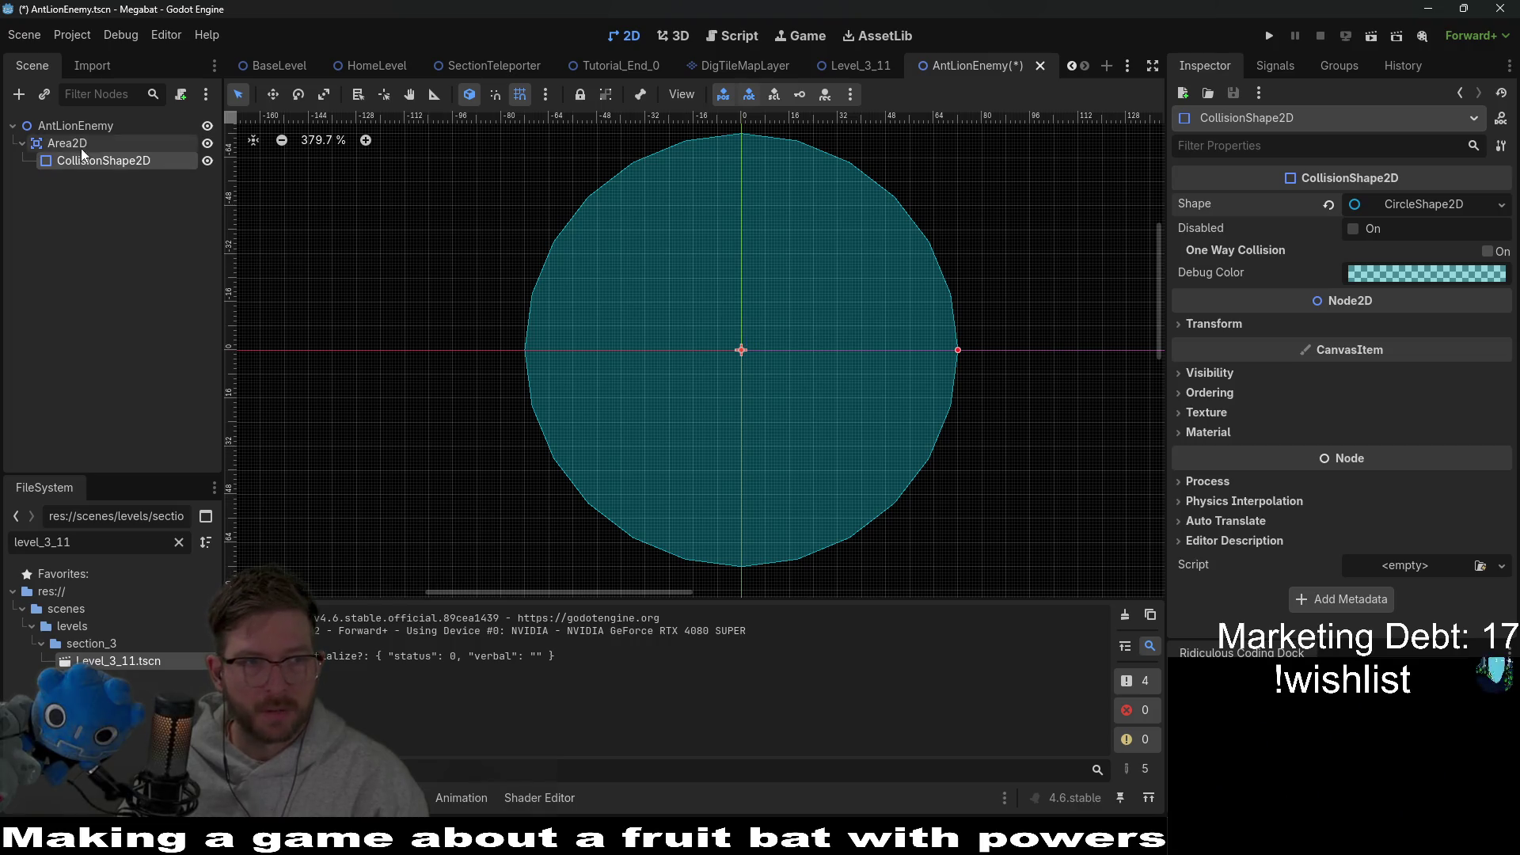
# Step: Save the AntLionEnemy scene with Ctrl+S
pyautogui.click(83, 145)
pyautogui.click(75, 125)
pyautogui.scroll(2, 733, 311)
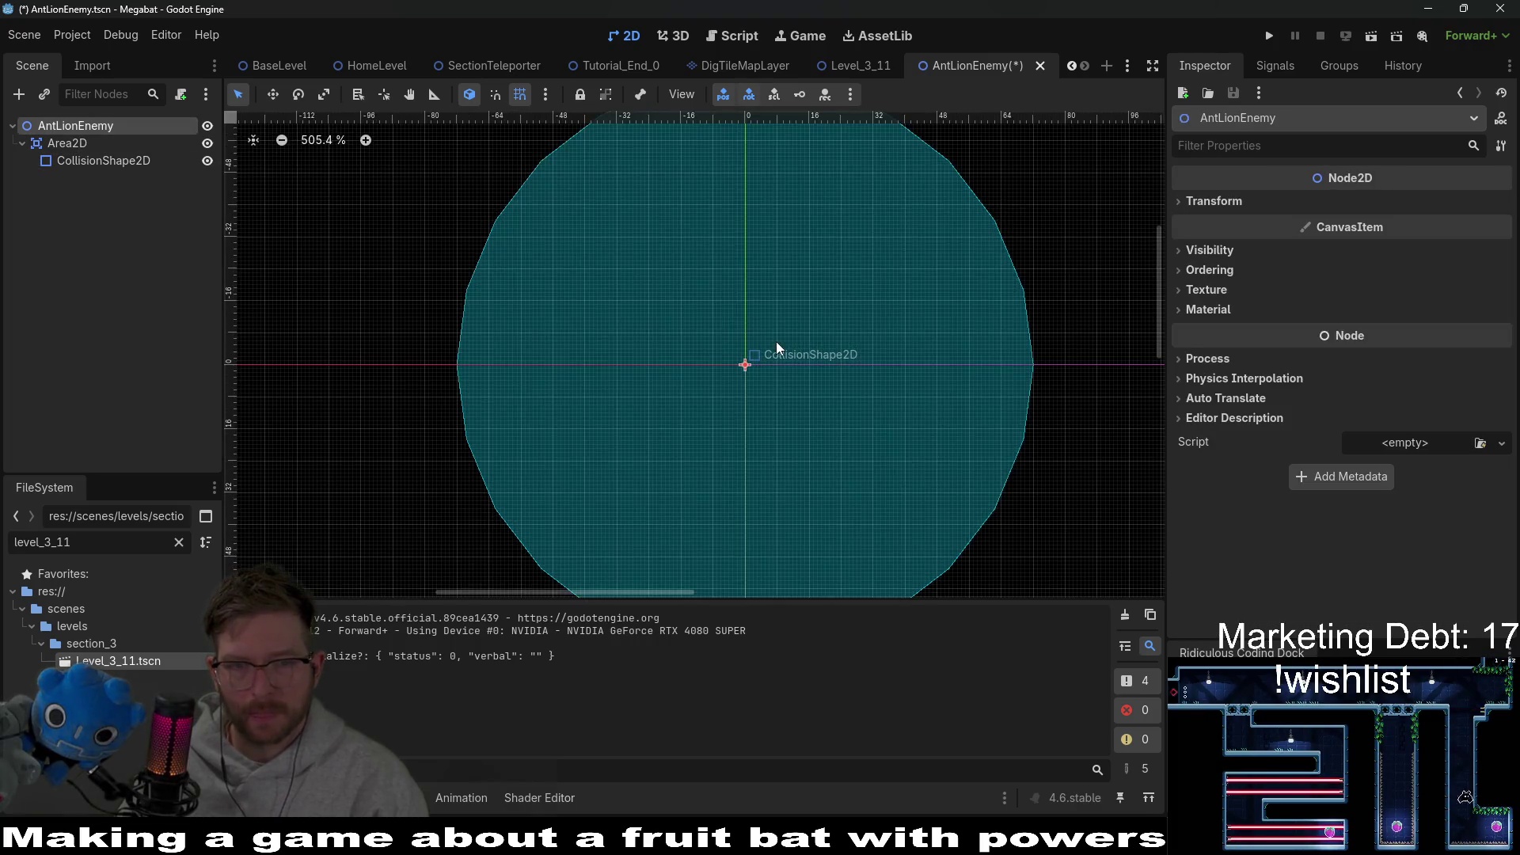
pyautogui.scroll(-3, 777, 348)
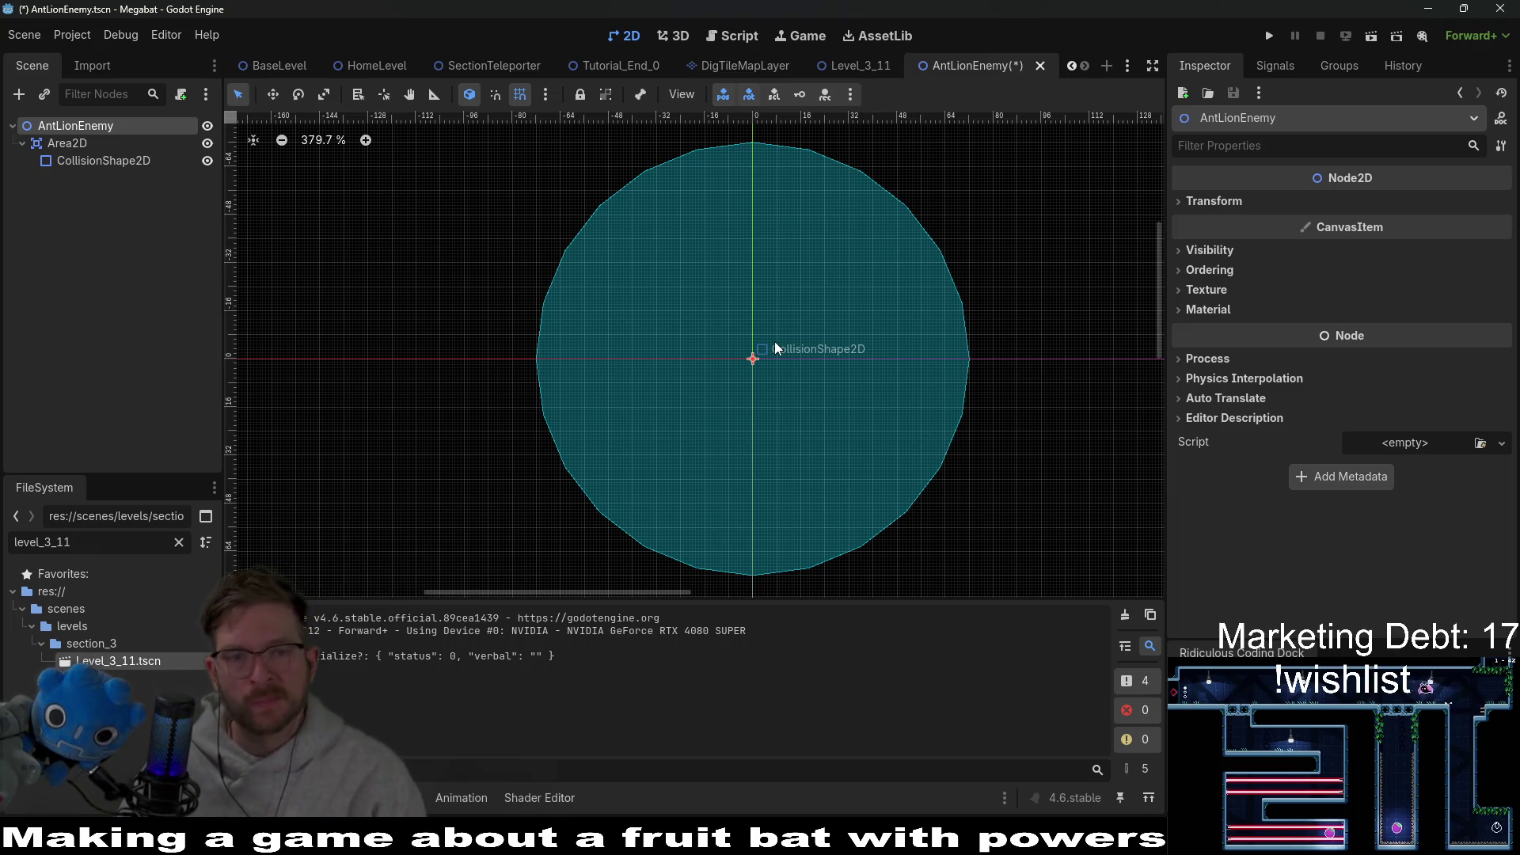
pyautogui.hscroll(1, 833, 321)
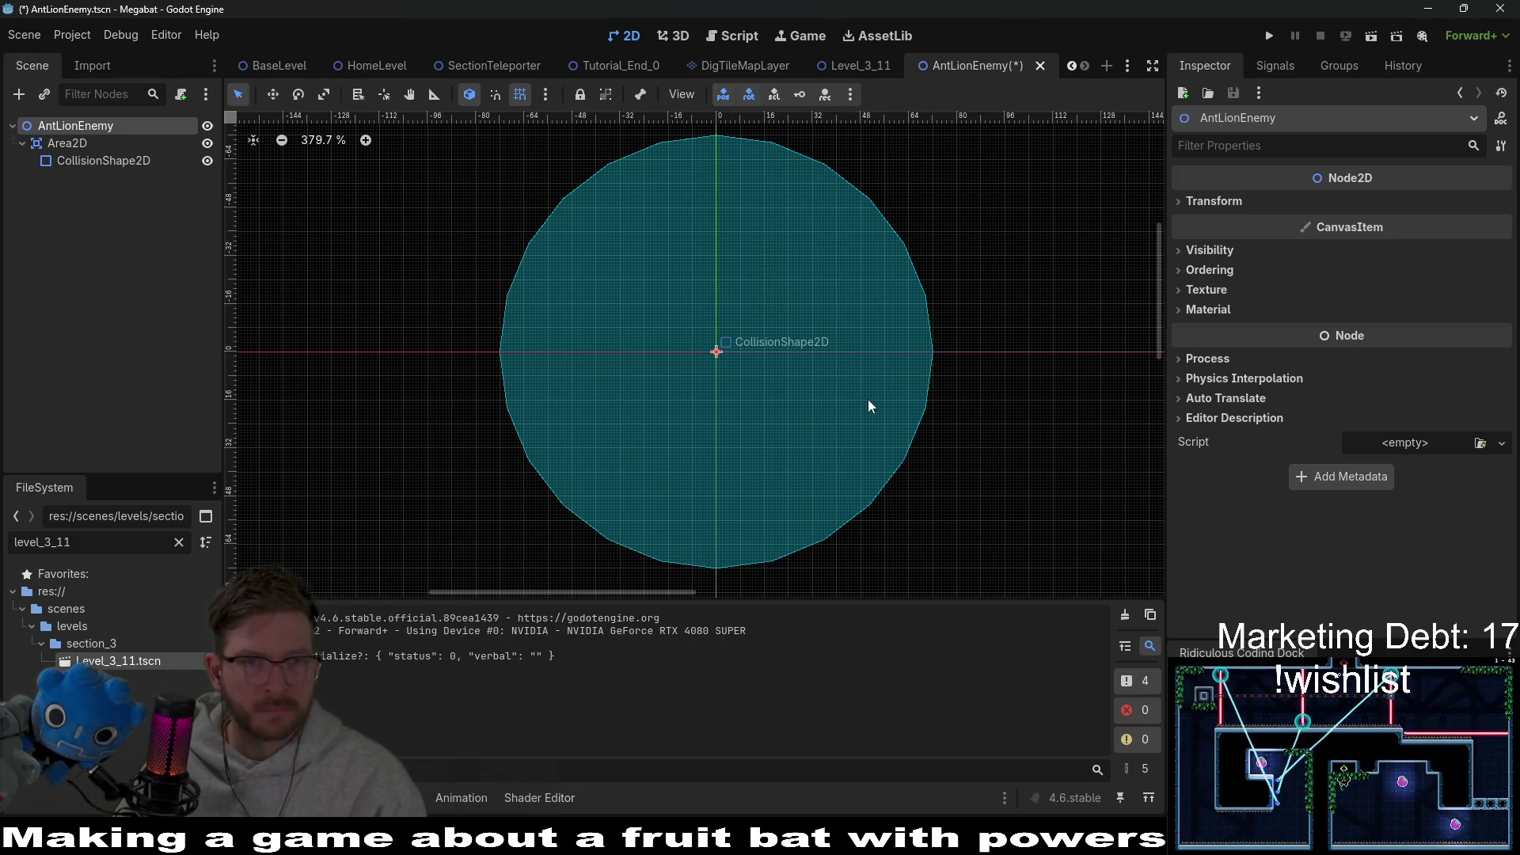
pyautogui.hotkey('ctrl', 's')
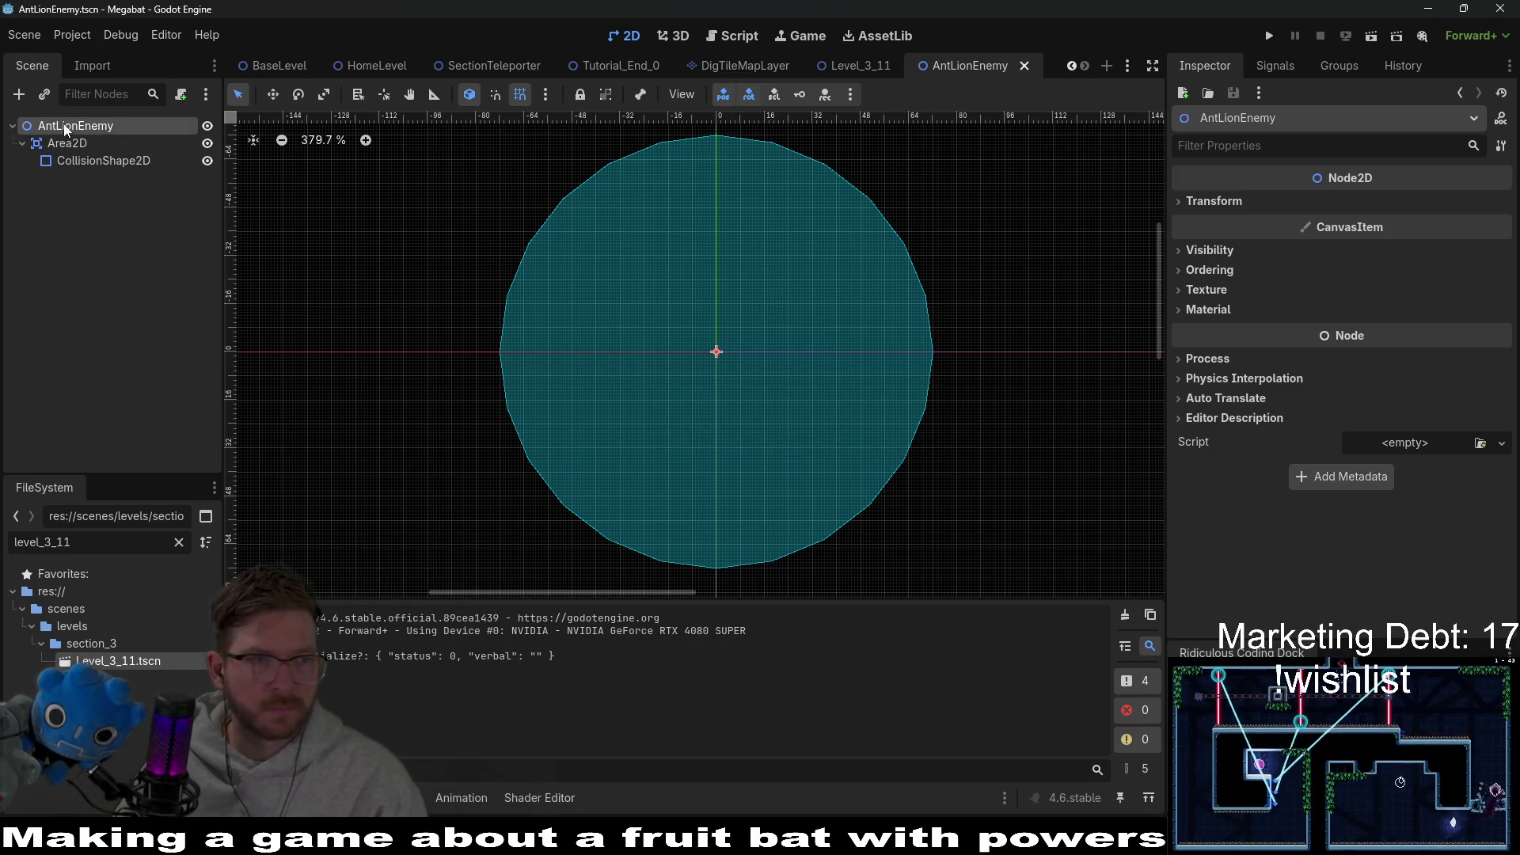
# Step: Inspect Area2D's Transform section, keeping its name Area2D, then reselect AntLionEnemy
pyautogui.click(96, 145)
pyautogui.doubleClick(96, 145)
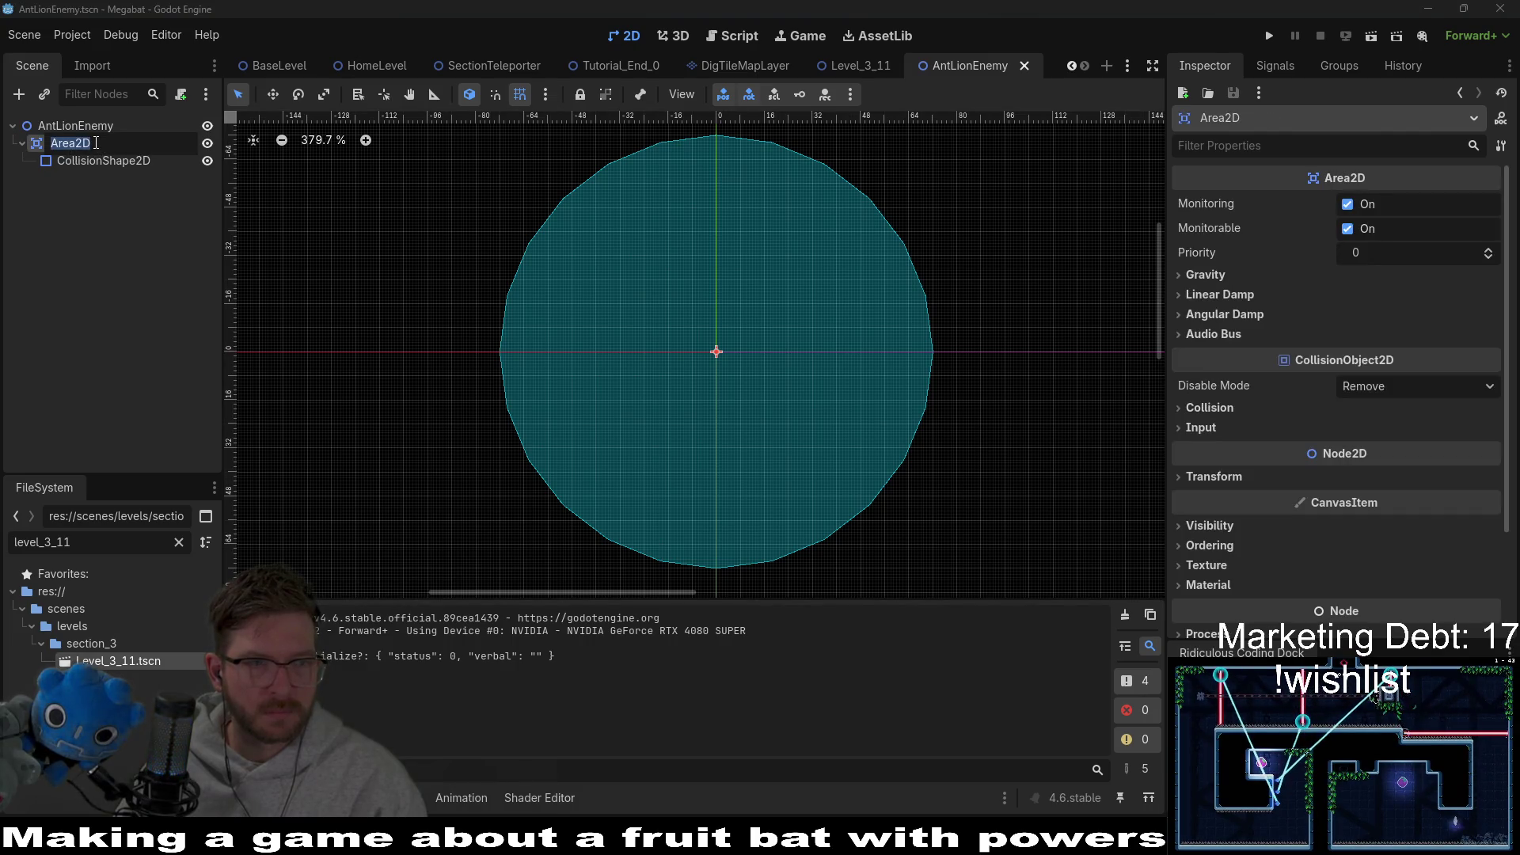
pyautogui.press('Escape')
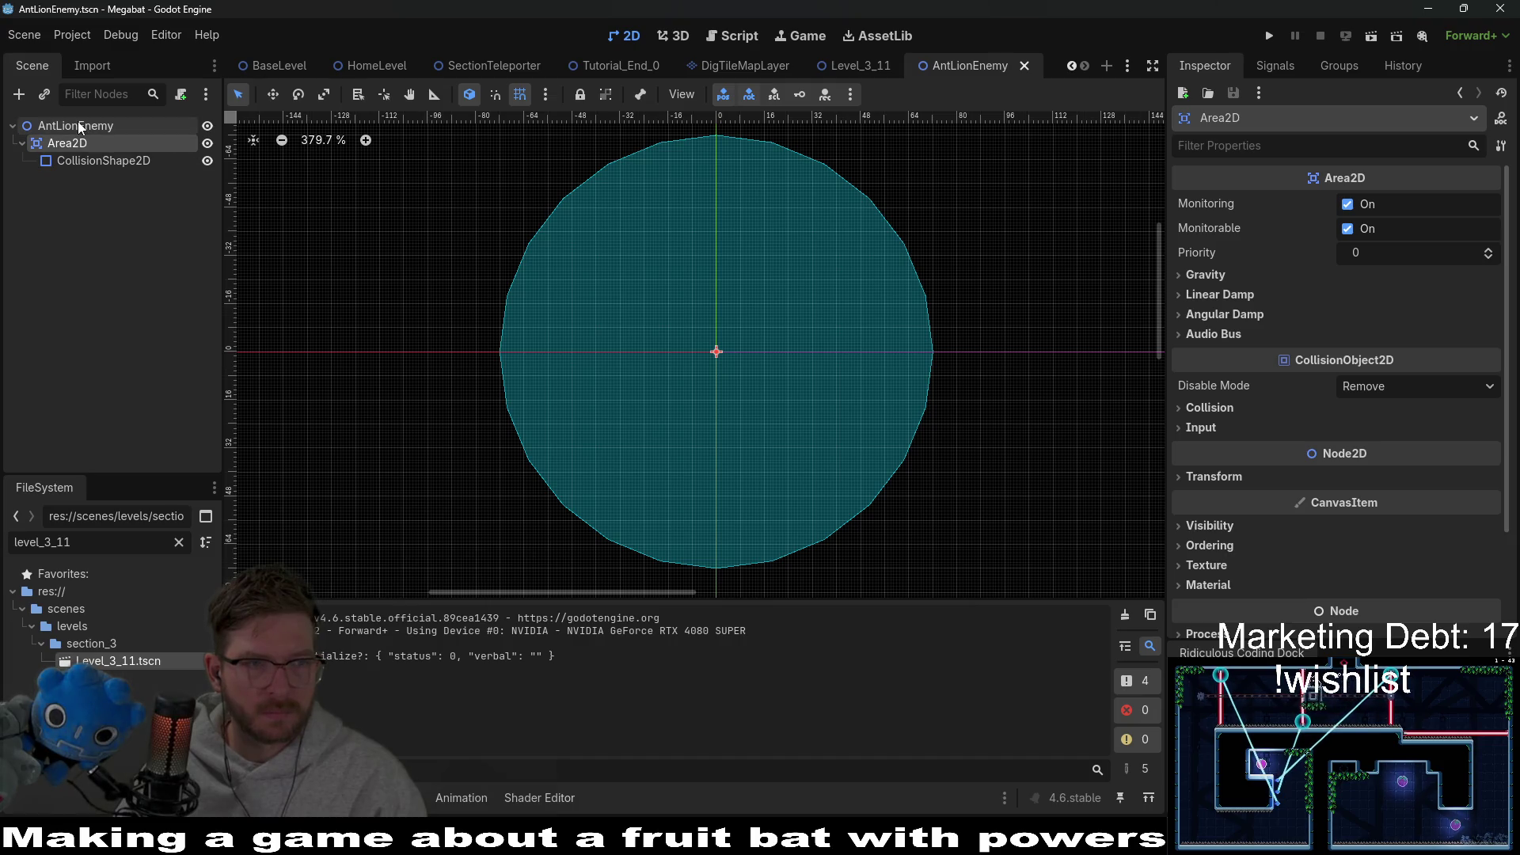
pyautogui.click(1271, 480)
pyautogui.scroll(-2, 1283, 476)
pyautogui.scroll(2, 1299, 459)
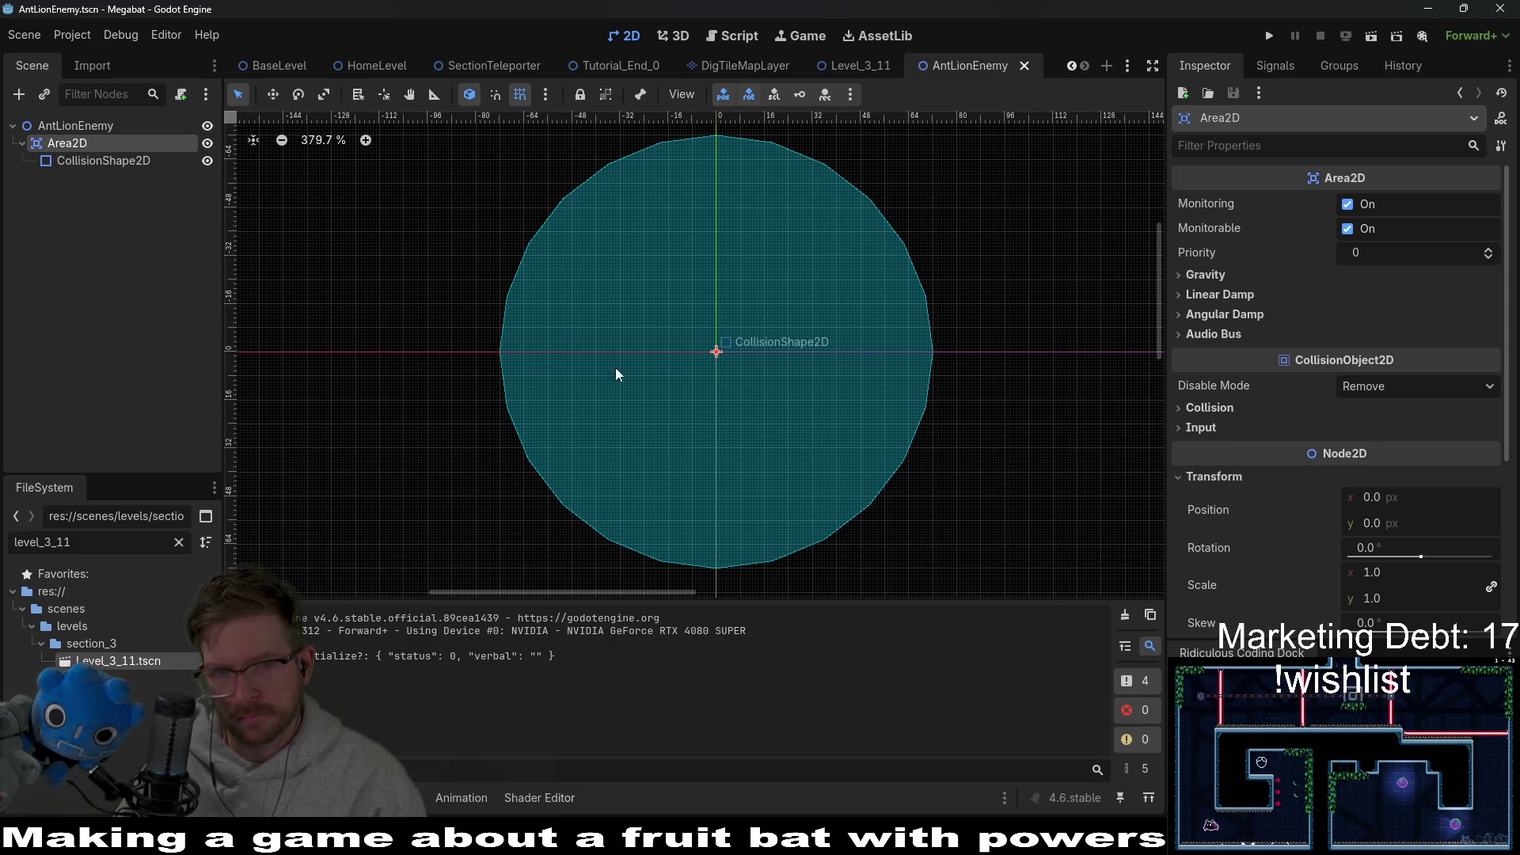
pyautogui.click(80, 127)
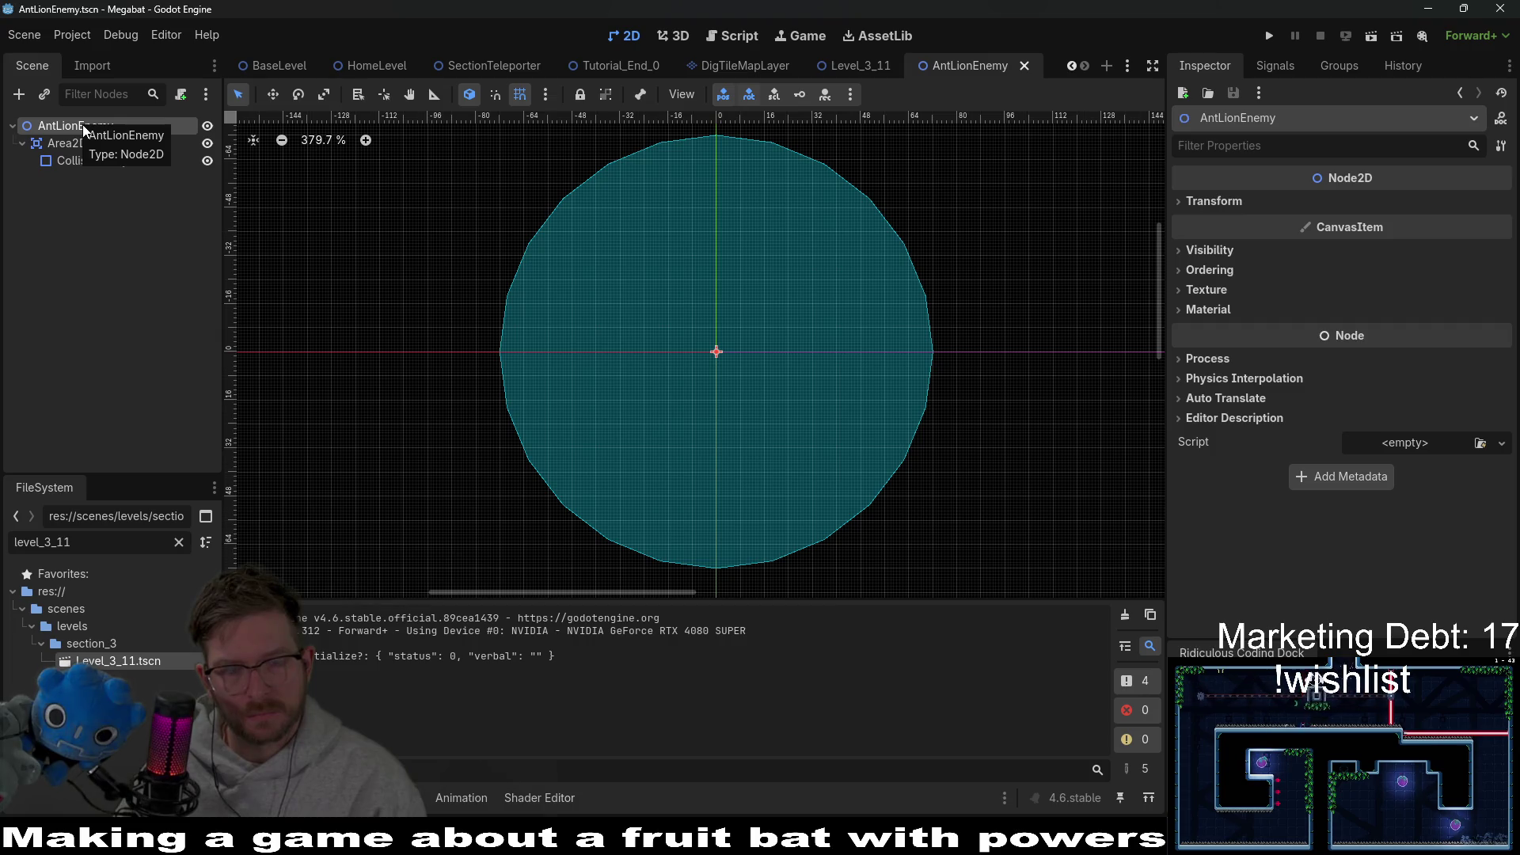
# Step: Add a Sprite2D child above Area2D, save the scene, and switch to Aseprite
pyautogui.rightClick(83, 126)
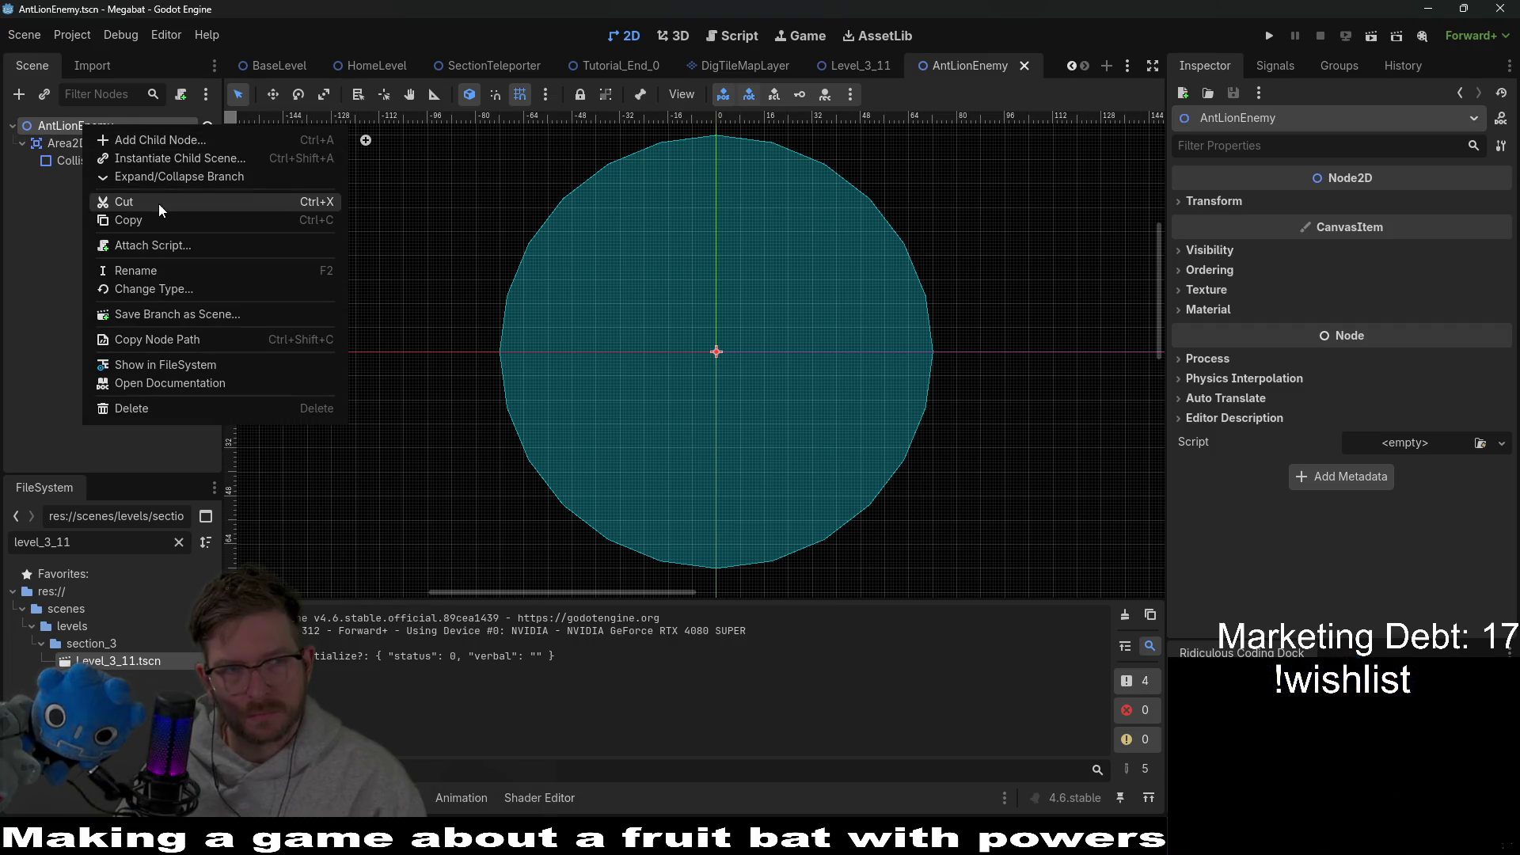
pyautogui.click(146, 140)
pyautogui.write('sprite')
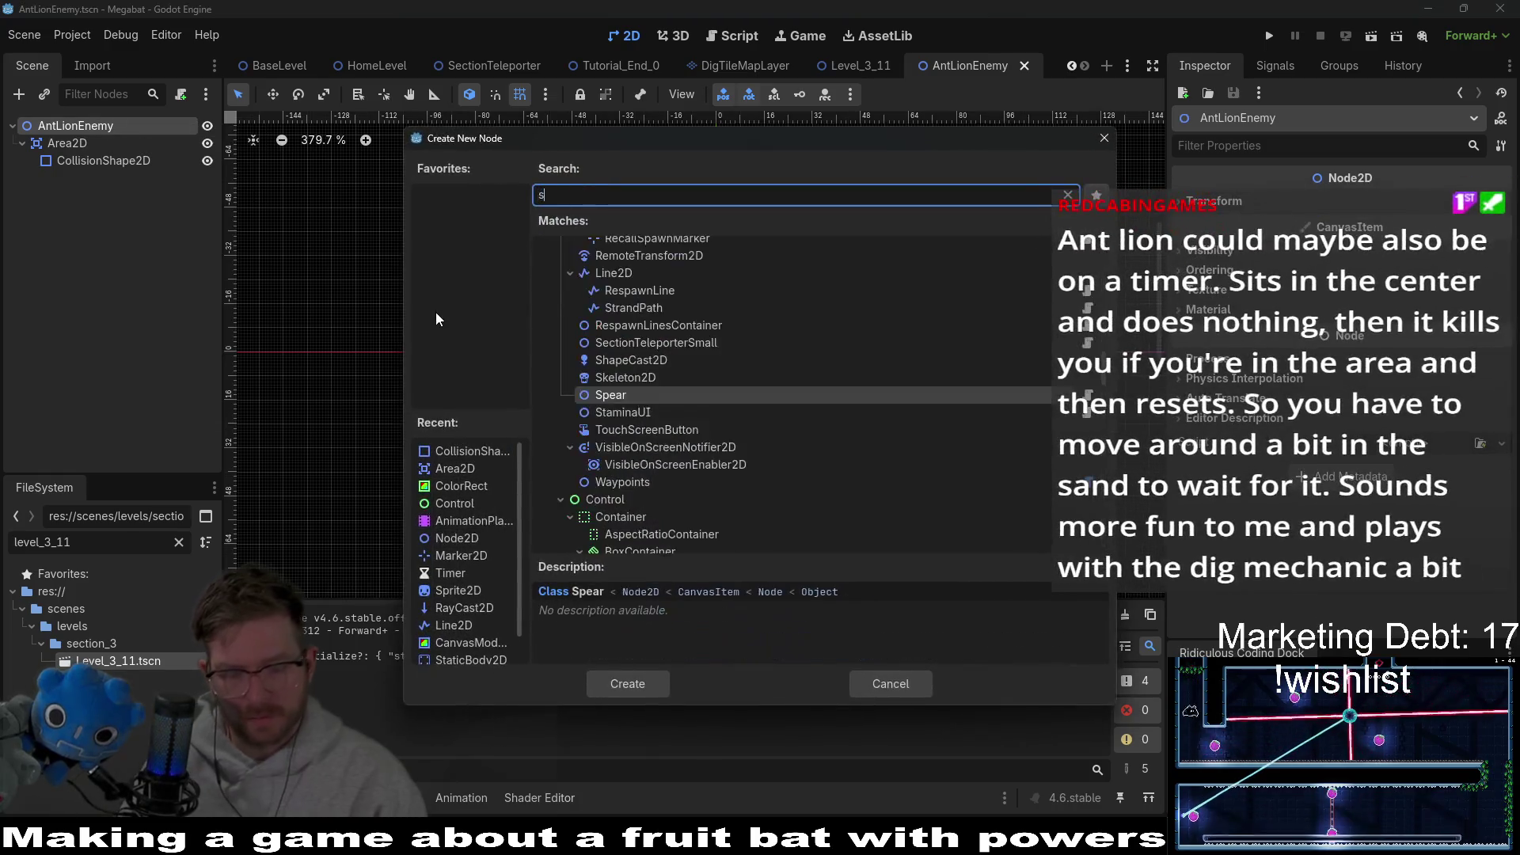
pyautogui.press('Return')
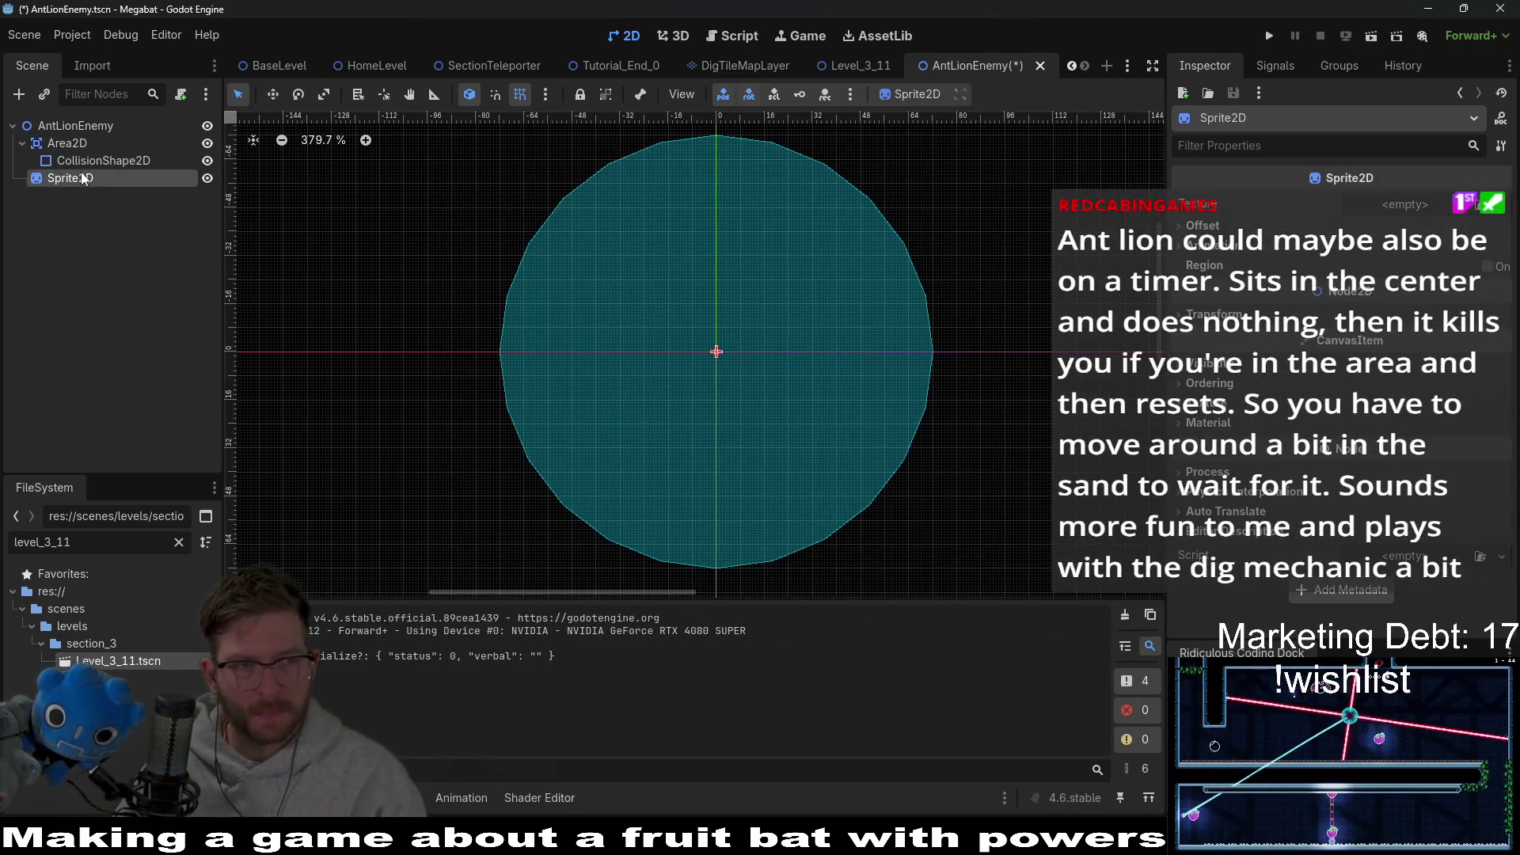
pyautogui.moveTo(80, 178); pyautogui.dragTo(39, 136)
pyautogui.hotkey('ctrl', 's')
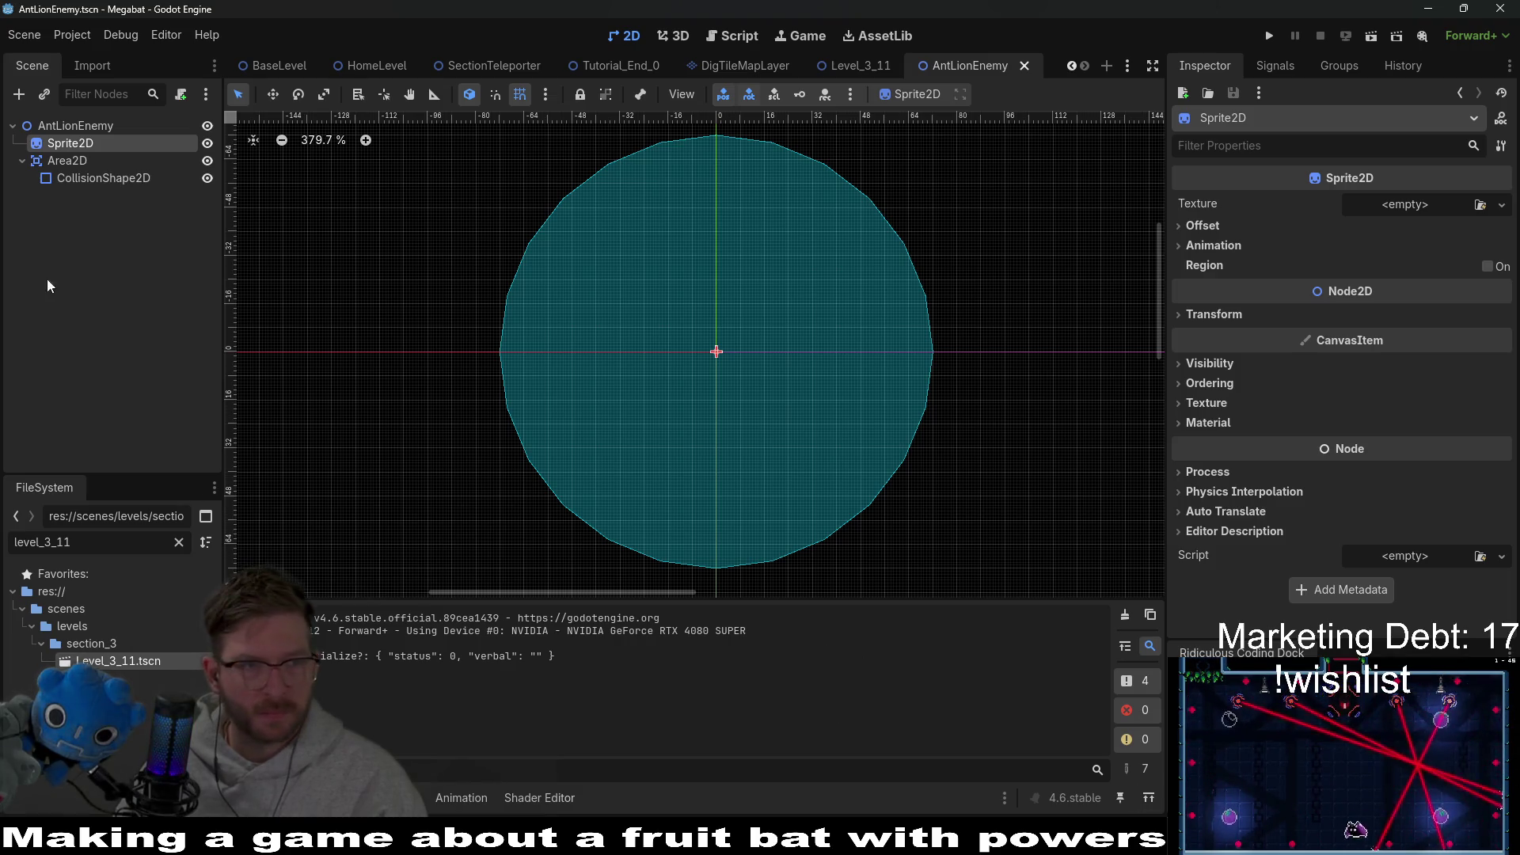
pyautogui.hotkey('alt', 'Tab')
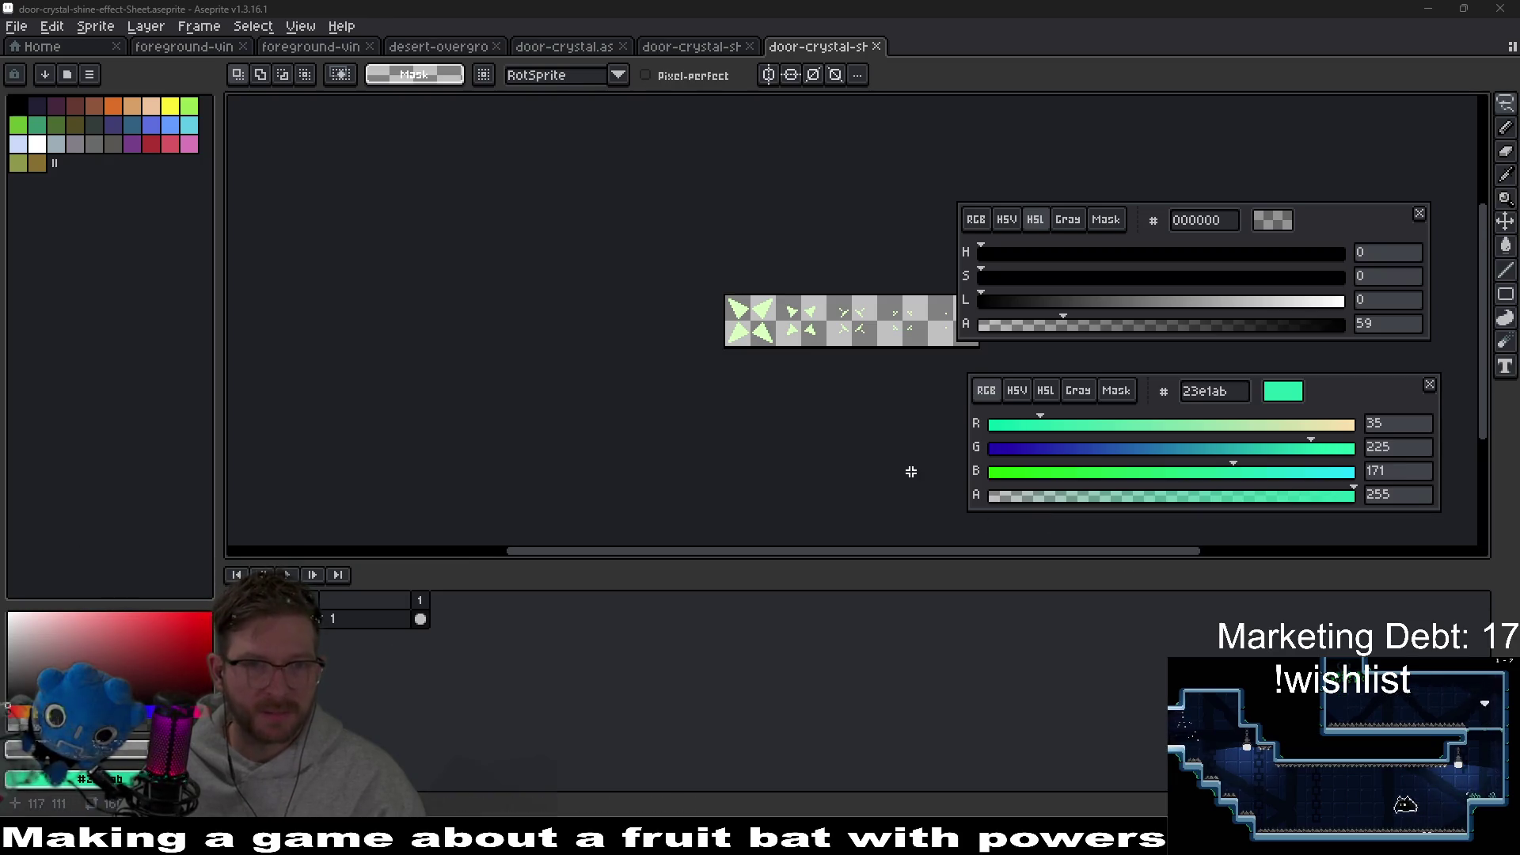
# Step: Close the door-crystal files and create a new 64×64 transparent sprite
pyautogui.click(877, 46)
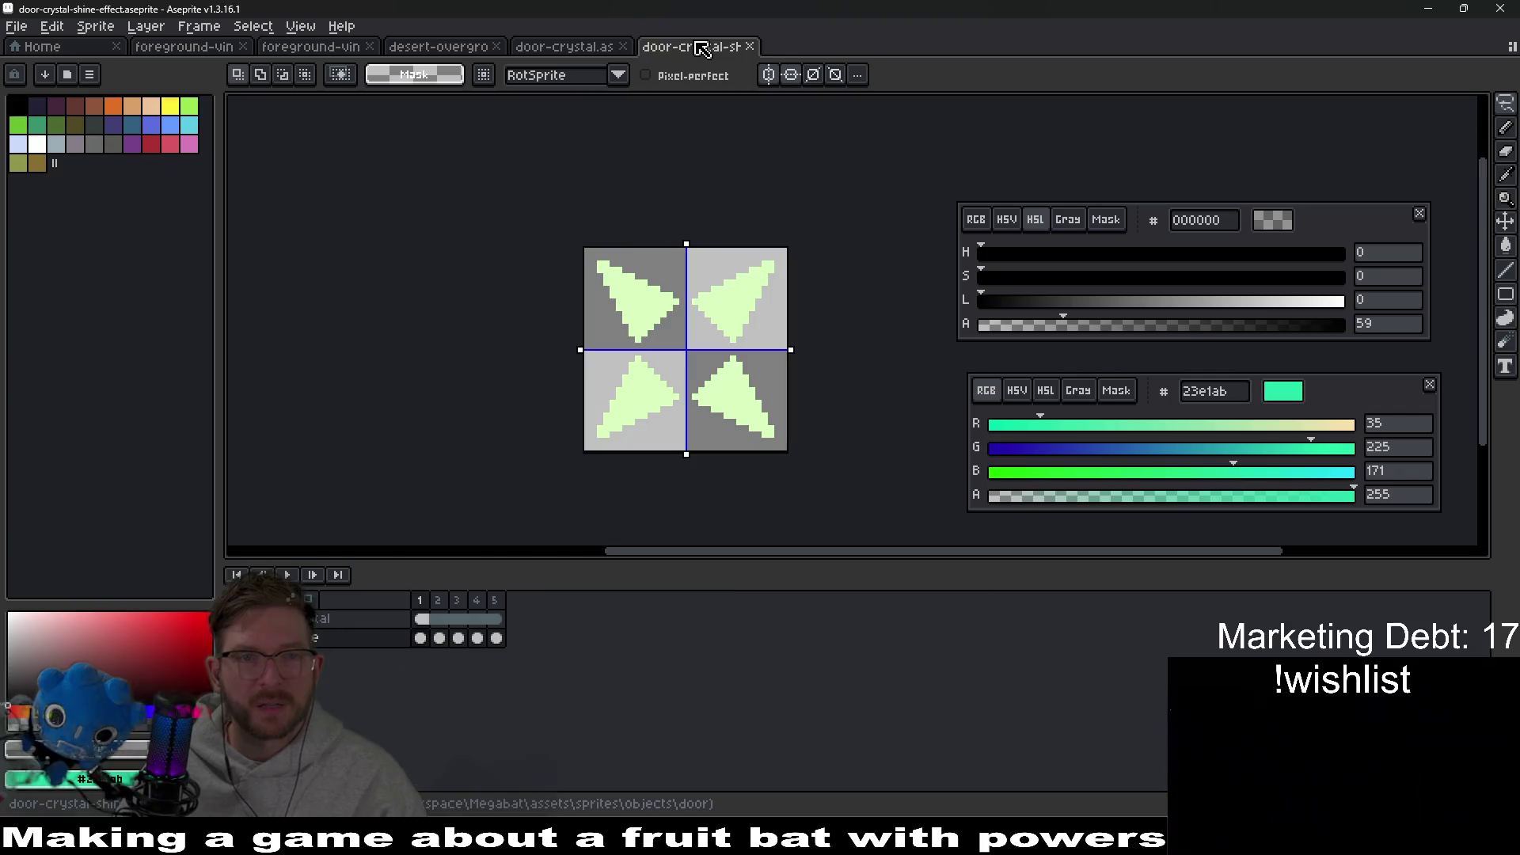
pyautogui.click(750, 47)
pyautogui.middleClick(550, 52)
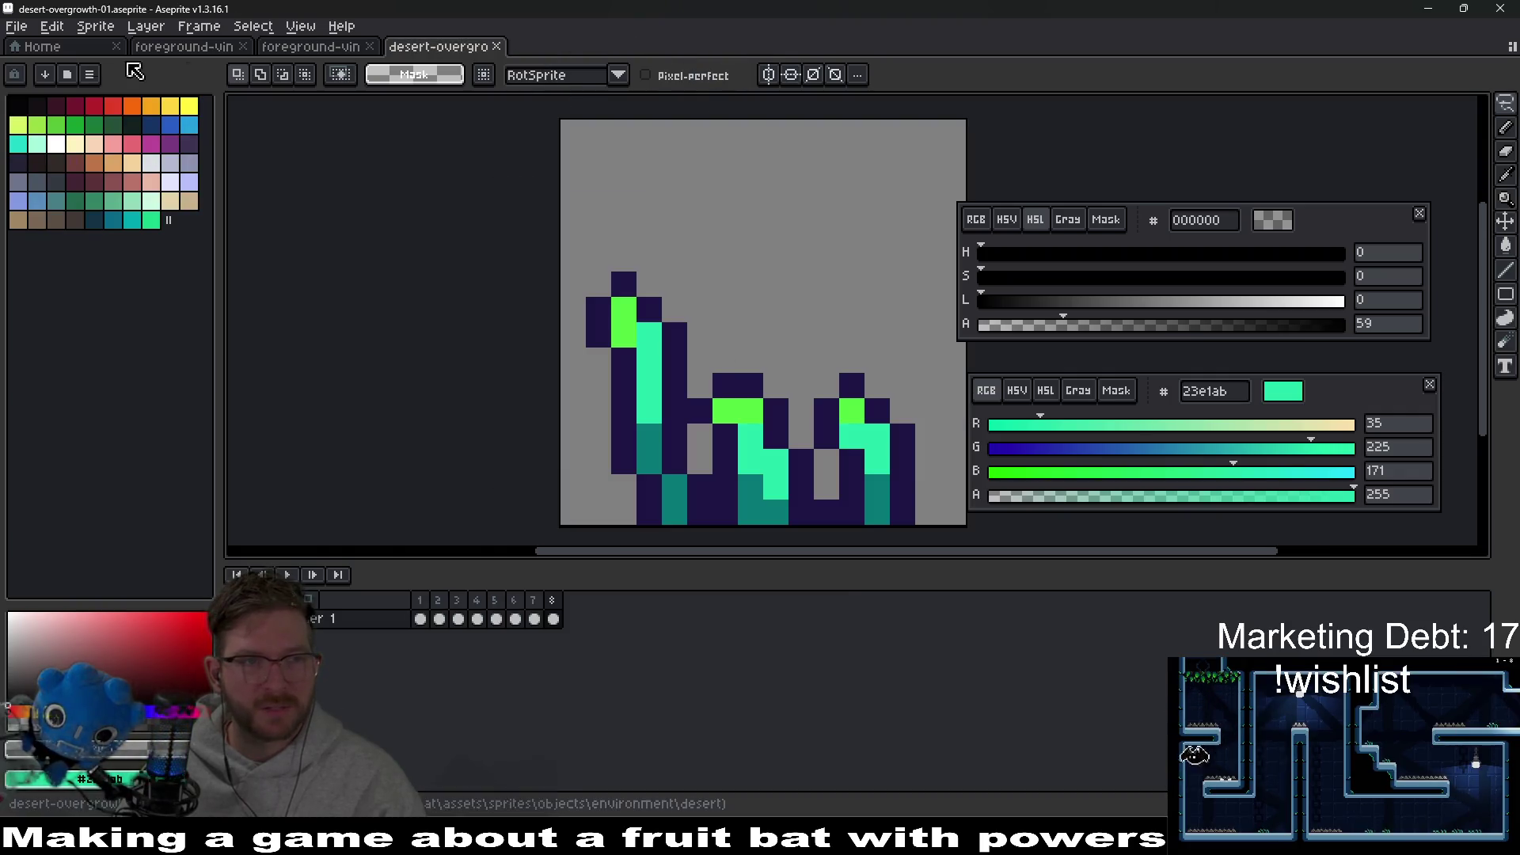
pyautogui.click(14, 30)
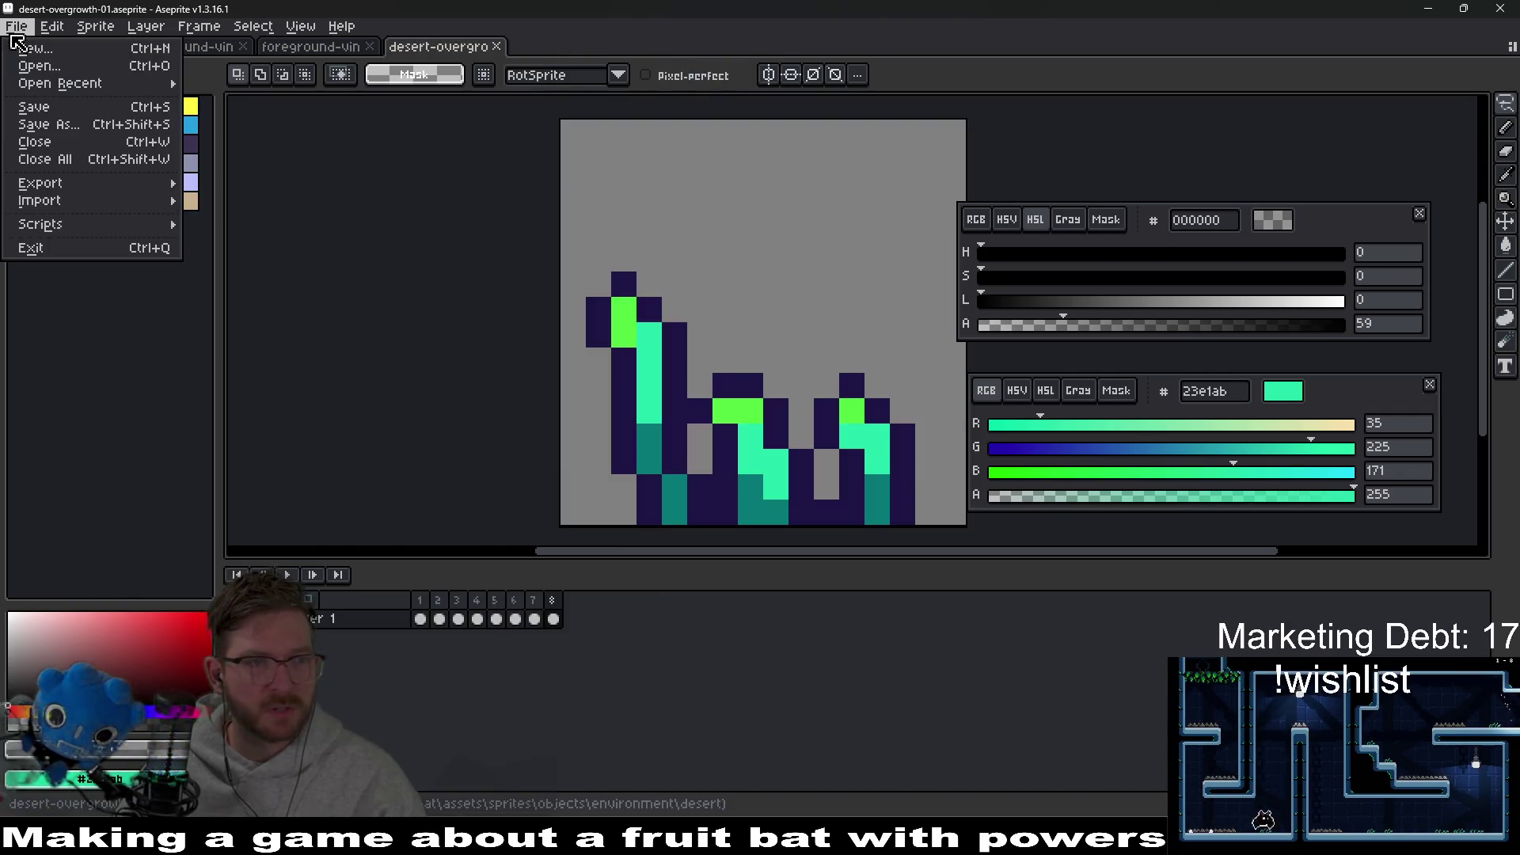
pyautogui.click(64, 51)
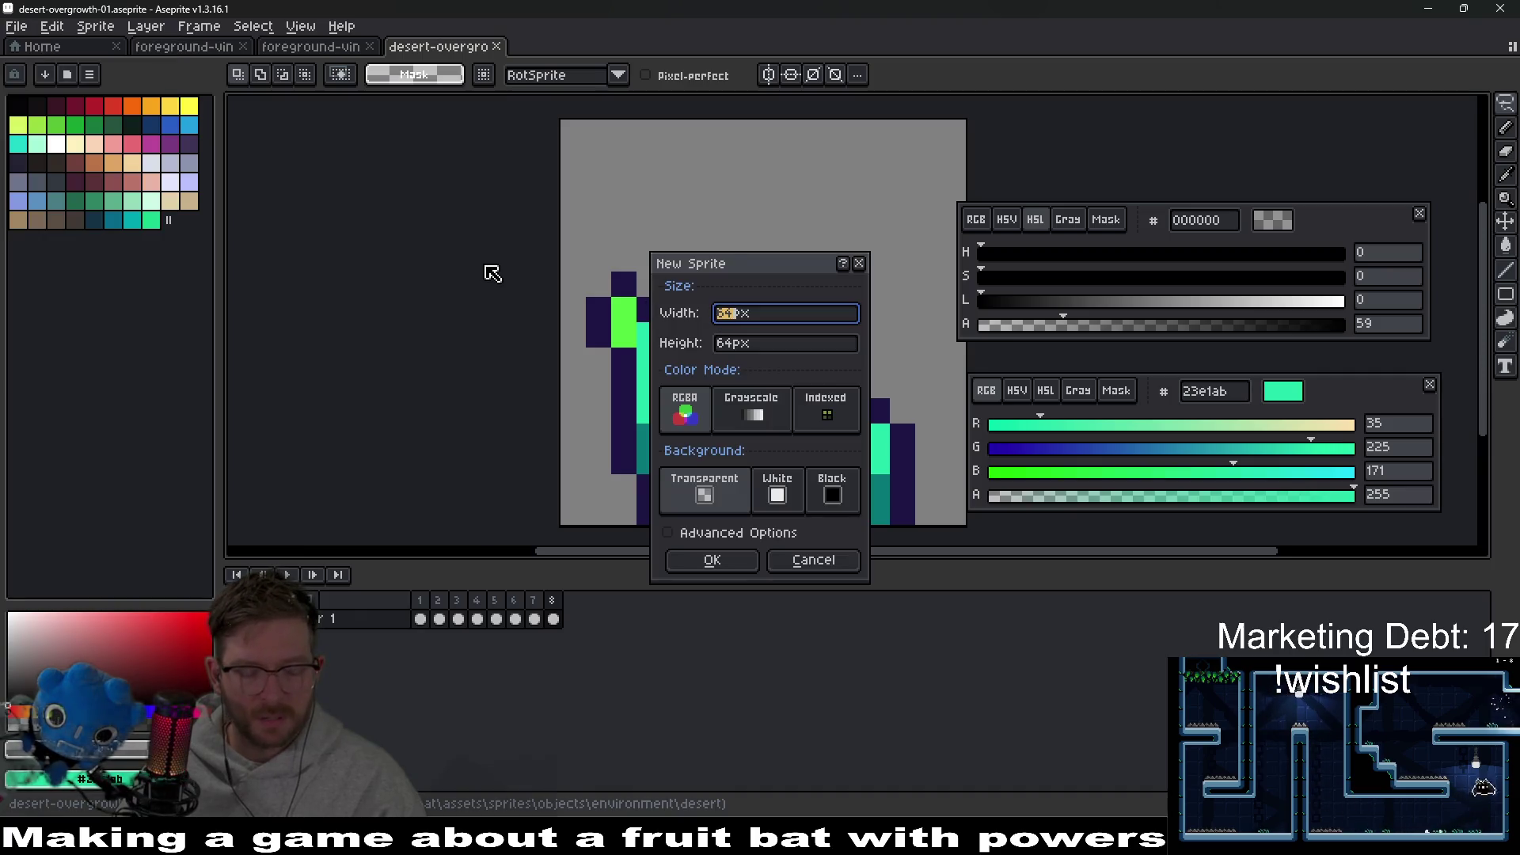
pyautogui.click(727, 562)
# Step: Load the AAP-64 palette preset and pick colours for drawing with the Pencil
pyautogui.scroll(3, 843, 334)
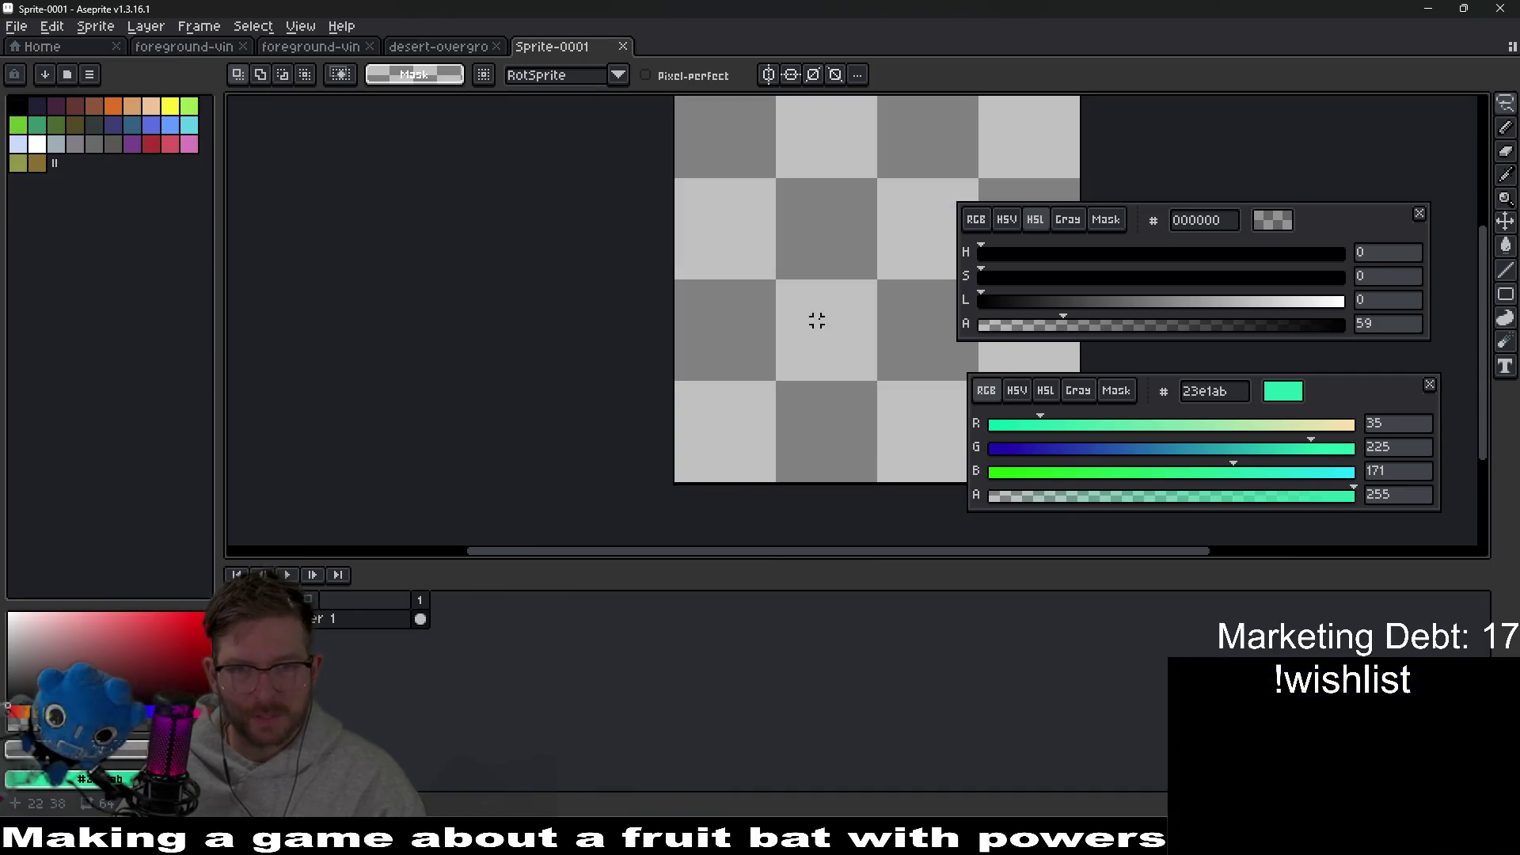
pyautogui.click(156, 148)
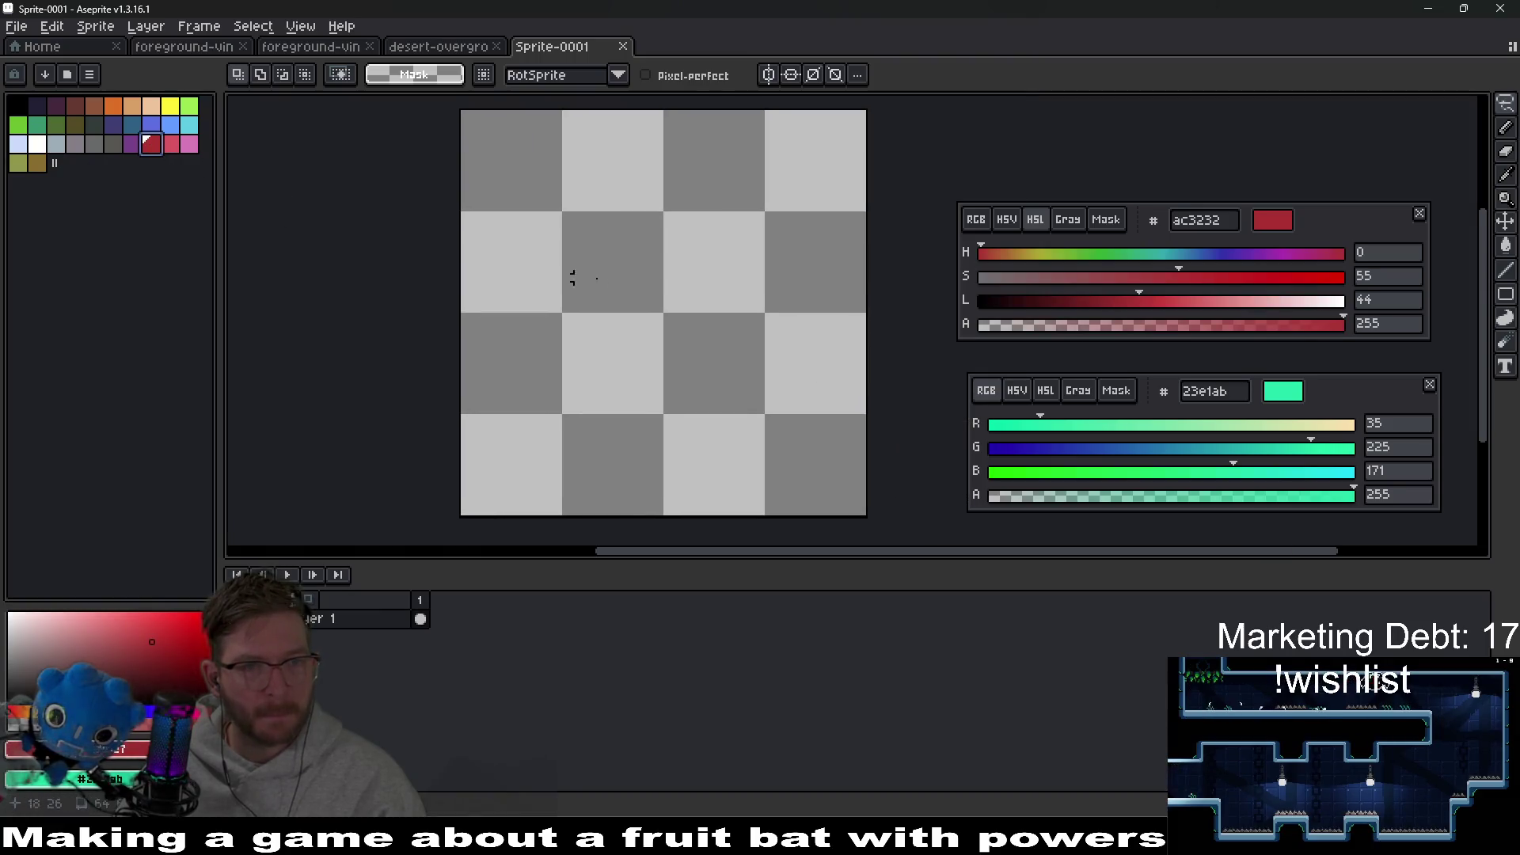
pyautogui.press('b')
pyautogui.click(88, 75)
pyautogui.click(164, 194)
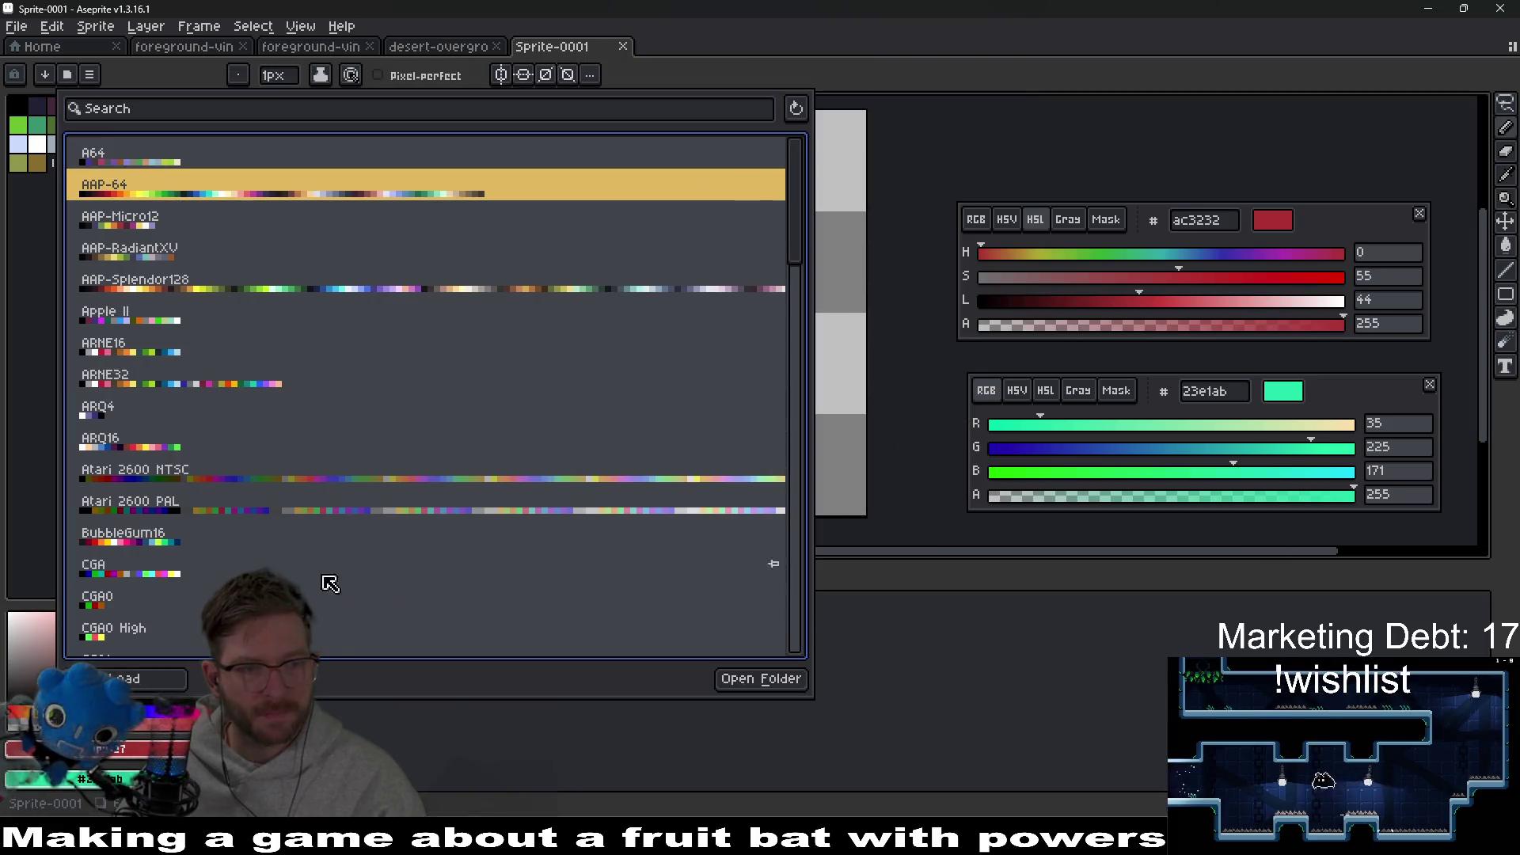
pyautogui.click(513, 697)
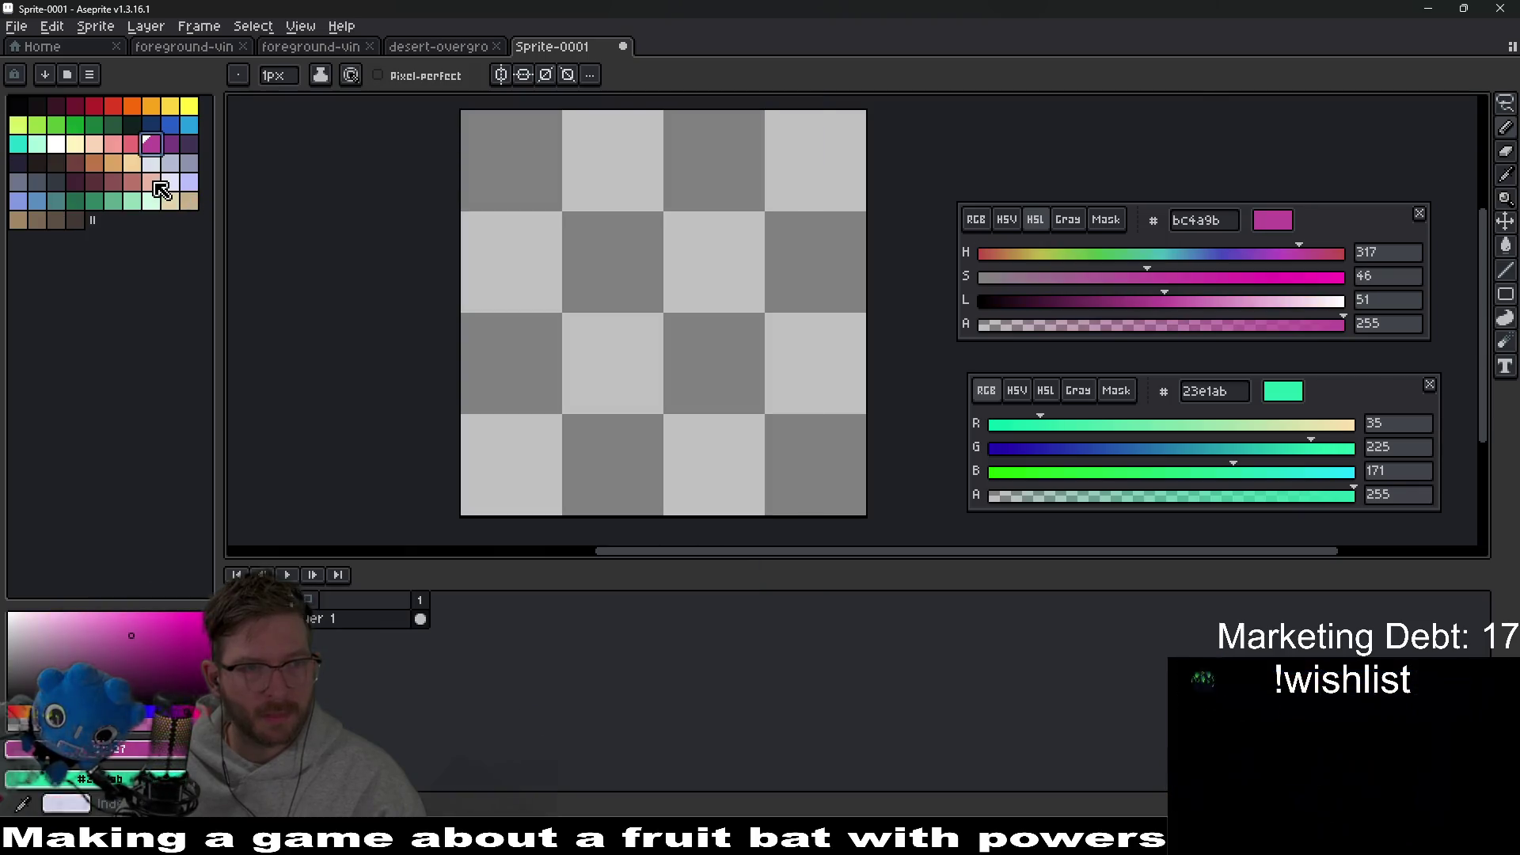
pyautogui.click(131, 202)
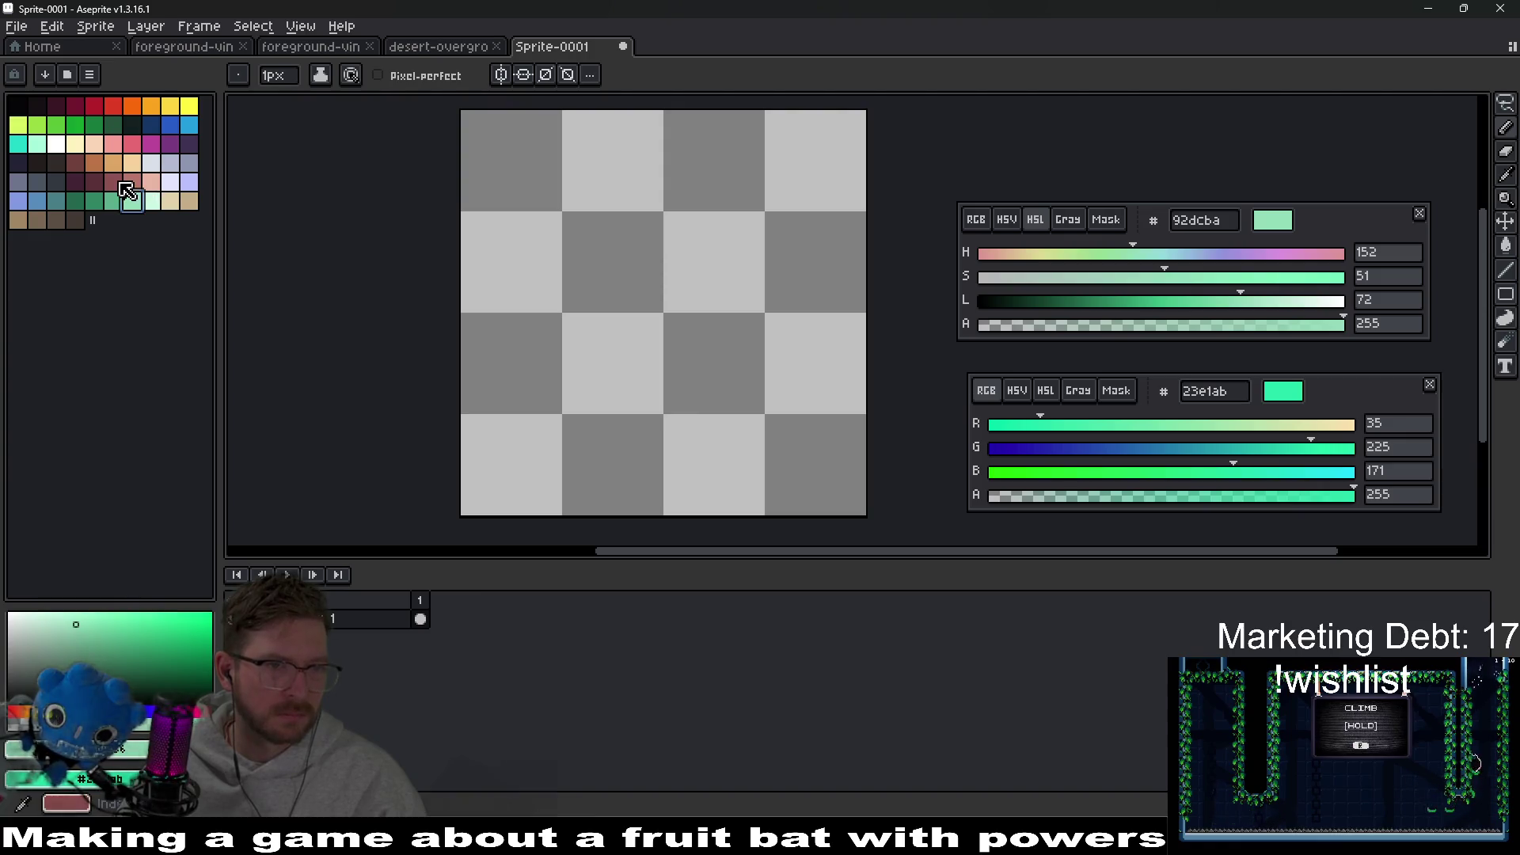
pyautogui.click(120, 183)
pyautogui.scroll(2, 760, 322)
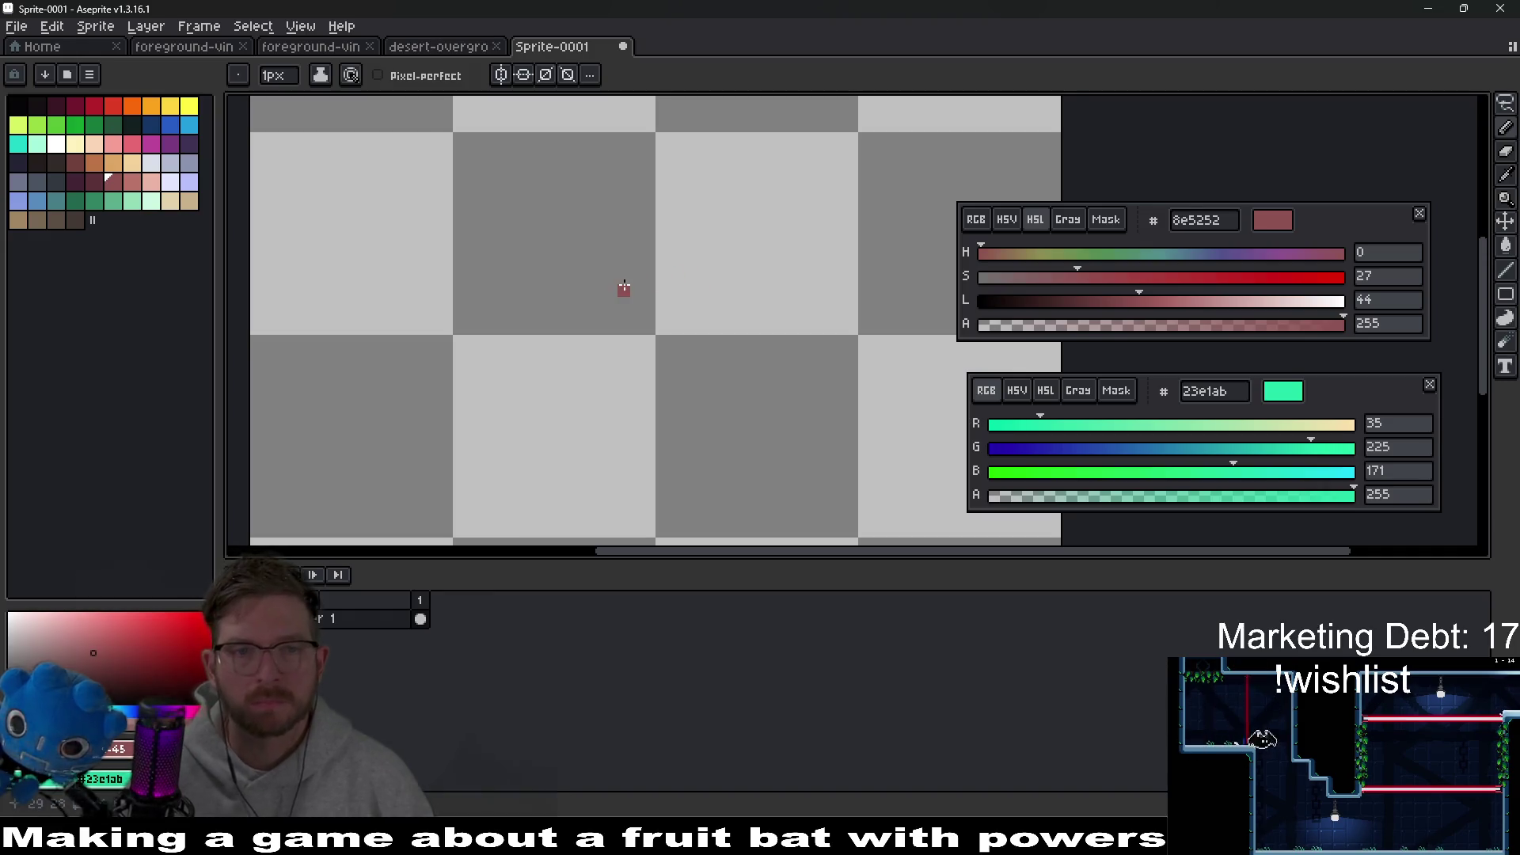
# Step: With horizontal symmetry and dark brown, draw the two rounded upper lobes joined by a bar
pyautogui.click(55, 162)
pyautogui.click(523, 75)
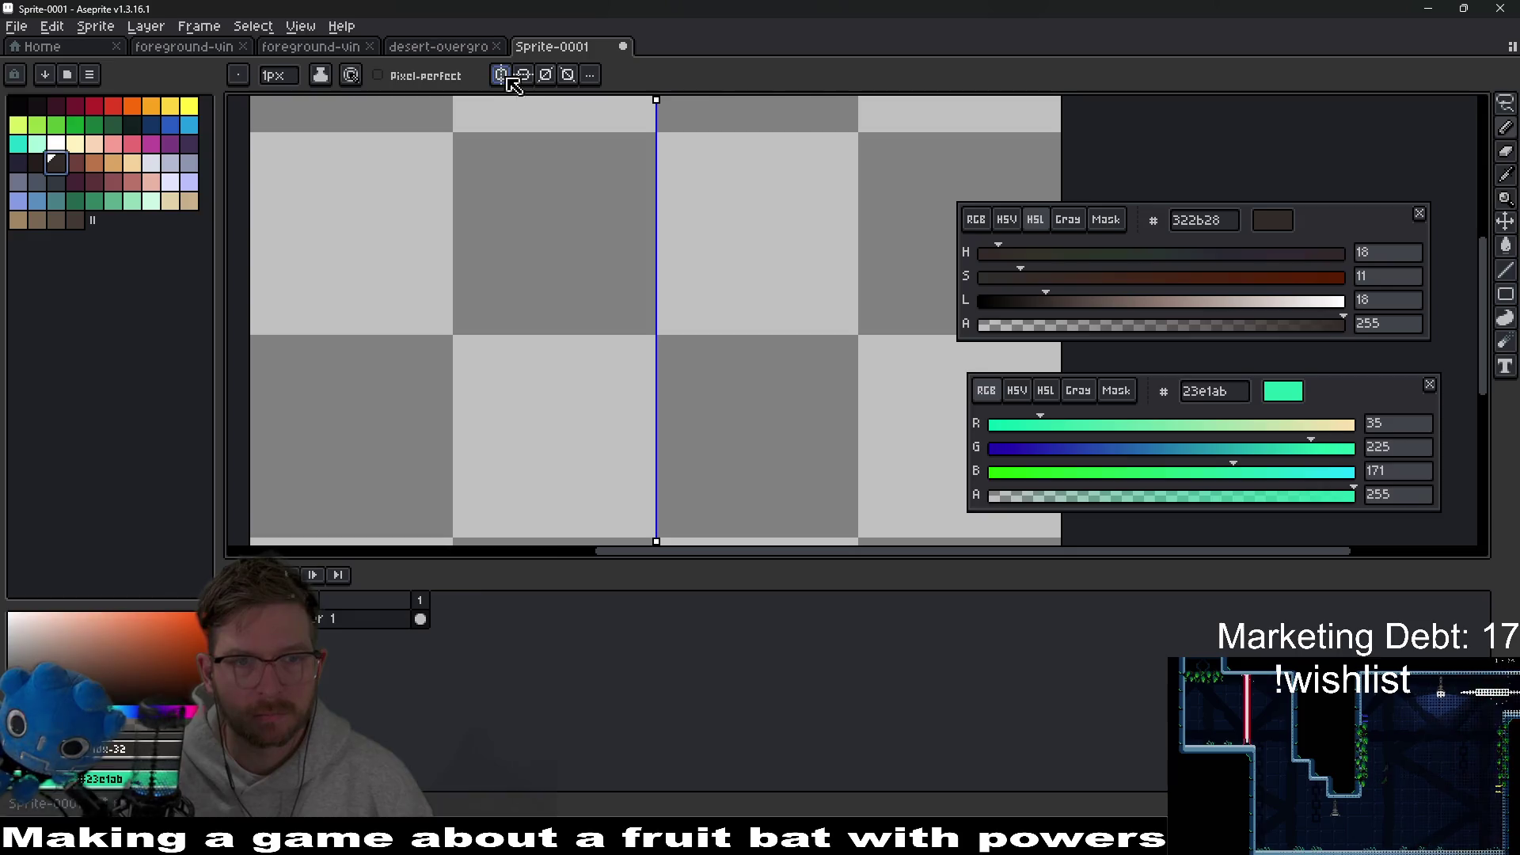
pyautogui.moveTo(695, 253); pyautogui.dragTo(744, 259)
pyautogui.scroll(1, 737, 253)
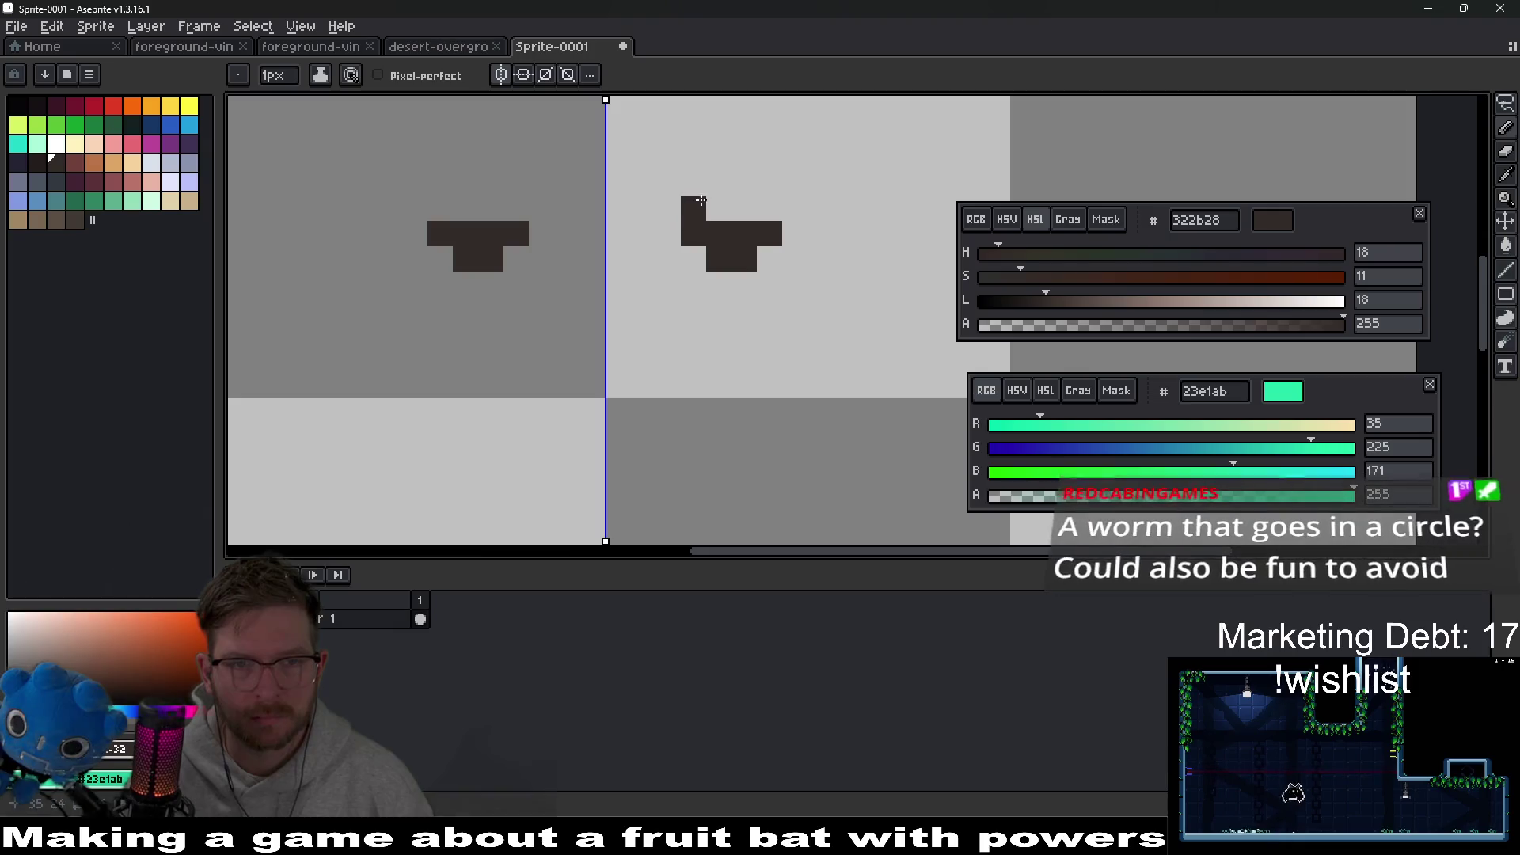
pyautogui.click(760, 198)
pyautogui.moveTo(746, 198); pyautogui.dragTo(814, 250)
pyautogui.click(762, 312)
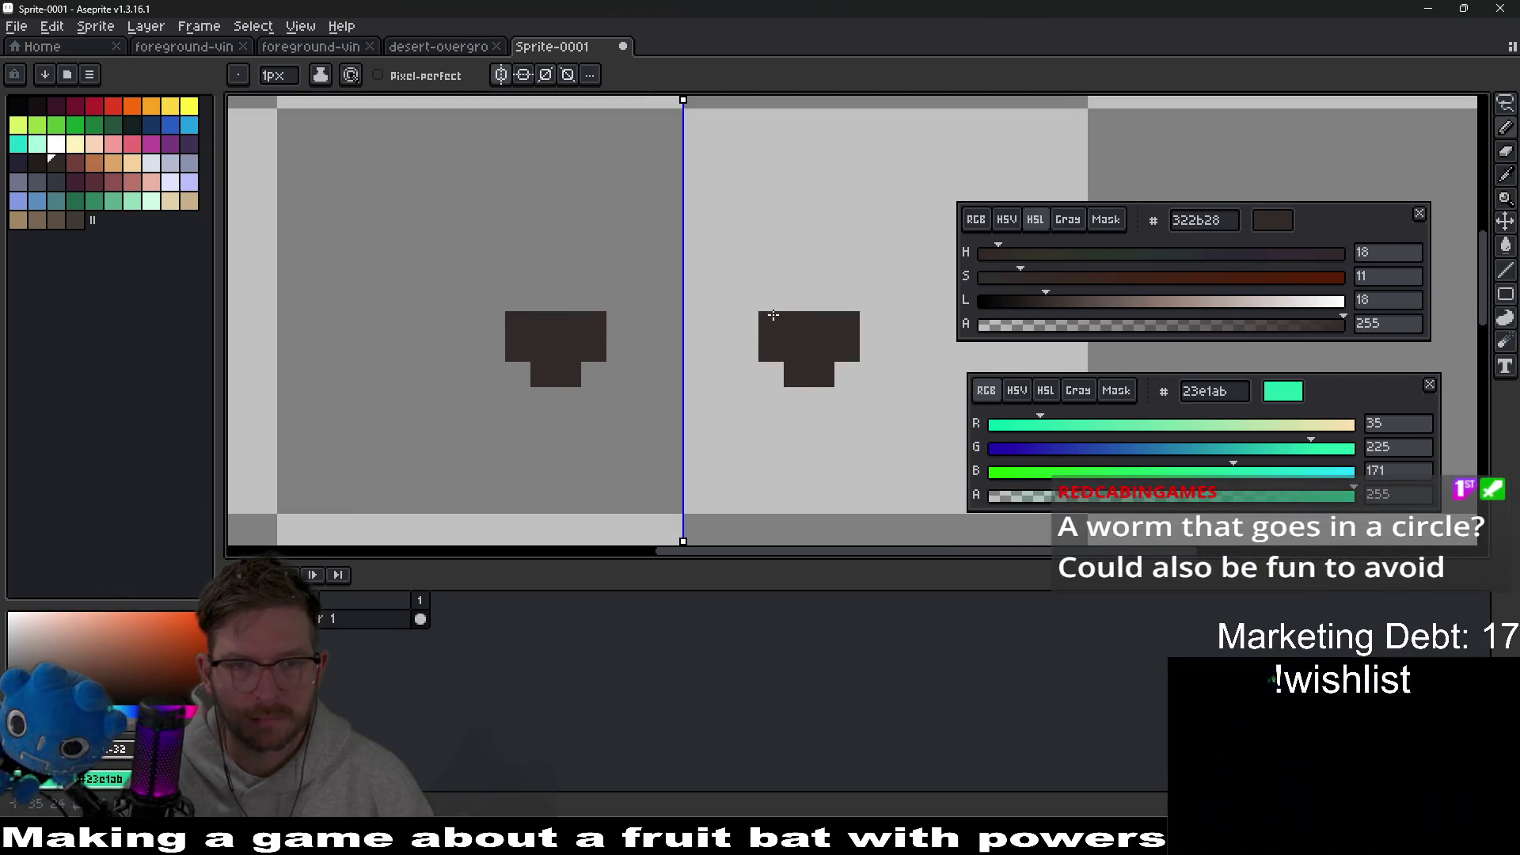
pyautogui.click(838, 311)
pyautogui.click(780, 334)
pyautogui.scroll(-1, 781, 334)
pyautogui.click(806, 339)
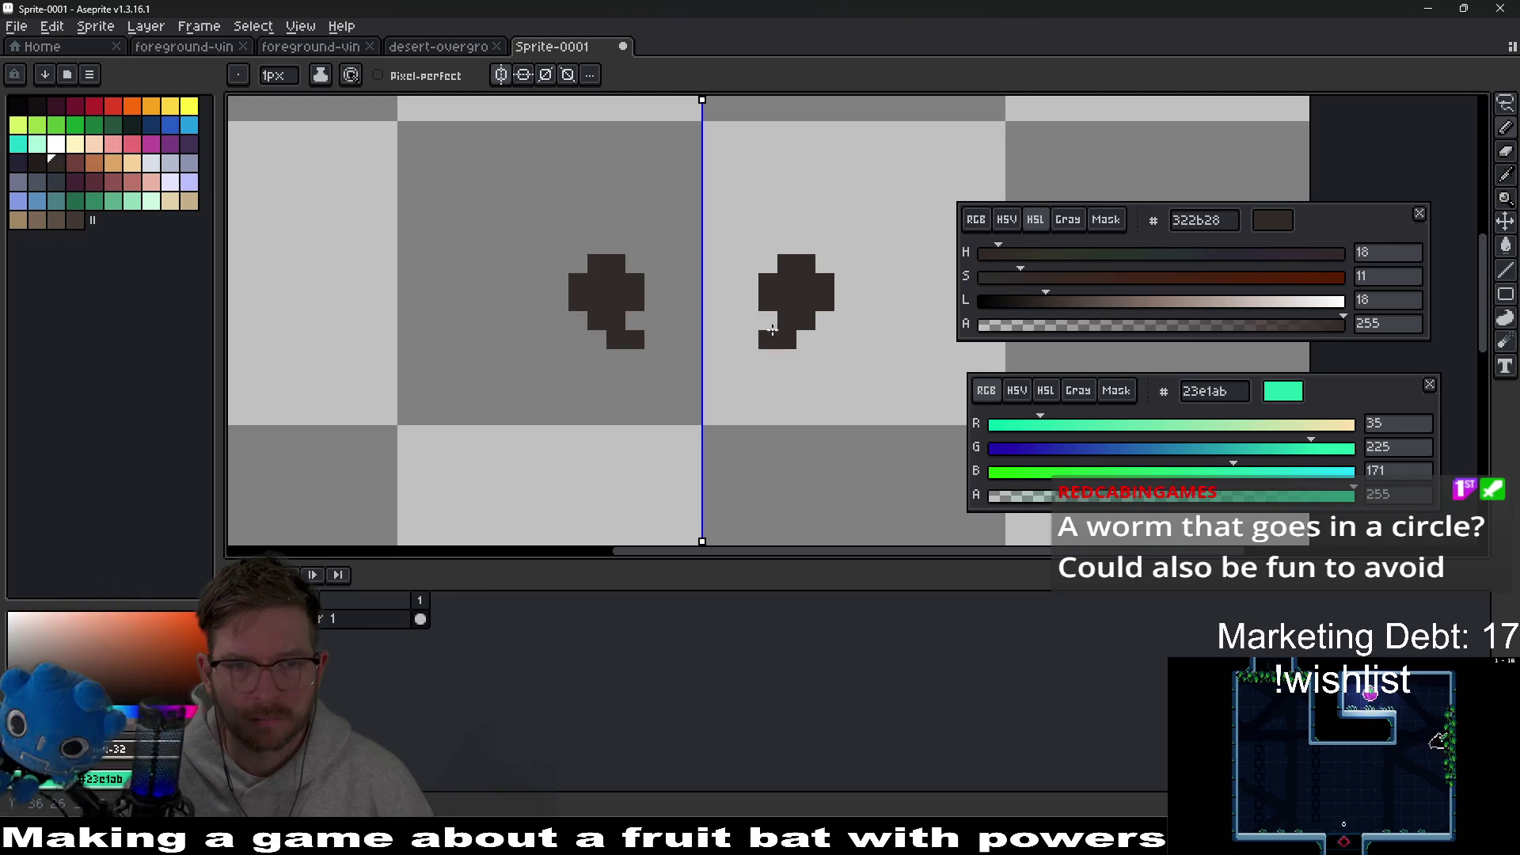
pyautogui.moveTo(758, 307); pyautogui.dragTo(713, 315)
pyautogui.scroll(-3, 746, 316)
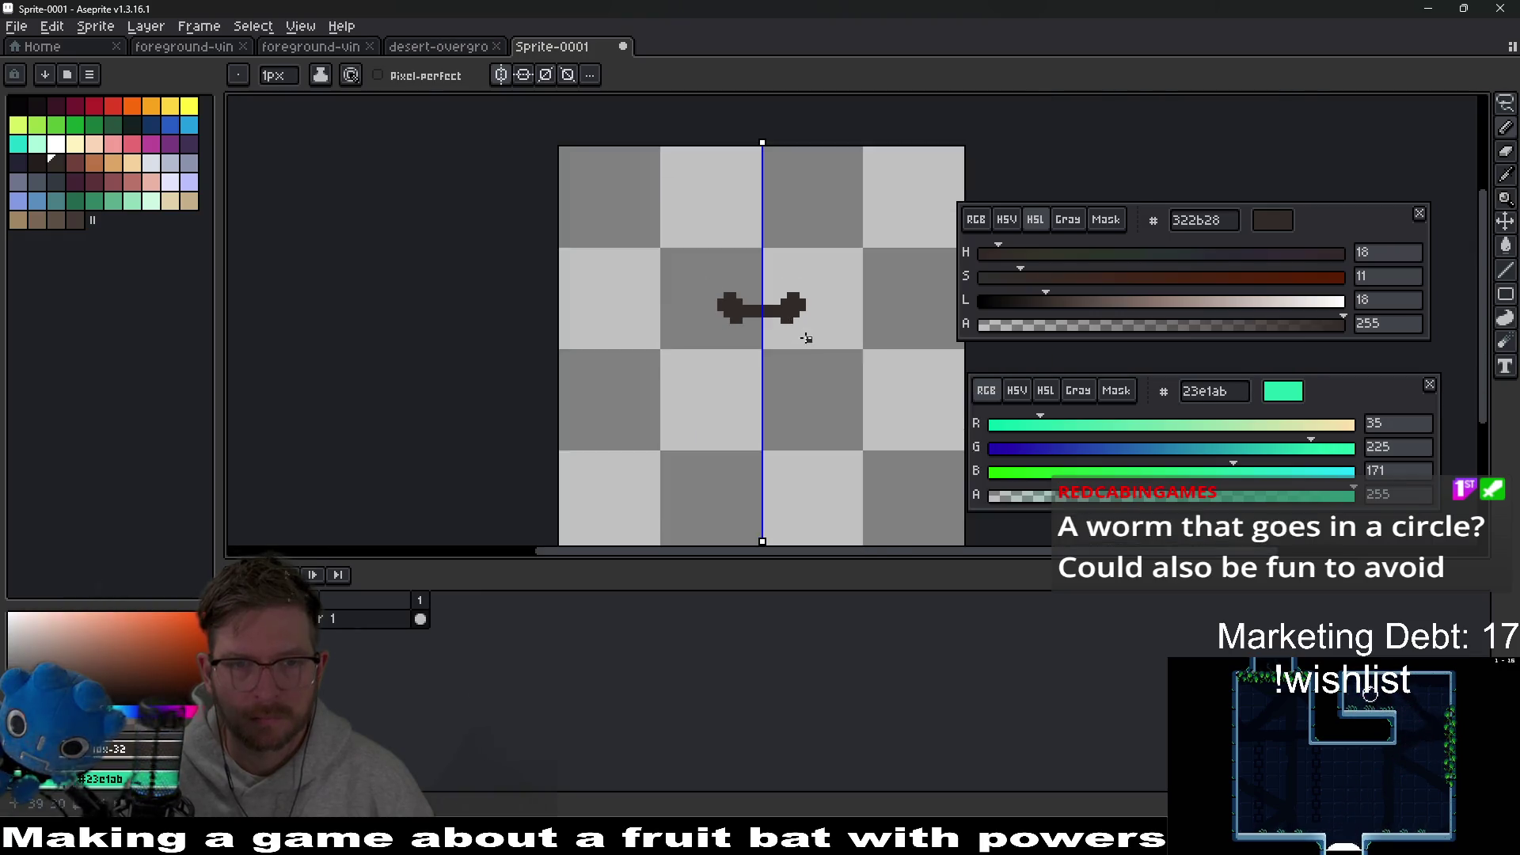
pyautogui.scroll(4, 804, 333)
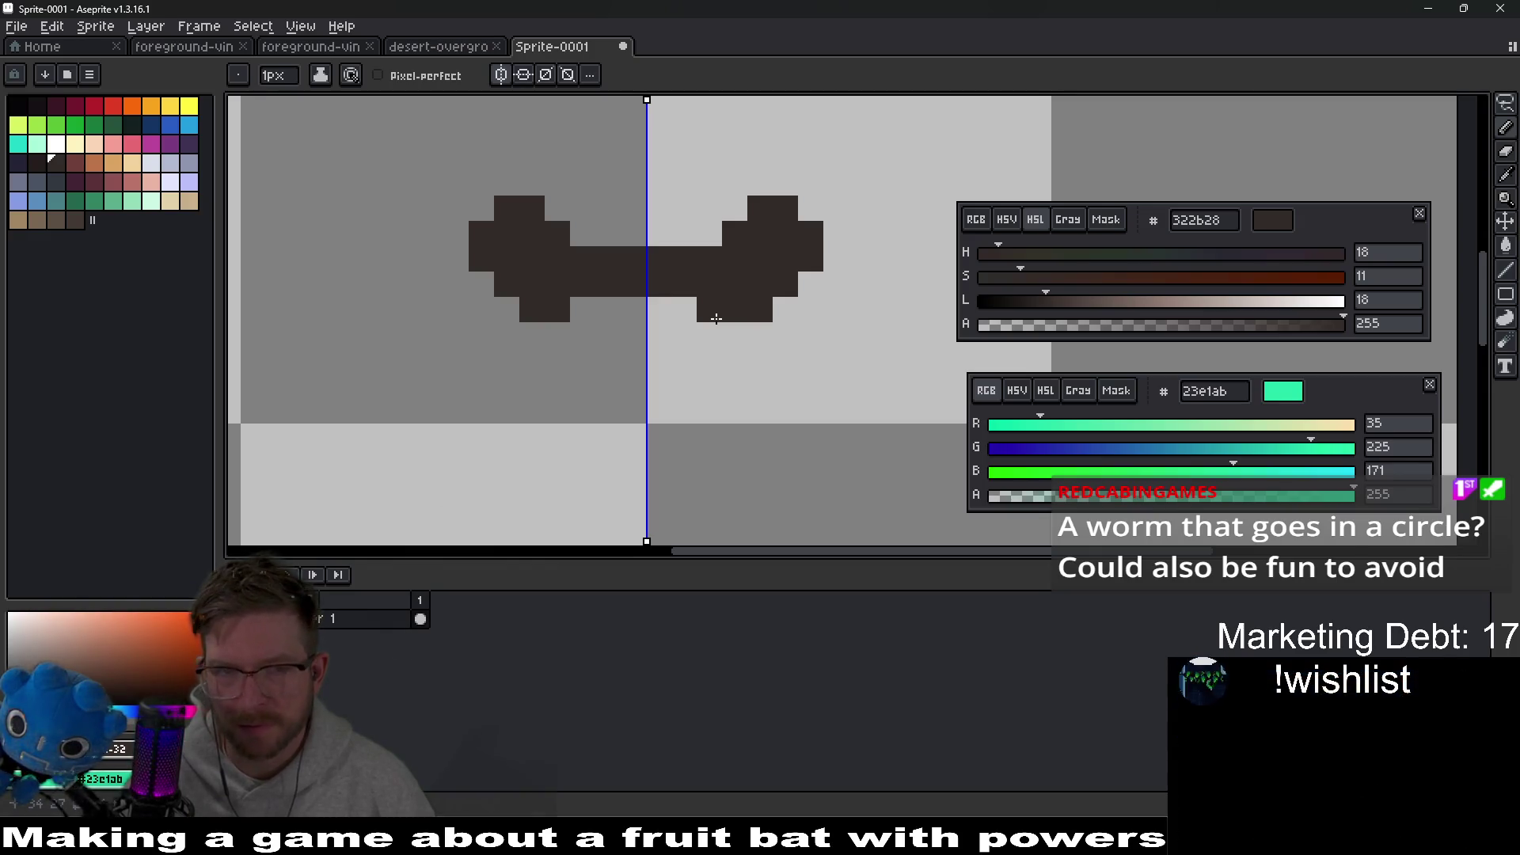
pyautogui.scroll(-4, 716, 318)
pyautogui.scroll(4, 782, 301)
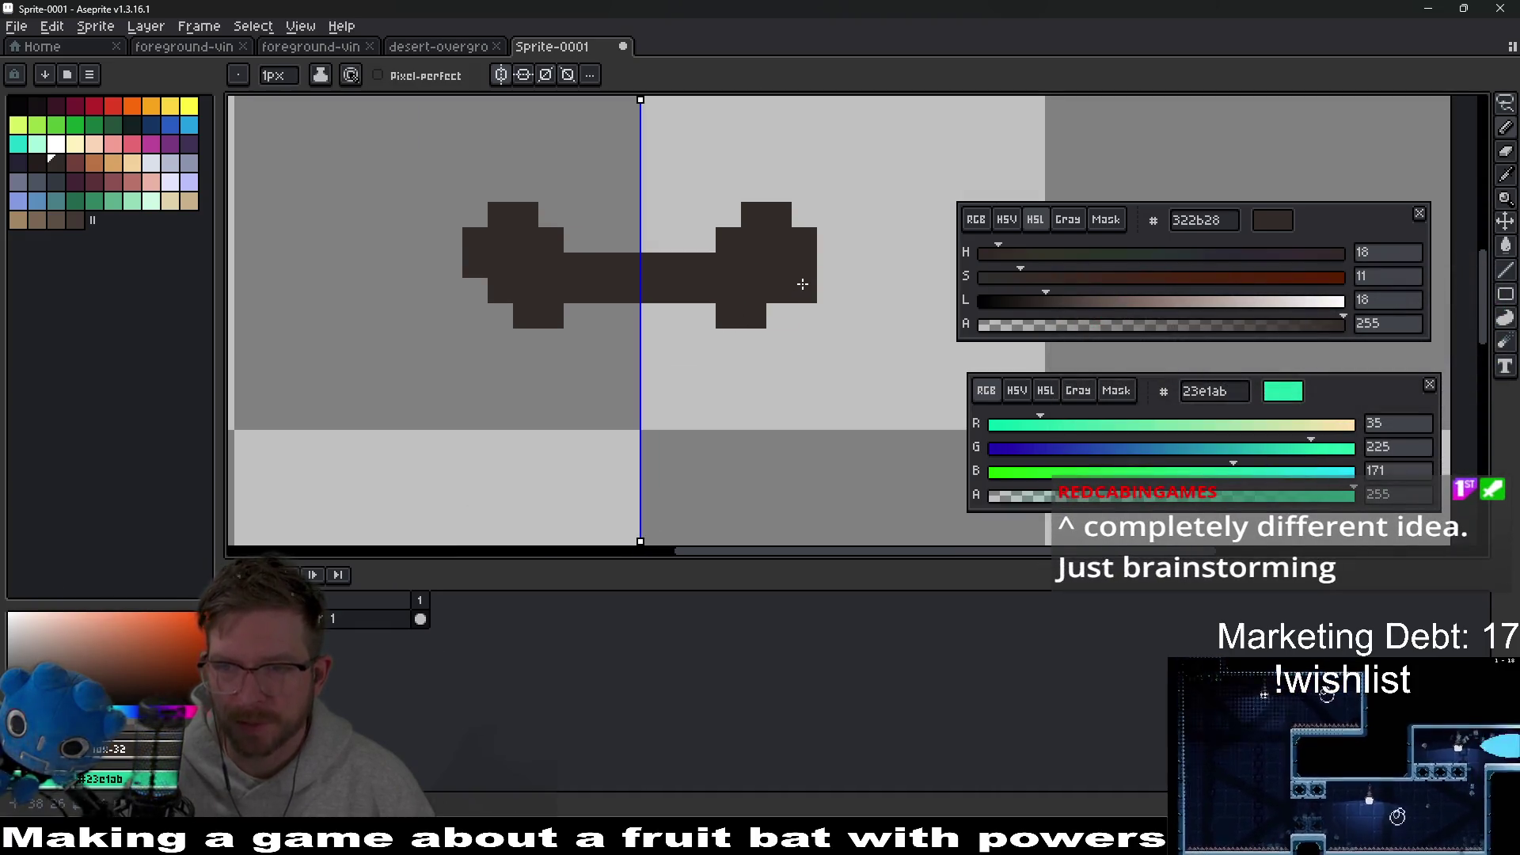
# Step: Undo a stray stroke and draw the mirrored lower body and curled legs
pyautogui.moveTo(711, 236); pyautogui.dragTo(801, 288)
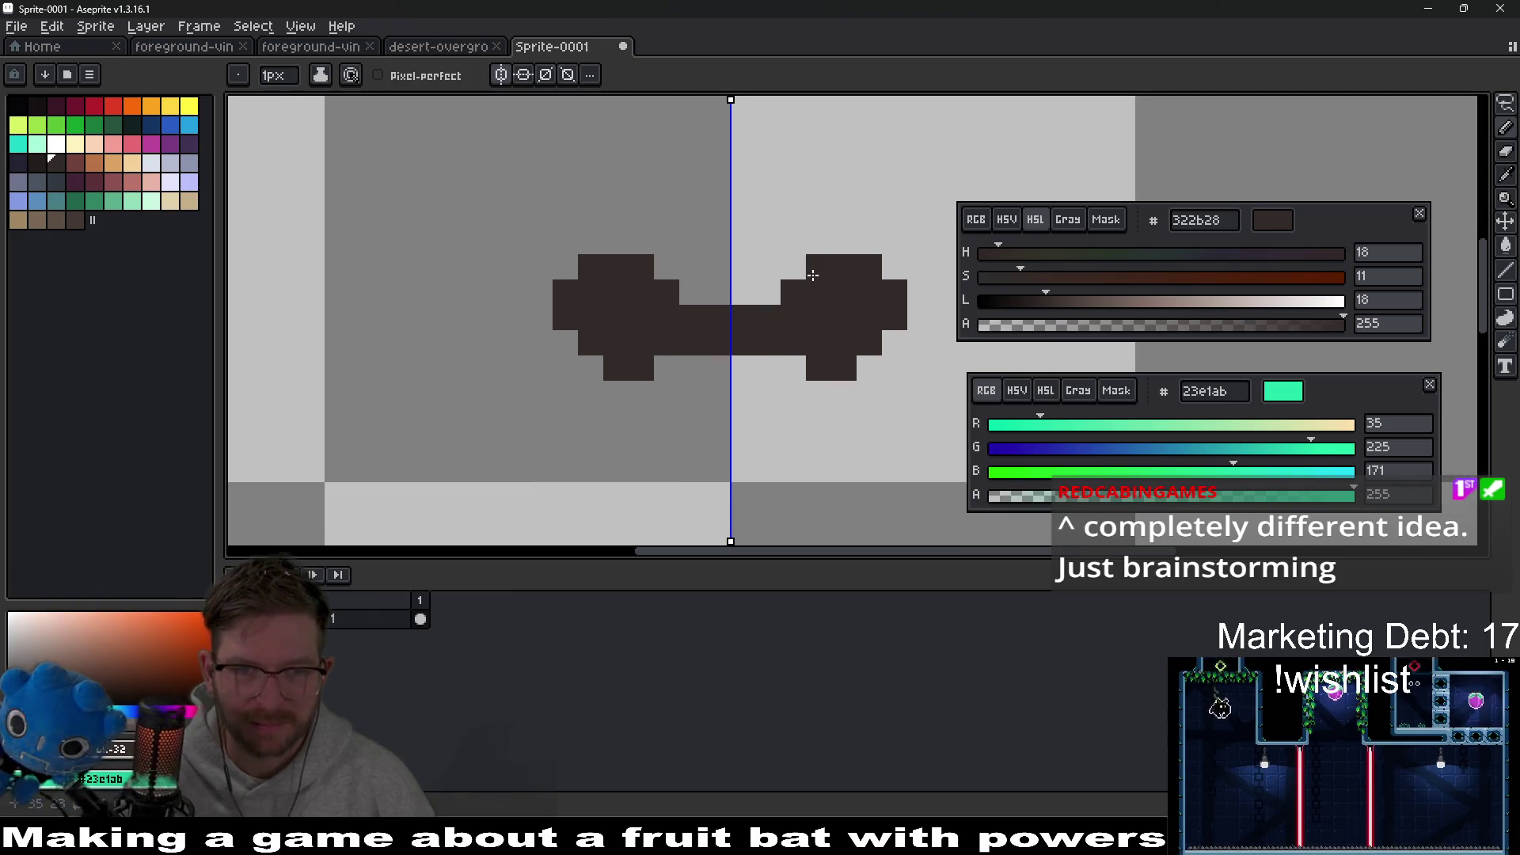
pyautogui.moveTo(800, 364)
pyautogui.mouseDown()
pyautogui.moveTo(778, 354)
pyautogui.moveTo(716, 428)
pyautogui.moveTo(736, 388)
pyautogui.moveTo(713, 356)
pyautogui.mouseUp()
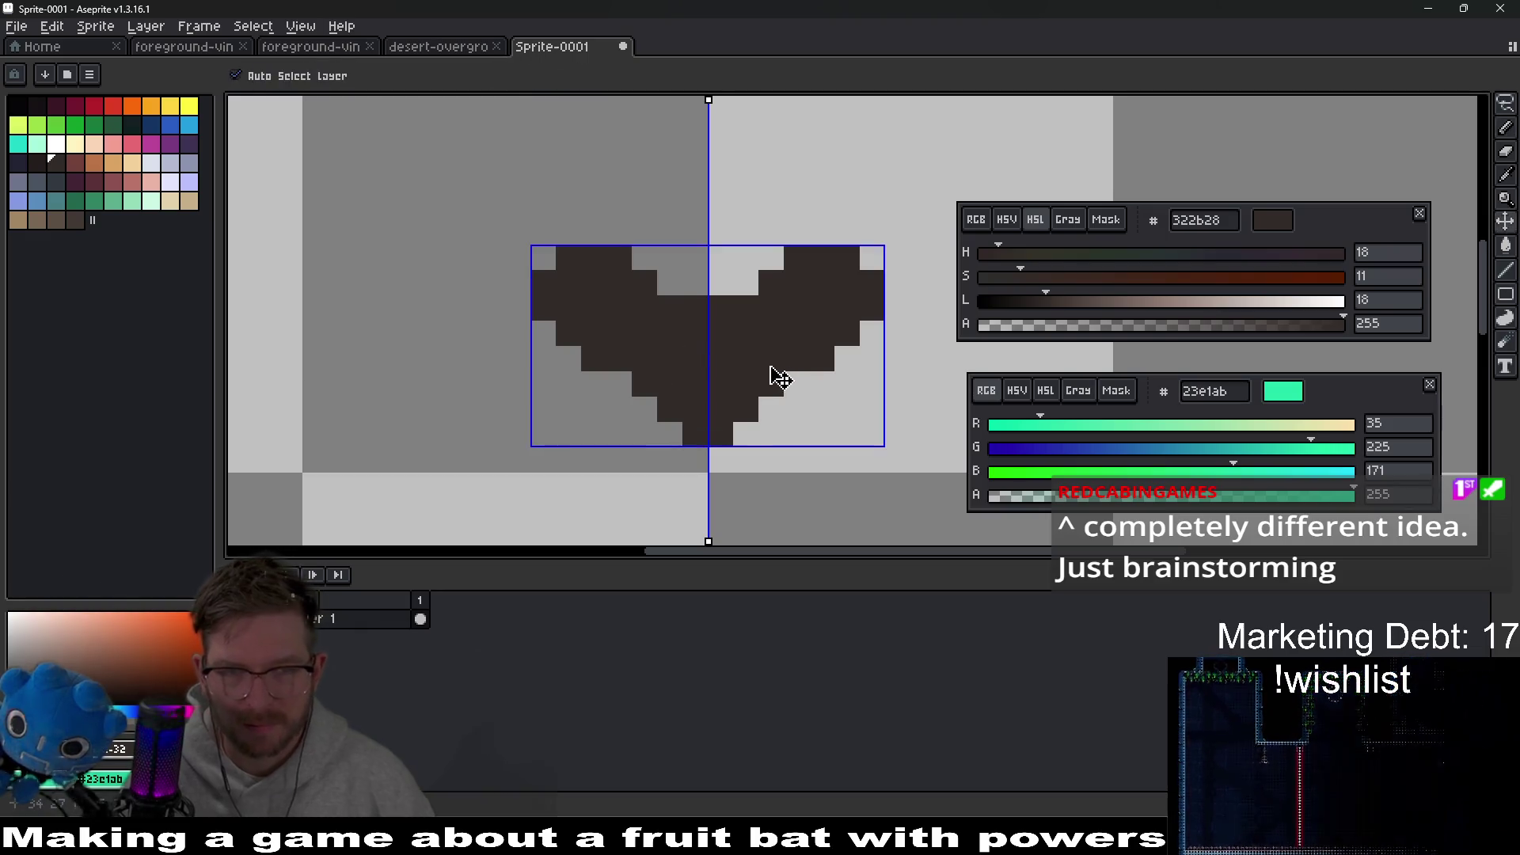
pyautogui.hotkey('ctrl', 'z')
pyautogui.hotkey('ctrl', 'z')
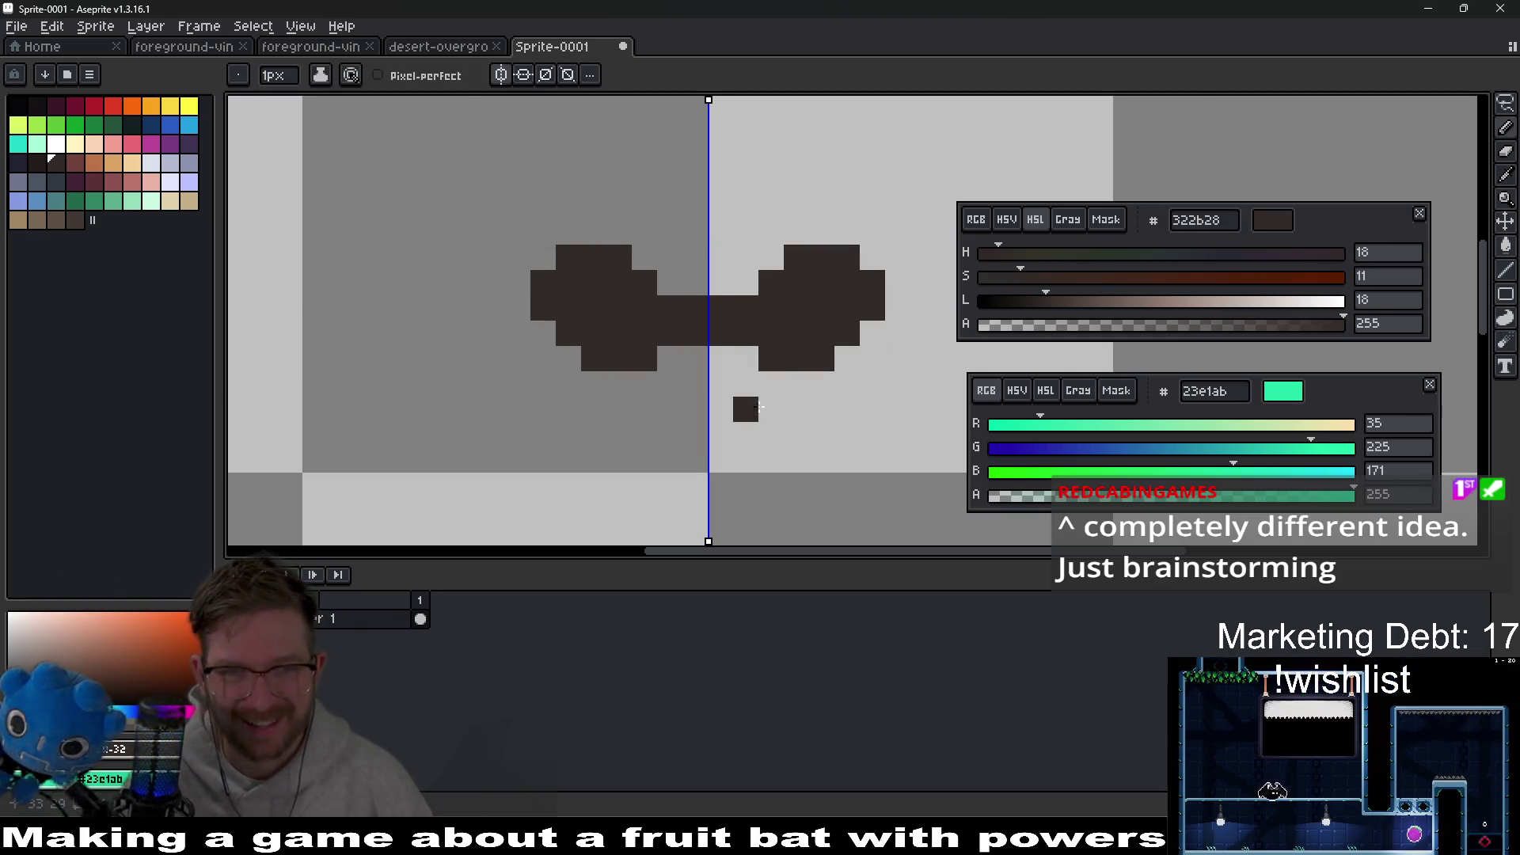
pyautogui.moveTo(769, 417)
pyautogui.mouseDown()
pyautogui.moveTo(748, 459)
pyautogui.moveTo(796, 439)
pyautogui.moveTo(844, 532)
pyautogui.moveTo(806, 509)
pyautogui.moveTo(821, 398)
pyautogui.mouseUp()
pyautogui.scroll(-5, 794, 434)
pyautogui.scroll(4, 794, 433)
pyautogui.moveTo(801, 457)
pyautogui.mouseDown()
pyautogui.moveTo(824, 456)
pyautogui.moveTo(800, 348)
pyautogui.moveTo(784, 342)
pyautogui.moveTo(837, 407)
pyautogui.moveTo(820, 364)
pyautogui.mouseUp()
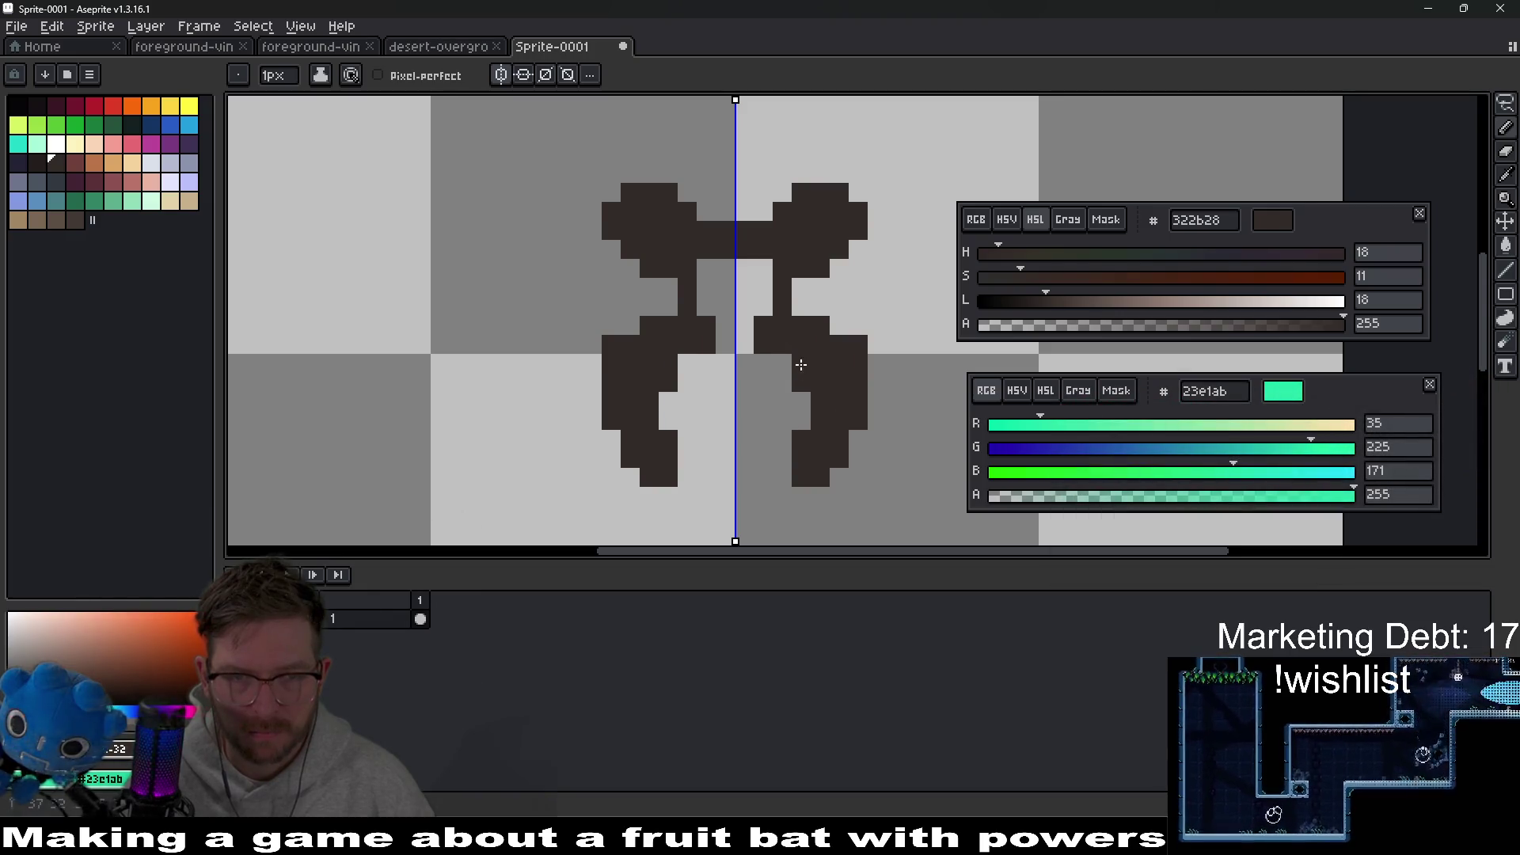
pyautogui.moveTo(746, 325); pyautogui.dragTo(734, 339)
pyautogui.scroll(-8, 733, 358)
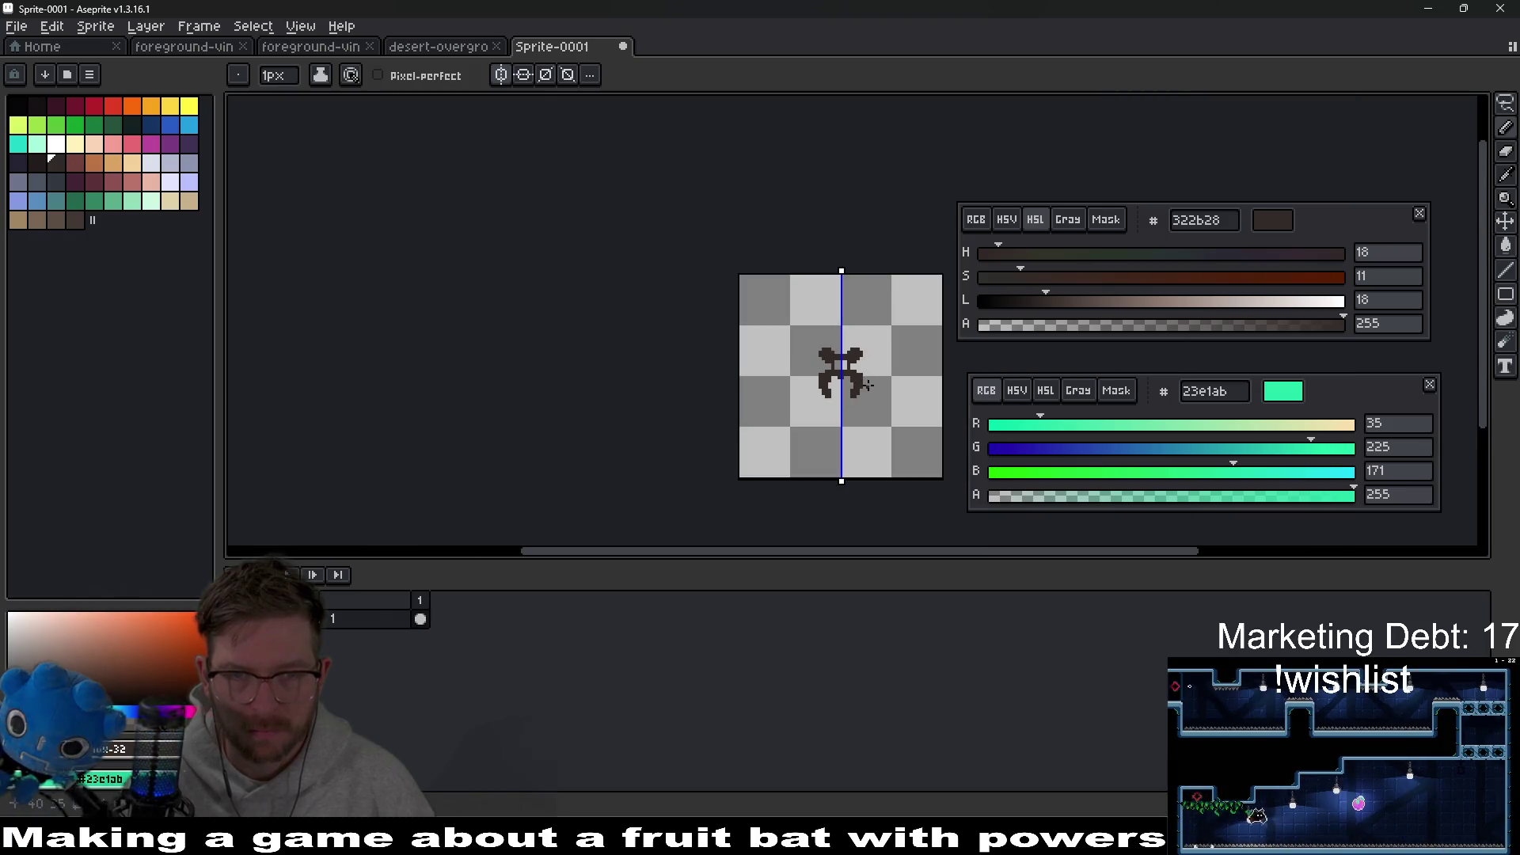
pyautogui.scroll(8, 794, 342)
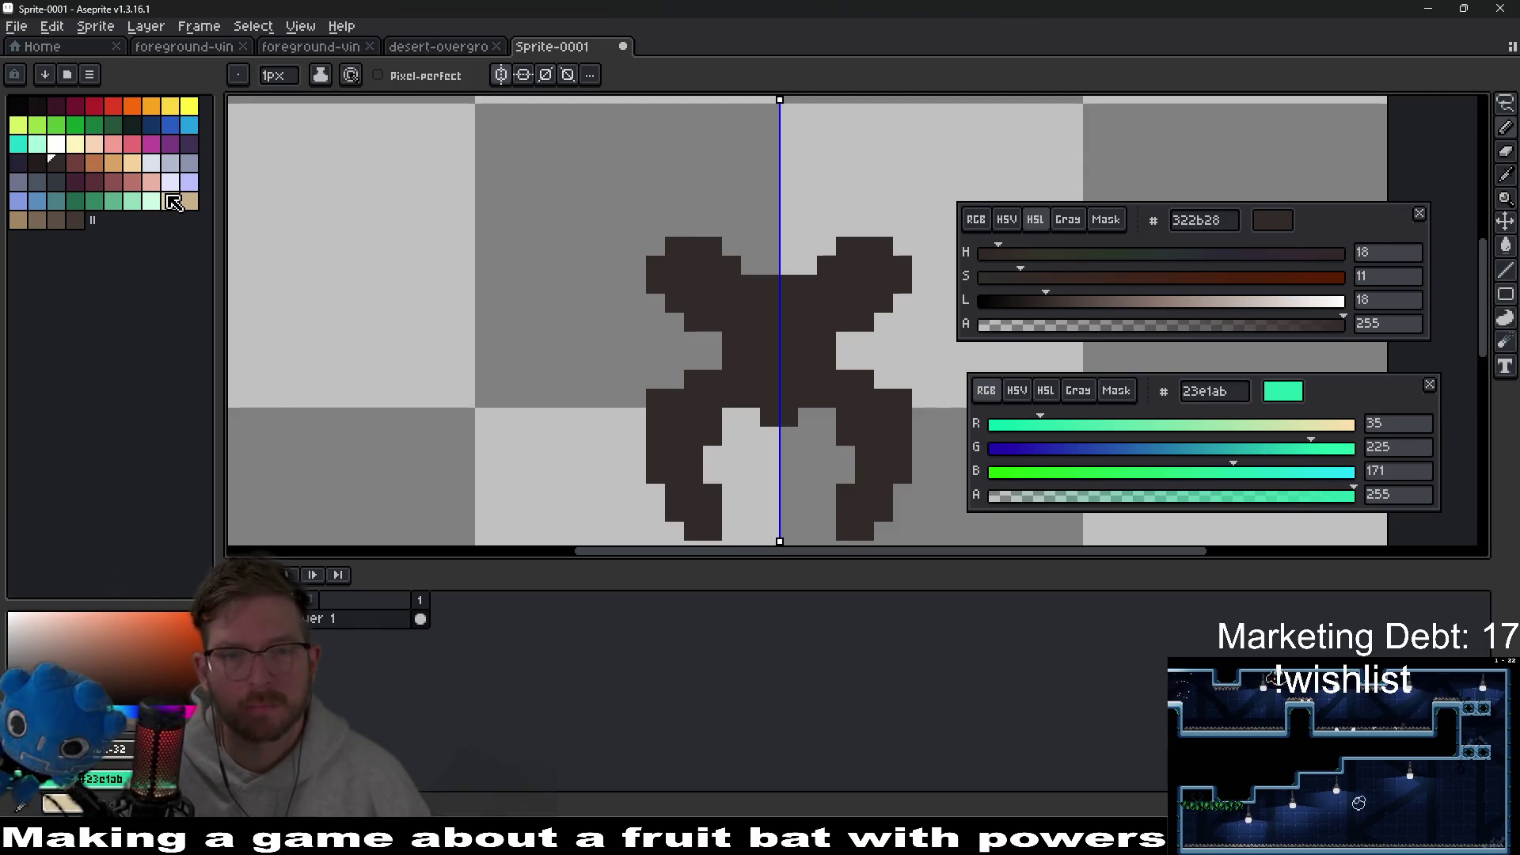
# Step: Paint mirrored orange eye pixels with red (df3e23) columns beside them in both lobes
pyautogui.click(132, 106)
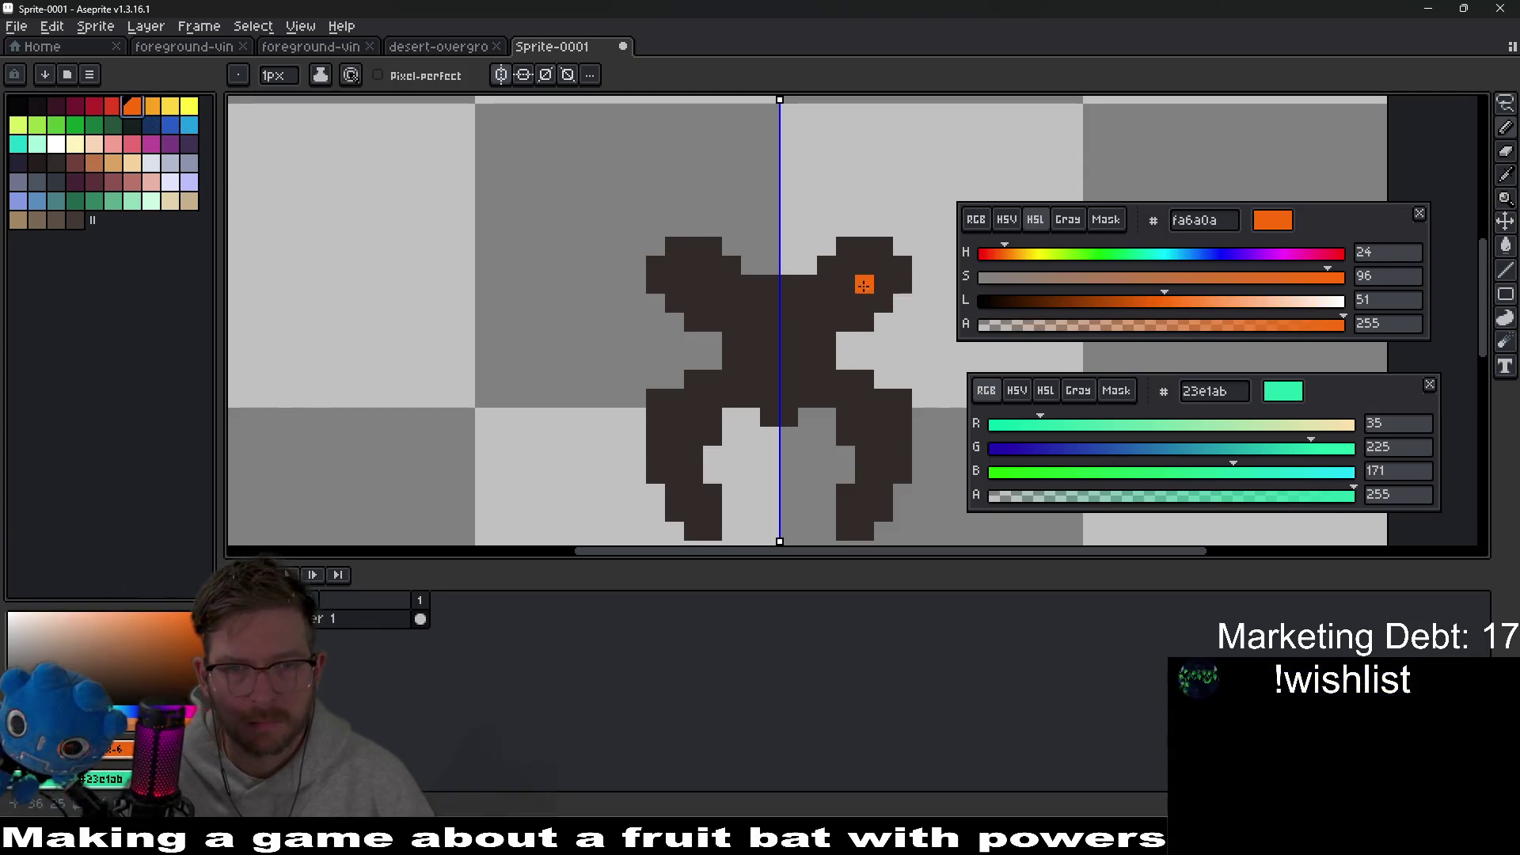
pyautogui.click(860, 301)
pyautogui.scroll(-3, 868, 324)
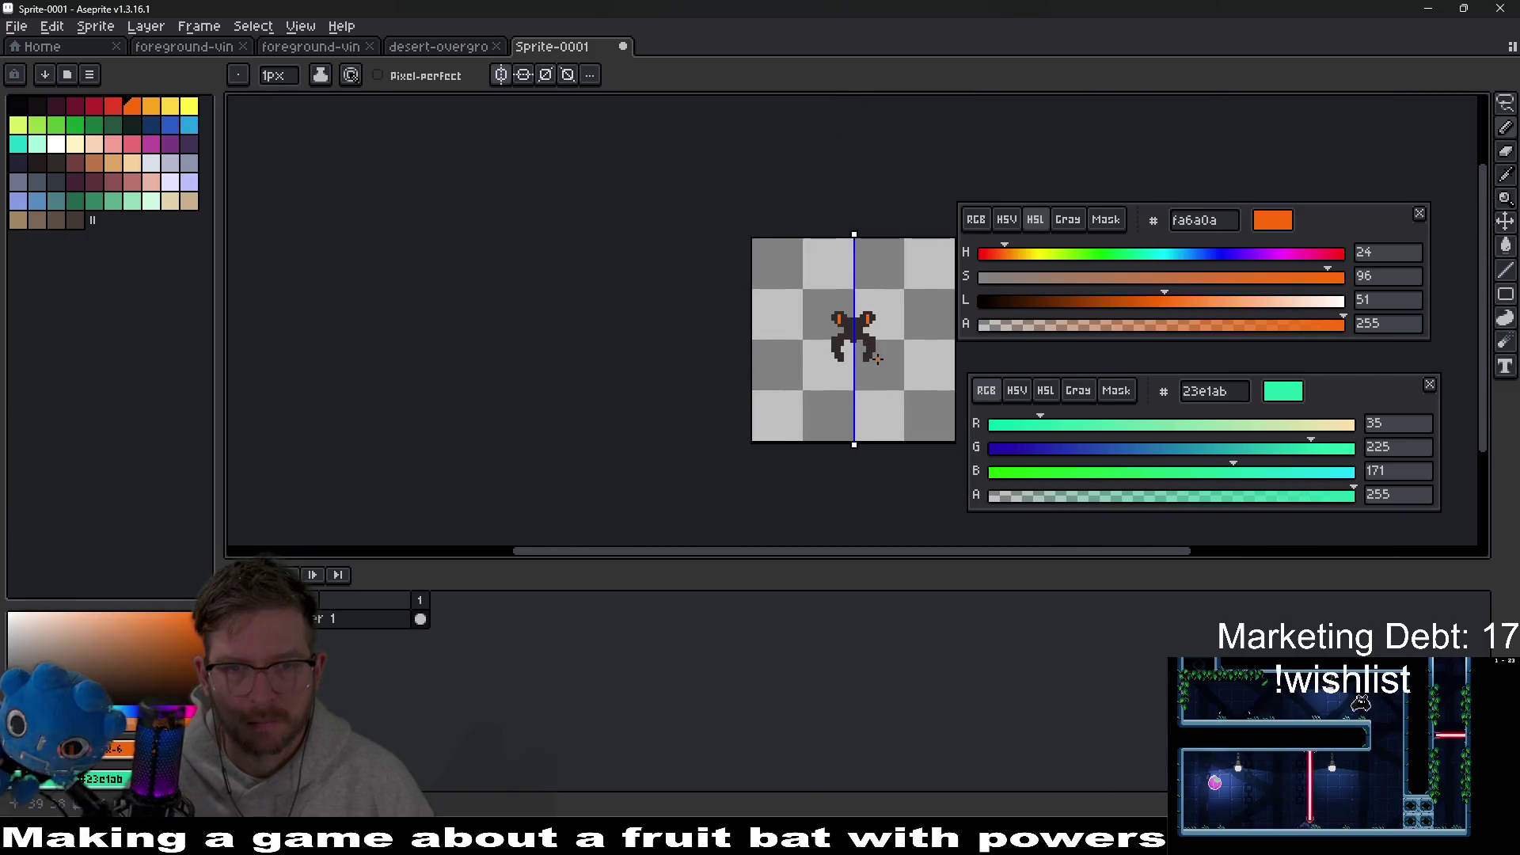
pyautogui.scroll(4, 850, 337)
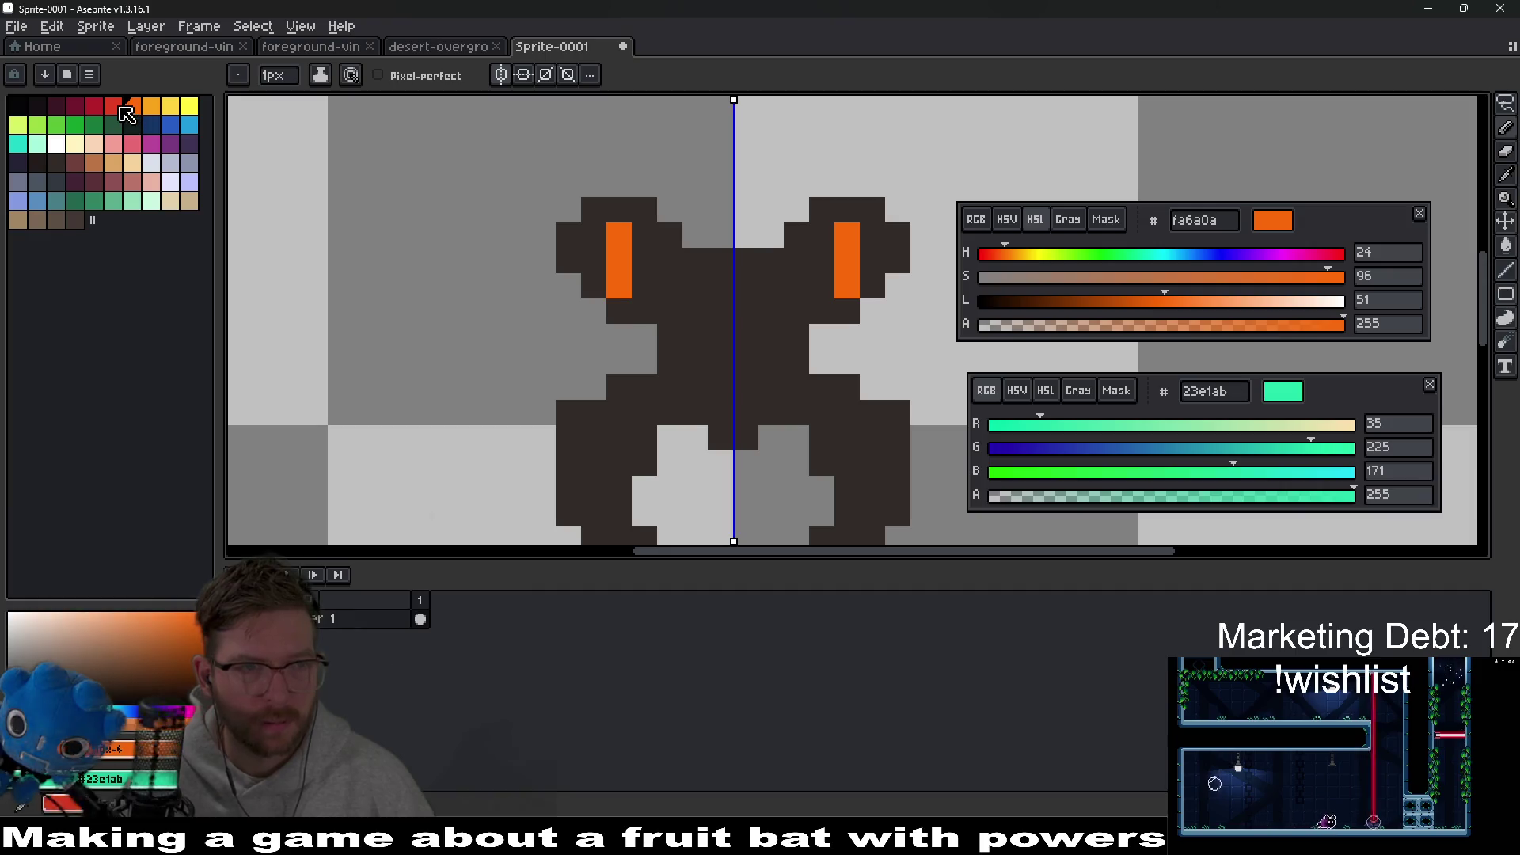
pyautogui.click(114, 106)
pyautogui.moveTo(822, 260); pyautogui.dragTo(818, 301)
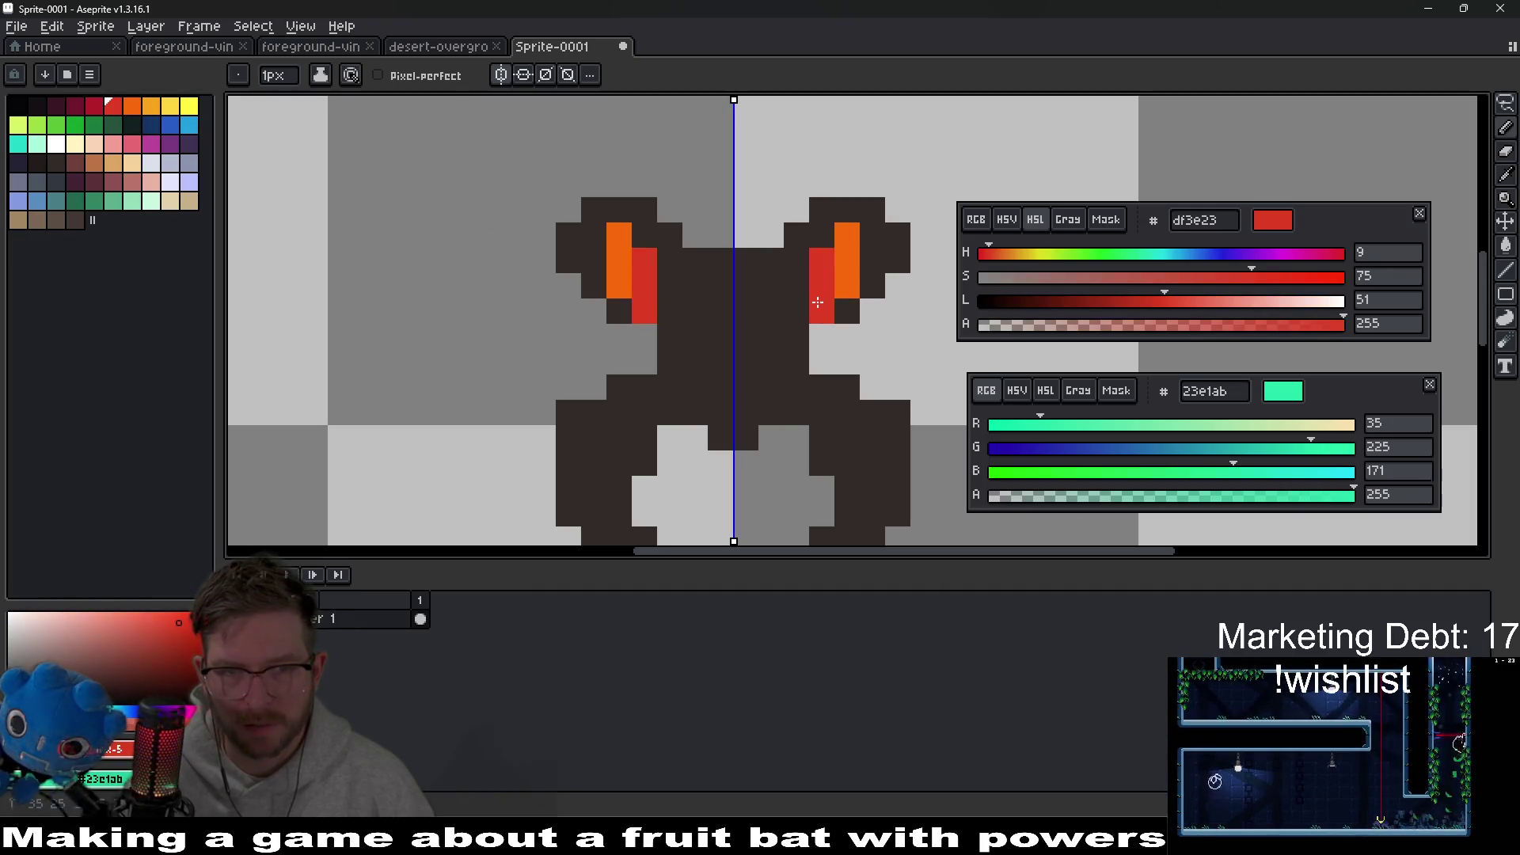
pyautogui.scroll(-5, 818, 301)
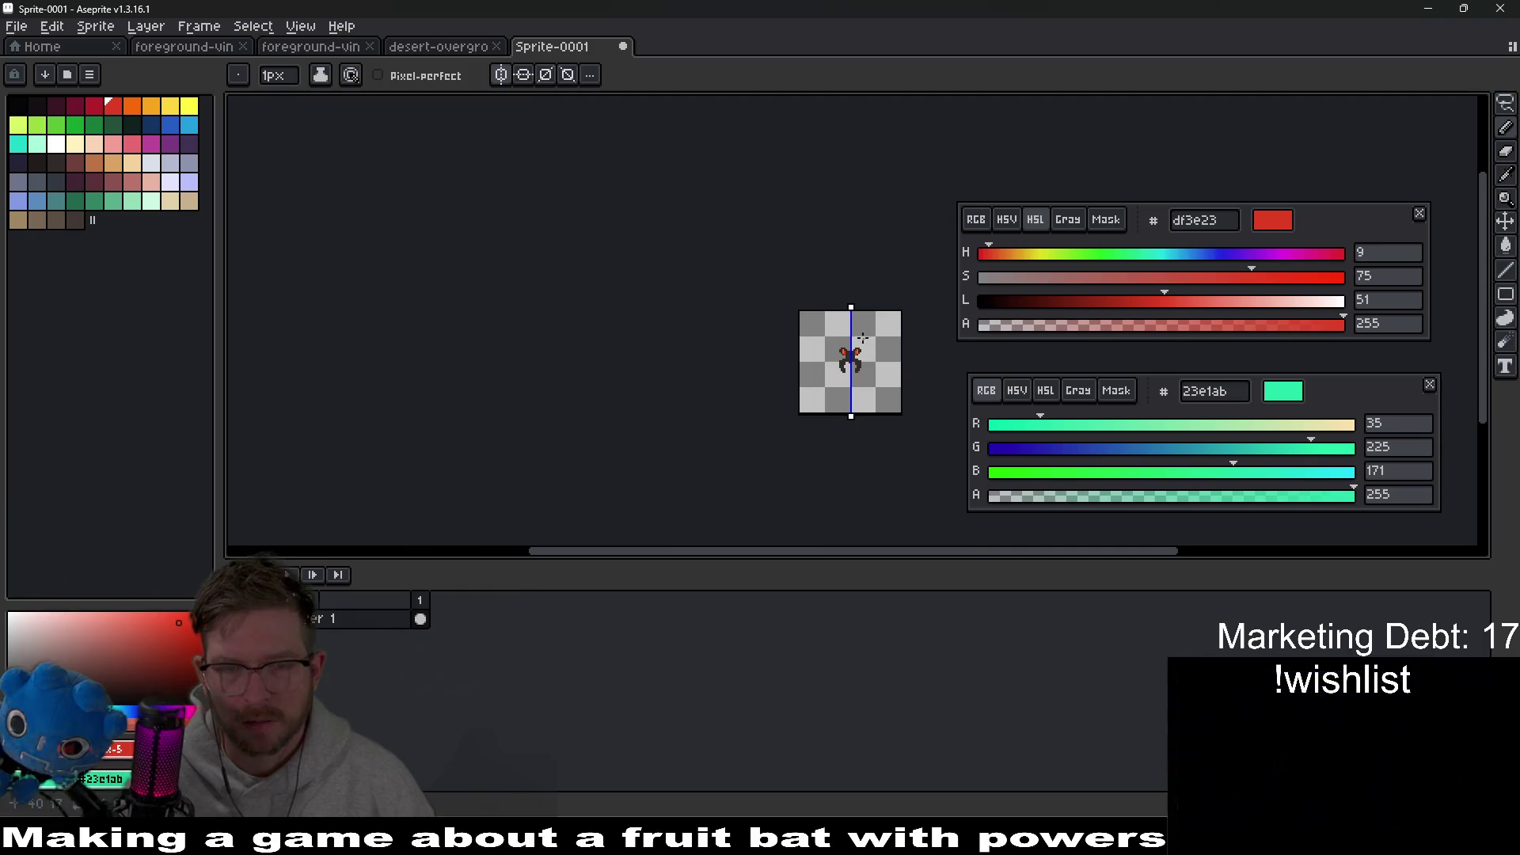
pyautogui.scroll(5, 862, 338)
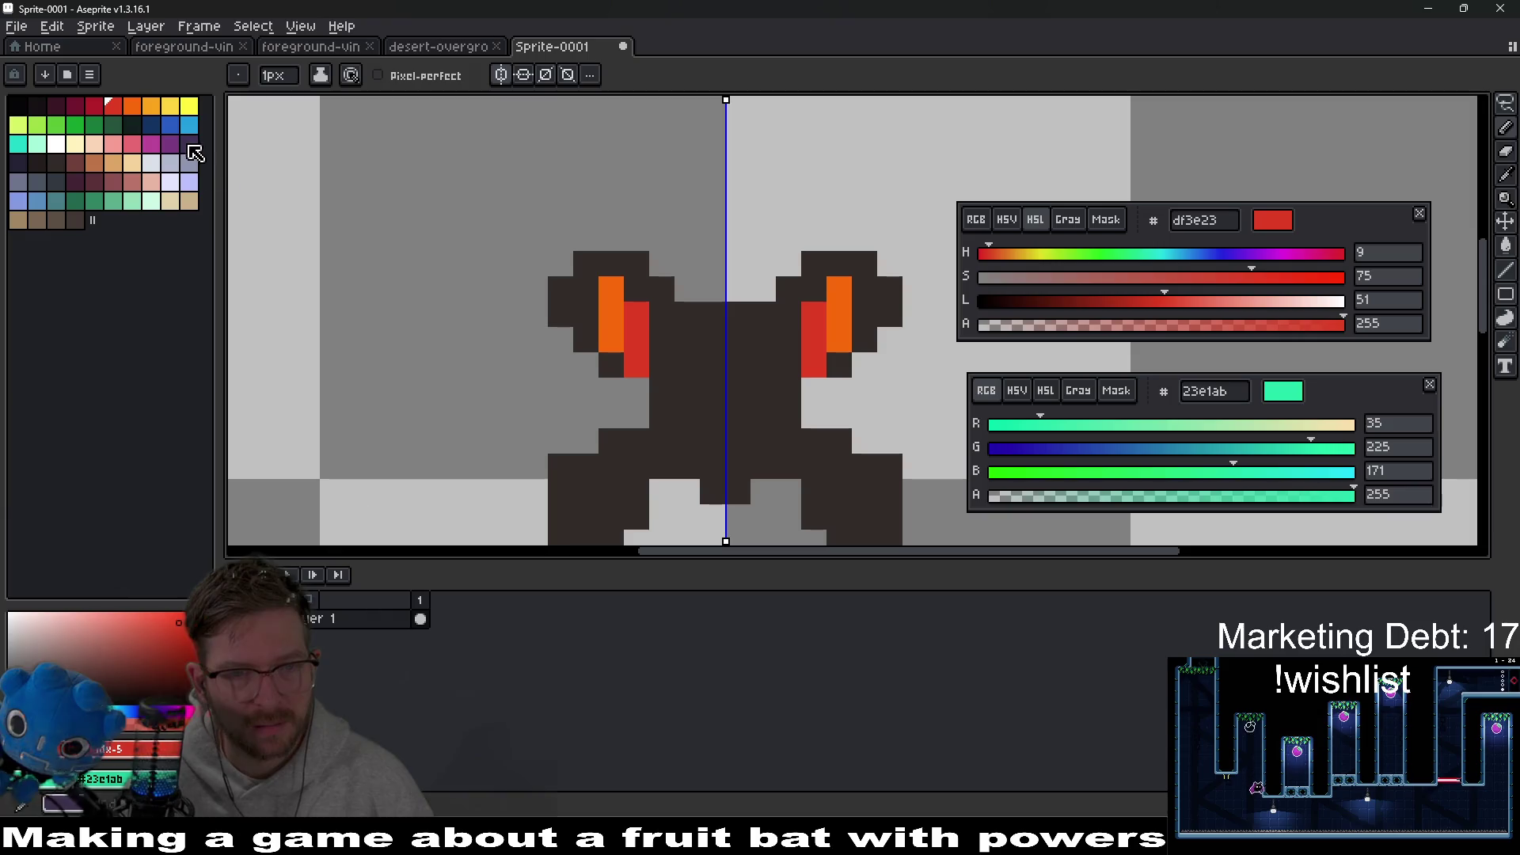
# Step: Sample the dark brown back from the drawing and switch to the Eraser
pyautogui.keyDown('alt'); pyautogui.click(643, 389); pyautogui.keyUp('alt')
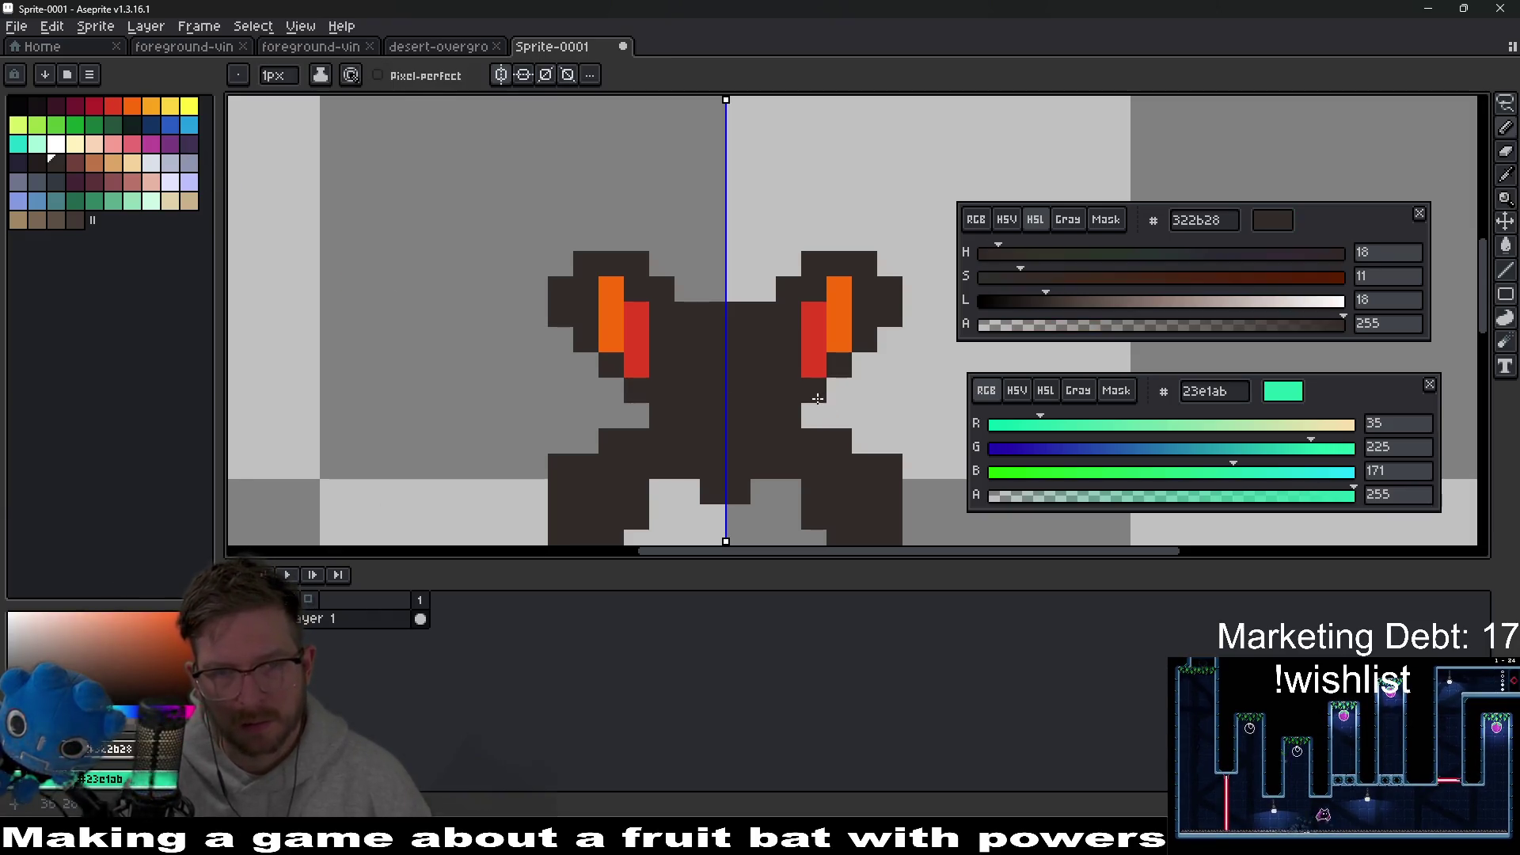
pyautogui.scroll(-5, 818, 399)
pyautogui.scroll(1, 809, 382)
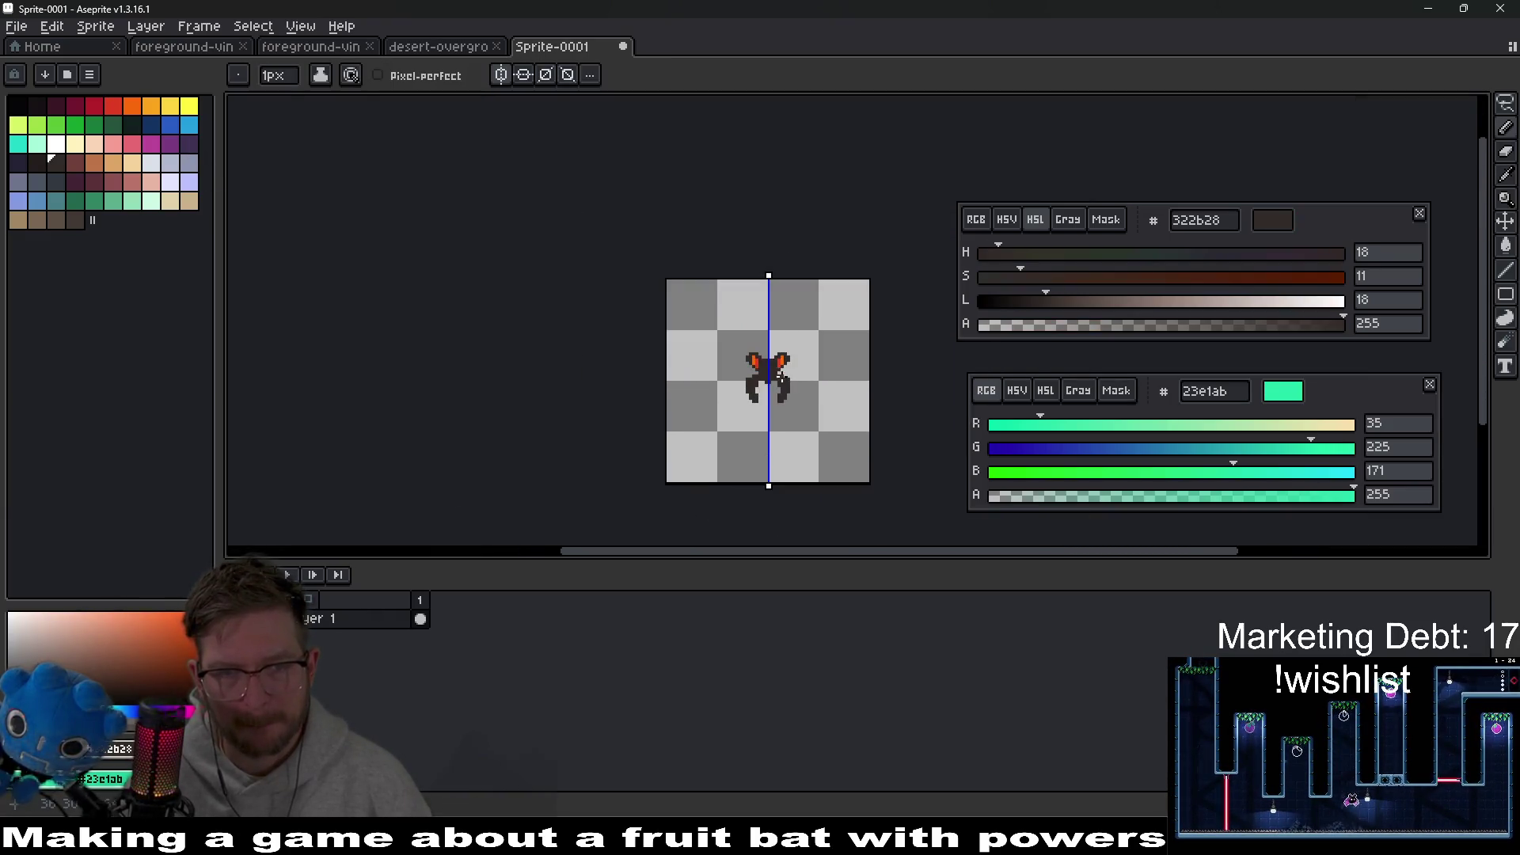
pyautogui.scroll(4, 792, 396)
pyautogui.scroll(-1, 732, 360)
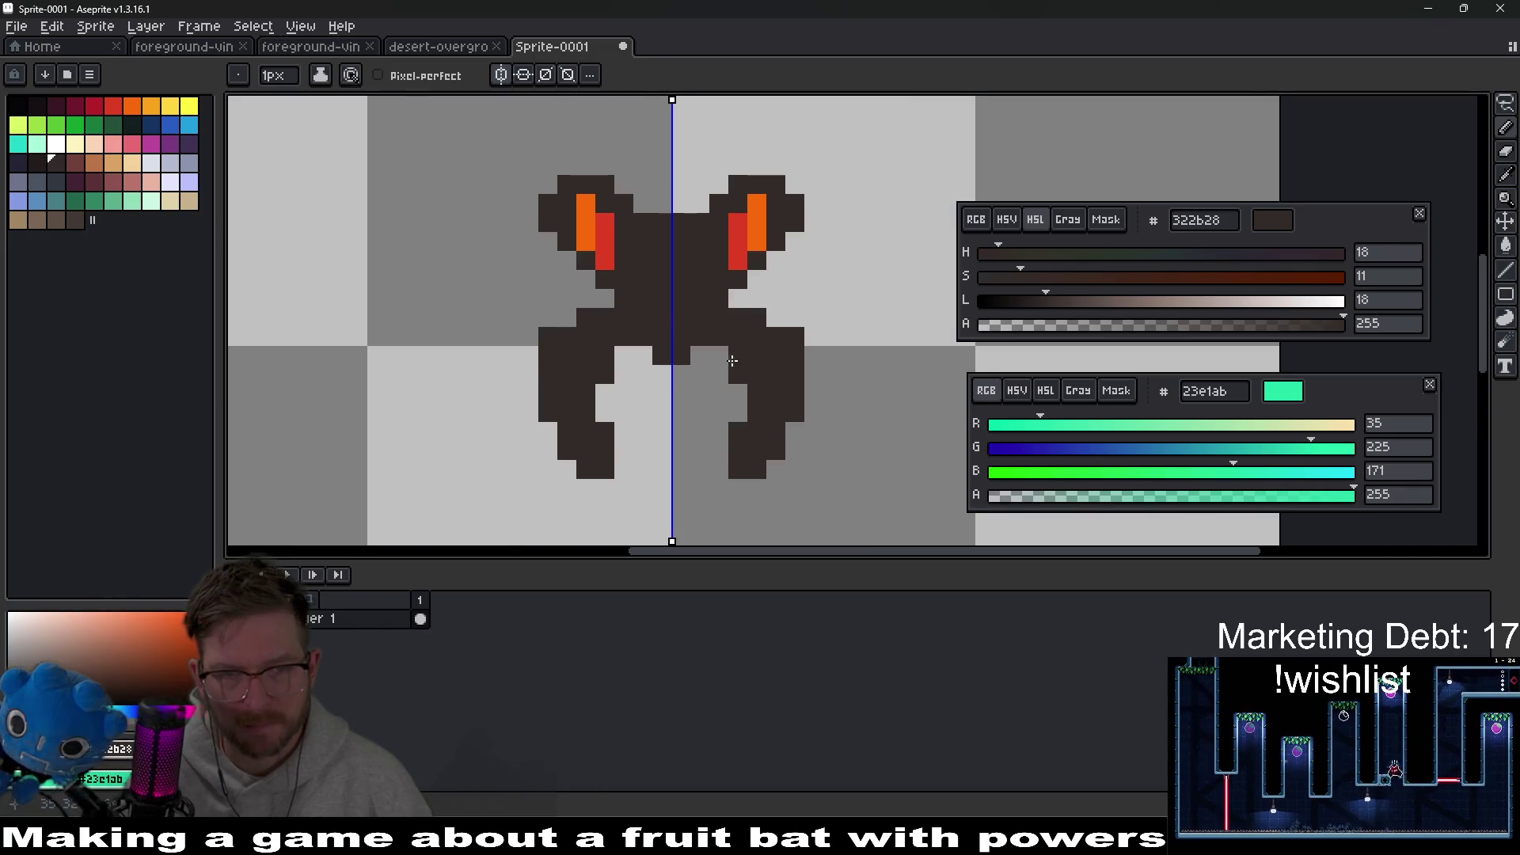
pyautogui.scroll(-3, 717, 353)
pyautogui.scroll(2, 753, 360)
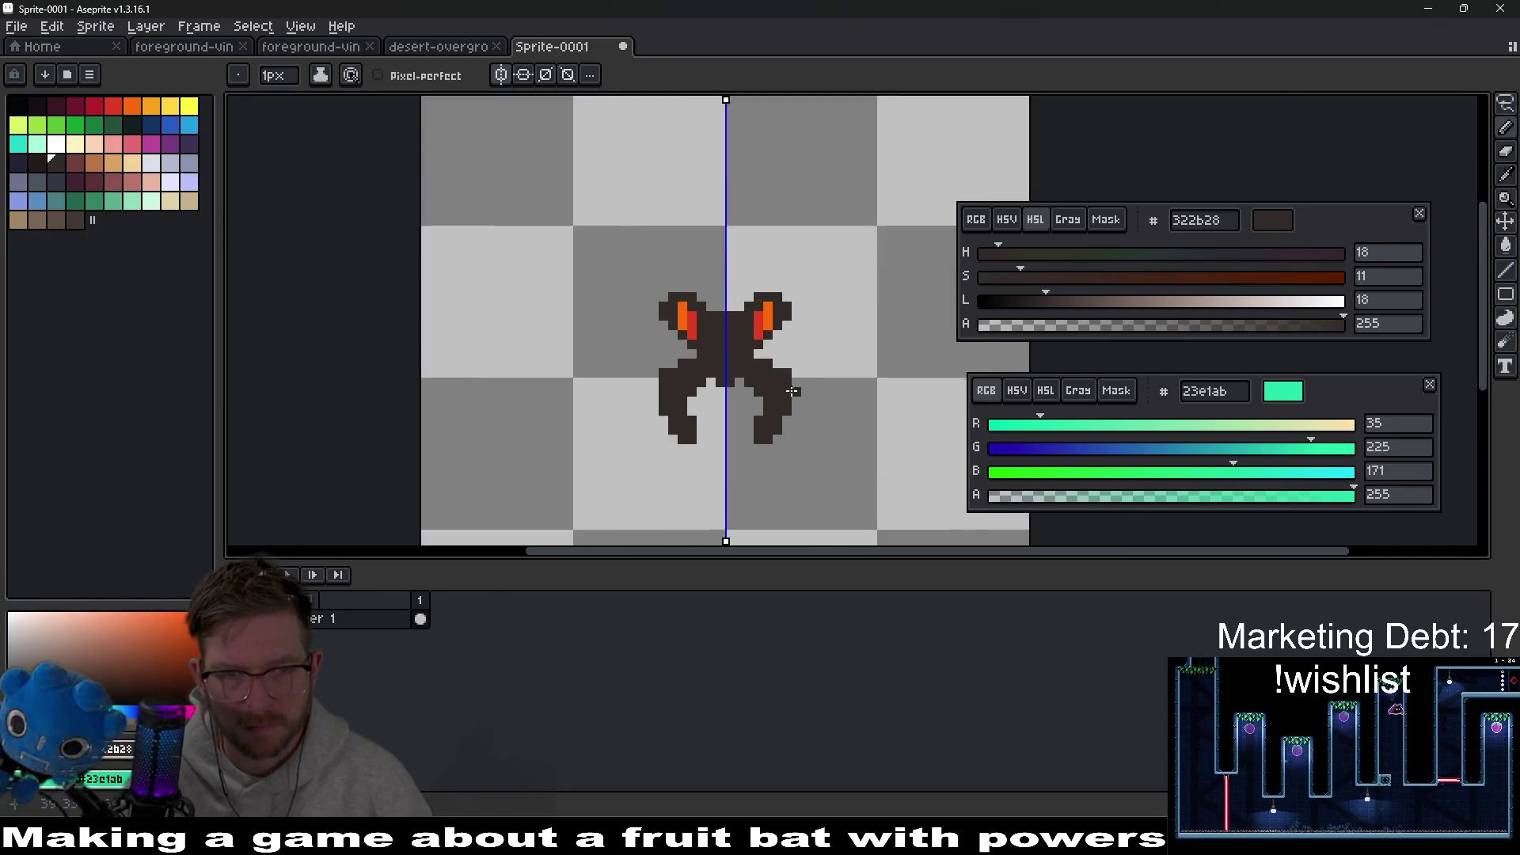
pyautogui.press('e')
pyautogui.scroll(-4, 798, 404)
# Step: Draw mirrored dark-brown antenna pixels on top of the head and zoom out to check
pyautogui.press('v')
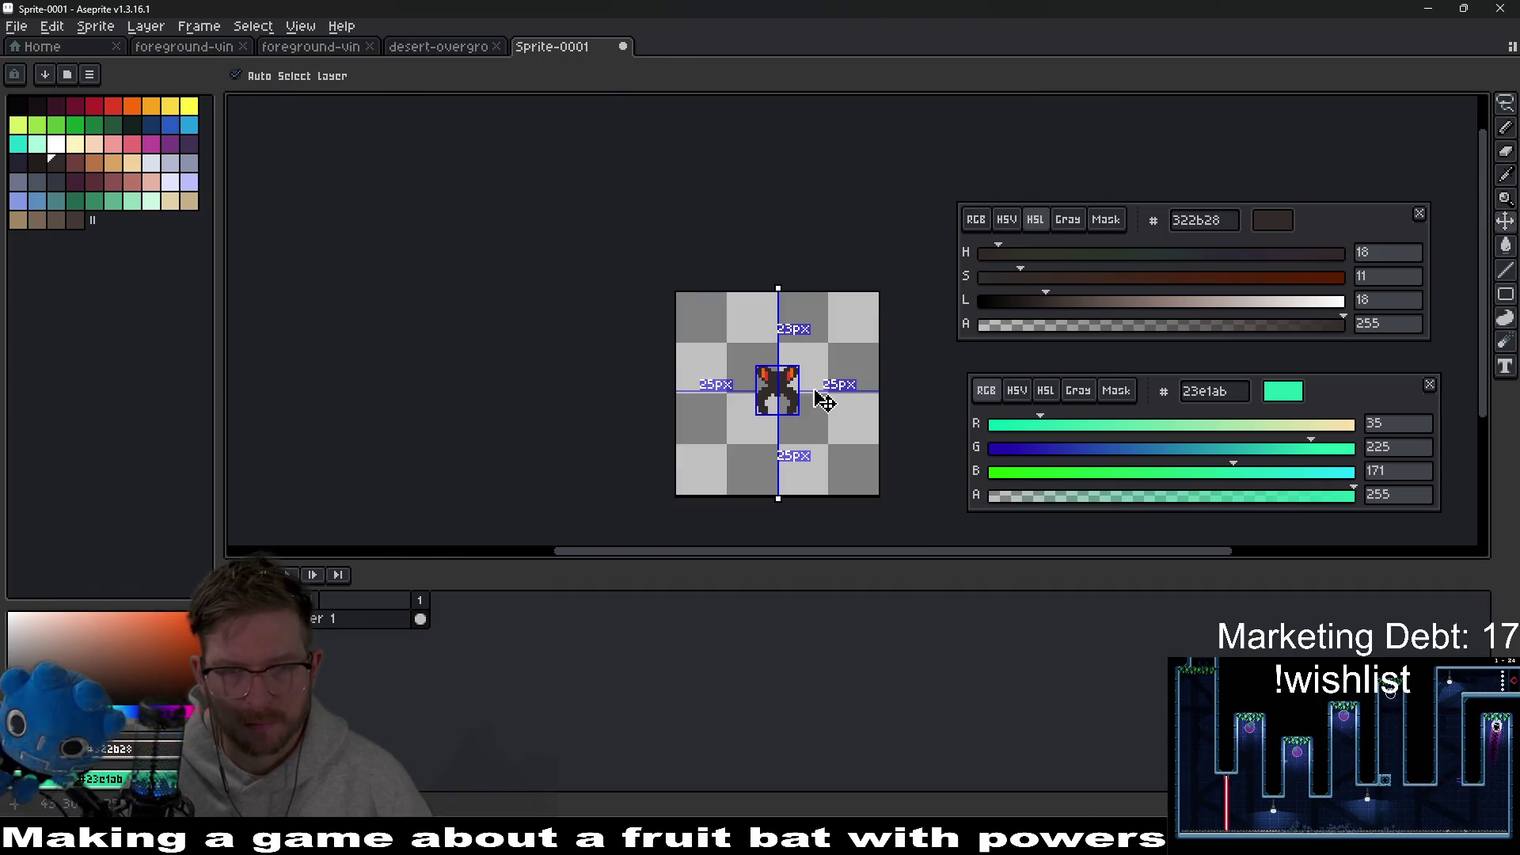
pyautogui.press('e')
pyautogui.scroll(4, 776, 380)
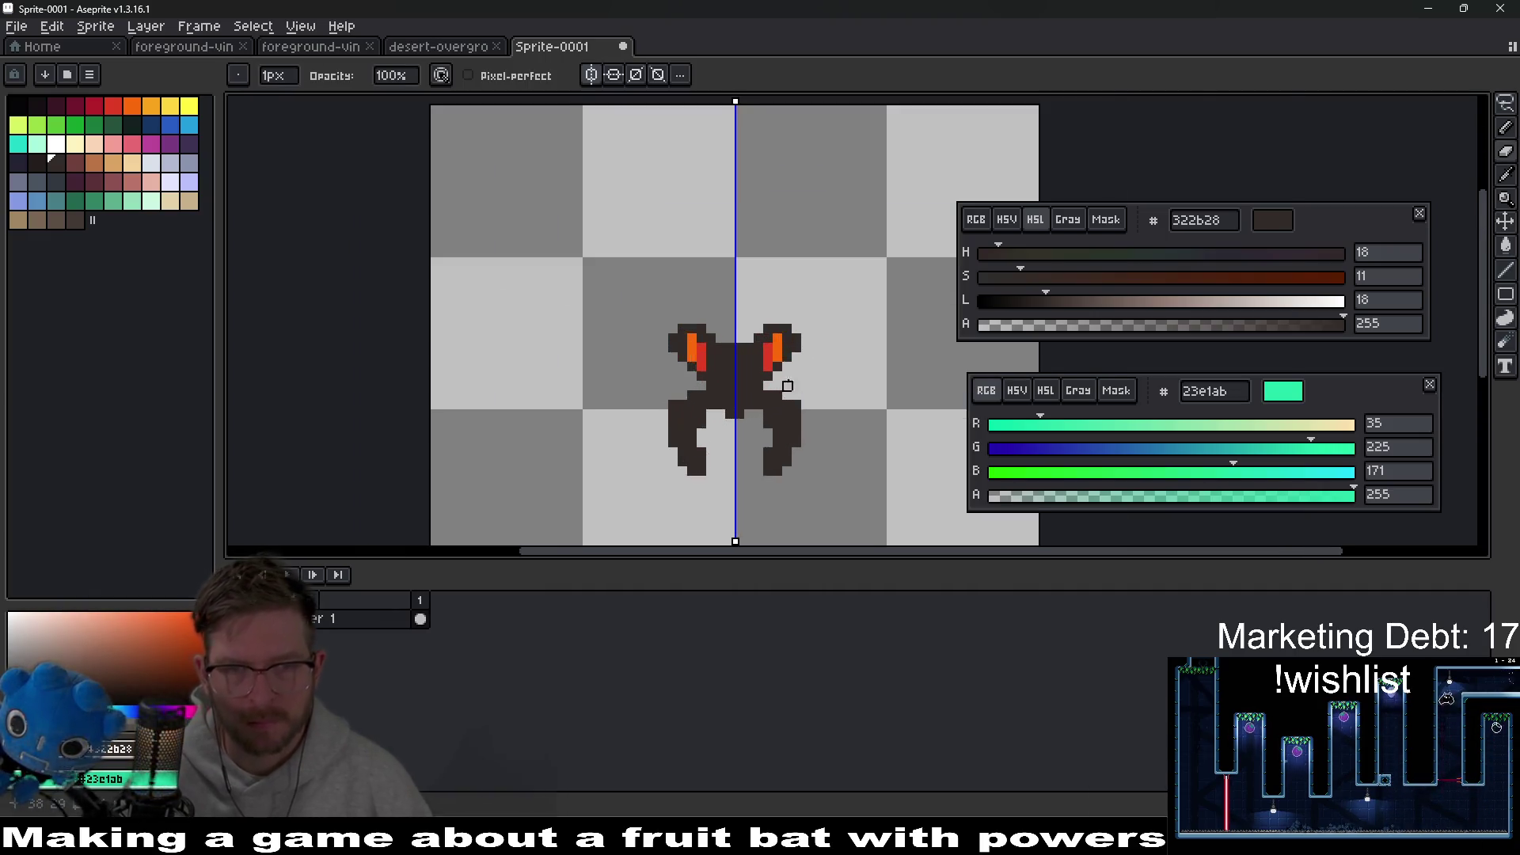
pyautogui.press('b')
pyautogui.moveTo(690, 282)
pyautogui.mouseDown()
pyautogui.moveTo(673, 295)
pyautogui.moveTo(598, 218)
pyautogui.mouseUp()
pyautogui.scroll(-4, 849, 349)
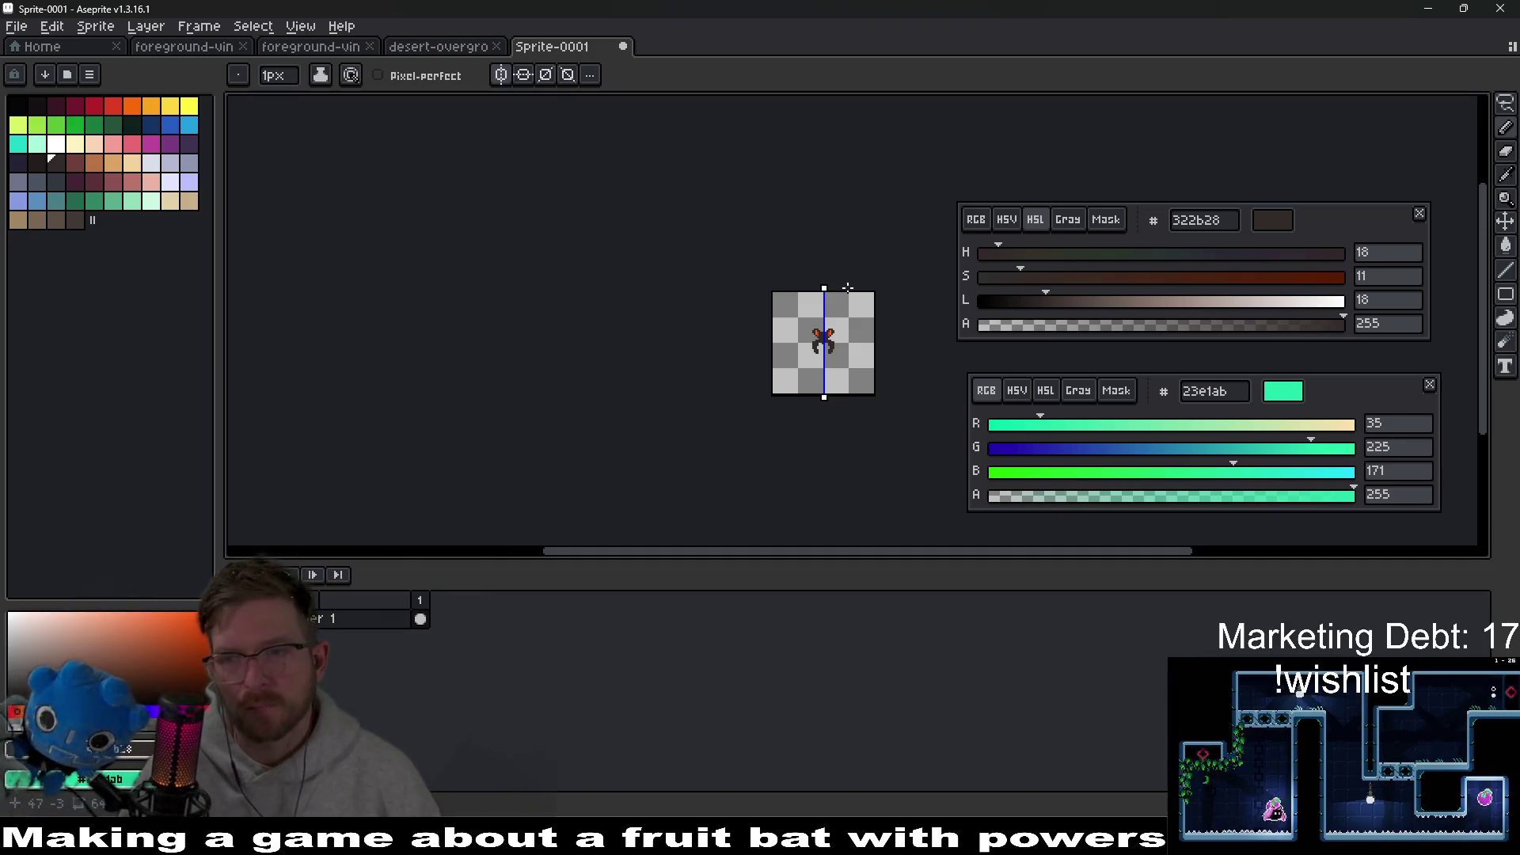
pyautogui.scroll(5, 837, 276)
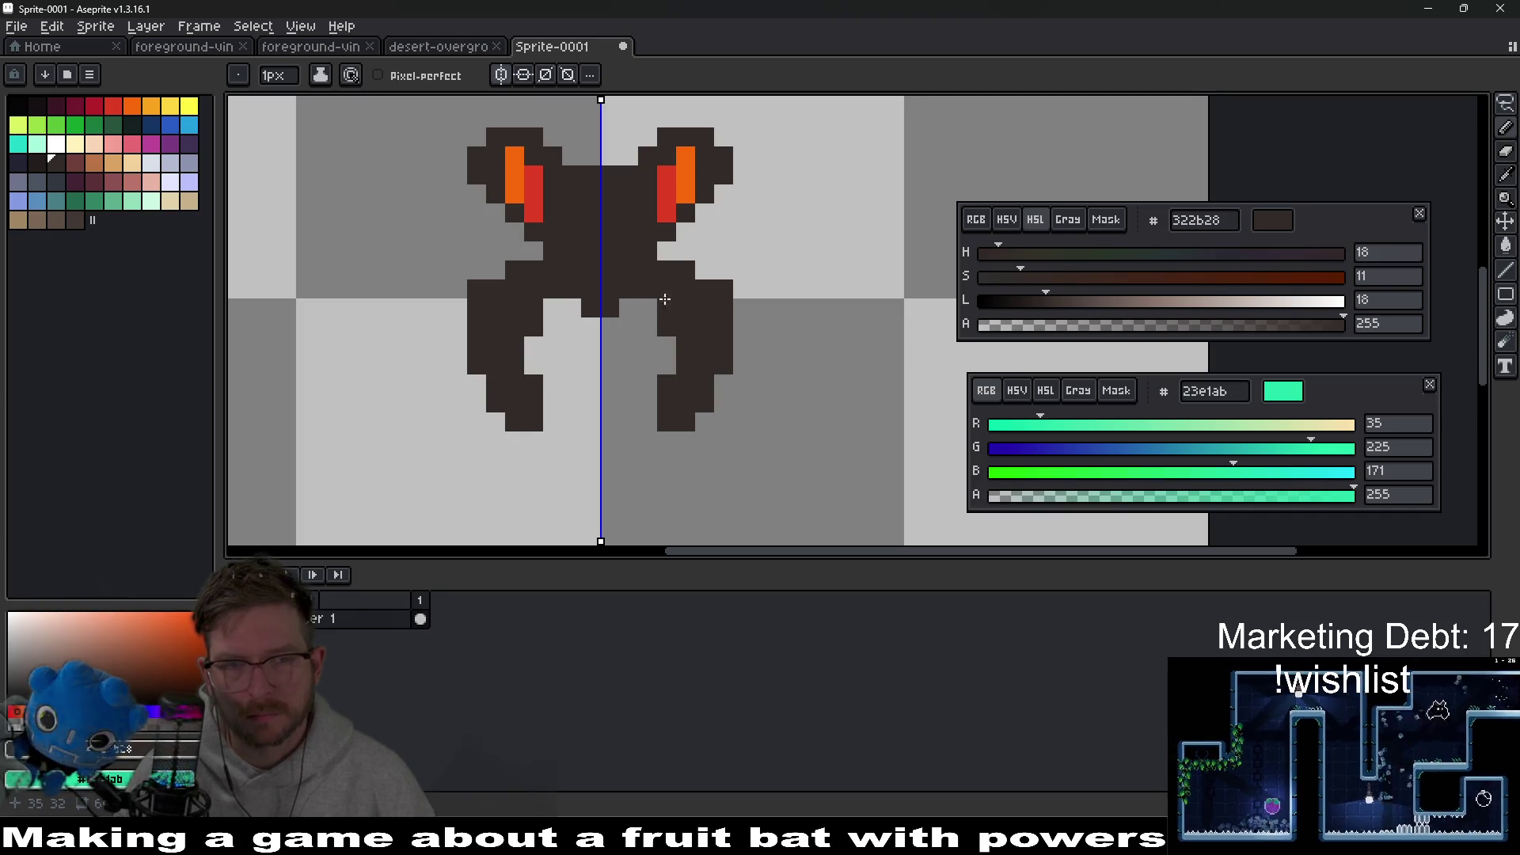
pyautogui.scroll(3, 713, 349)
pyautogui.scroll(-5, 774, 316)
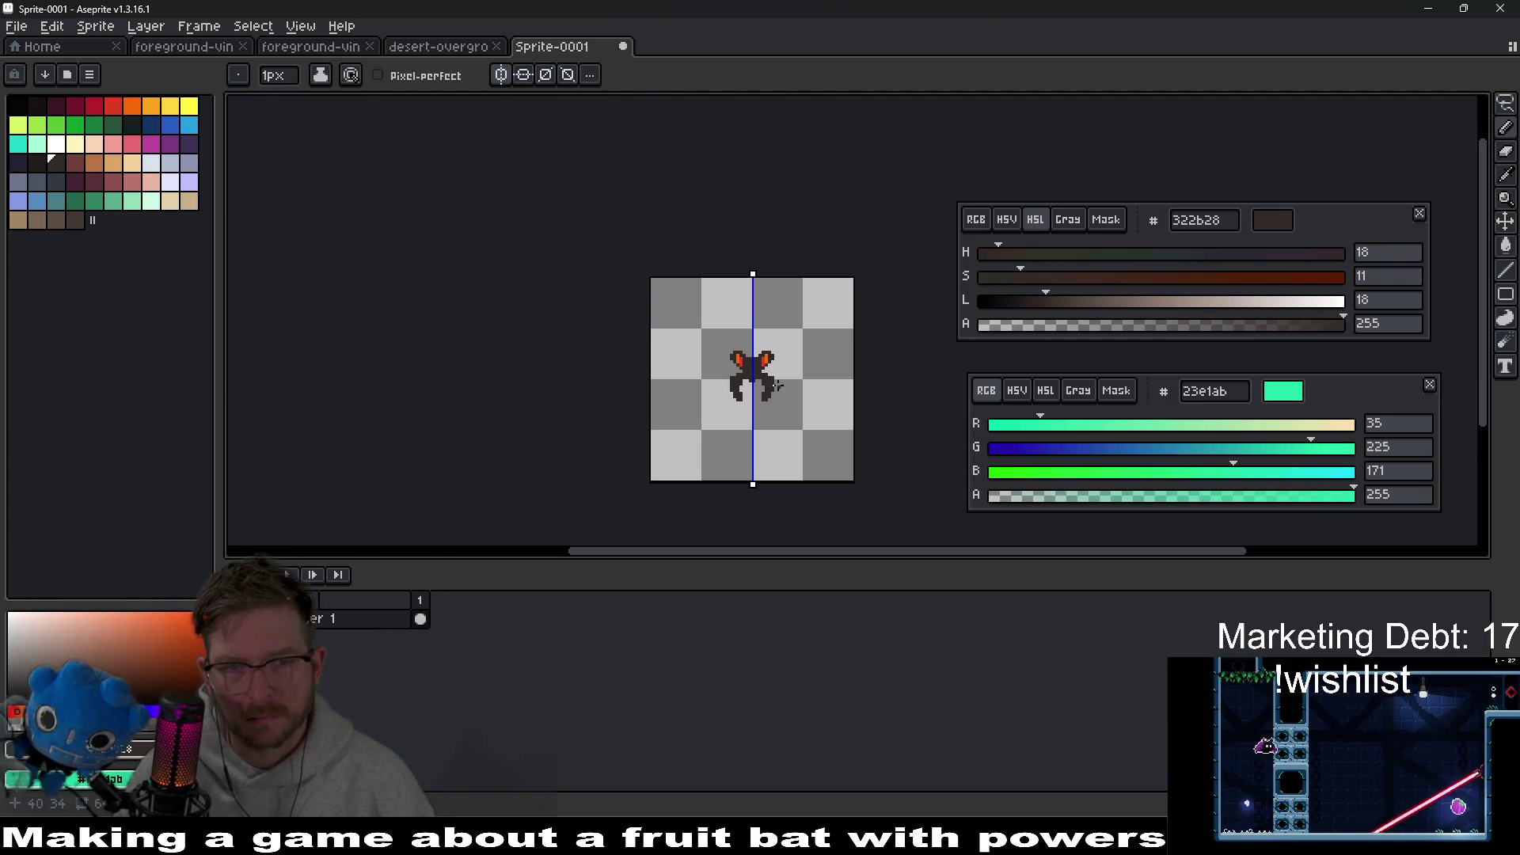
pyautogui.scroll(-1, 763, 369)
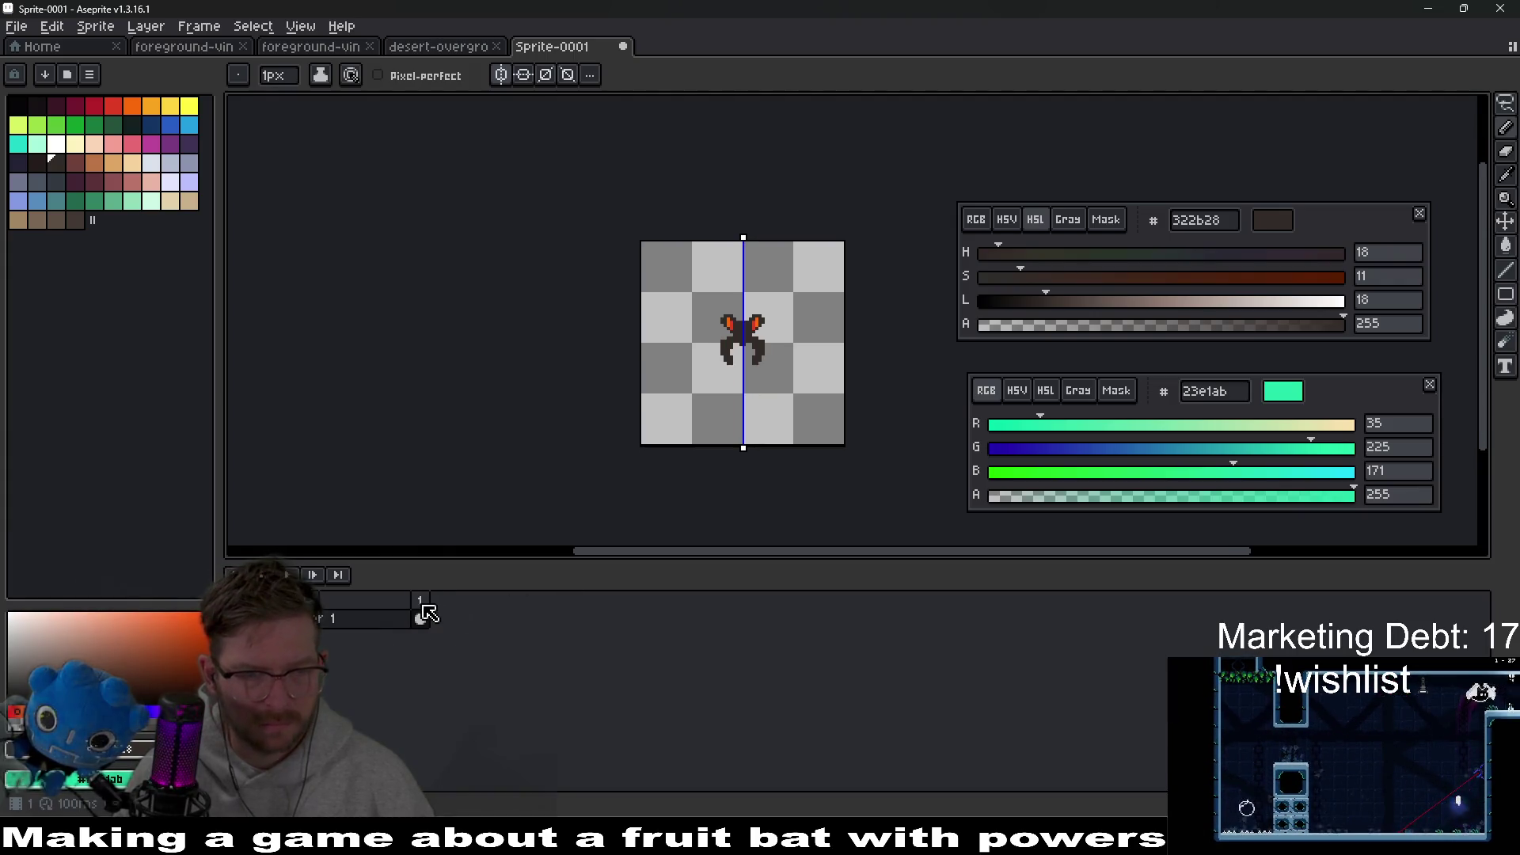
# Step: Start drawing the mandibles on the empty frame 2, undoing a stray stroke
pyautogui.hotkey('alt', 'n')
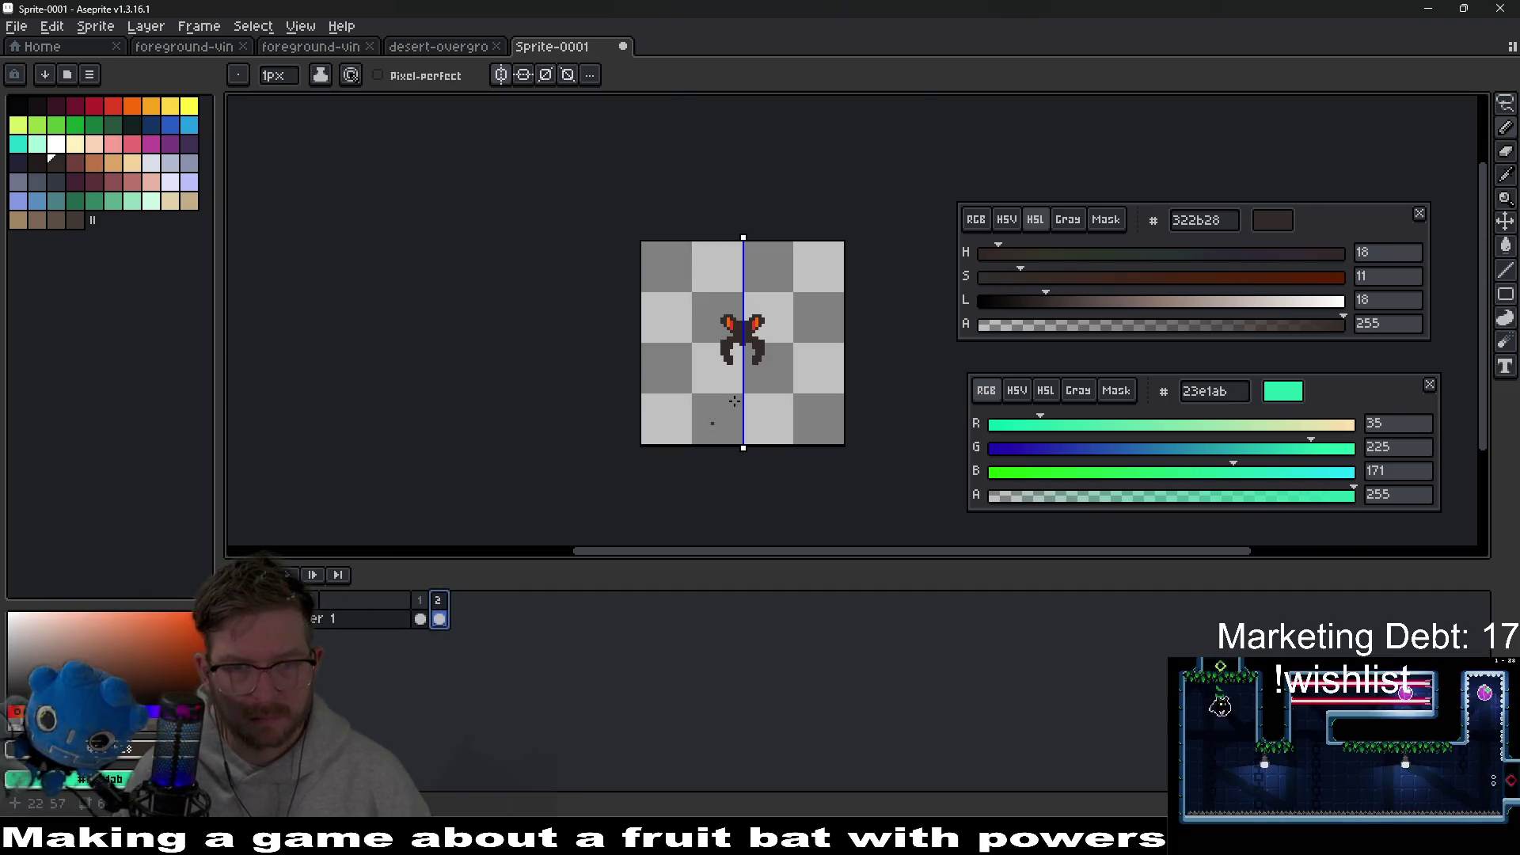
pyautogui.hotkey('ctrl', 'z')
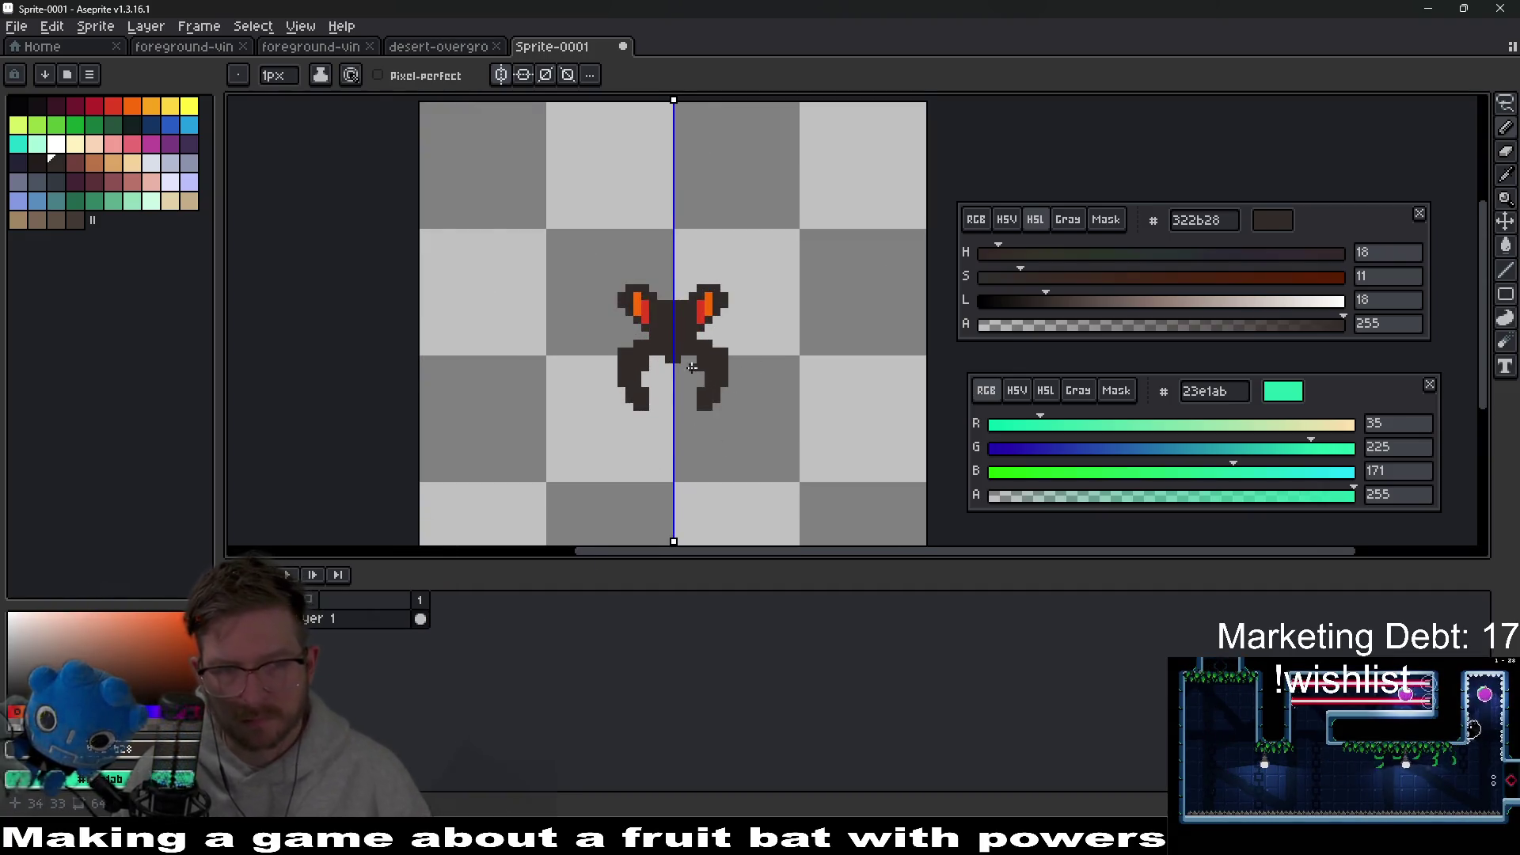
pyautogui.click(440, 619)
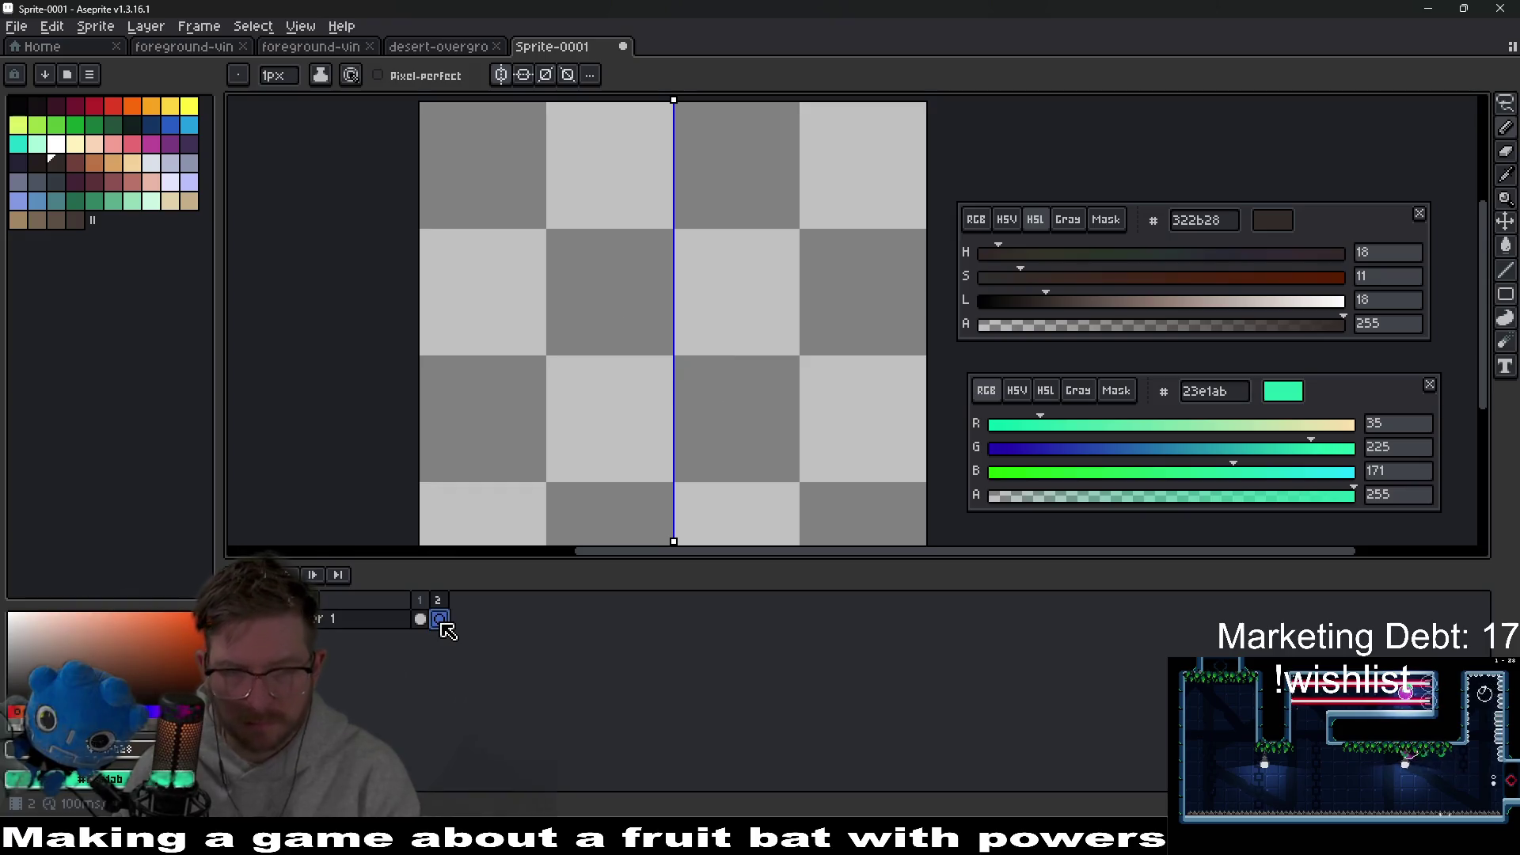
pyautogui.scroll(1, 707, 325)
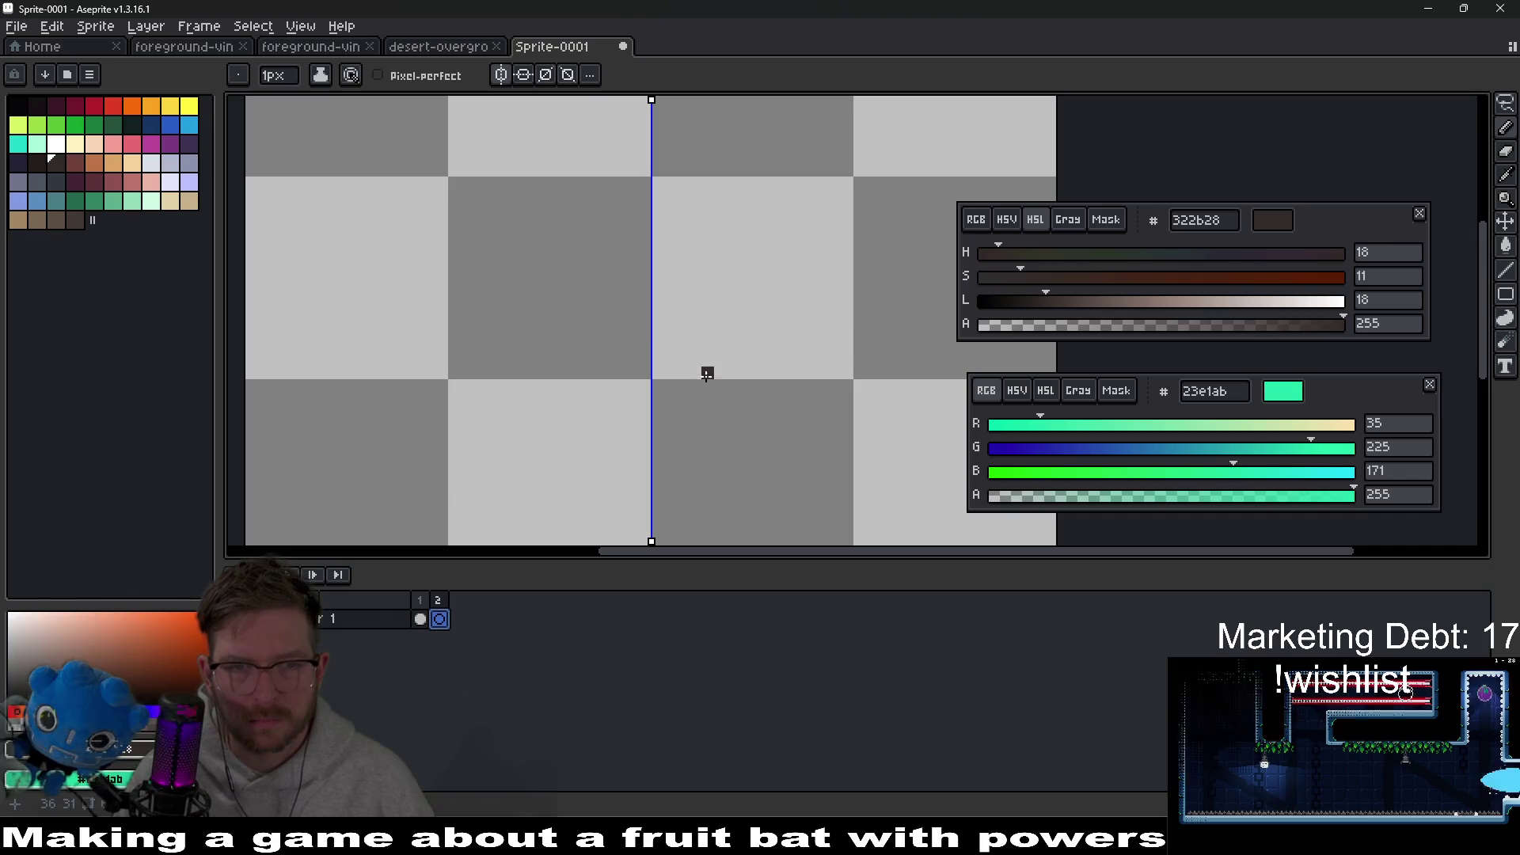
pyautogui.moveTo(644, 334); pyautogui.dragTo(717, 386)
pyautogui.press('v')
pyautogui.press('b')
pyautogui.hotkey('ctrl', 'z')
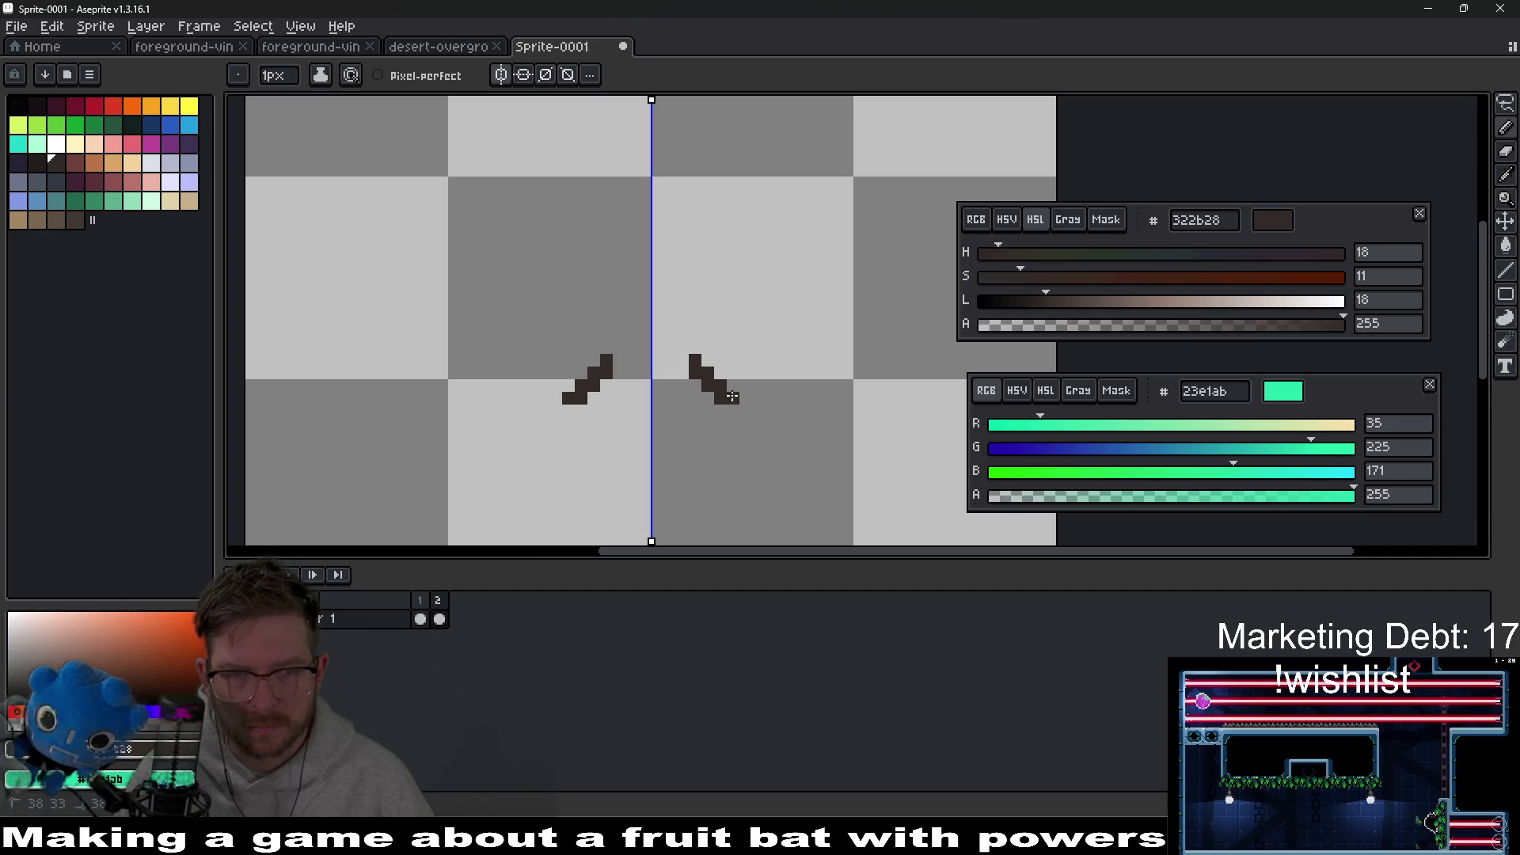
# Step: Fill the mandible gap, draw mirrored upper head blocks, and paint red and orange eyes
pyautogui.click(709, 357)
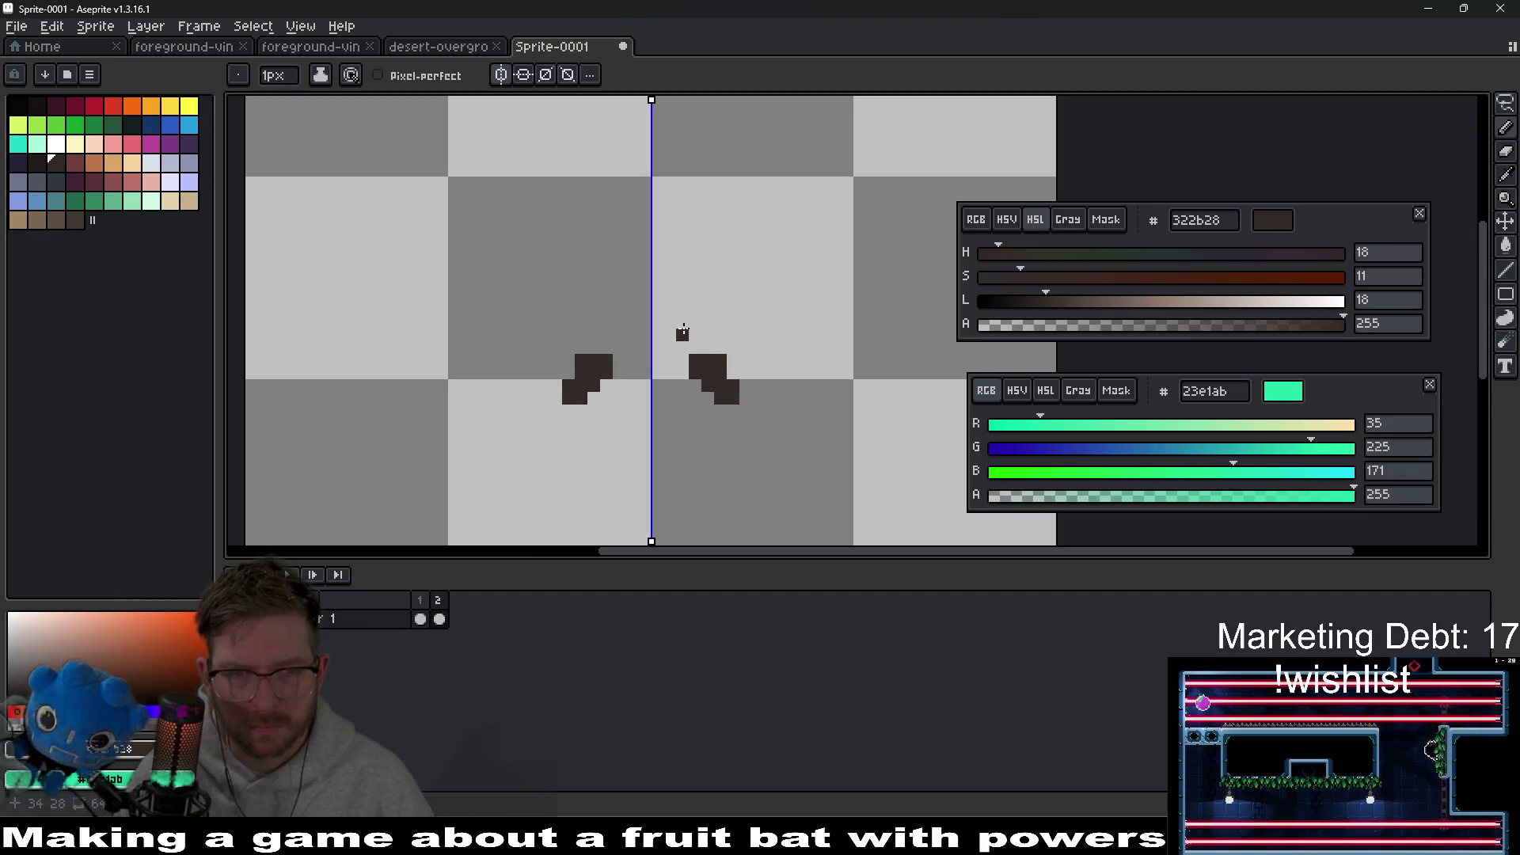
pyautogui.moveTo(683, 309); pyautogui.dragTo(719, 307)
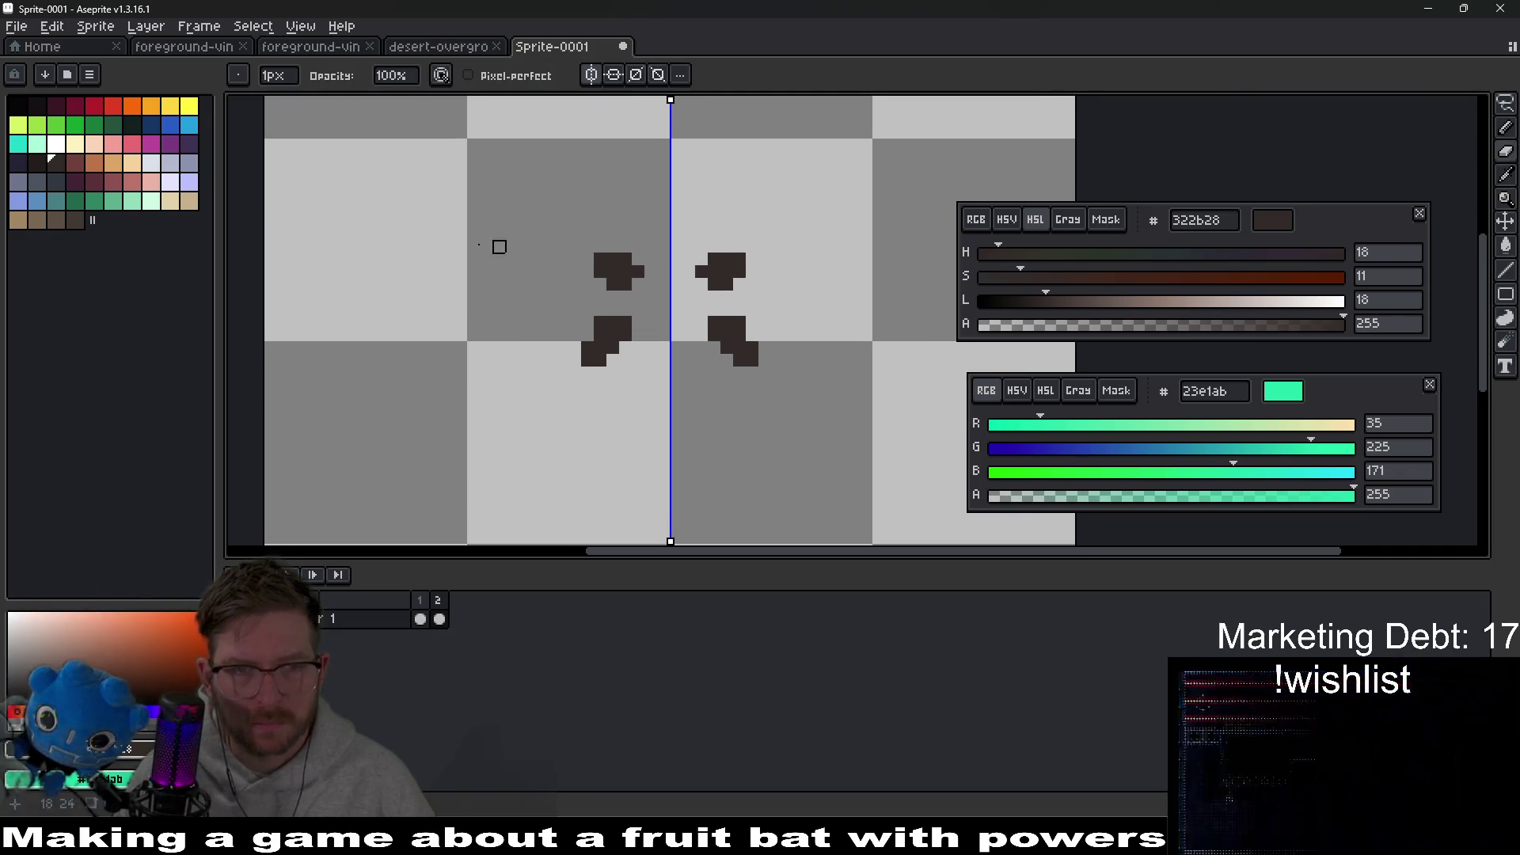
pyautogui.scroll(2, 498, 245)
pyautogui.click(114, 105)
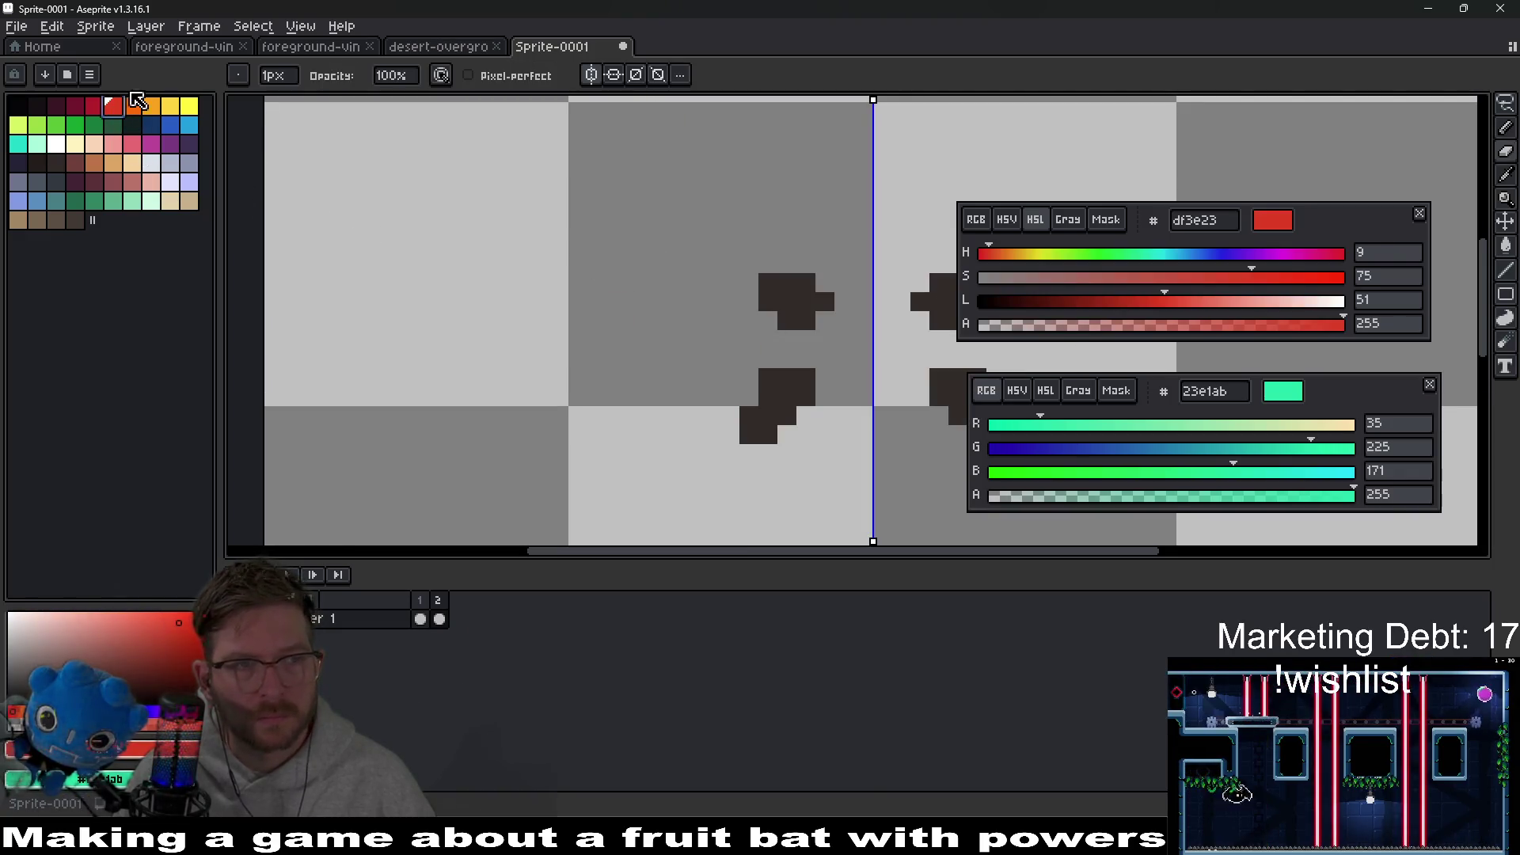
pyautogui.rightClick(140, 103)
pyautogui.moveTo(634, 260); pyautogui.dragTo(653, 260)
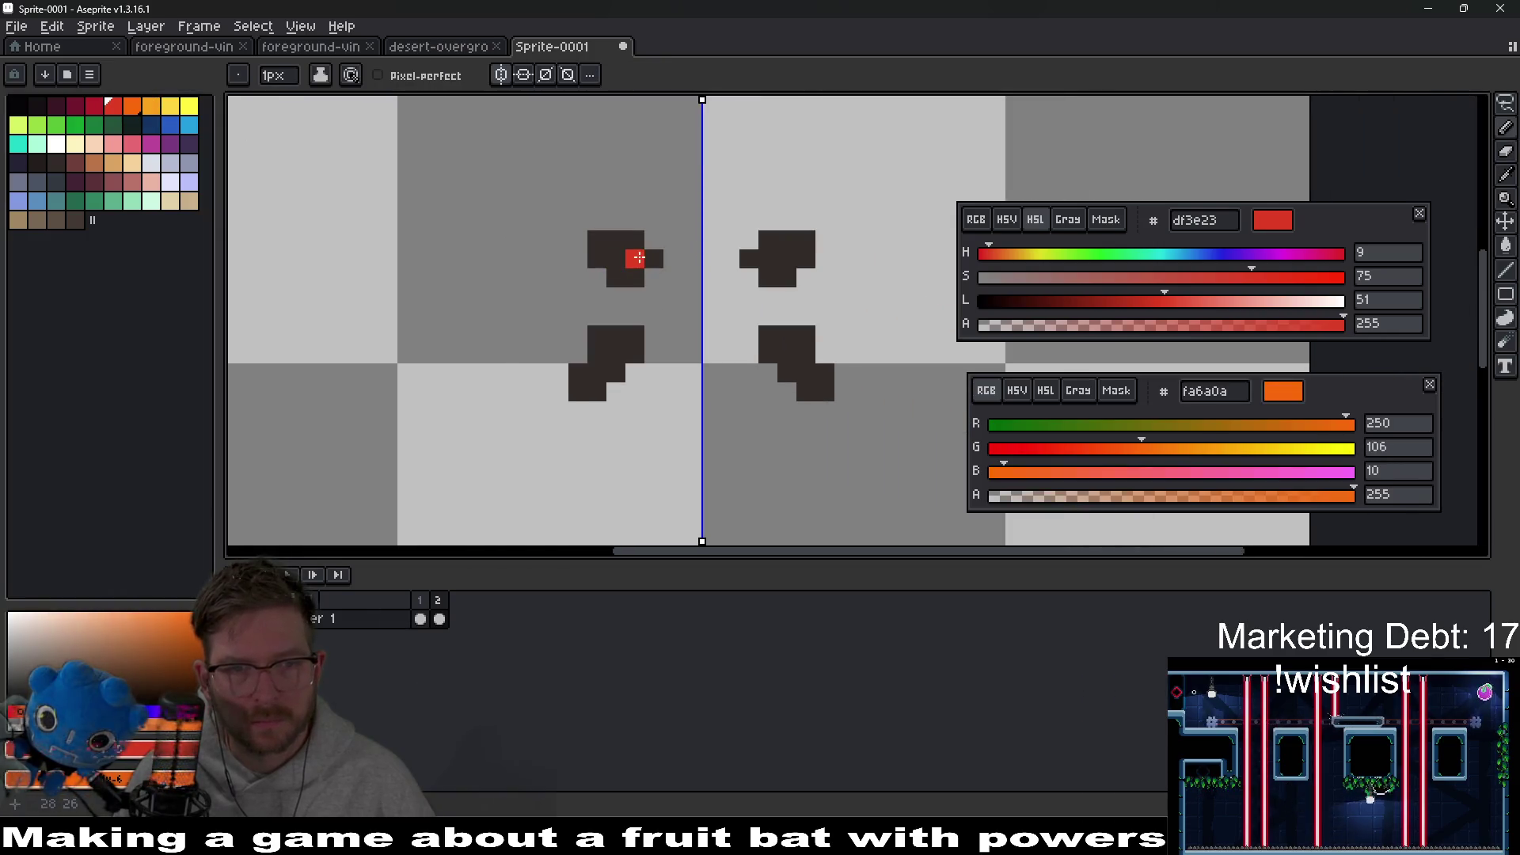
pyautogui.click(768, 278)
pyautogui.rightClick(768, 259)
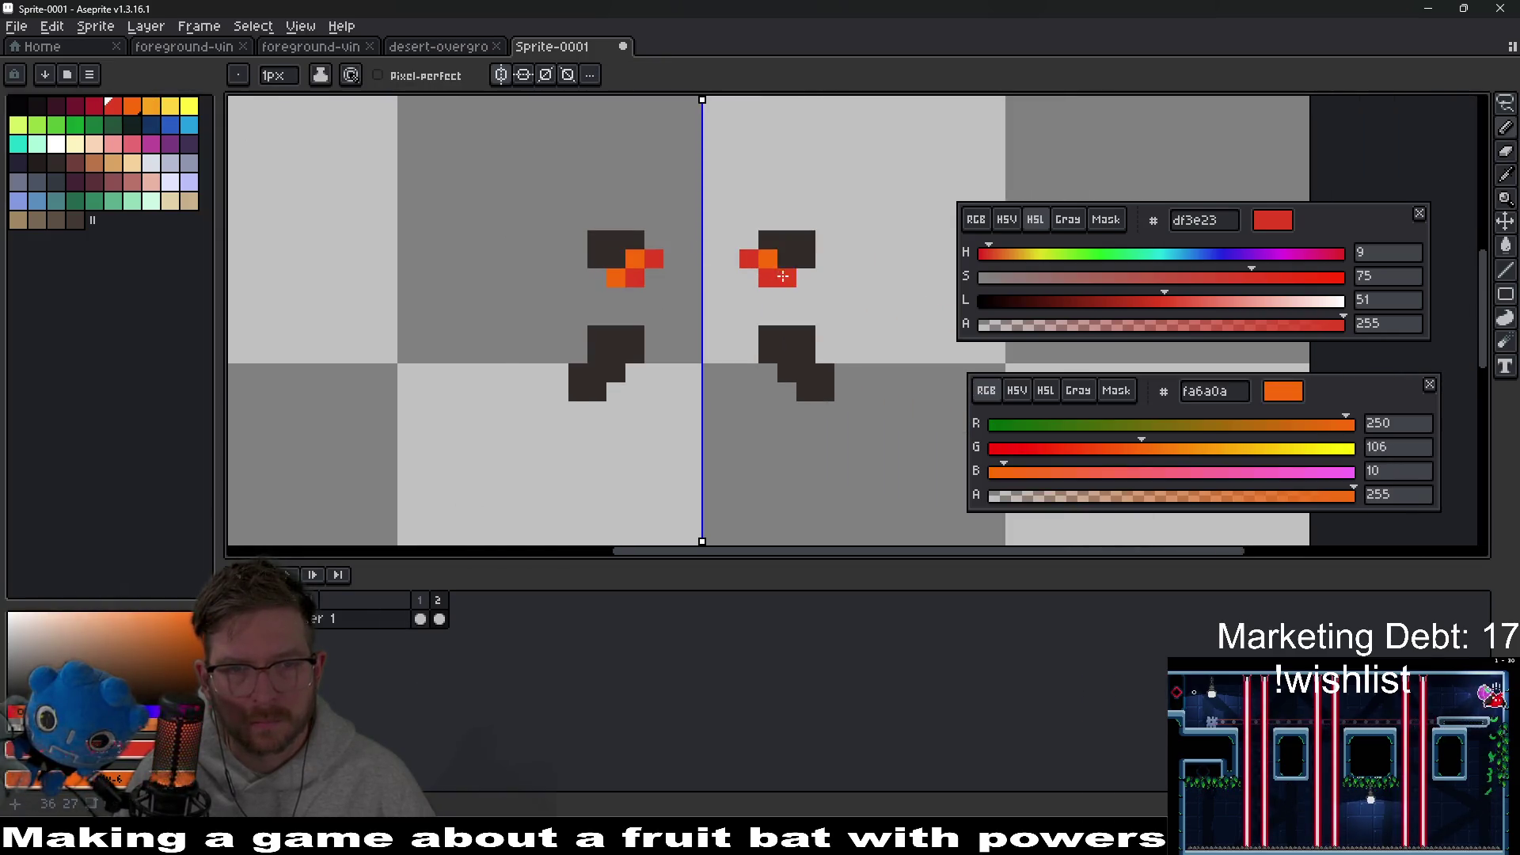
pyautogui.scroll(-6, 782, 276)
# Step: Sample the dark body colour and add dark pixels beside and above the eyes
pyautogui.press('Right')
pyautogui.press('Left')
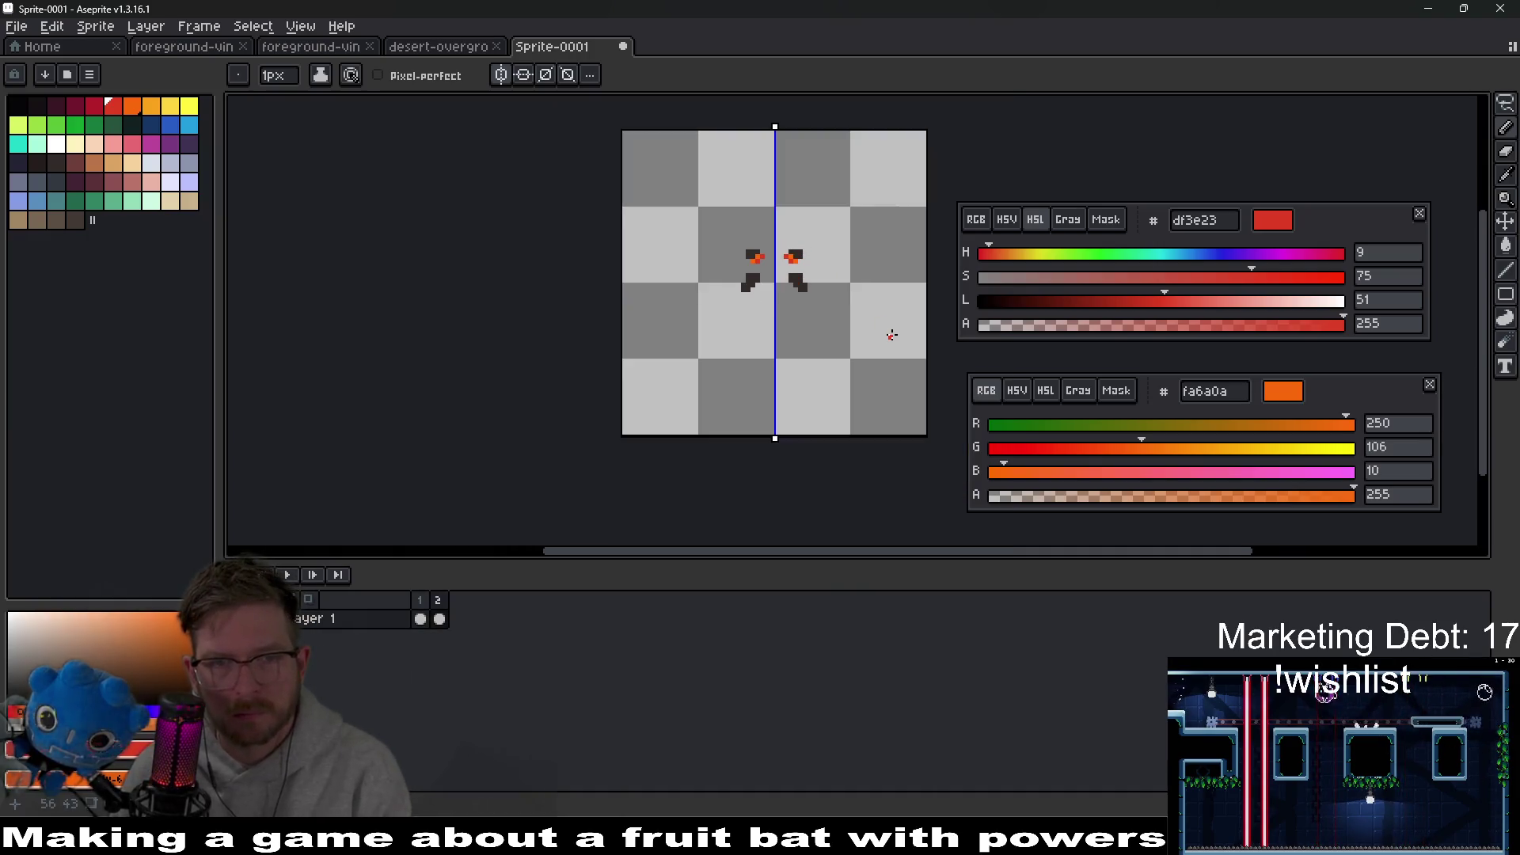
pyautogui.scroll(2, 839, 325)
pyautogui.press('i')
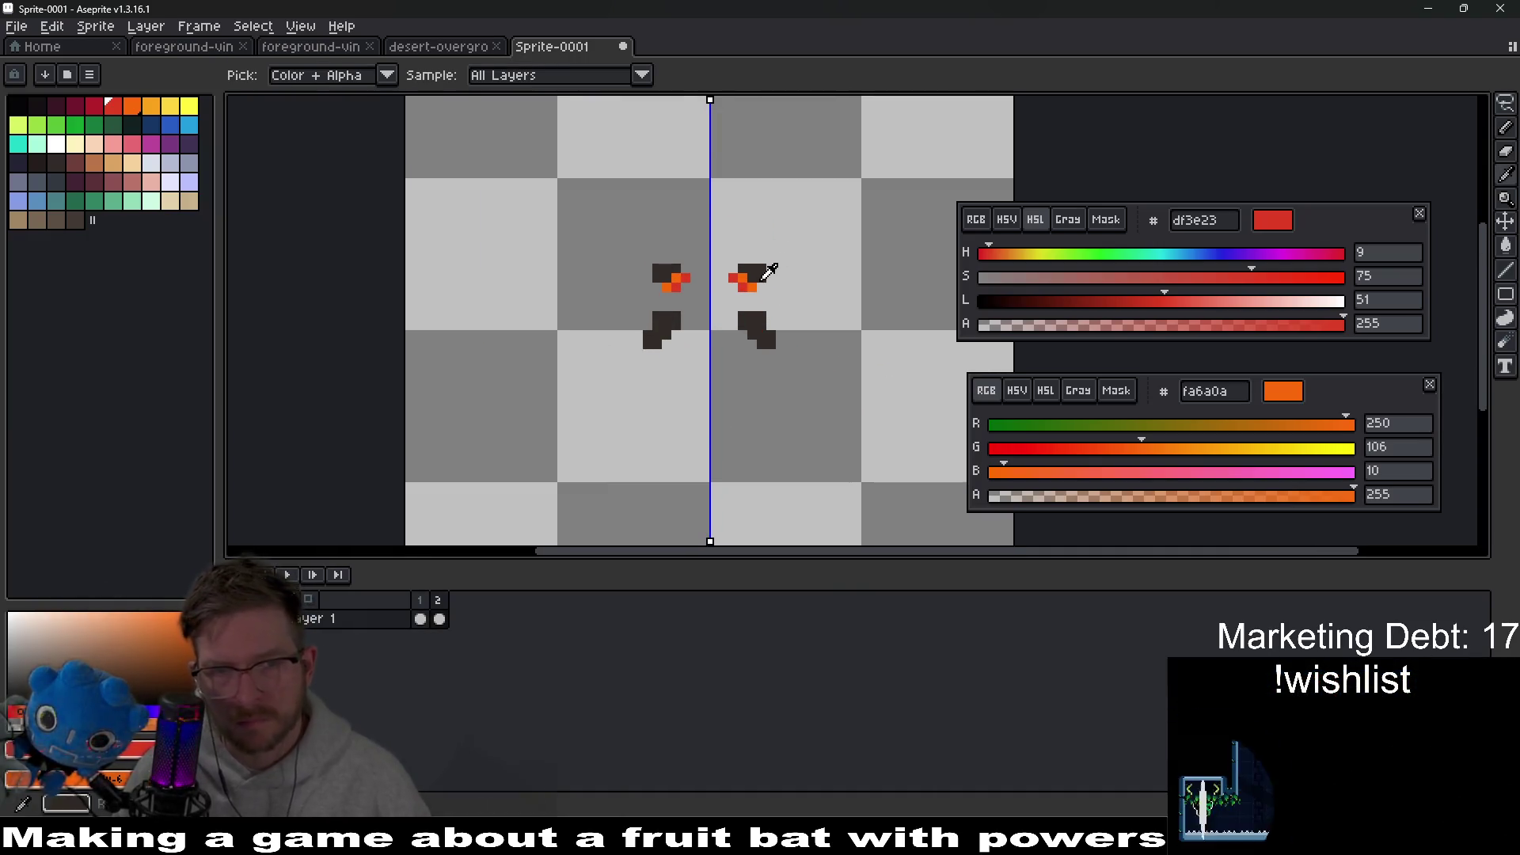
pyautogui.click(763, 278)
pyautogui.scroll(2, 766, 274)
pyautogui.press('b')
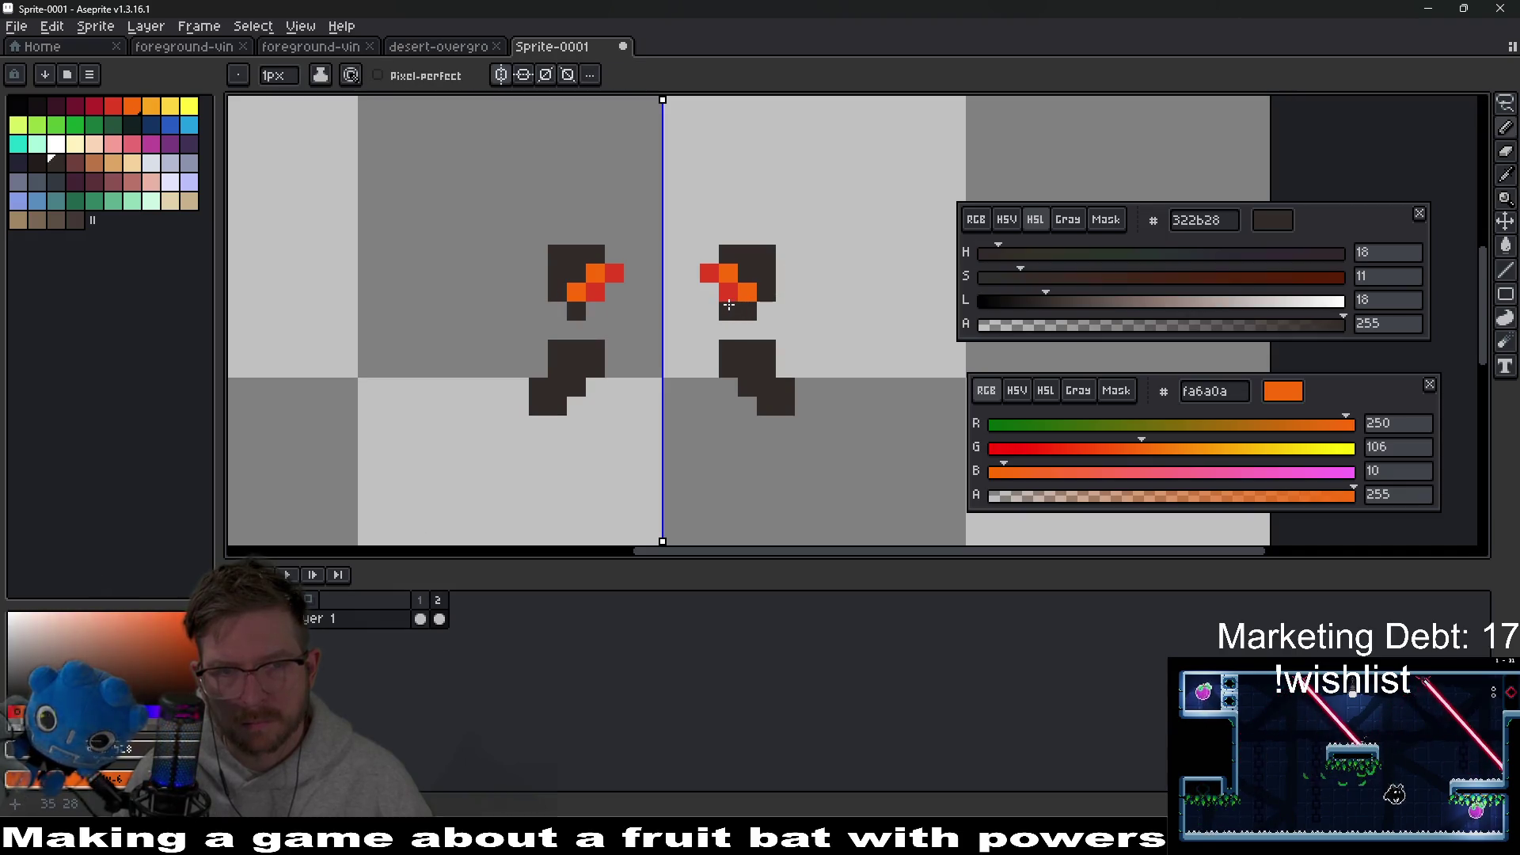
pyautogui.click(690, 273)
pyautogui.click(704, 255)
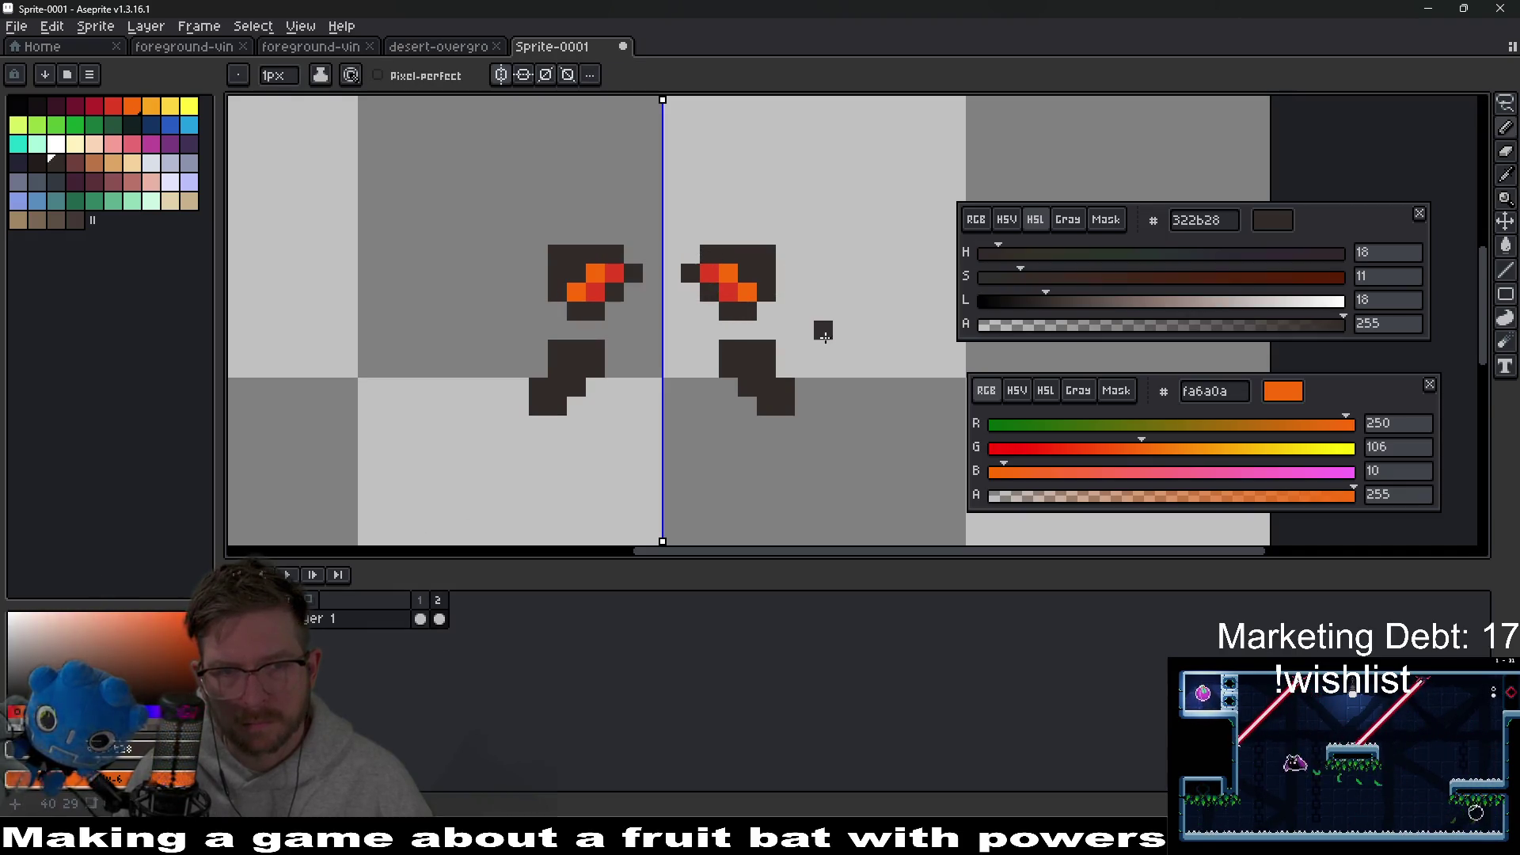
# Step: Paste the eye pixels over both eyes and clear the selection
pyautogui.hscroll(-2, 812, 331)
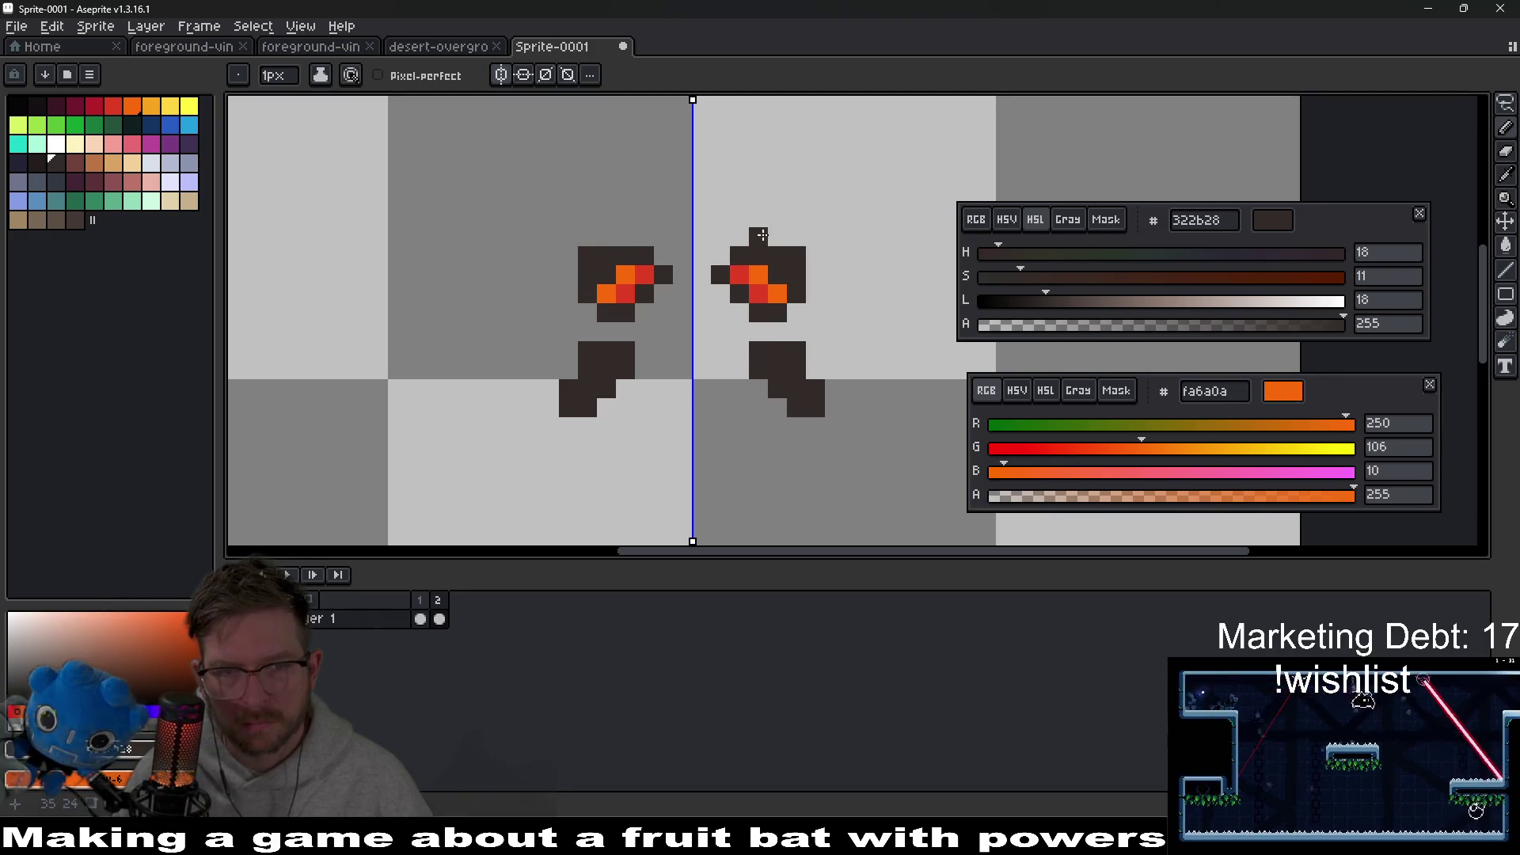
pyautogui.scroll(-4, 816, 332)
pyautogui.scroll(4, 822, 345)
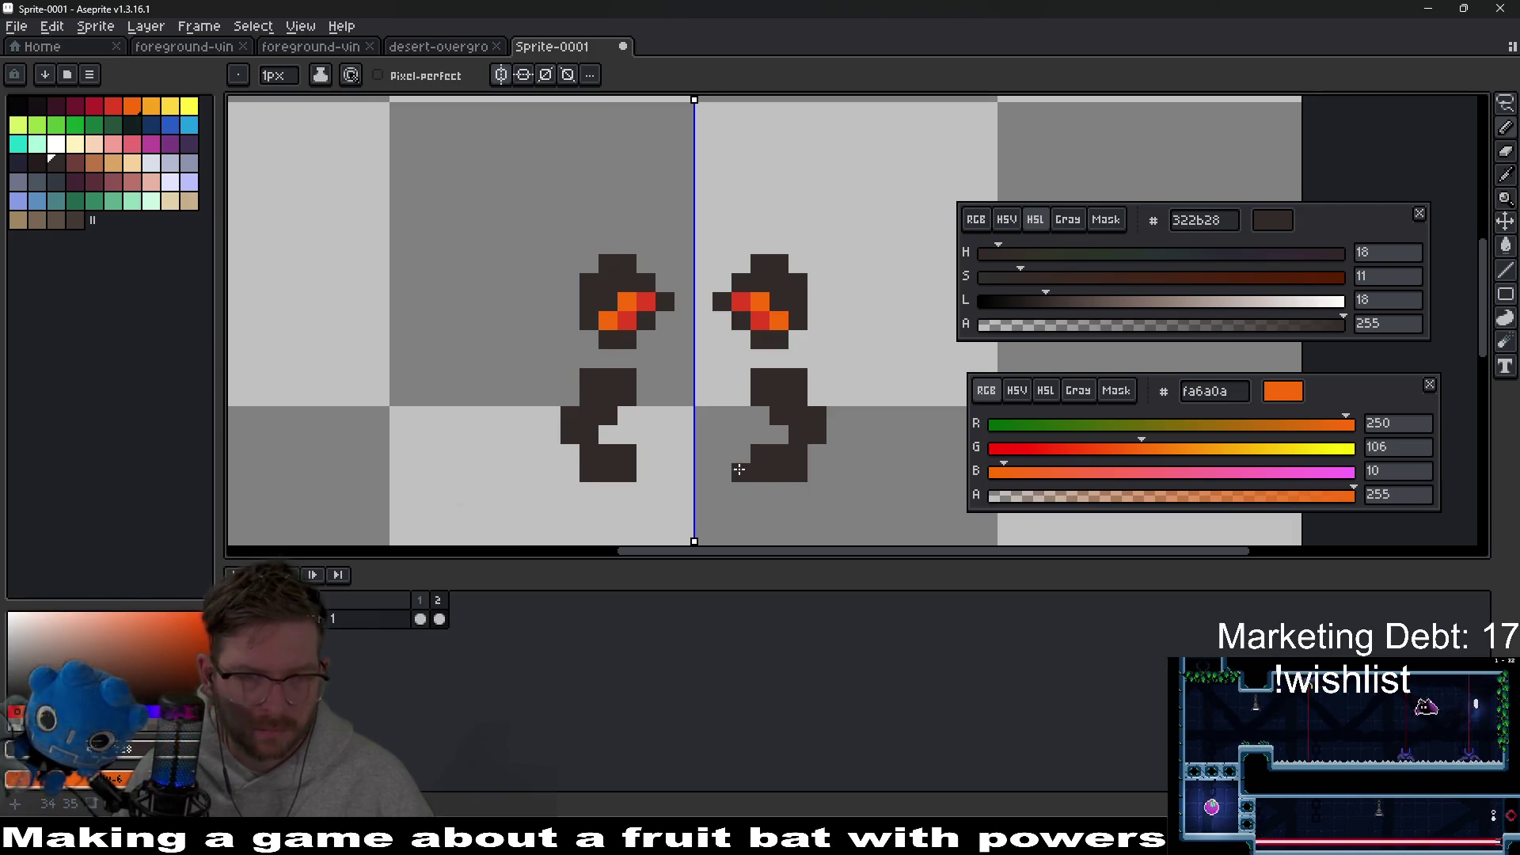
pyautogui.scroll(-3, 741, 485)
pyautogui.scroll(3, 736, 491)
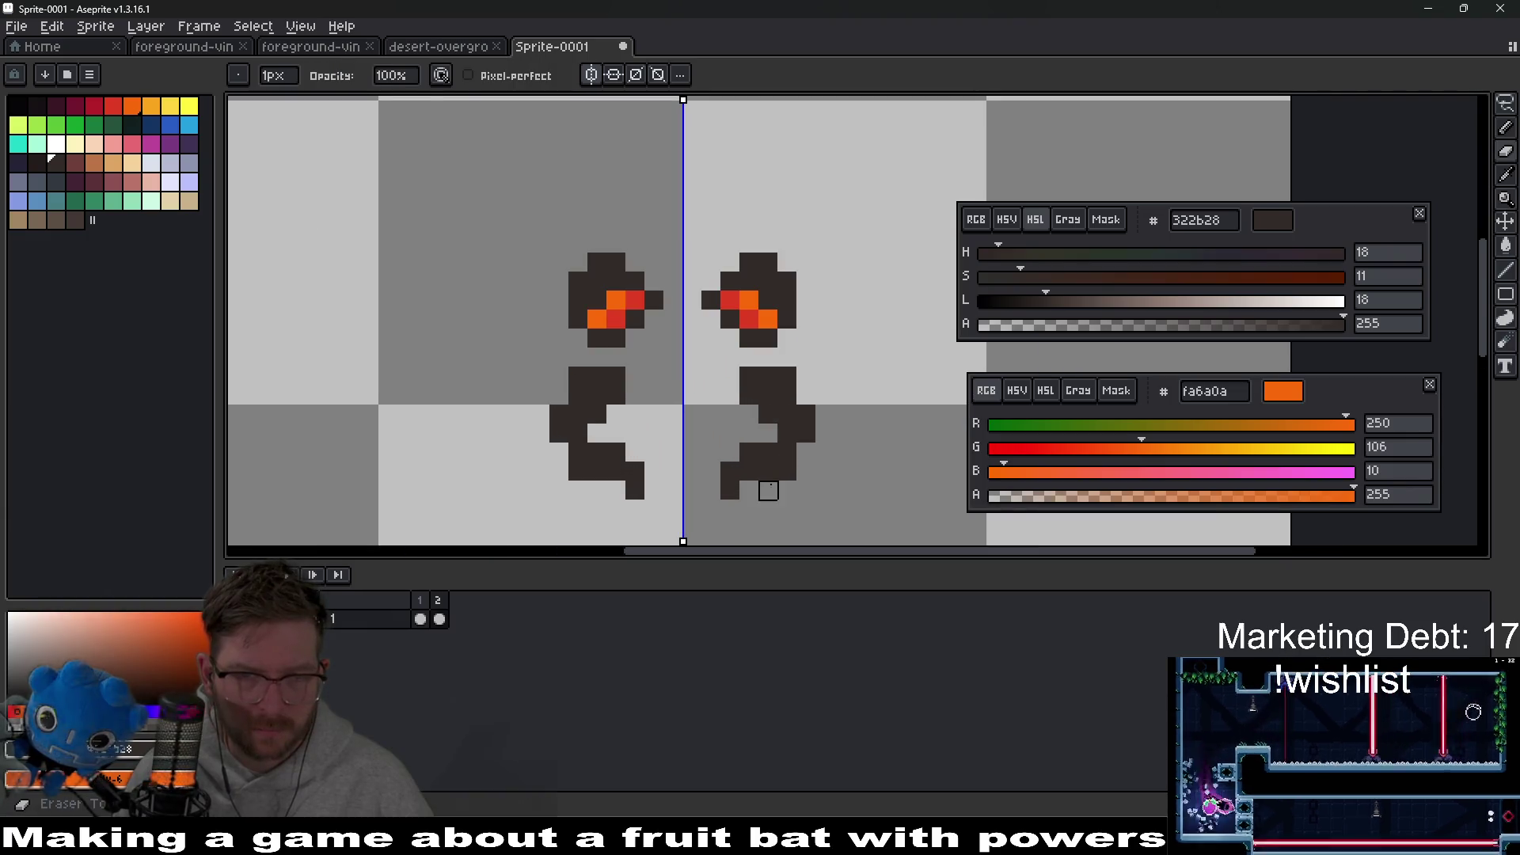
pyautogui.scroll(-4, 728, 475)
pyautogui.scroll(3, 751, 435)
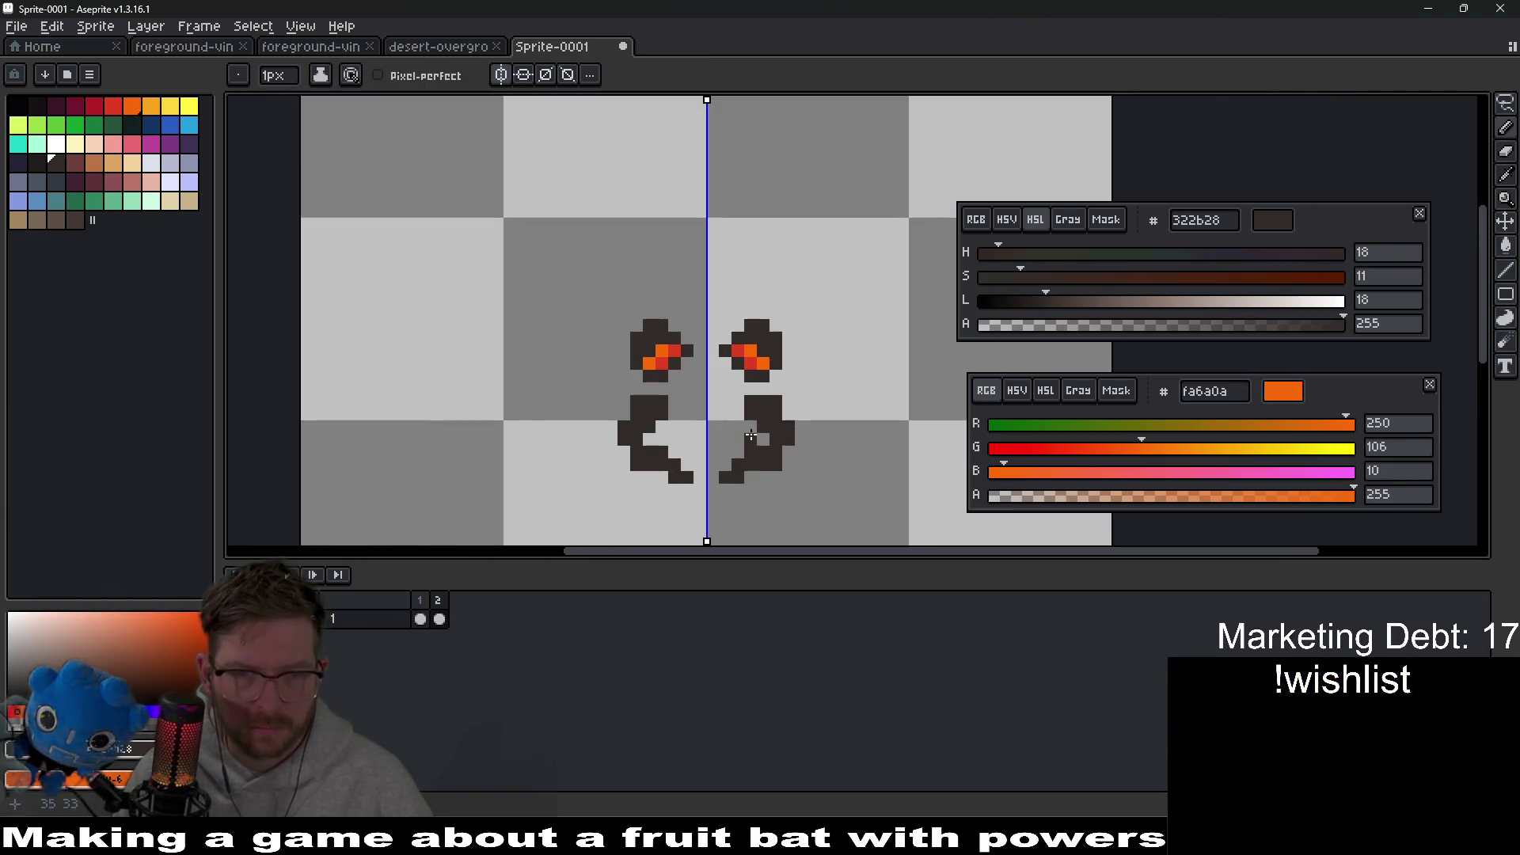
pyautogui.scroll(-7, 765, 432)
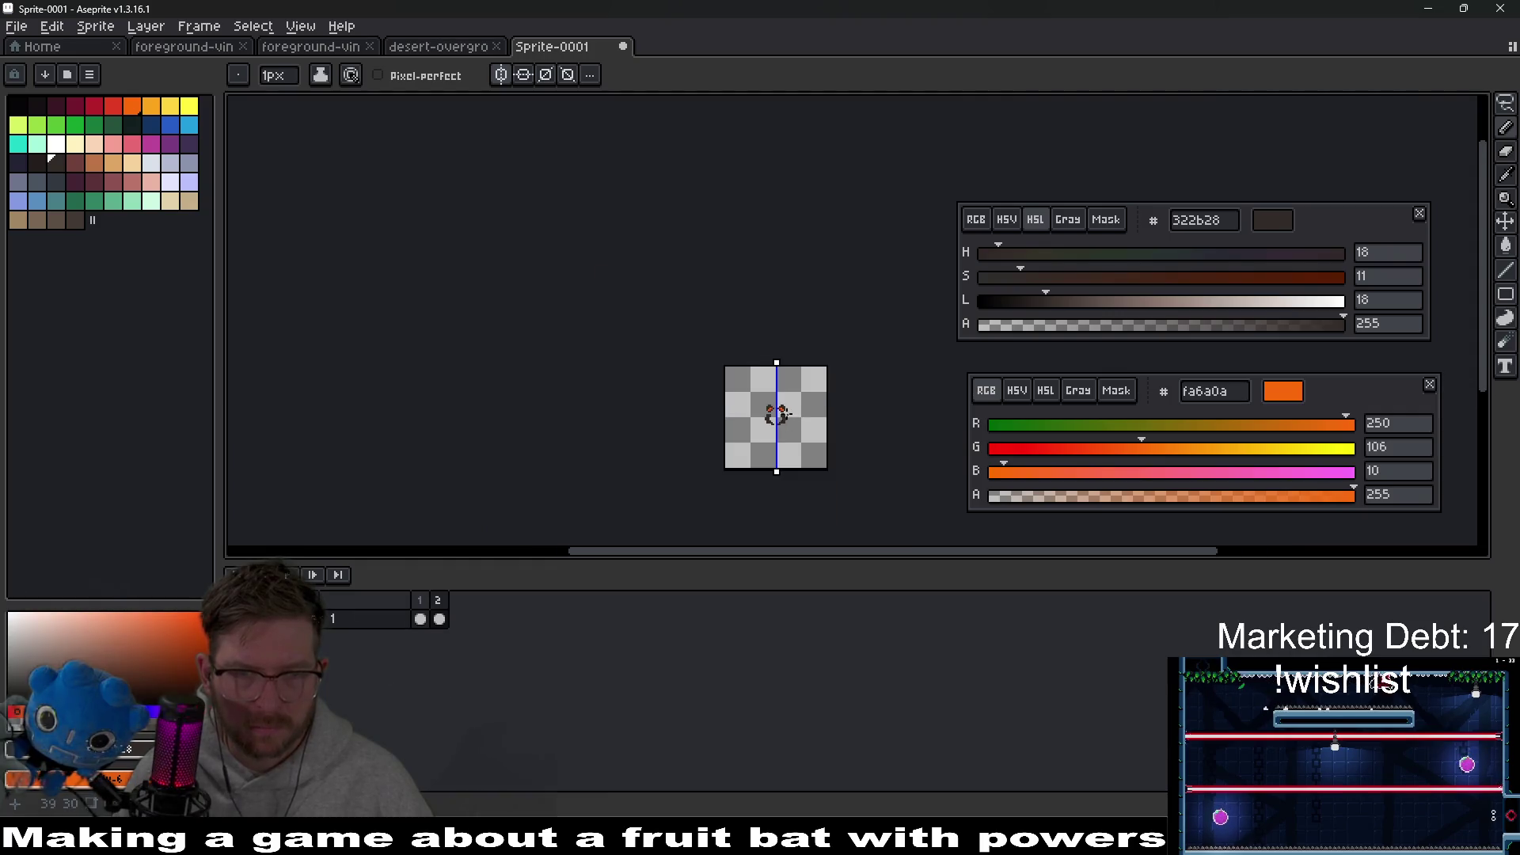
pyautogui.scroll(6, 708, 396)
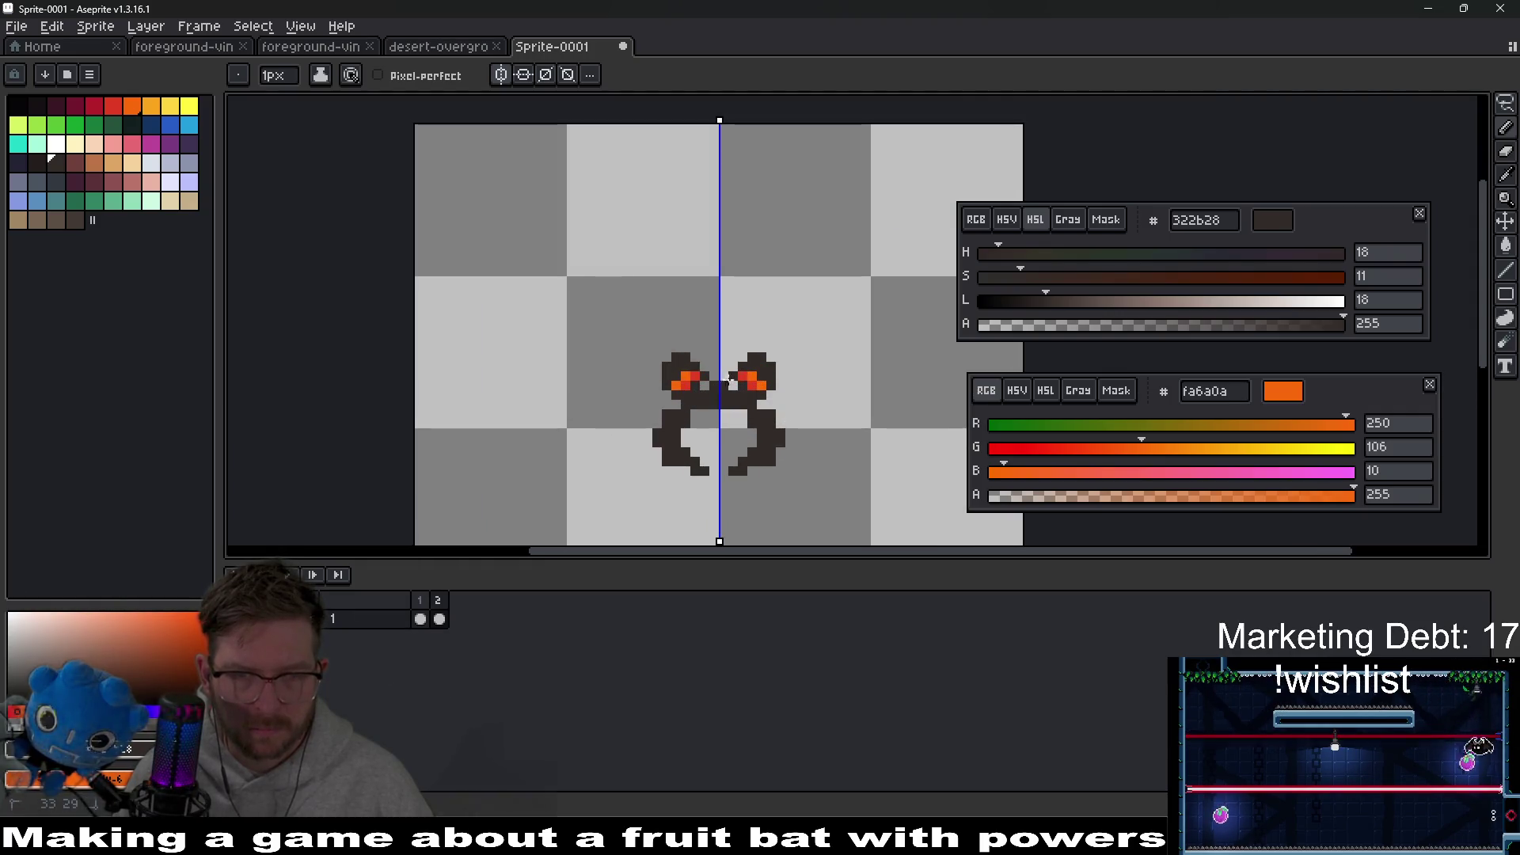
pyautogui.scroll(-6, 731, 388)
pyautogui.scroll(7, 740, 372)
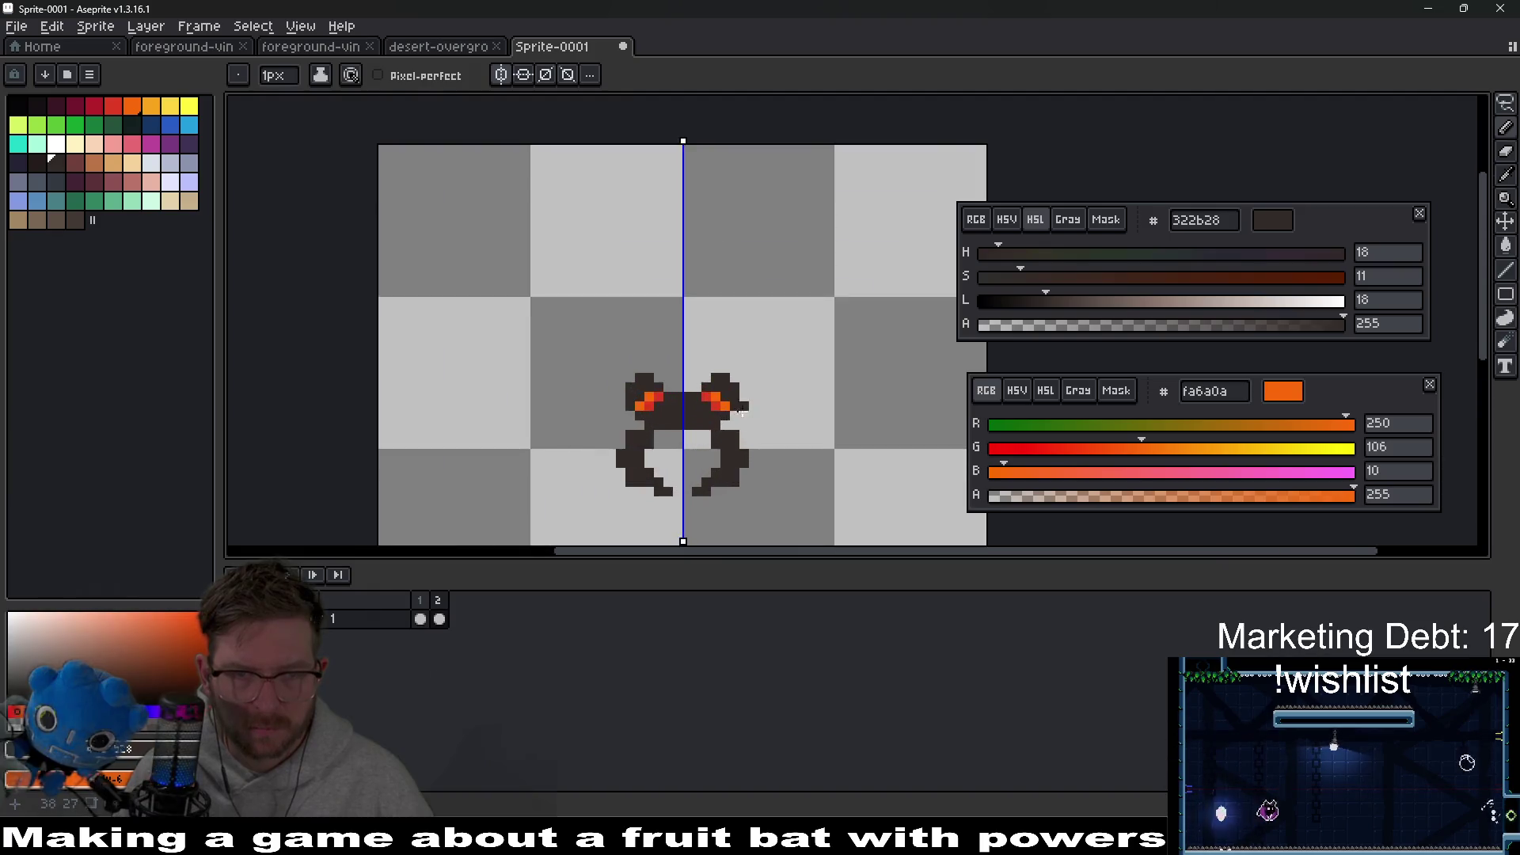
pyautogui.scroll(-6, 698, 368)
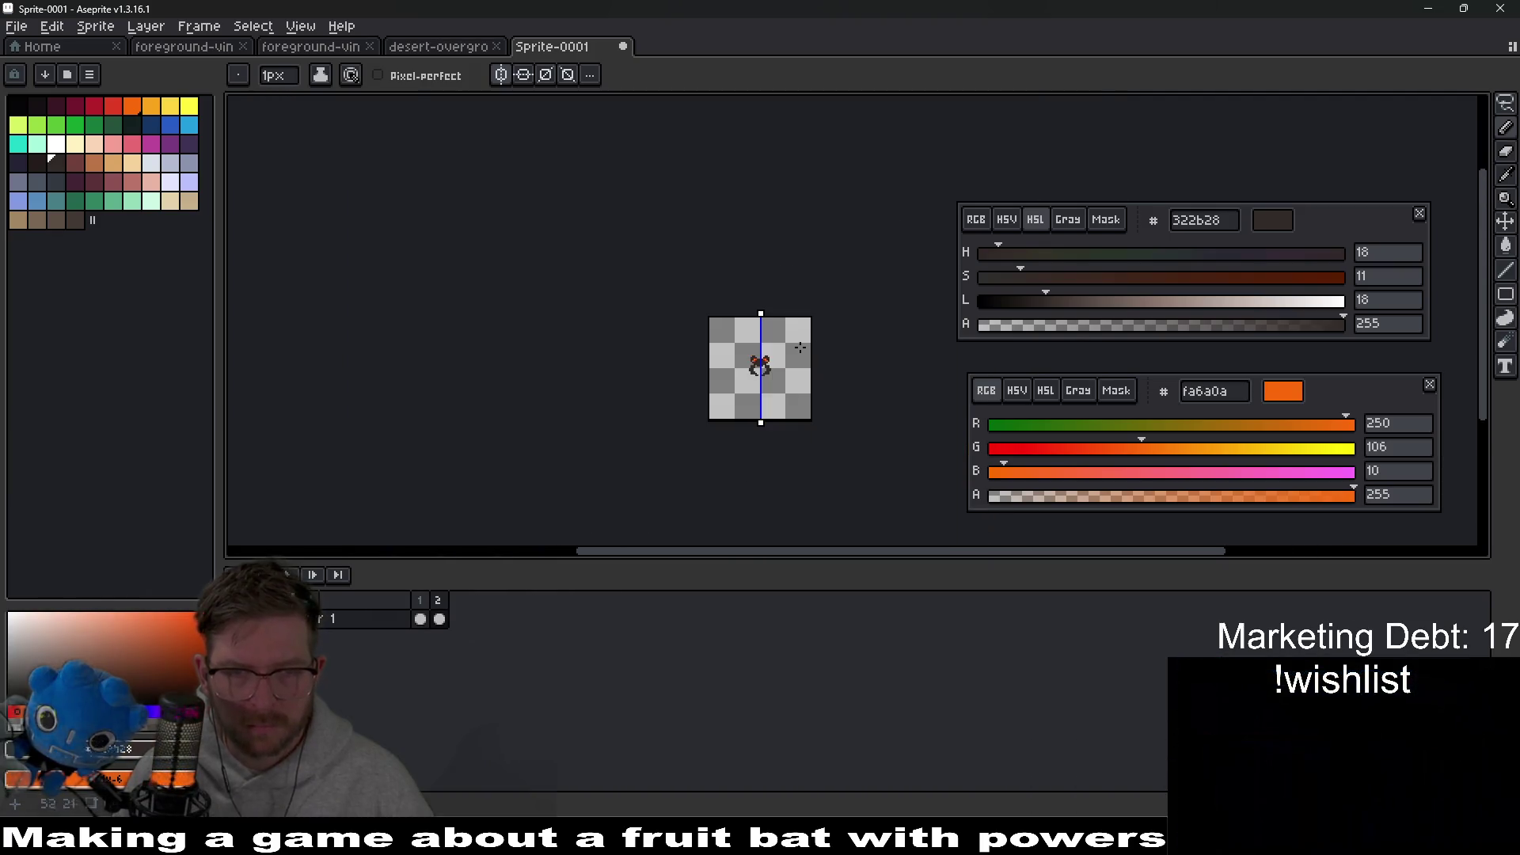
pyautogui.scroll(6, 787, 359)
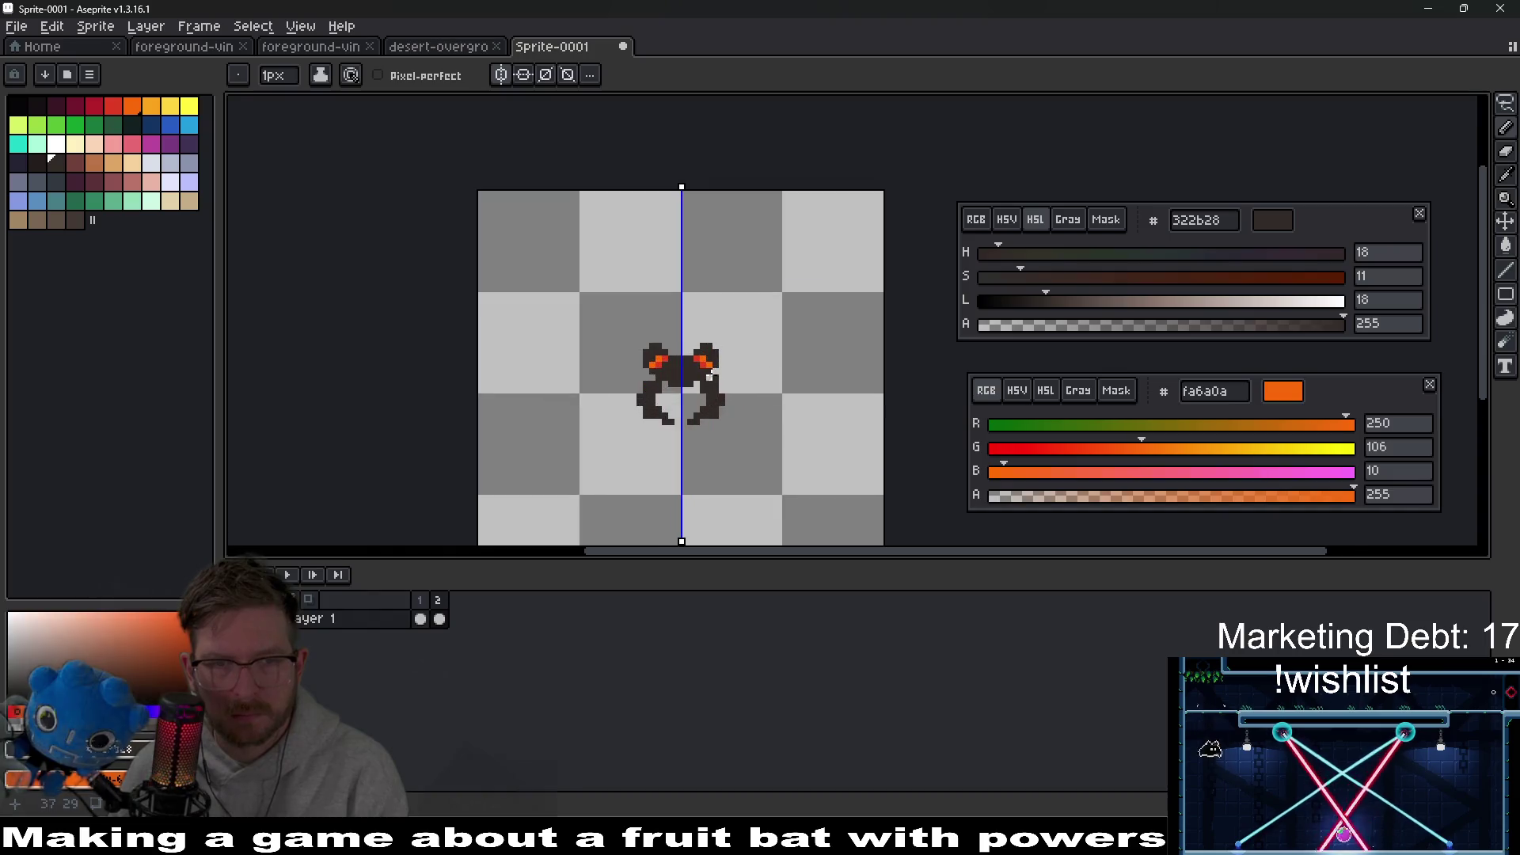
pyautogui.press('m')
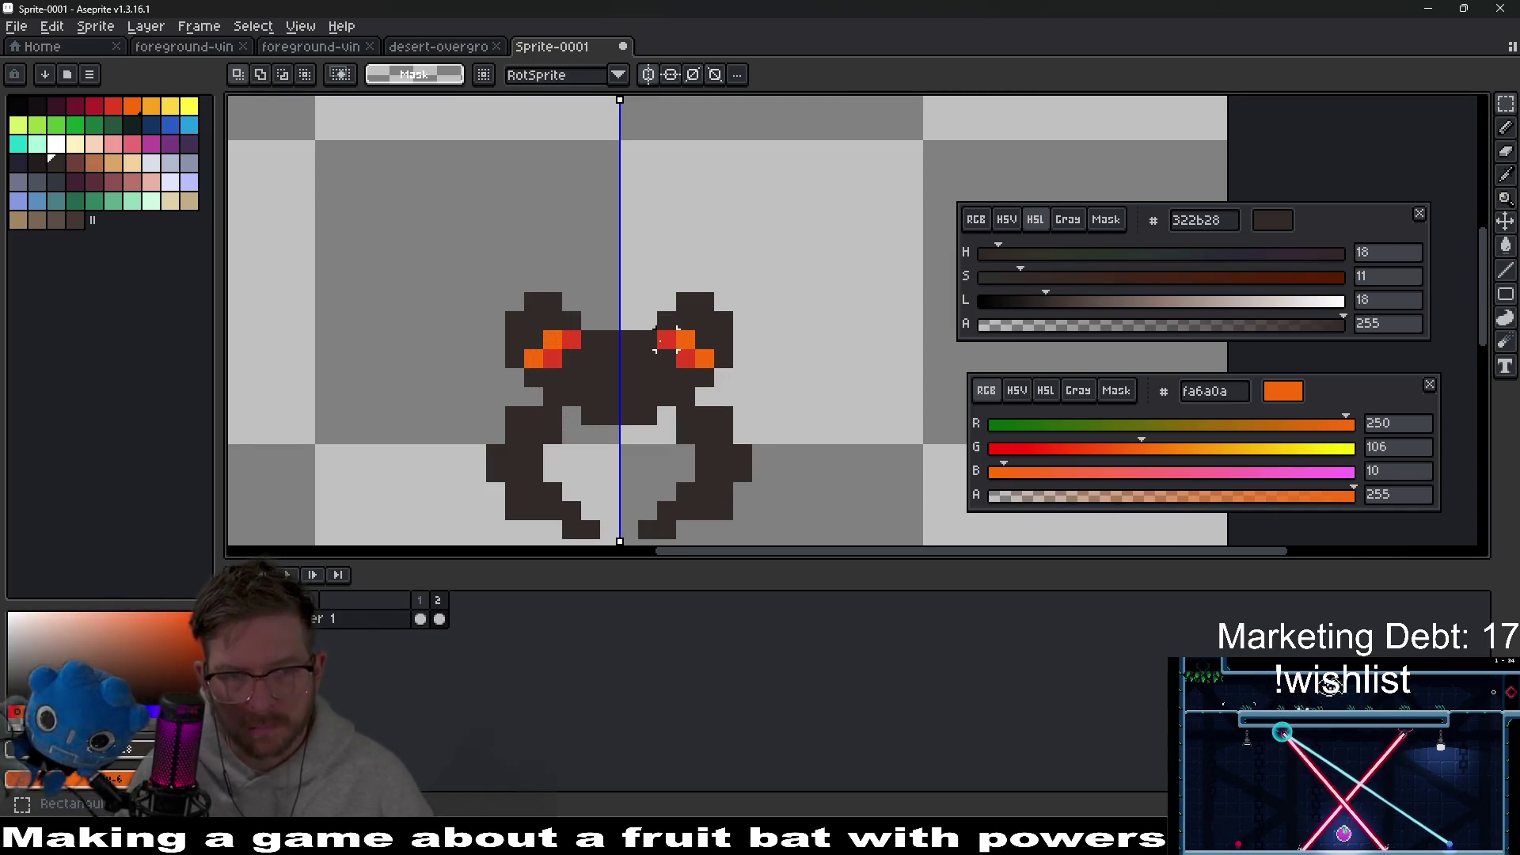
pyautogui.hotkey('ctrl', 'v')
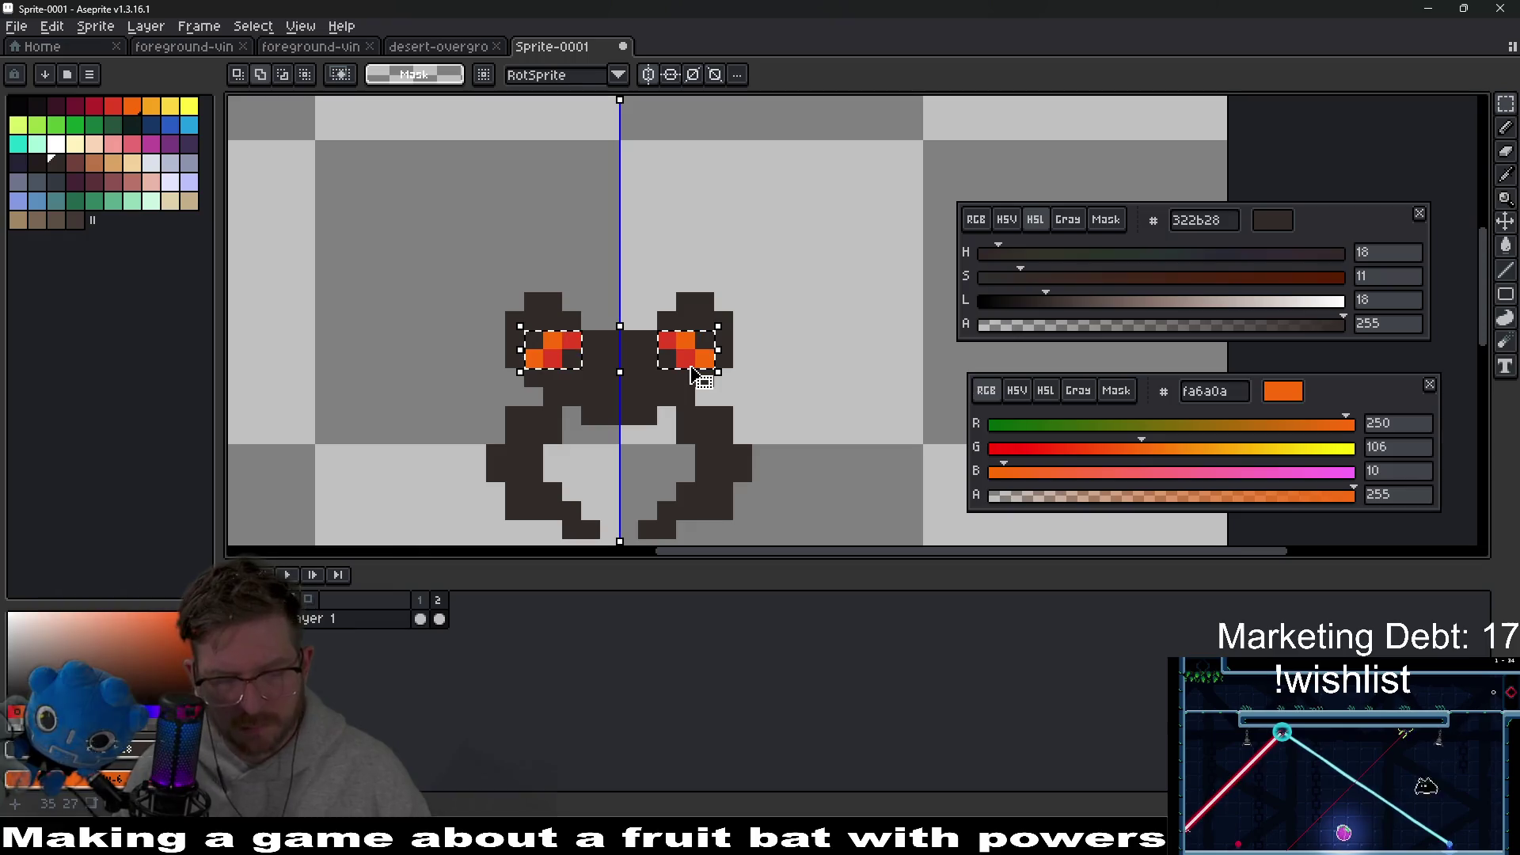
pyautogui.hotkey('ctrl', 'd')
pyautogui.scroll(-4, 760, 349)
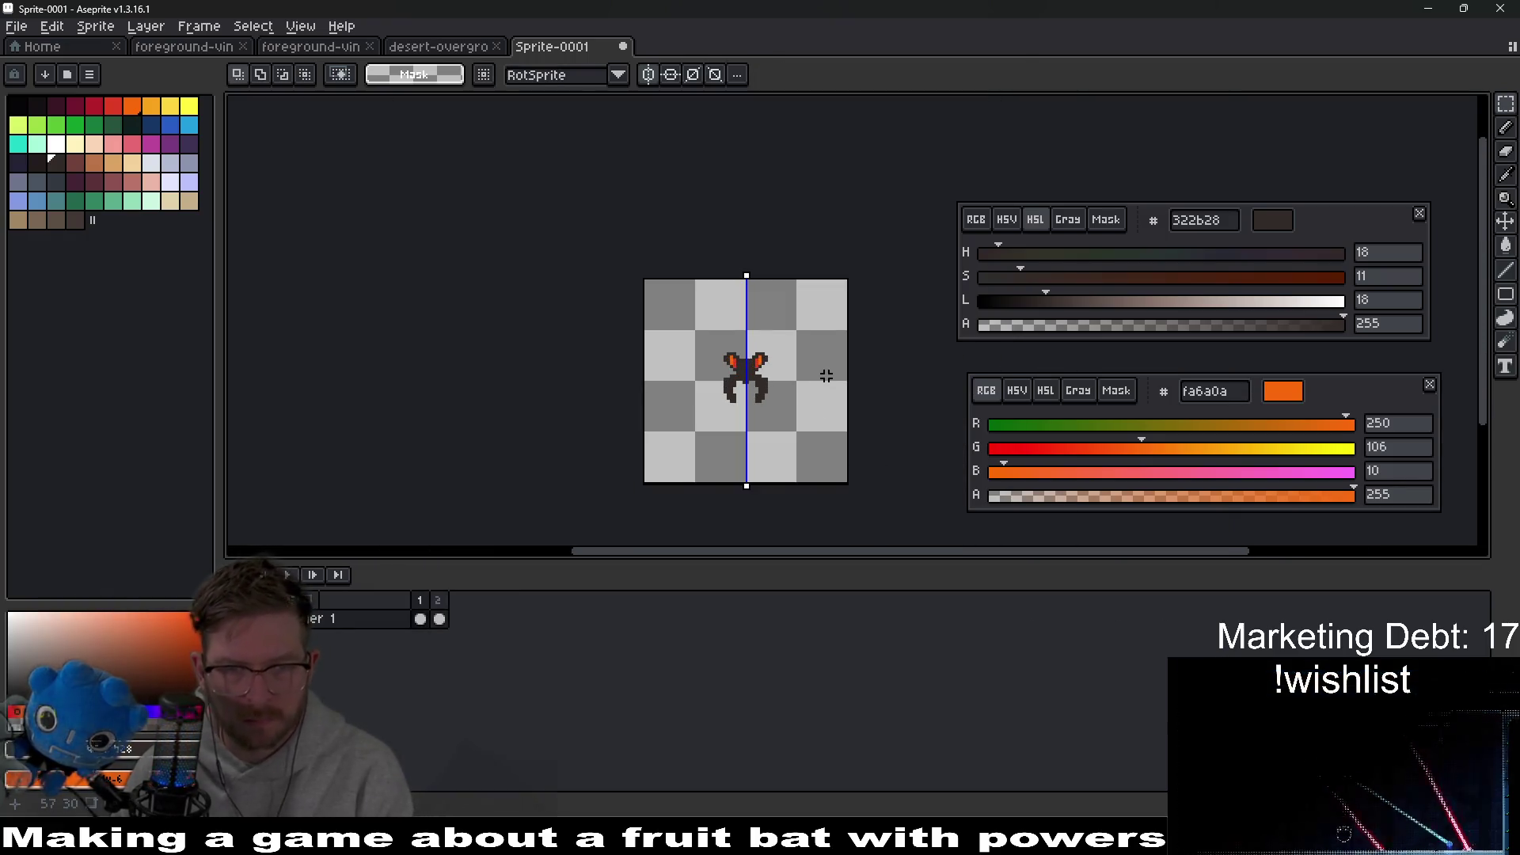
pyautogui.scroll(4, 760, 360)
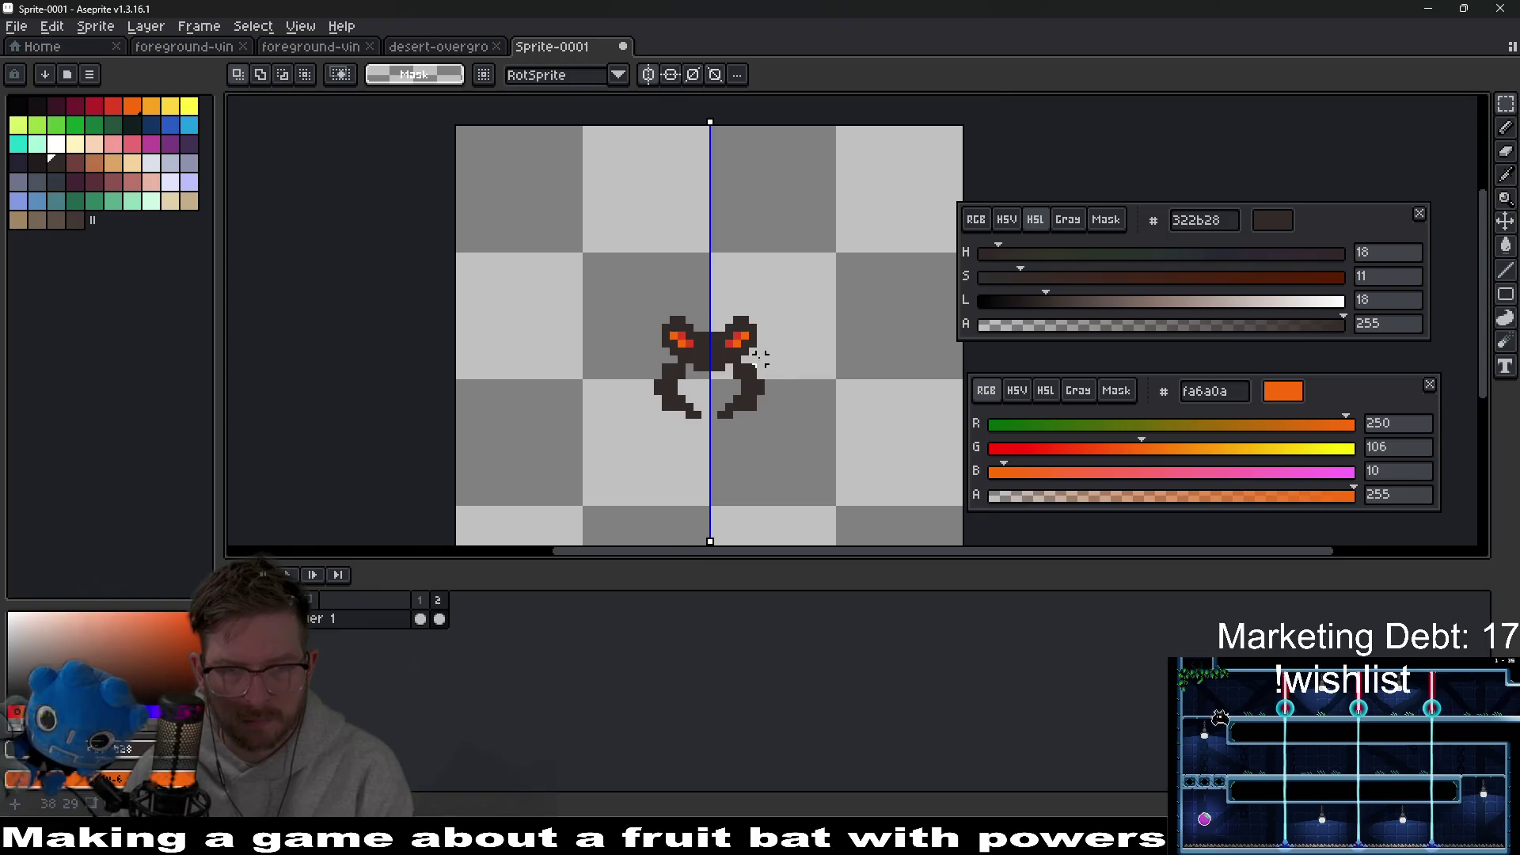
pyautogui.scroll(5, 761, 361)
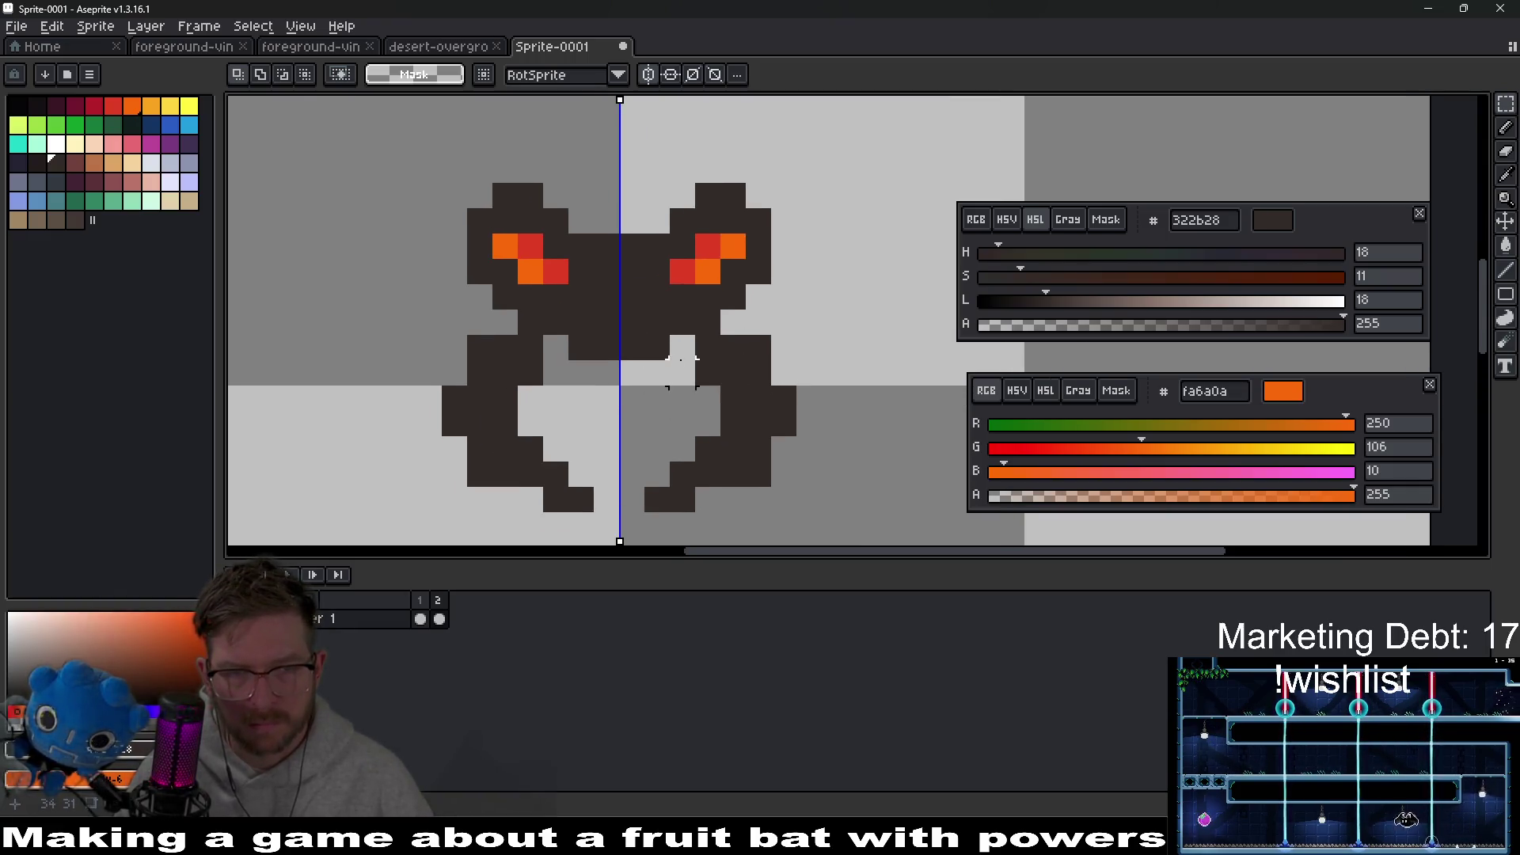
# Step: Revert the leg change, then try a symmetric mandible erase and undo it
pyautogui.hotkey('ctrl', 'z')
pyautogui.hotkey('ctrl', 'z')
pyautogui.hotkey('ctrl', 'z')
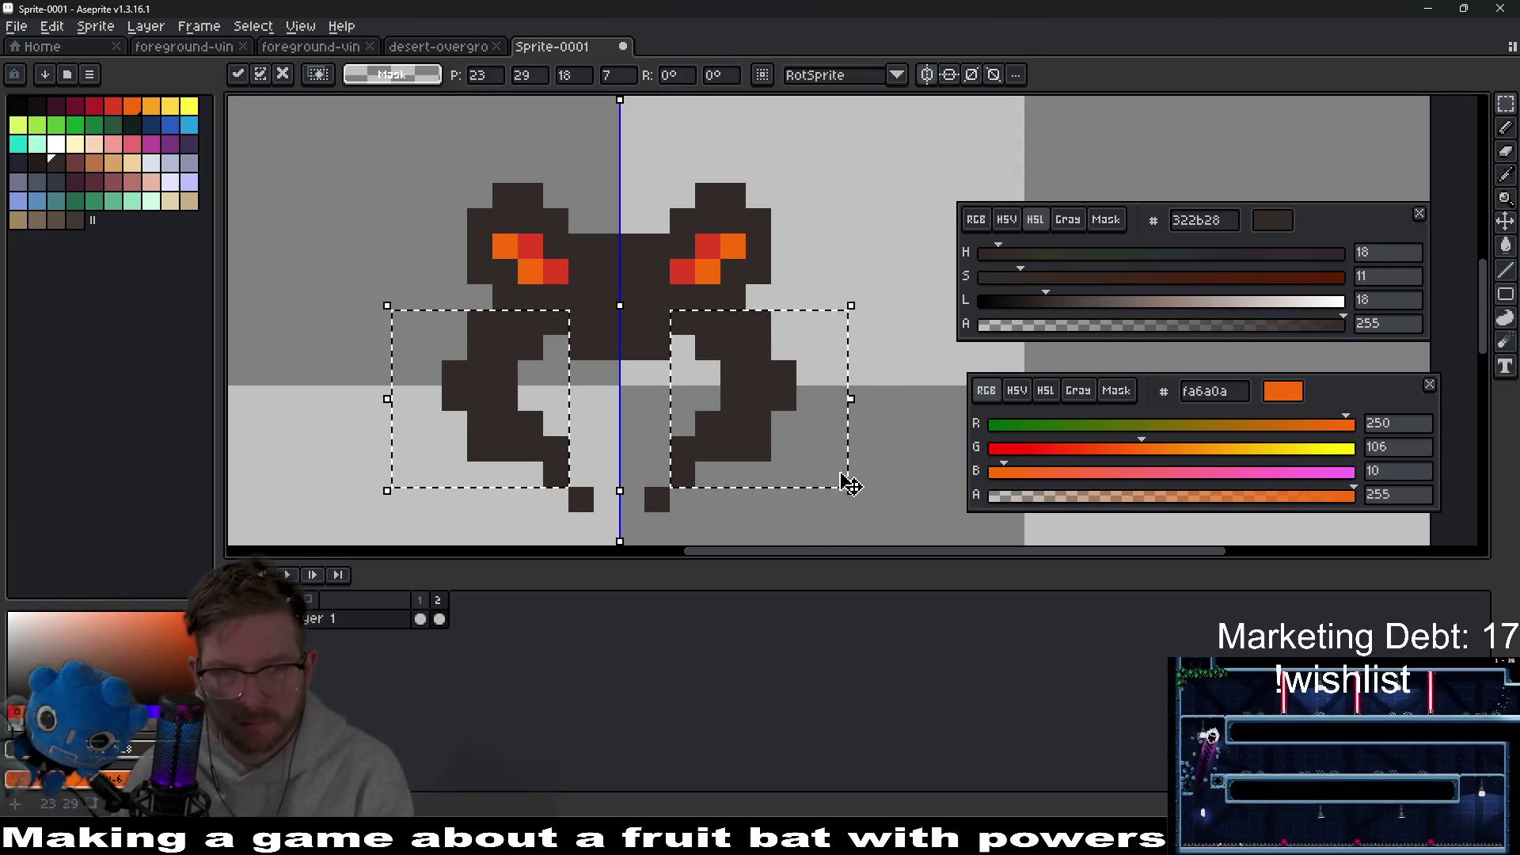
pyautogui.press('e')
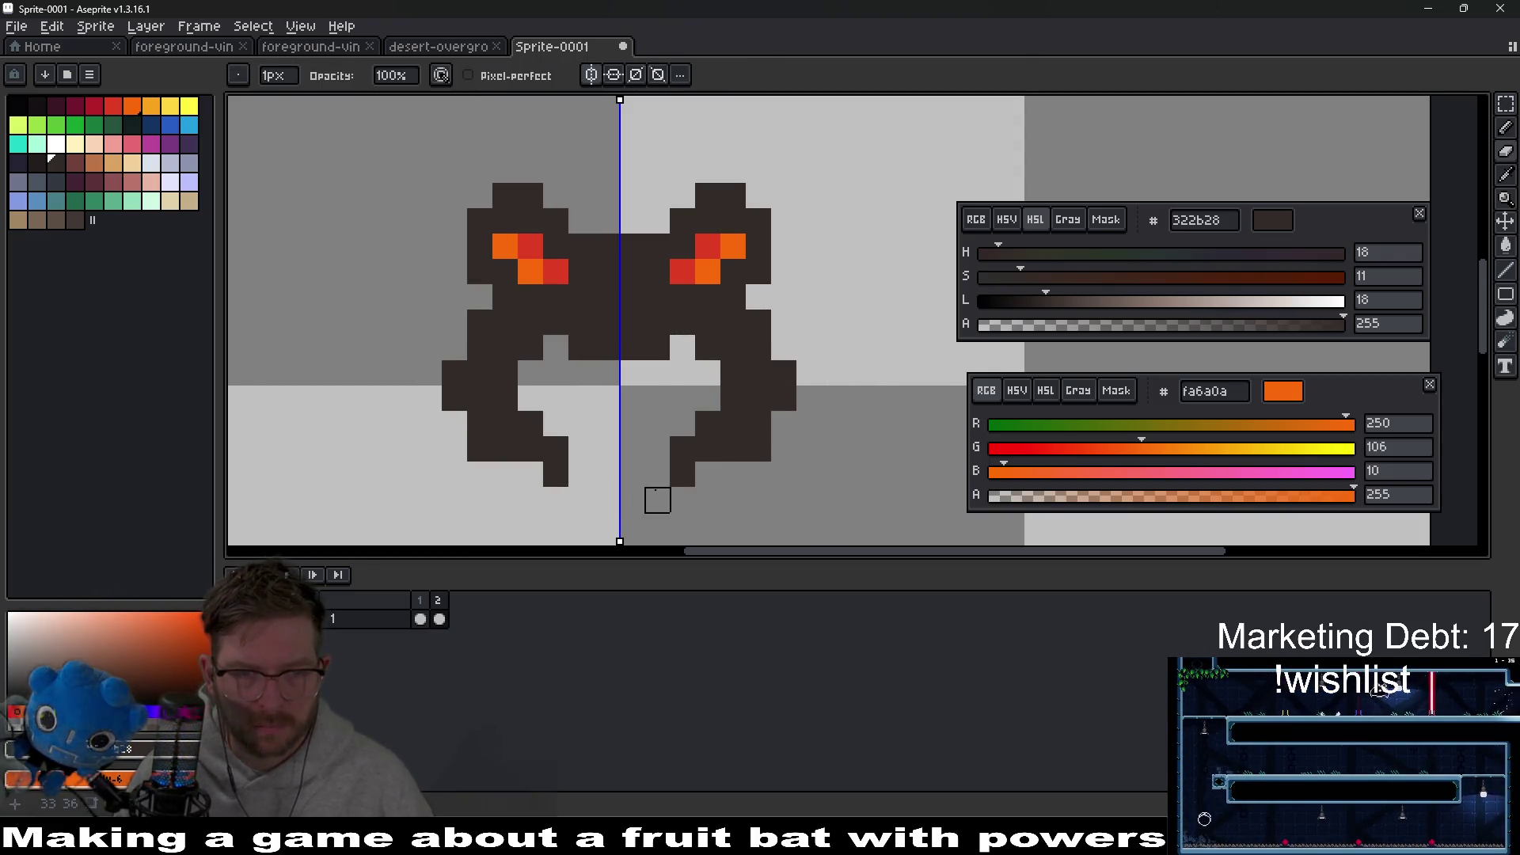
pyautogui.scroll(-5, 657, 500)
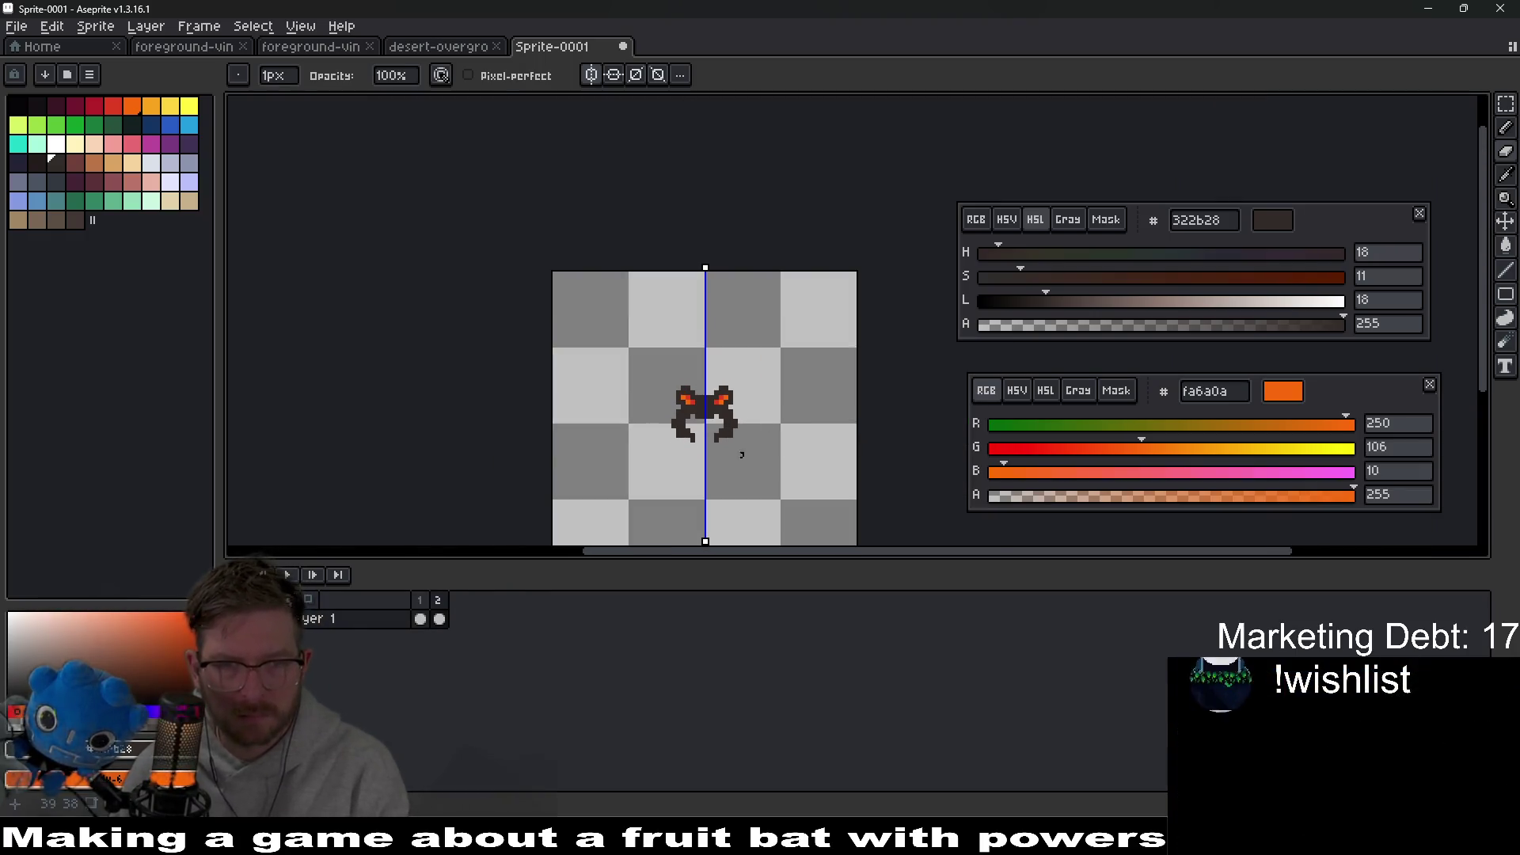
pyautogui.scroll(2, 742, 454)
pyautogui.press('b')
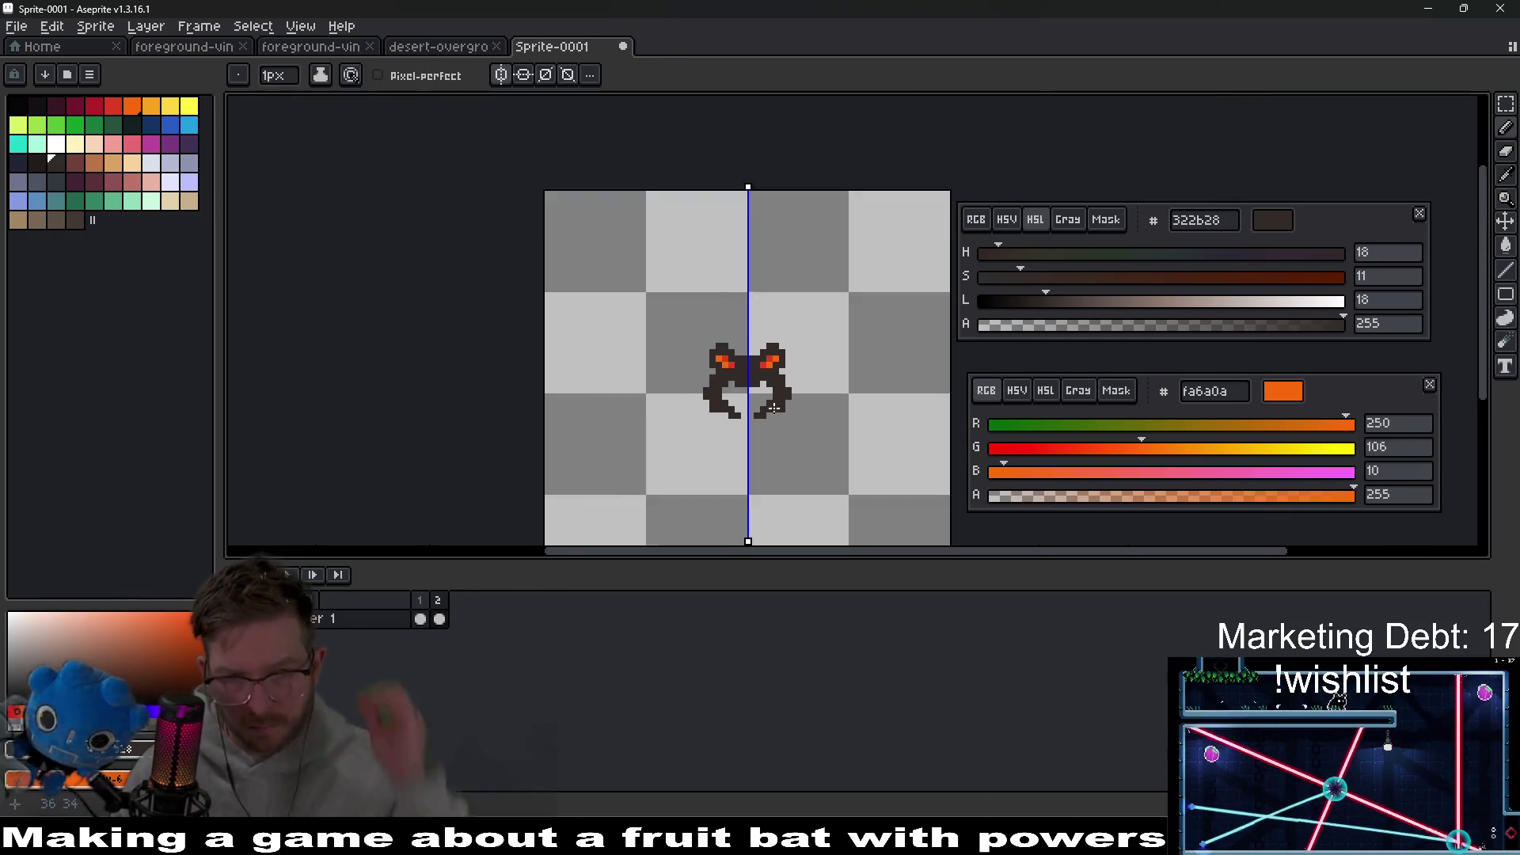
pyautogui.scroll(-1, 774, 407)
pyautogui.scroll(8, 761, 410)
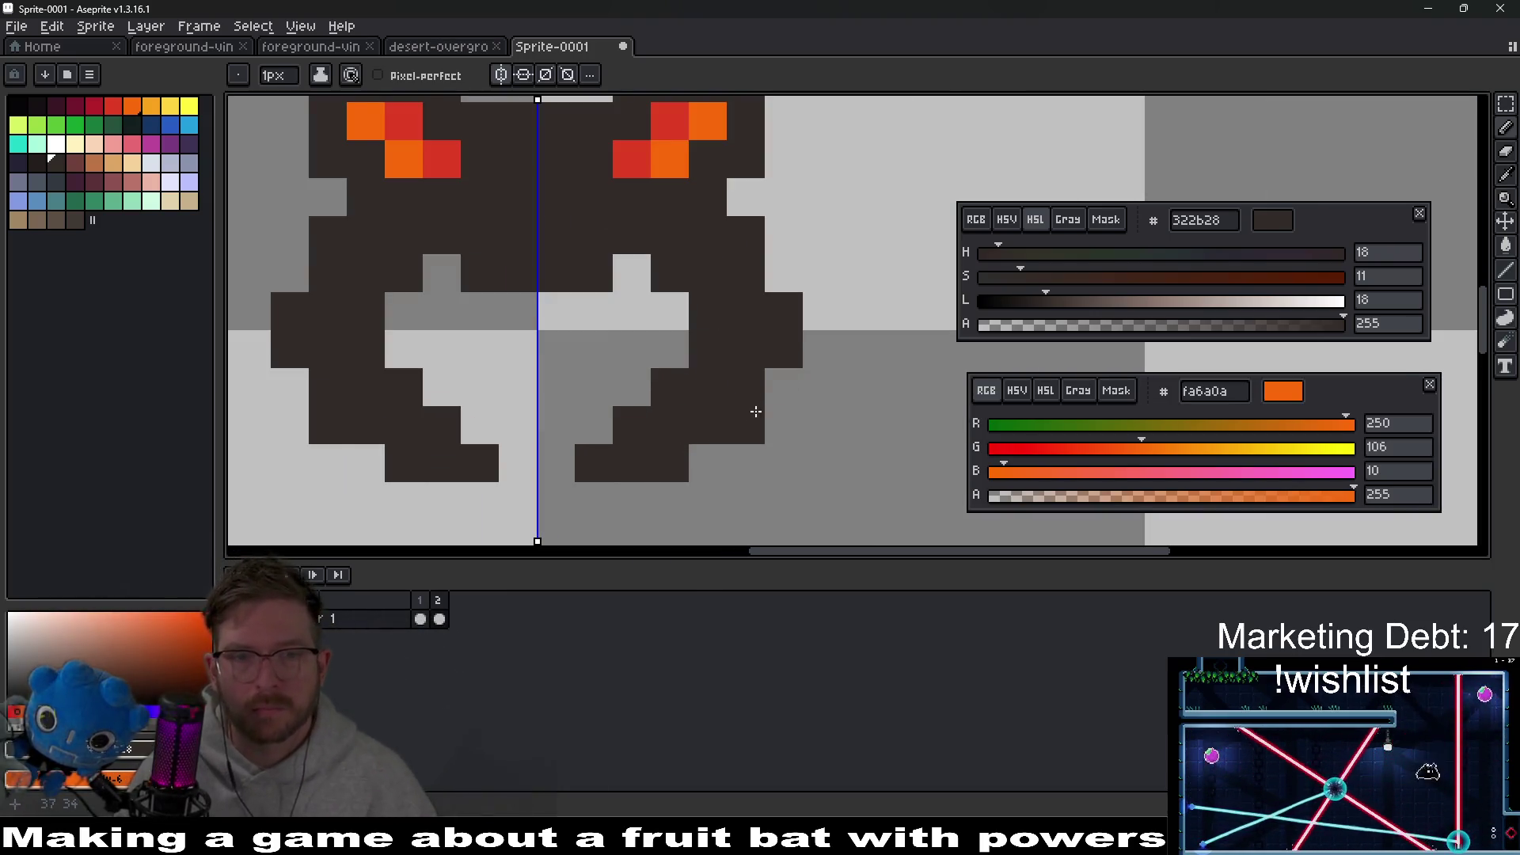
pyautogui.press('e')
pyautogui.click(781, 388)
pyautogui.moveTo(781, 388); pyautogui.dragTo(784, 305)
pyautogui.scroll(-5, 792, 332)
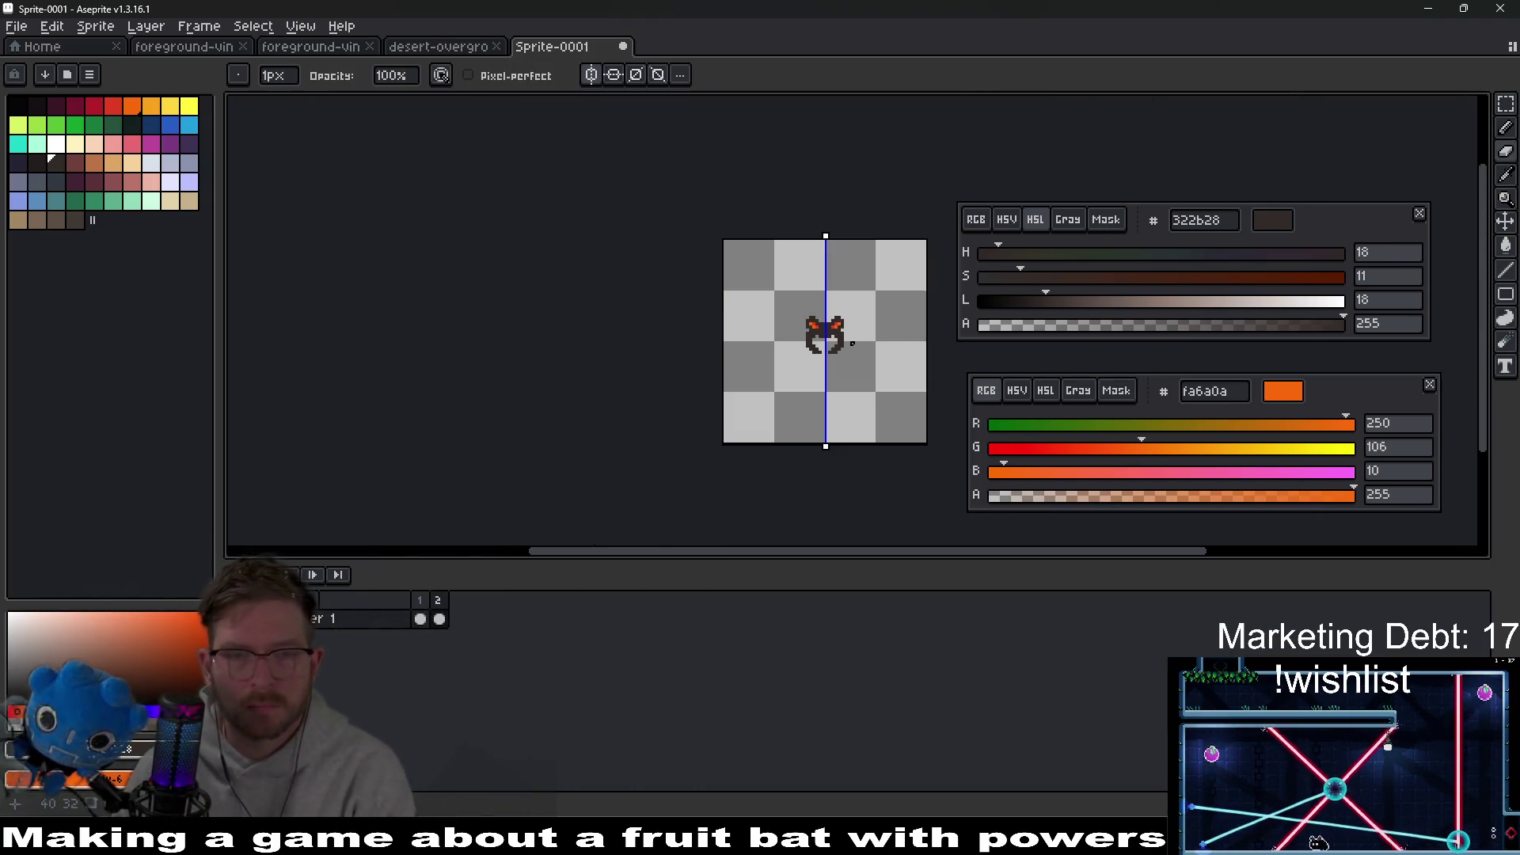
pyautogui.hotkey('ctrl', 'z')
# Step: Check the sprite's distances to the canvas edges and compare frames 1 and 2
pyautogui.press('v')
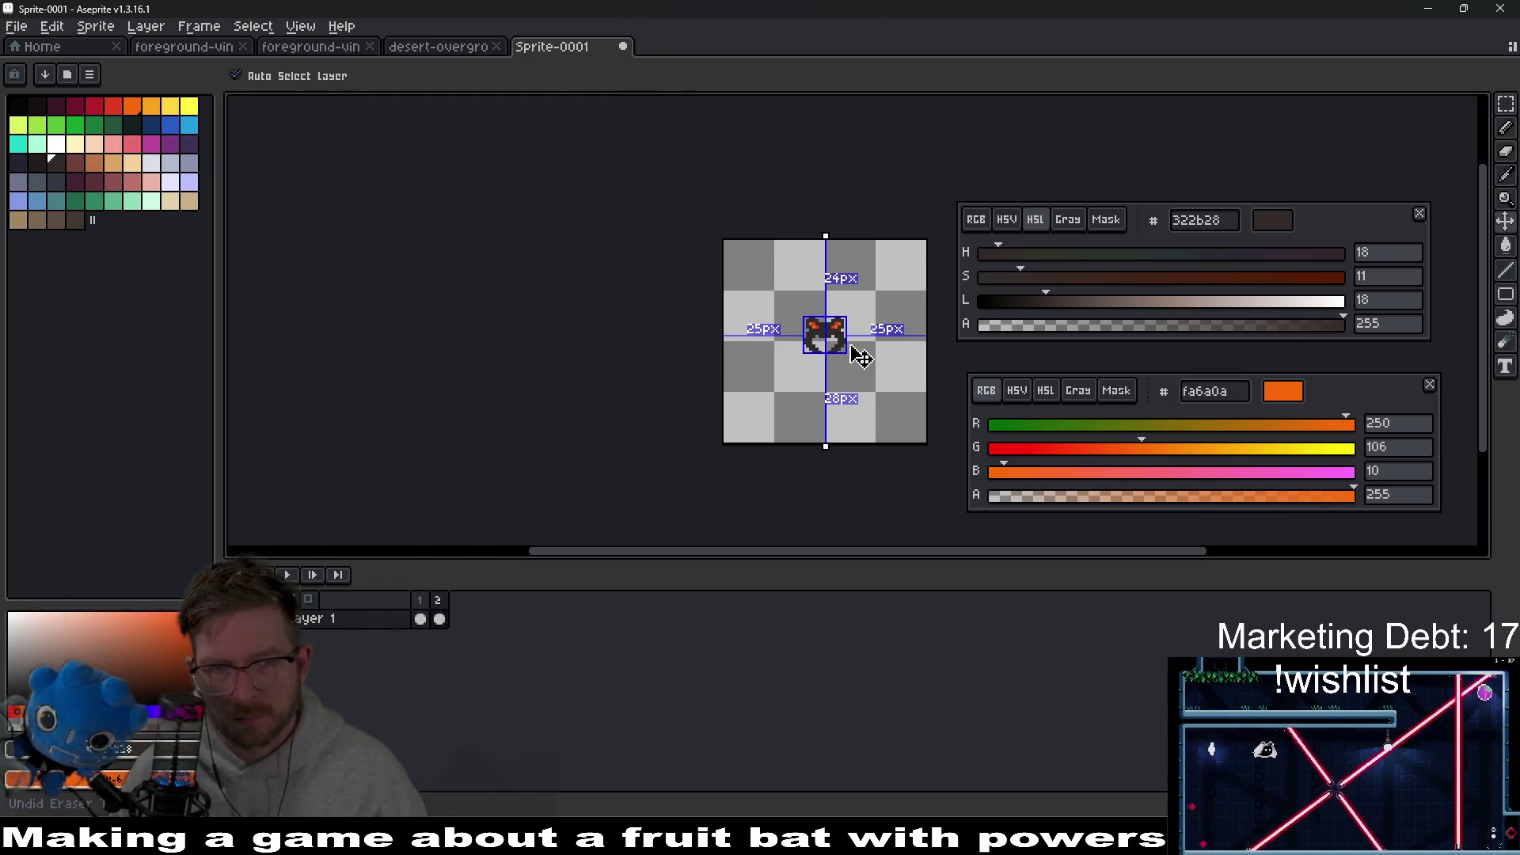
pyautogui.press('b')
pyautogui.scroll(3, 855, 348)
pyautogui.scroll(1, 851, 324)
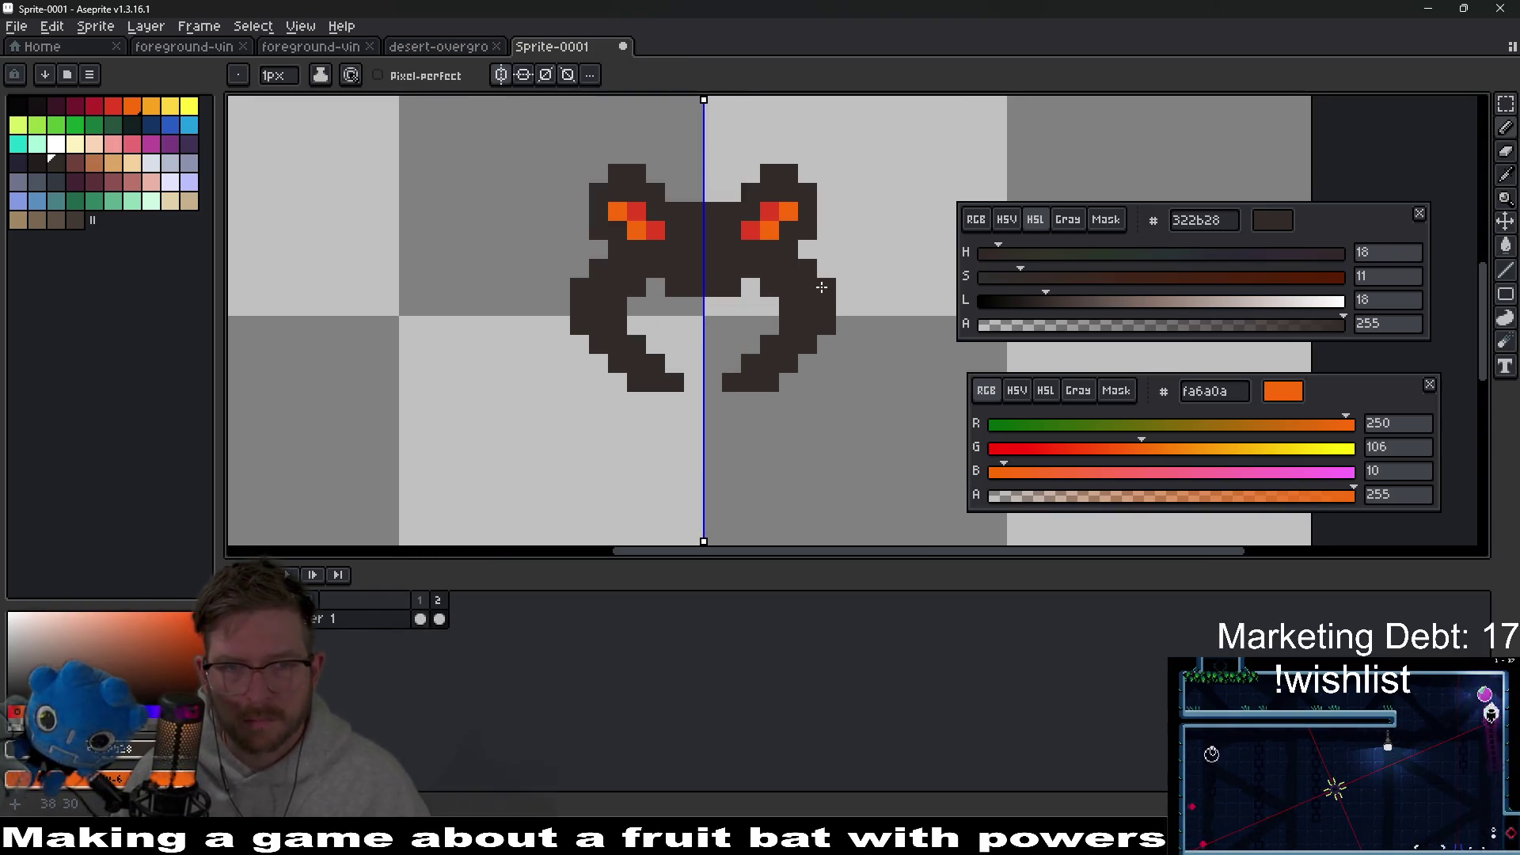
pyautogui.scroll(-1, 848, 309)
pyautogui.press('Left')
pyautogui.press('Right')
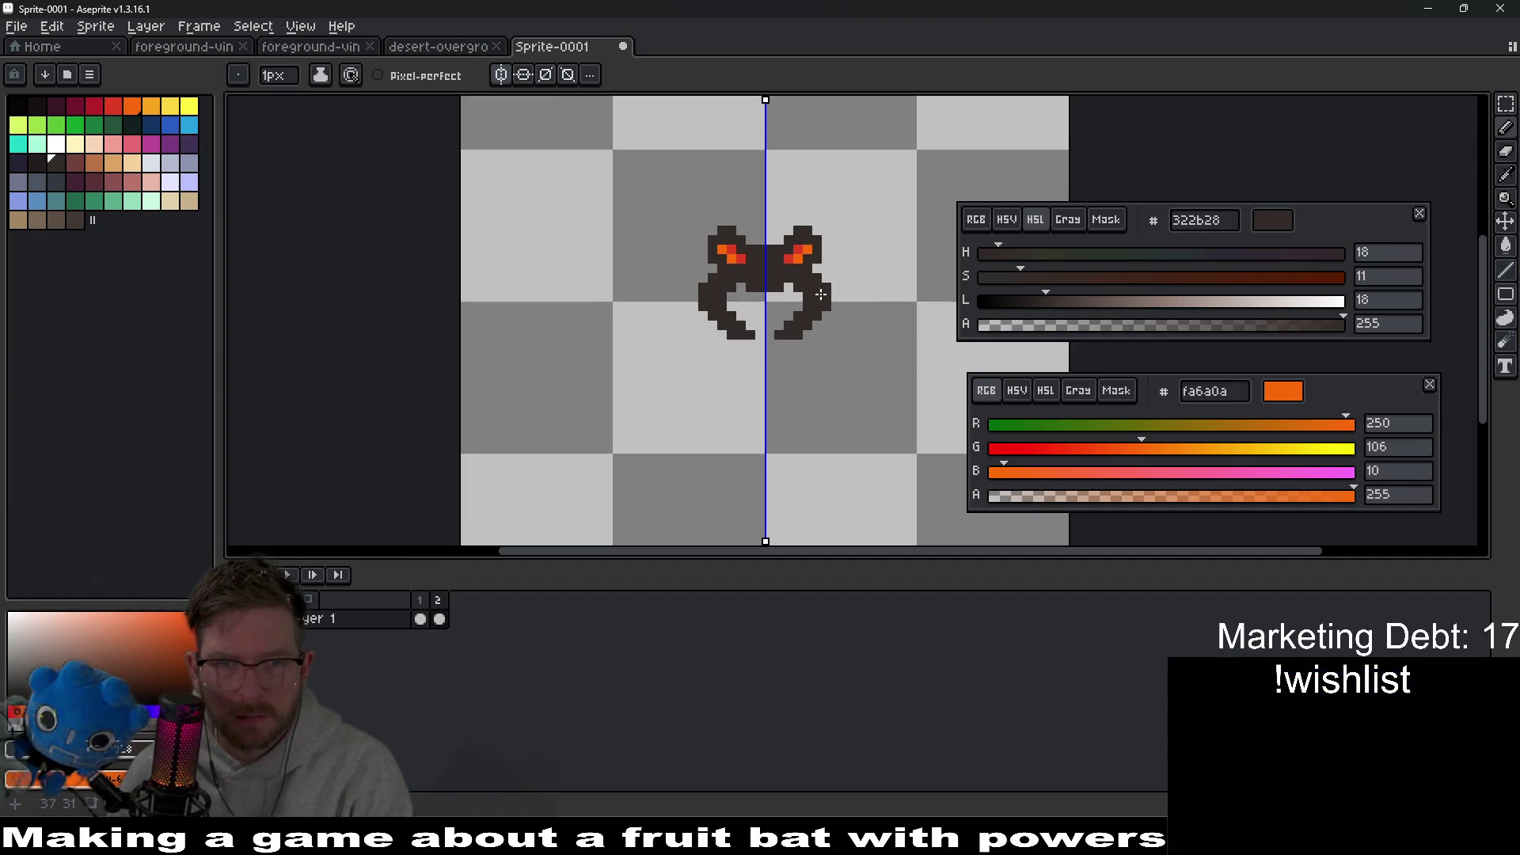
pyautogui.press('Left')
pyautogui.press('Right')
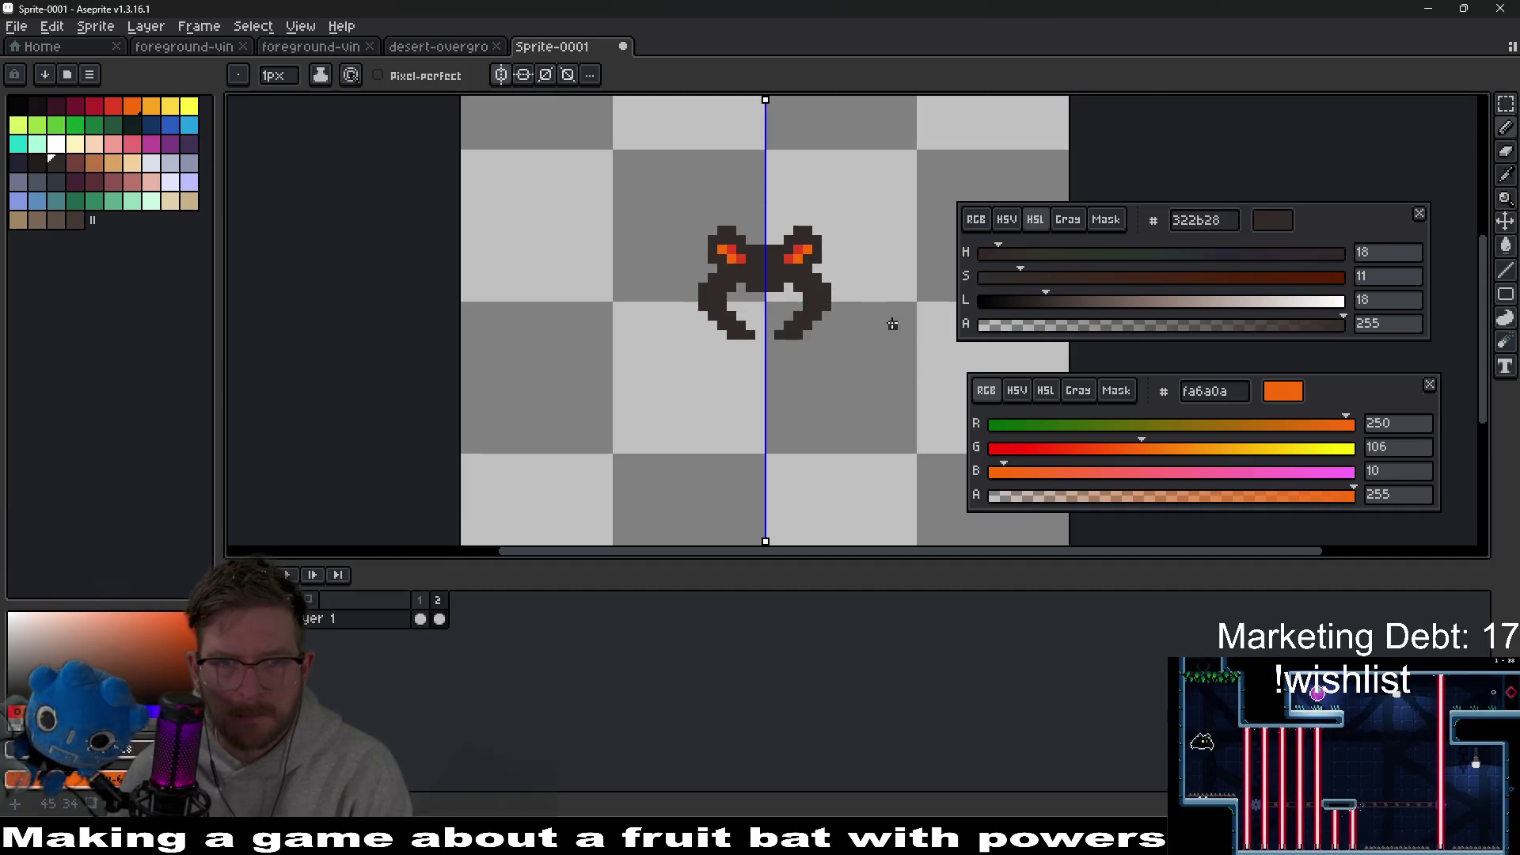
pyautogui.scroll(2, 815, 292)
pyautogui.scroll(-2, 815, 308)
pyautogui.scroll(-1, 826, 332)
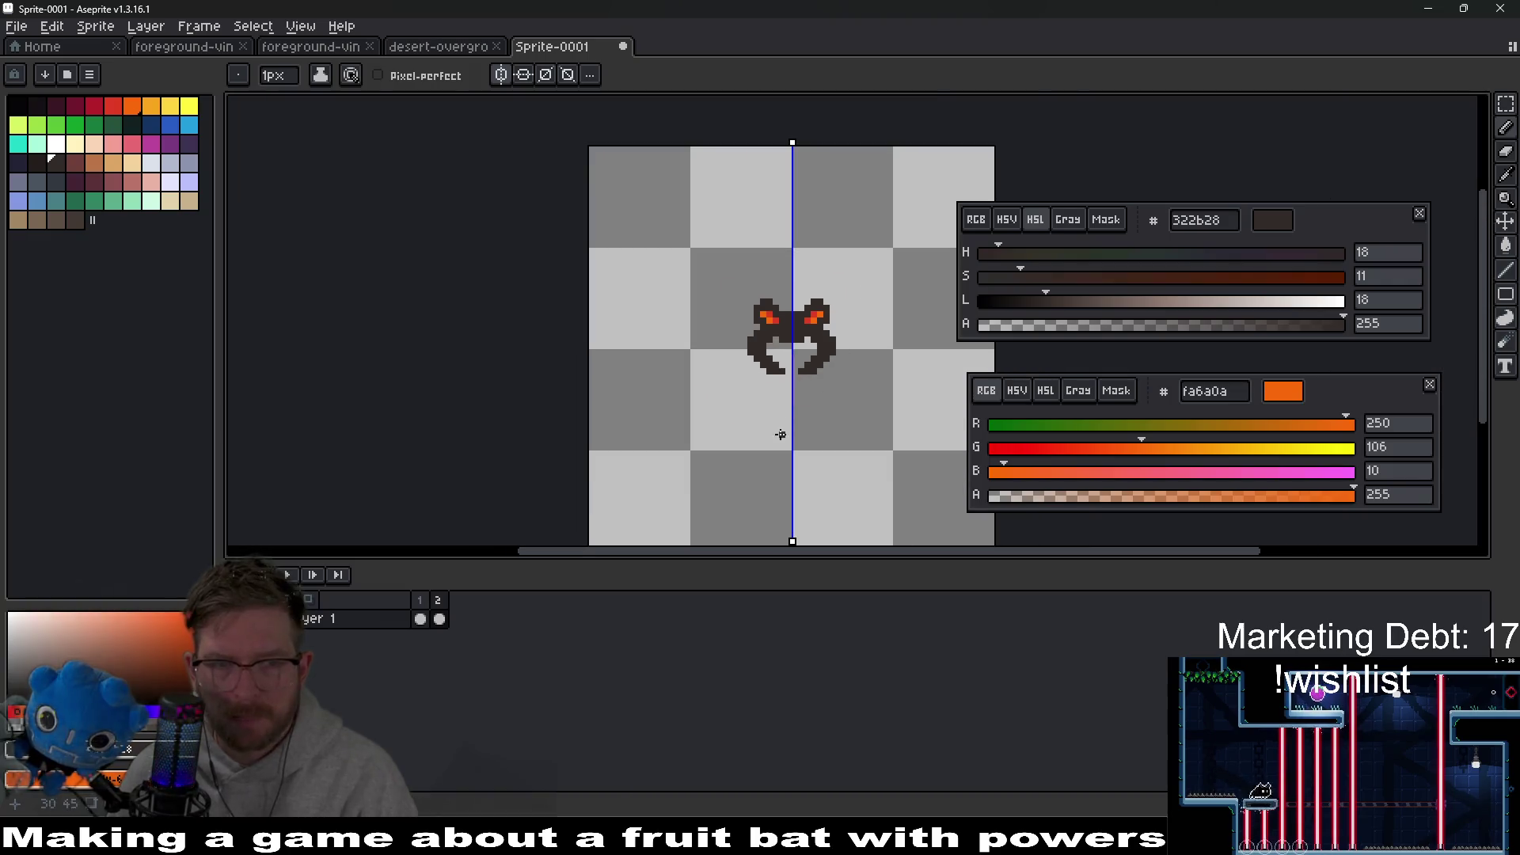
# Step: Select the new third frame and undo two stray pencil edits
pyautogui.click(460, 620)
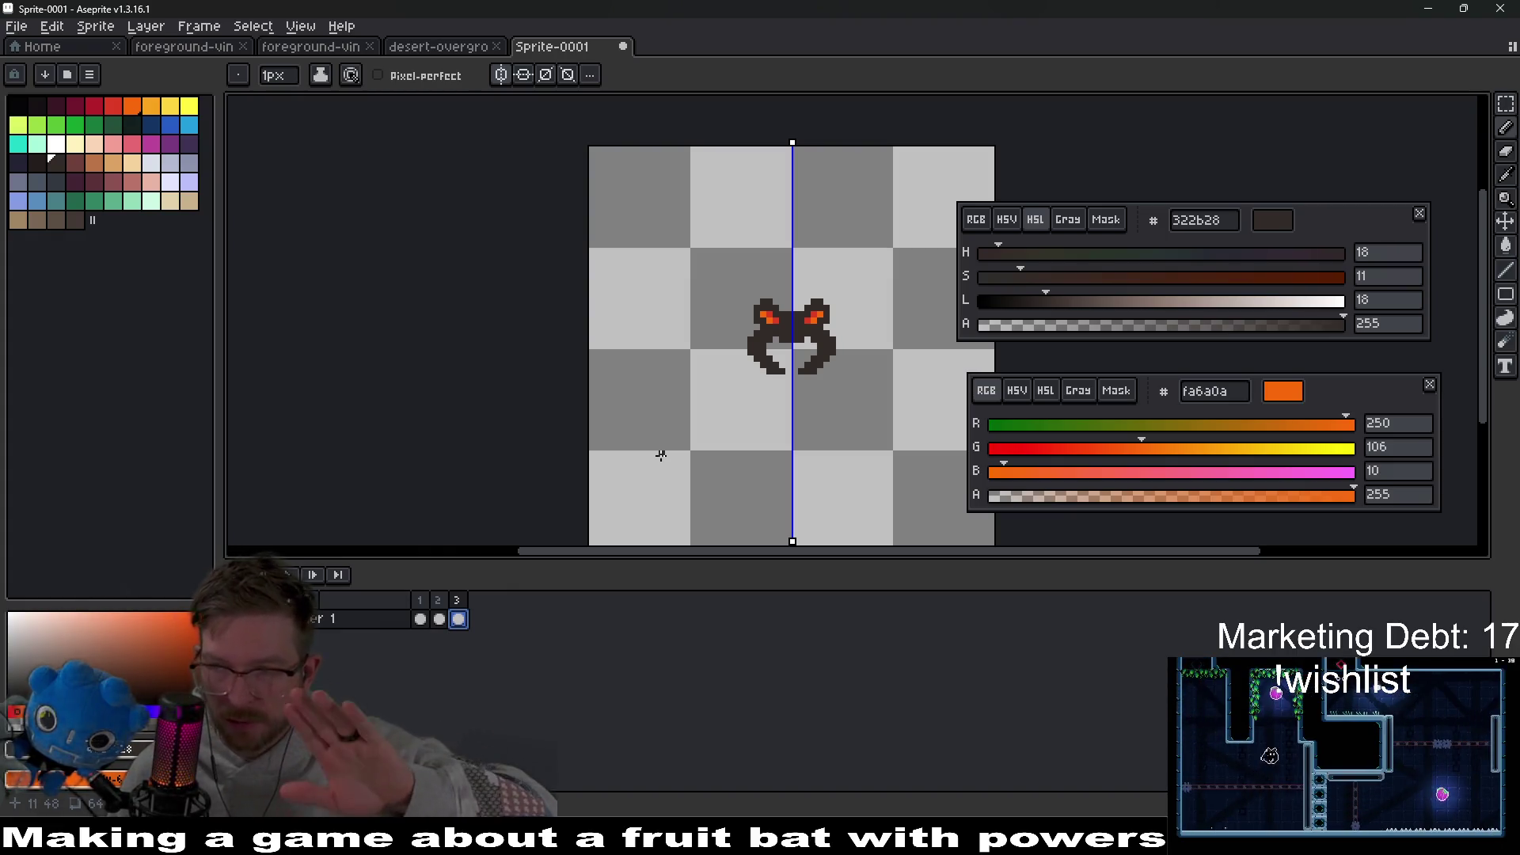
pyautogui.scroll(1, 745, 367)
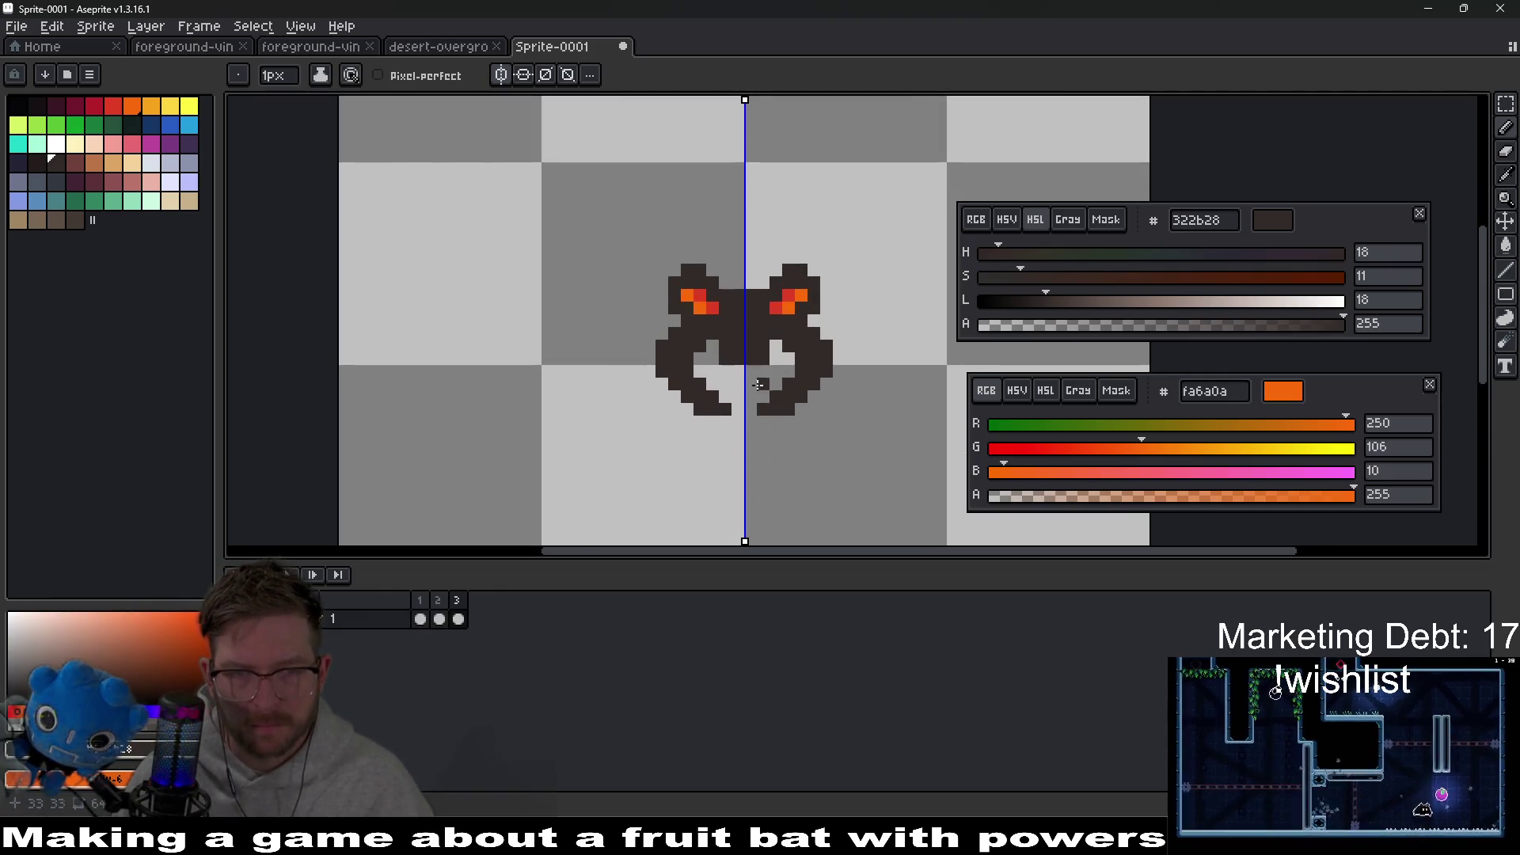
pyautogui.hotkey('ctrl', 'z')
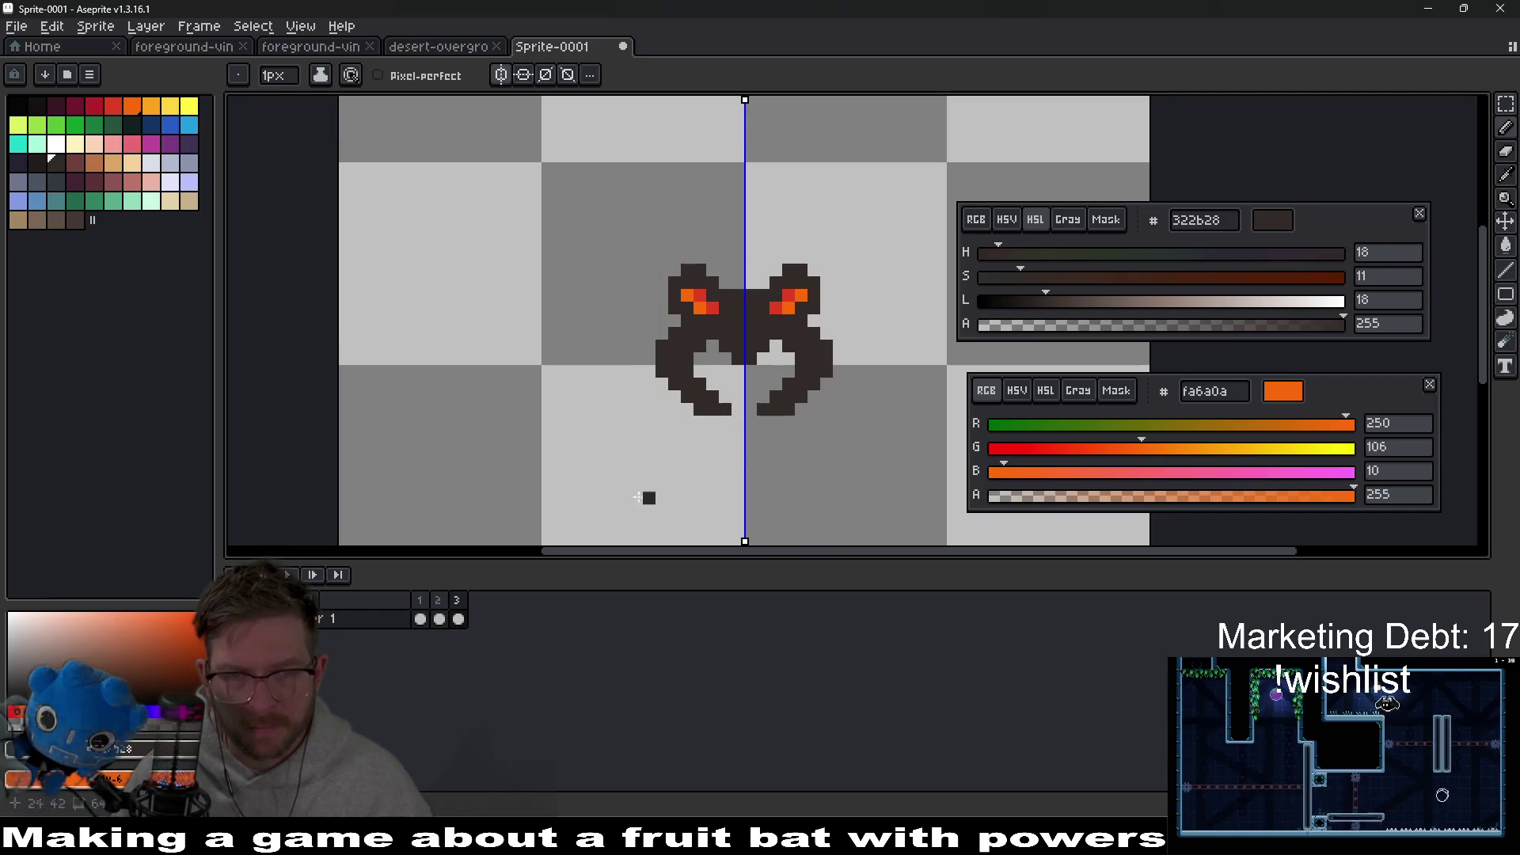
pyautogui.hotkey('ctrl', 'z')
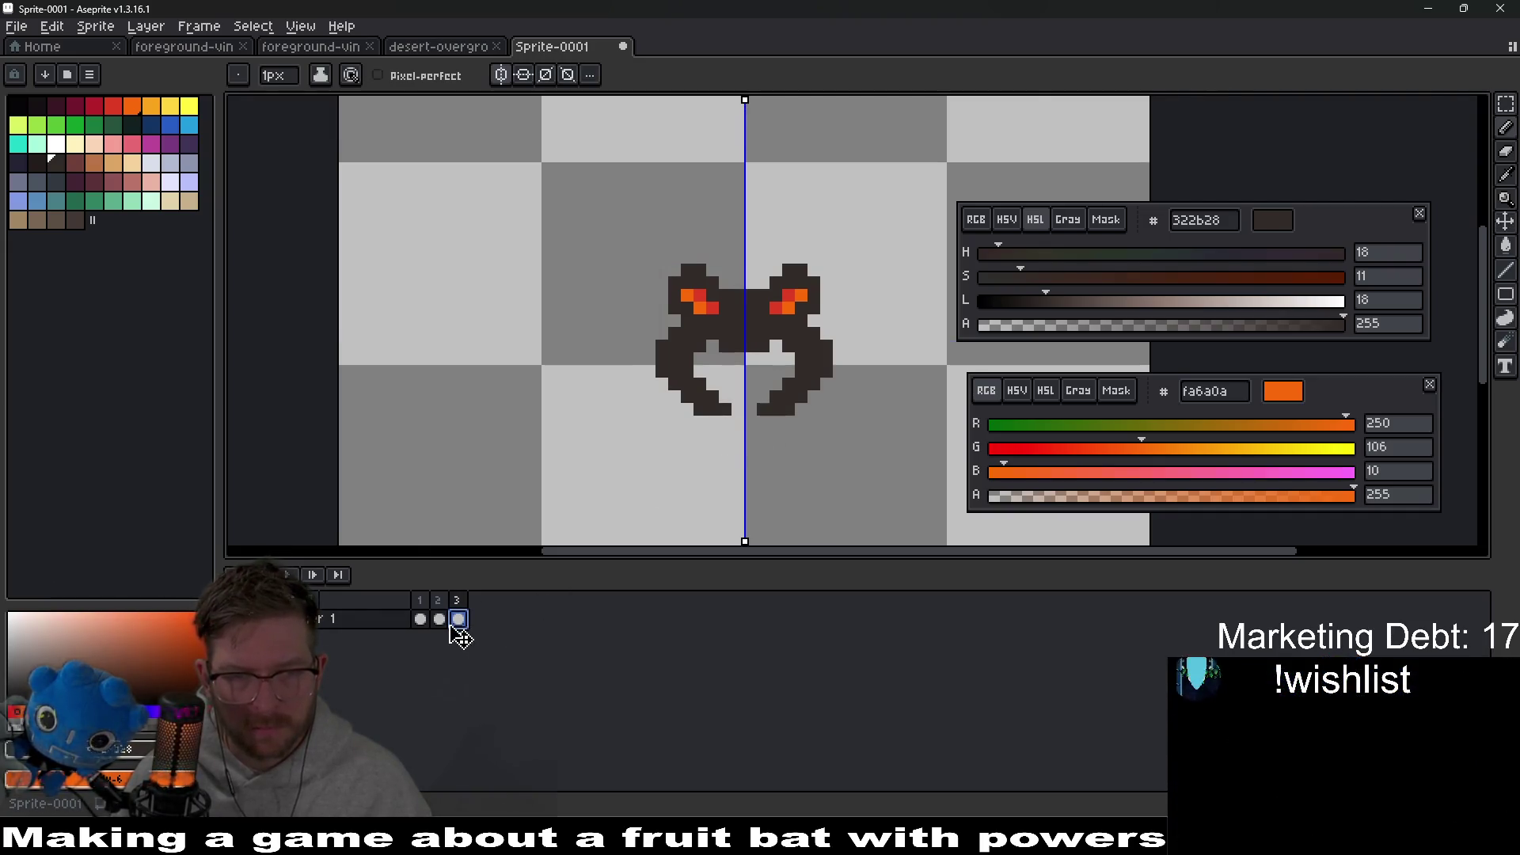
# Step: On frame 2, fill the gap between the mandibles with a mirrored dark pixel
pyautogui.click(442, 619)
pyautogui.scroll(3, 784, 340)
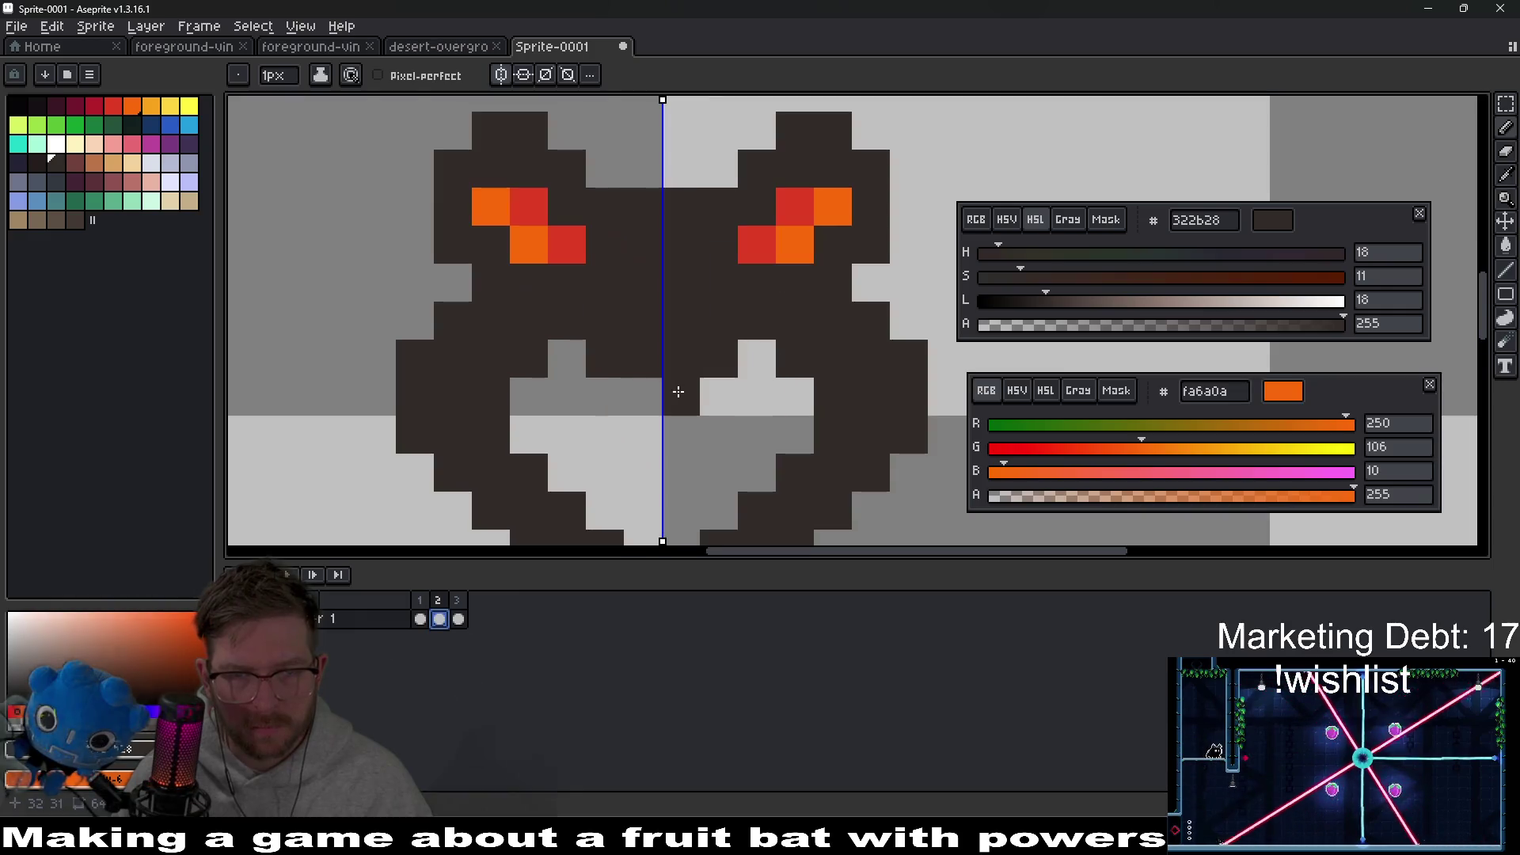
pyautogui.click(752, 365)
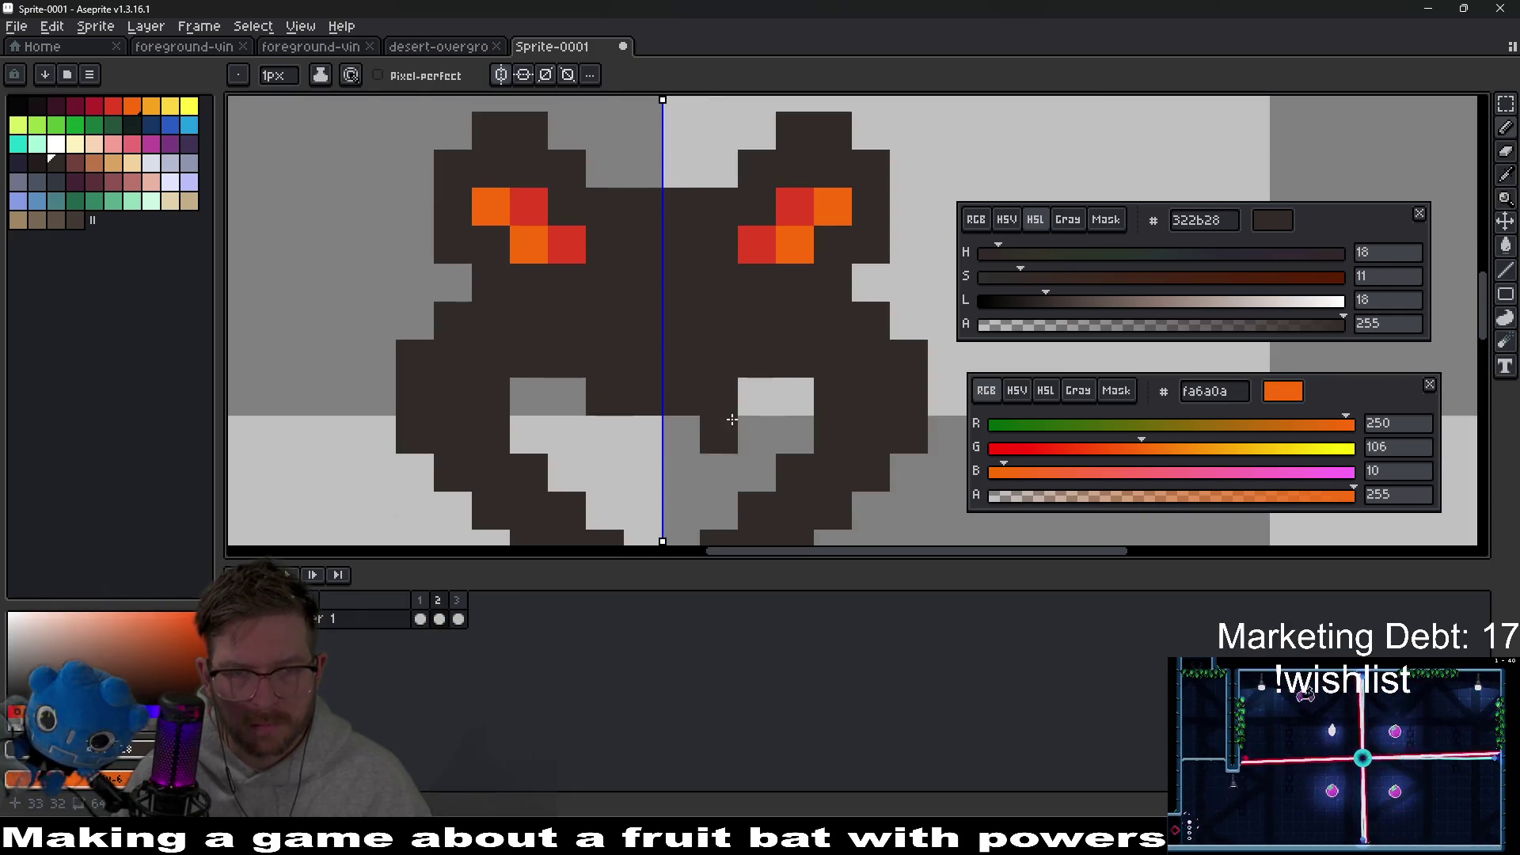
pyautogui.scroll(-10, 871, 373)
pyautogui.scroll(4, 890, 378)
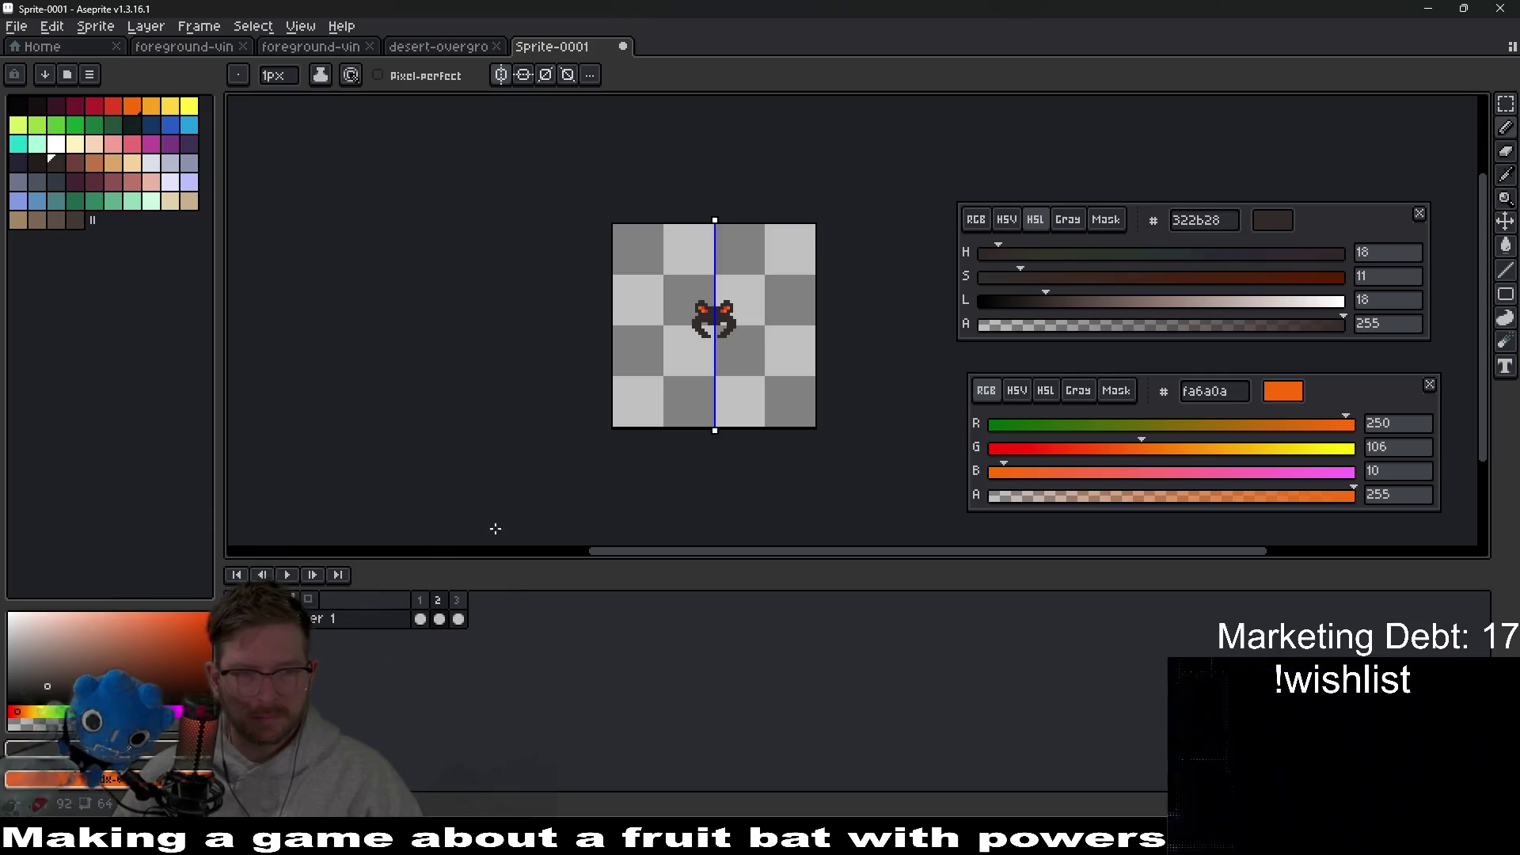
# Step: Reselect frame 3 and zoom in on the ant lion
pyautogui.click(438, 602)
pyautogui.scroll(4, 657, 396)
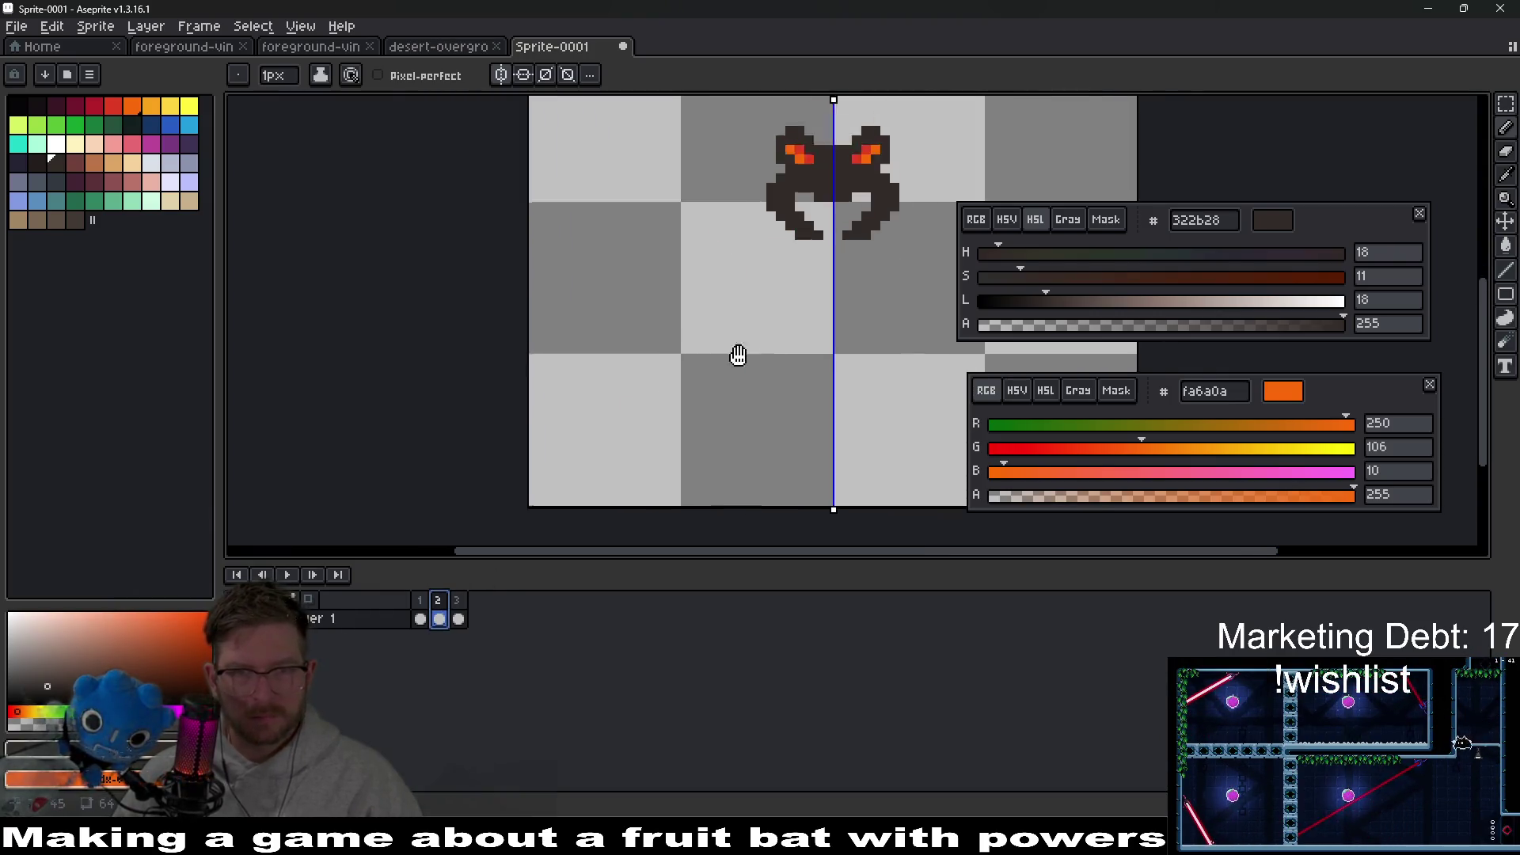
pyautogui.click(458, 619)
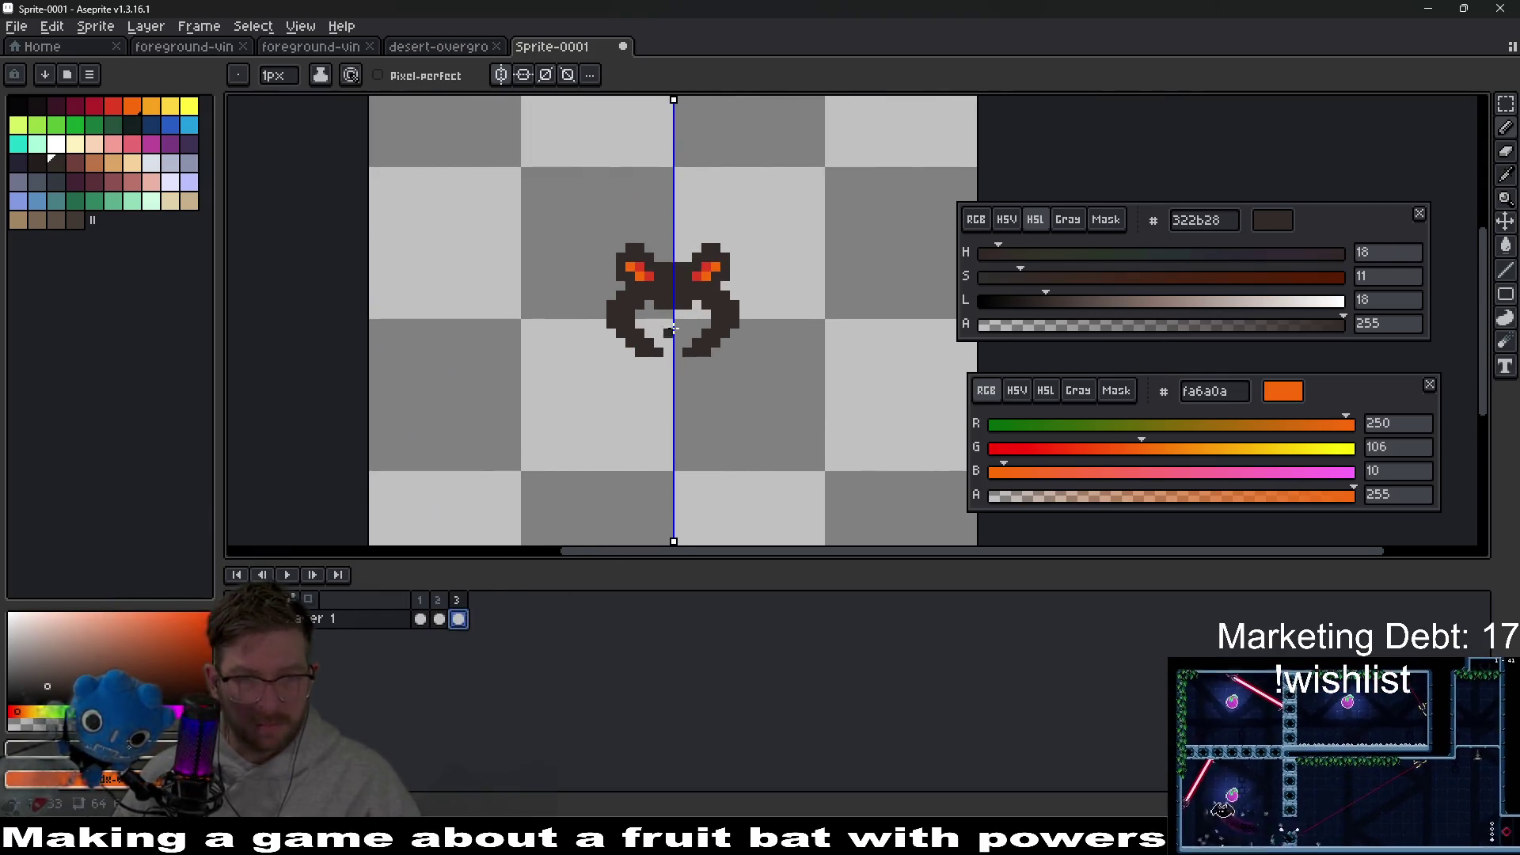
pyautogui.press('+')
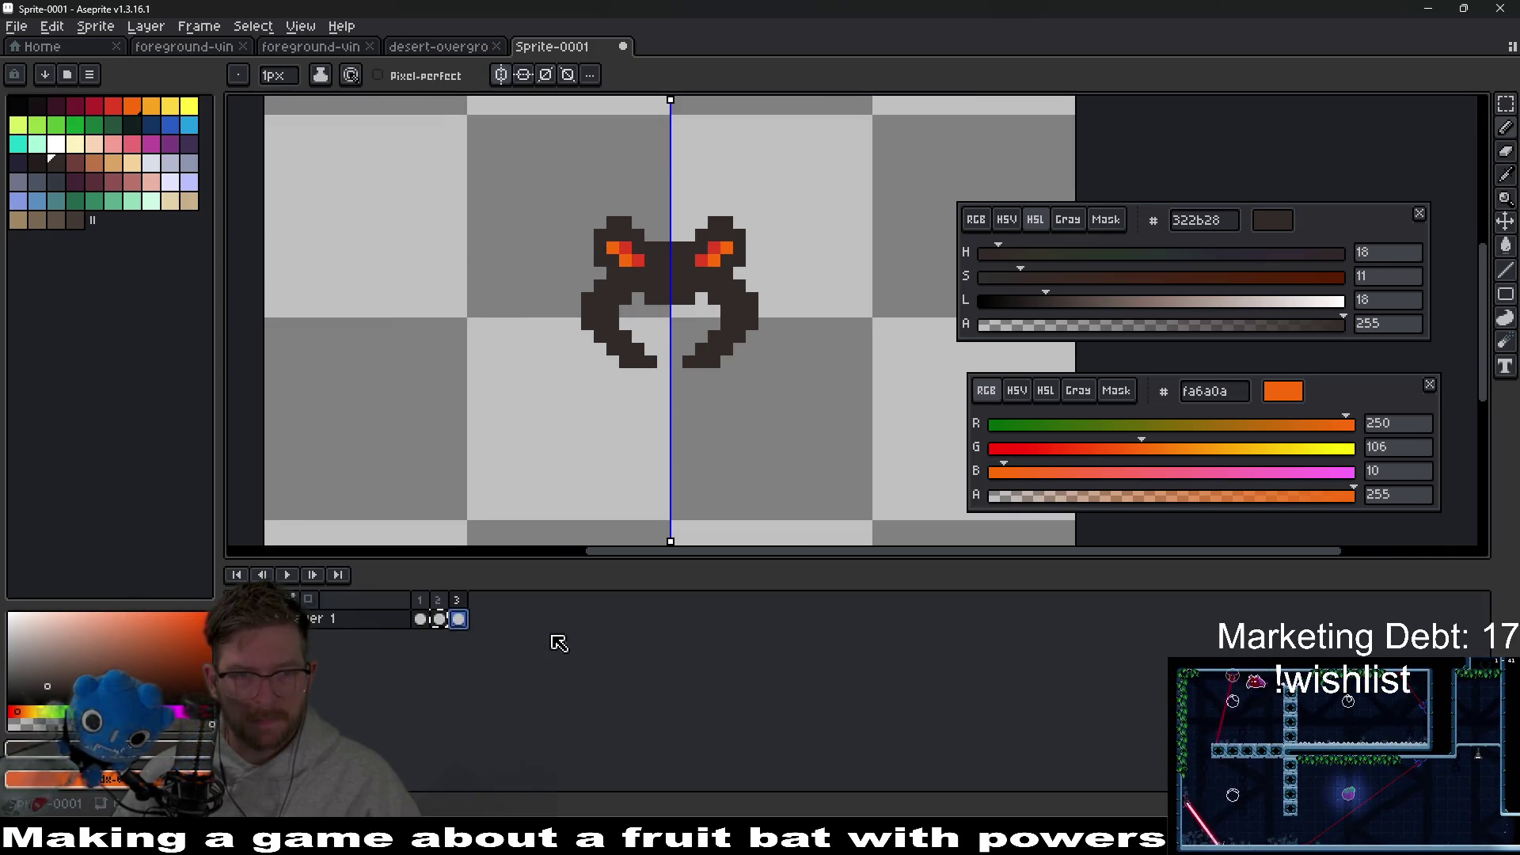
pyautogui.click(460, 620)
# Step: Clear frame 3 and place a mirrored dark pixel for a new pose
pyautogui.press('Delete')
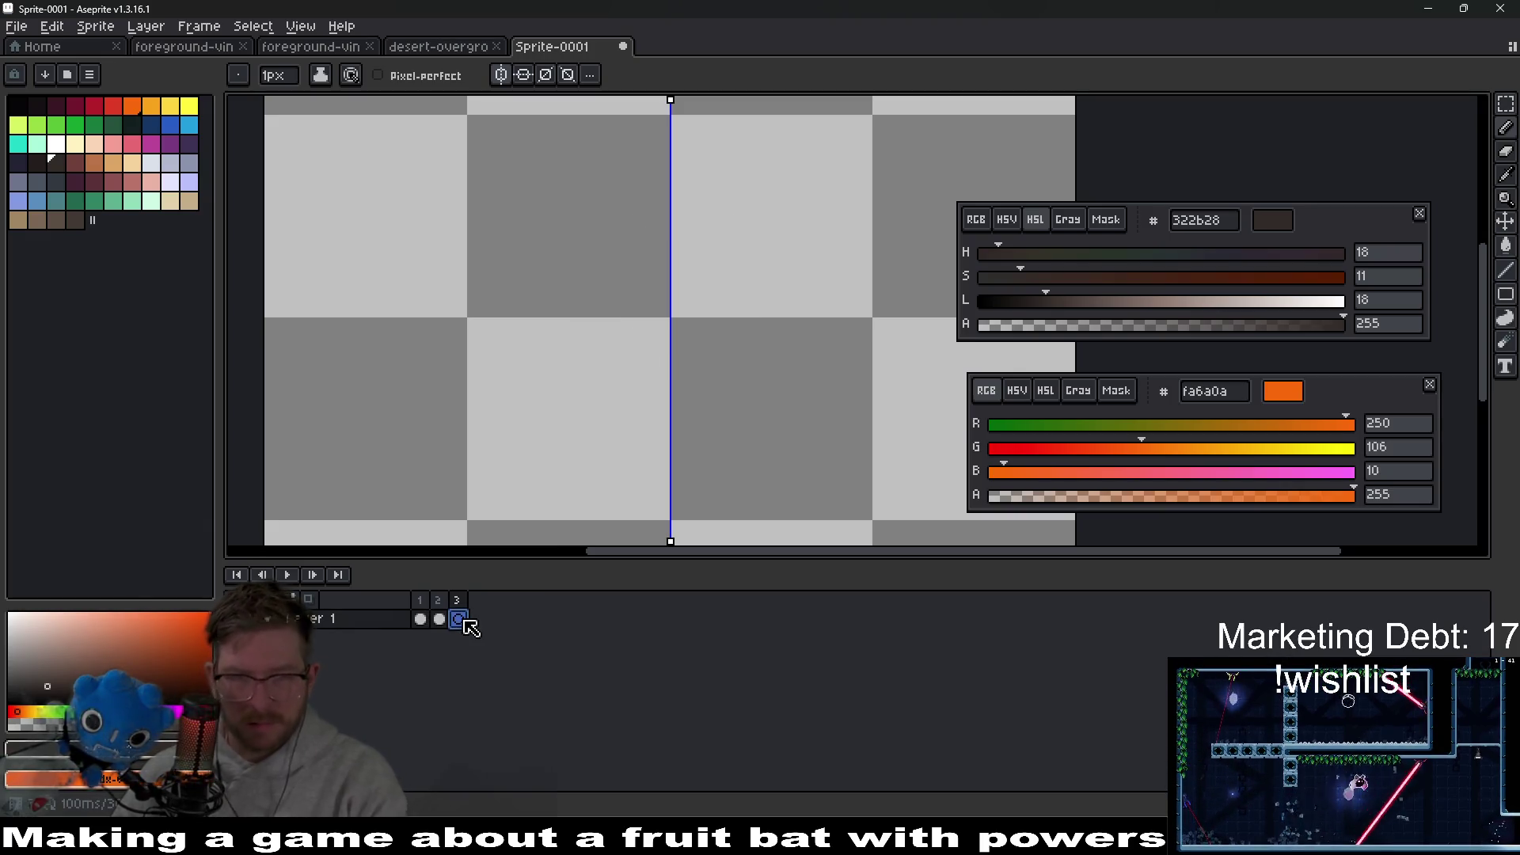
pyautogui.moveTo(699, 258)
pyautogui.mouseDown()
pyautogui.moveTo(730, 247)
pyautogui.moveTo(763, 267)
pyautogui.mouseUp()
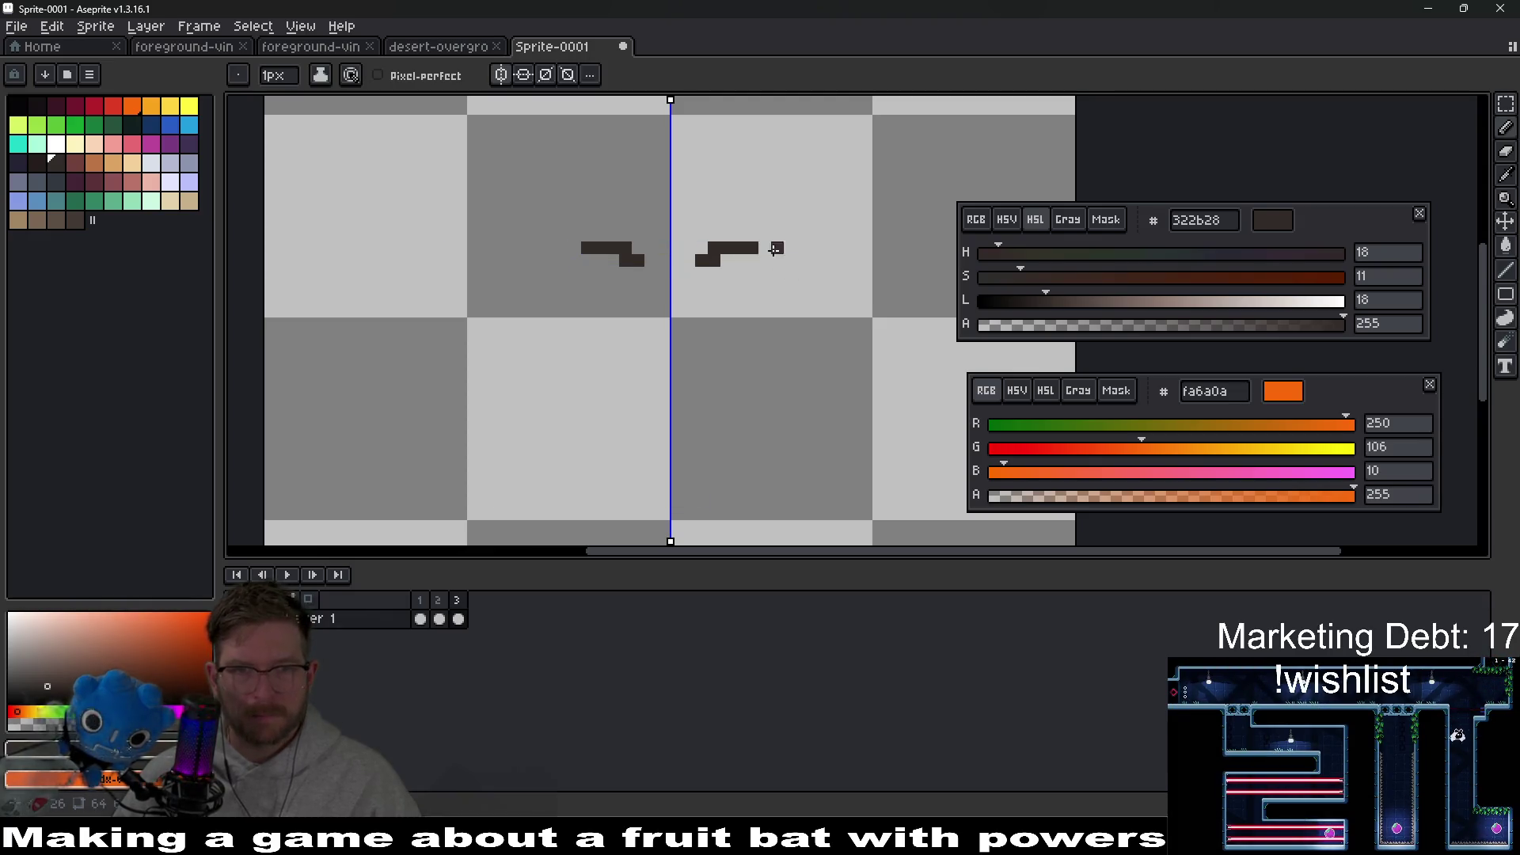
pyautogui.hotkey('ctrl', 'z')
pyautogui.click(789, 298)
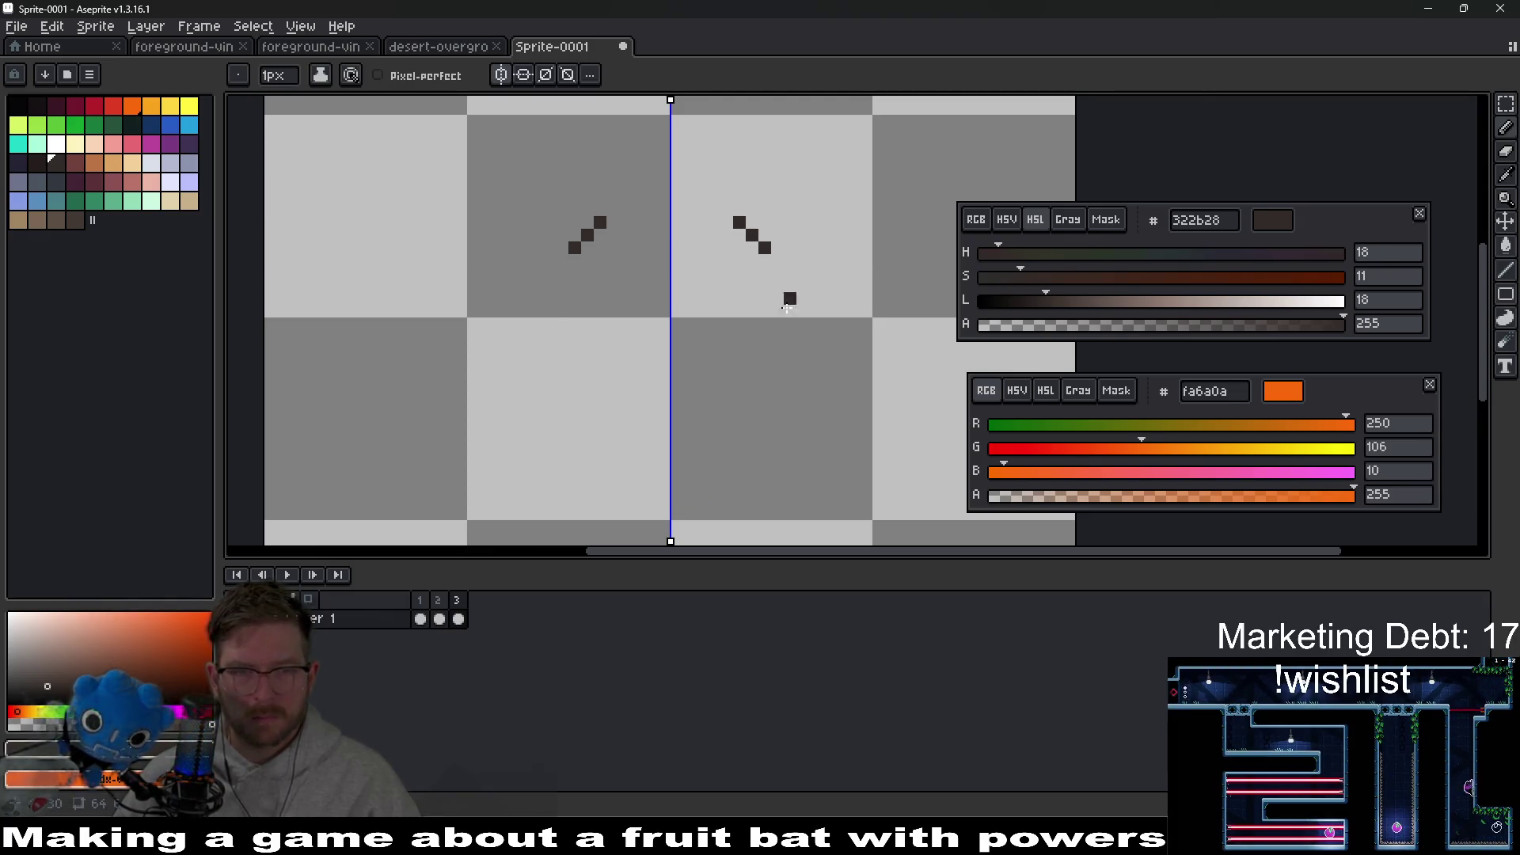
# Step: Paint two orange diagonal pixels and extend the mirrored dark shape down-right
pyautogui.rightClick(744, 233)
pyautogui.rightClick(754, 248)
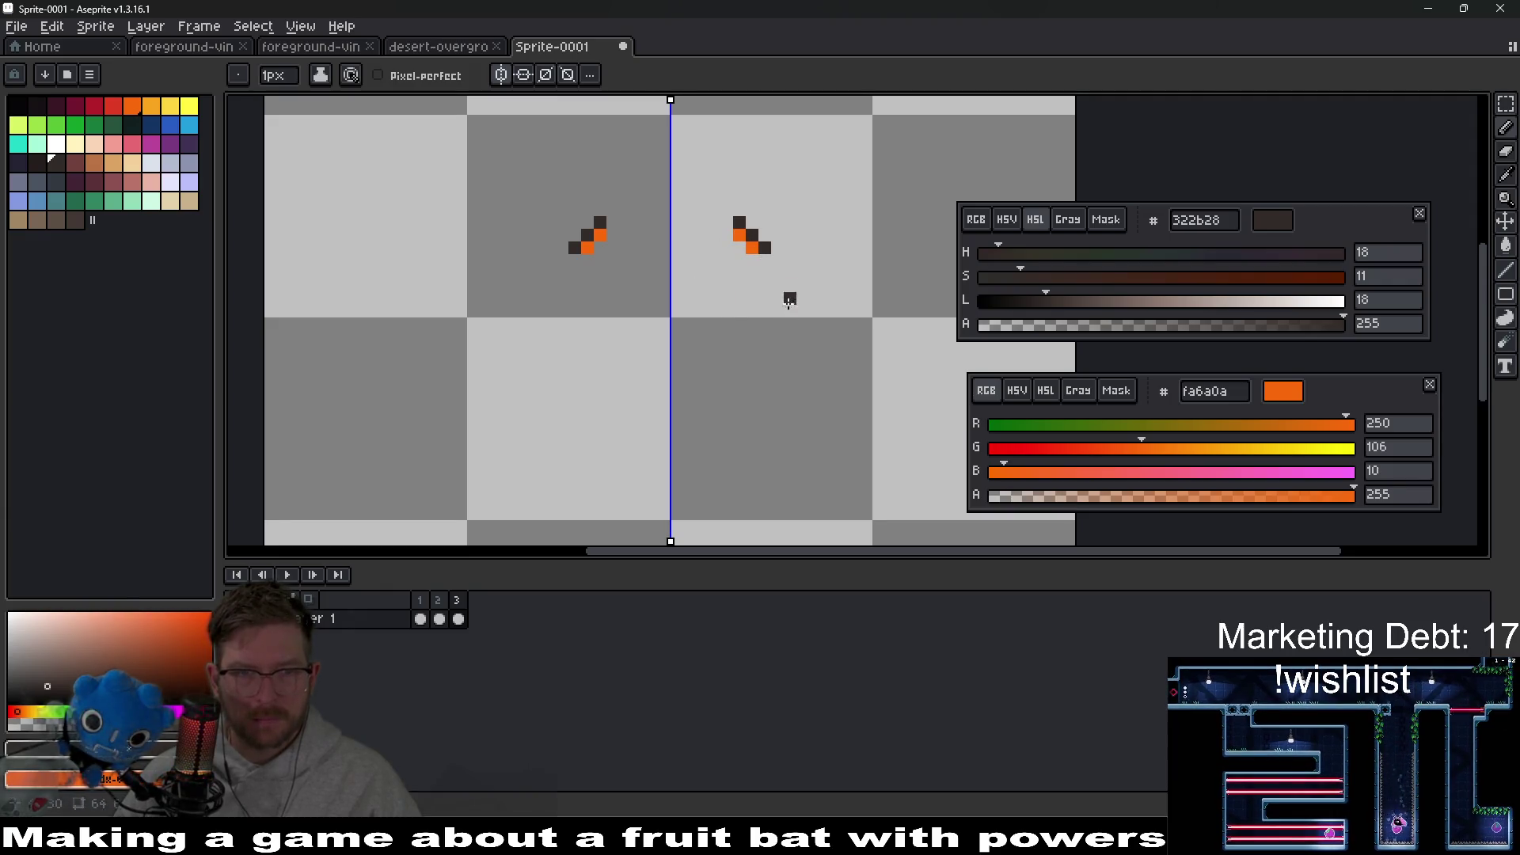
pyautogui.scroll(-1, 735, 295)
pyautogui.moveTo(729, 213); pyautogui.dragTo(758, 233)
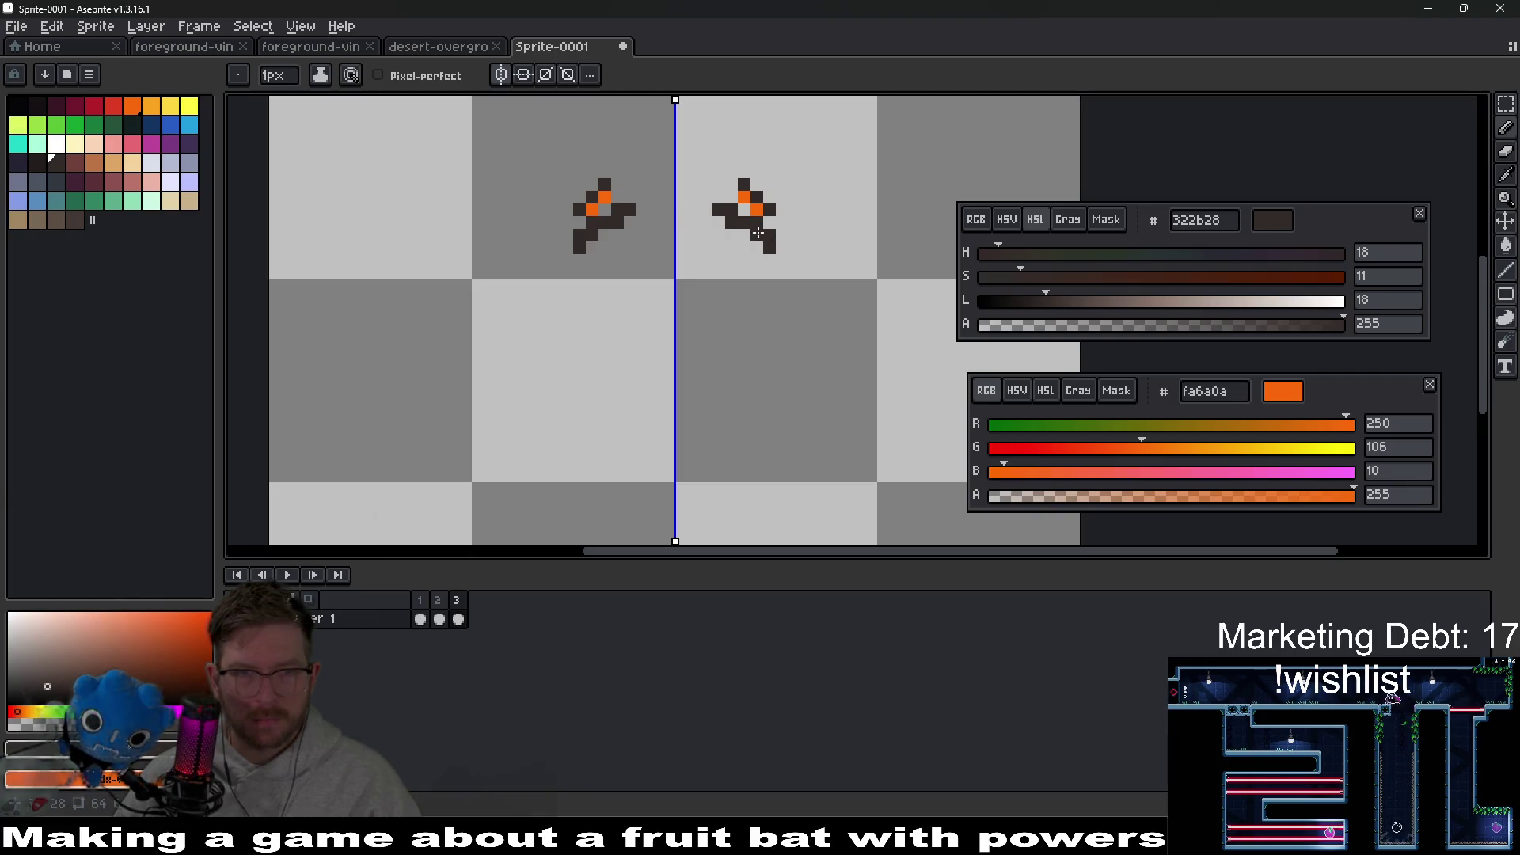
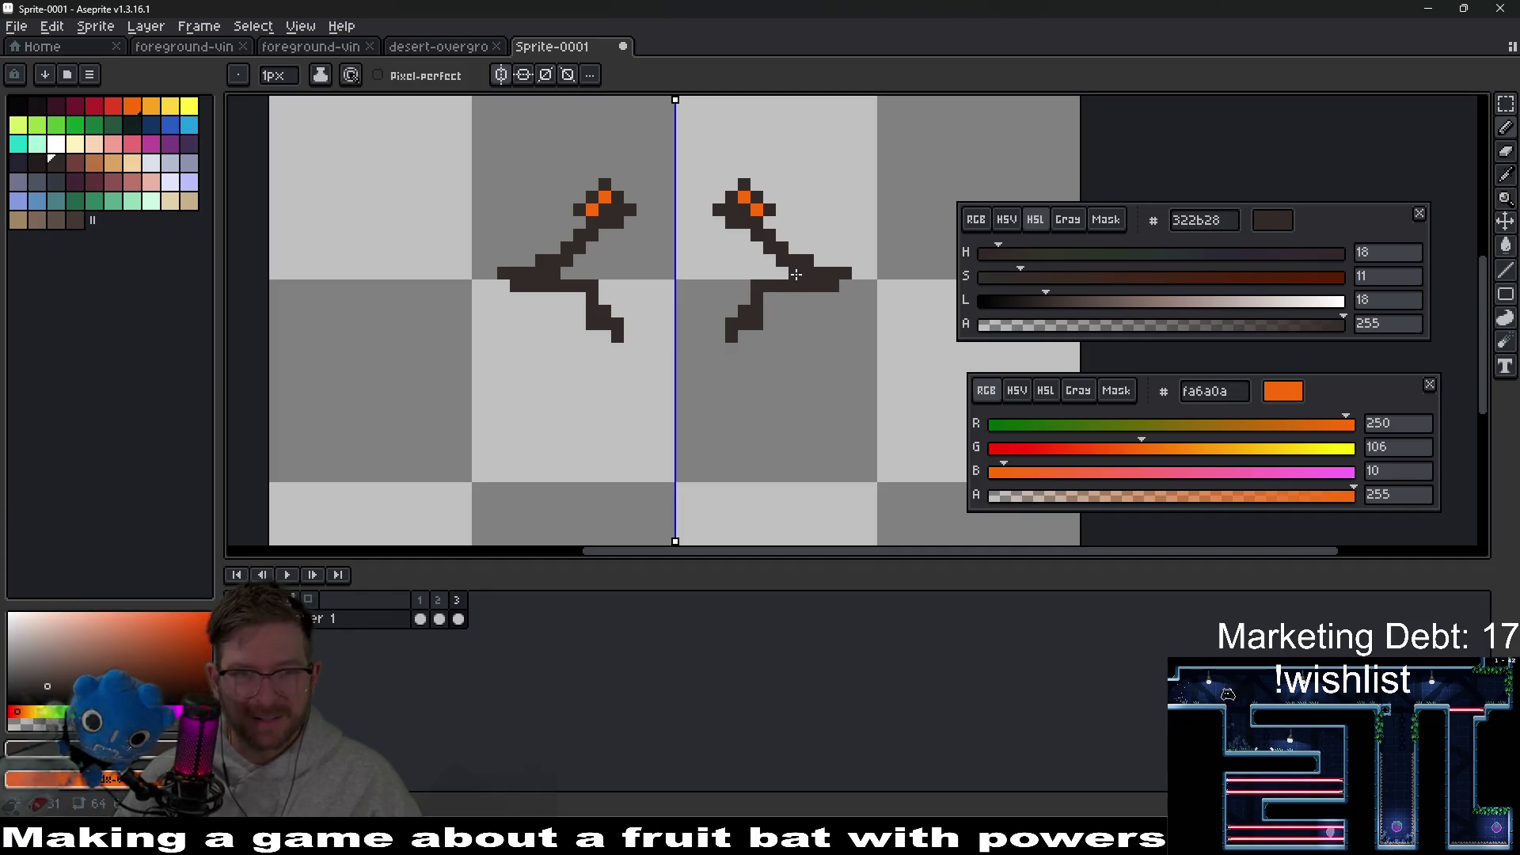
# Step: Close the bat's feet with a mirrored stroke and erase the extra wing-tip pixels
pyautogui.moveTo(748, 325); pyautogui.dragTo(681, 336)
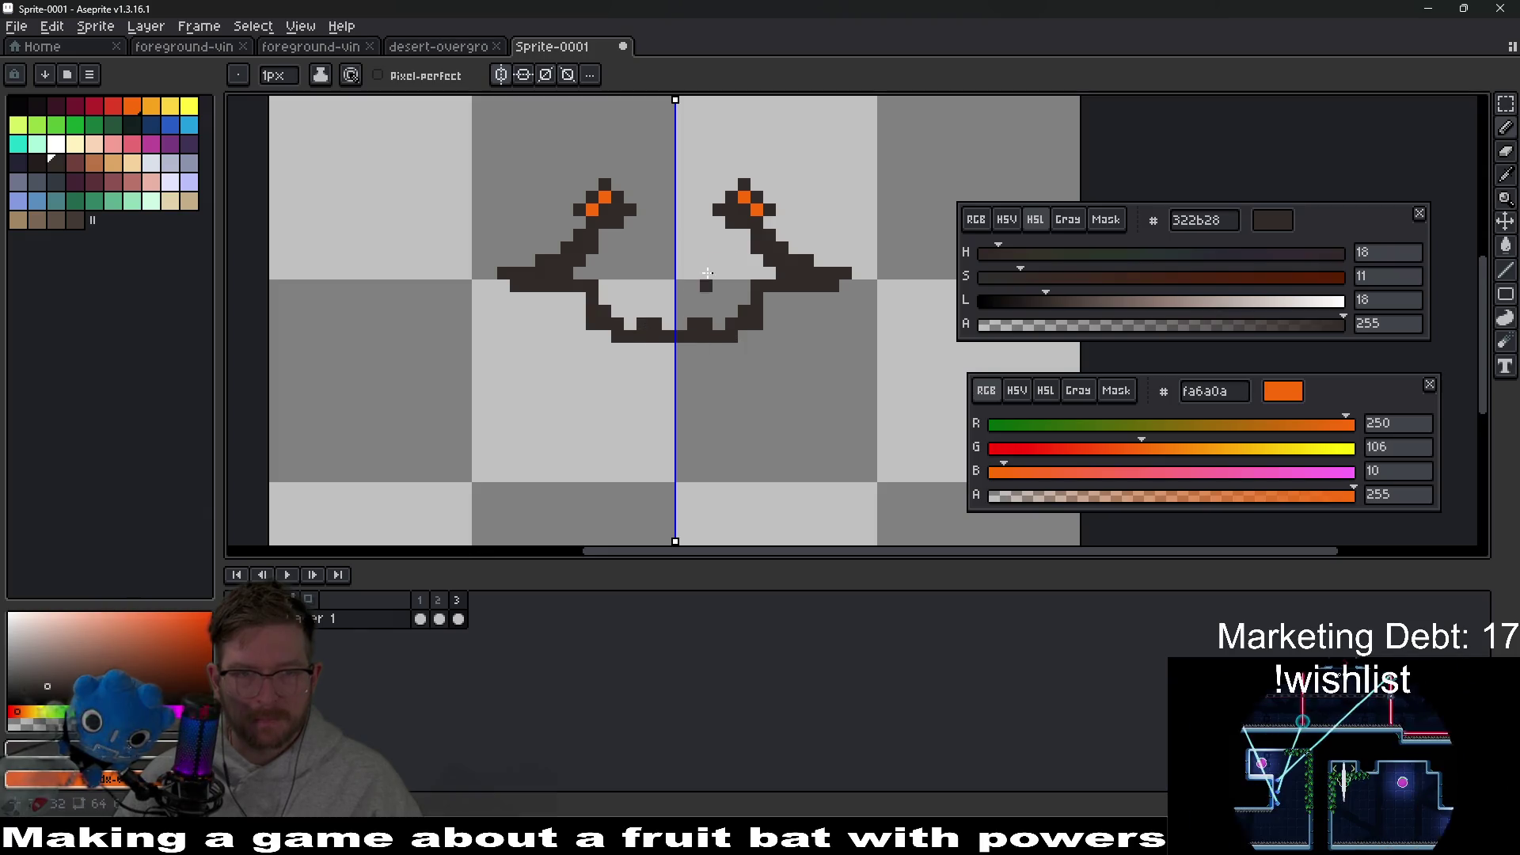
pyautogui.moveTo(715, 244); pyautogui.dragTo(688, 265)
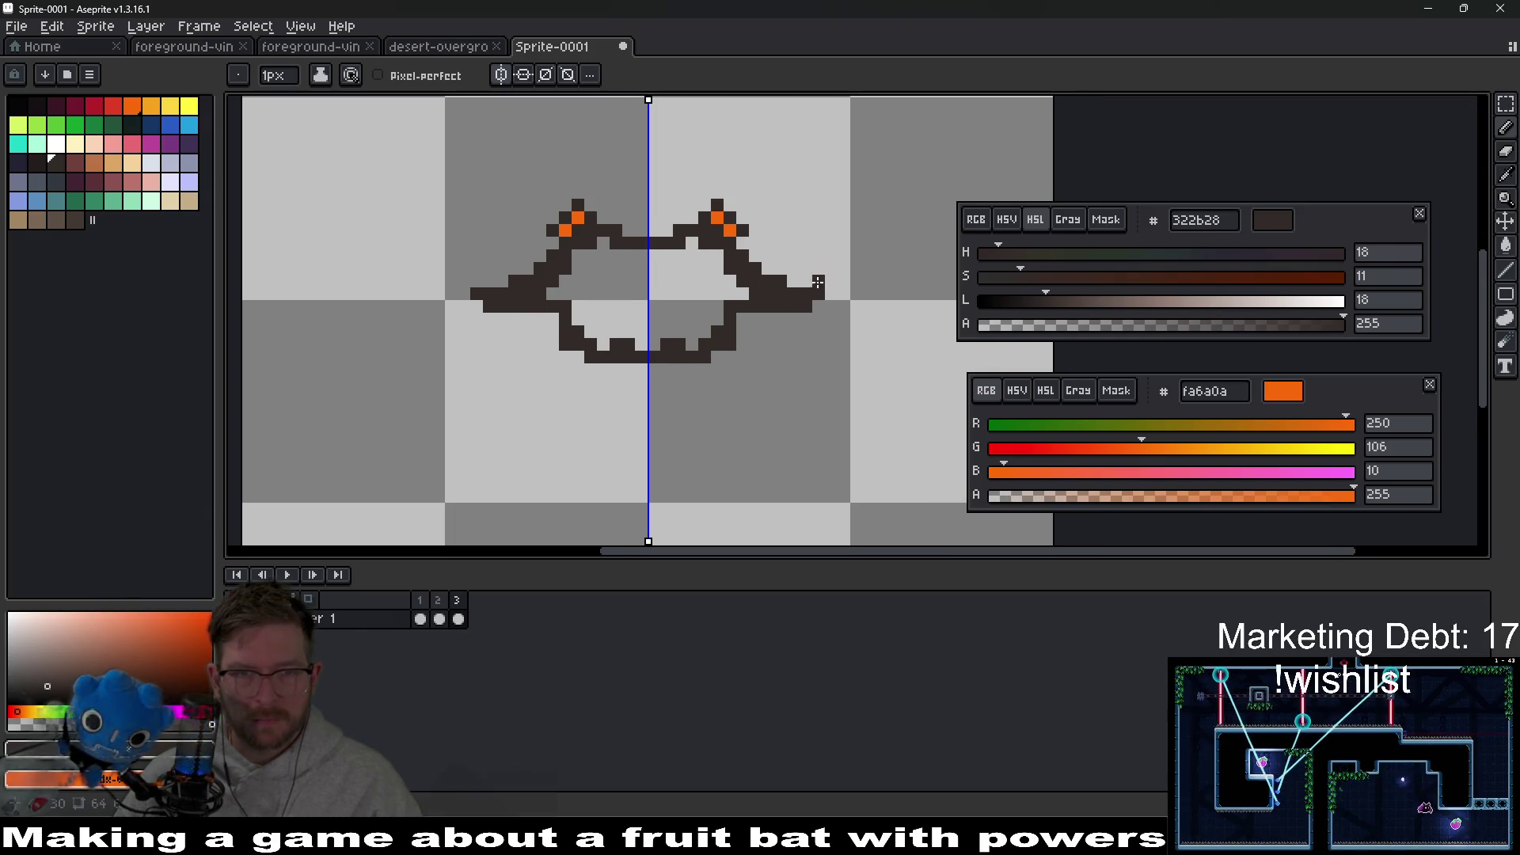
pyautogui.press('e')
pyautogui.press('b')
pyautogui.click(807, 319)
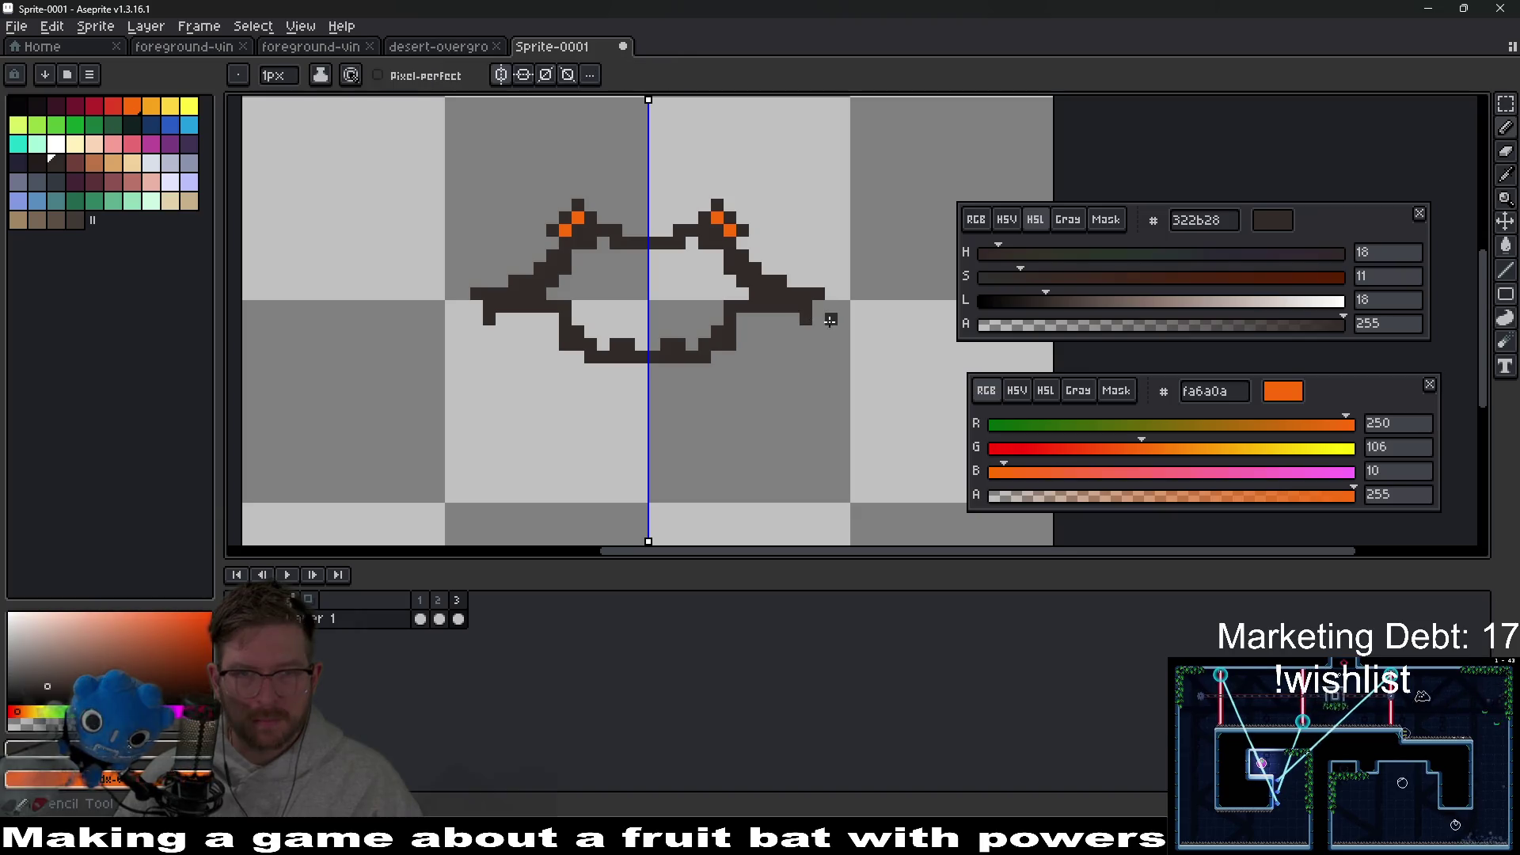
pyautogui.hotkey('ctrl', 'z')
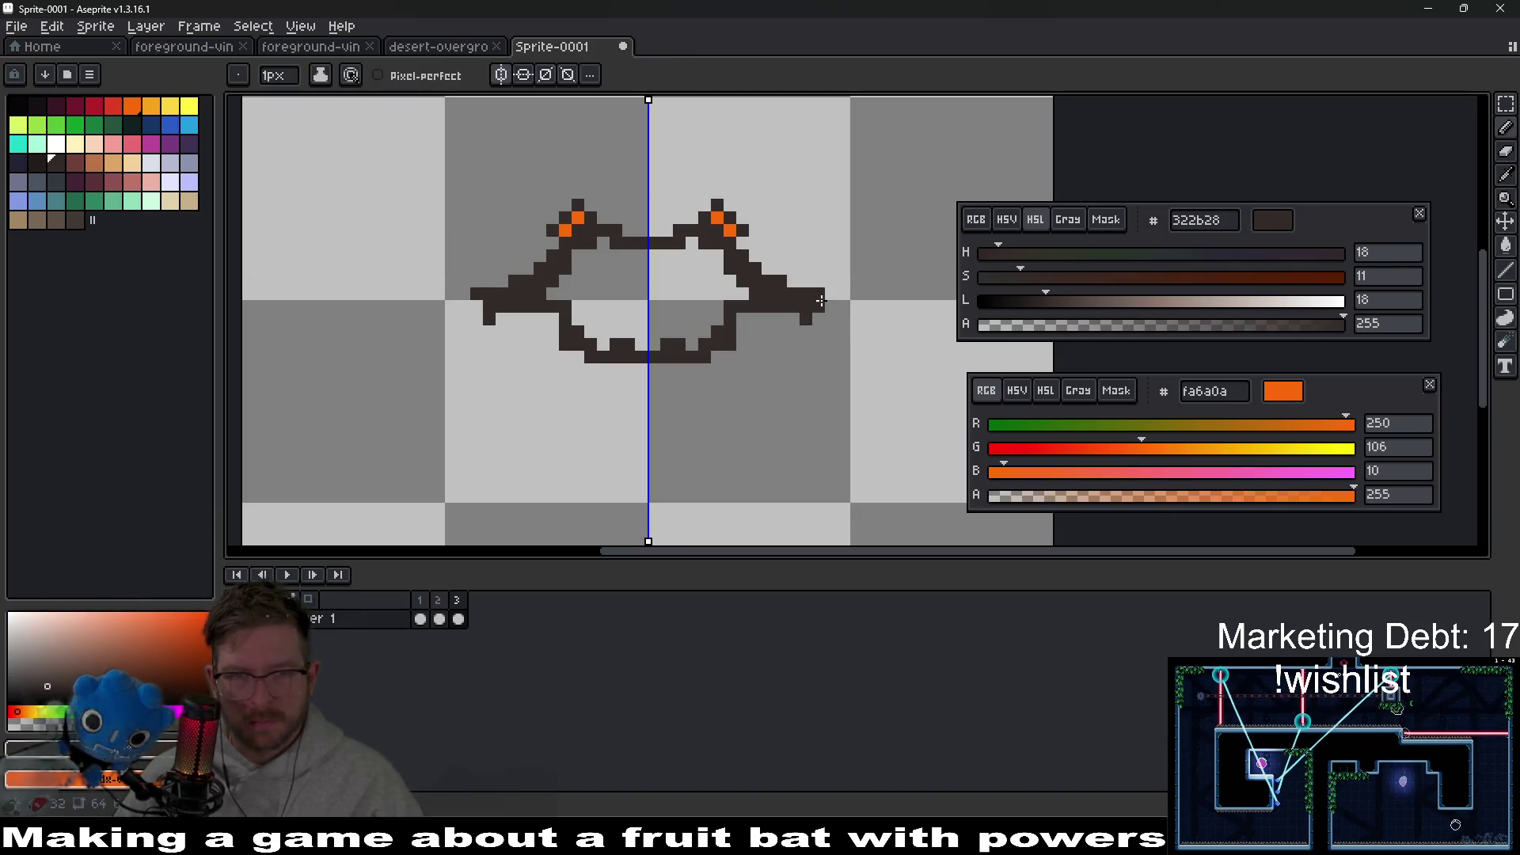
pyautogui.press('e')
pyautogui.click(812, 295)
pyautogui.moveTo(737, 256); pyautogui.dragTo(772, 270)
pyautogui.scroll(1, 772, 270)
# Step: Flood-fill the closed bat outline with dark brown
pyautogui.press('g')
pyautogui.click(686, 308)
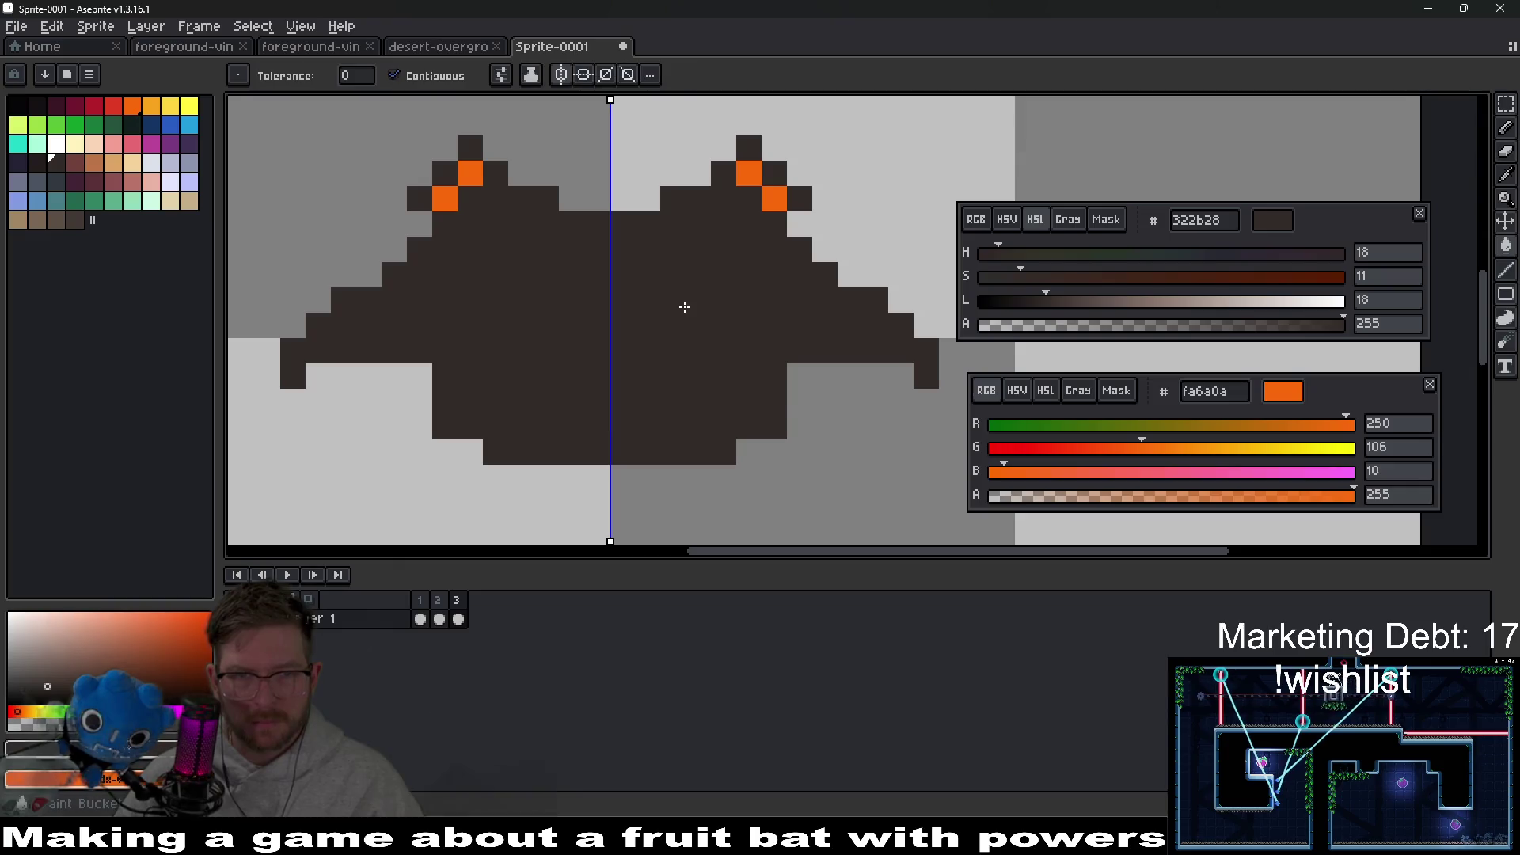
pyautogui.scroll(-2, 681, 309)
pyautogui.press('b')
pyautogui.scroll(2, 662, 311)
# Step: Erase a mirrored hole in the body centre and fill it with darker brown 221c1a
pyautogui.press('e')
pyautogui.moveTo(661, 311)
pyautogui.mouseDown()
pyautogui.moveTo(554, 332)
pyautogui.moveTo(617, 309)
pyautogui.moveTo(543, 350)
pyautogui.mouseUp()
pyautogui.press('i')
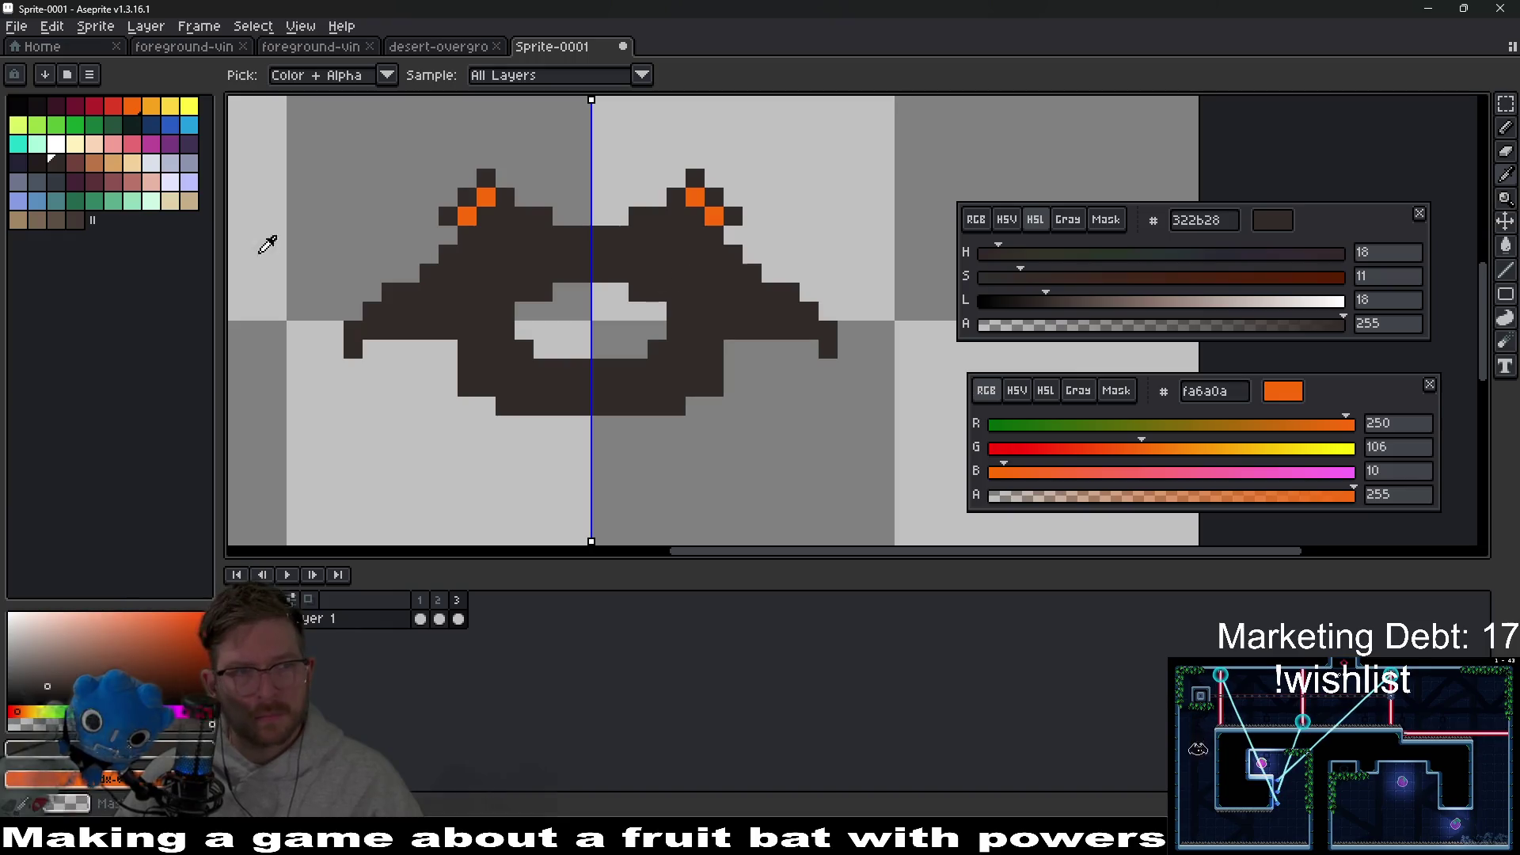
pyautogui.click(37, 163)
pyautogui.press('g')
pyautogui.click(631, 332)
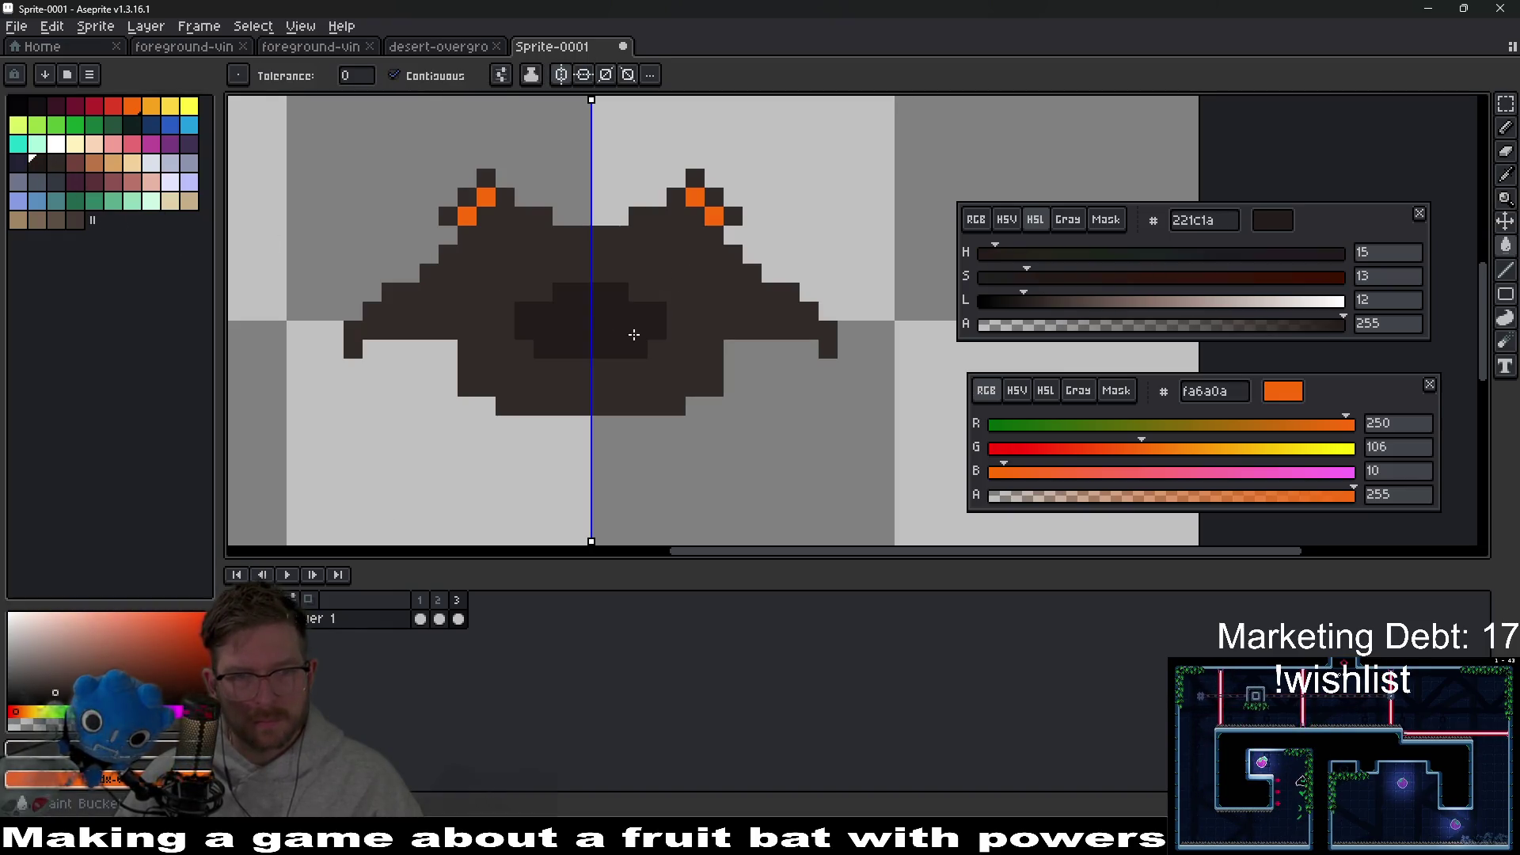
# Step: Enlarge the darker 221c1a belly shading across most of the bat's body
pyautogui.scroll(-2, 644, 339)
pyautogui.press('b')
pyautogui.scroll(3, 644, 339)
pyautogui.moveTo(577, 406); pyautogui.dragTo(539, 400)
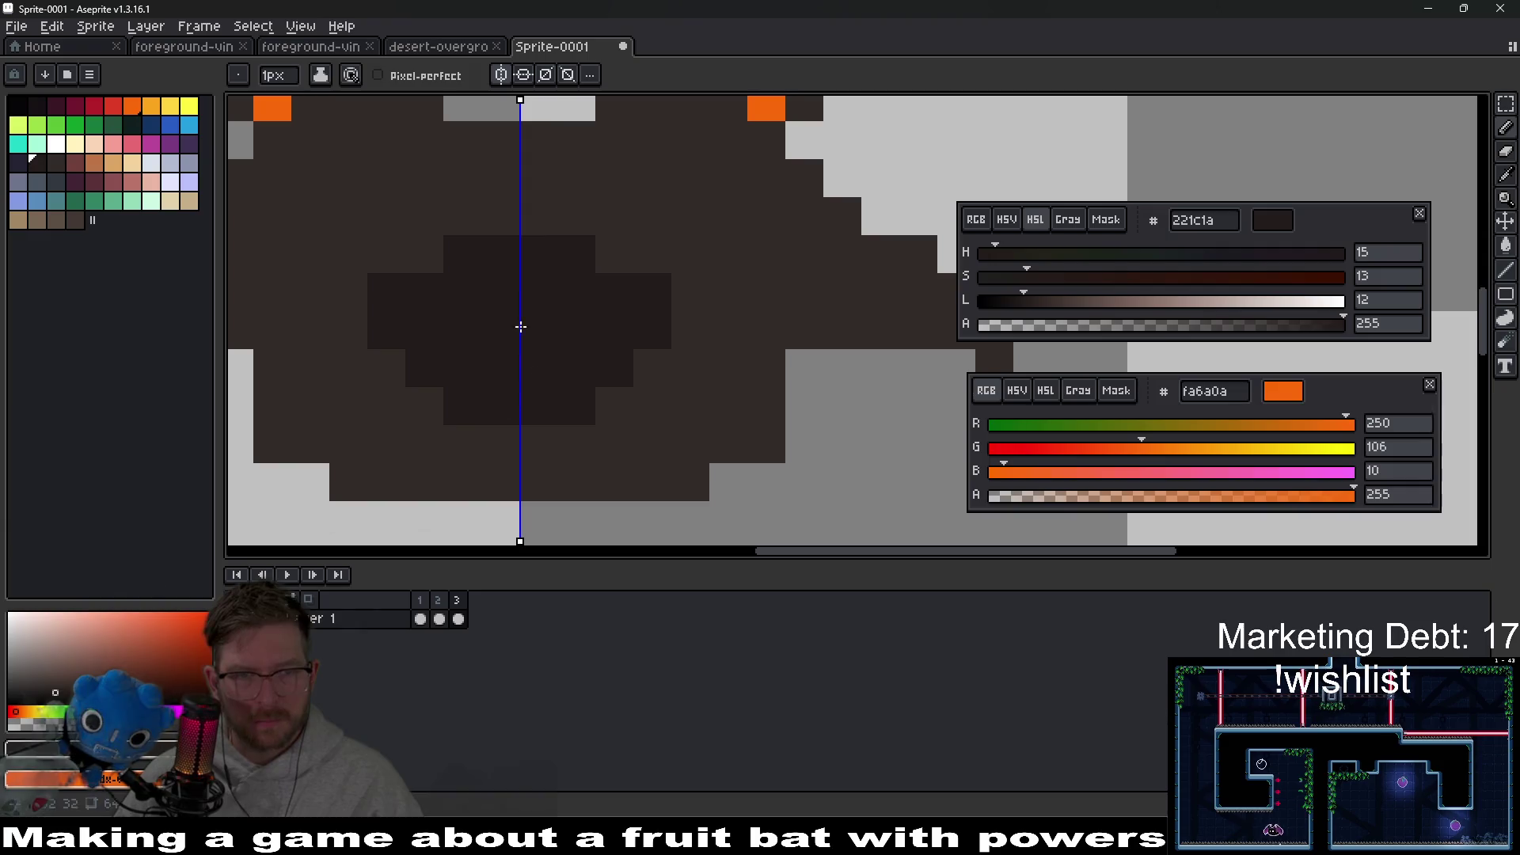
pyautogui.moveTo(454, 235)
pyautogui.mouseDown()
pyautogui.moveTo(407, 230)
pyautogui.moveTo(689, 254)
pyautogui.moveTo(654, 353)
pyautogui.moveTo(583, 425)
pyautogui.moveTo(538, 442)
pyautogui.mouseUp()
pyautogui.scroll(-3, 554, 357)
pyautogui.scroll(2, 587, 266)
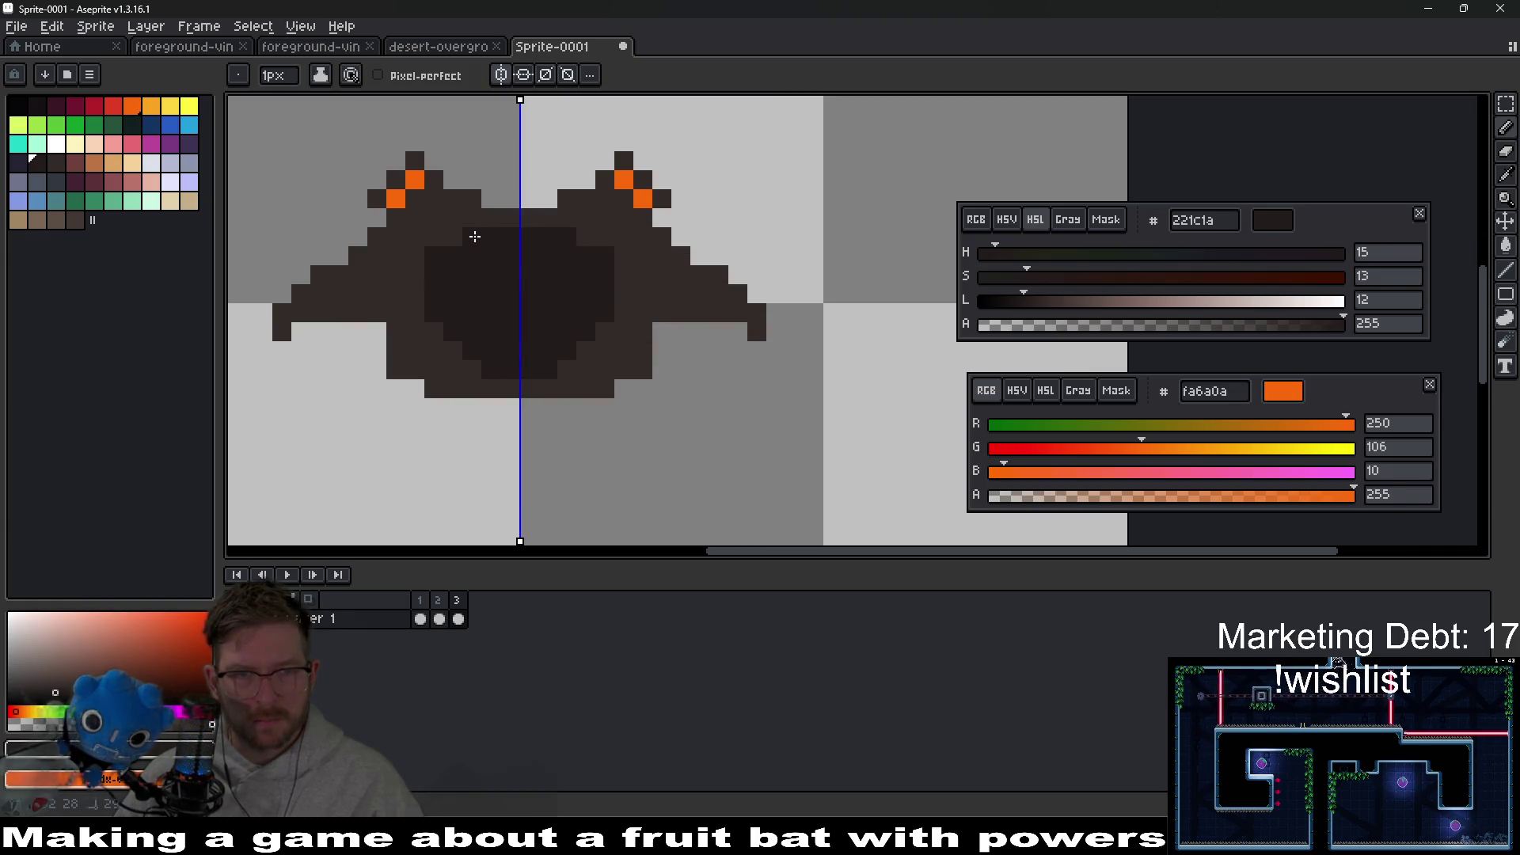
pyautogui.scroll(-2, 474, 236)
pyautogui.scroll(2, 631, 278)
# Step: Pick wing brown 322b28 and reshape the mirrored wing-tip pixels into downward hooks
pyautogui.press('i')
pyautogui.click(724, 314)
pyautogui.press('v')
pyautogui.press('b')
pyautogui.click(689, 349)
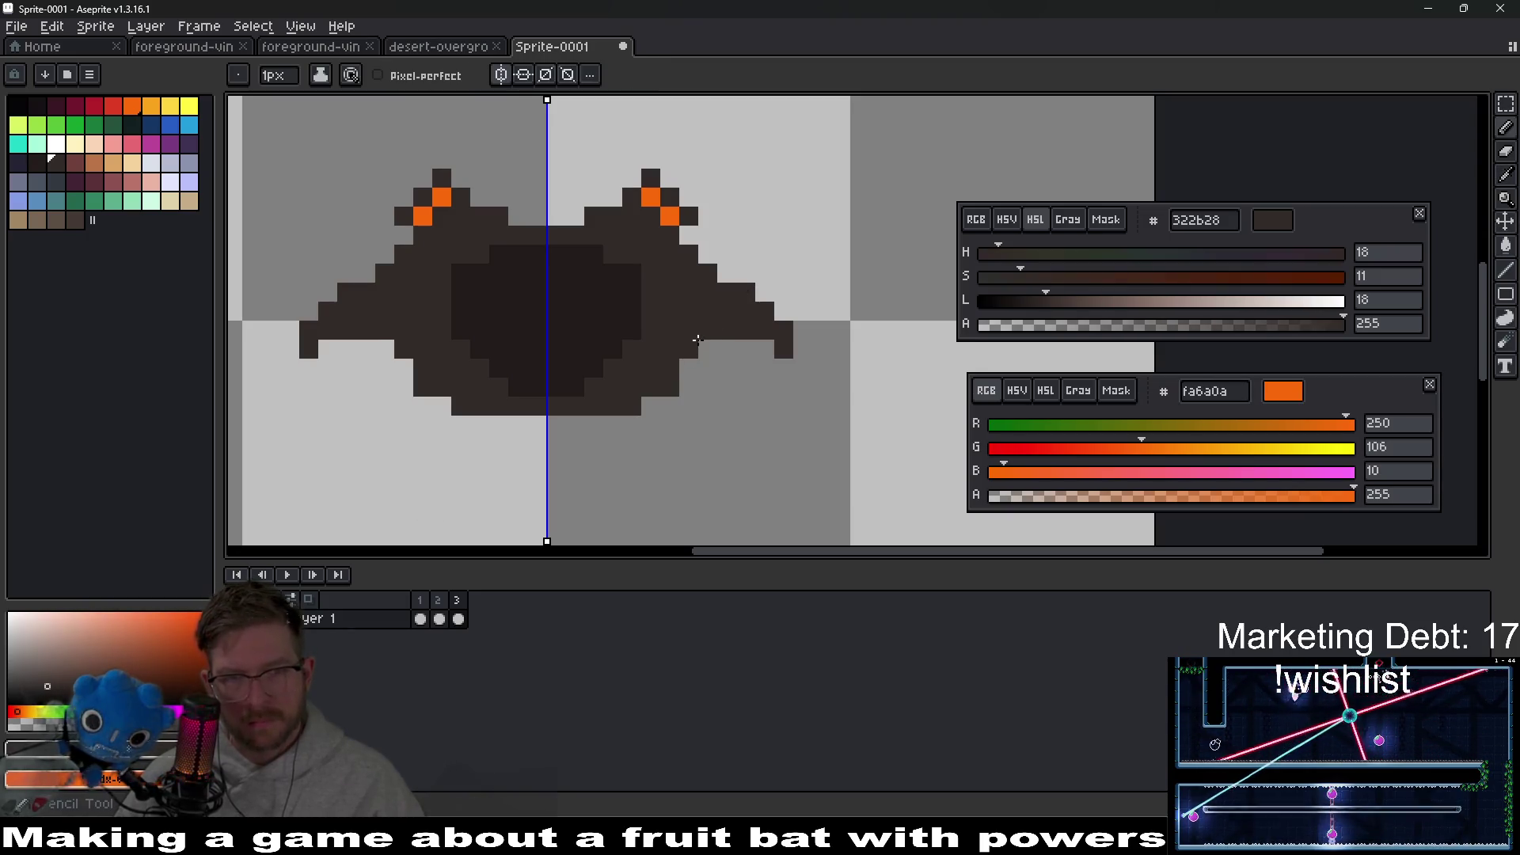
pyautogui.press('e')
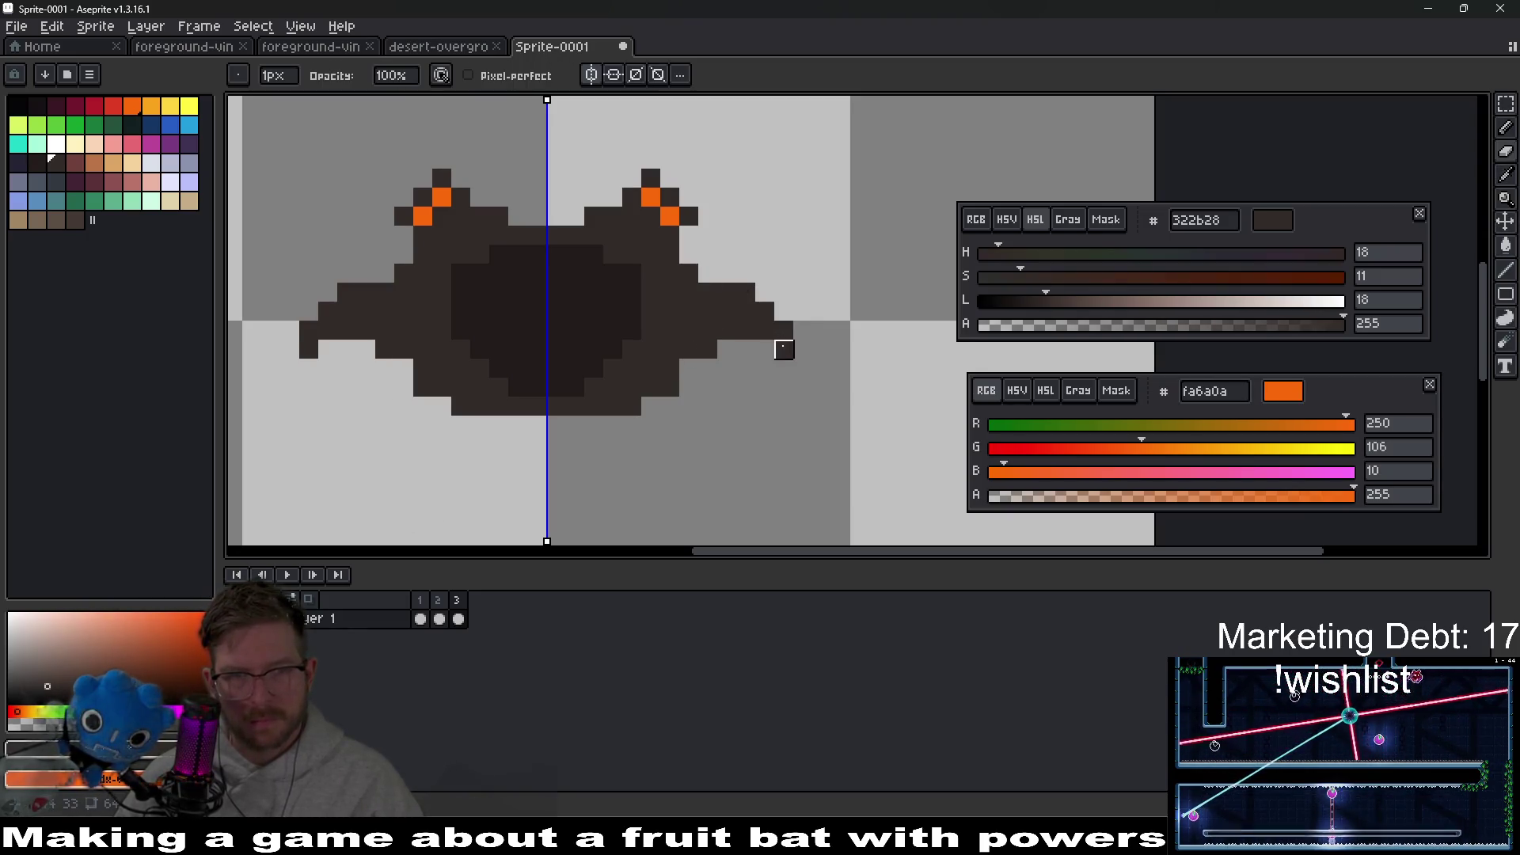
pyautogui.press('b')
pyautogui.press('e')
pyautogui.click(782, 325)
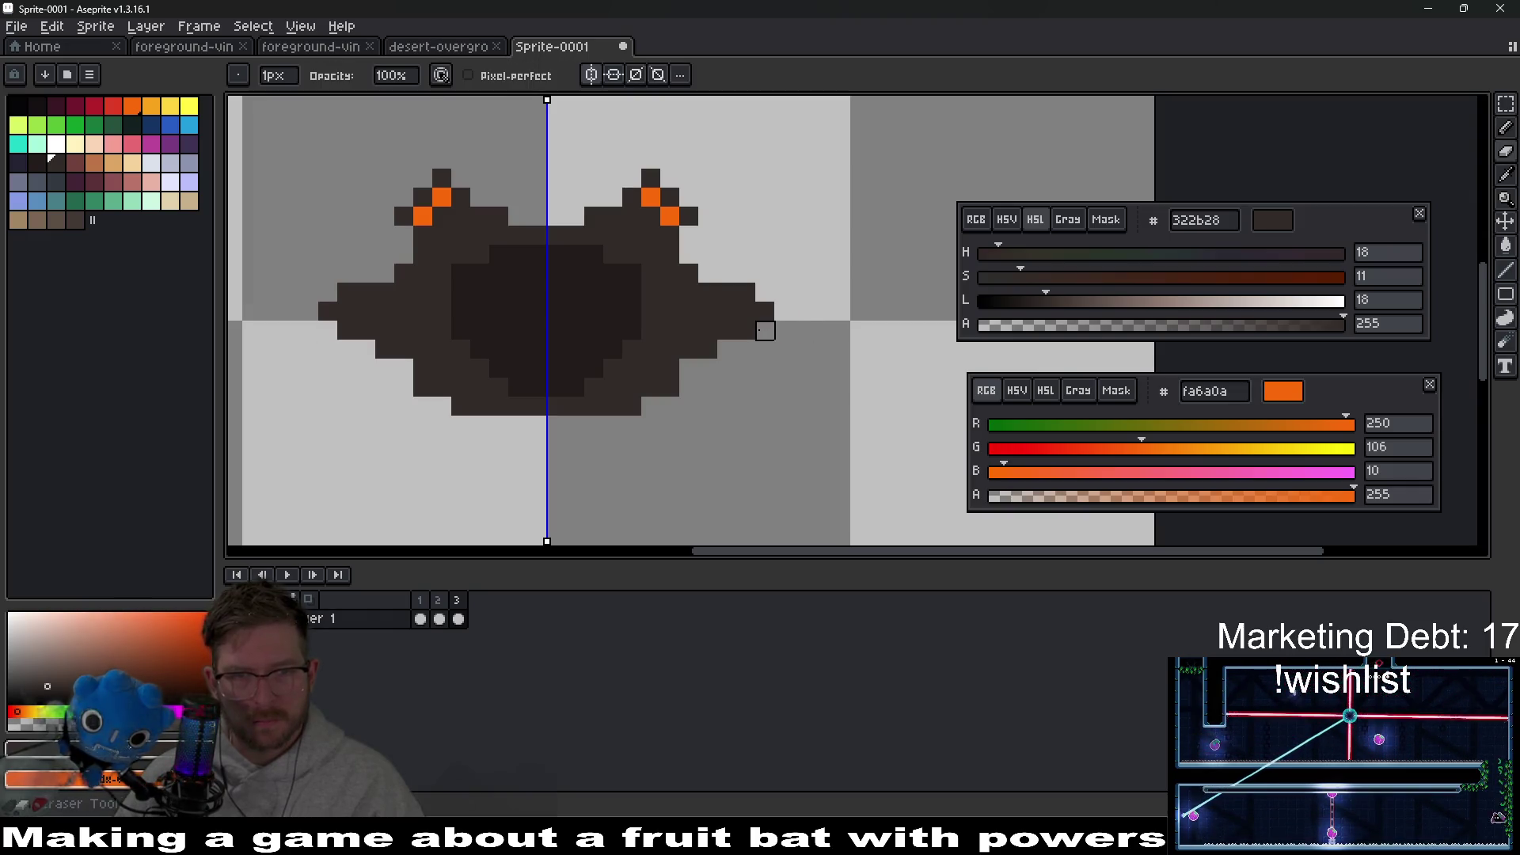
pyautogui.press('b')
pyautogui.click(776, 309)
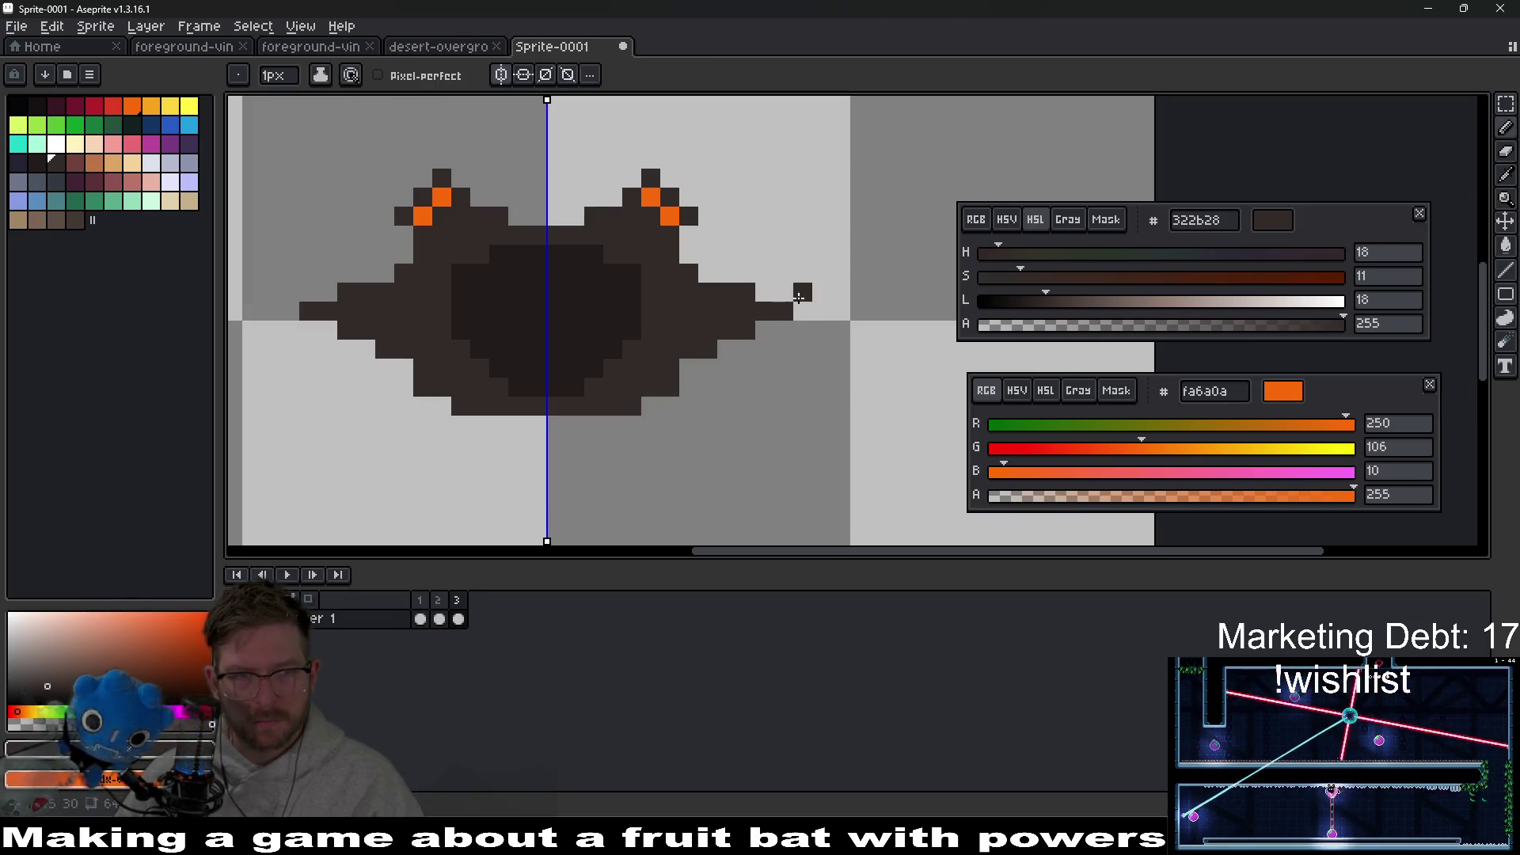
# Step: Play the bat animation across its frames
pyautogui.scroll(-5, 806, 341)
pyautogui.scroll(9, 658, 333)
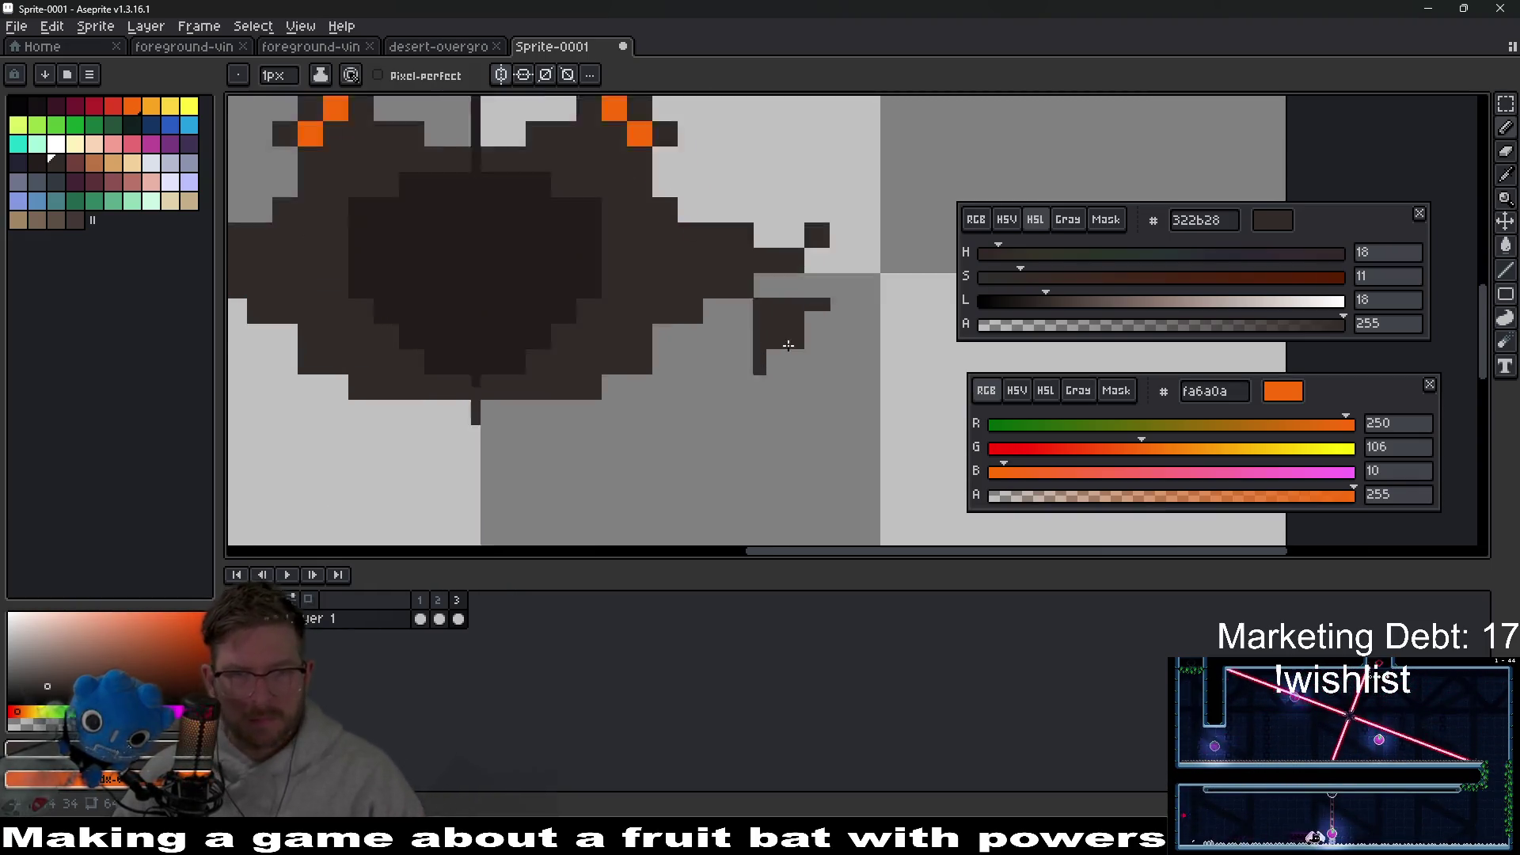
pyautogui.scroll(-4, 787, 358)
pyautogui.press('Return')
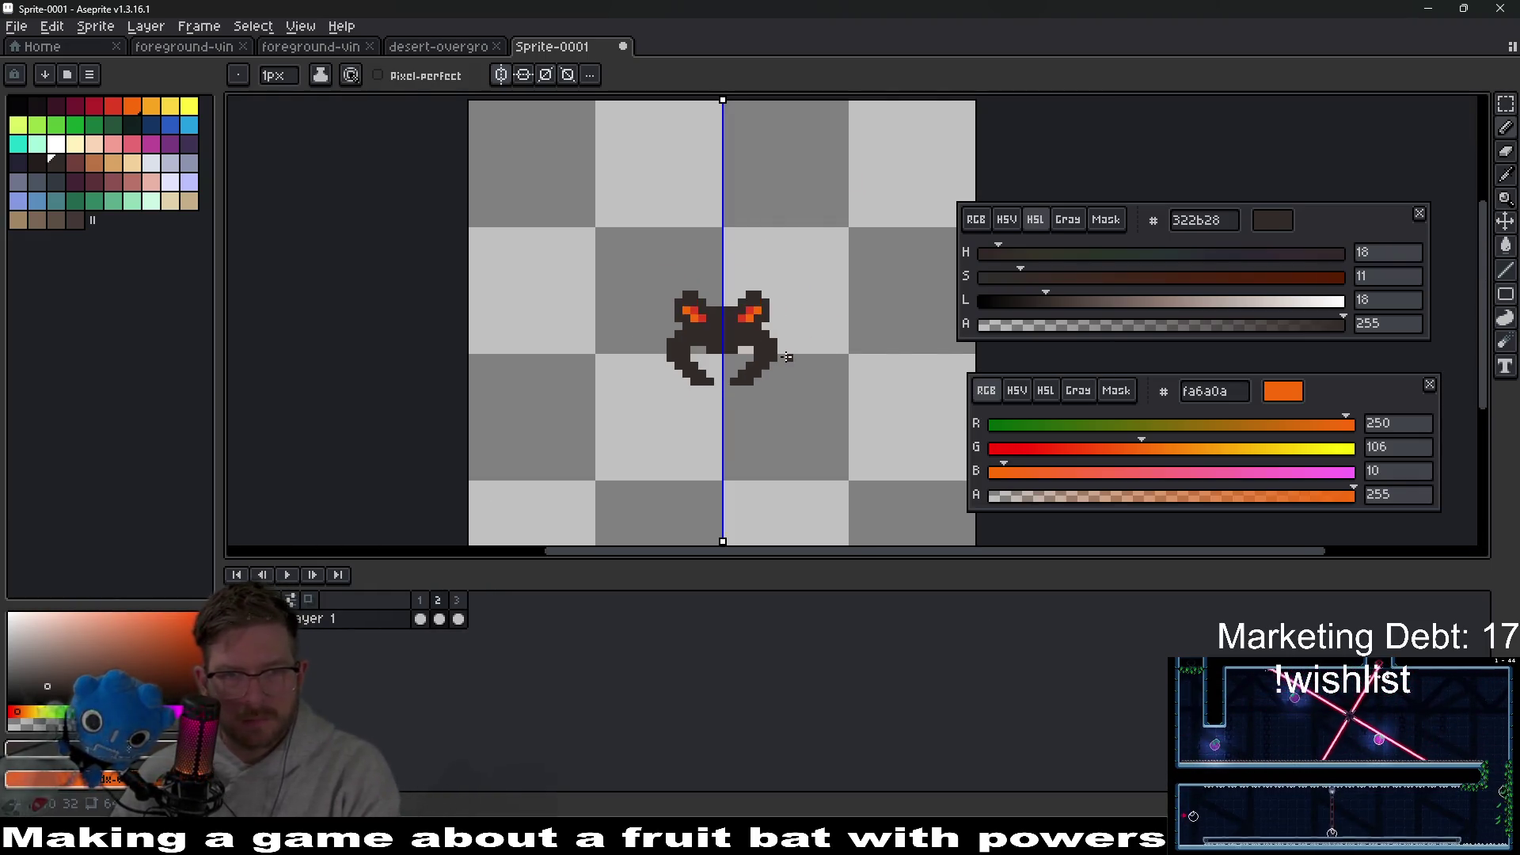
# Step: Make a rectangular selection over the bat's lower body, then deselect it
pyautogui.scroll(4, 732, 364)
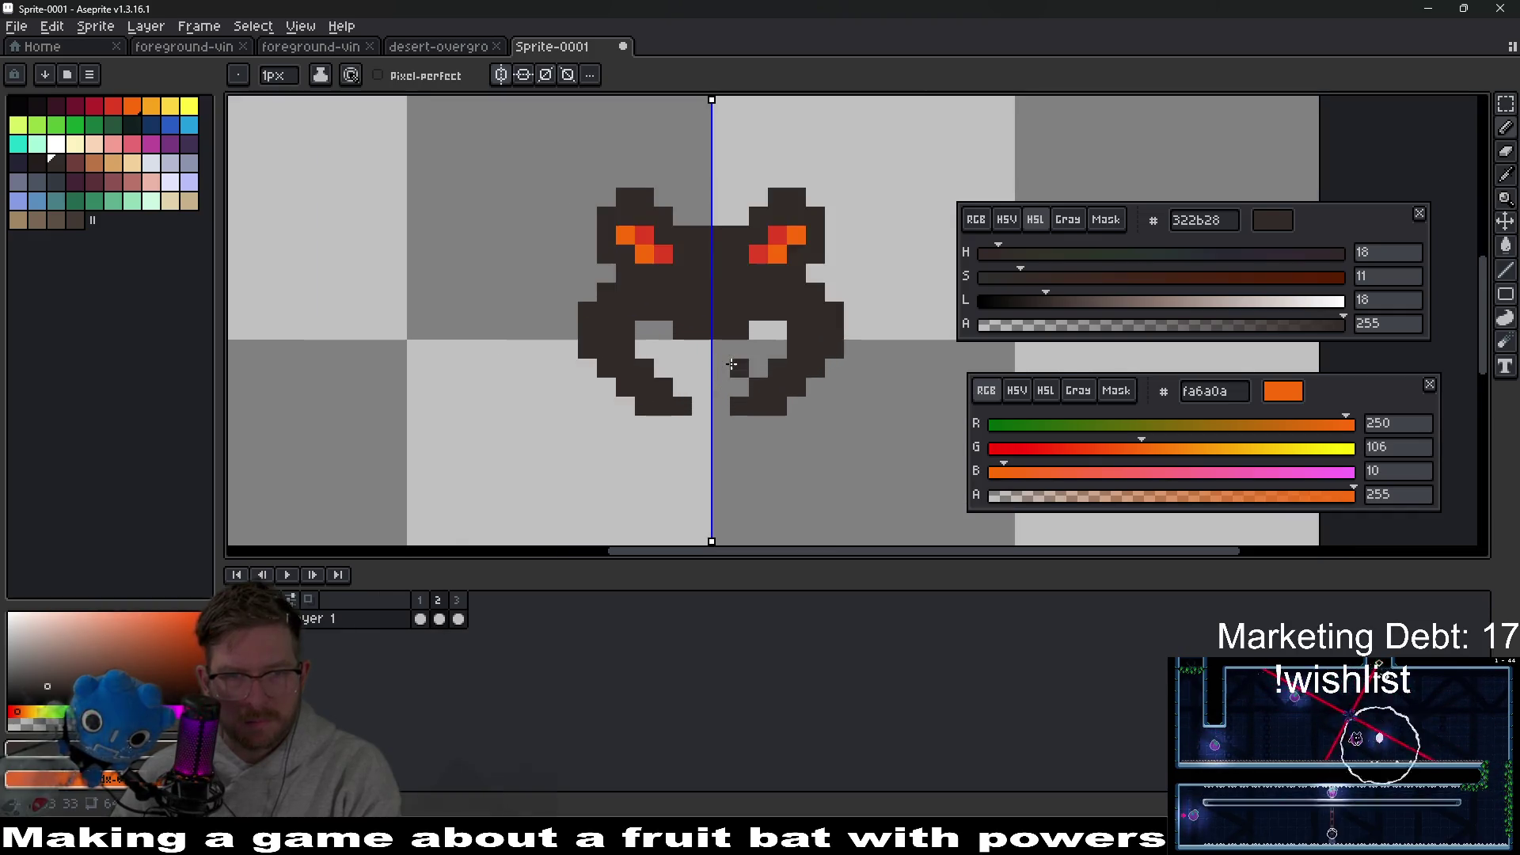
pyautogui.scroll(-2, 733, 364)
pyautogui.scroll(1, 697, 377)
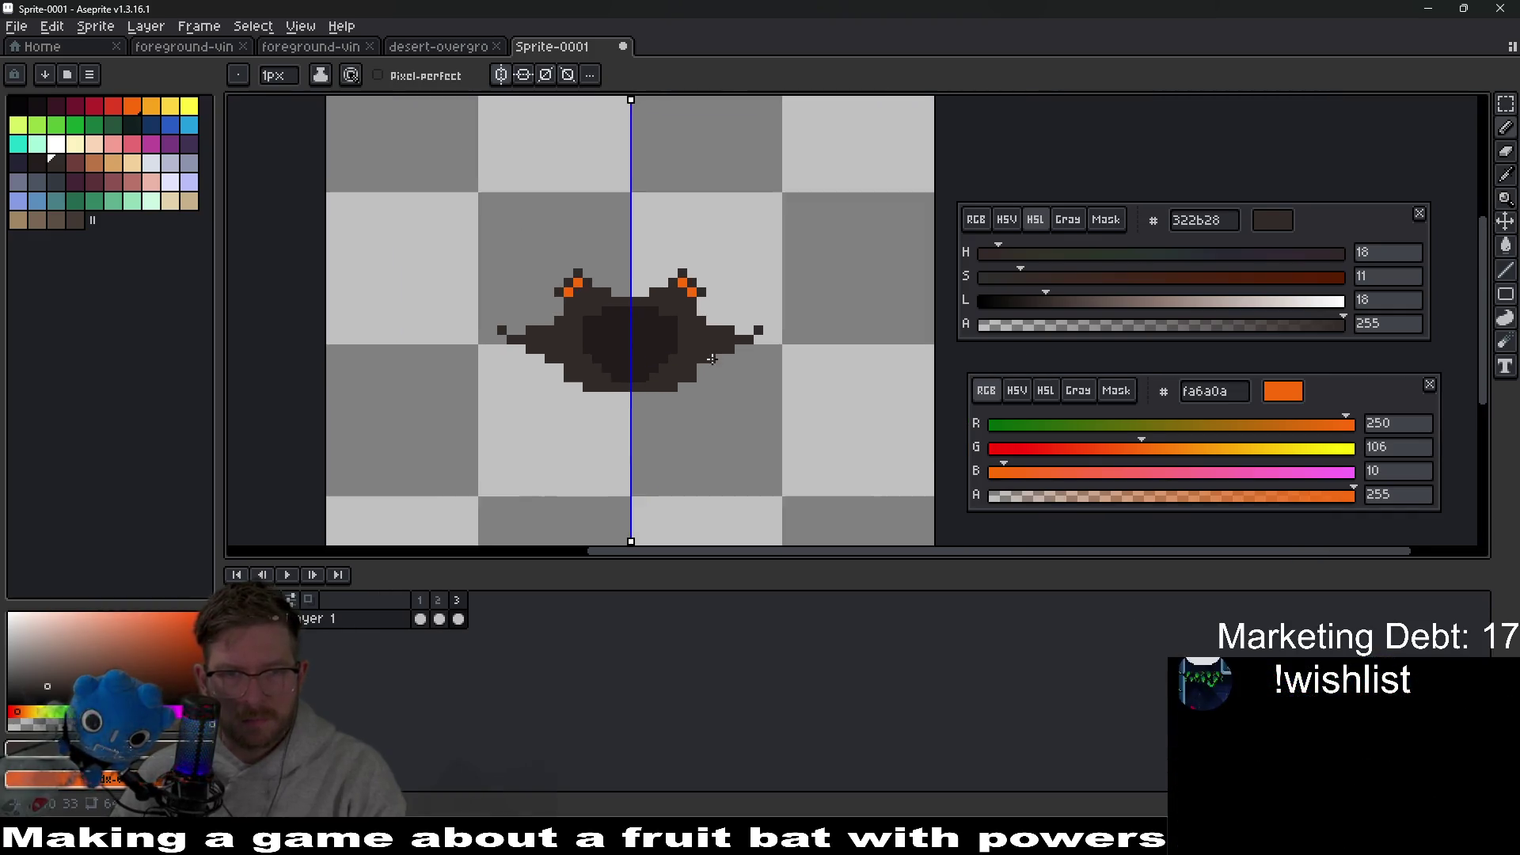
pyautogui.press('m')
pyautogui.moveTo(456, 357); pyautogui.dragTo(756, 425)
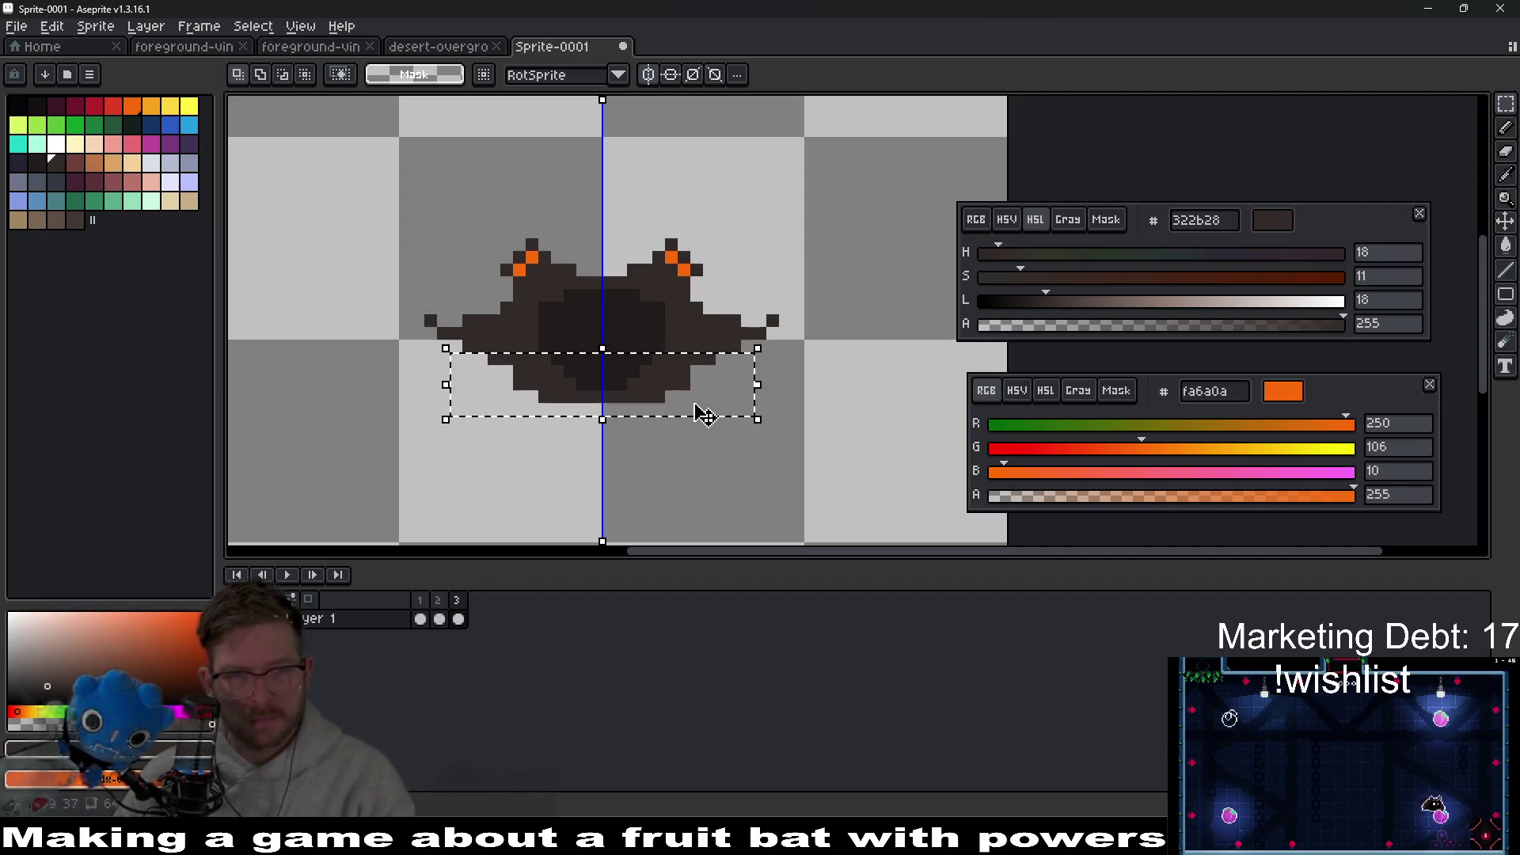
pyautogui.hotkey('ctrl', 'd')
pyautogui.scroll(1, 665, 315)
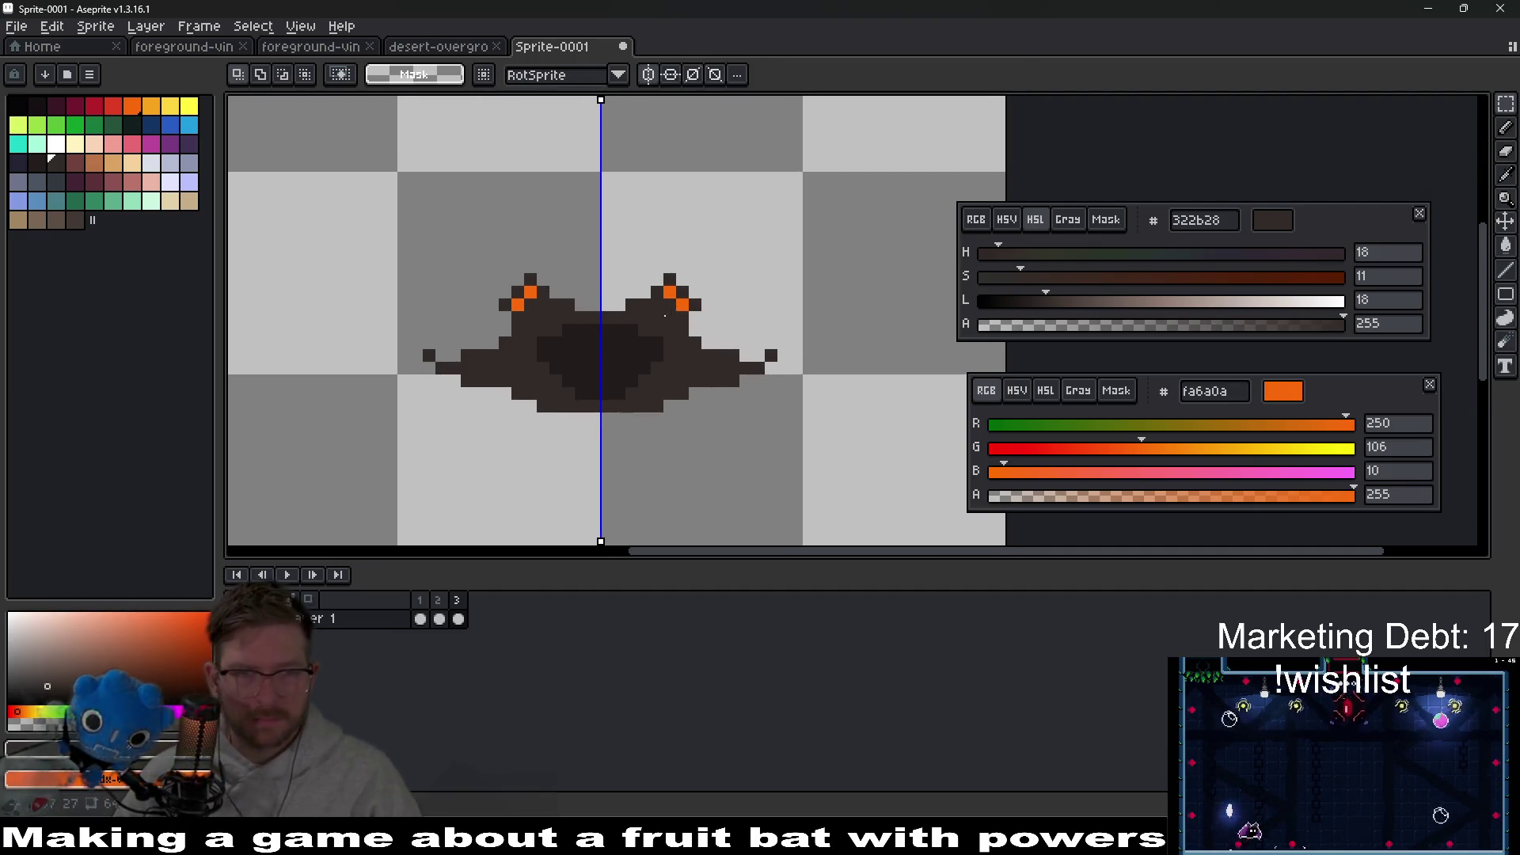
pyautogui.scroll(1, 631, 319)
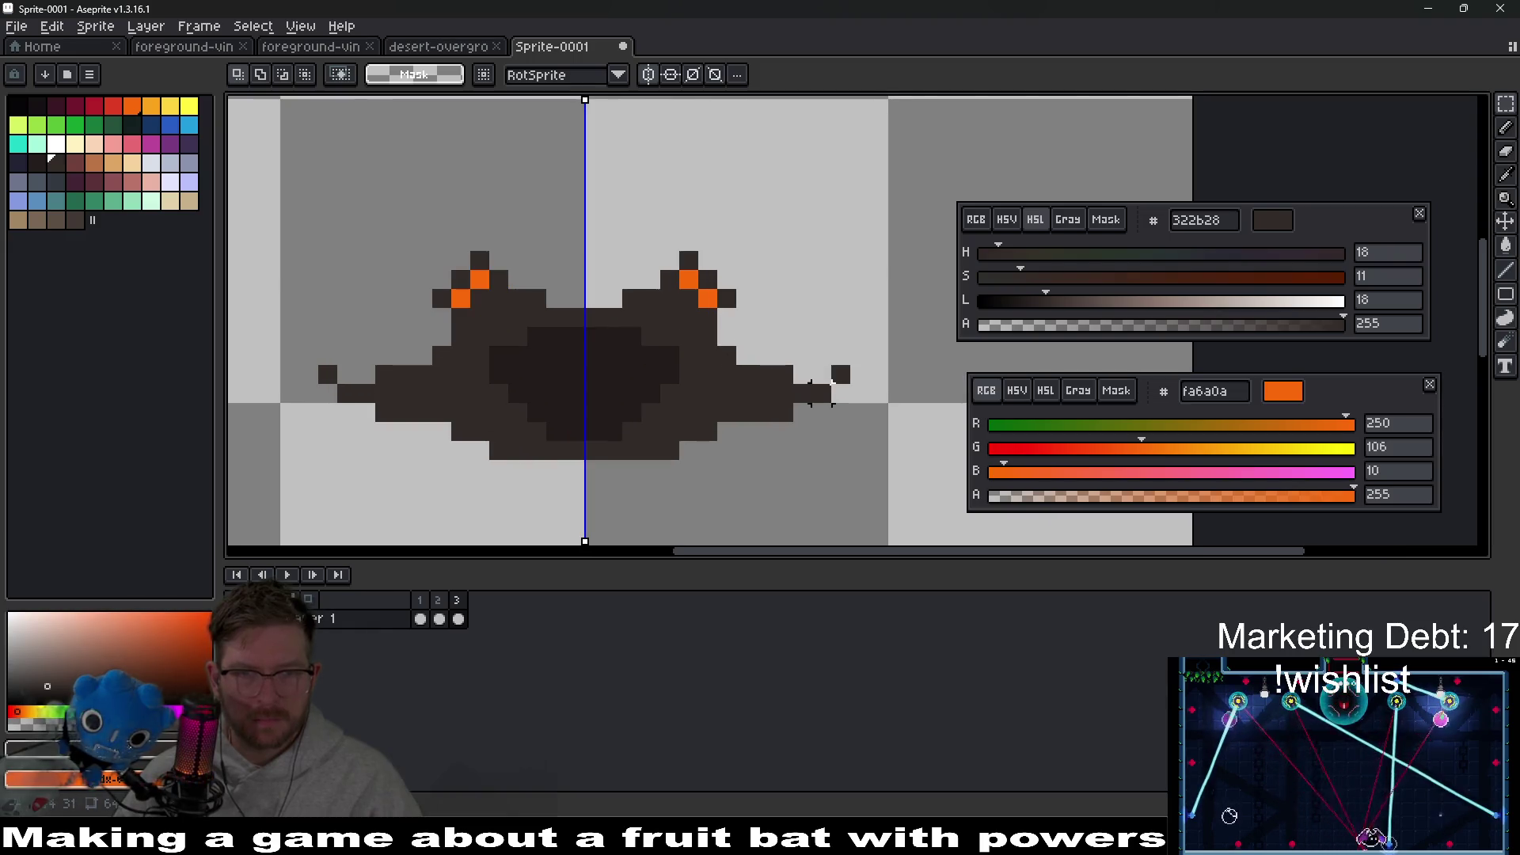
# Step: Erase the inner and outer wing pixels symmetrically on both sides
pyautogui.press('e')
pyautogui.moveTo(709, 394)
pyautogui.mouseDown()
pyautogui.moveTo(709, 431)
pyautogui.moveTo(709, 413)
pyautogui.mouseUp()
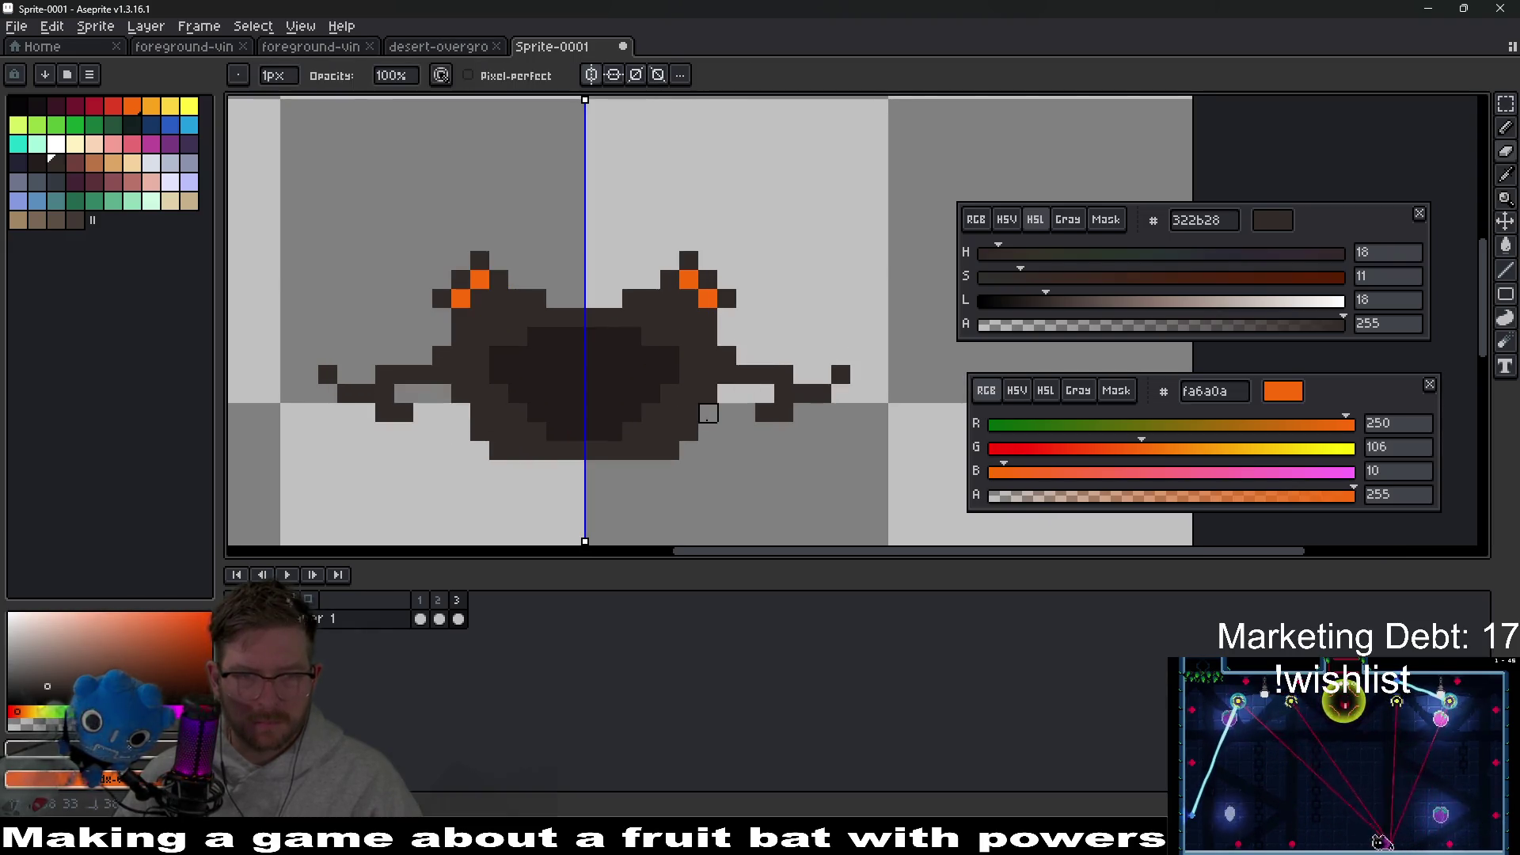
pyautogui.moveTo(727, 357)
pyautogui.mouseDown()
pyautogui.moveTo(708, 401)
pyautogui.moveTo(651, 451)
pyautogui.mouseUp()
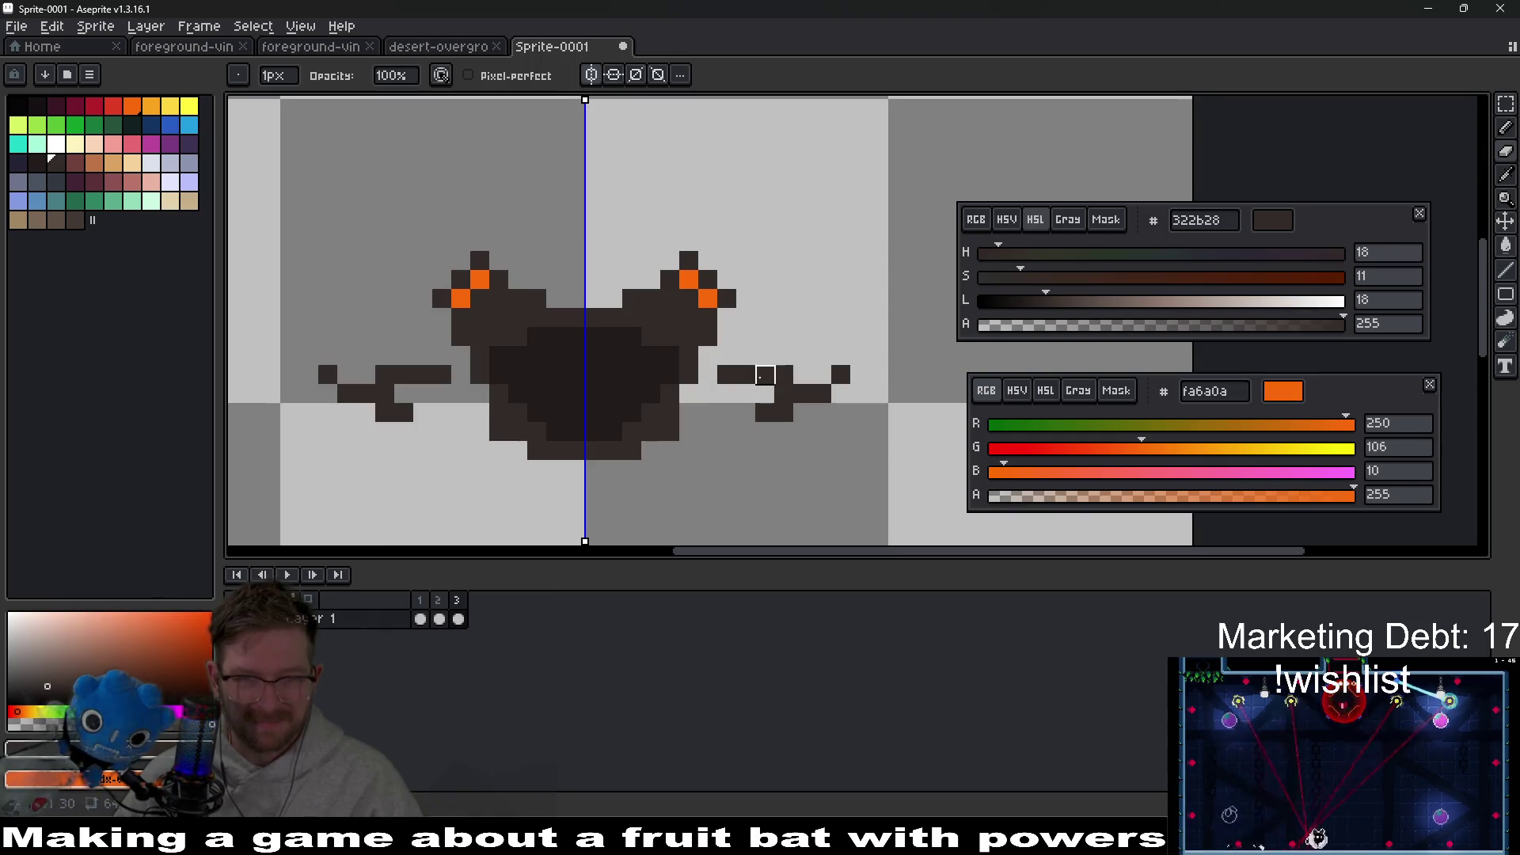
pyautogui.moveTo(765, 375); pyautogui.dragTo(784, 394)
# Step: Draw wider wings sloping outward and down to pointed tips on both sides
pyautogui.press('b')
pyautogui.moveTo(689, 394)
pyautogui.mouseDown()
pyautogui.moveTo(727, 412)
pyautogui.moveTo(765, 376)
pyautogui.moveTo(753, 382)
pyautogui.moveTo(767, 406)
pyautogui.moveTo(801, 394)
pyautogui.mouseUp()
pyautogui.scroll(-4, 800, 396)
pyautogui.scroll(4, 782, 396)
pyautogui.press('e')
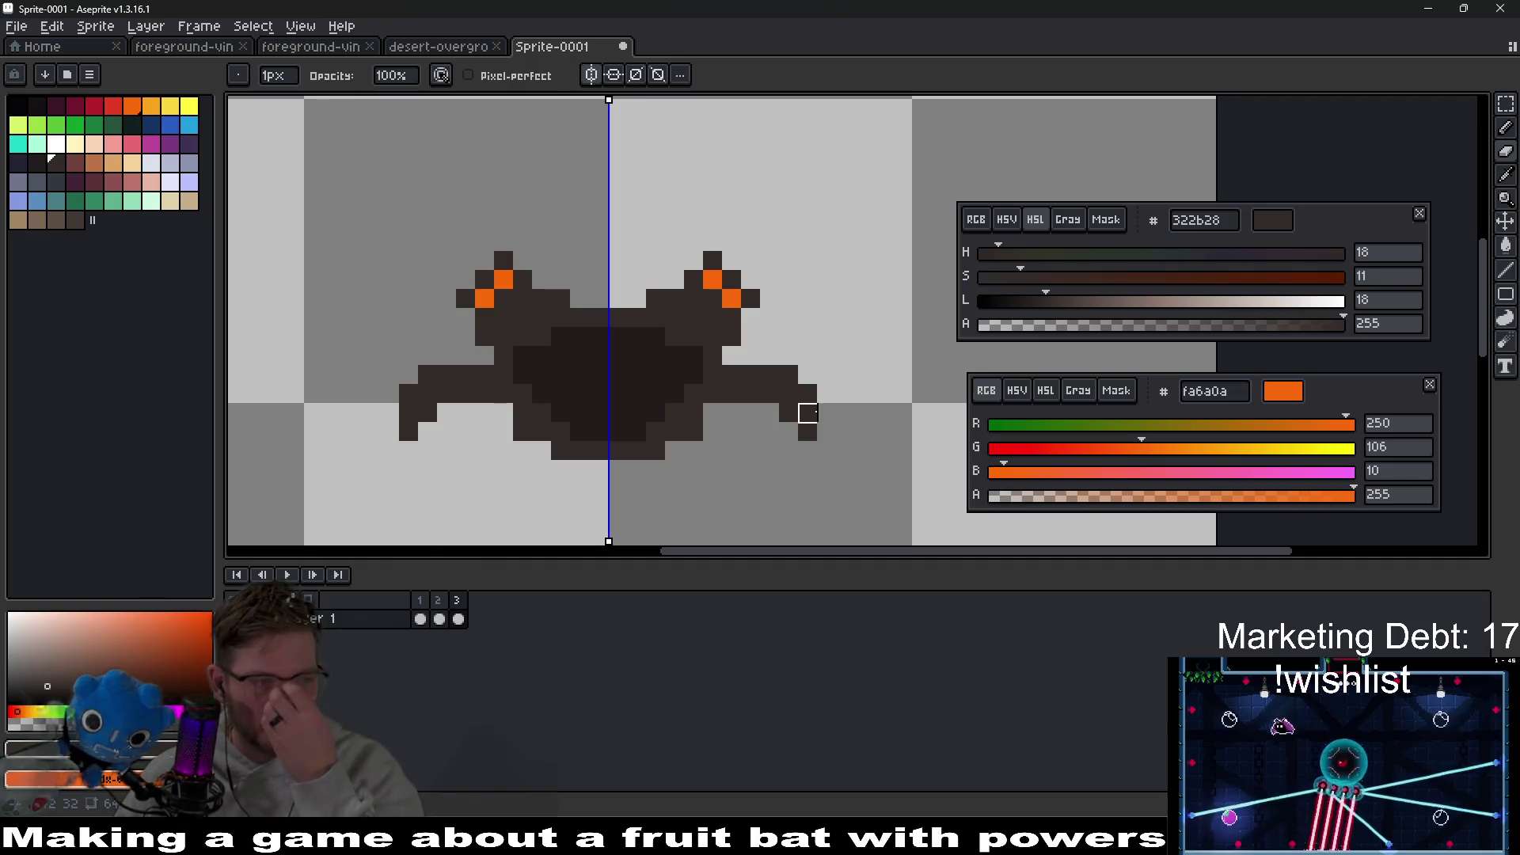
pyautogui.moveTo(789, 394); pyautogui.dragTo(751, 410)
pyautogui.scroll(-5, 750, 409)
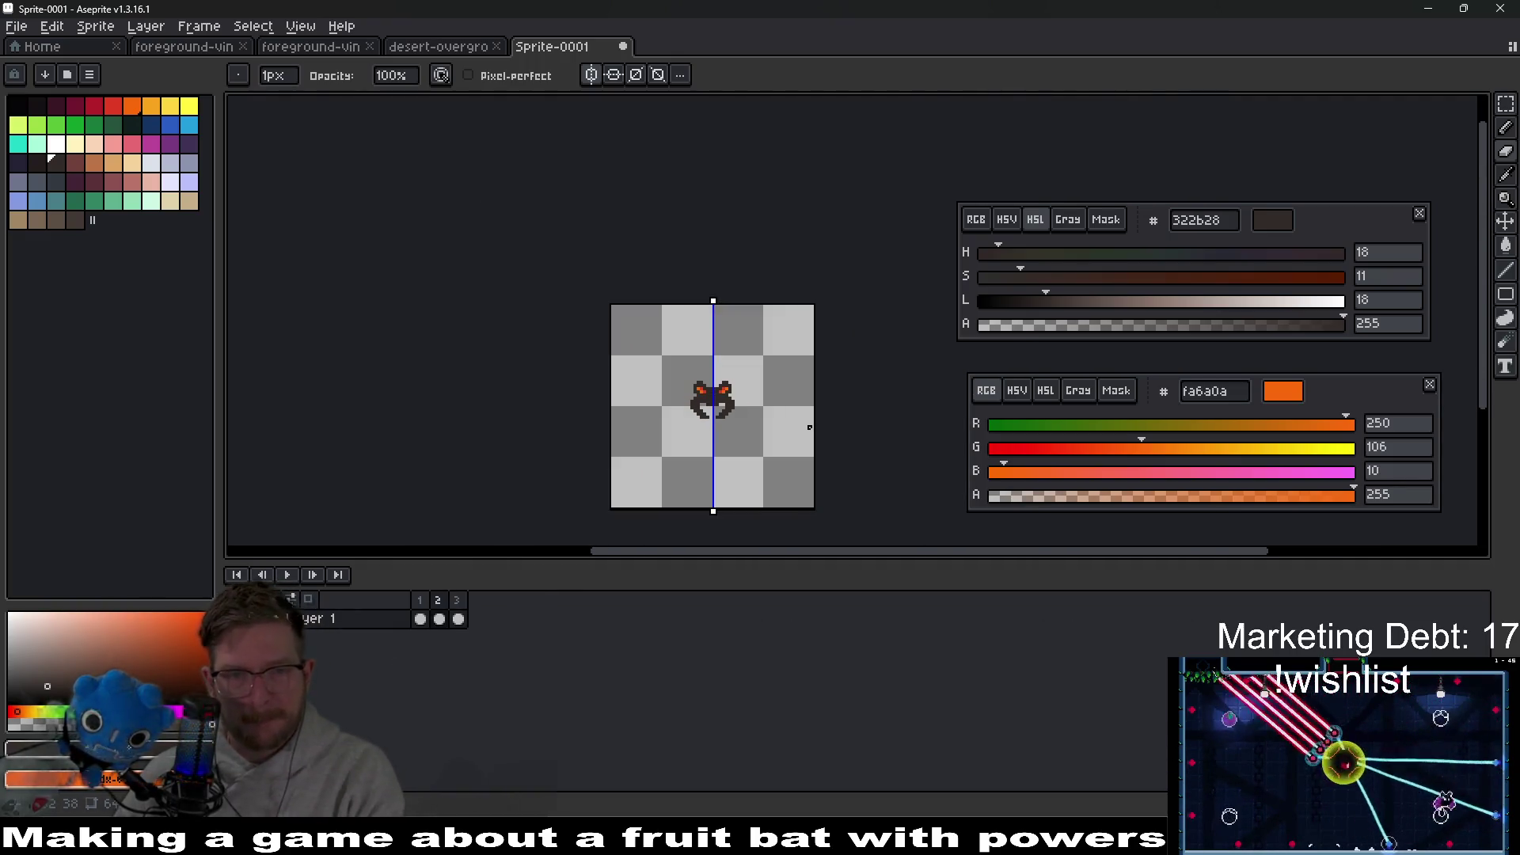
# Step: On frame 2, paint a darker 221c1a mouth row and undo the stray strokes
pyautogui.scroll(4, 709, 395)
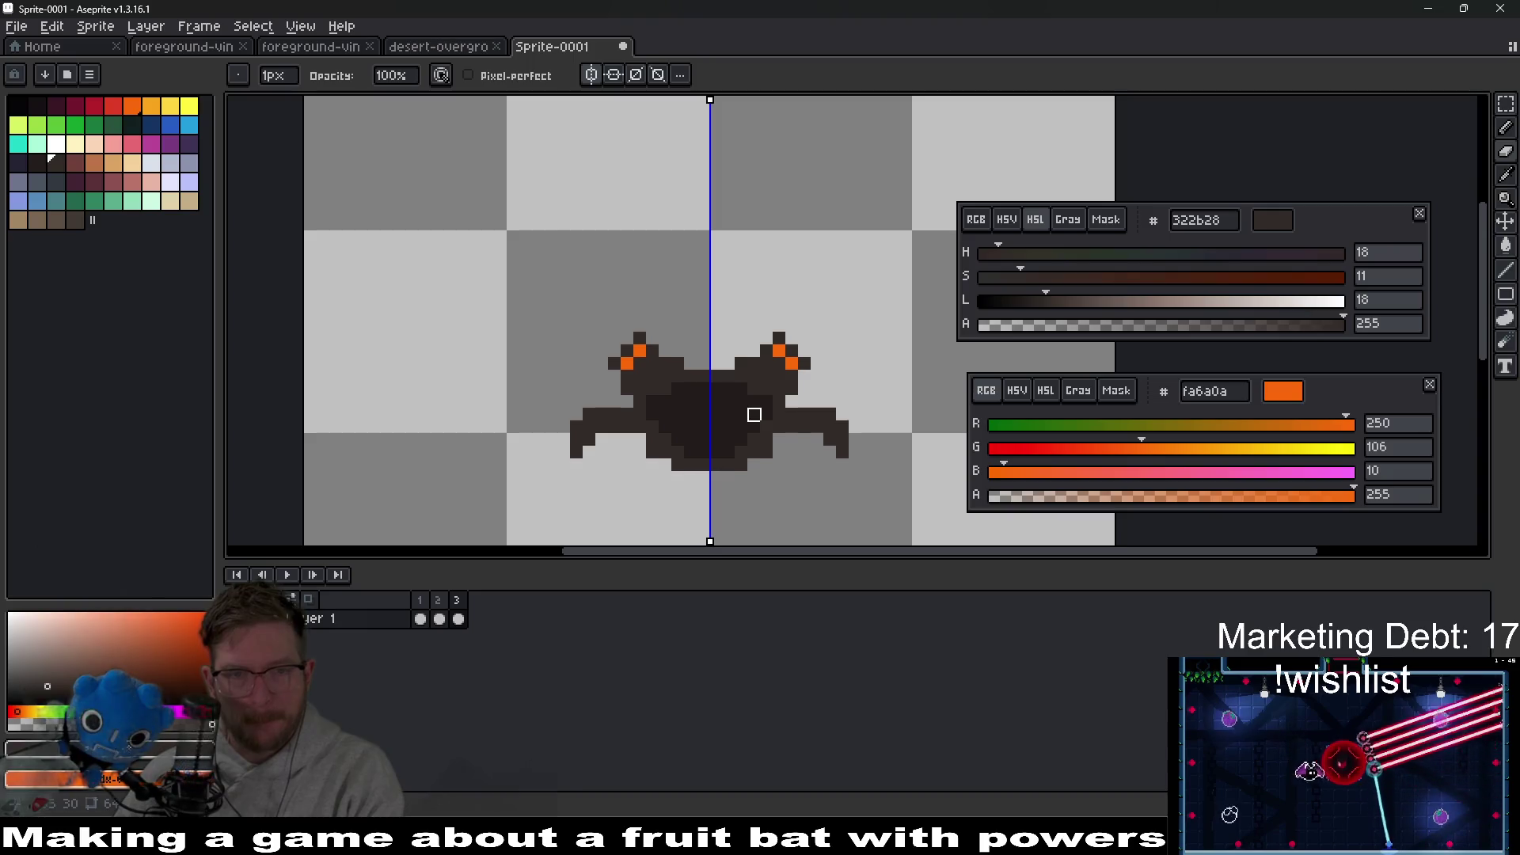
pyautogui.press('Right')
pyautogui.scroll(3, 754, 415)
pyautogui.click(698, 476)
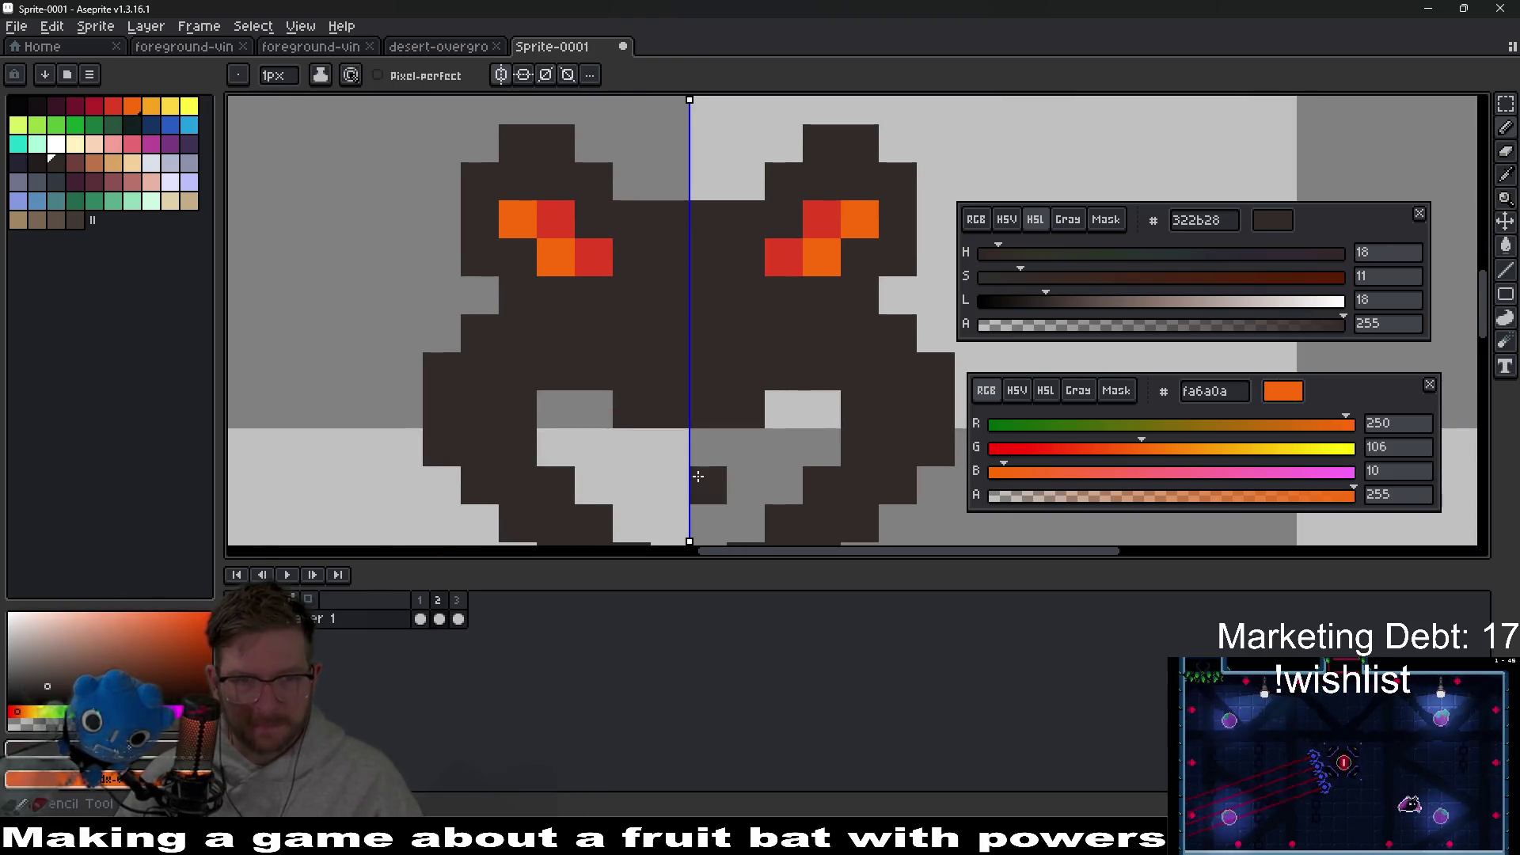
pyautogui.click(32, 162)
pyautogui.moveTo(670, 444)
pyautogui.mouseDown()
pyautogui.moveTo(753, 435)
pyautogui.moveTo(740, 464)
pyautogui.moveTo(805, 430)
pyautogui.mouseUp()
pyautogui.click(781, 441)
pyautogui.keyDown('alt'); pyautogui.click(713, 475); pyautogui.keyUp('alt')
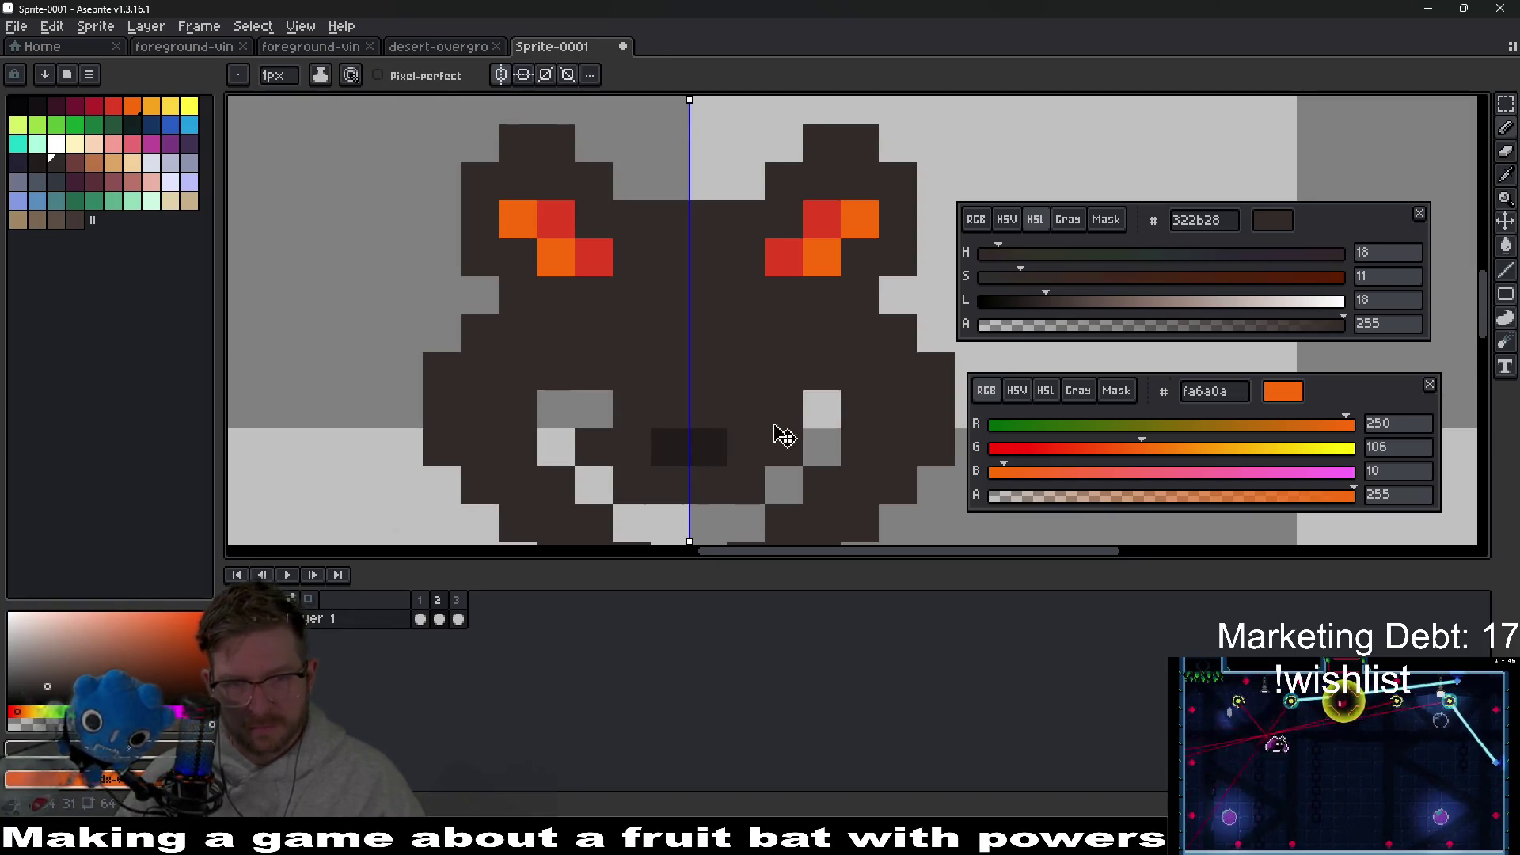
pyautogui.hotkey('ctrl', 'z')
pyautogui.hotkey('ctrl', 'z')
pyautogui.hotkey('ctrl', 'z')
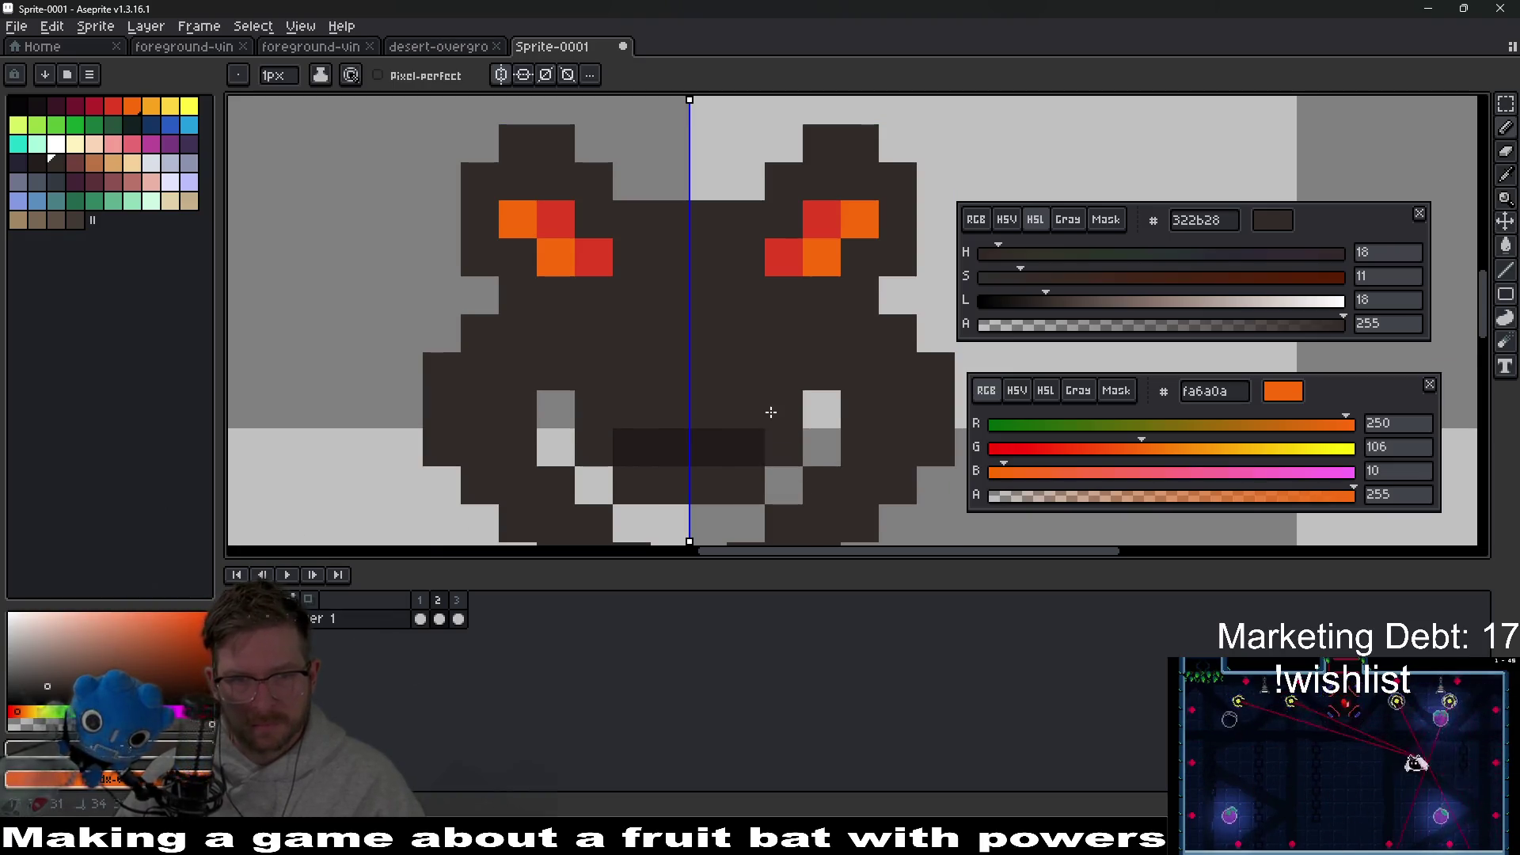
# Step: Undo the last stroke and darken mouth pixels near the centre line
pyautogui.scroll(-3, 772, 412)
pyautogui.scroll(2, 743, 430)
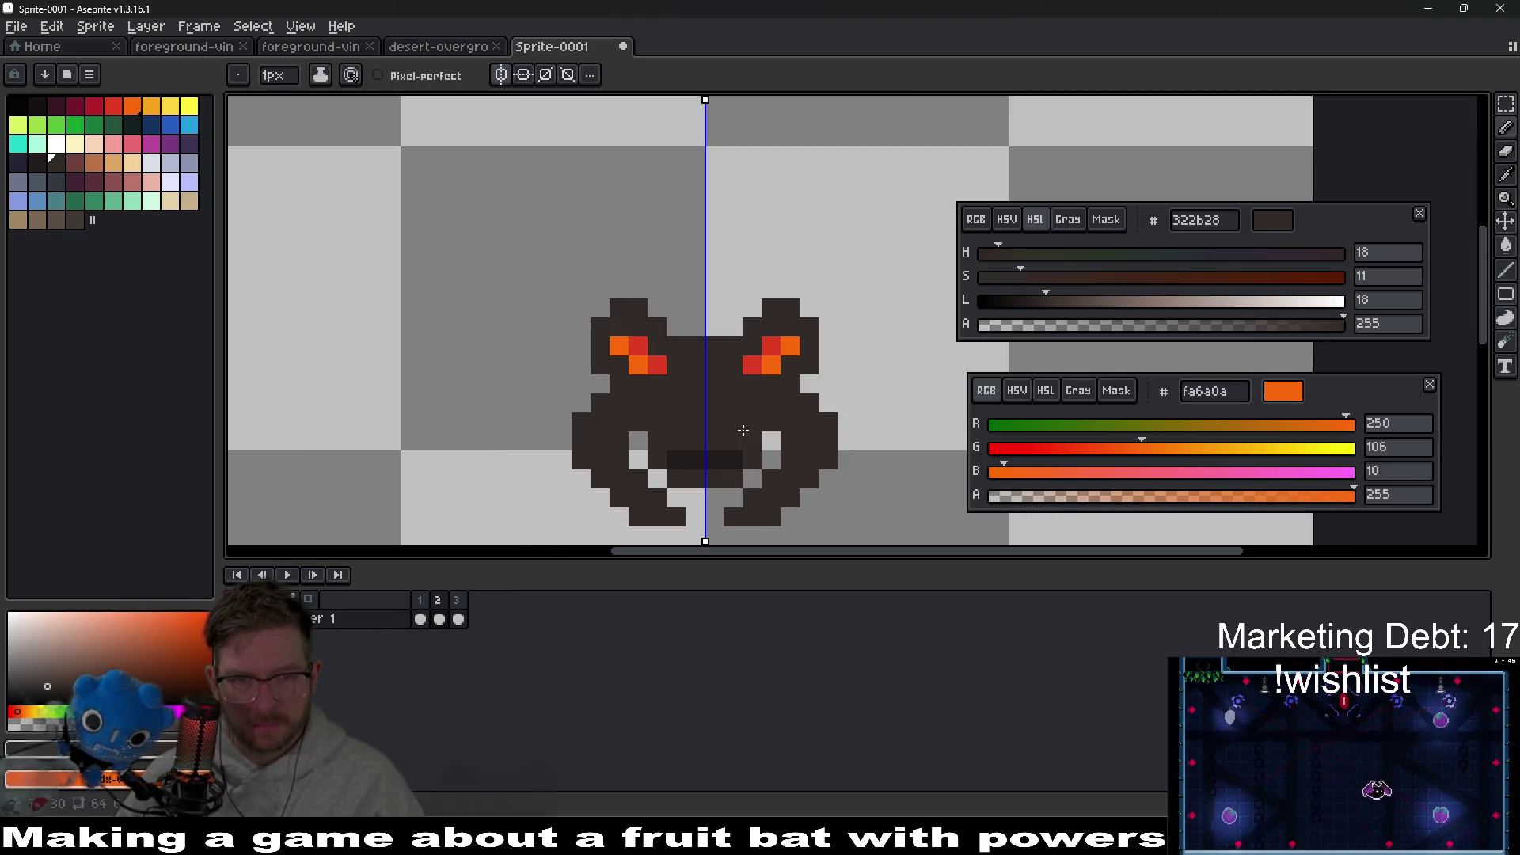
pyautogui.press('v')
pyautogui.hotkey('ctrl', 'z')
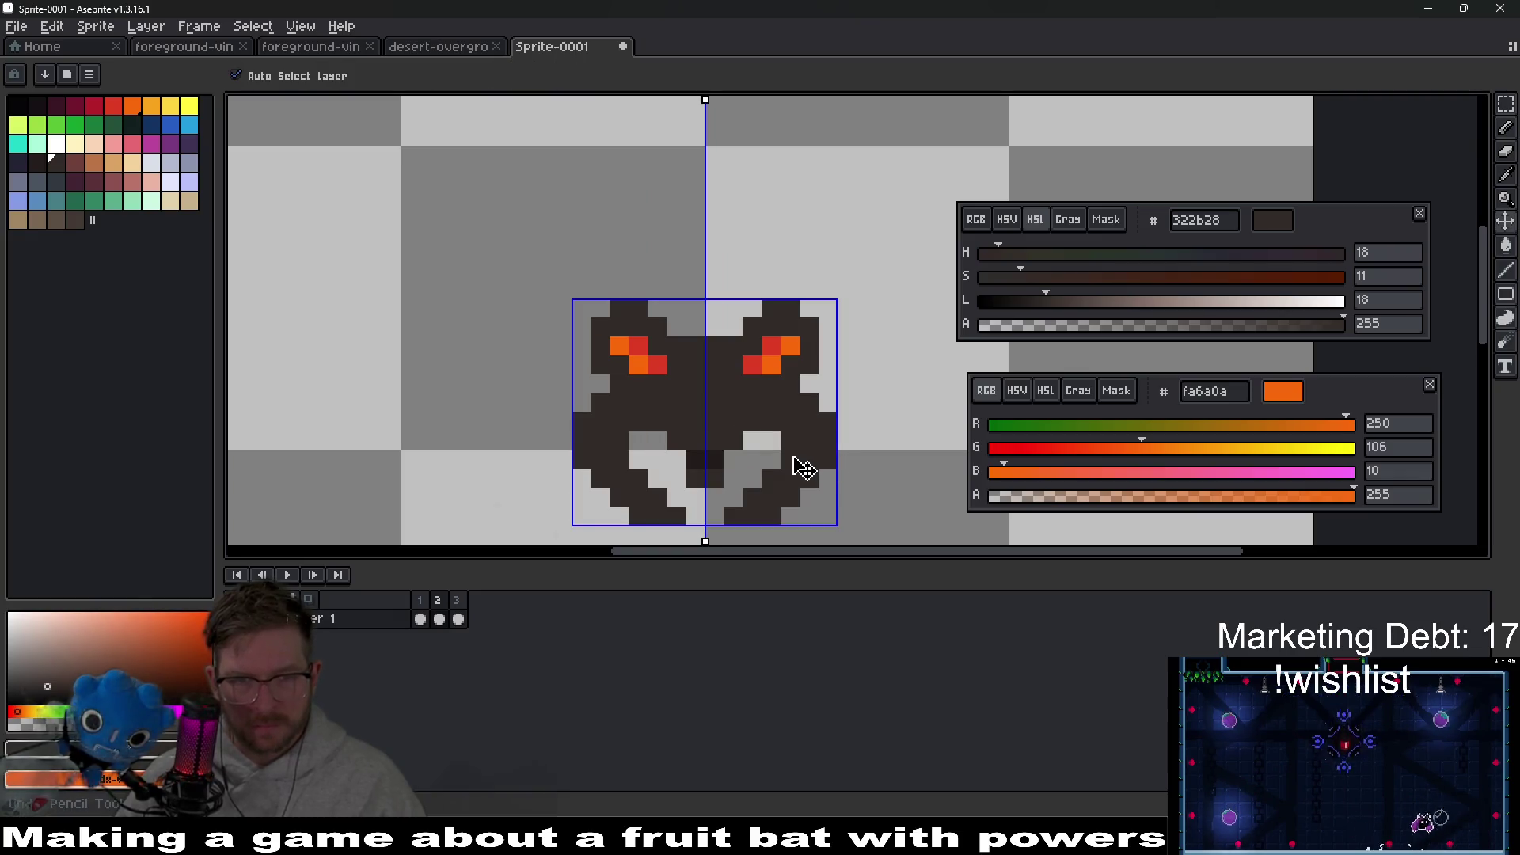
pyautogui.press('b')
pyautogui.scroll(3, 728, 458)
pyautogui.keyDown('alt'); pyautogui.click(655, 452); pyautogui.keyUp('alt')
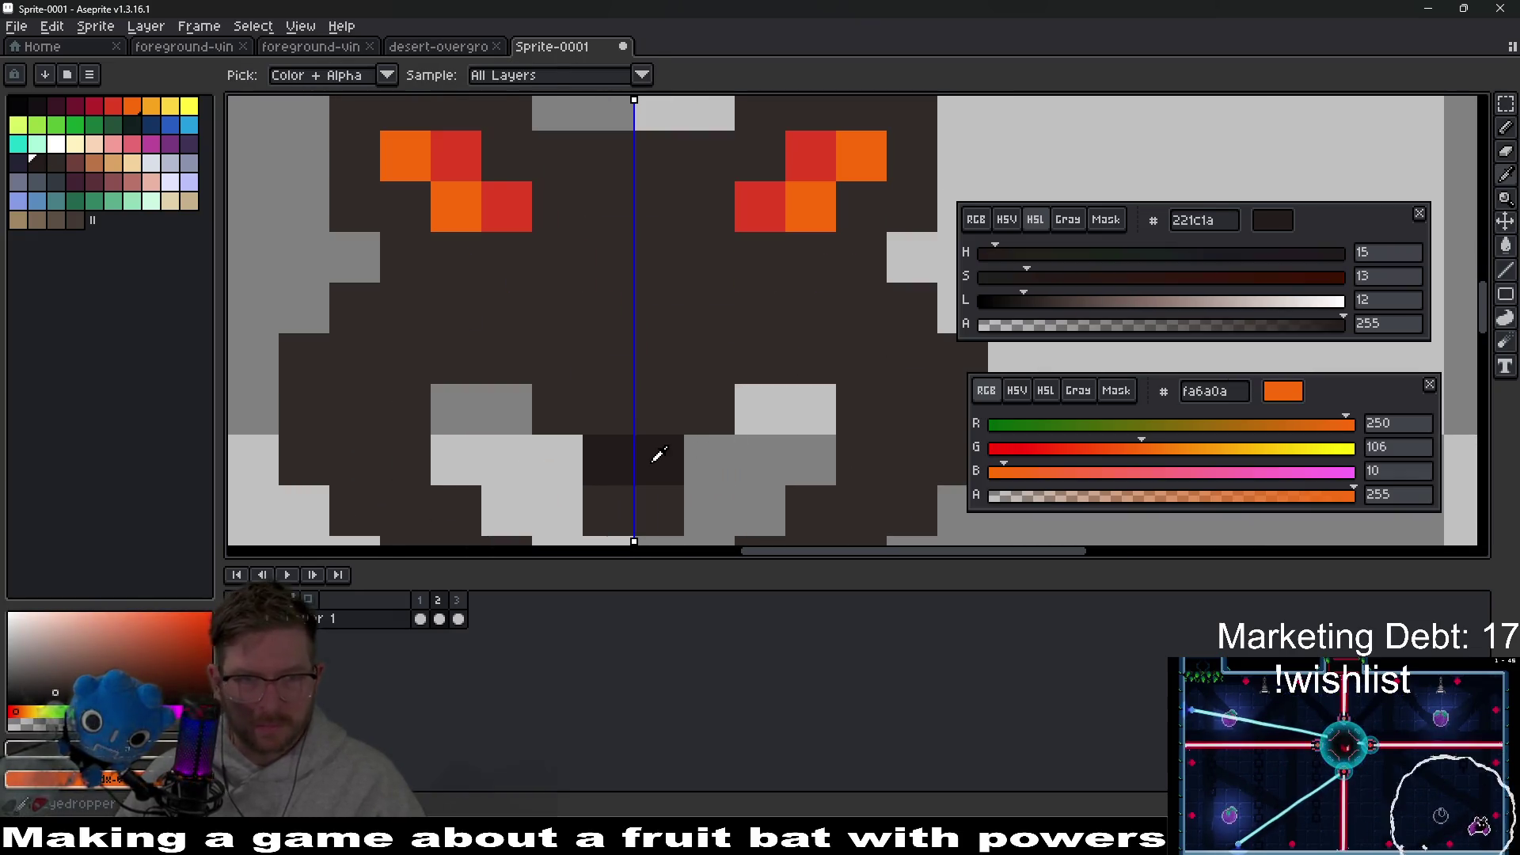
pyautogui.click(638, 417)
pyautogui.click(702, 428)
pyautogui.click(717, 450)
# Step: Repaint a few mirrored mouth pixels in body brown and play the animation
pyautogui.keyDown('alt'); pyautogui.click(686, 496); pyautogui.keyUp('alt')
pyautogui.click(710, 459)
pyautogui.click(761, 409)
pyautogui.scroll(-3, 735, 416)
pyautogui.press('Return')
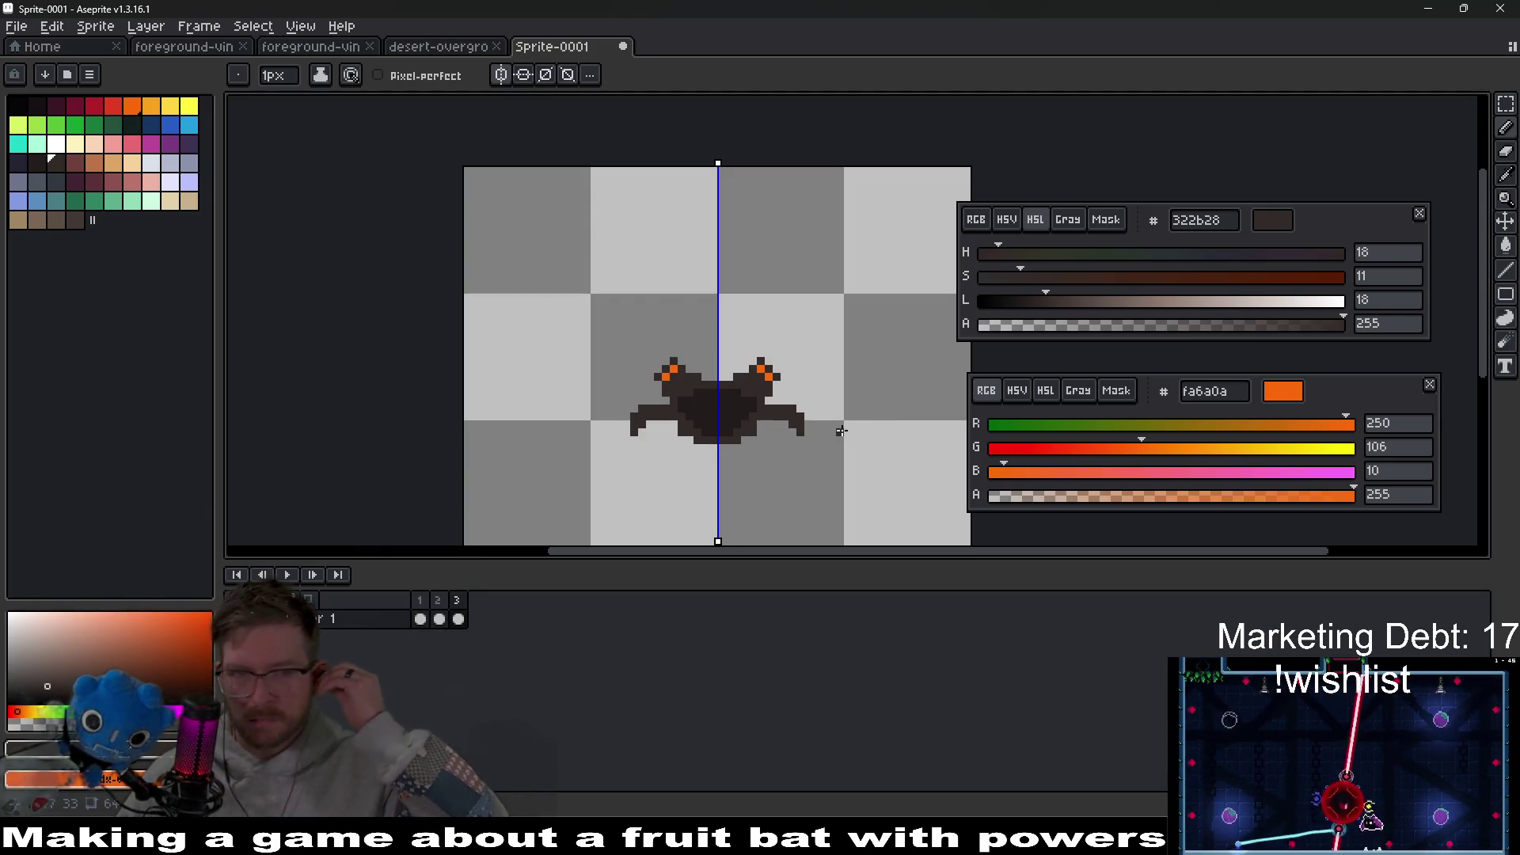
# Step: Fit the bat sprite in view and play the animation starting from frame 1
pyautogui.scroll(-3, 749, 413)
pyautogui.scroll(-3, 748, 413)
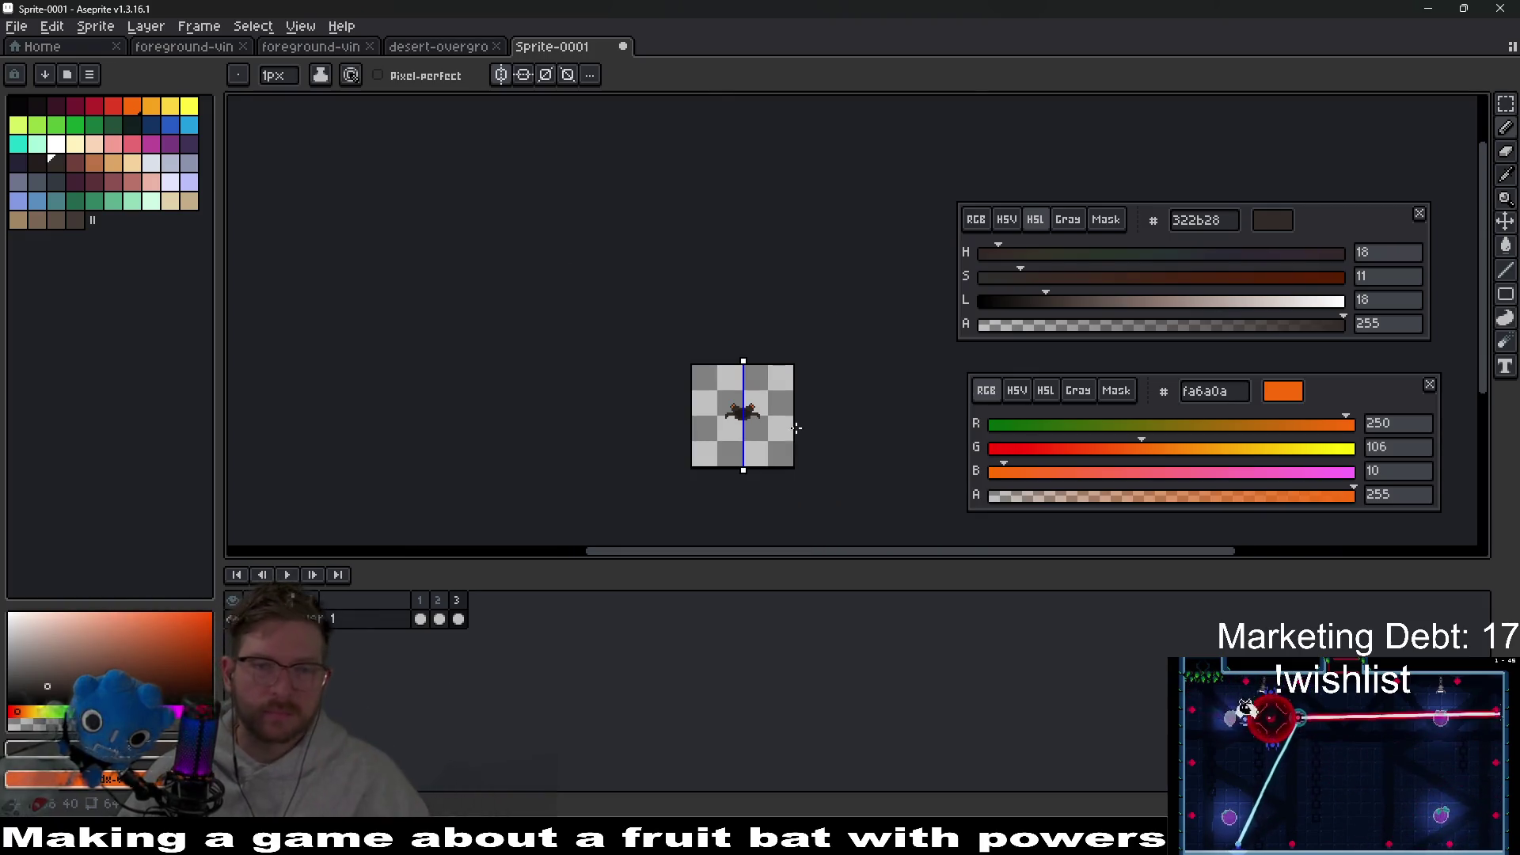
pyautogui.scroll(5, 762, 433)
pyautogui.hscroll(-1, 673, 400)
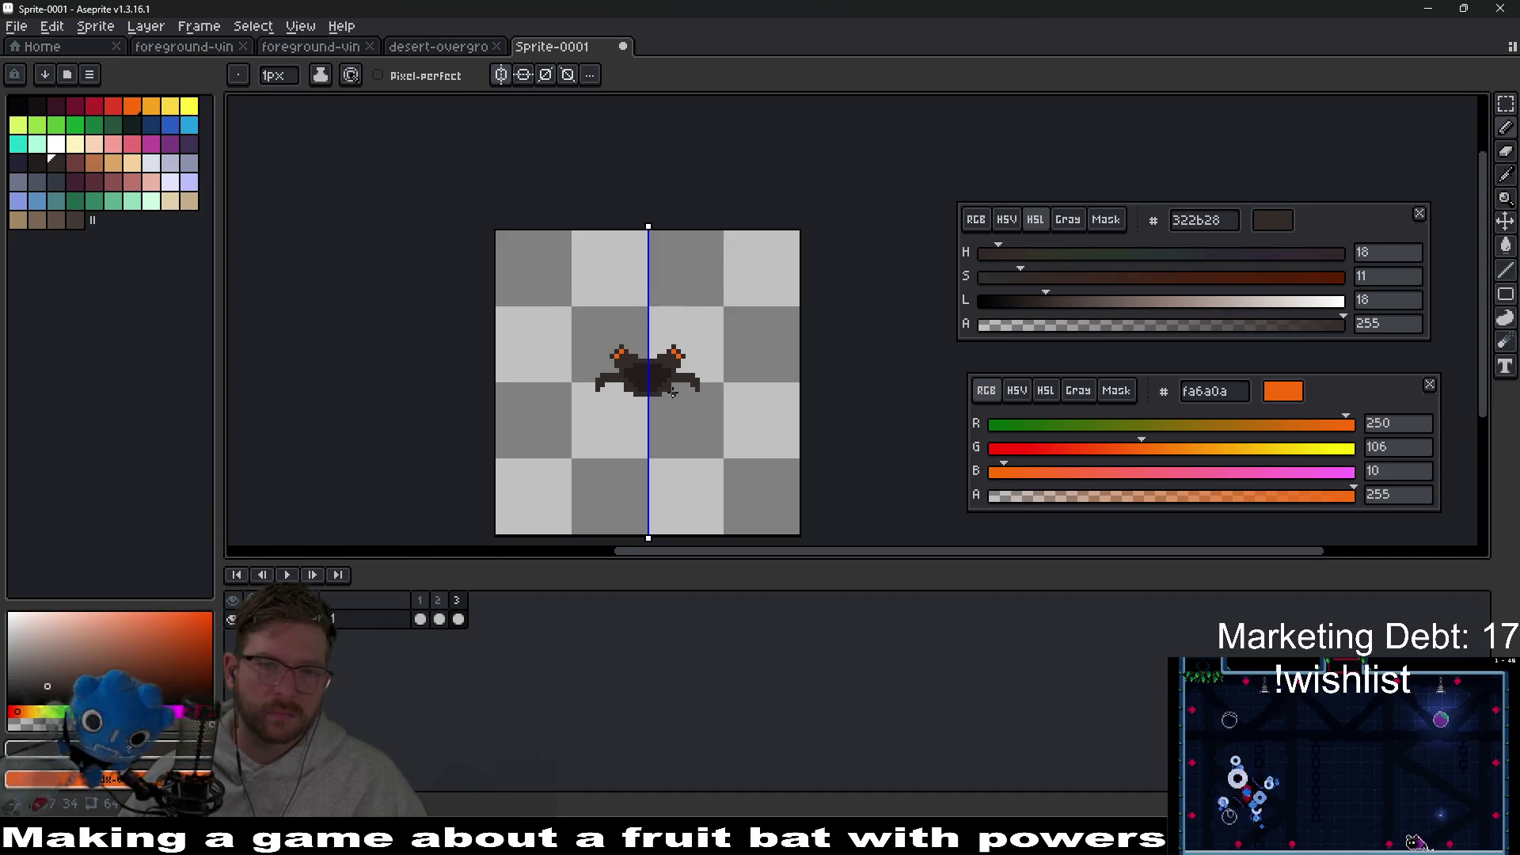
pyautogui.scroll(2, 673, 393)
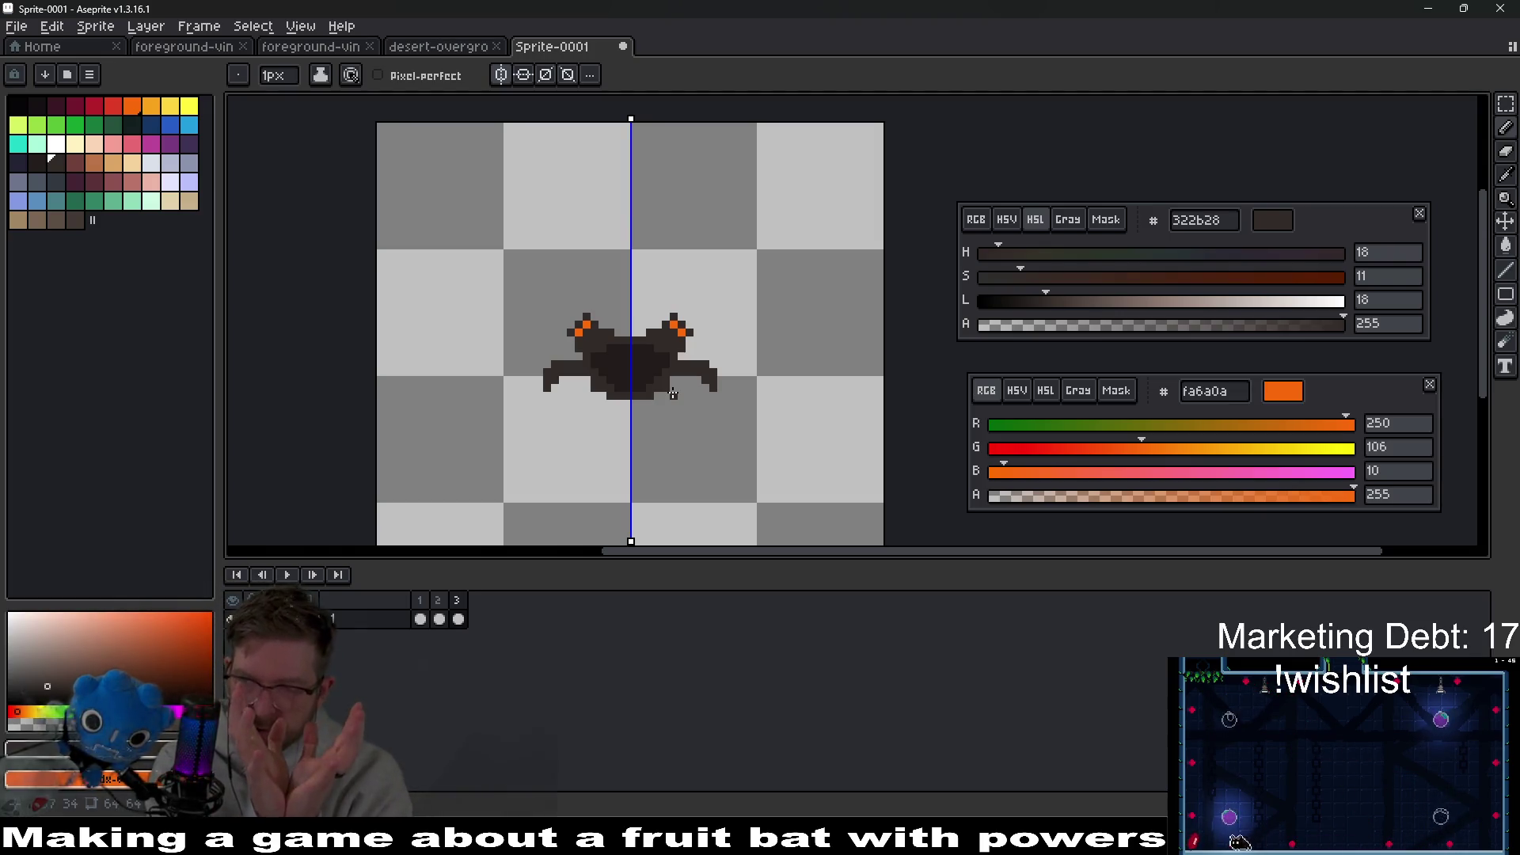
pyautogui.scroll(-5, 666, 372)
pyautogui.scroll(5, 667, 371)
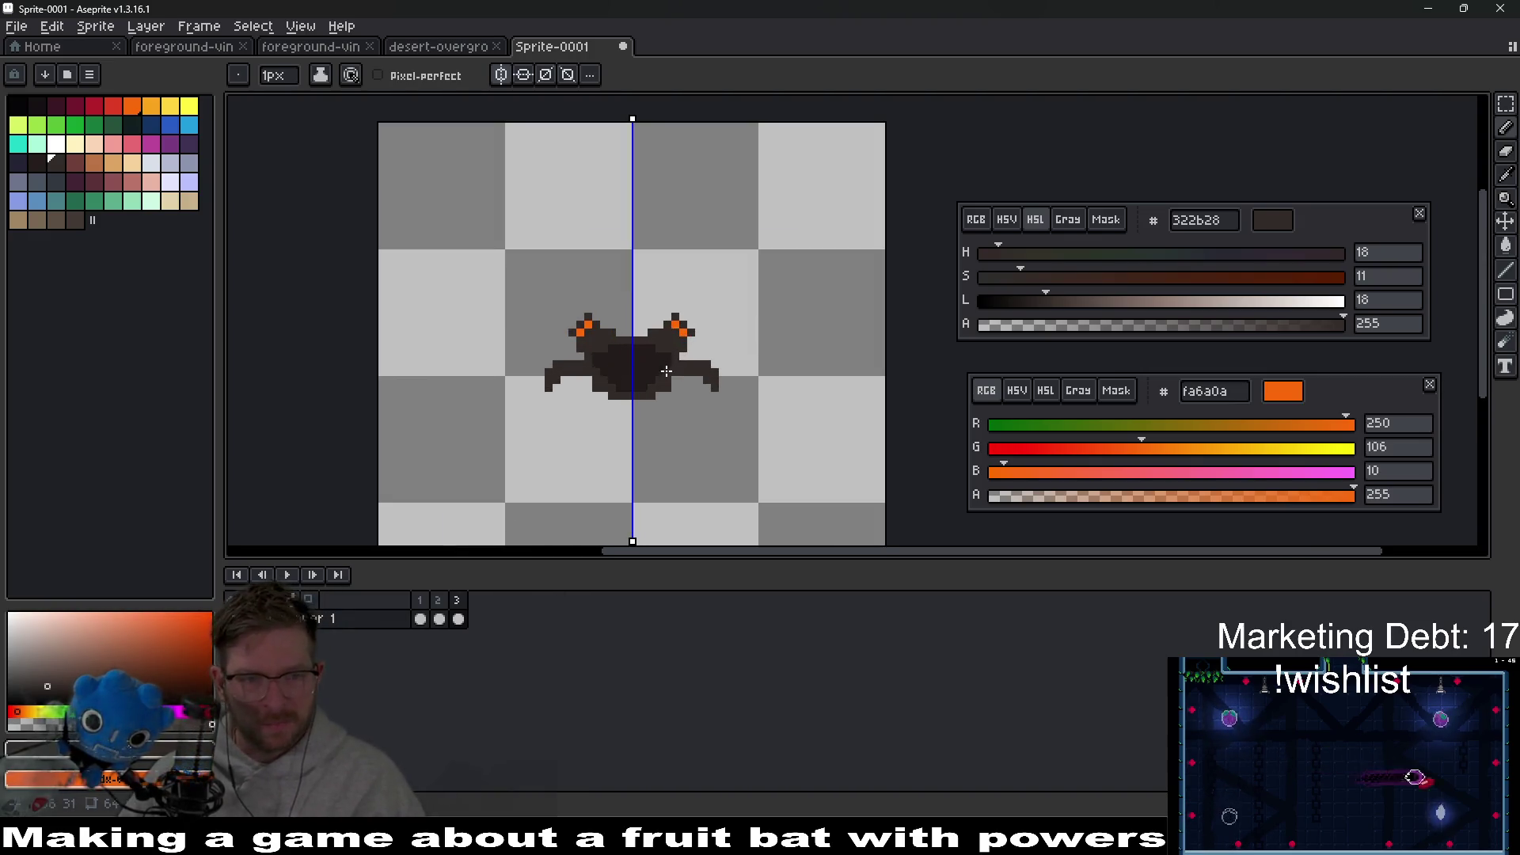
pyautogui.click(420, 619)
pyautogui.press('Return')
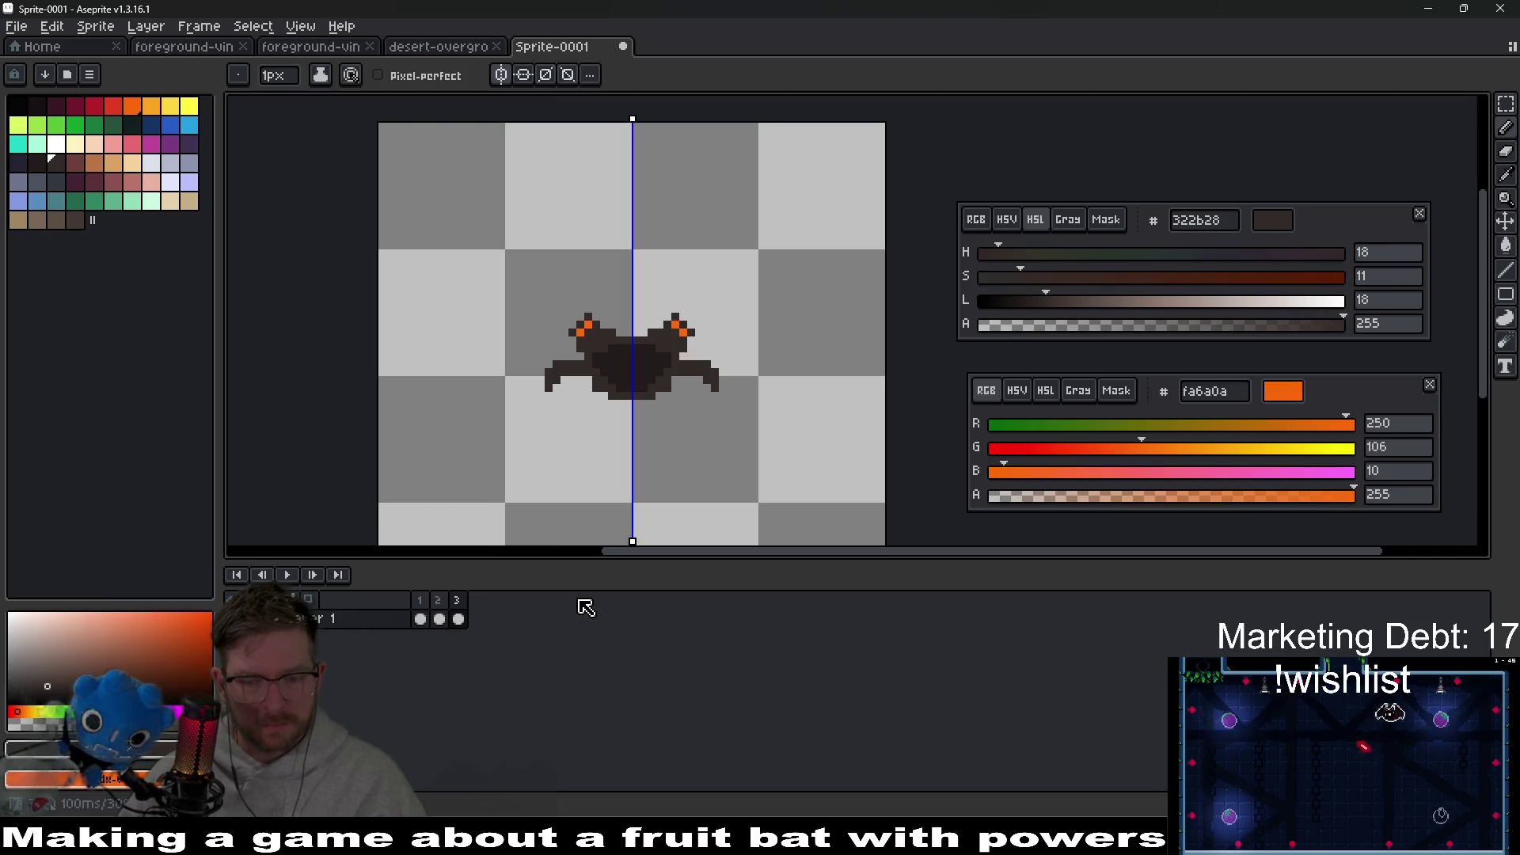